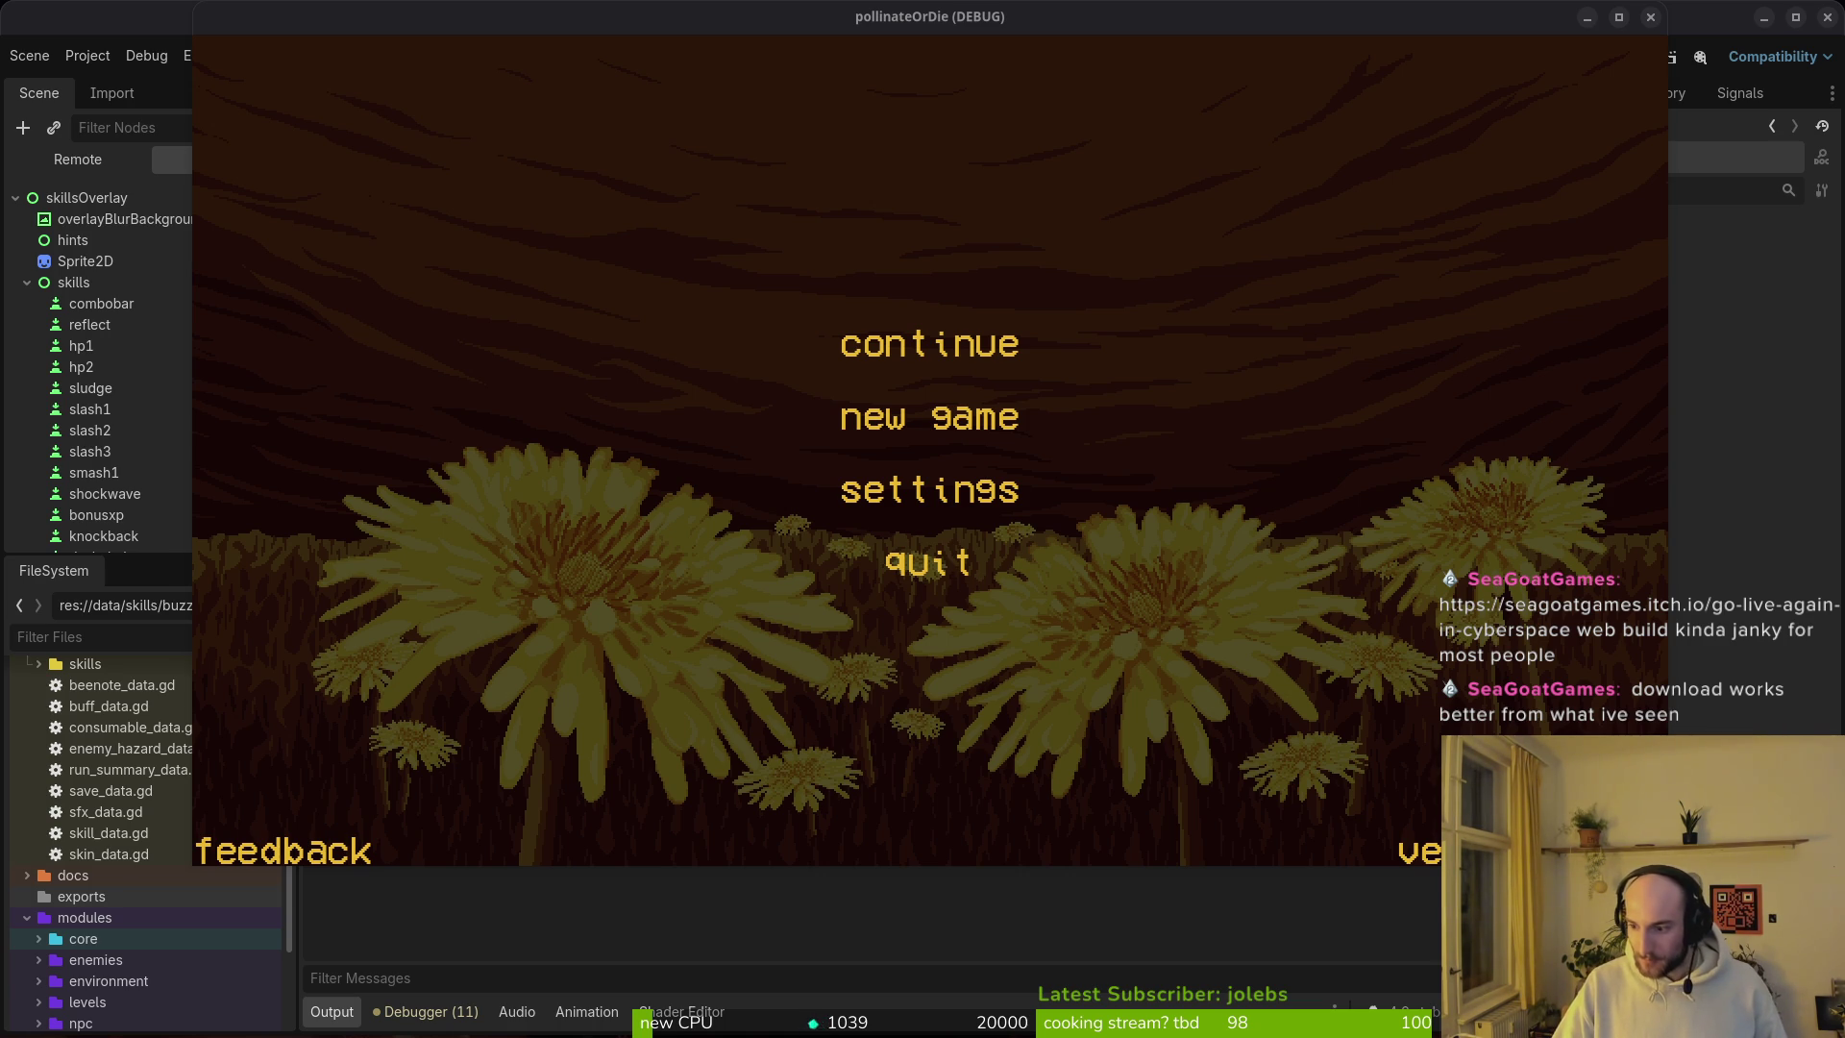
Step: Bring the browser with the Go Live Again In Cyberspace itch.io page to the front
{"action": "key", "text": "alt+Tab"}
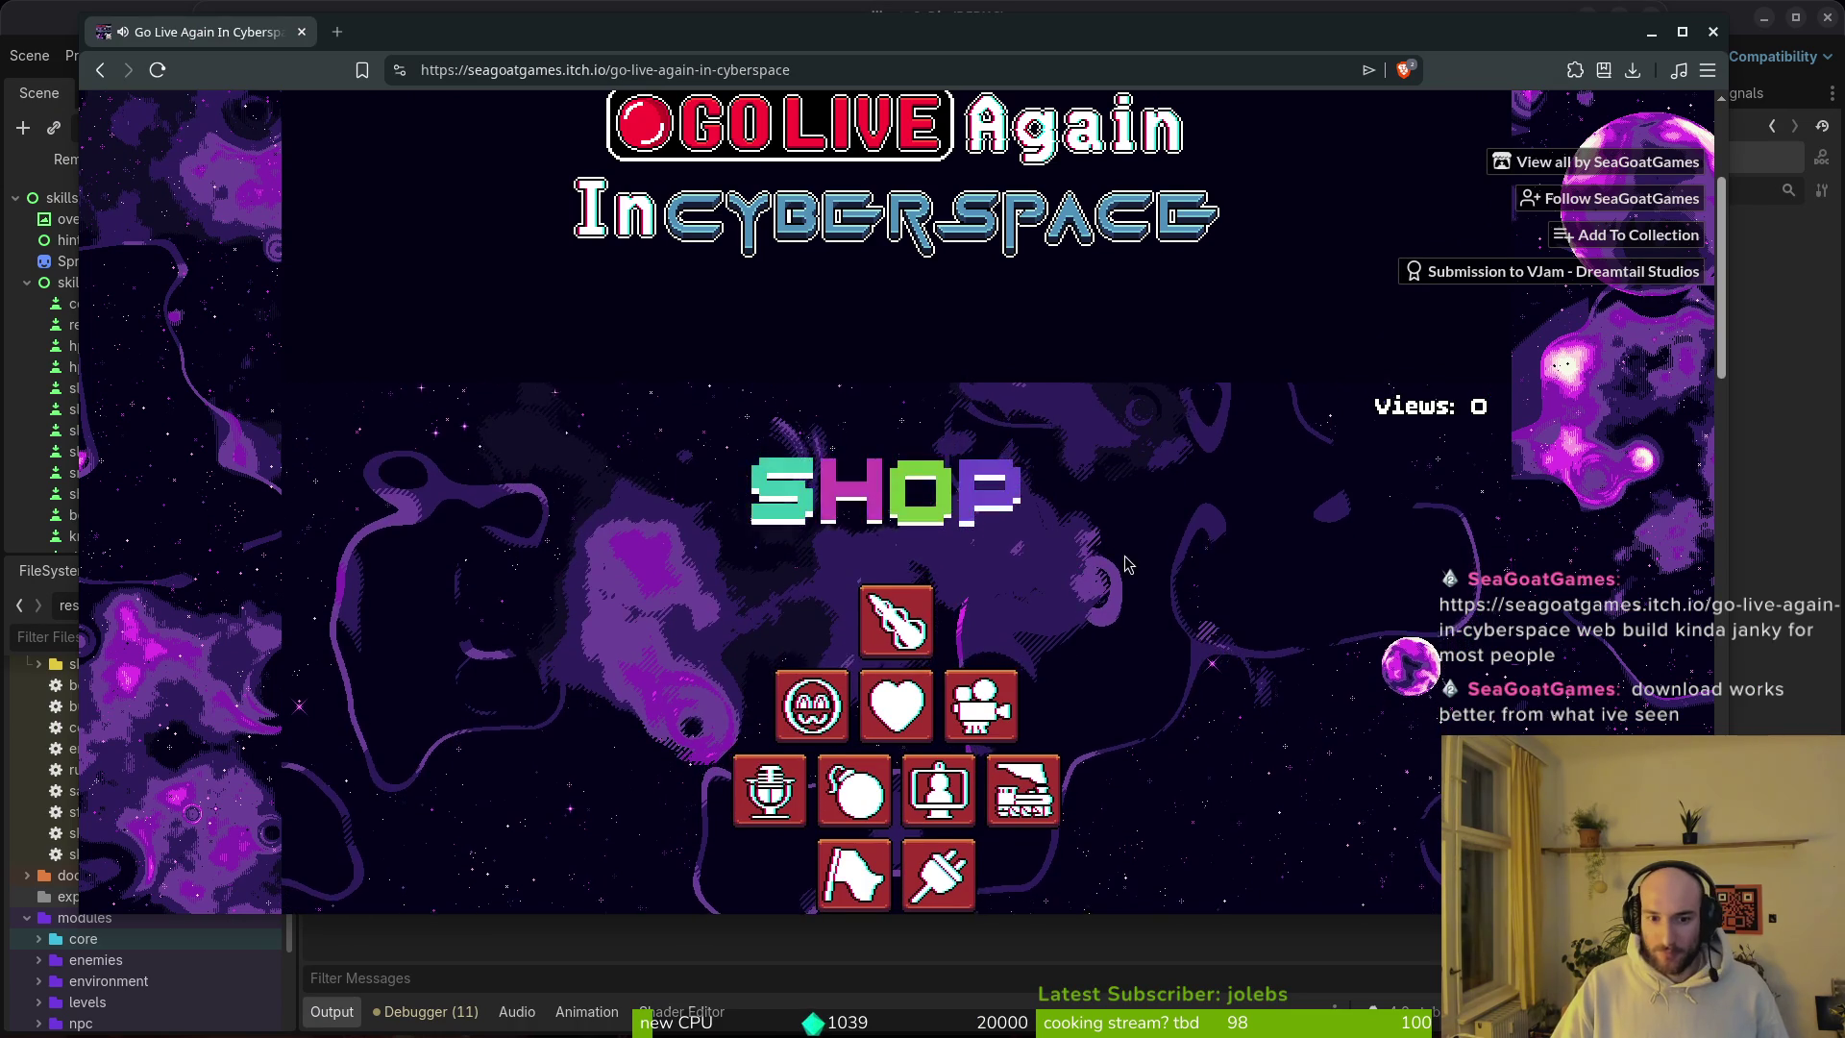
Step: Read the shop's upgrade cards, then leave the shop to start a Very Easy round
{"action": "scroll", "coordinate": [1163, 592], "scroll_direction": "down", "scroll_amount": 2}
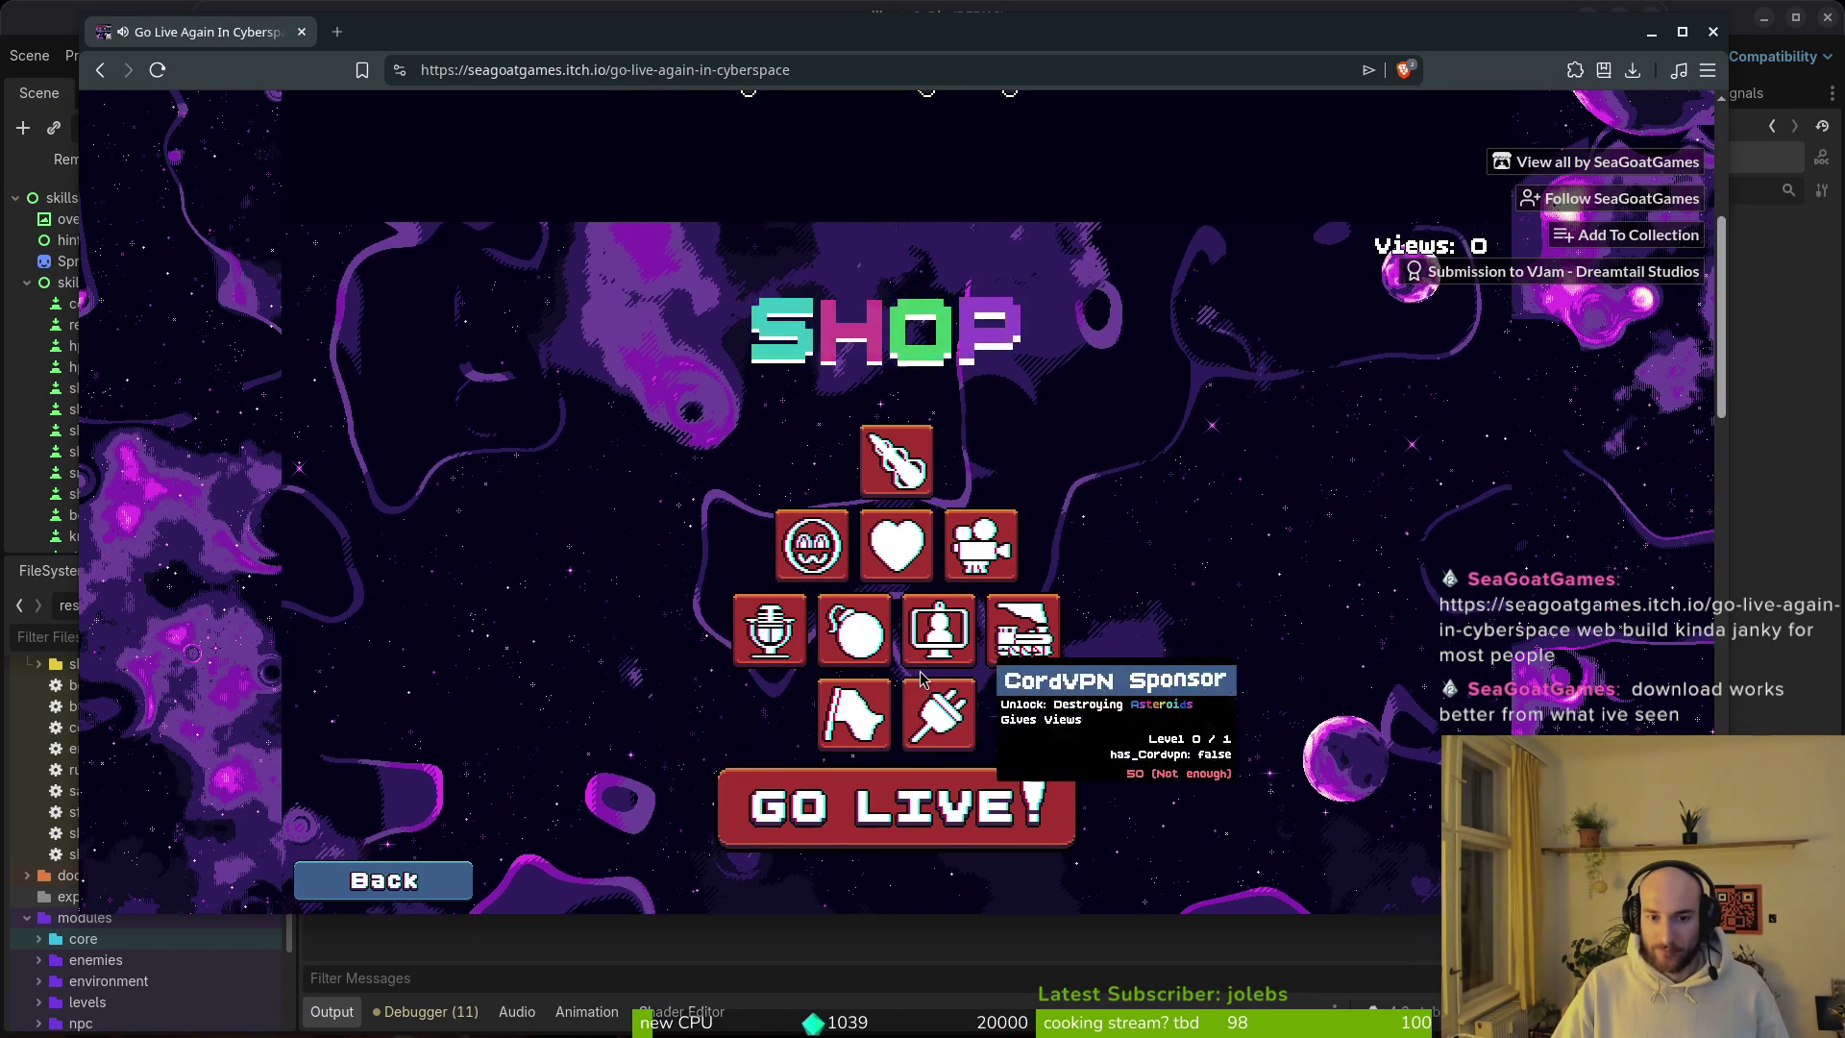
{"action": "mouse_move", "coordinate": [862, 653]}
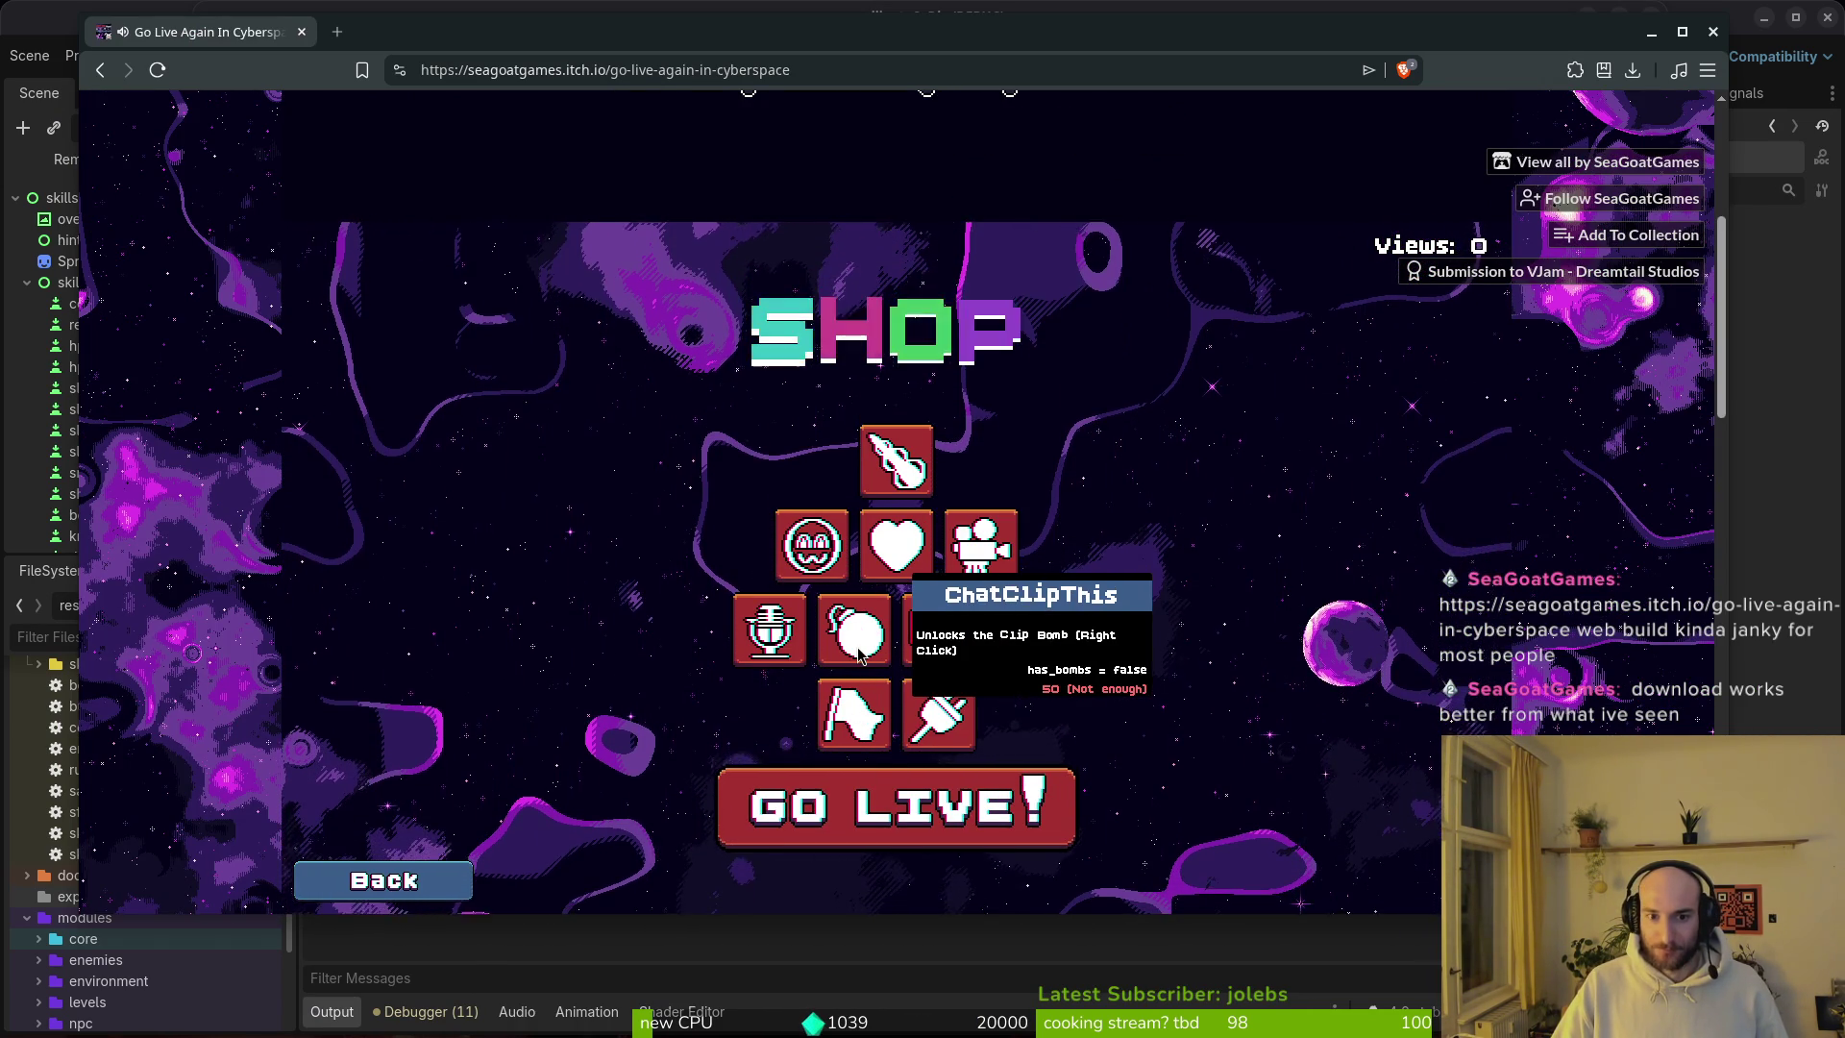
{"action": "mouse_move", "coordinate": [891, 460]}
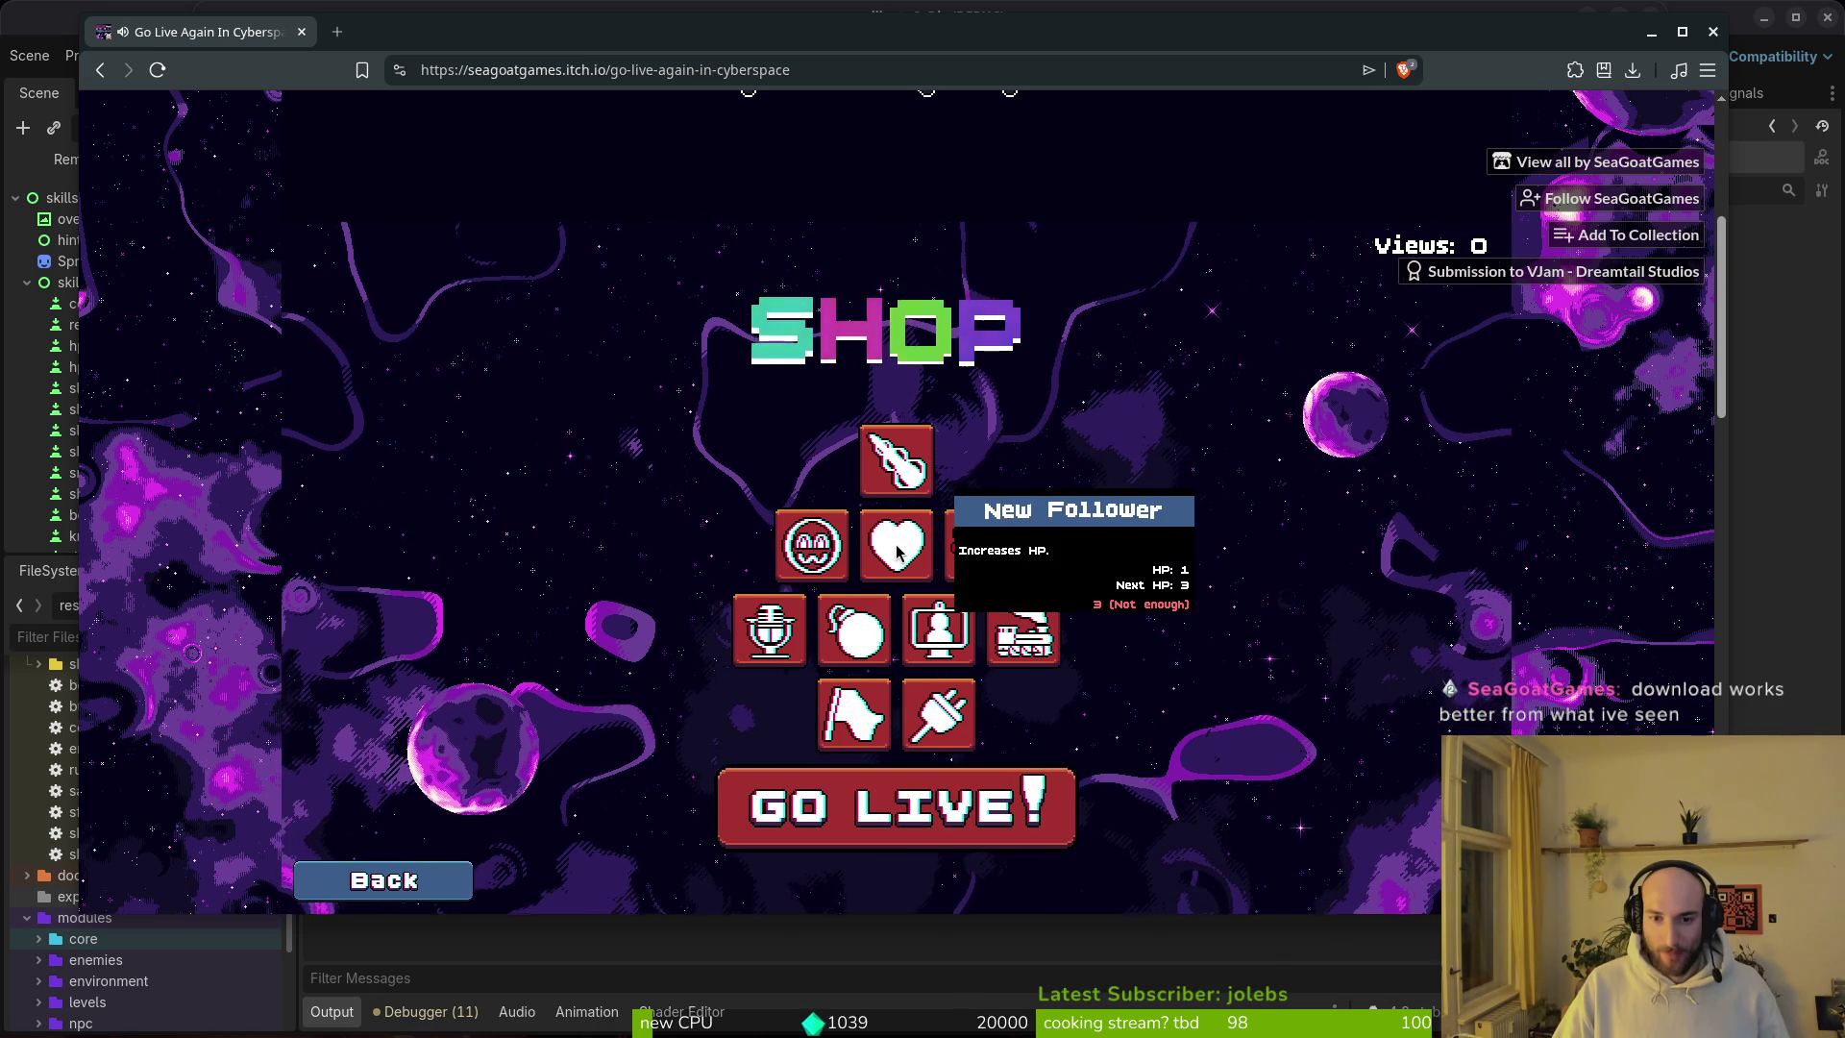
{"action": "mouse_move", "coordinate": [803, 547]}
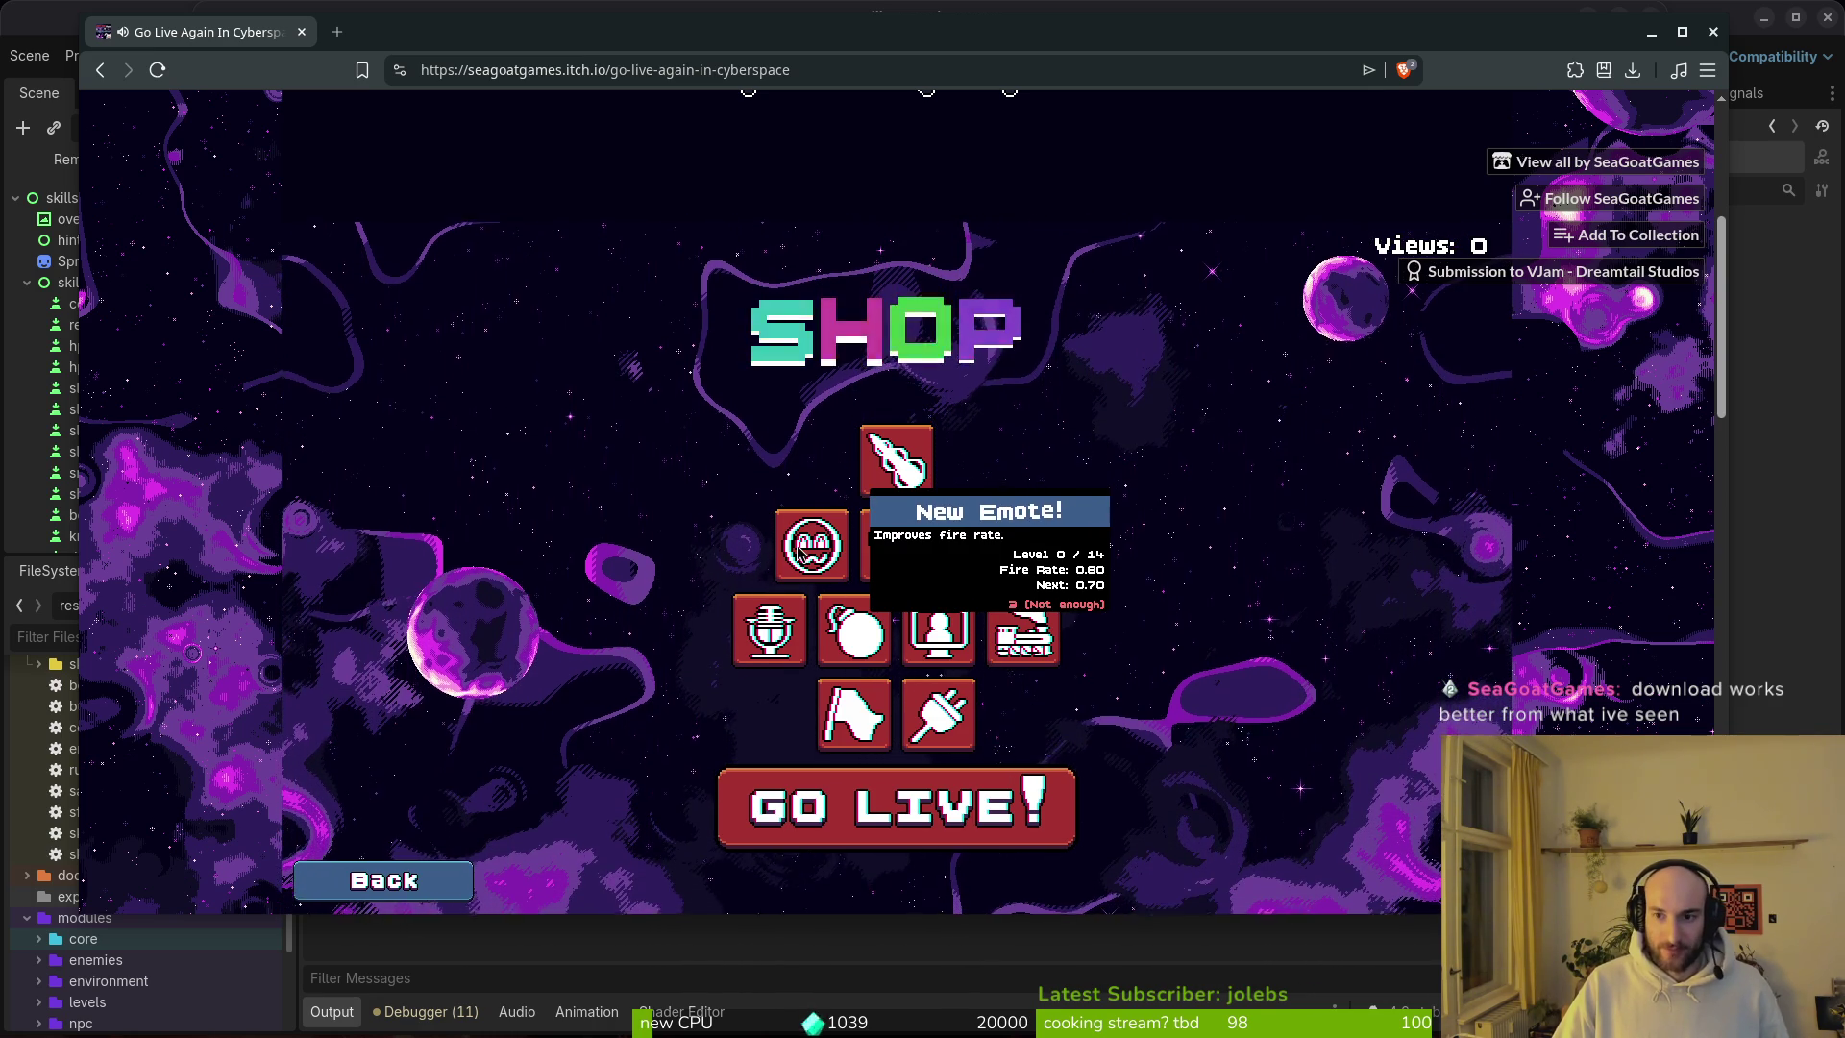
{"action": "key", "text": "space"}
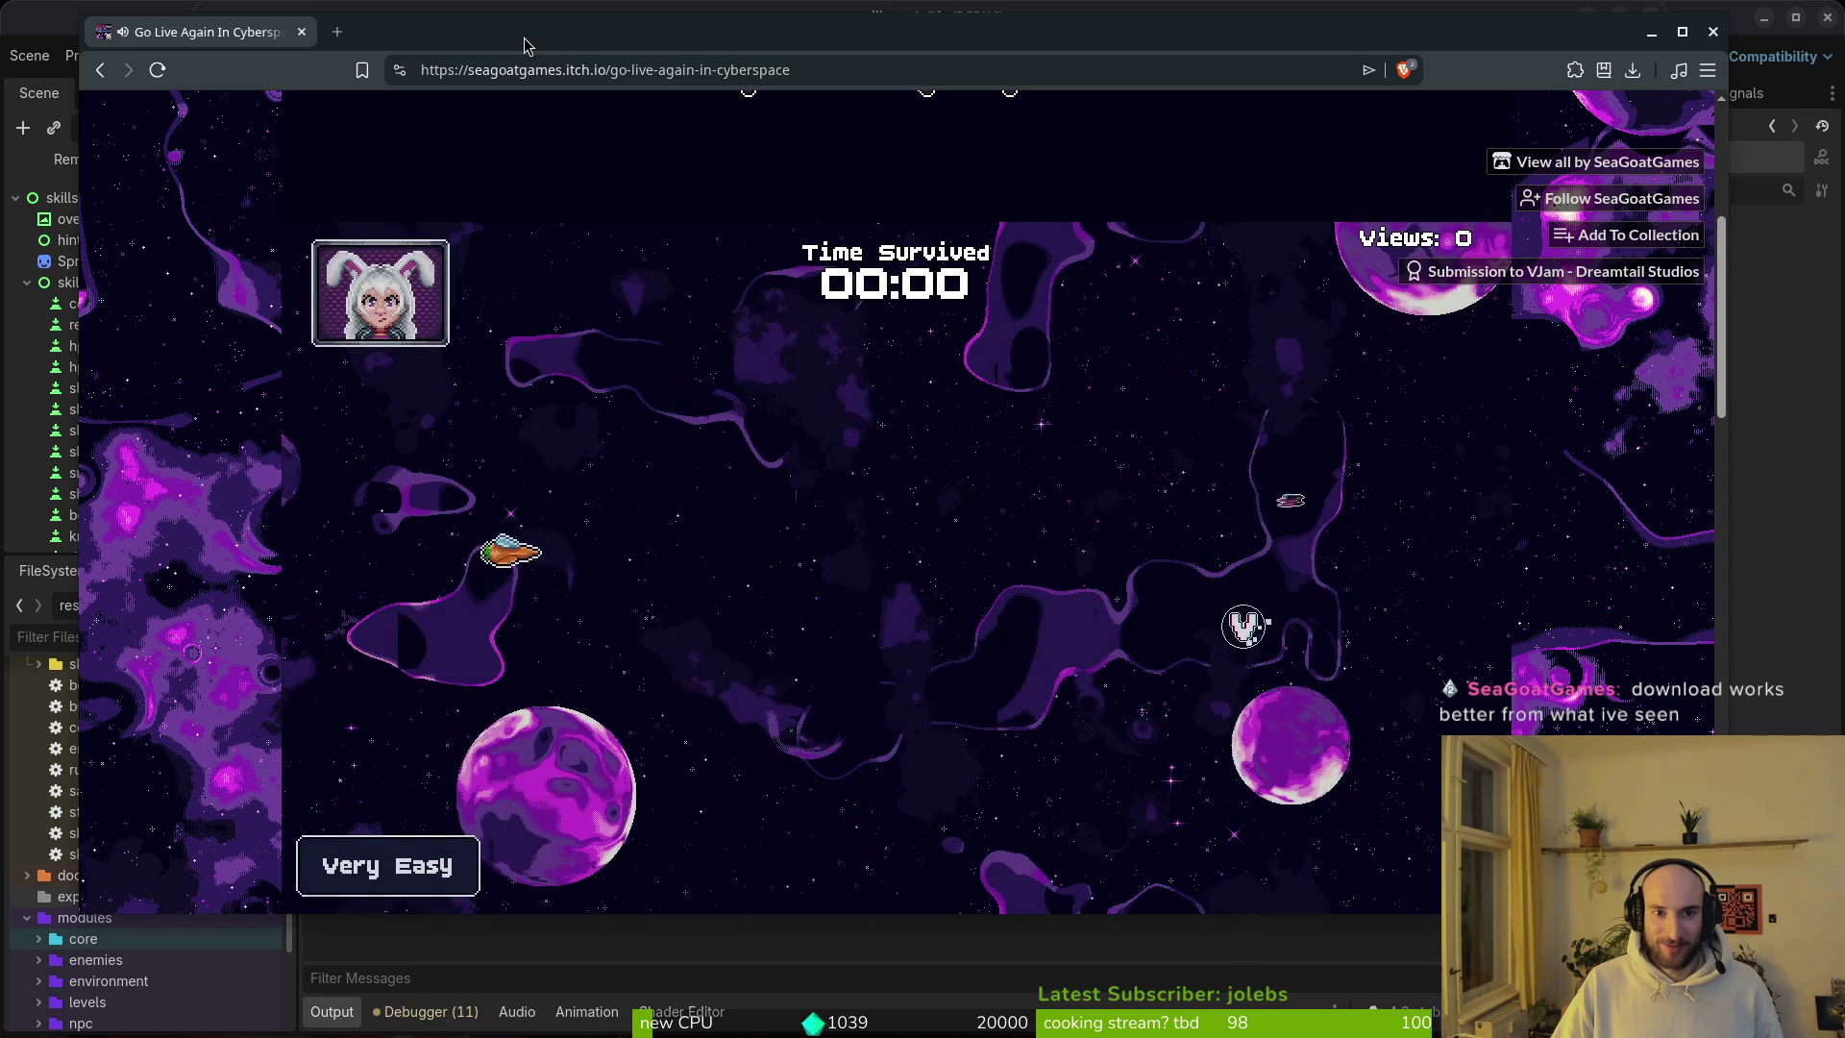
Step: Maximize the browser, start a stream round, and restore the window size
{"action": "key", "text": "super+Up"}
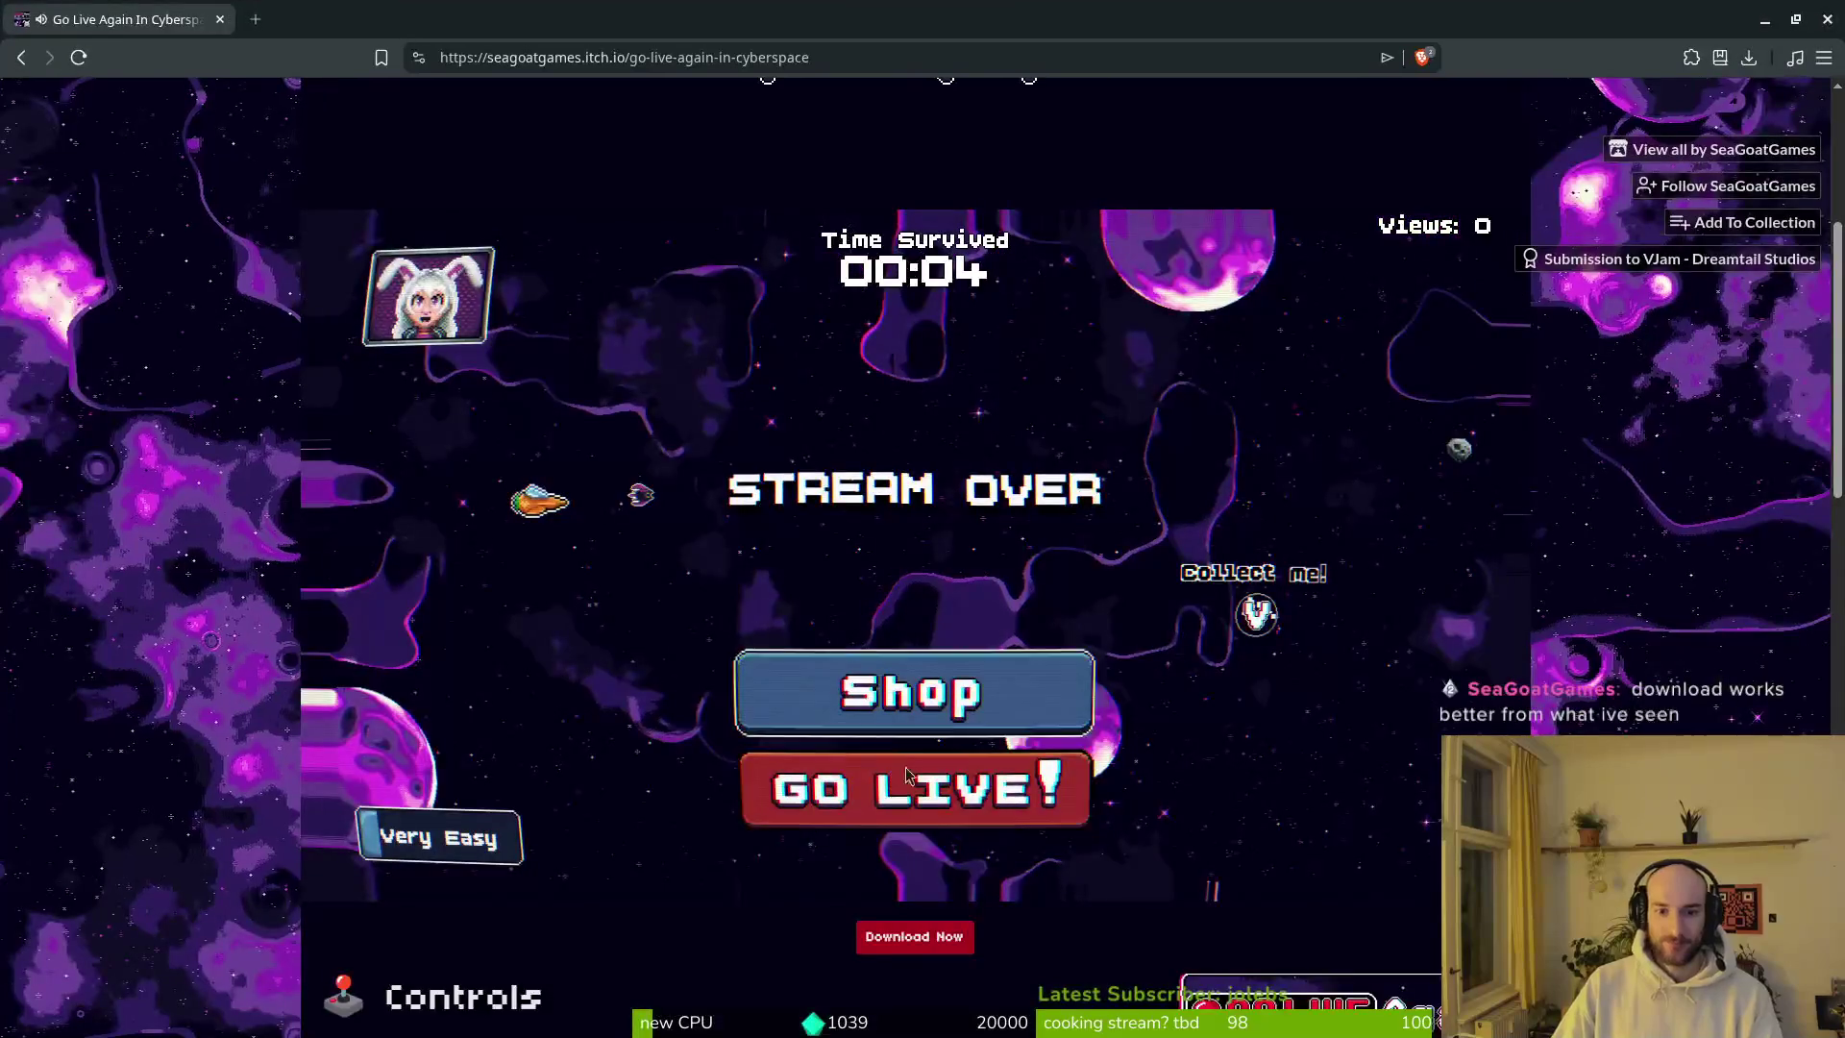
{"action": "left_click", "coordinate": [1005, 823]}
{"action": "key", "text": "super+Down"}
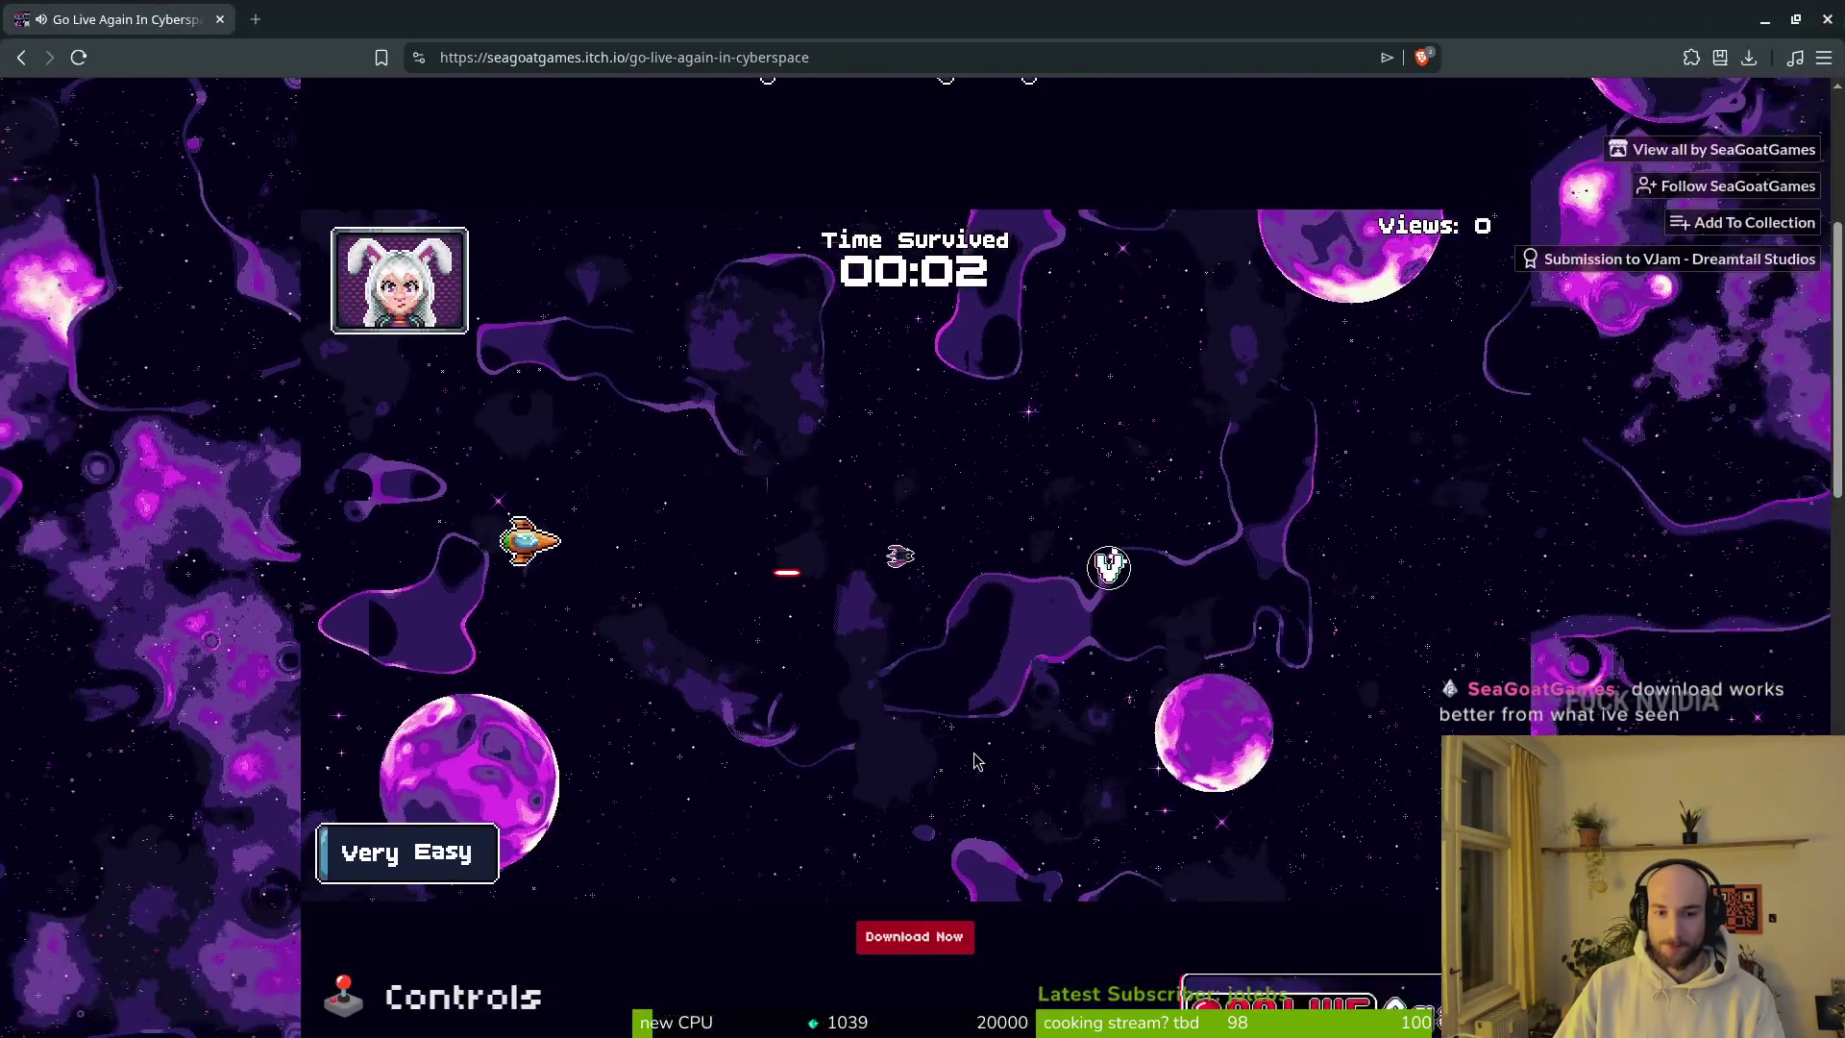
Step: Steer the ship with WASD through a few runs, restarting after each stream ends
{"action": "key", "text": "d"}
{"action": "key", "text": "w"}
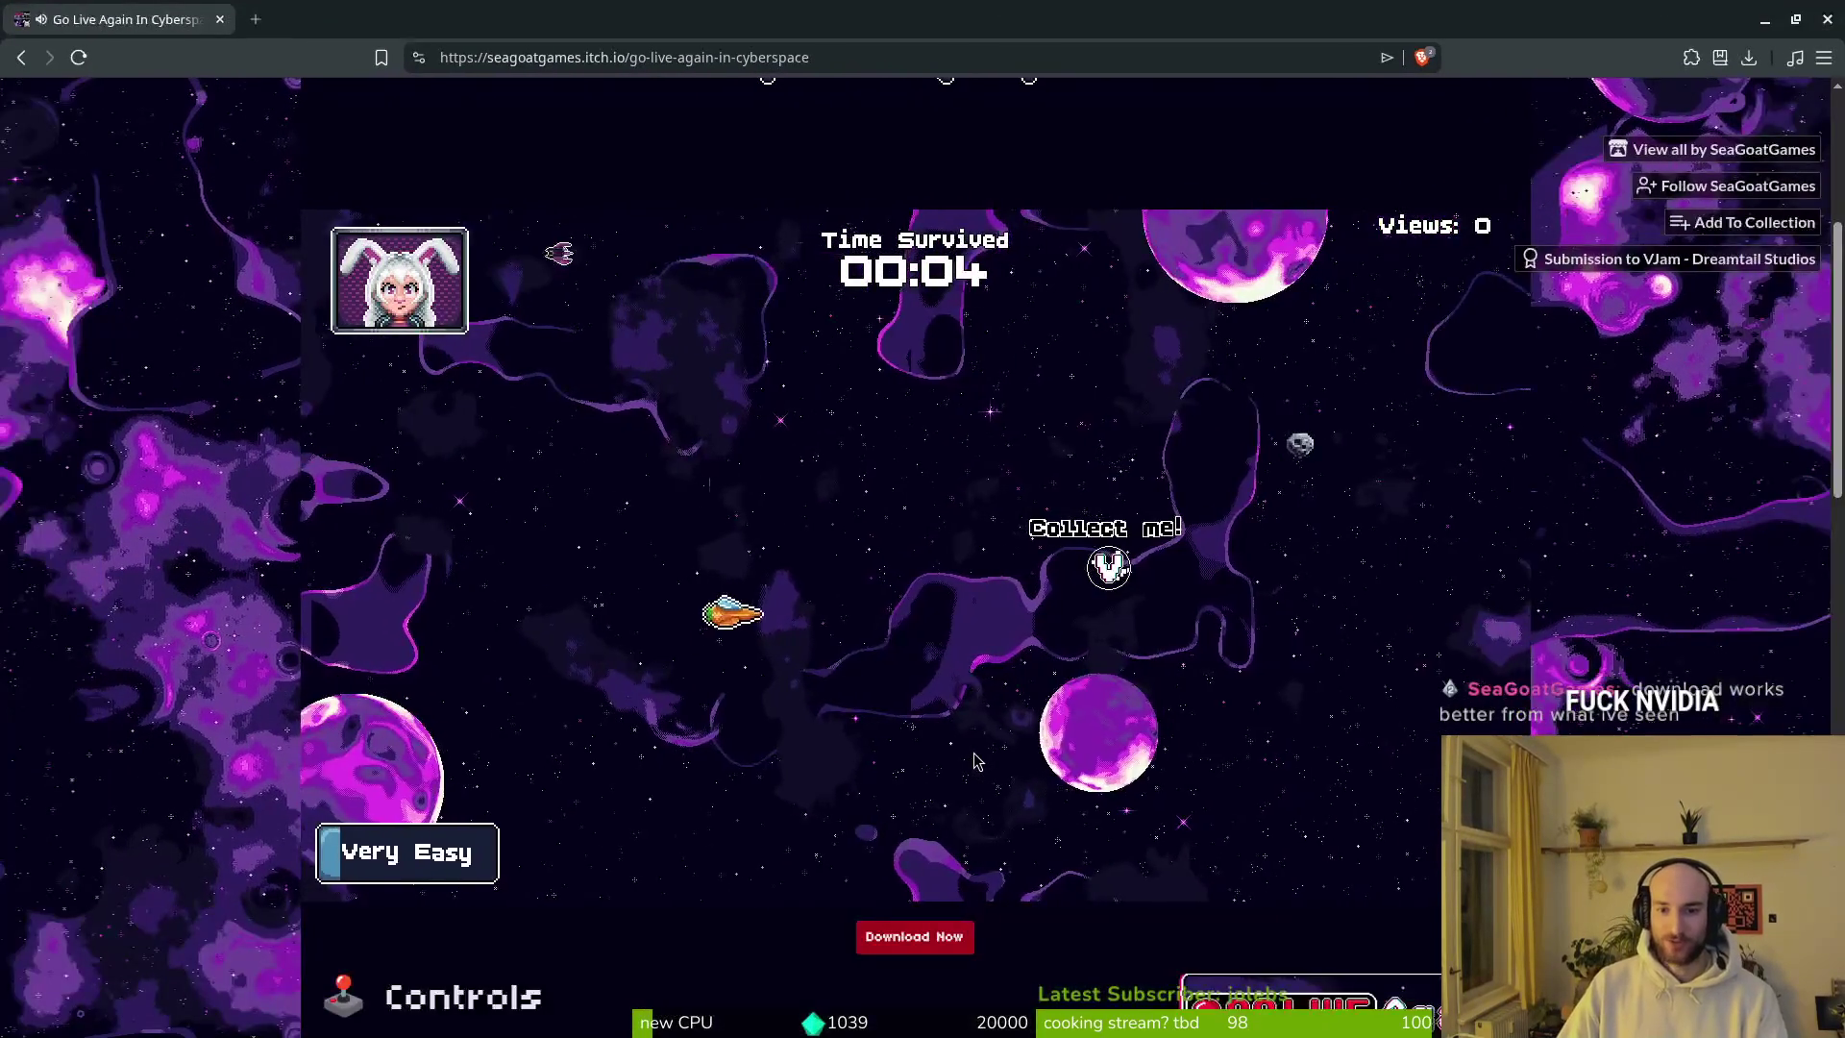
{"action": "key", "text": "a"}
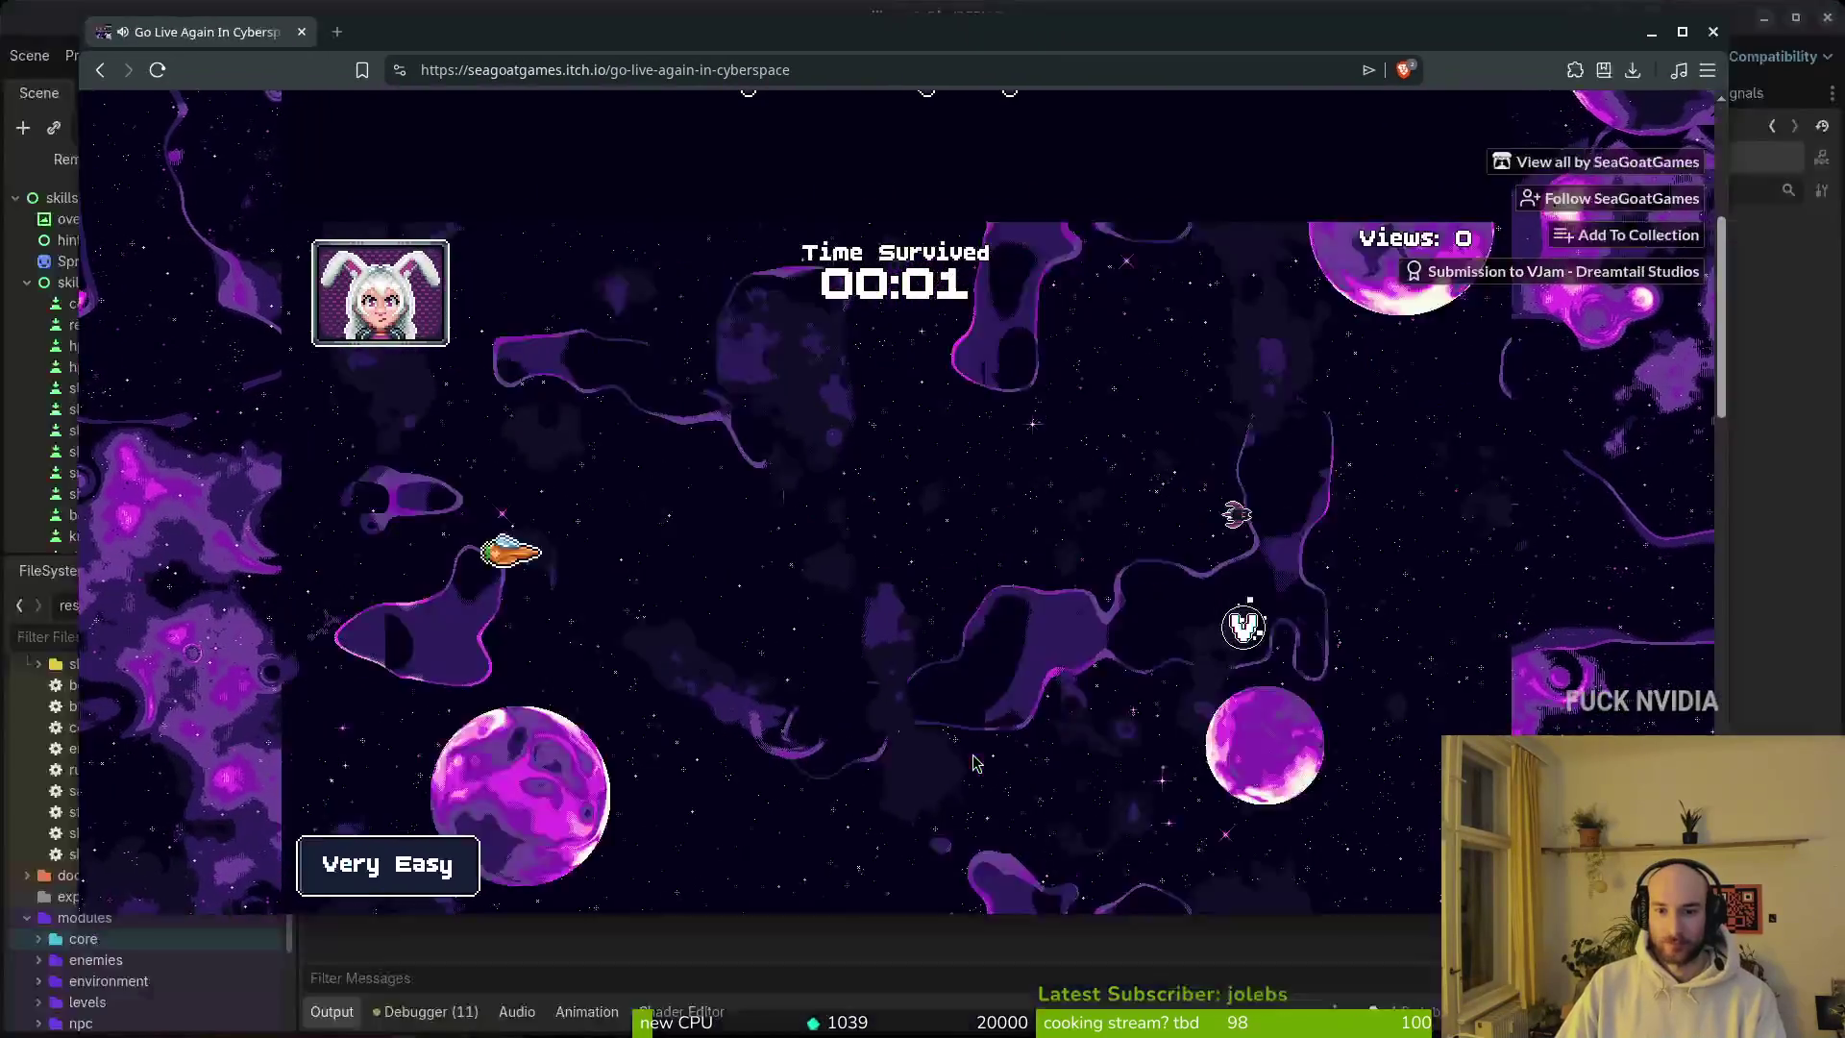
{"action": "key", "text": "s"}
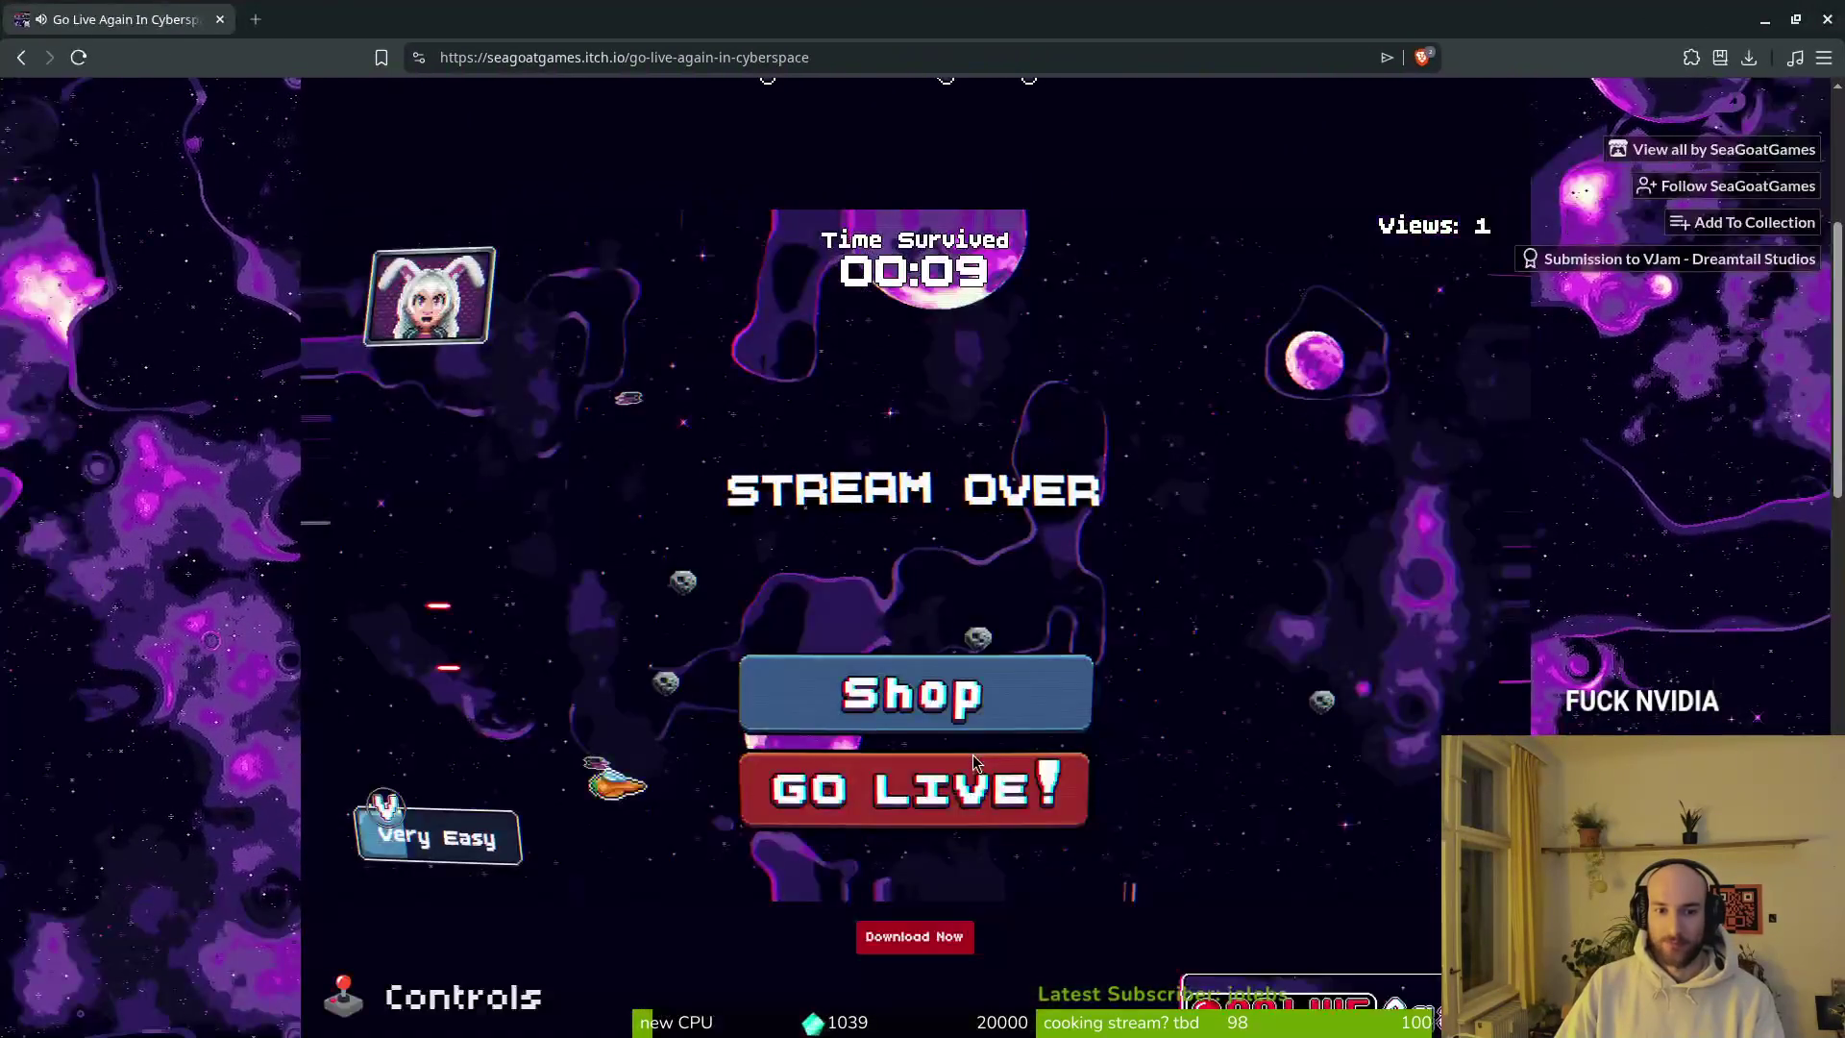
{"action": "left_click", "coordinate": [972, 757]}
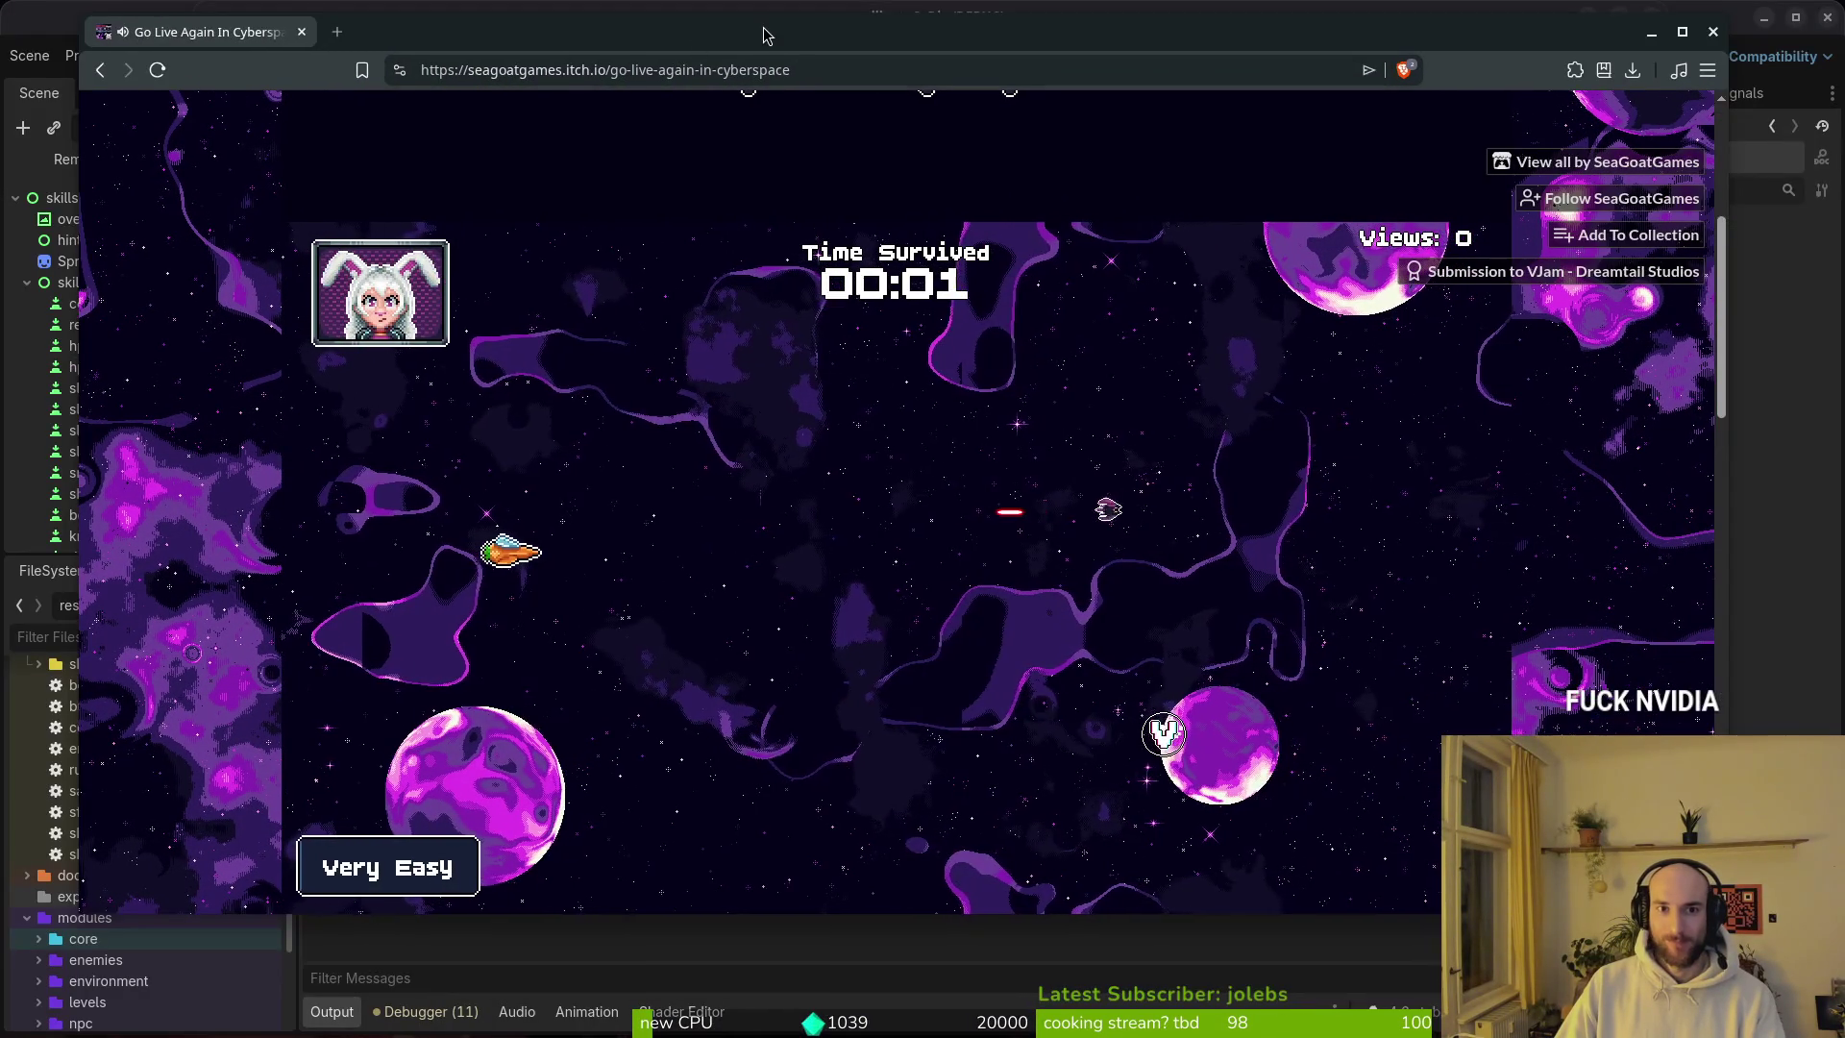
{"action": "left_click_drag", "start_coordinate": [766, 35], "coordinate": [783, 38]}
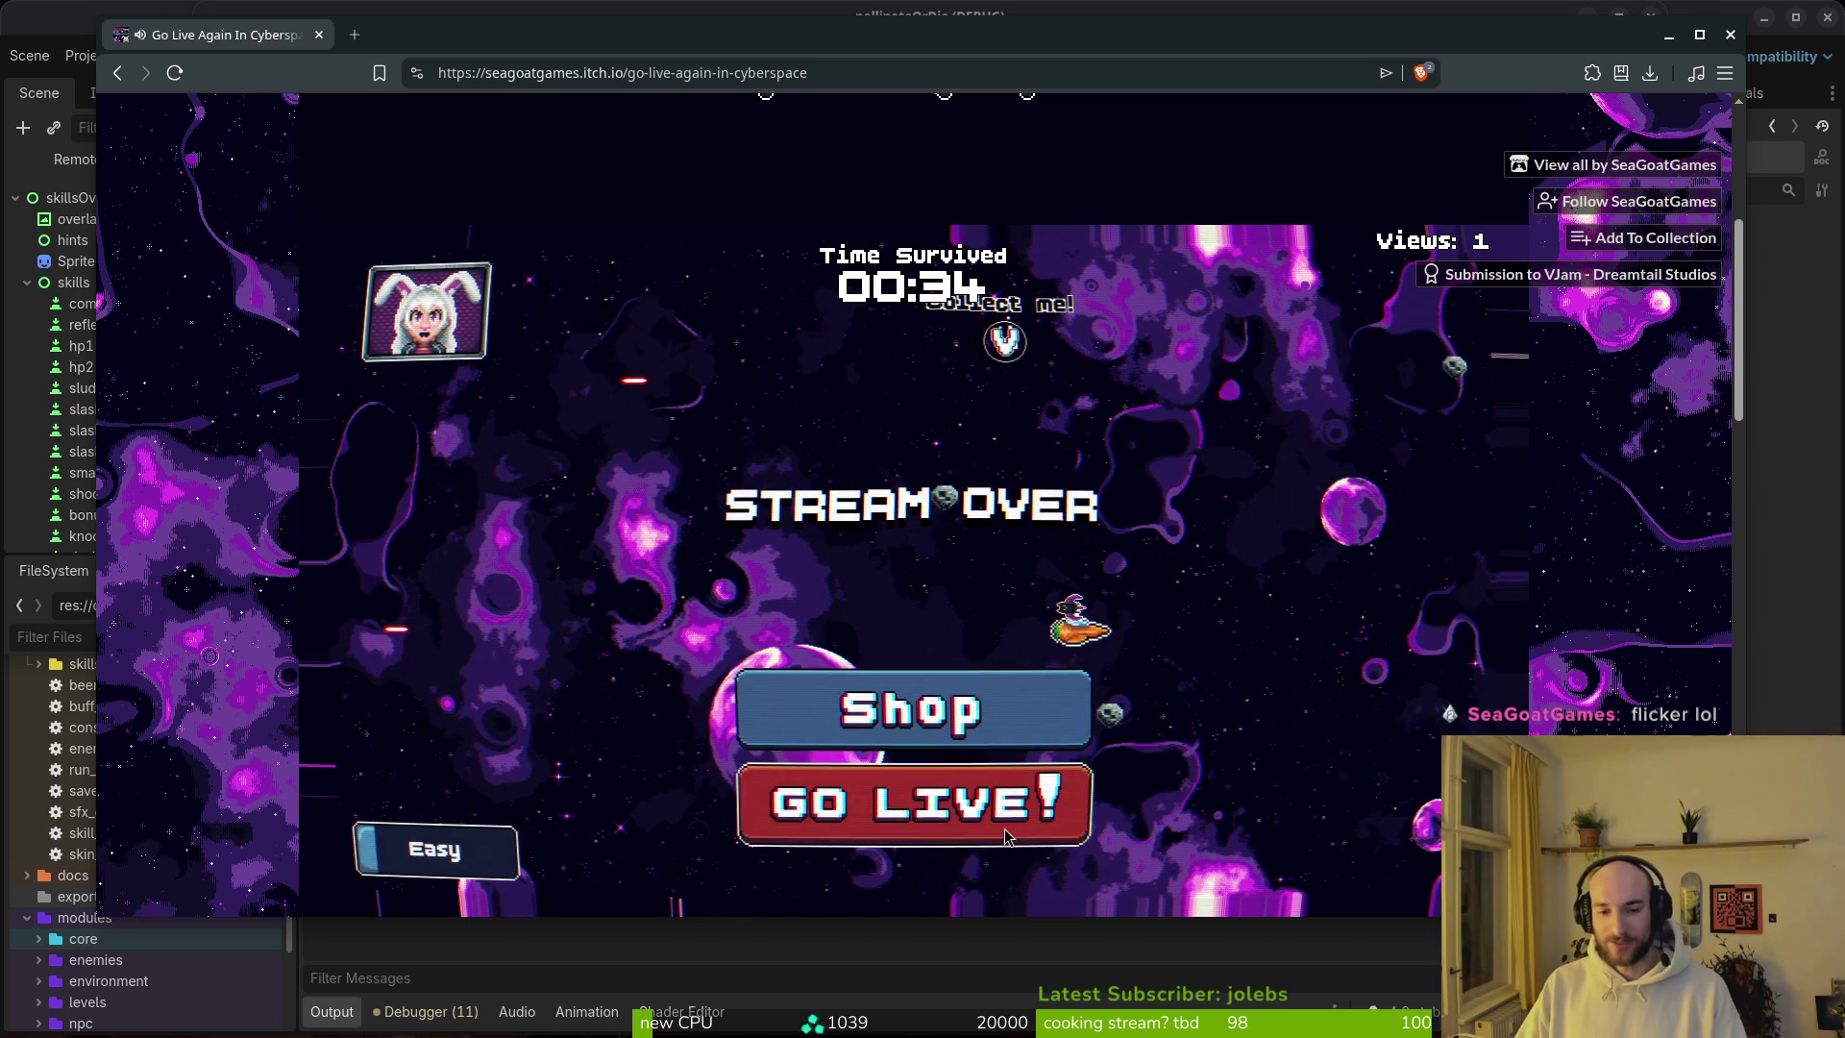
{"action": "left_click", "coordinate": [941, 826]}
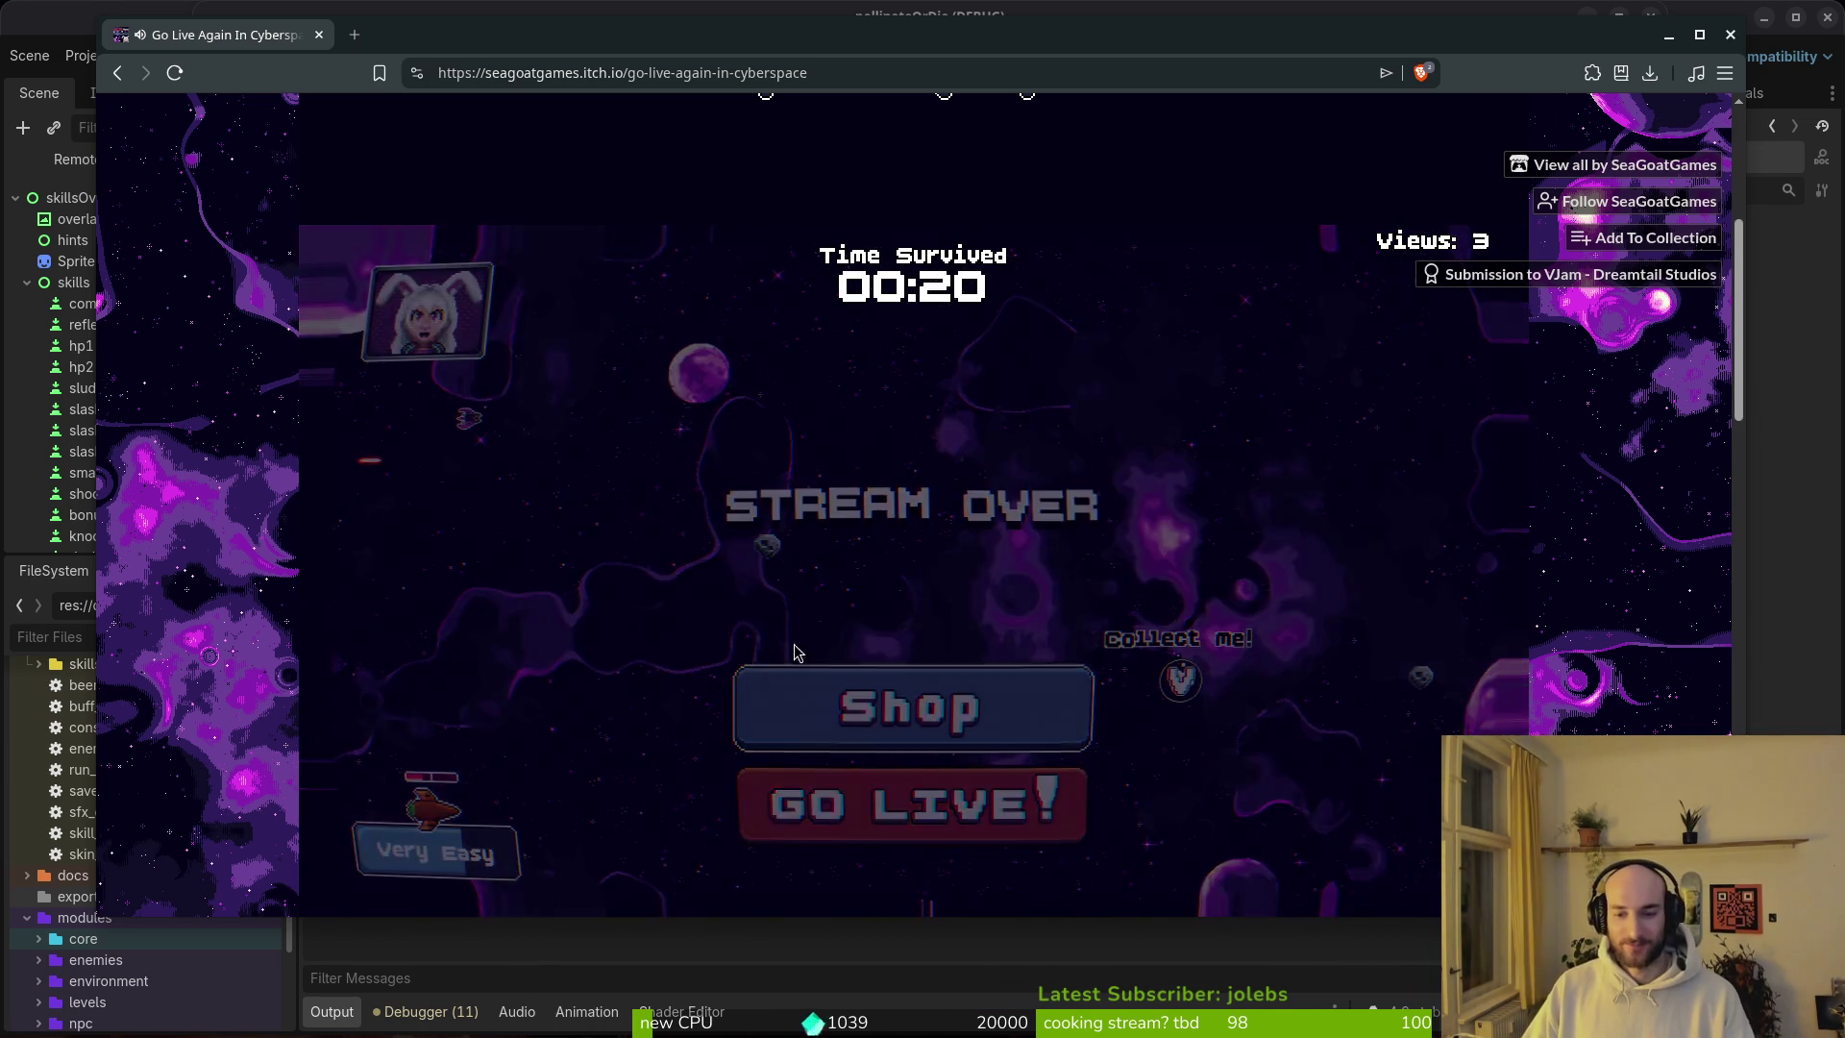
Step: Visit the shop between runs and steer the ship through another round up to 5 views
{"action": "left_click", "coordinate": [808, 675]}
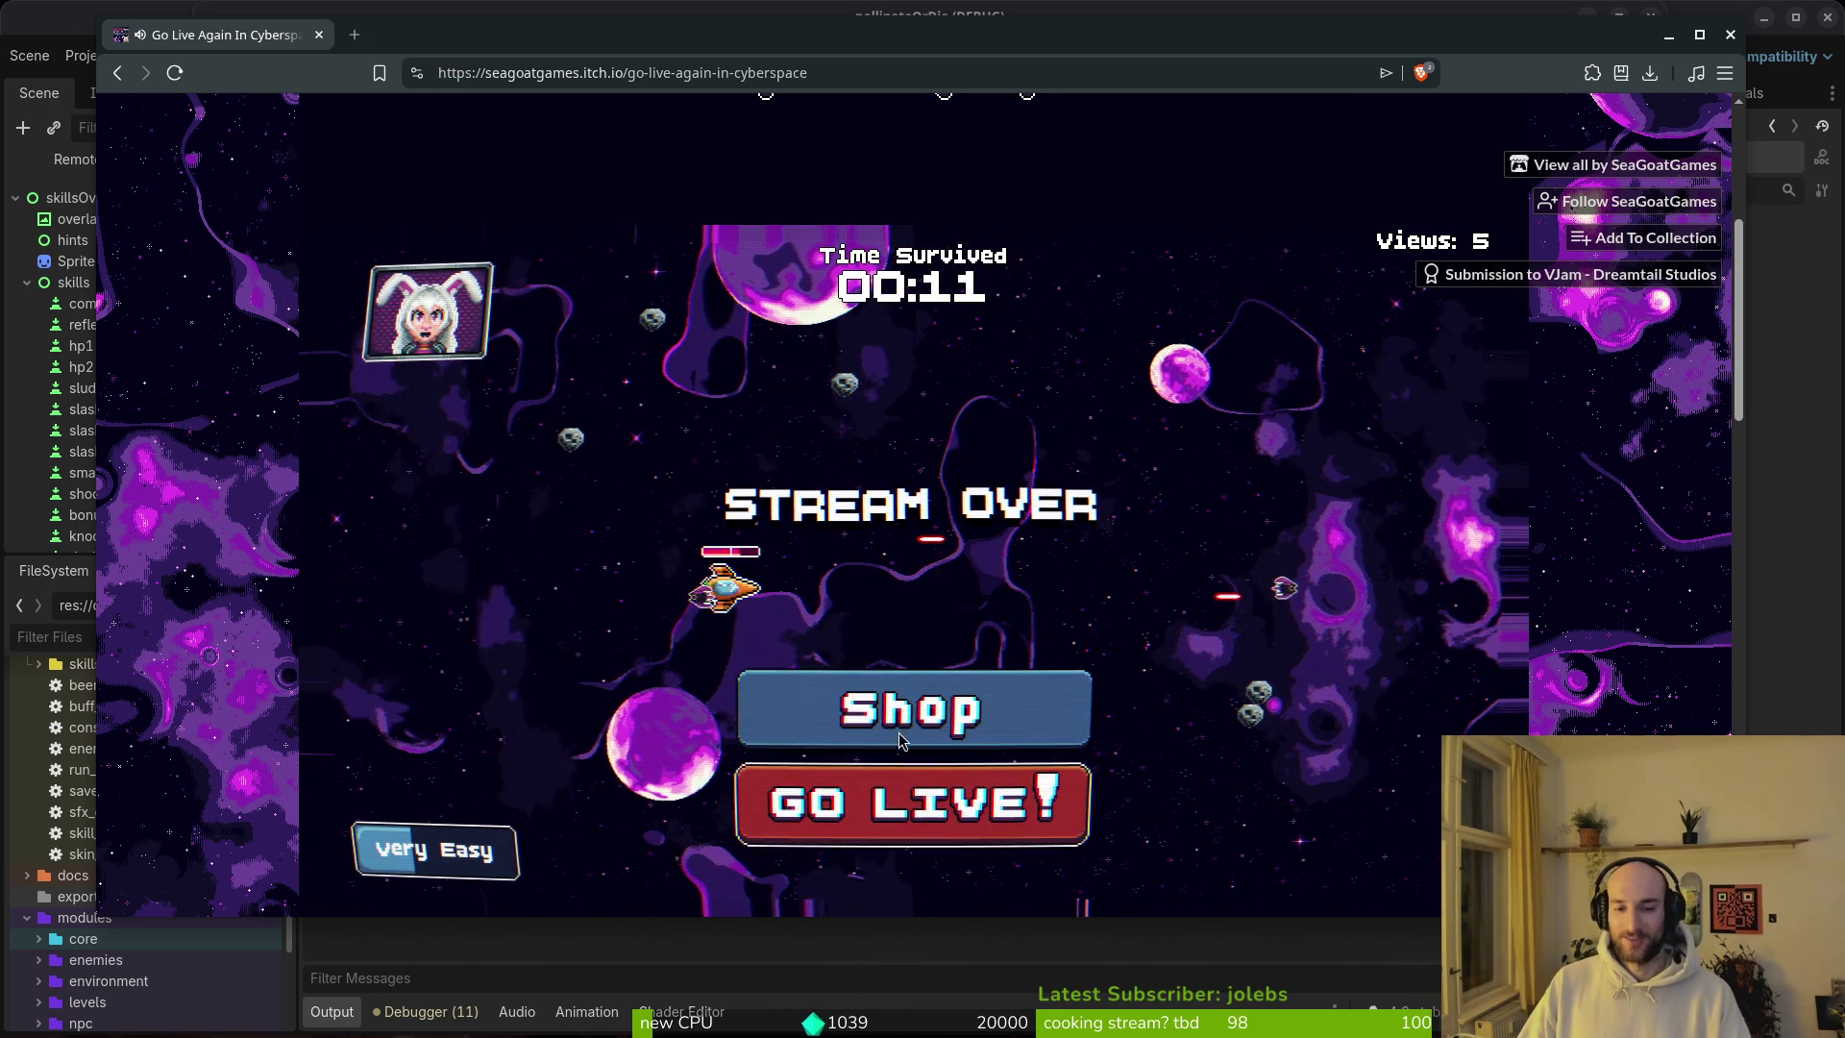
{"action": "left_click", "coordinate": [908, 720]}
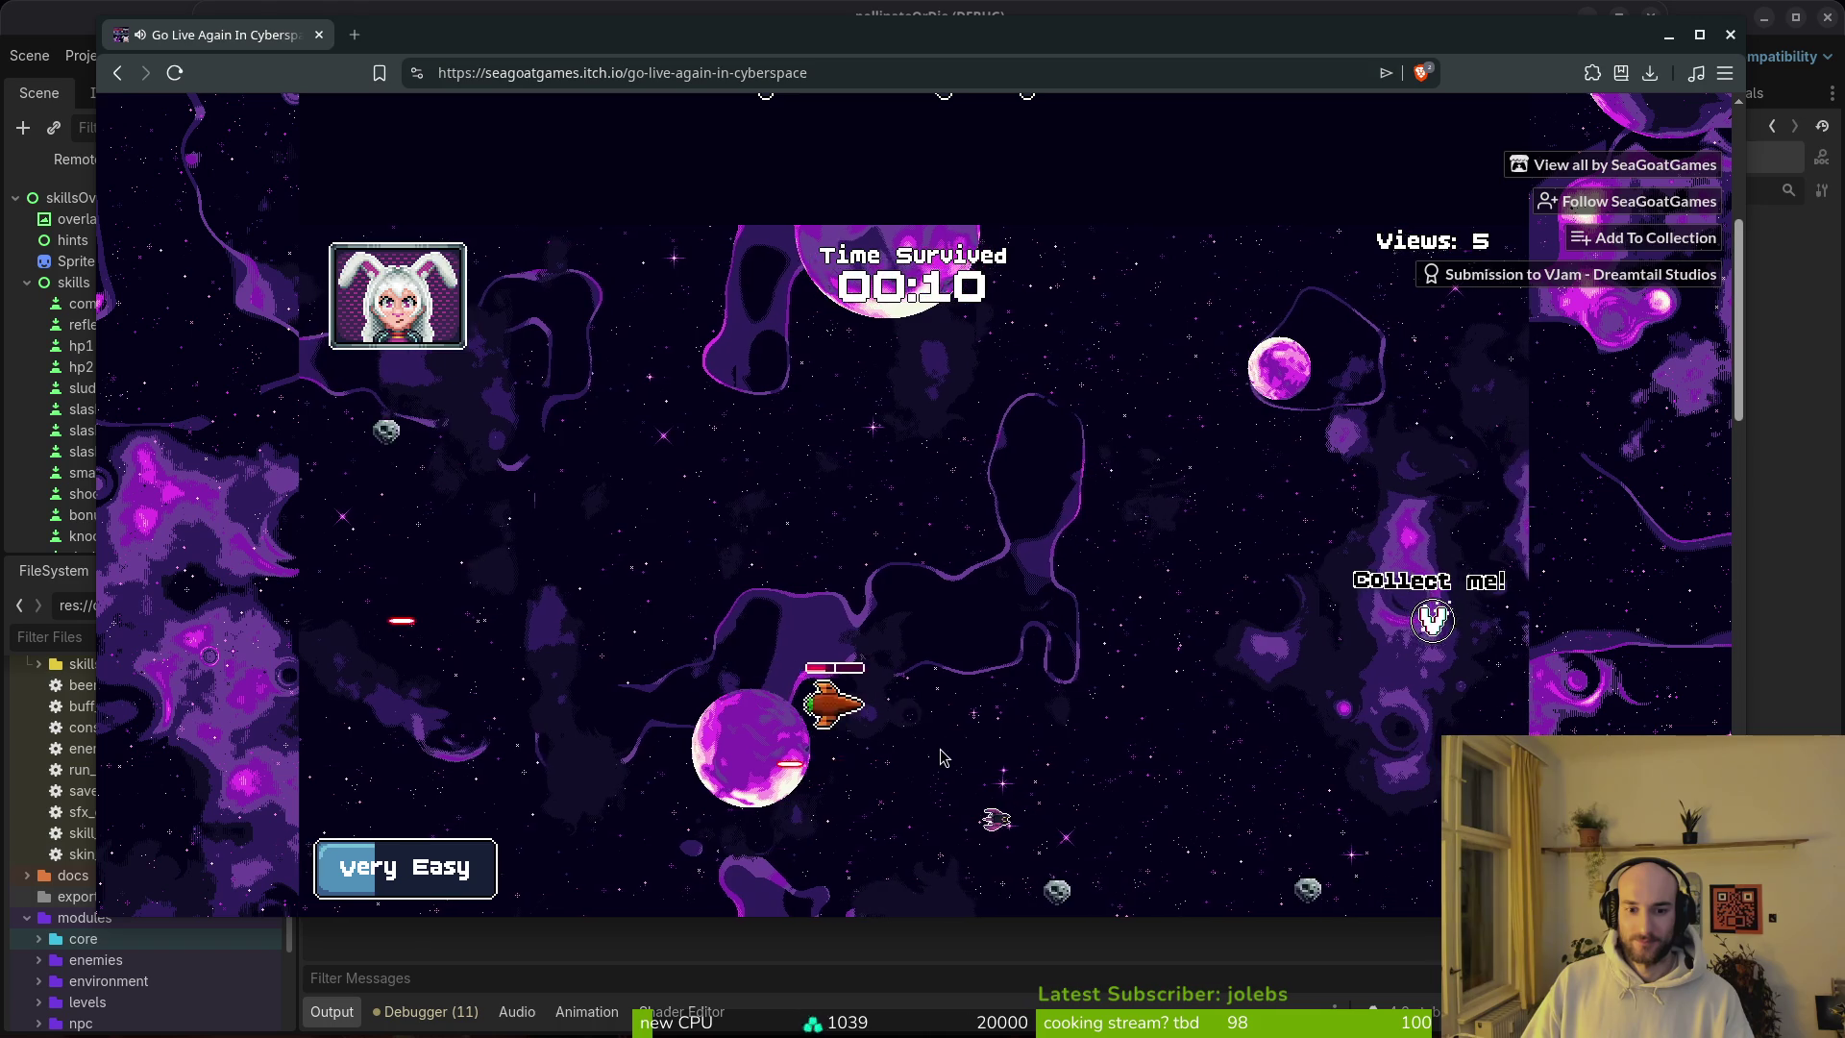
{"action": "key", "text": "a"}
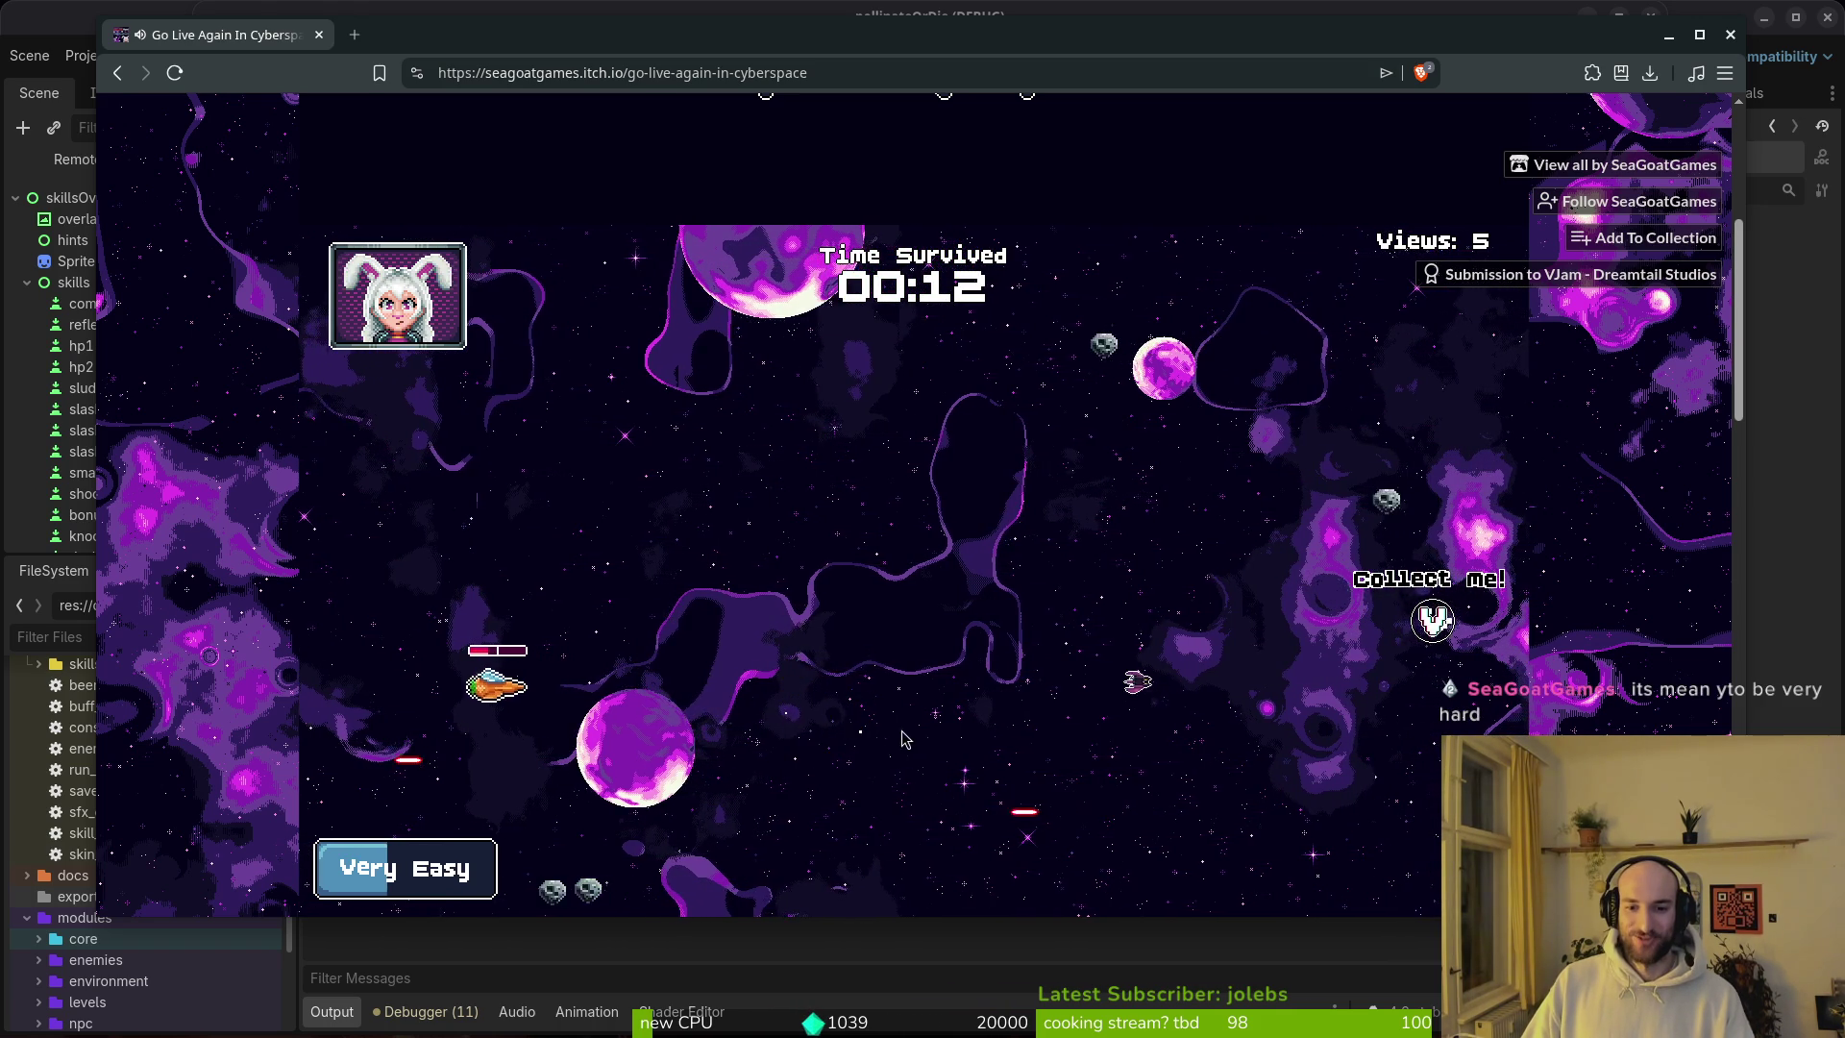
{"action": "key", "text": "w"}
{"action": "key", "text": "a"}
{"action": "key", "text": "s"}
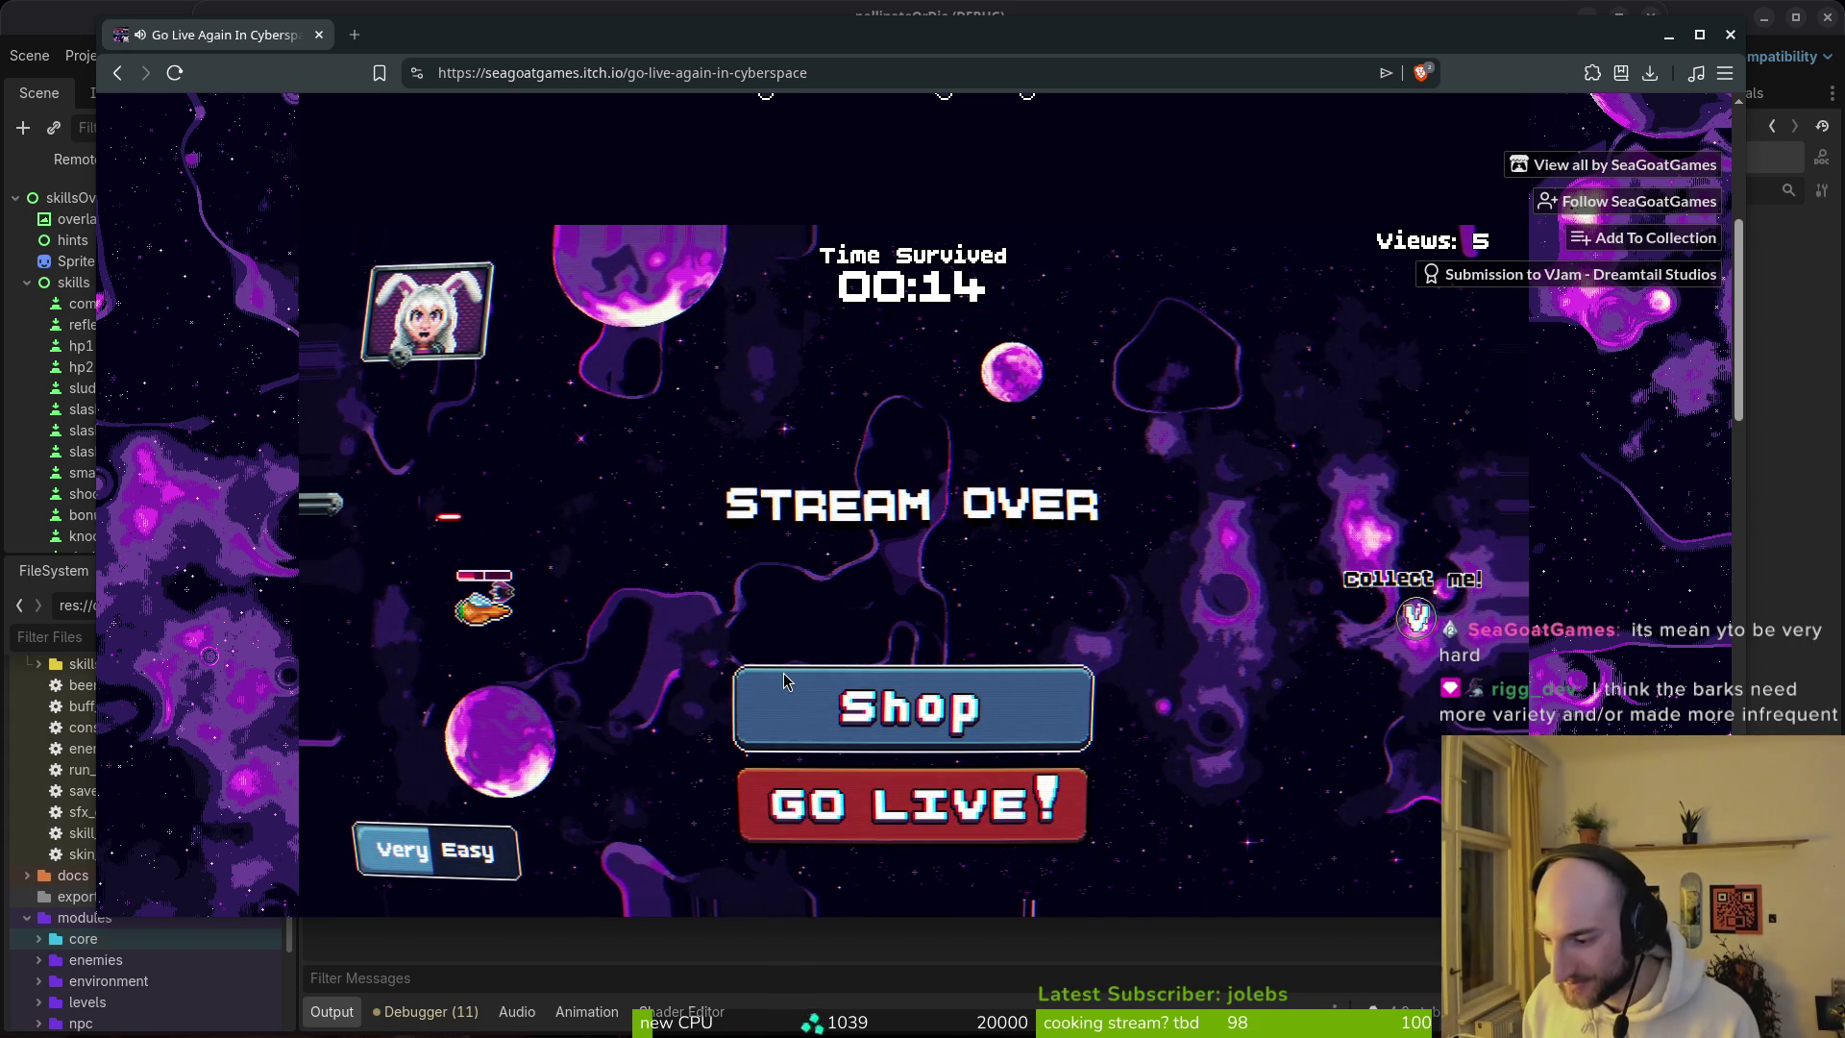
{"action": "left_click", "coordinate": [848, 716]}
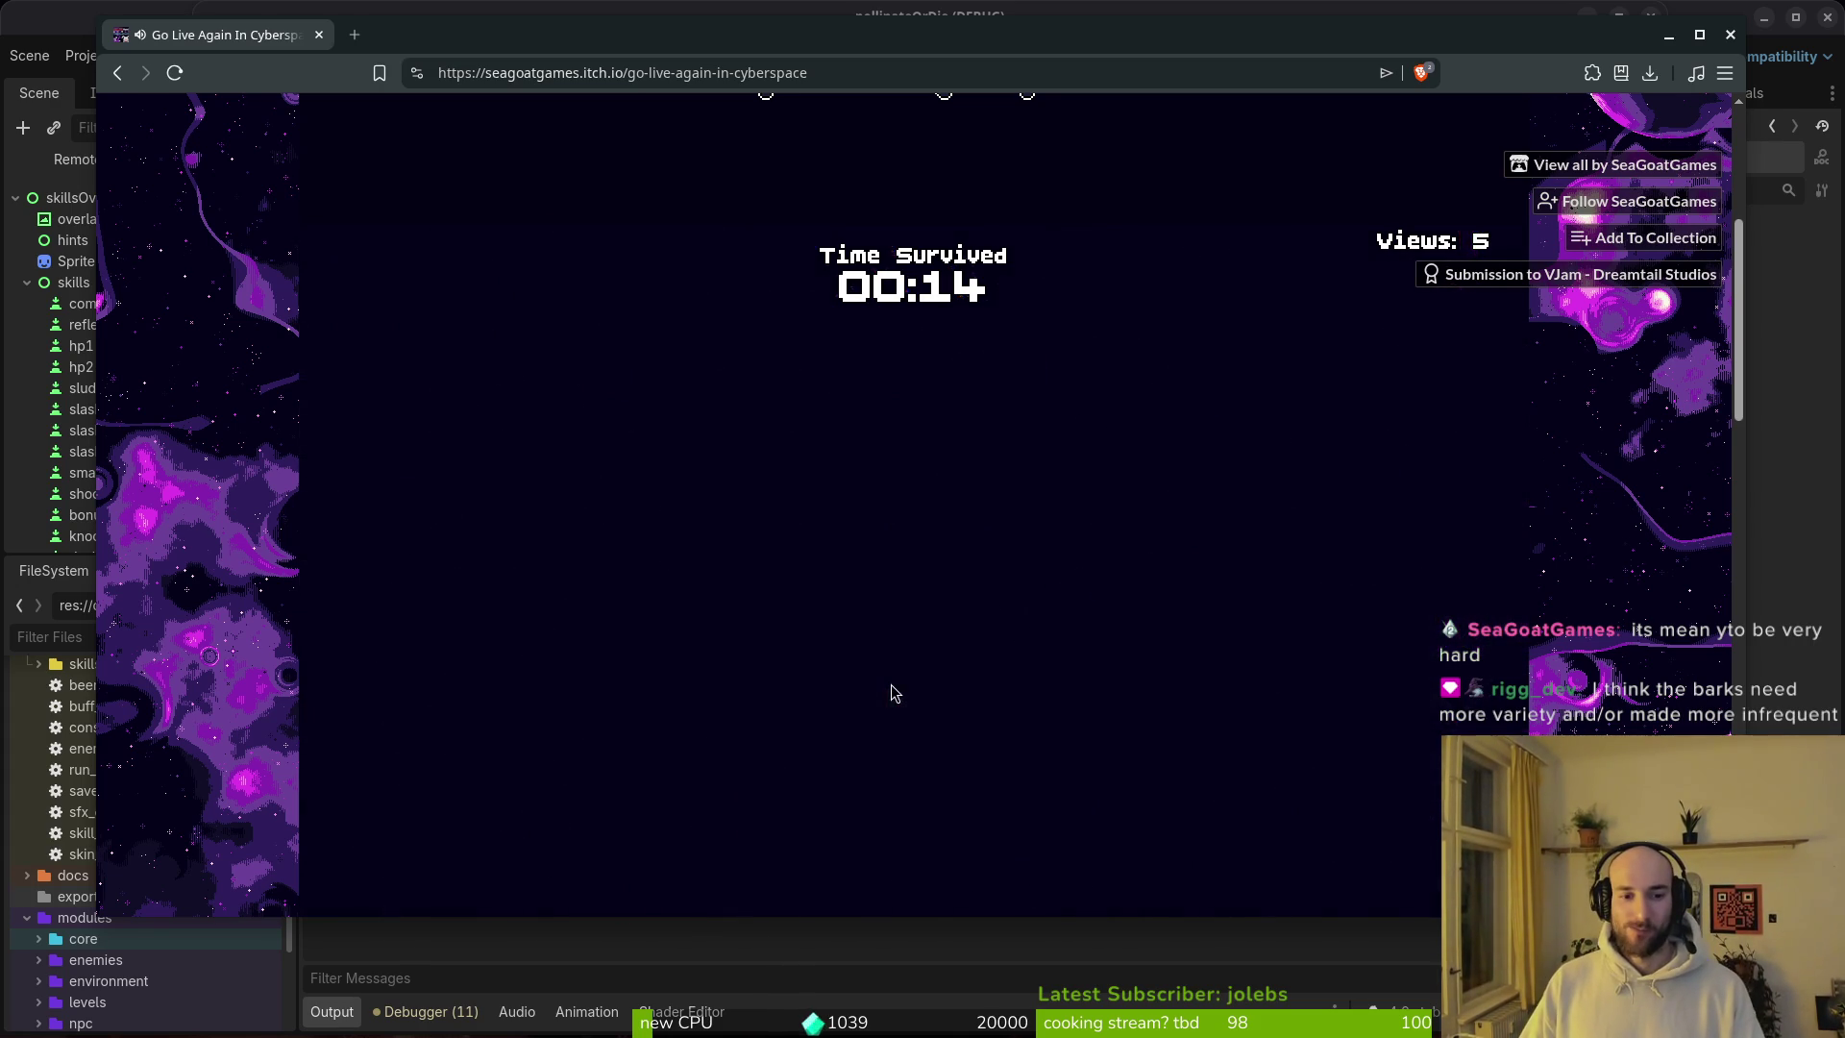
{"action": "left_click", "coordinate": [922, 797]}
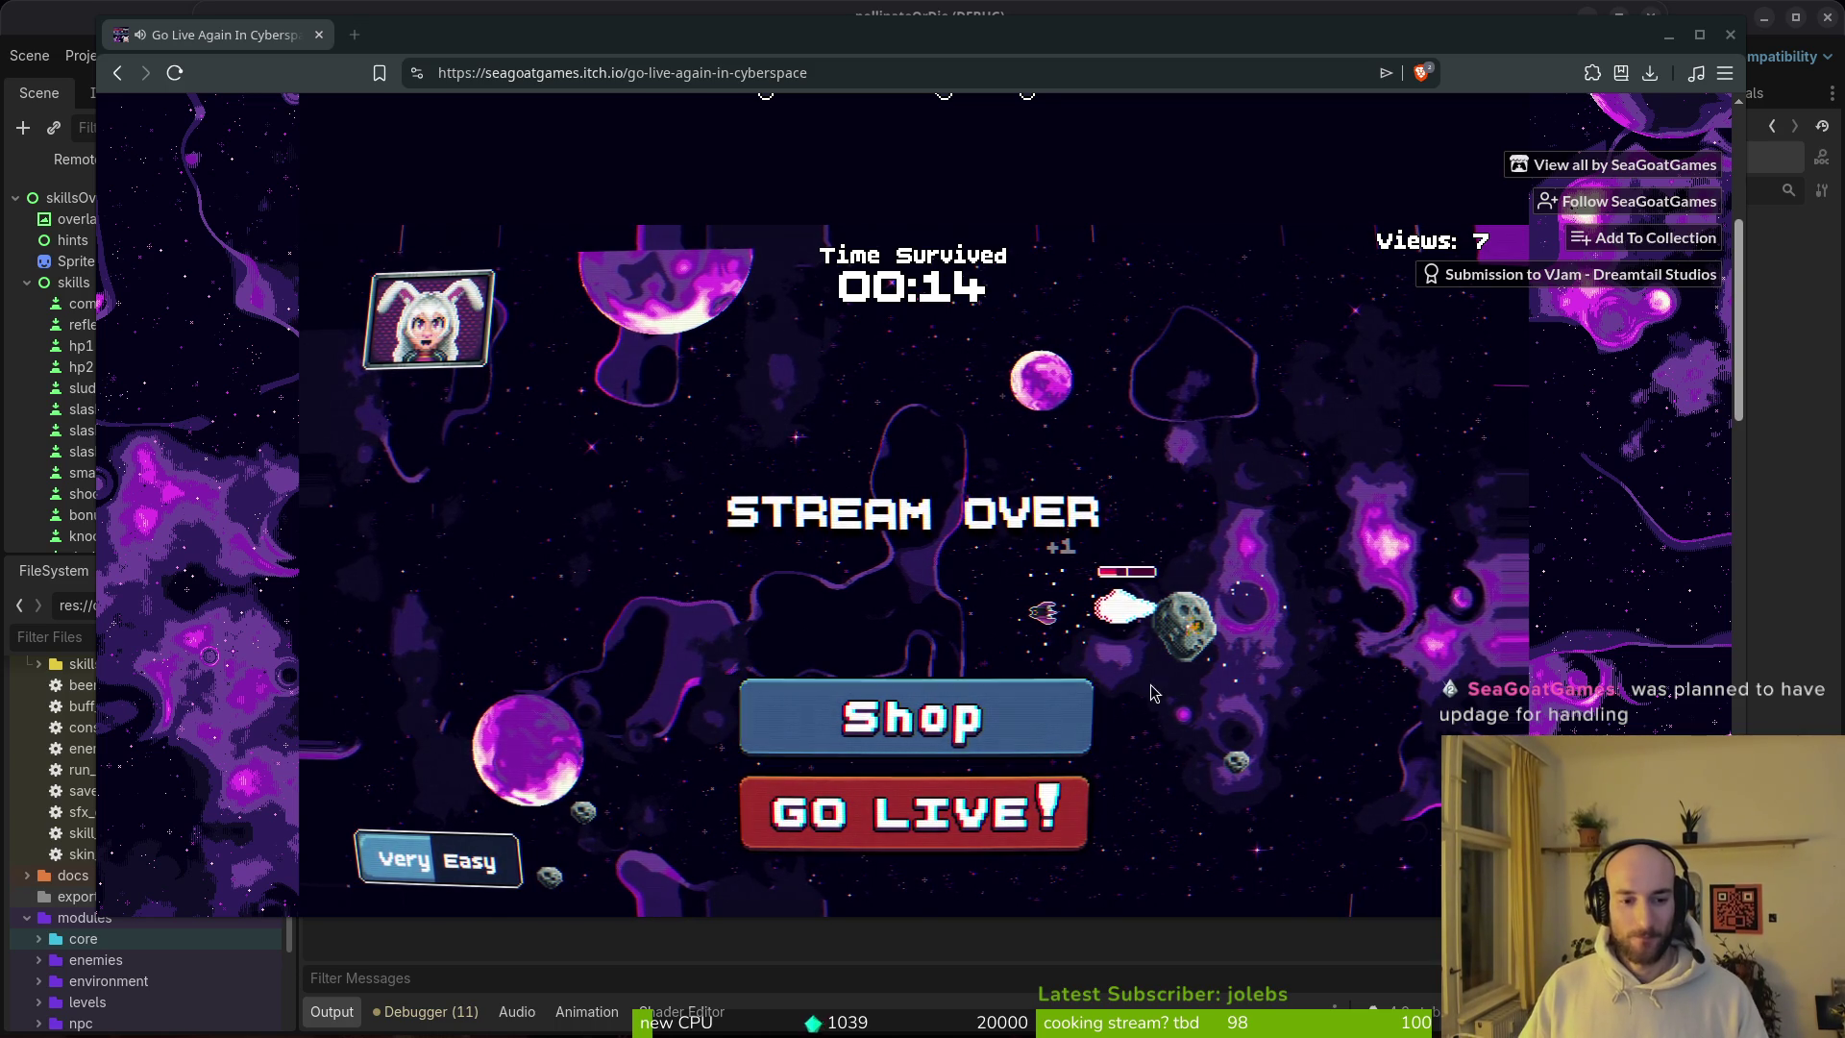
Step: Open the upgrade shop from the Stream Over screen with 7 views to spend
{"action": "left_click", "coordinate": [1050, 717]}
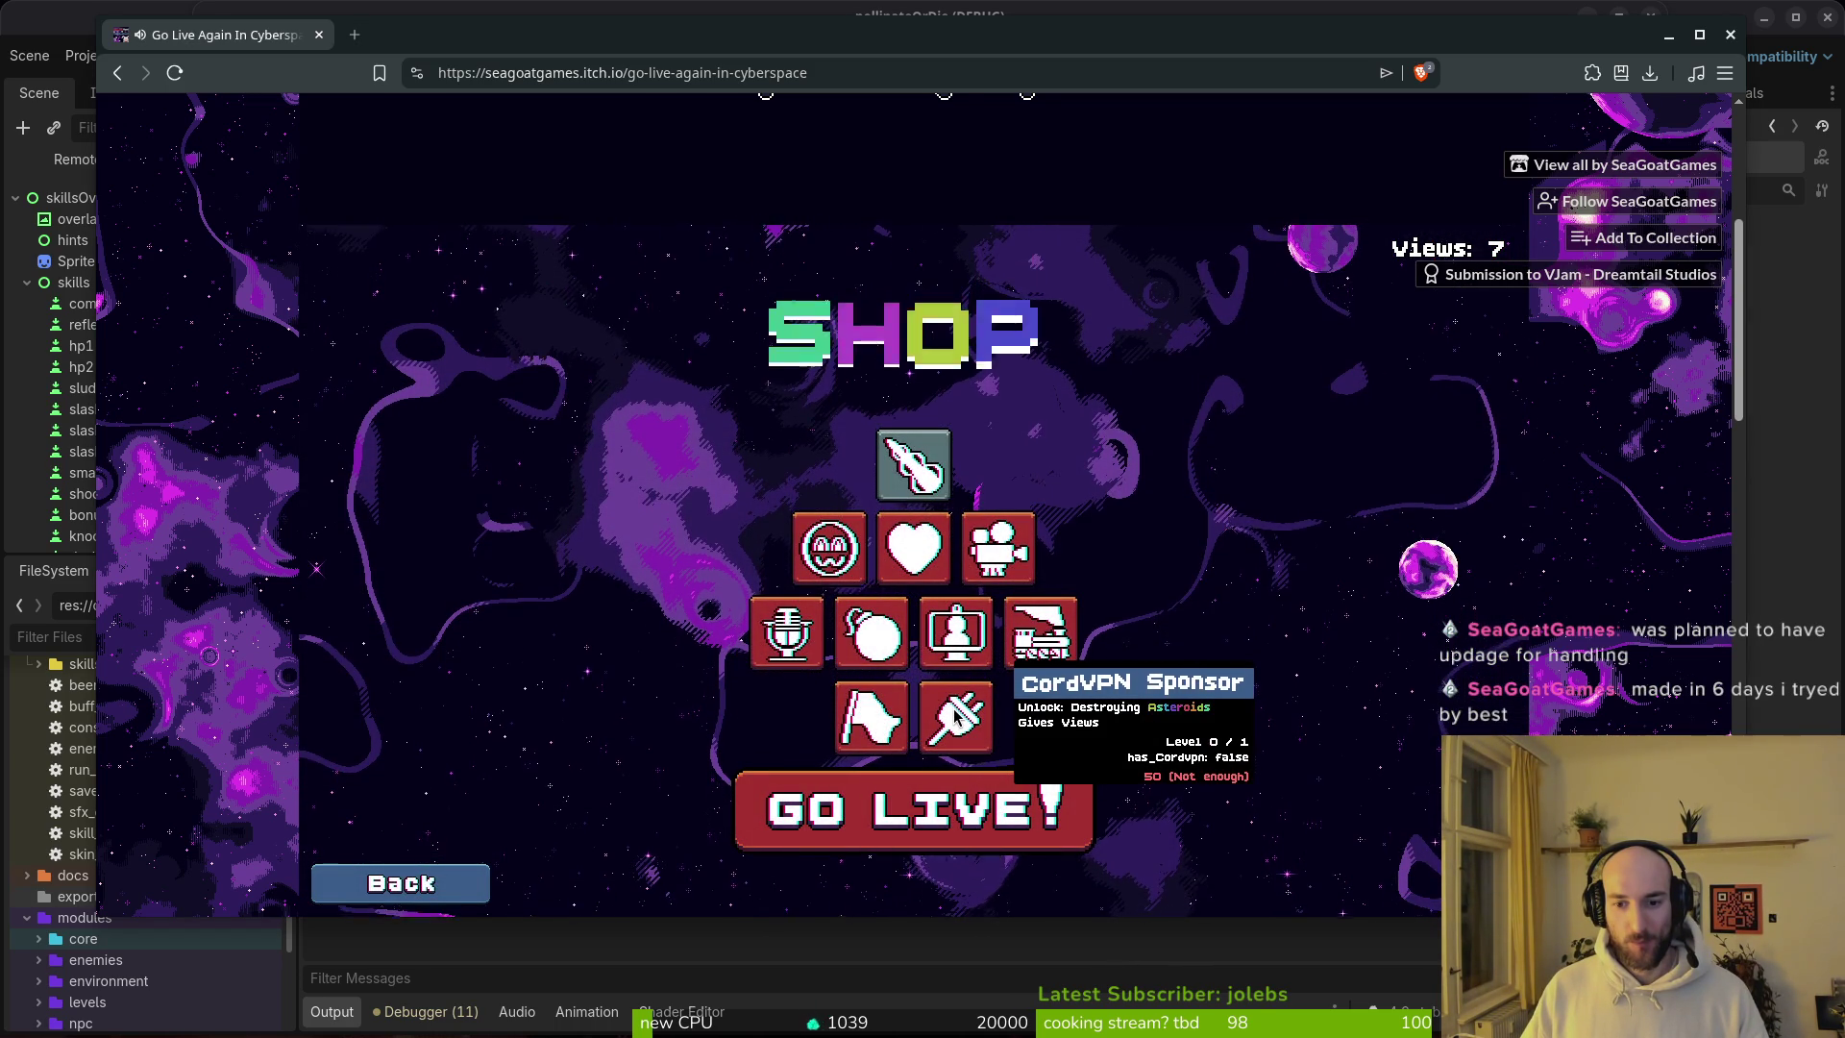
Step: Review the CordVPN, Vfuel, Better Microphone and New Emote upgrades, then go live again
{"action": "mouse_move", "coordinate": [879, 707]}
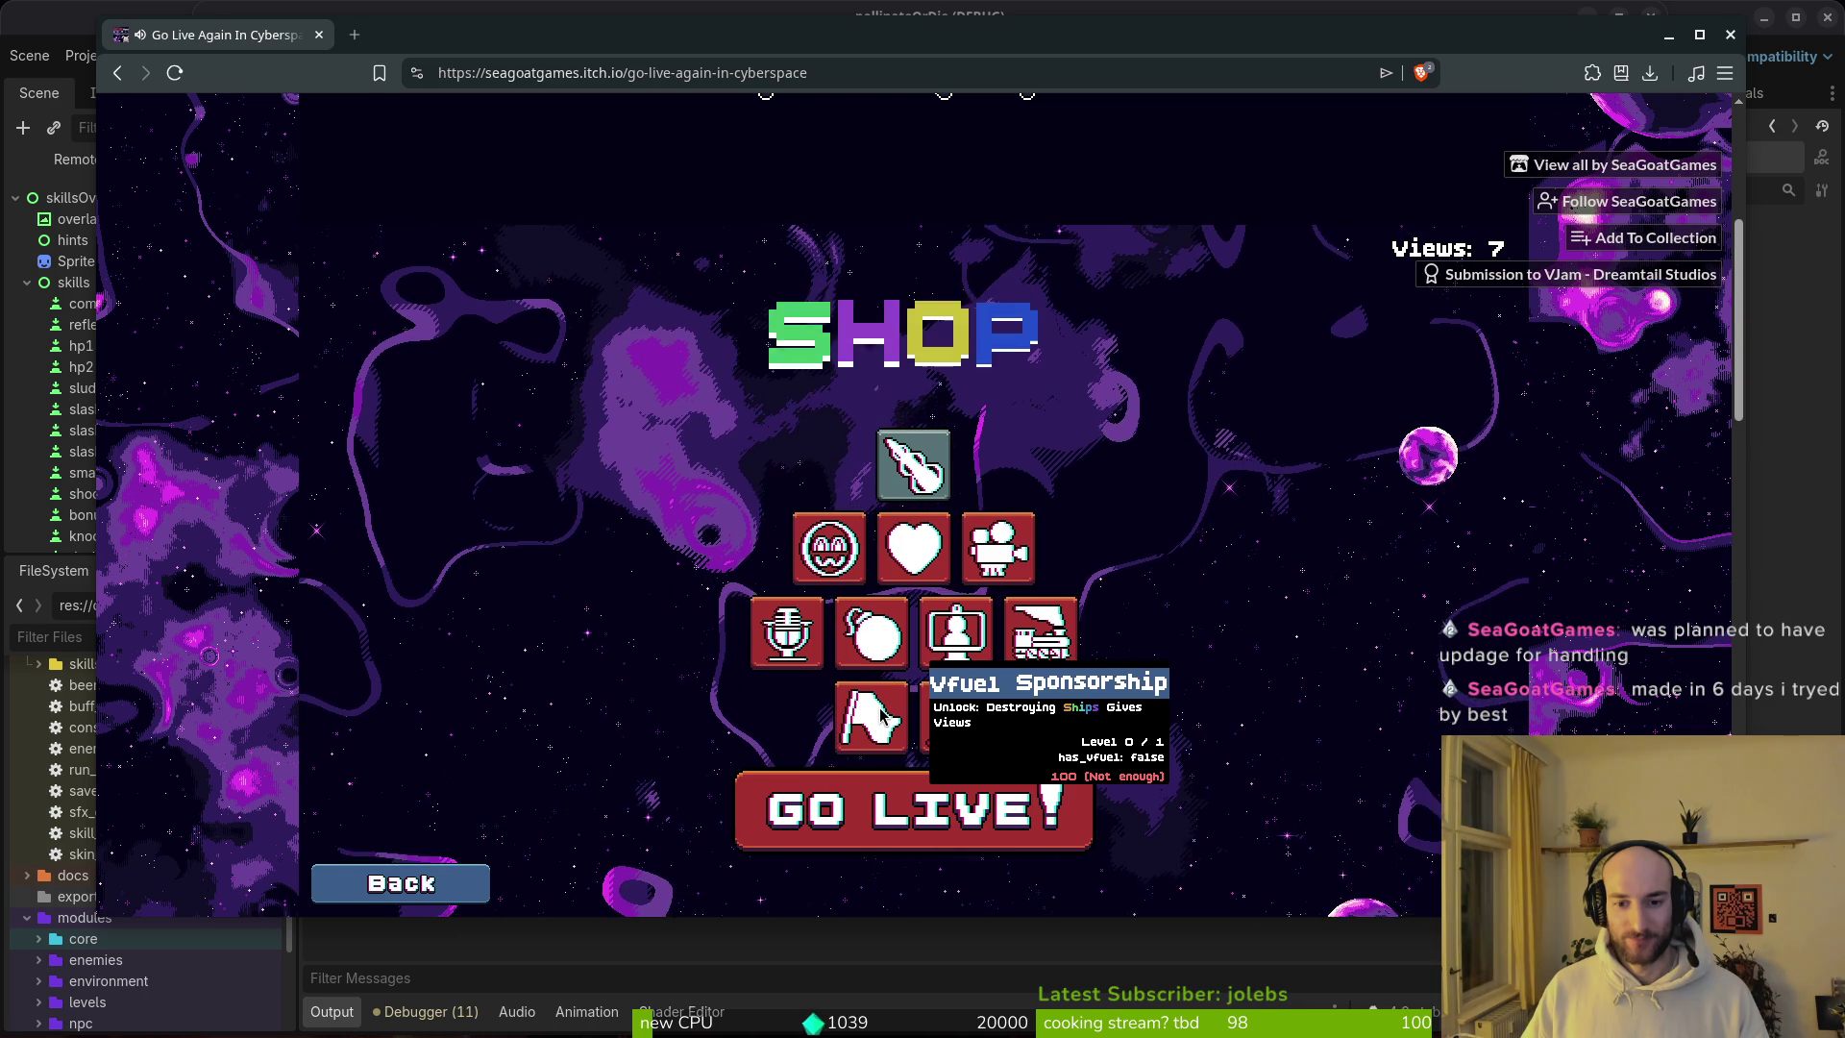
{"action": "mouse_move", "coordinate": [800, 656]}
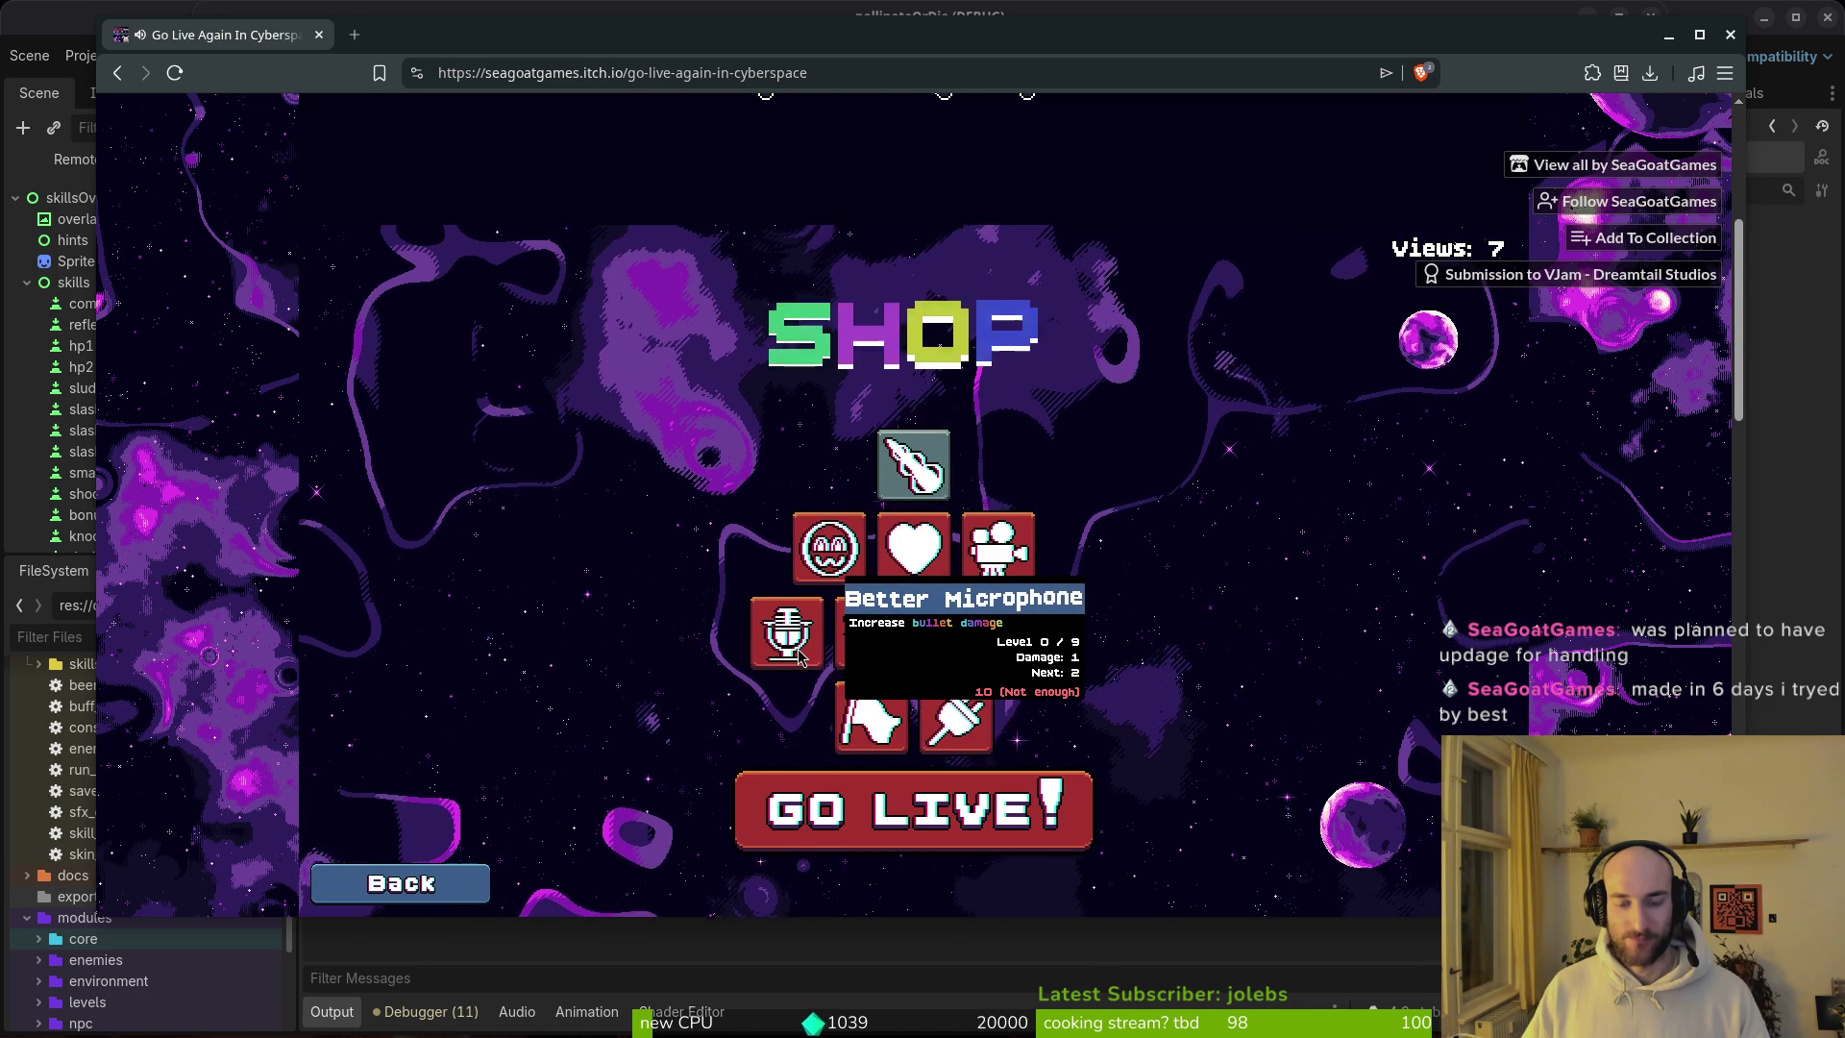
{"action": "mouse_move", "coordinate": [836, 567]}
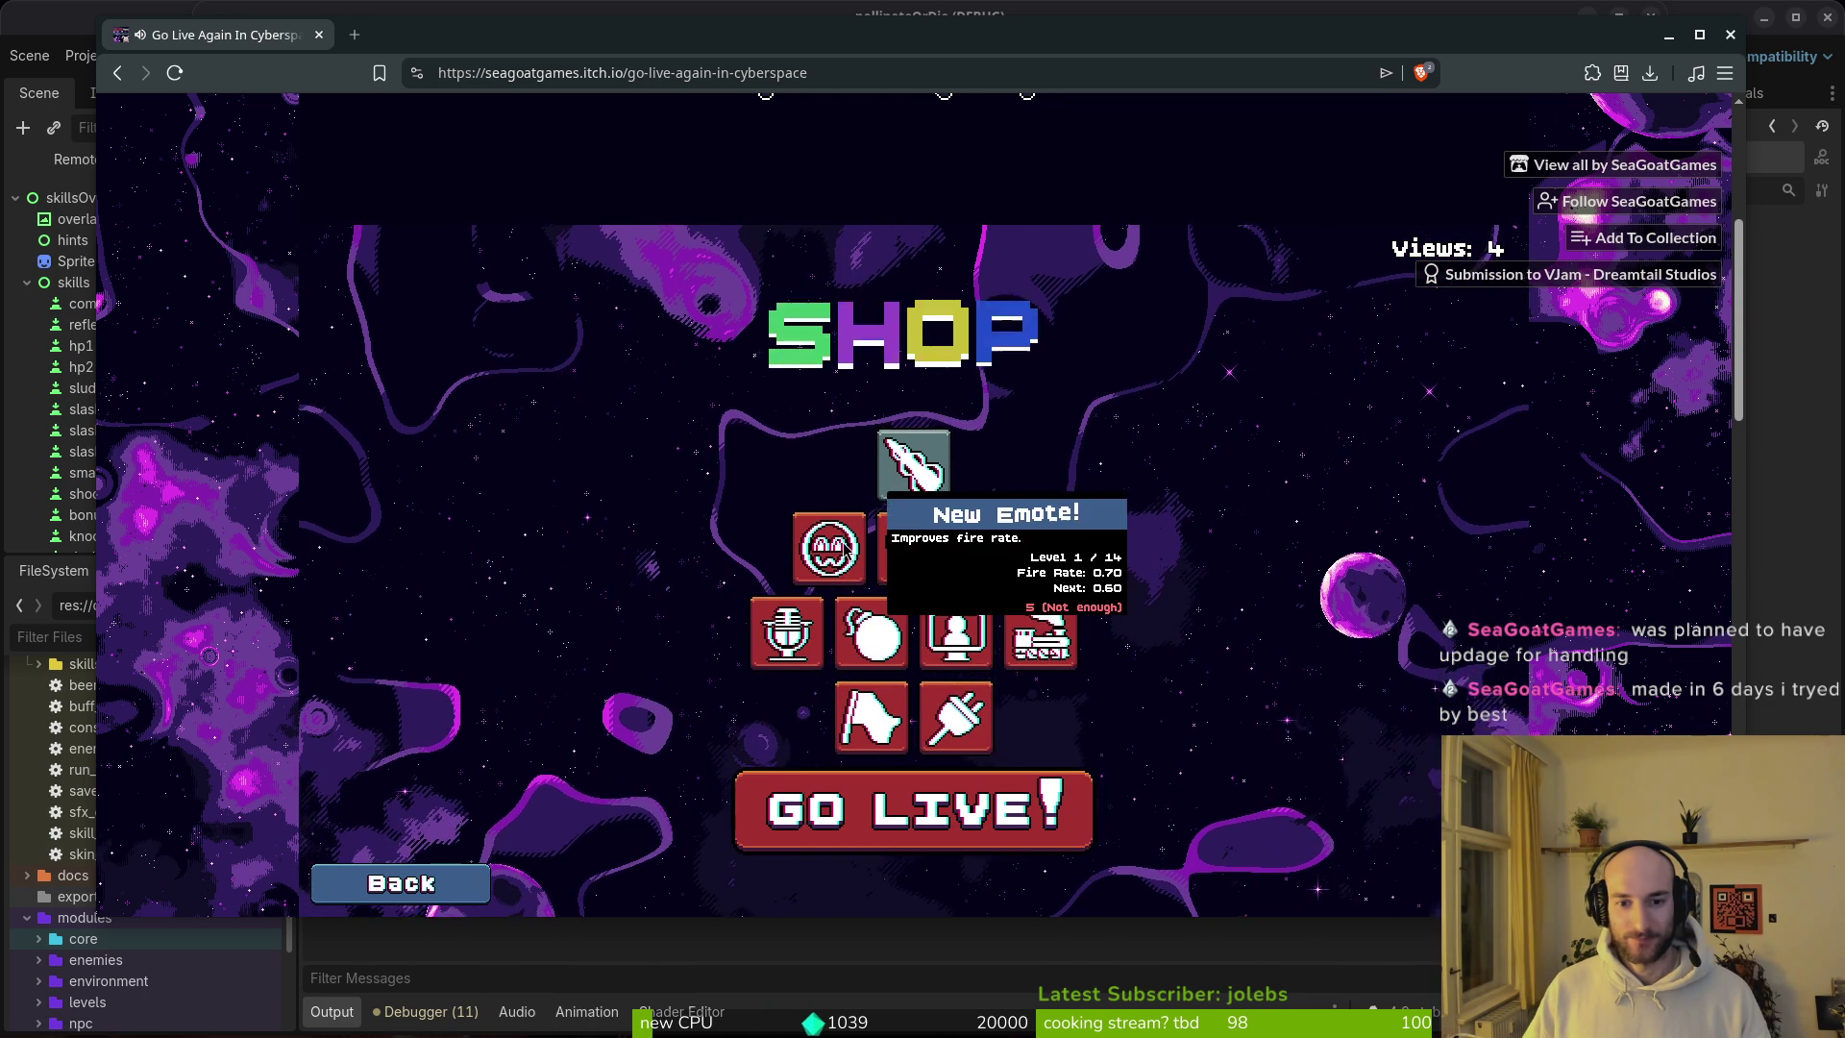
{"action": "left_click", "coordinate": [919, 817]}
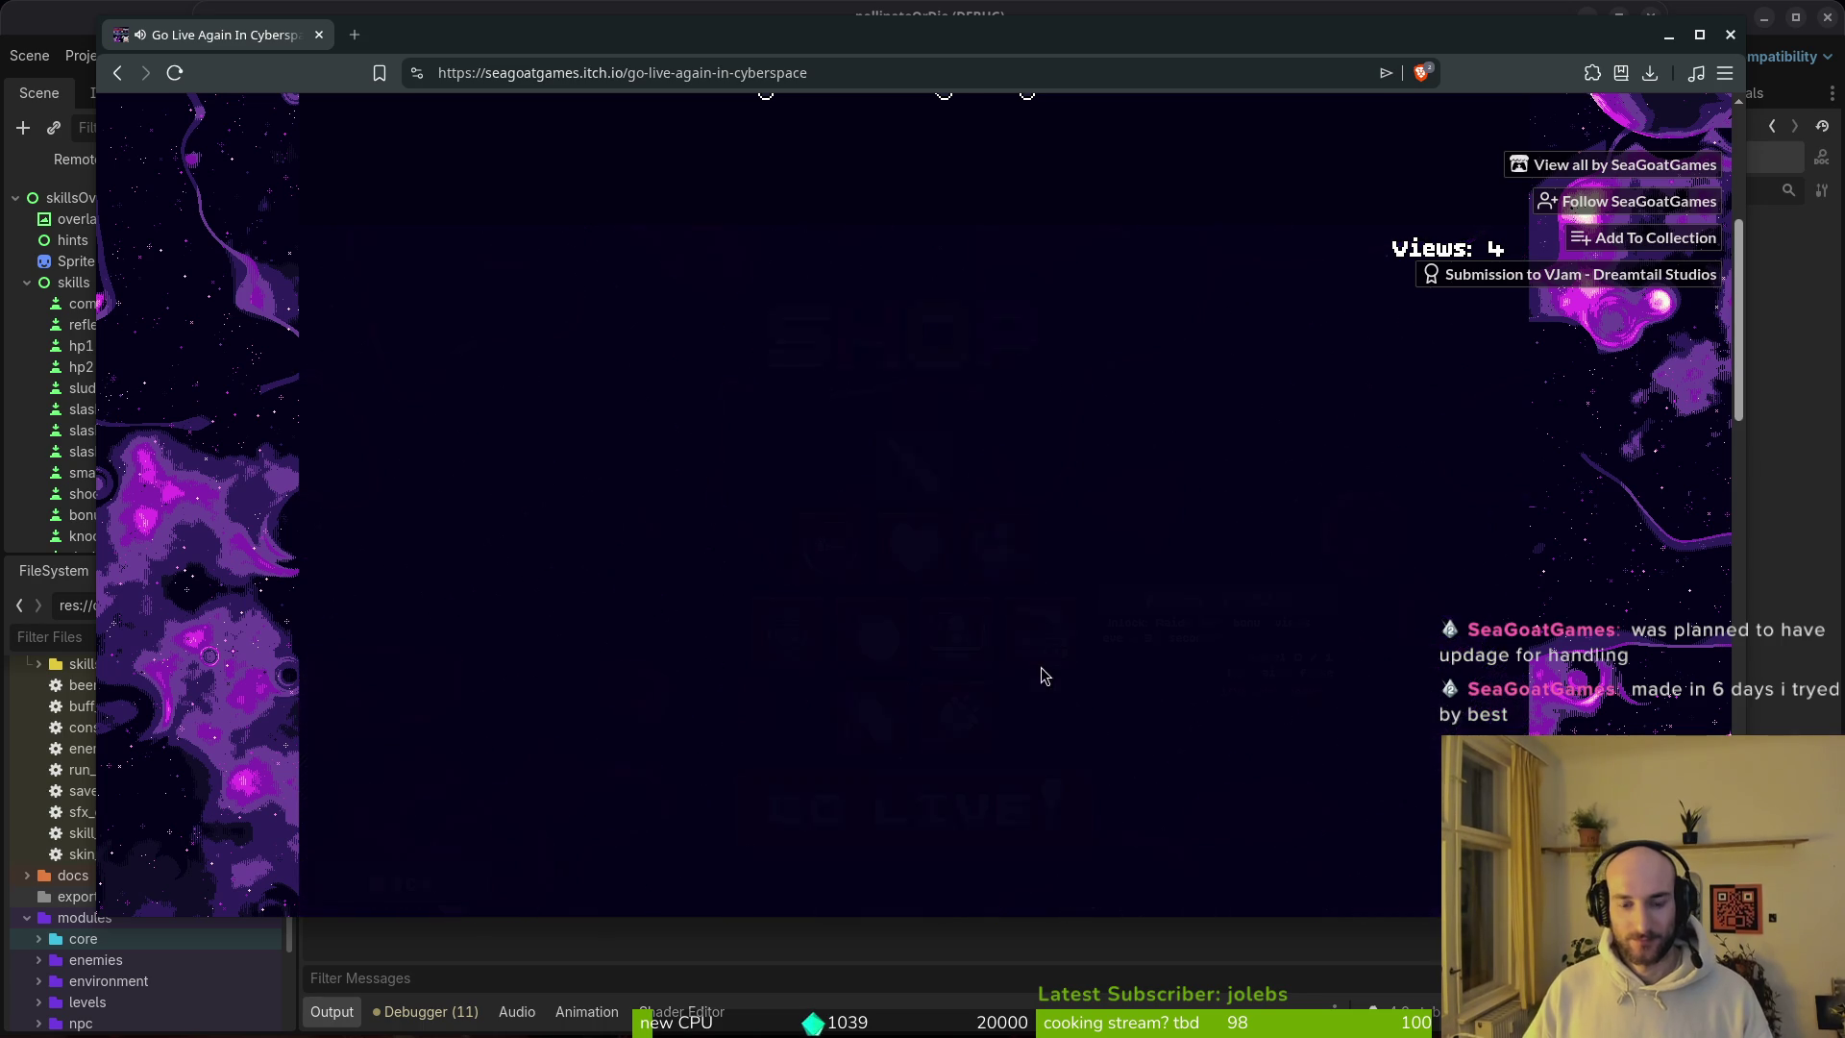
Step: Fly a 44-second run reaching 8 views, then restart and pause the fresh round
{"action": "key", "text": "w"}
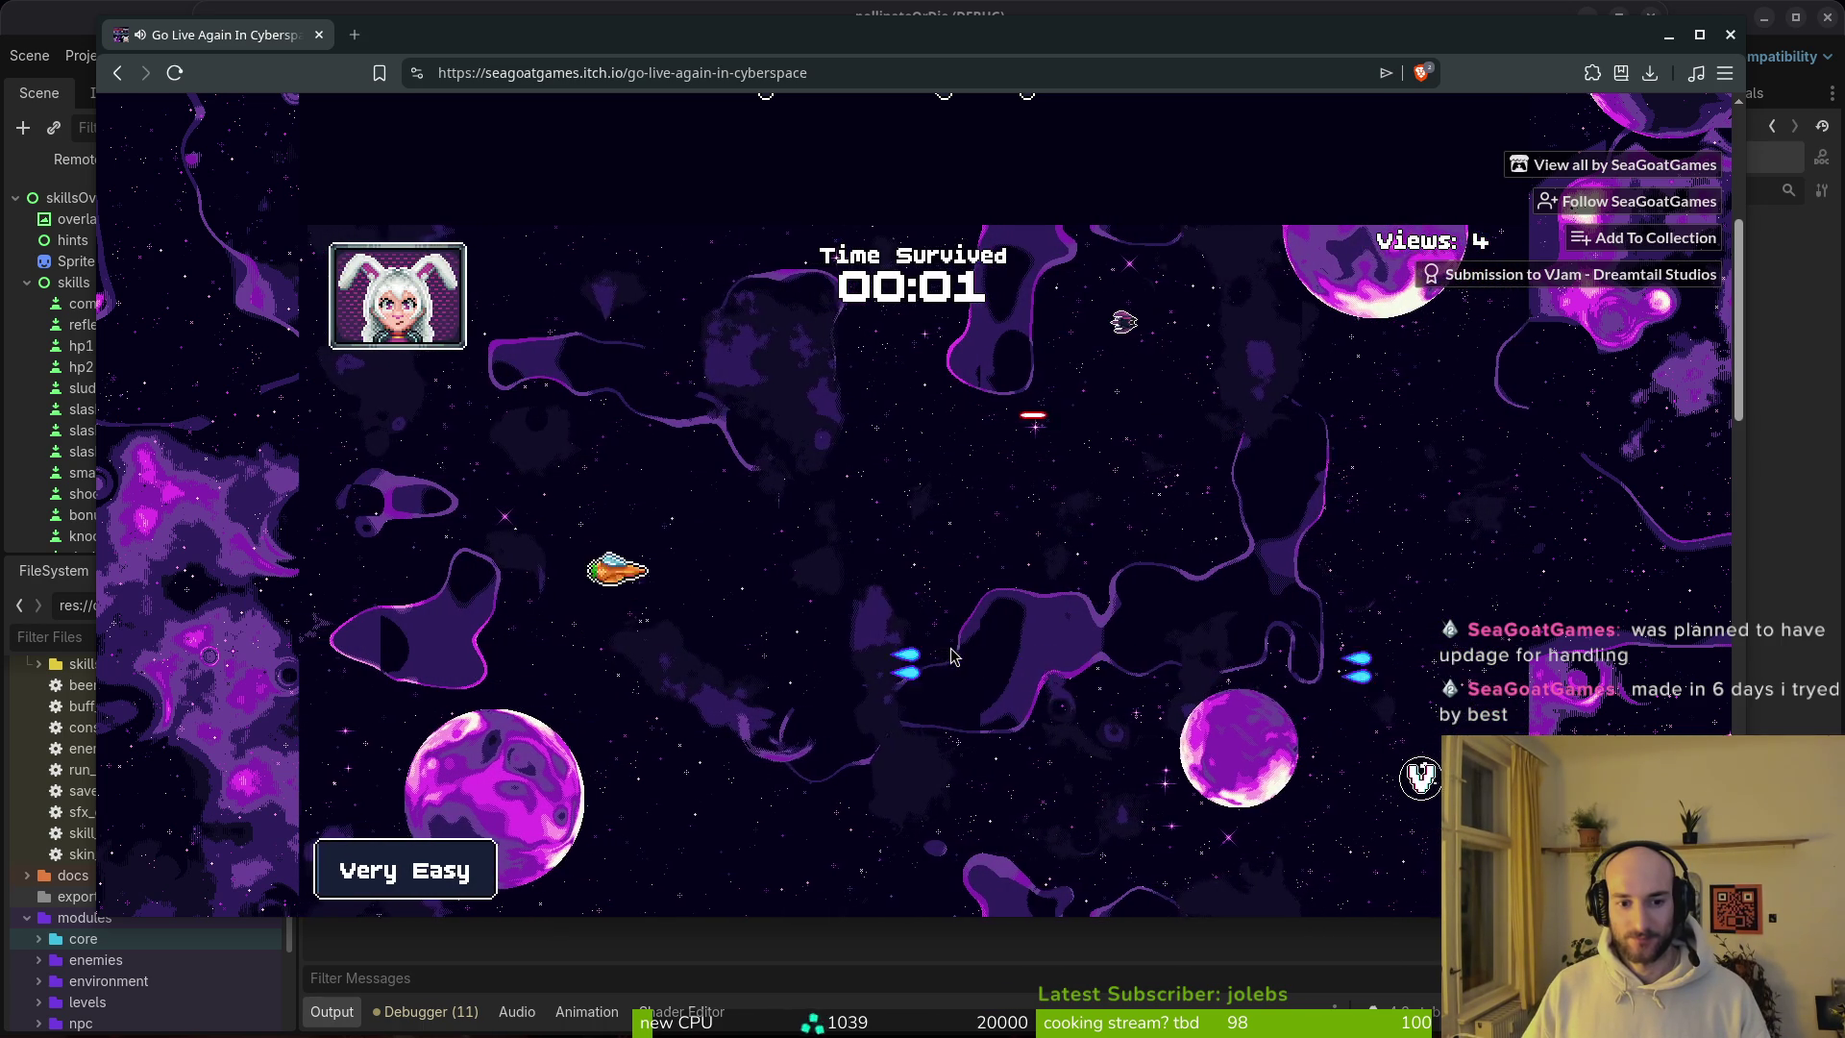
{"action": "key", "text": "s"}
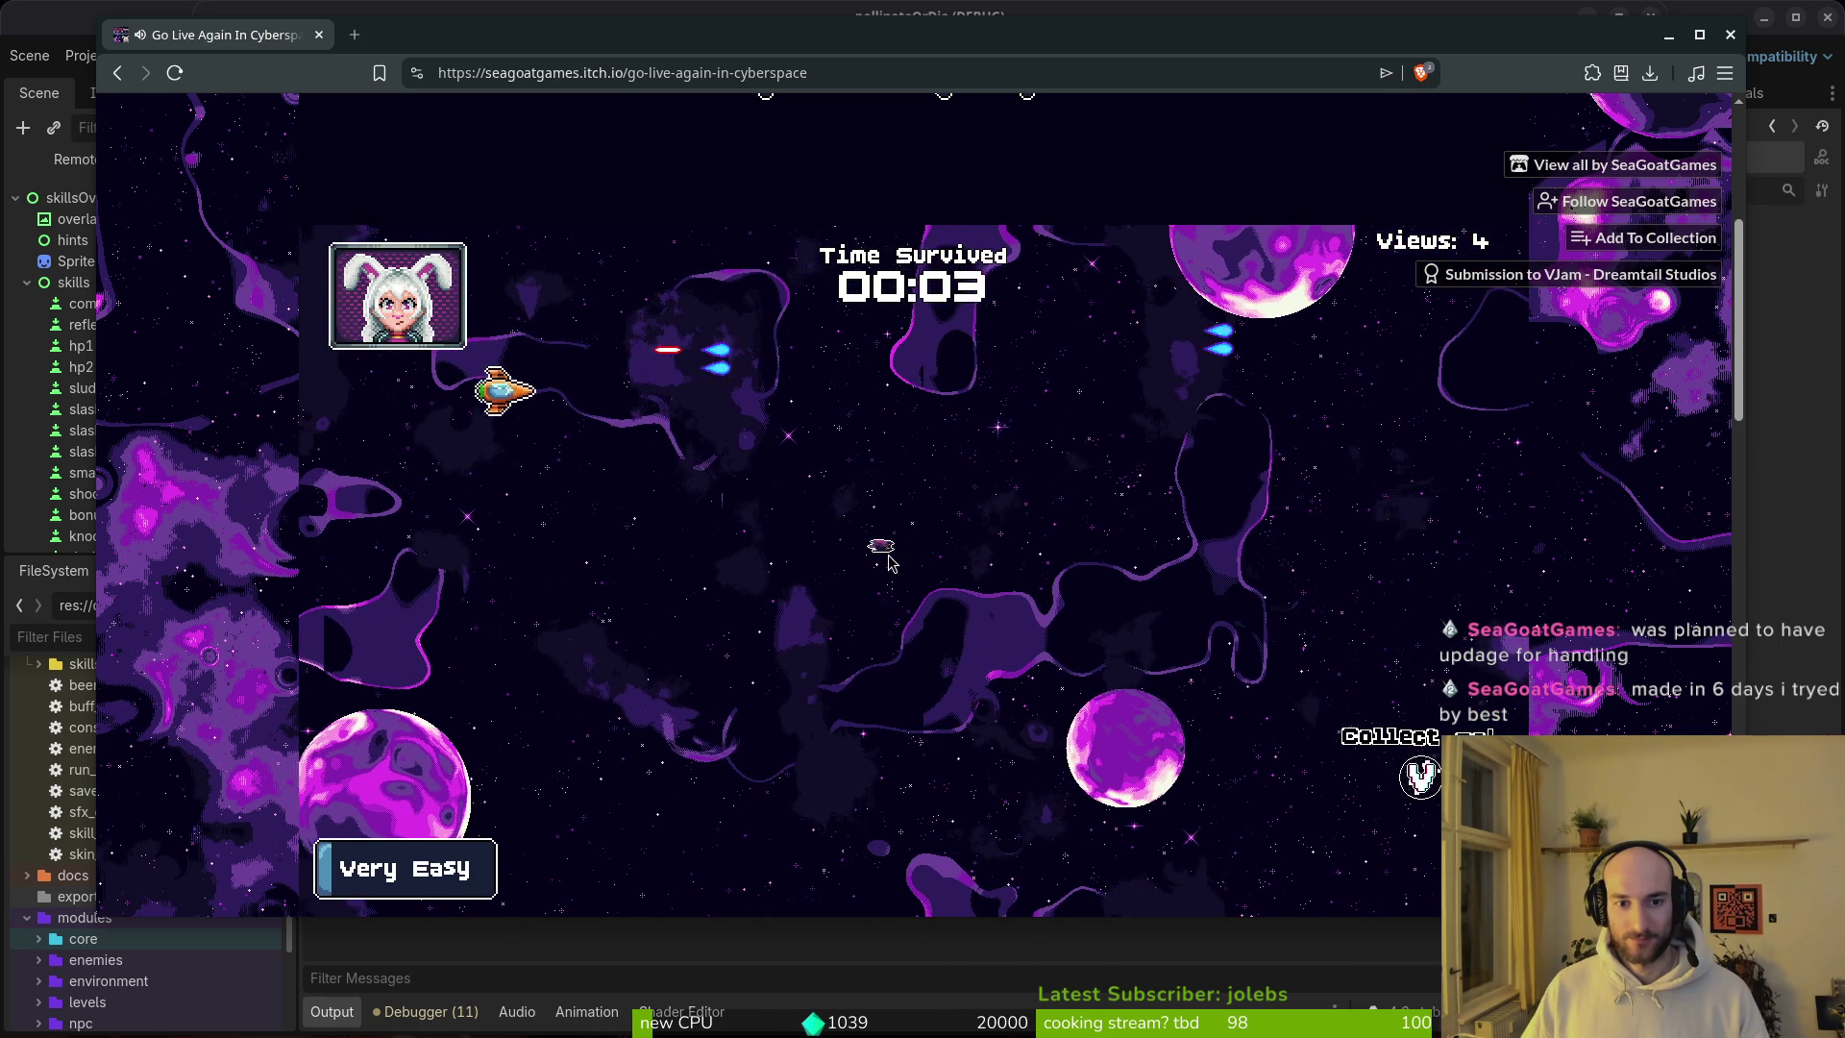
{"action": "key", "text": "d"}
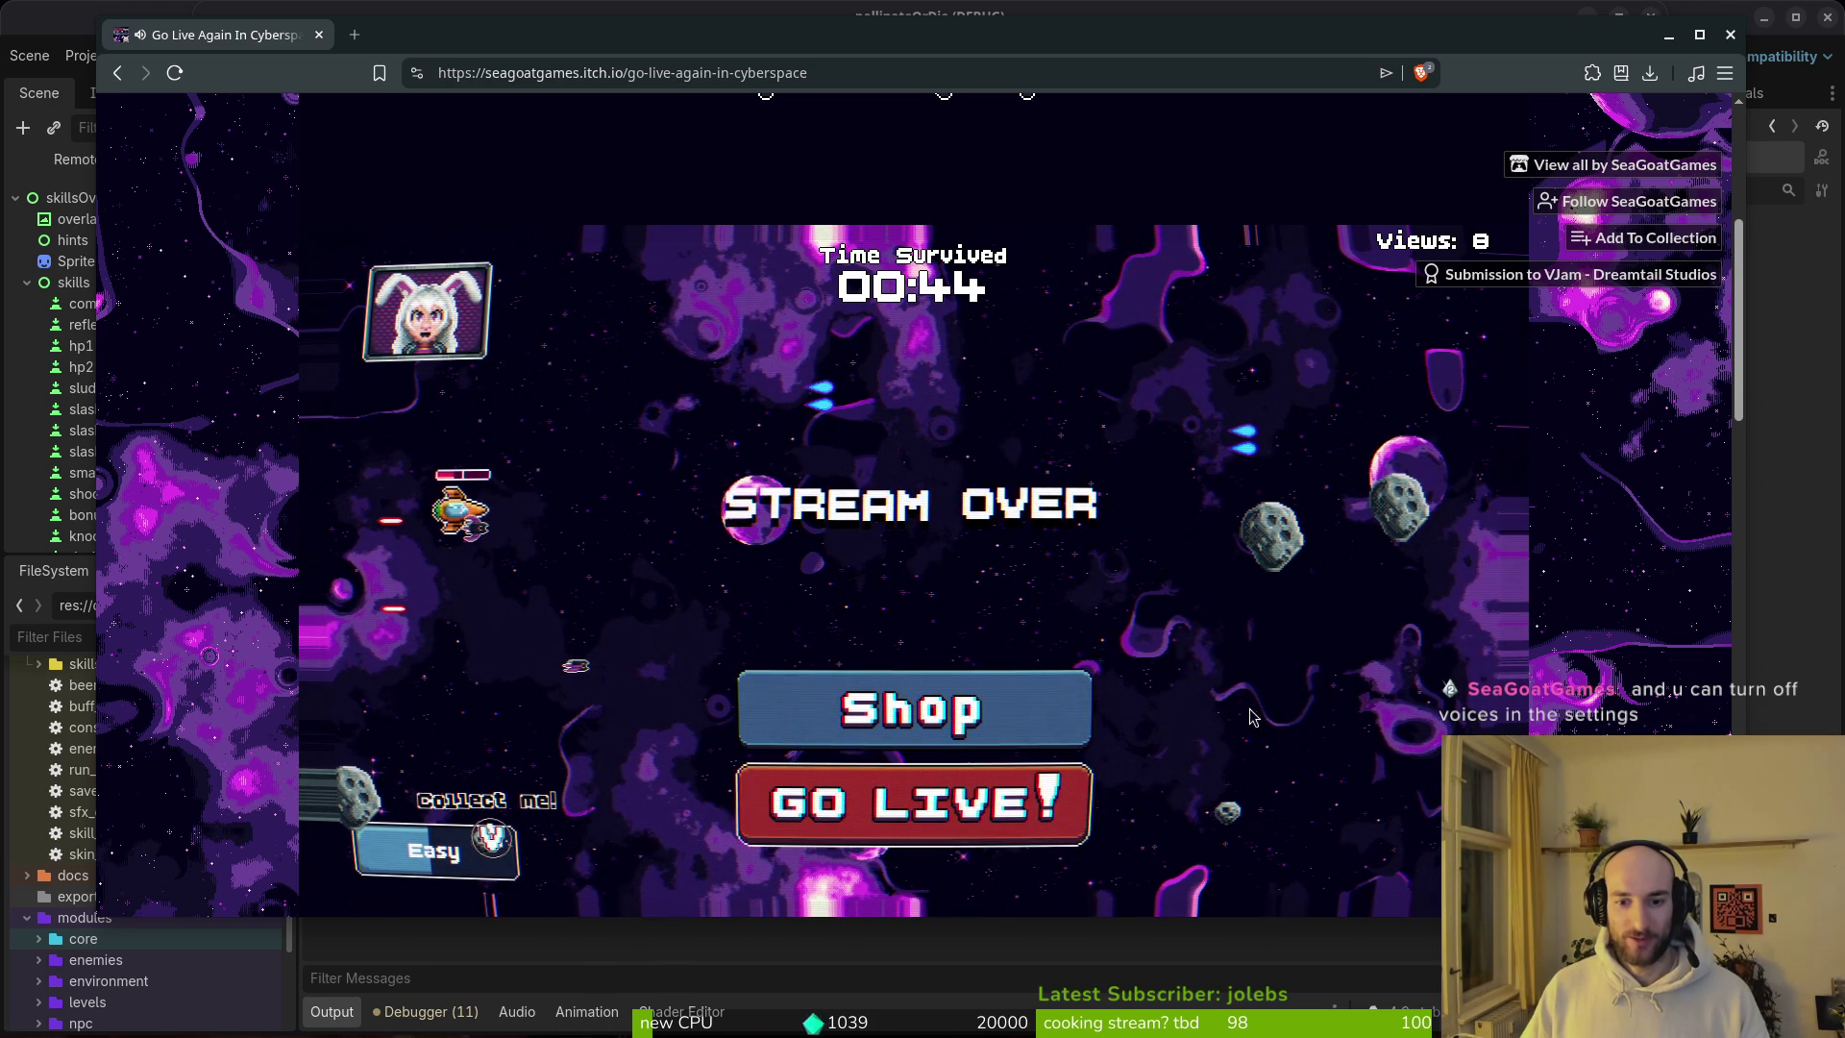
{"action": "key", "text": "Return"}
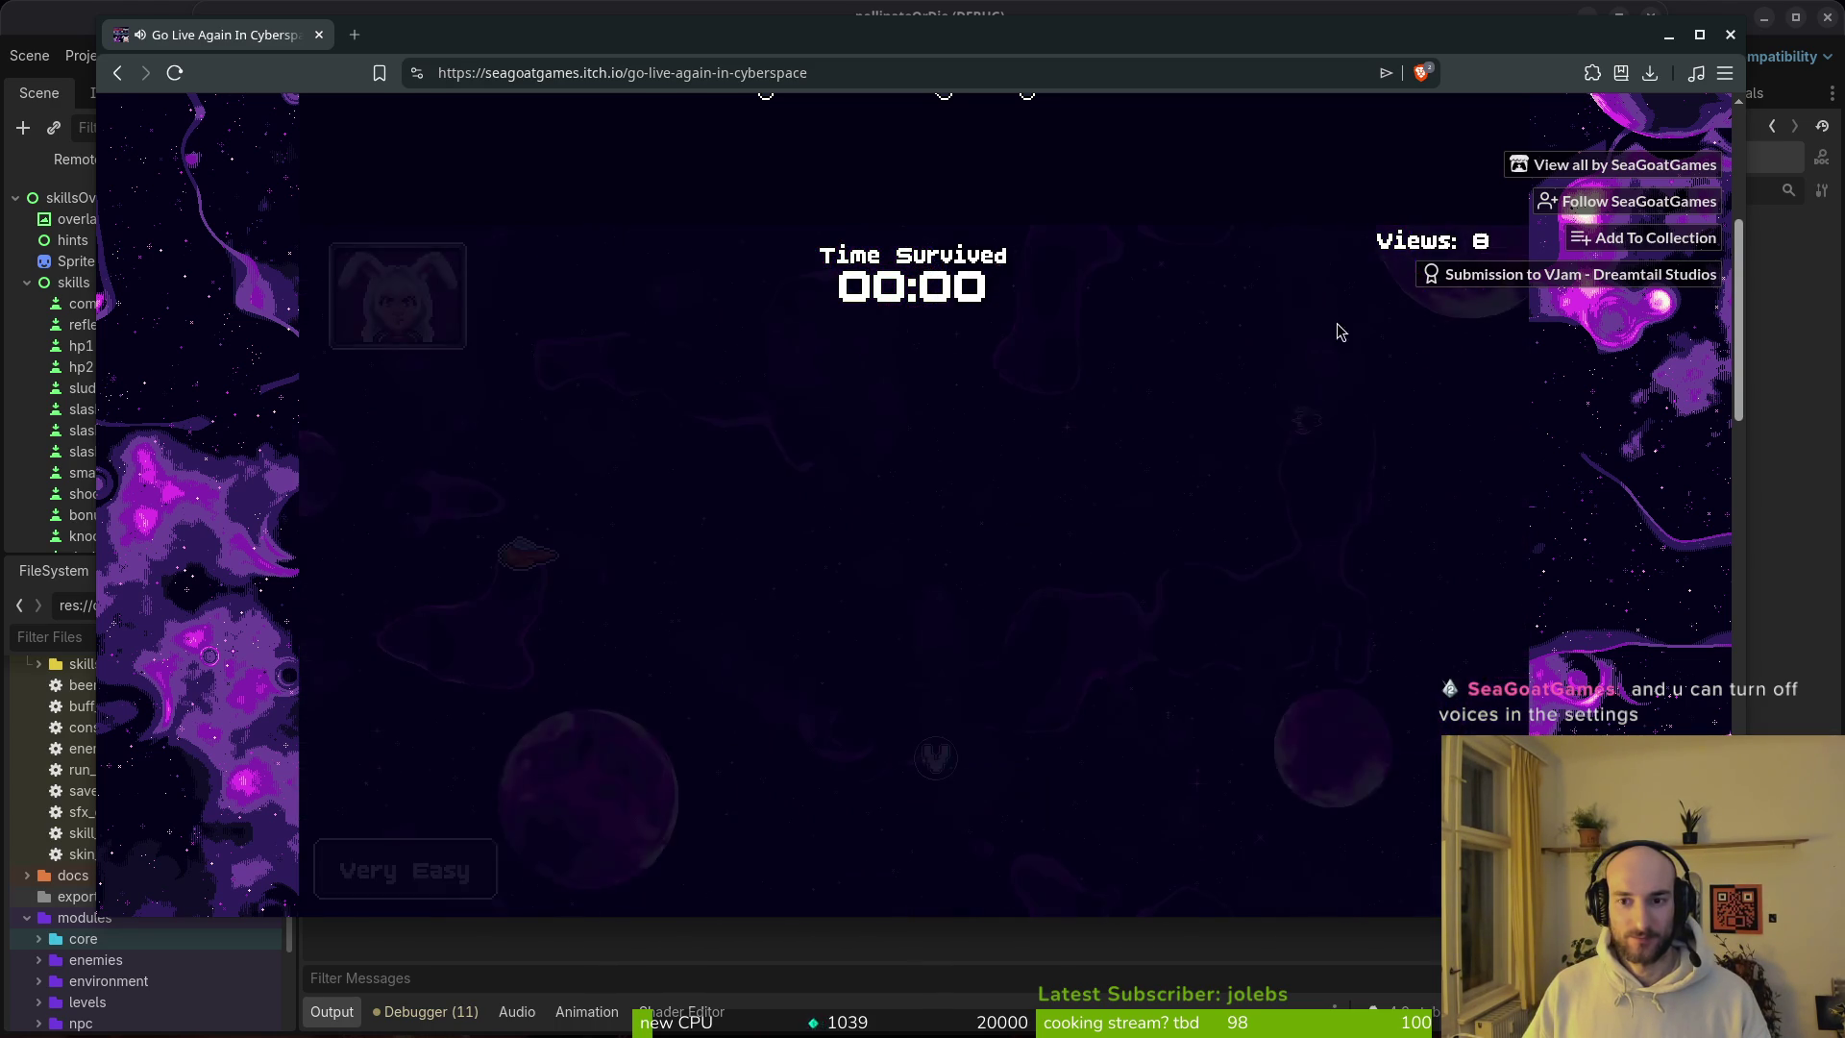
{"action": "key", "text": "Escape"}
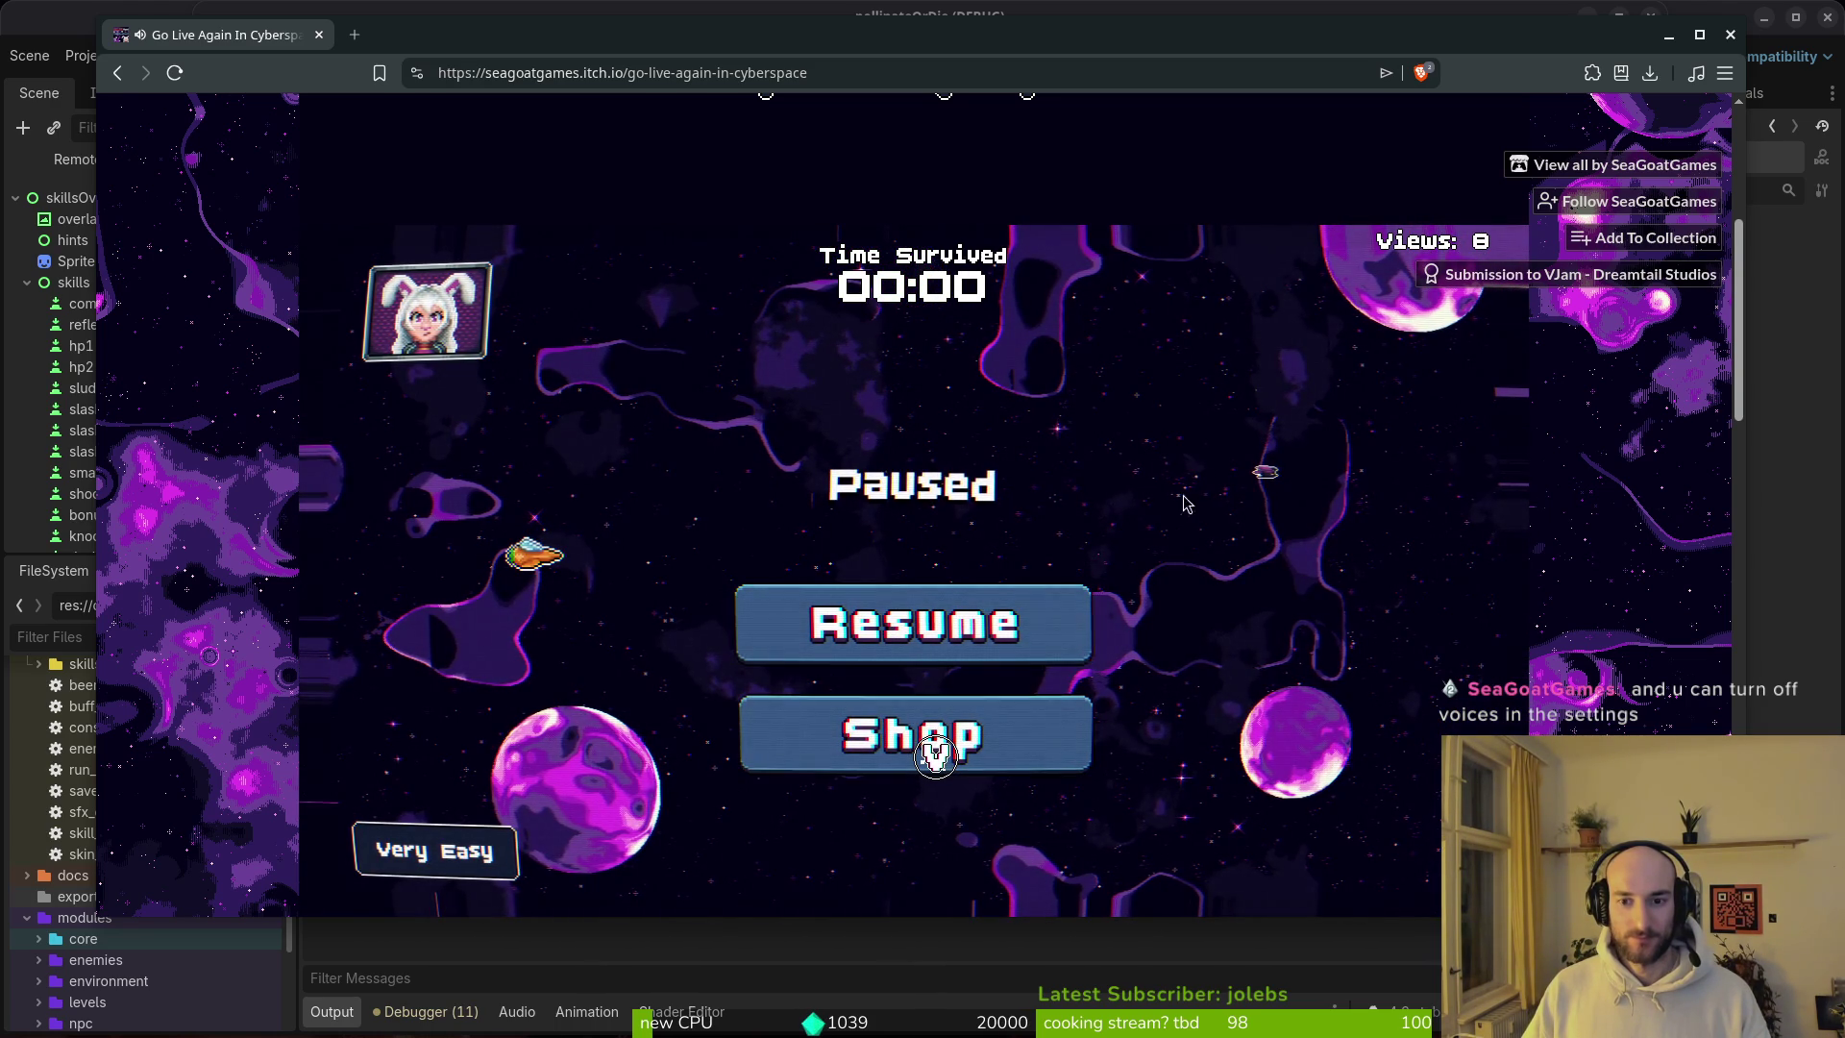
Step: Open the shop from the pause screen, then go Back toward the title menu
{"action": "scroll", "coordinate": [1146, 509], "scroll_direction": "down", "scroll_amount": 1}
{"action": "scroll", "coordinate": [1146, 509], "scroll_direction": "up", "scroll_amount": 1}
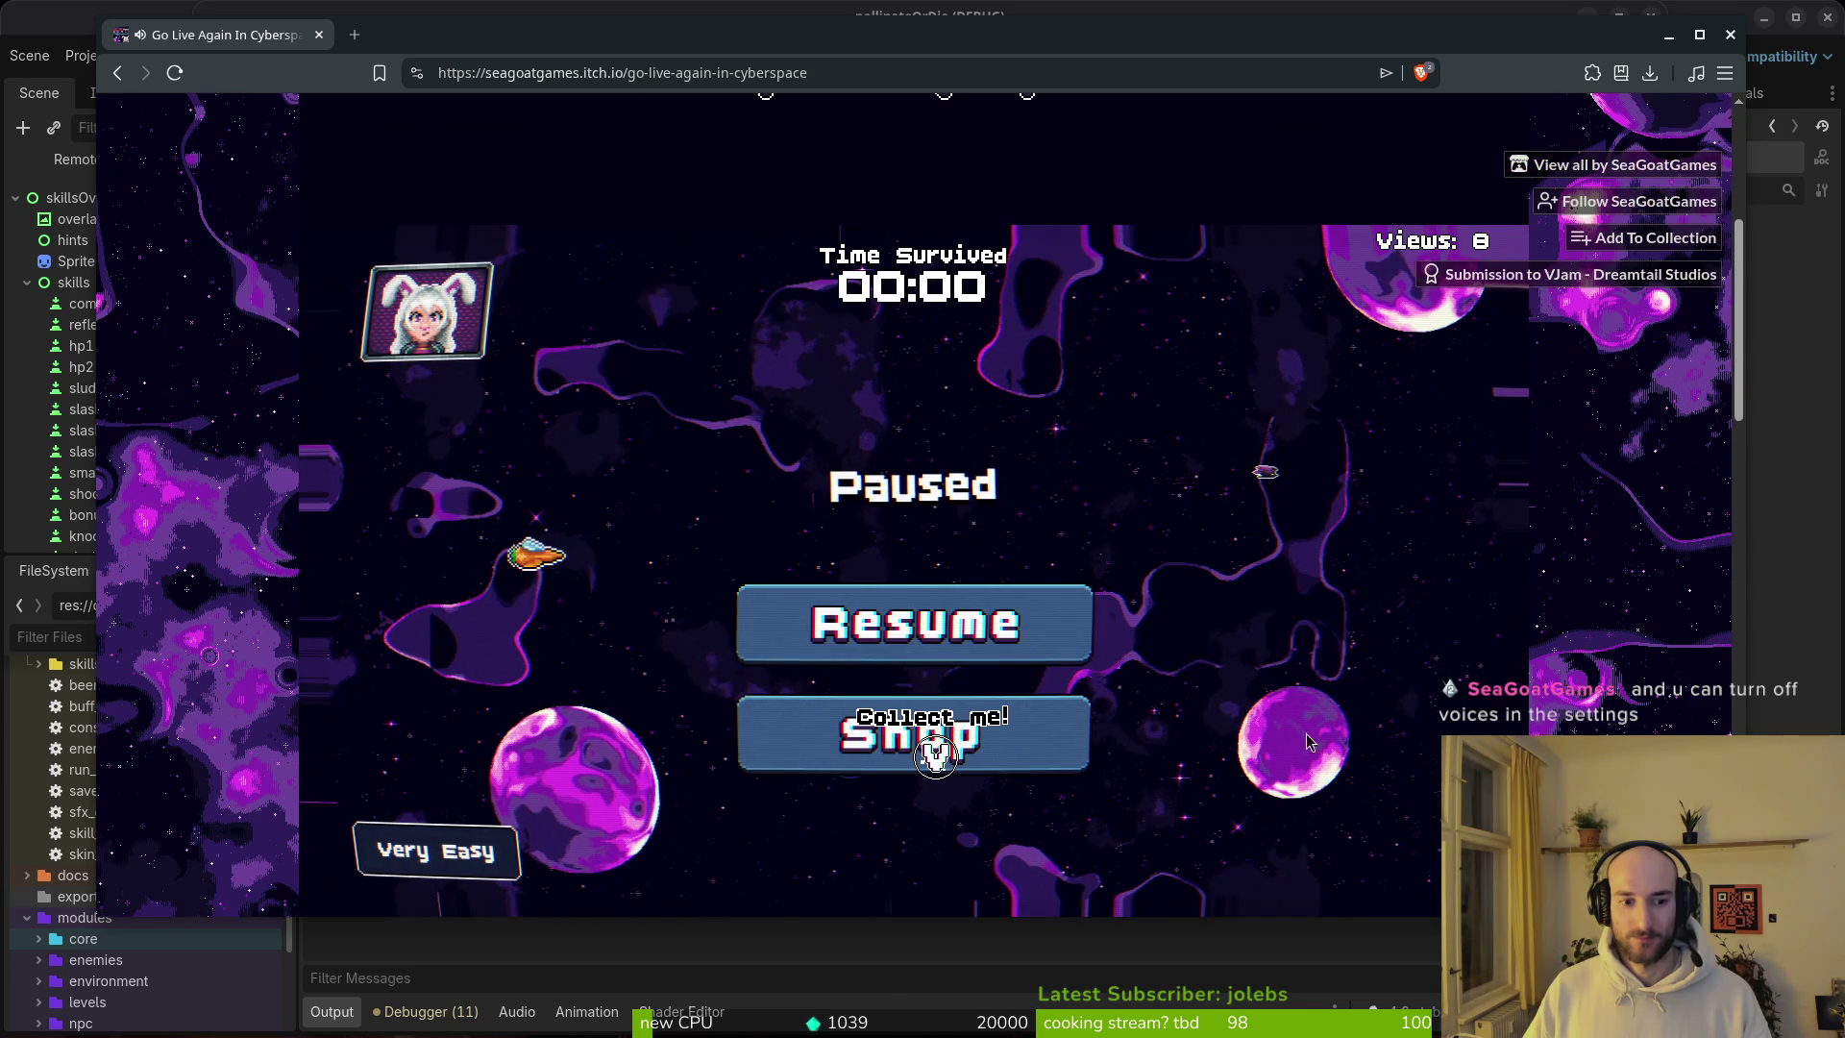
{"action": "left_click", "coordinate": [821, 739]}
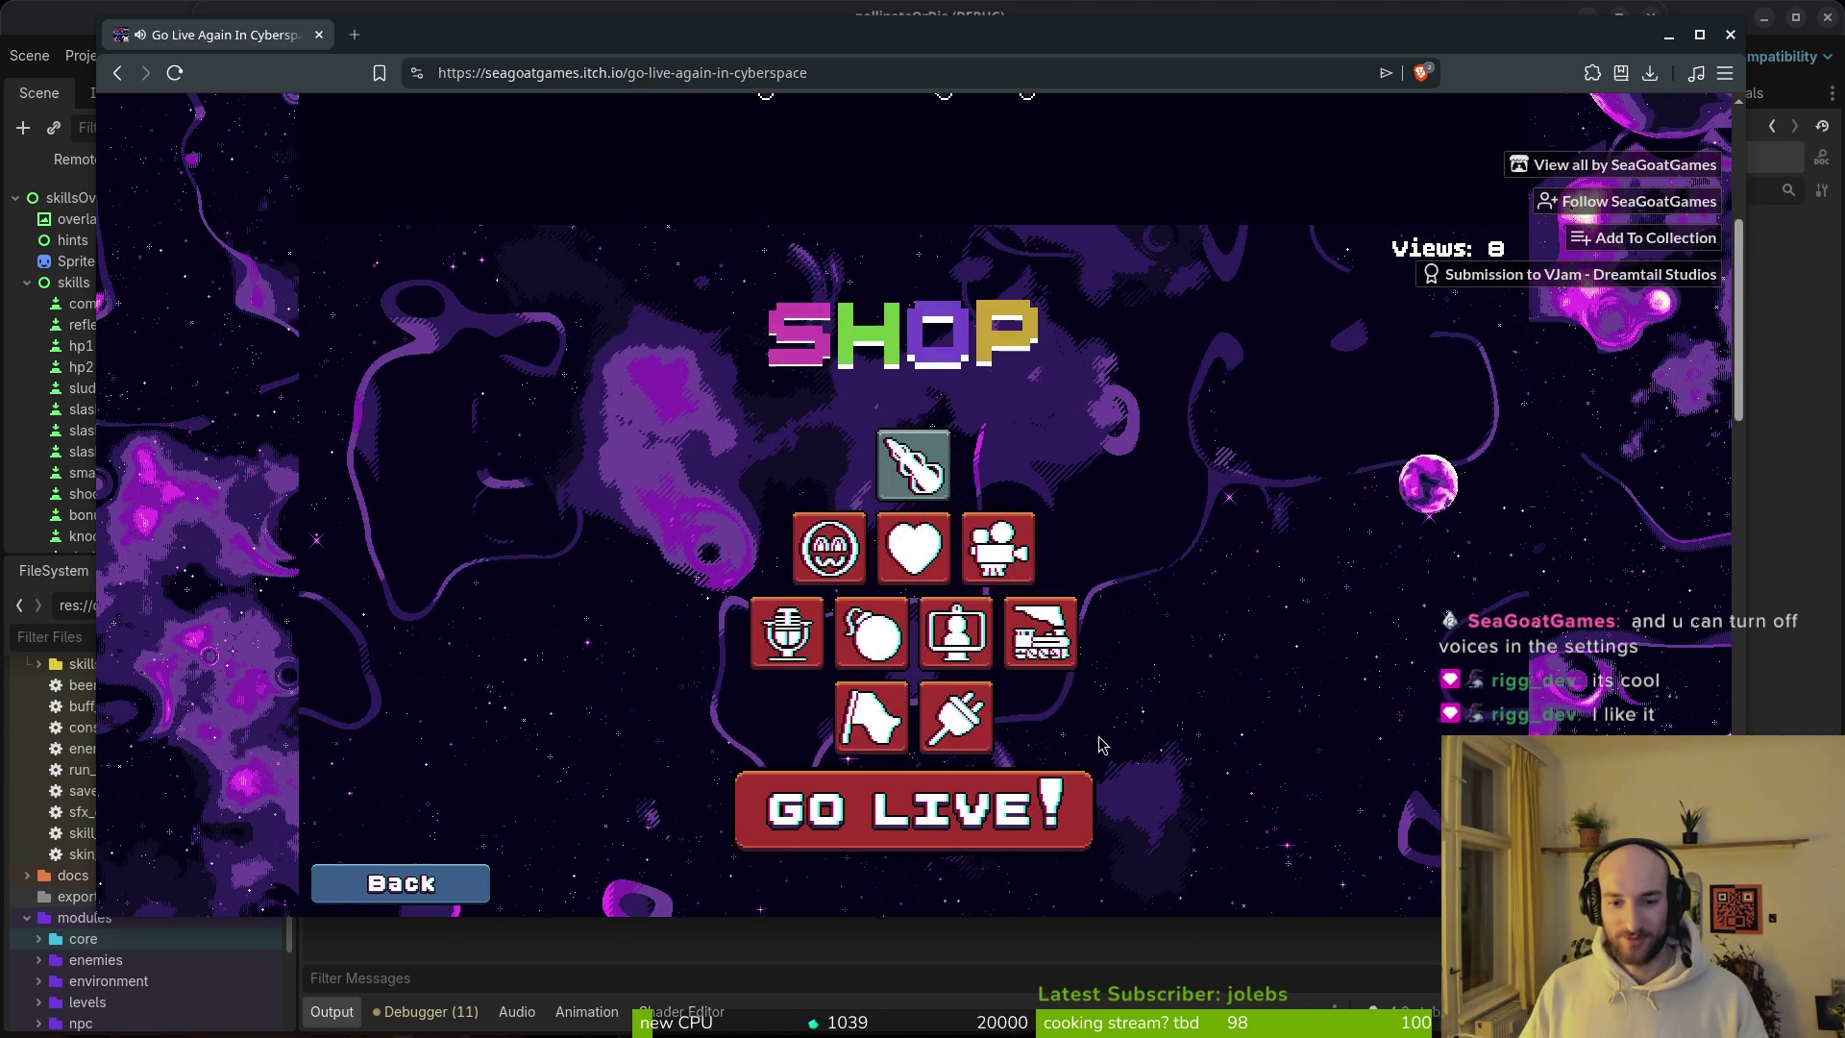
{"action": "left_click", "coordinate": [409, 879]}
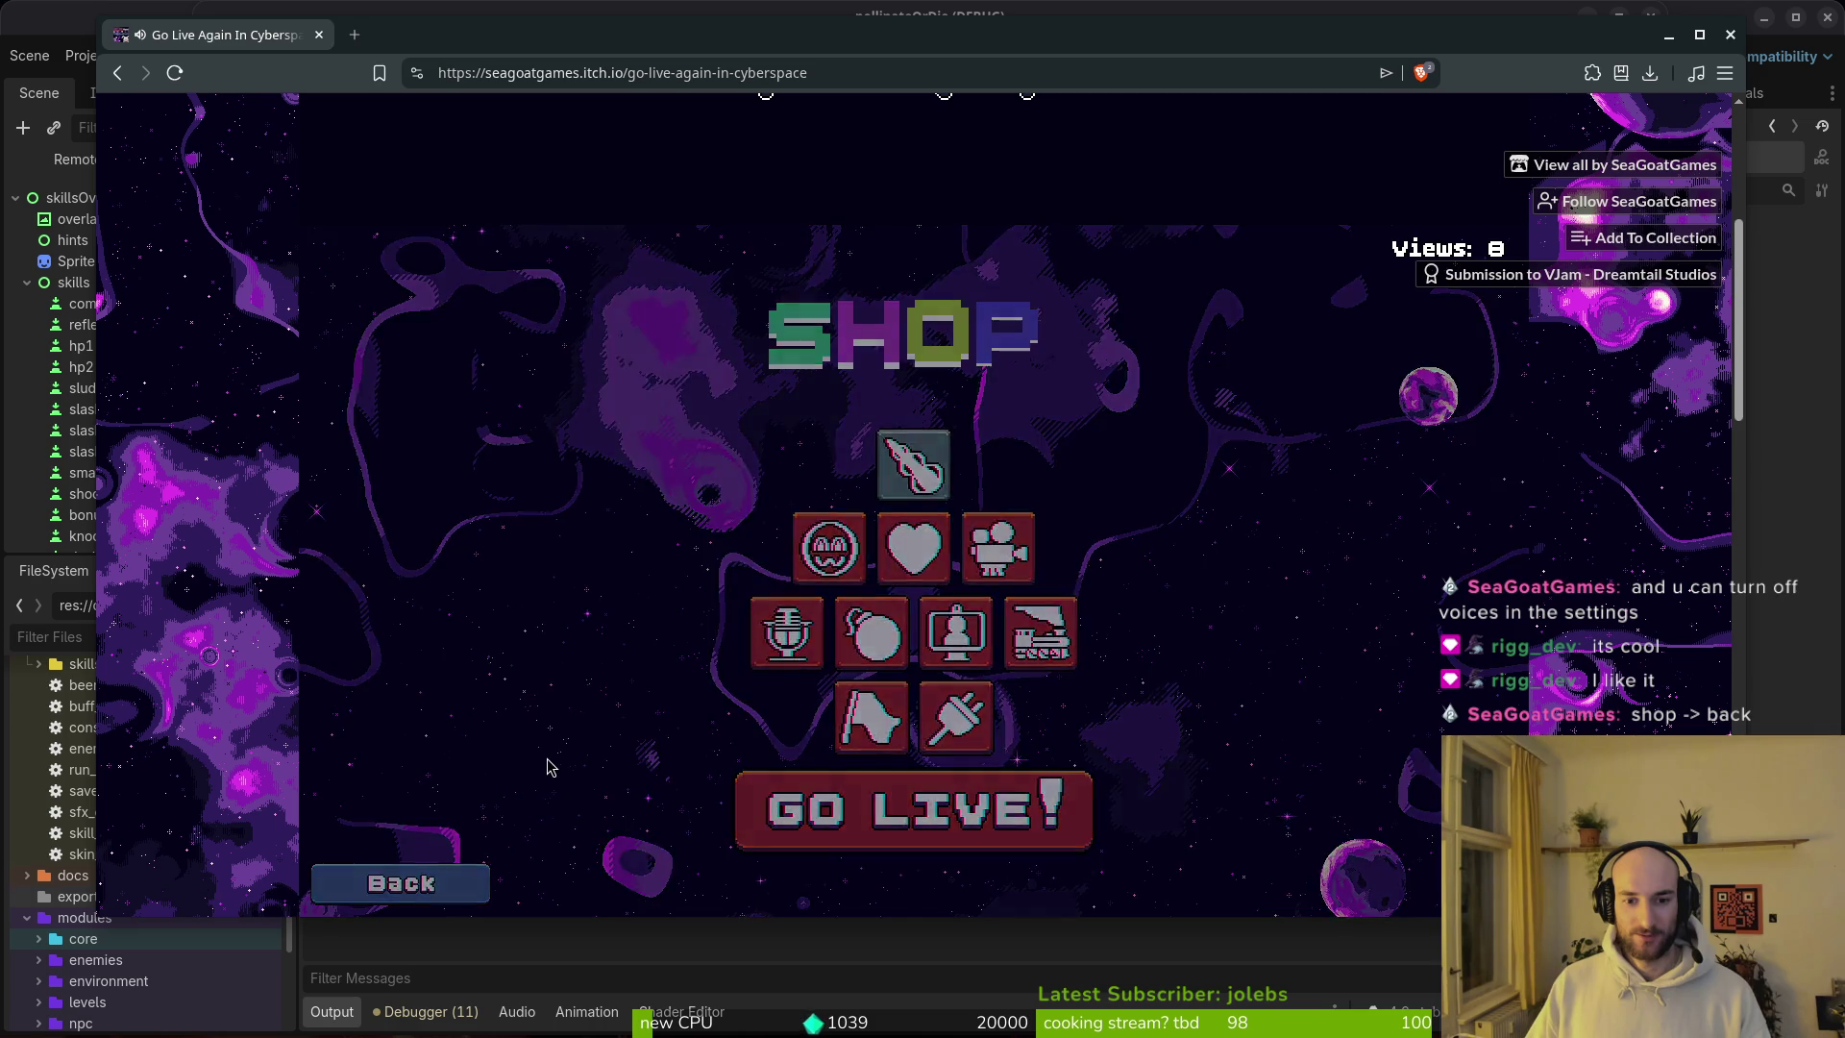
Step: Lower the Voice volume from 70% to 3% in Settings, then start playing again
{"action": "left_click", "coordinate": [891, 661]}
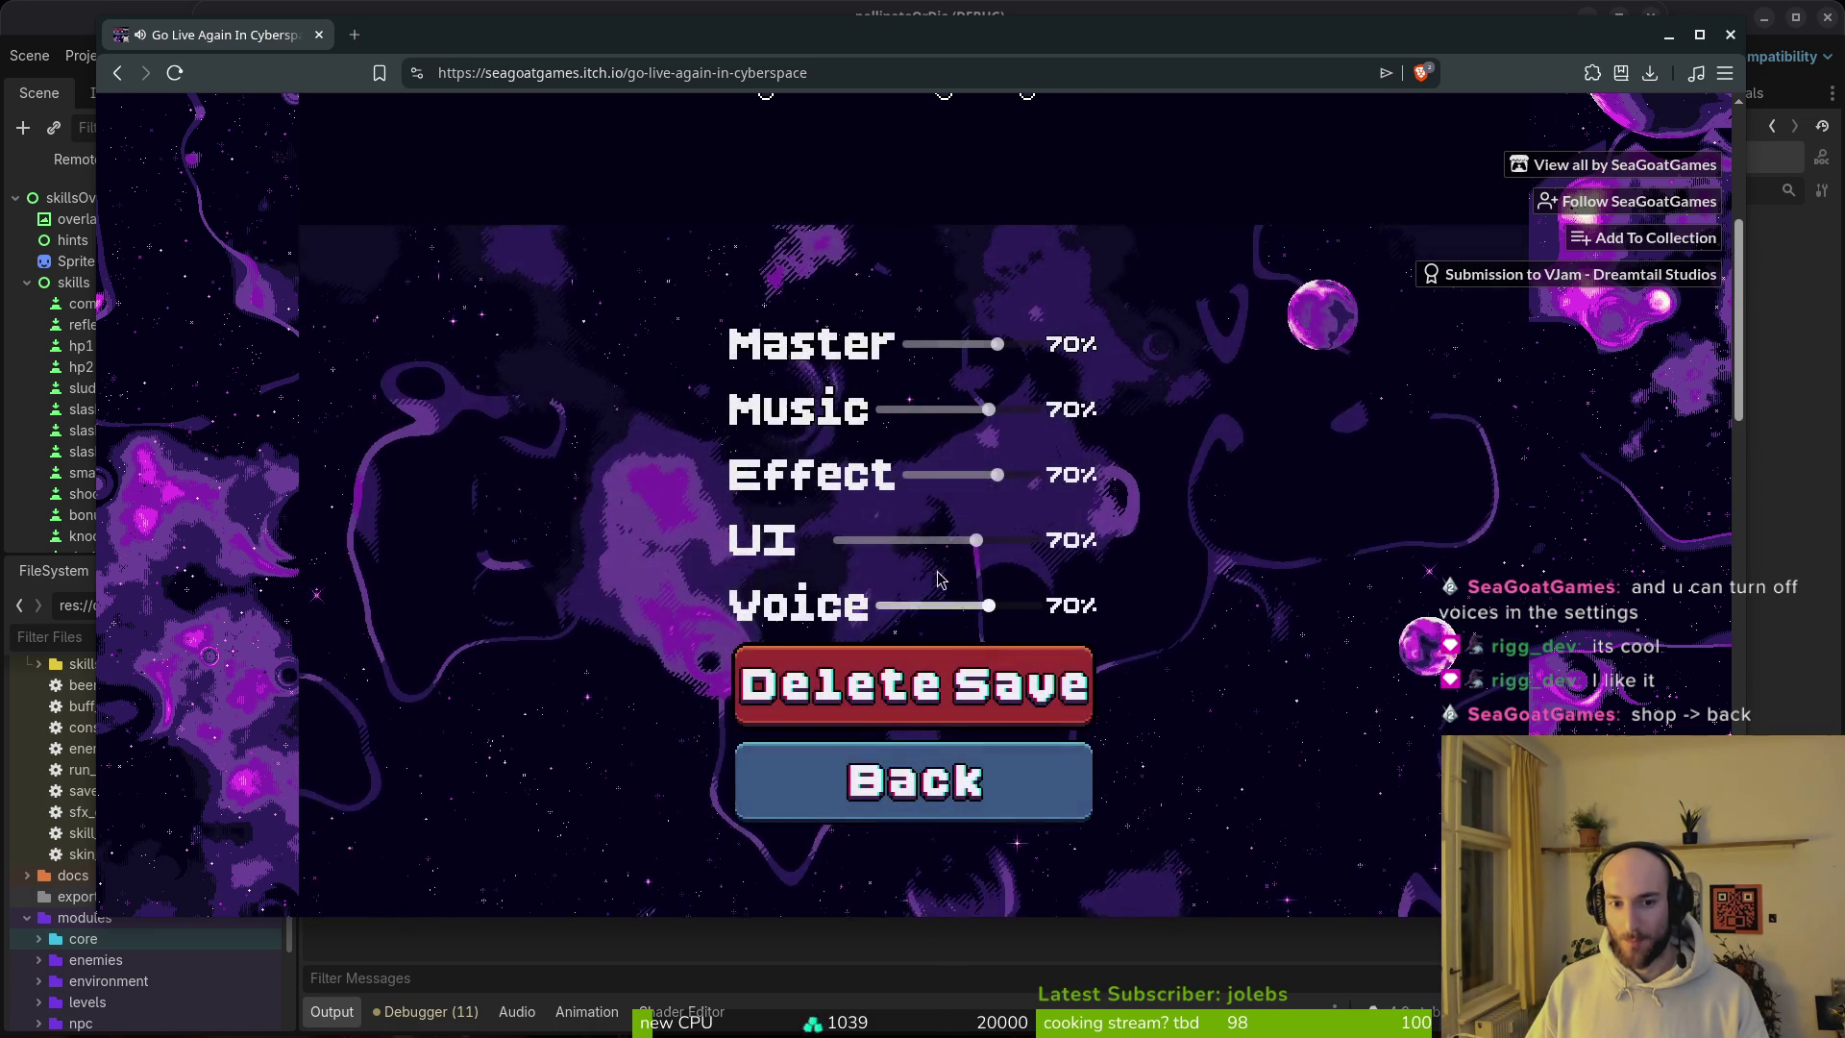
{"action": "left_click", "coordinate": [881, 606]}
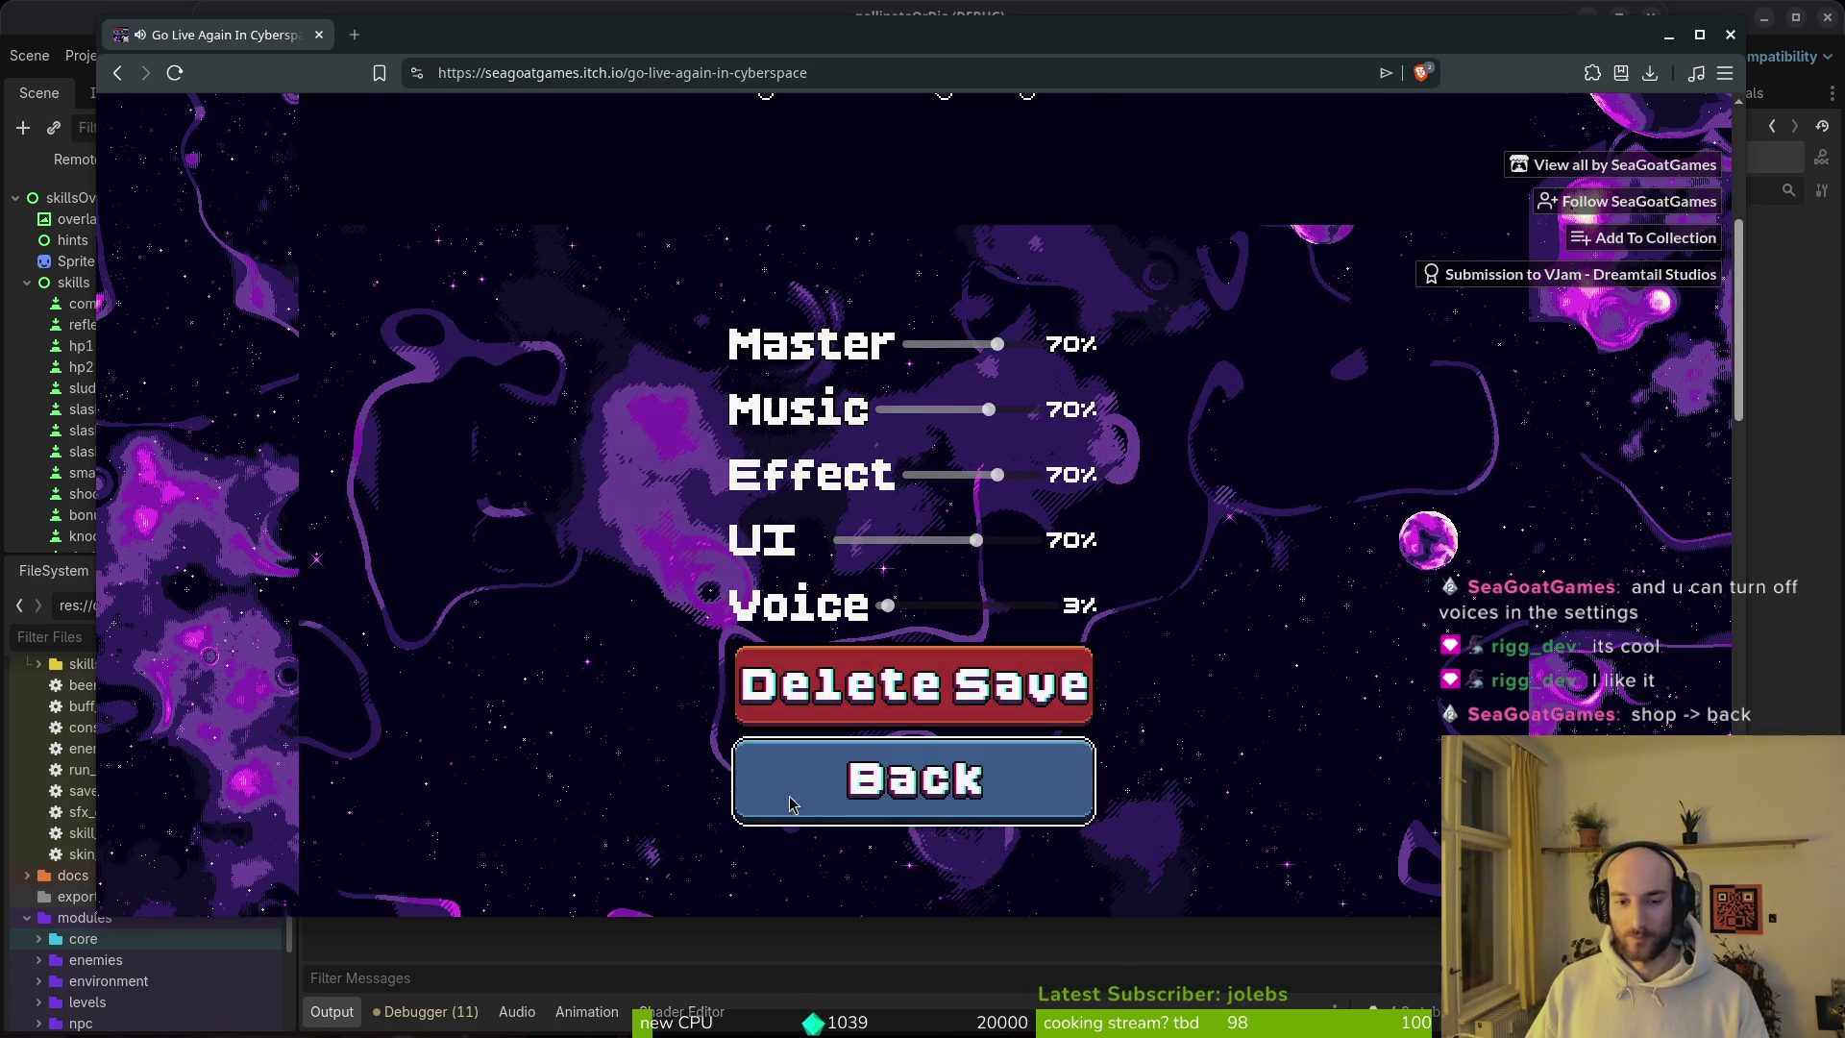
{"action": "left_click", "coordinate": [810, 803]}
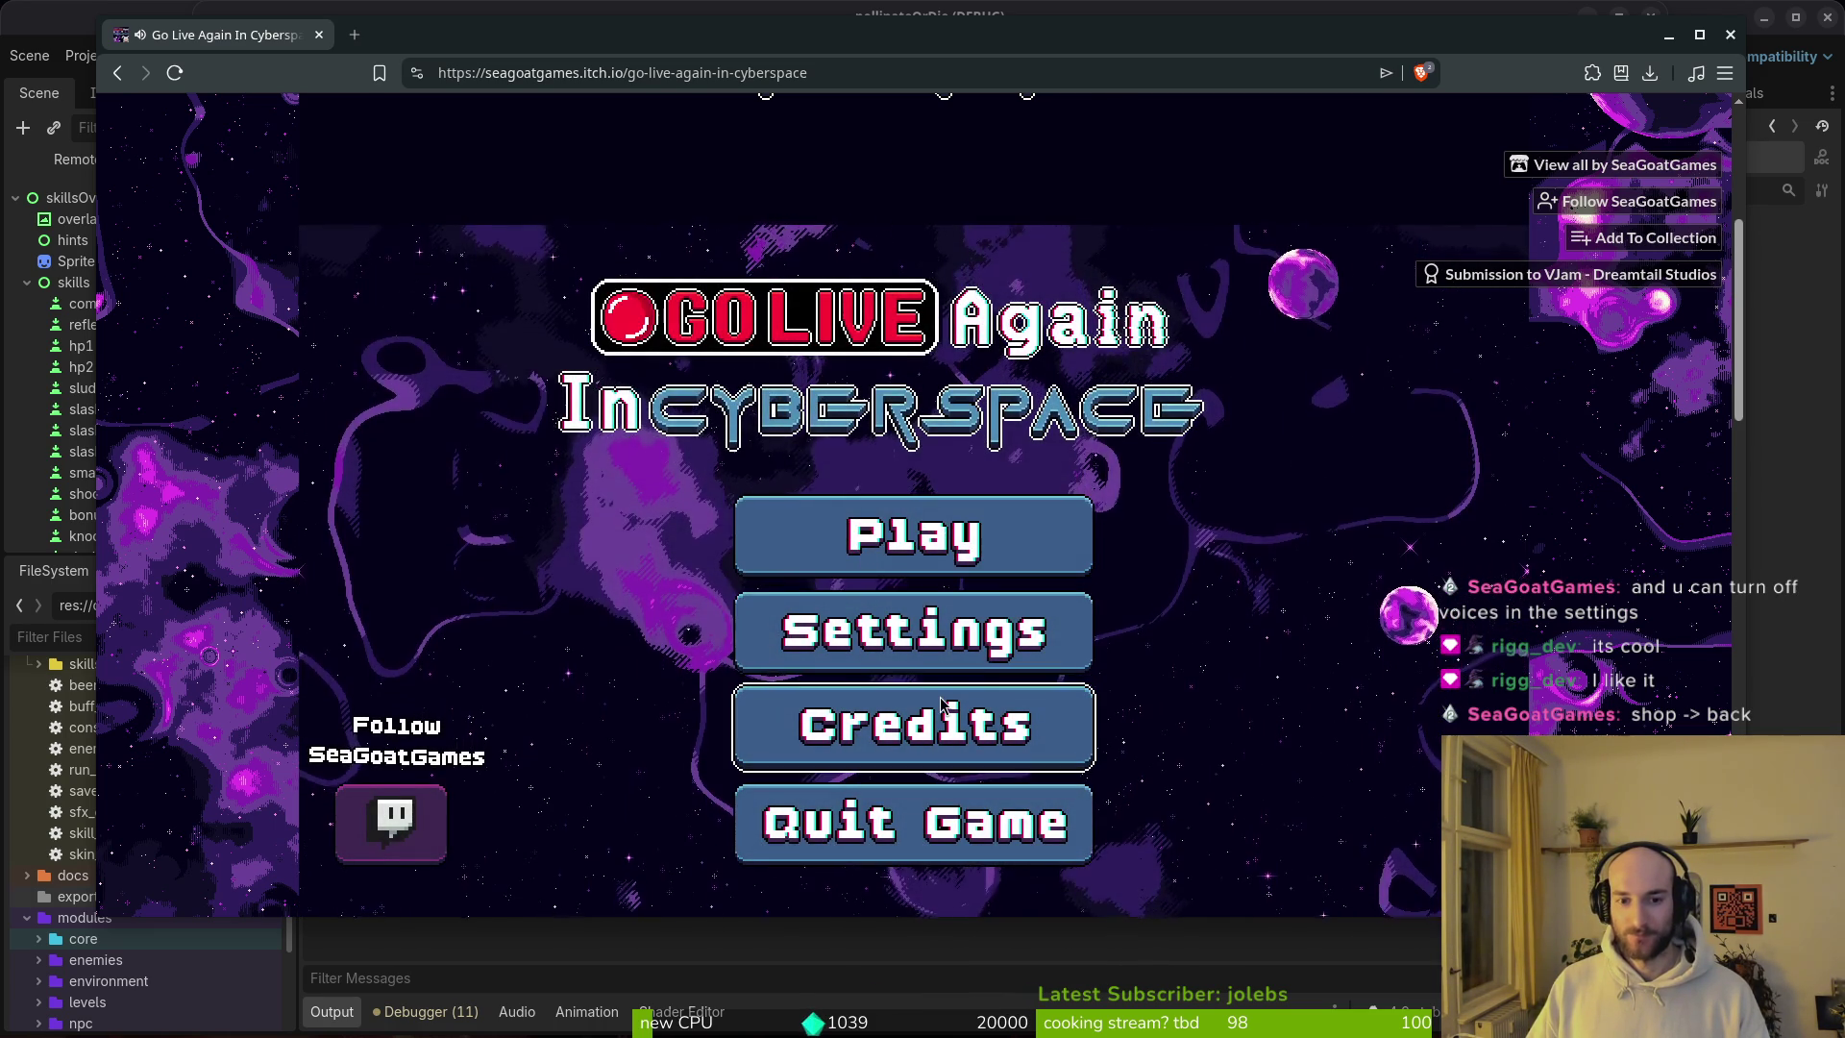
{"action": "left_click", "coordinate": [921, 560]}
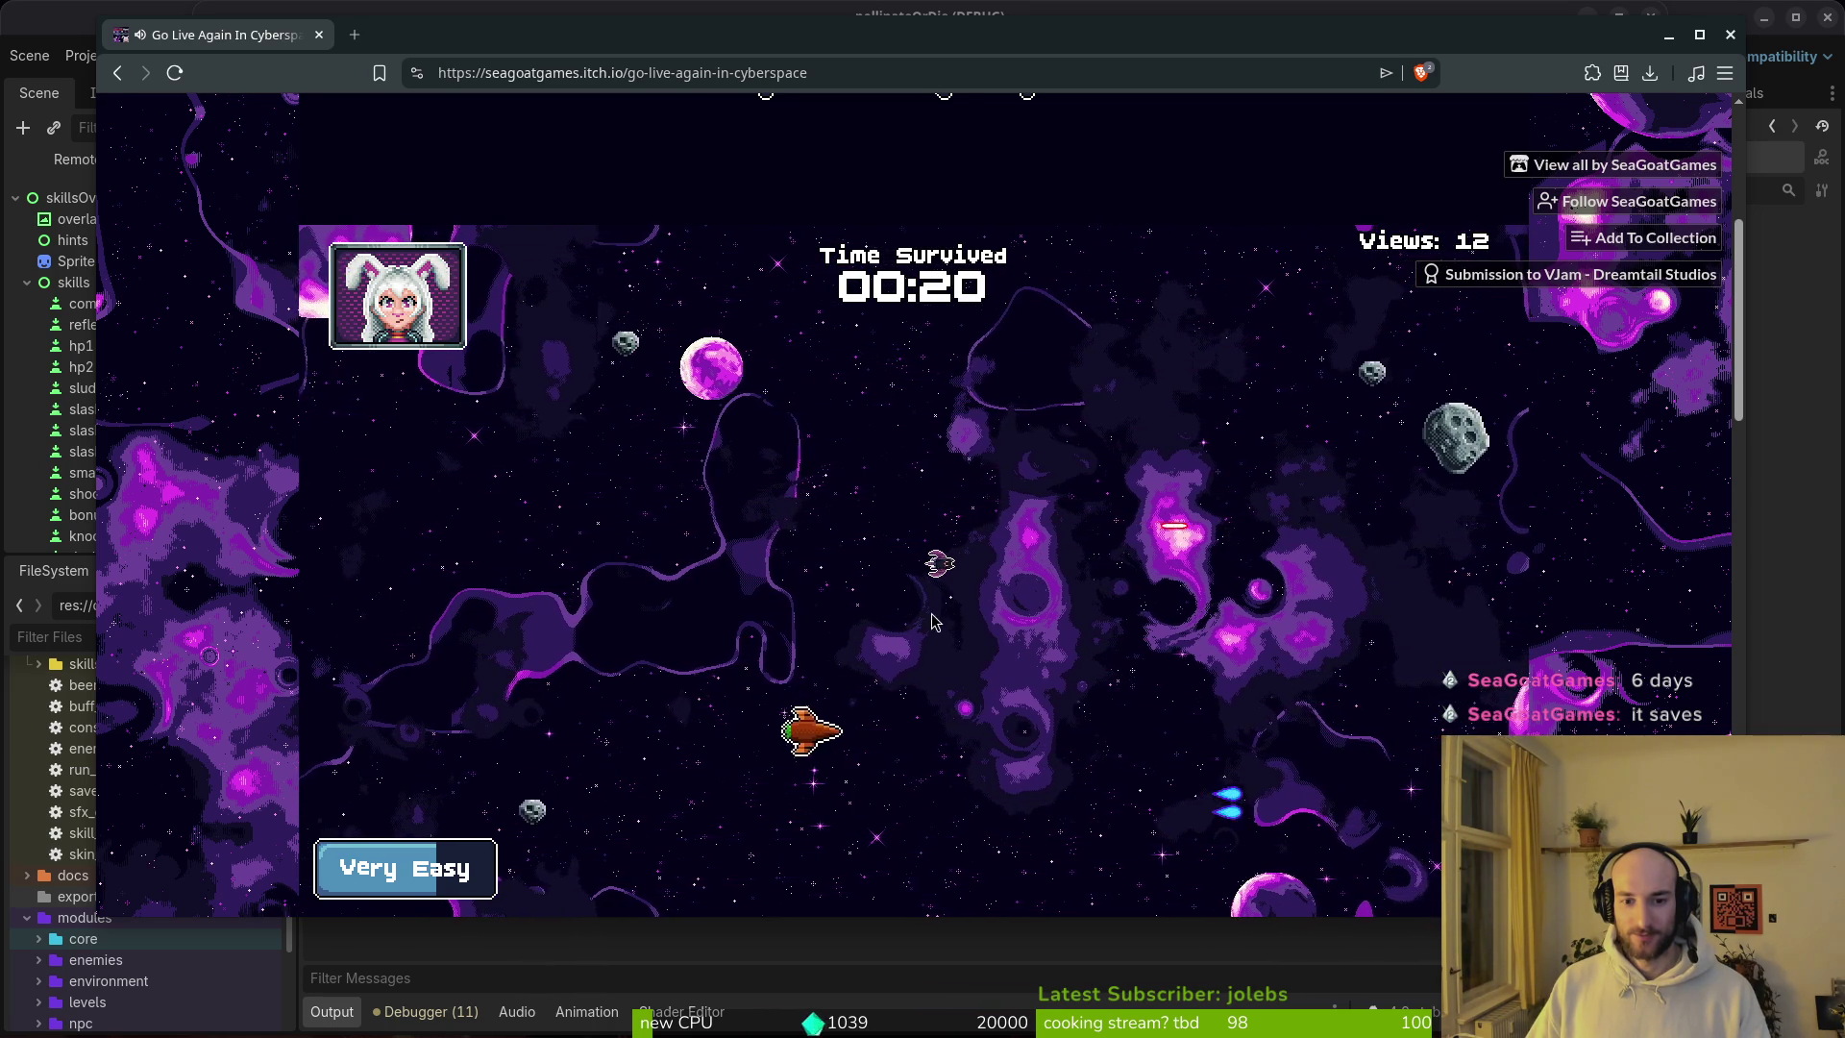
Step: Steer the ship with the arrow keys through the early part of the run, dodging enemies
{"action": "key", "text": "Up"}
{"action": "key", "text": "Left"}
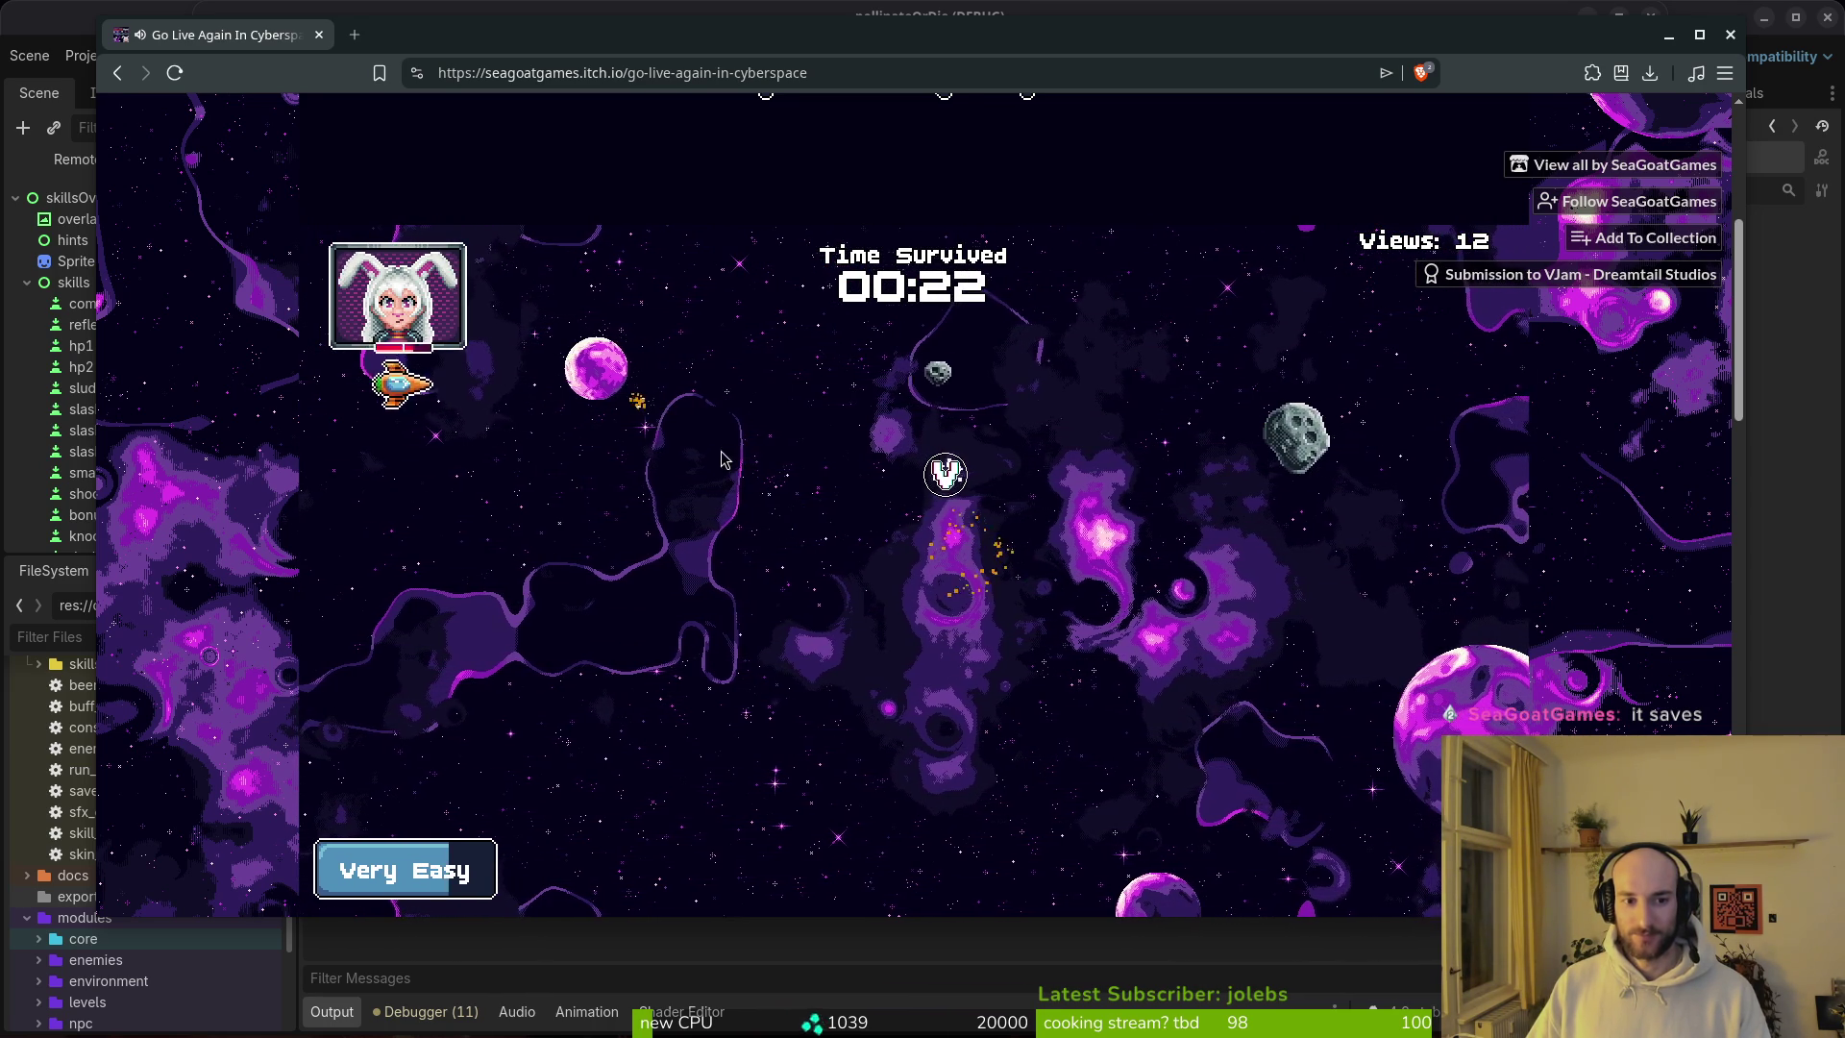
{"action": "key", "text": "Down"}
{"action": "key", "text": "Right"}
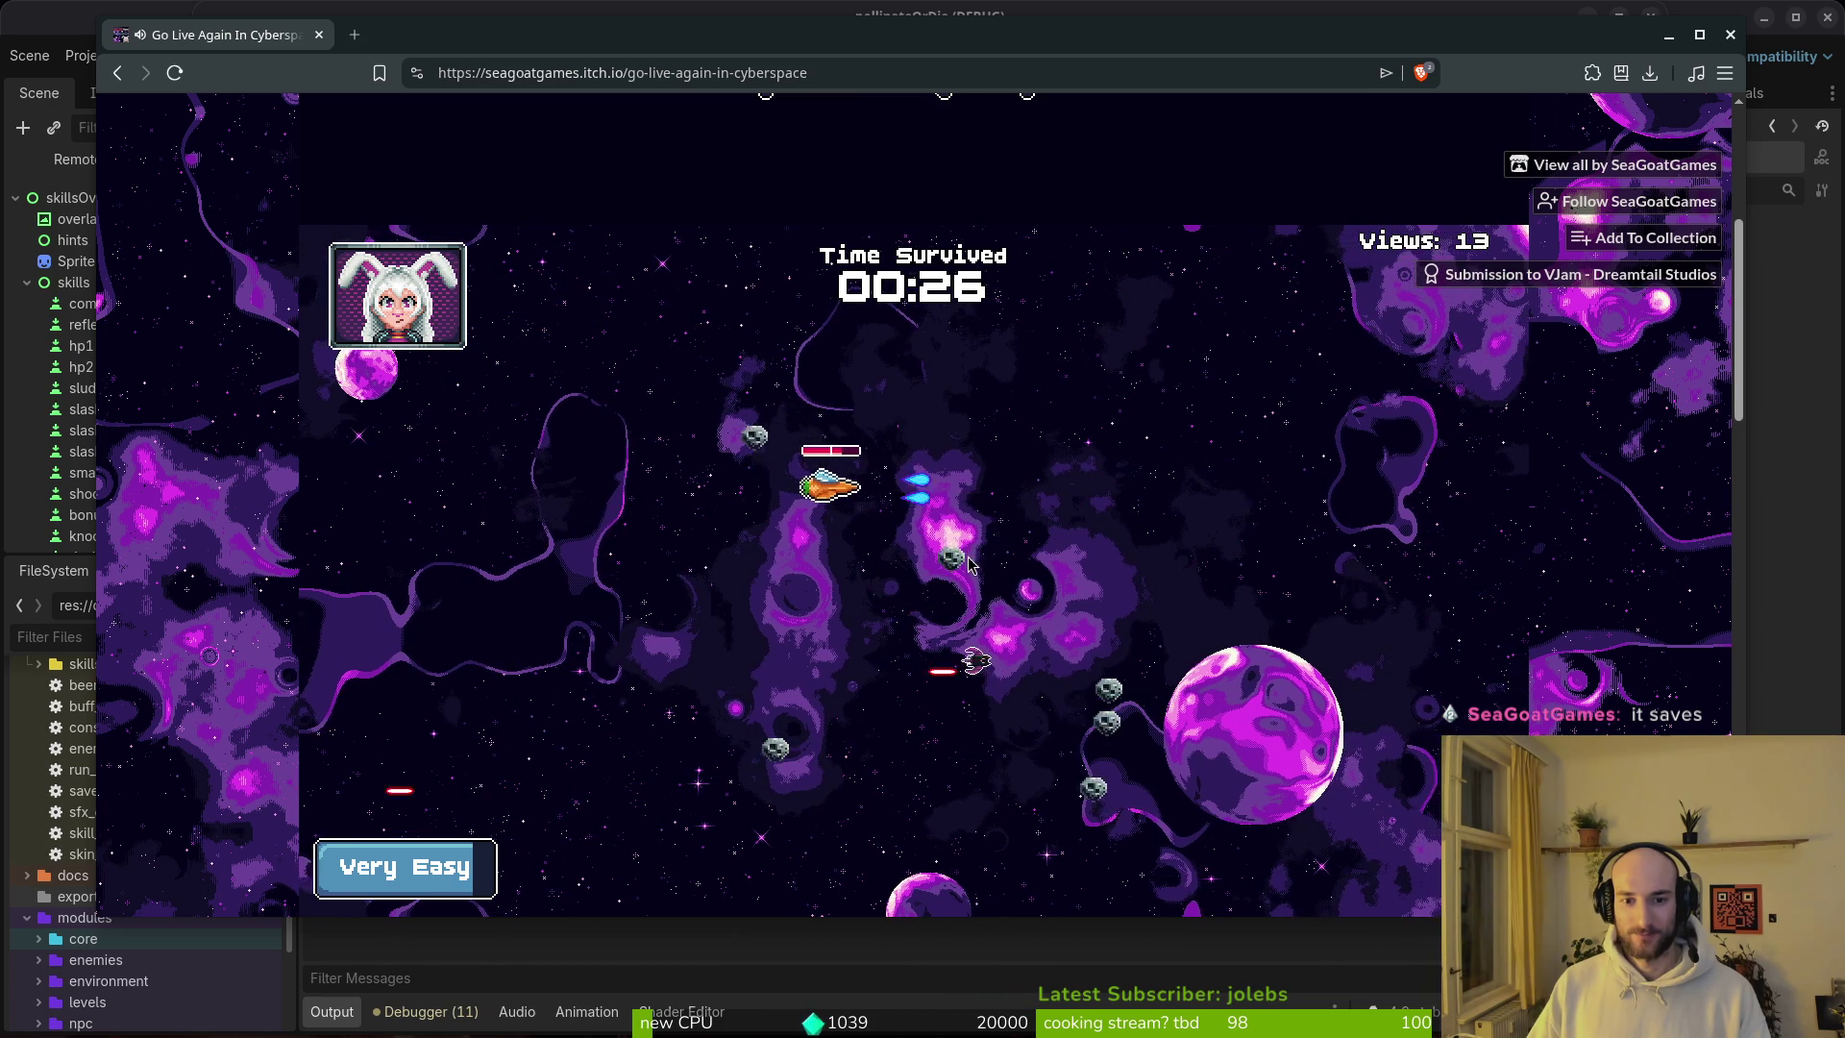
{"action": "key", "text": "Left"}
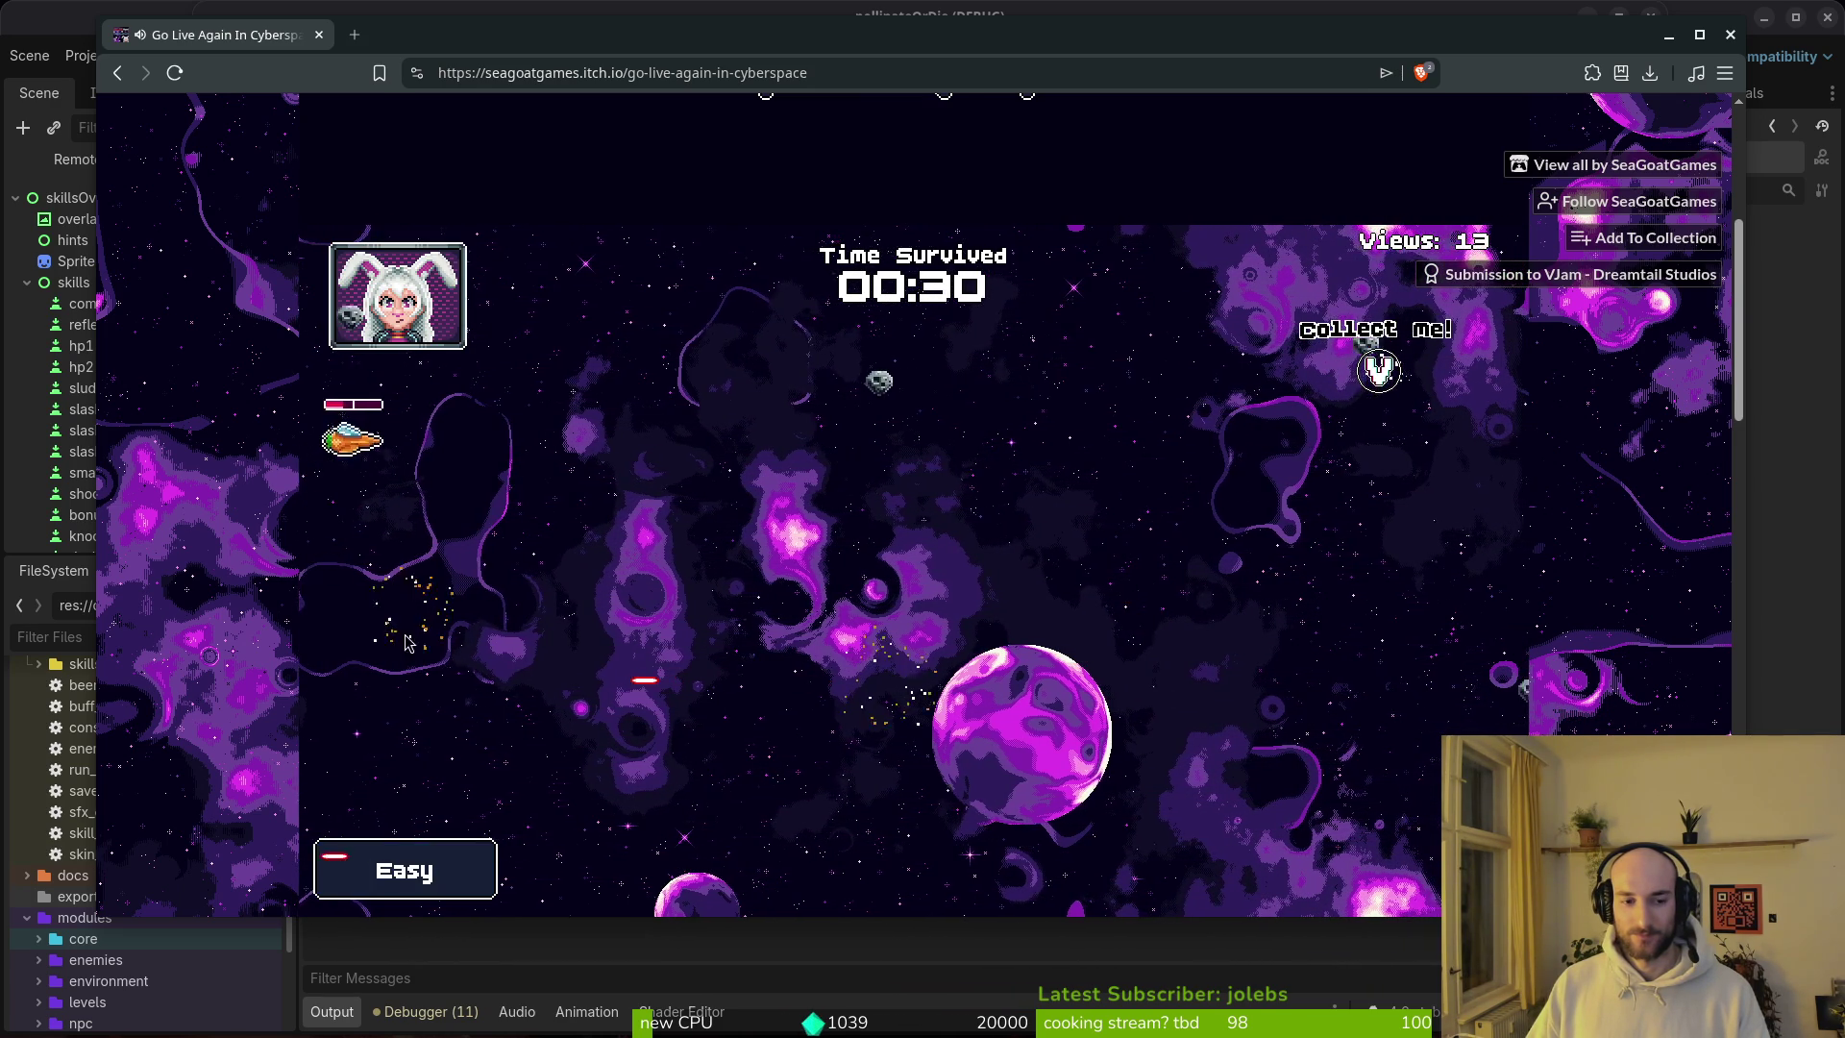
{"action": "key", "text": "Right"}
{"action": "key", "text": "Down"}
{"action": "key", "text": "Right"}
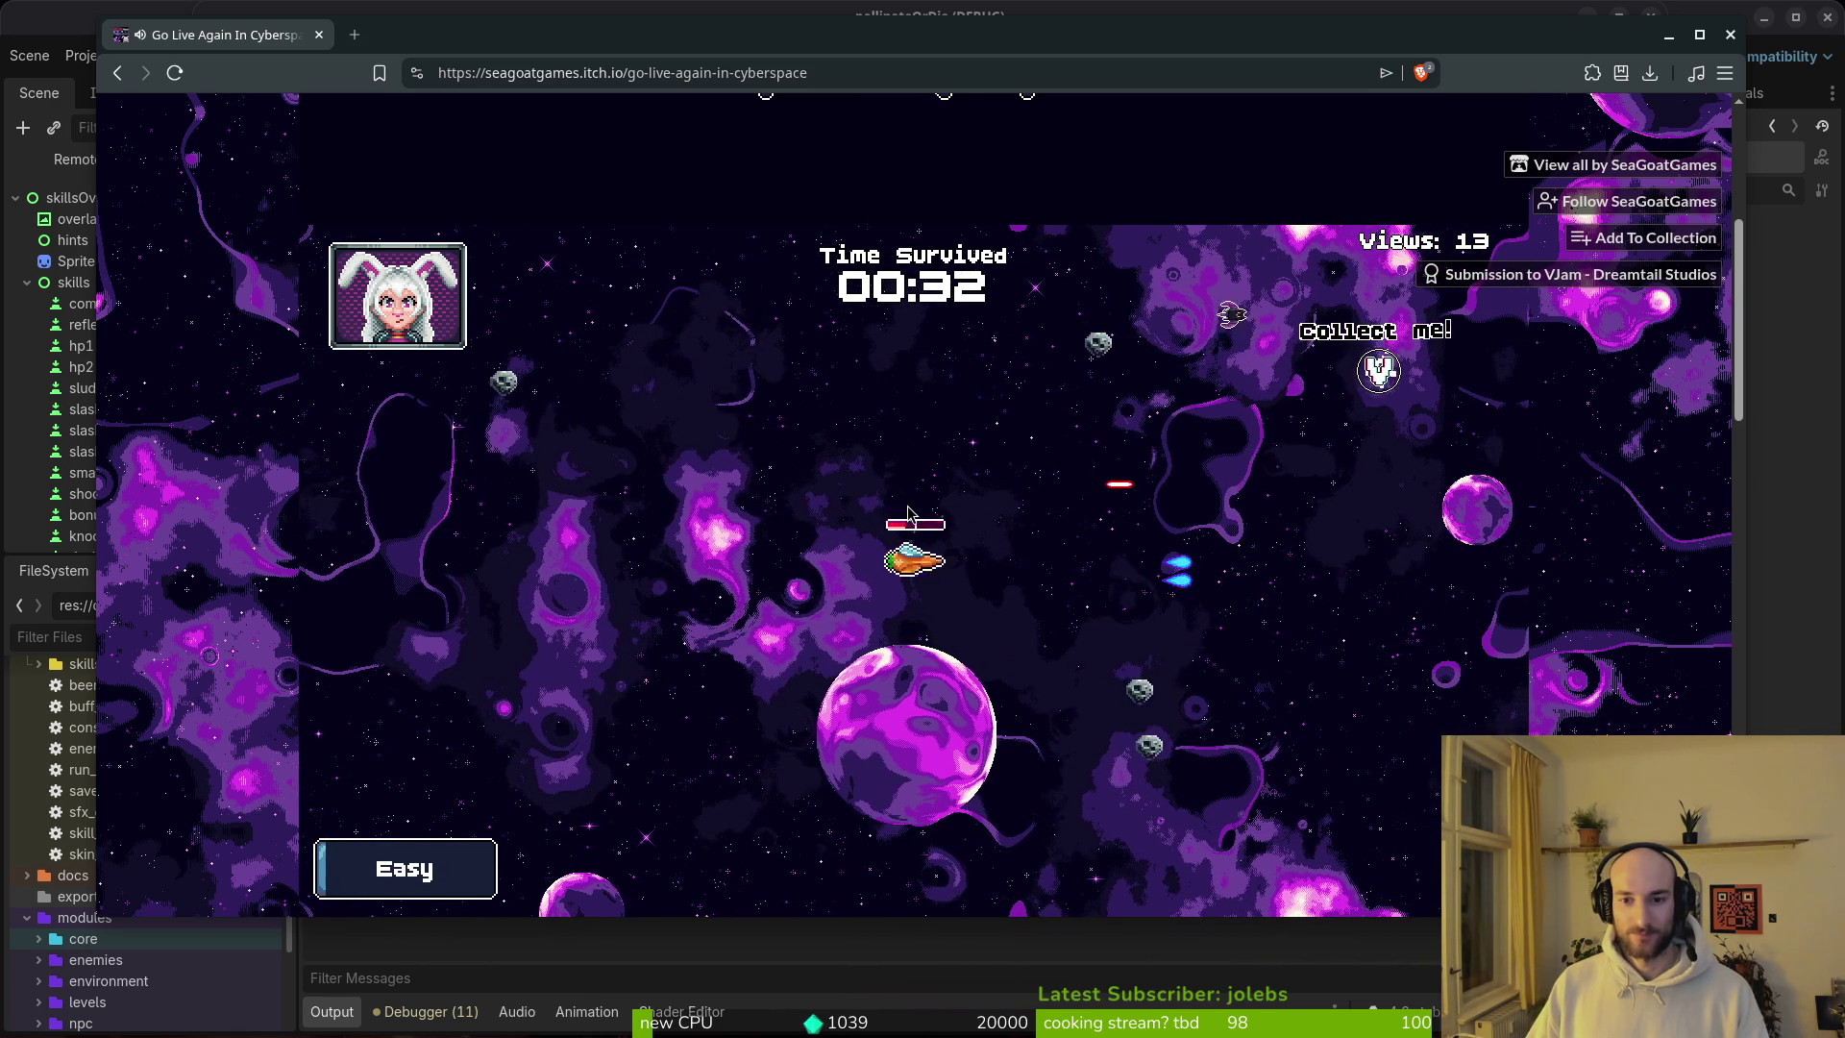
{"action": "key", "text": "Up"}
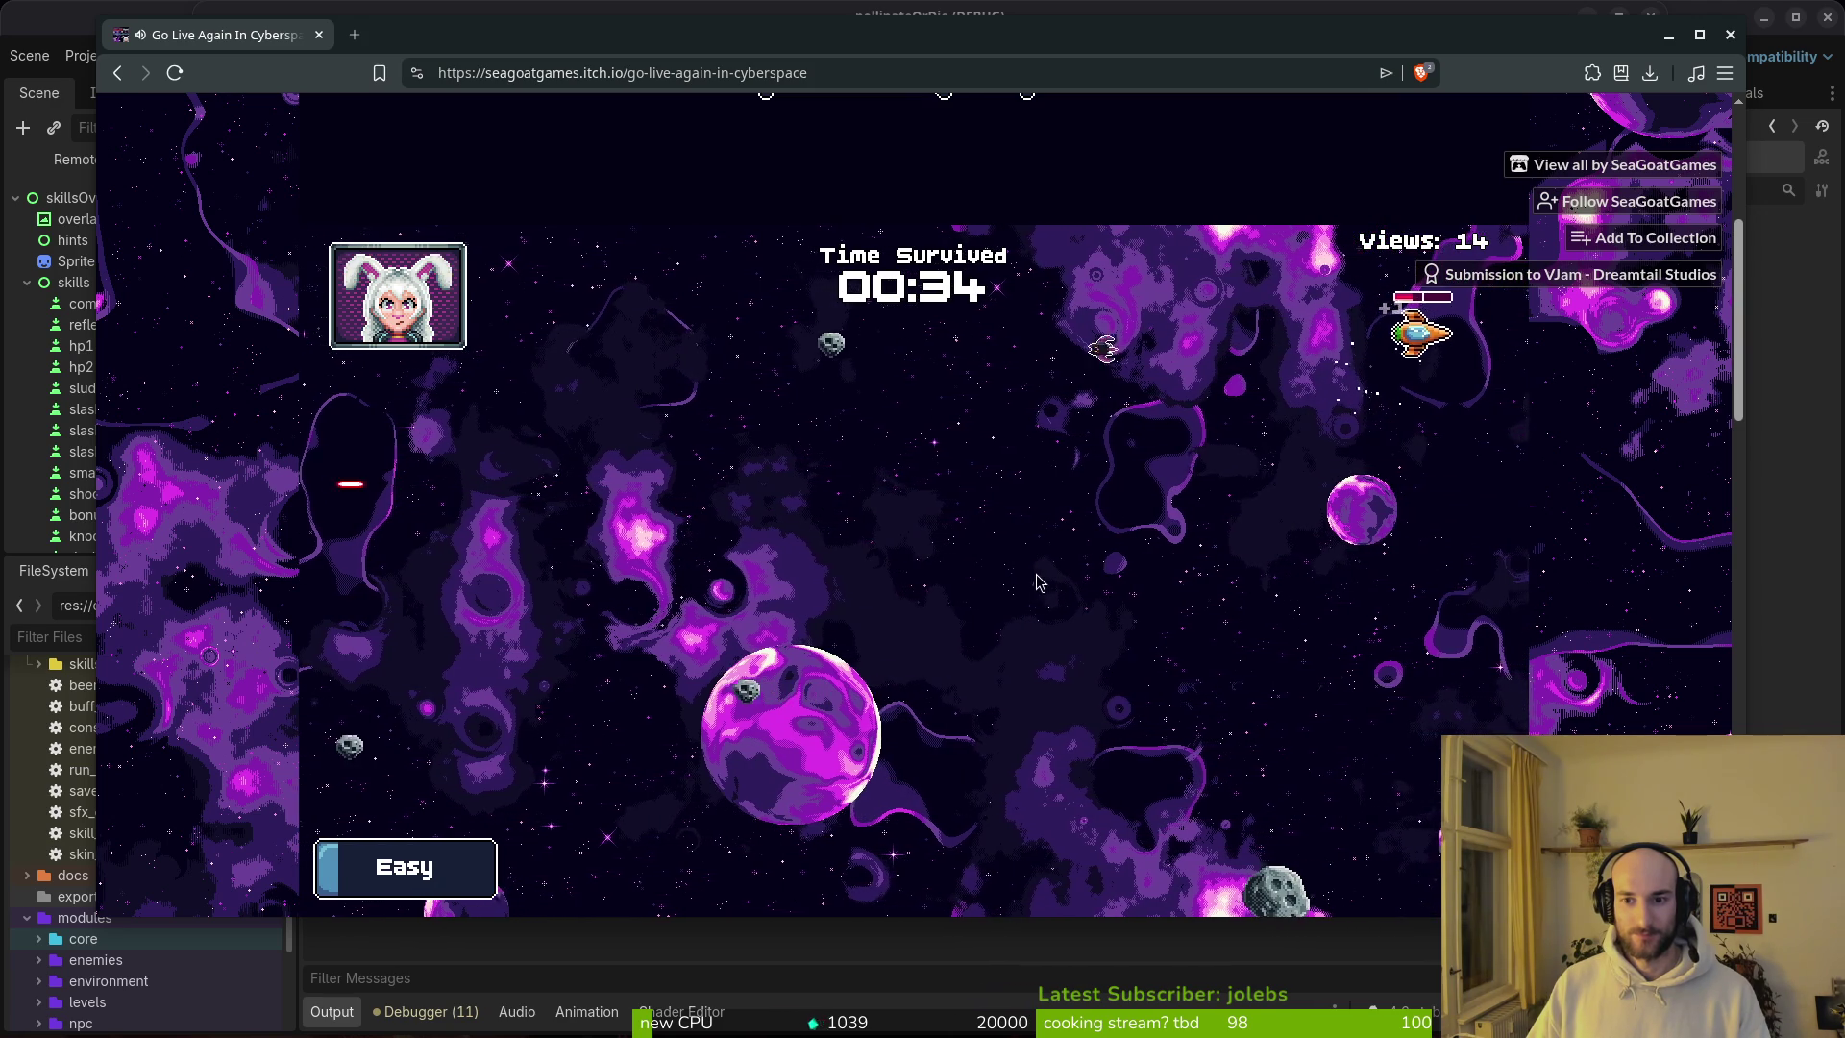
{"action": "key", "text": "Left"}
{"action": "key", "text": "Up"}
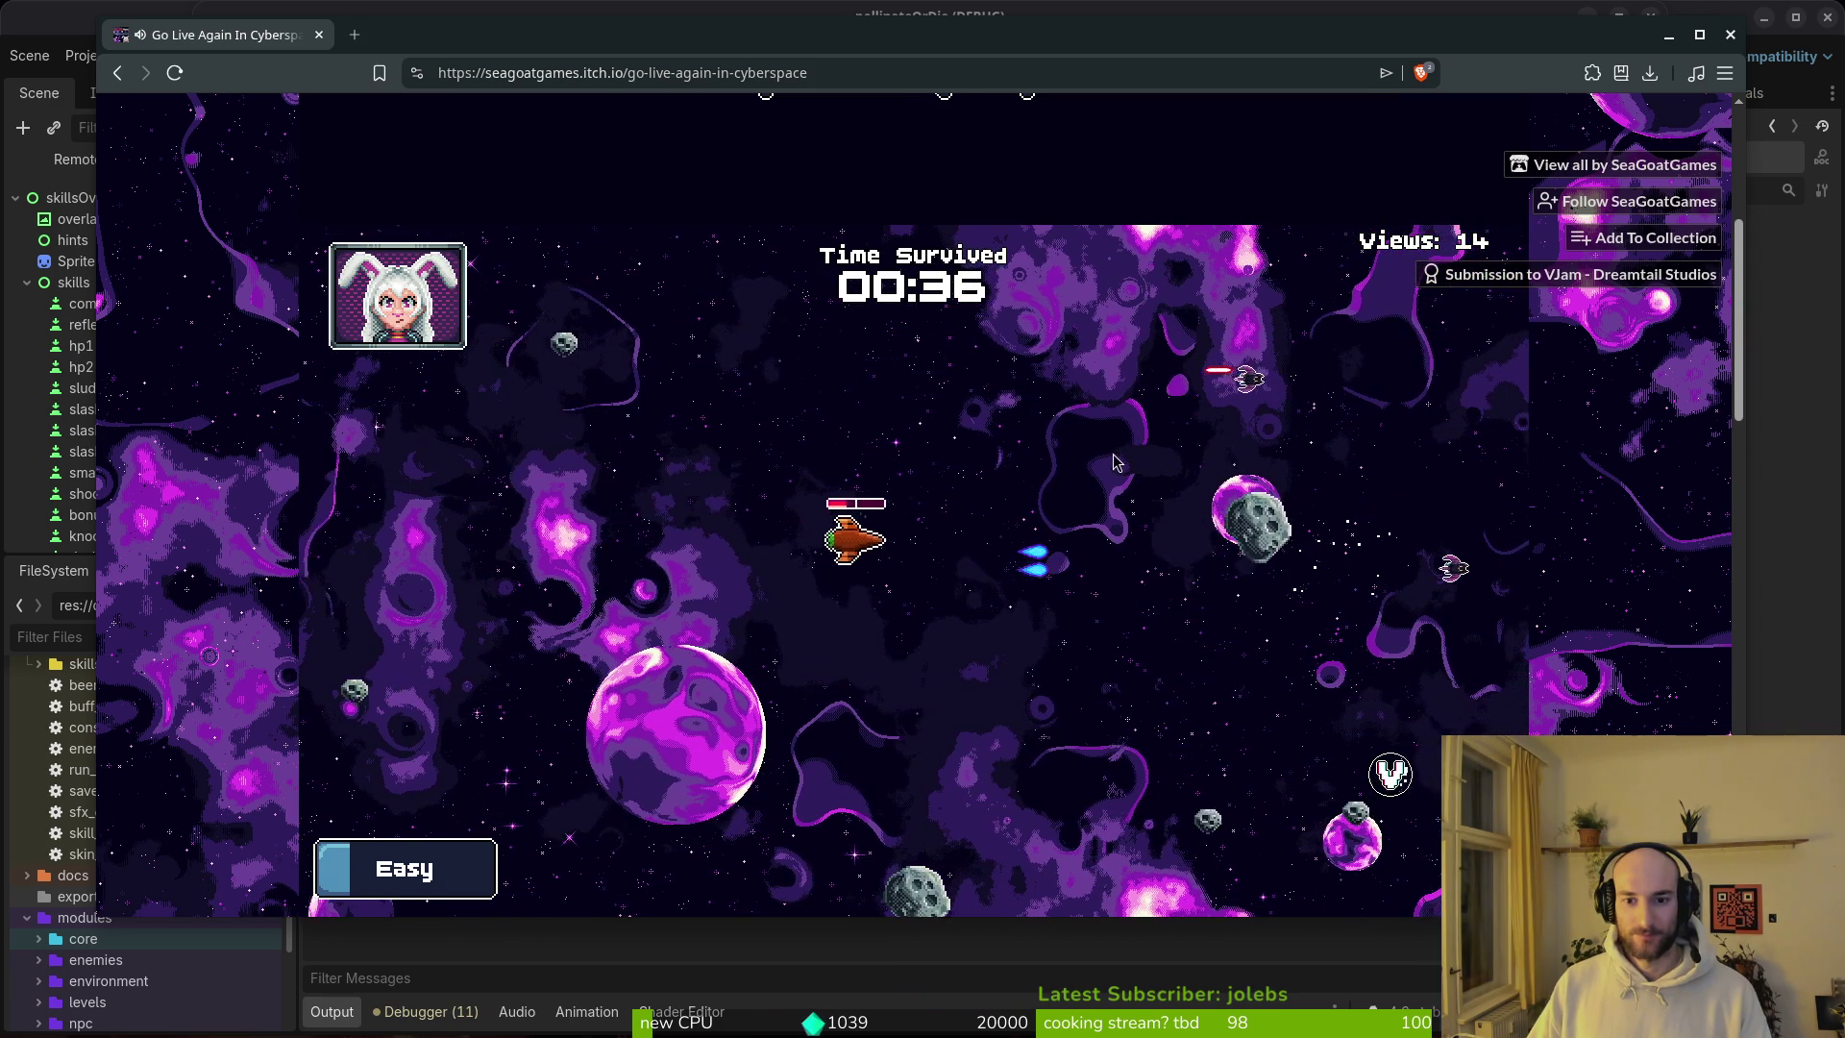
Step: Keep dodging enemies until the run ends at 00:56 survived with 16 views
{"action": "key", "text": "Left"}
{"action": "key", "text": "Down"}
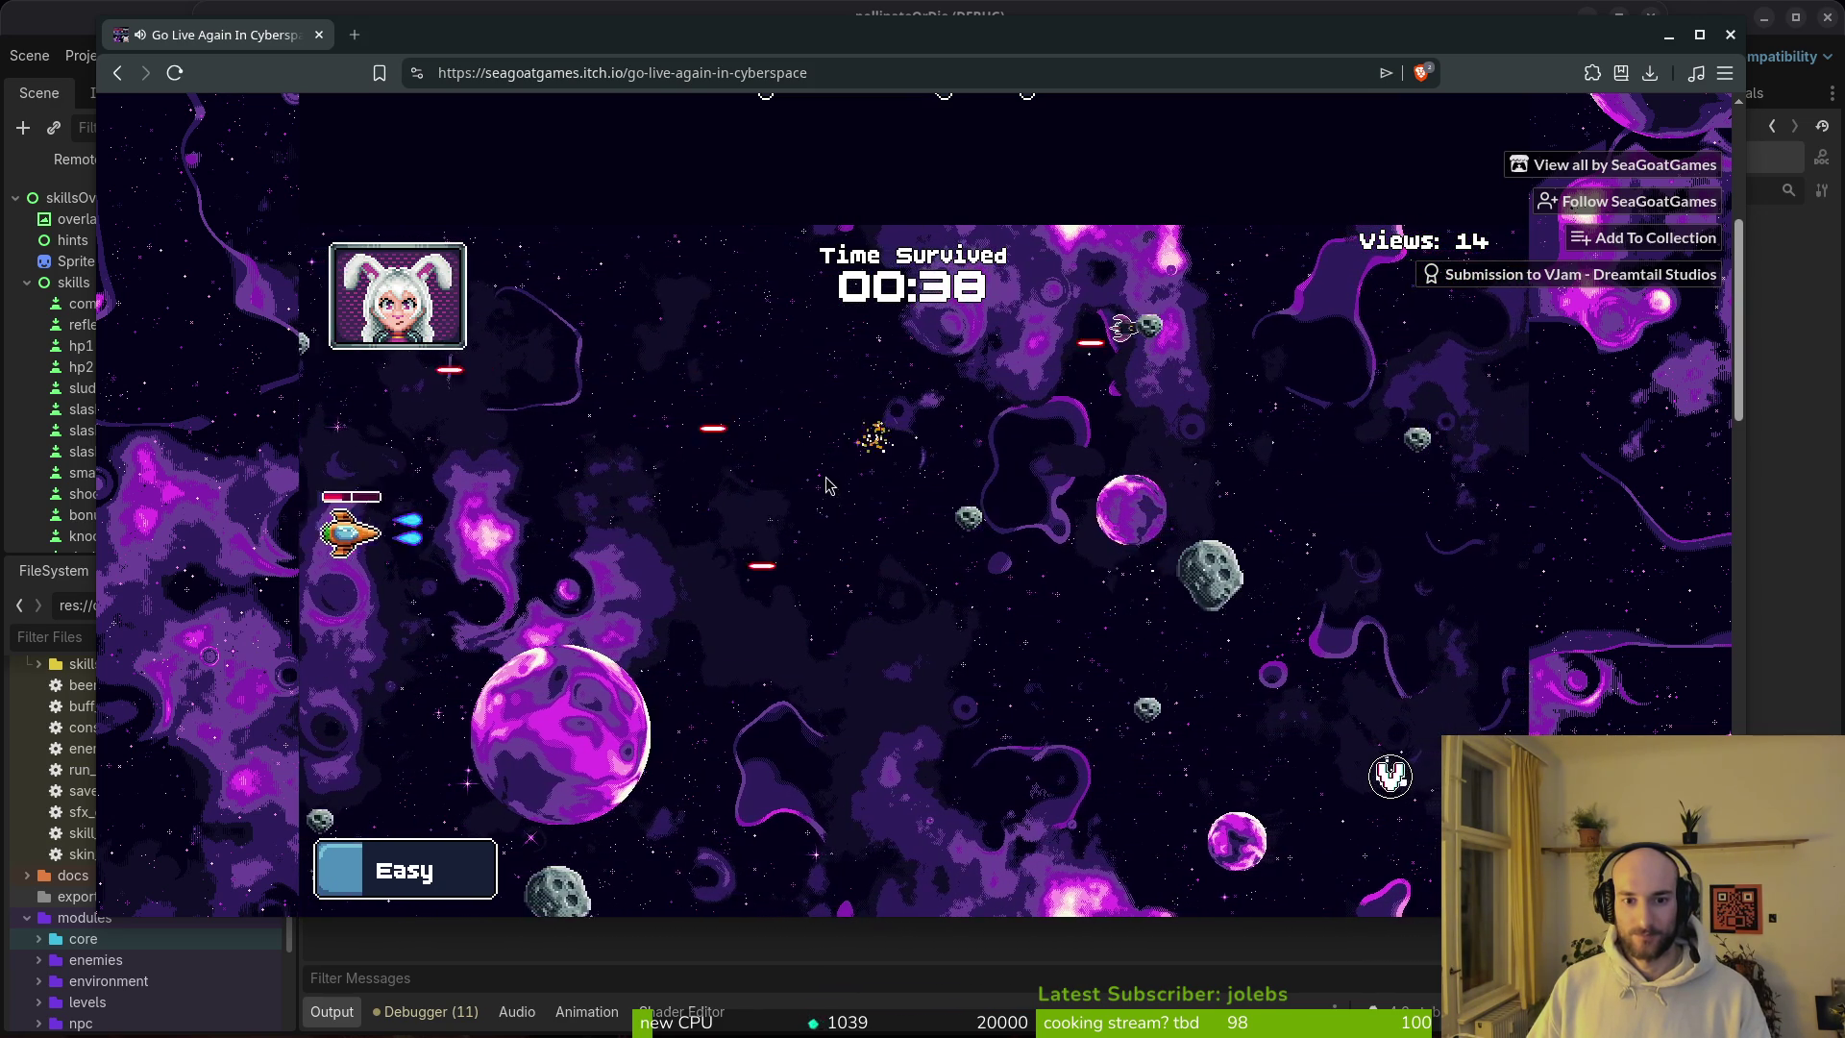
{"action": "key", "text": "Right"}
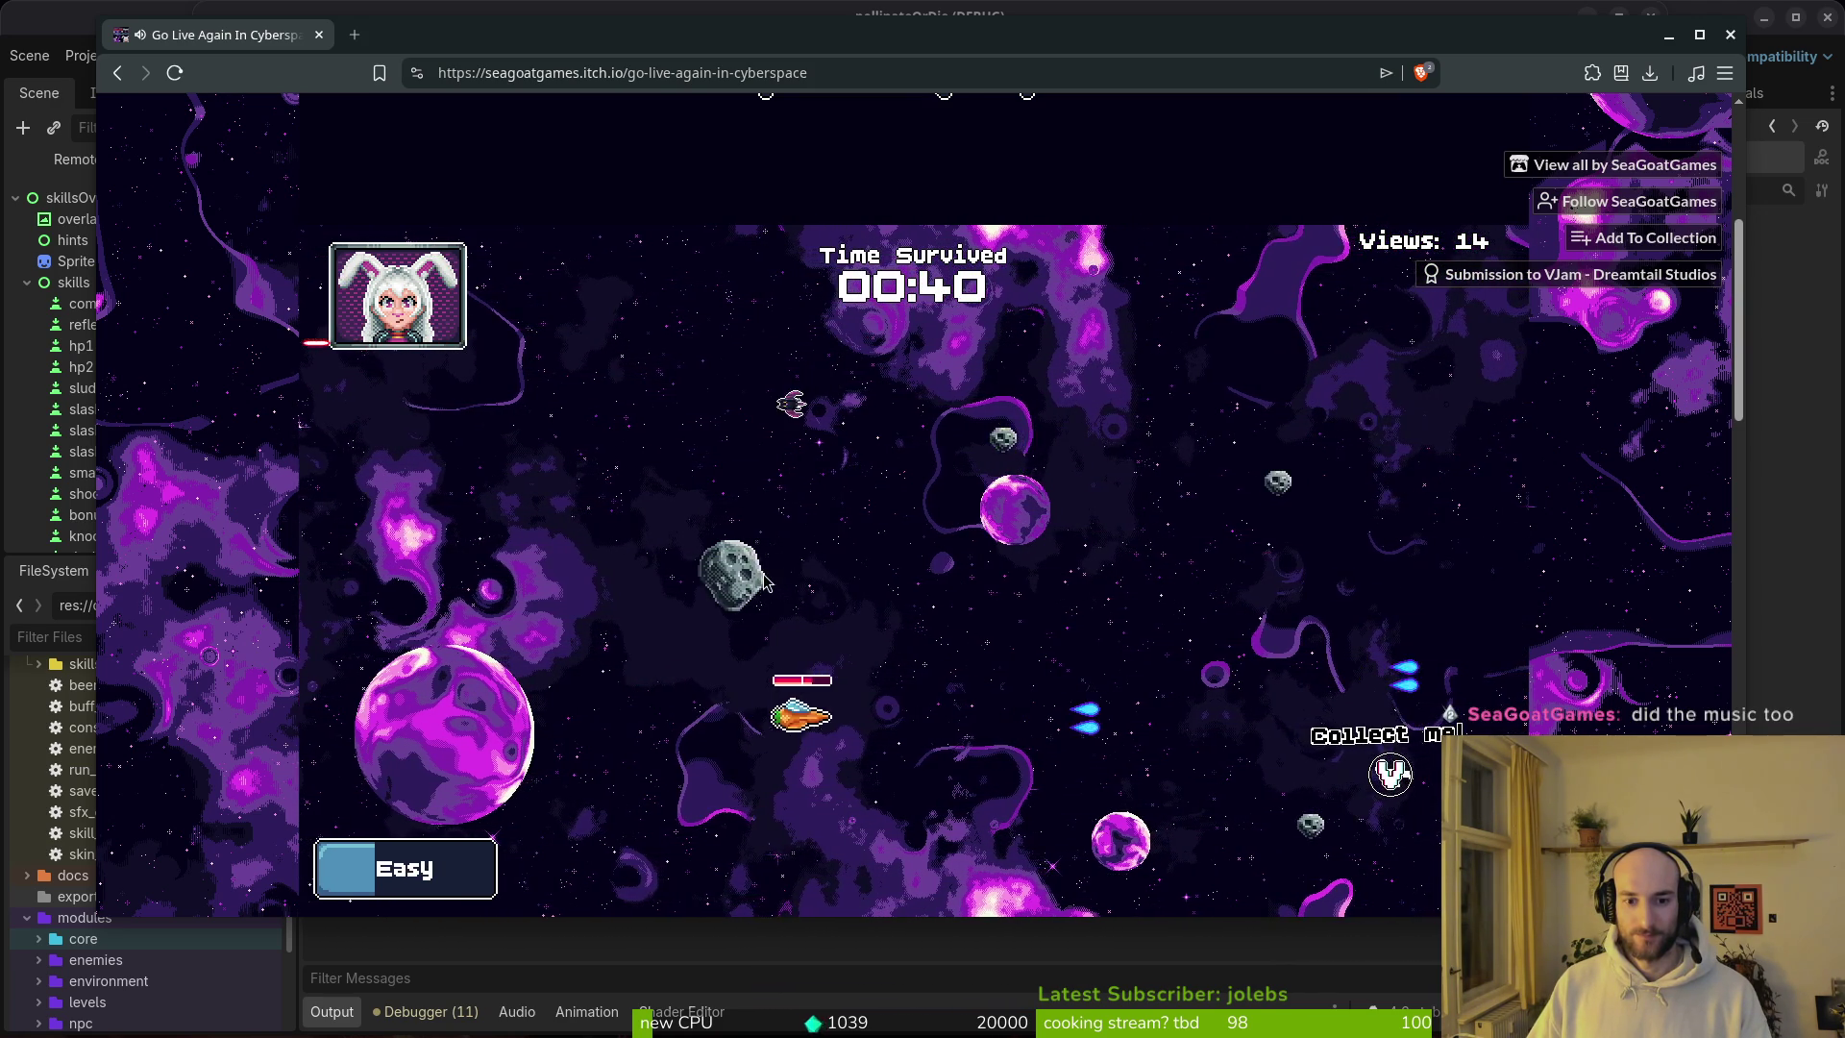
{"action": "key", "text": "Right"}
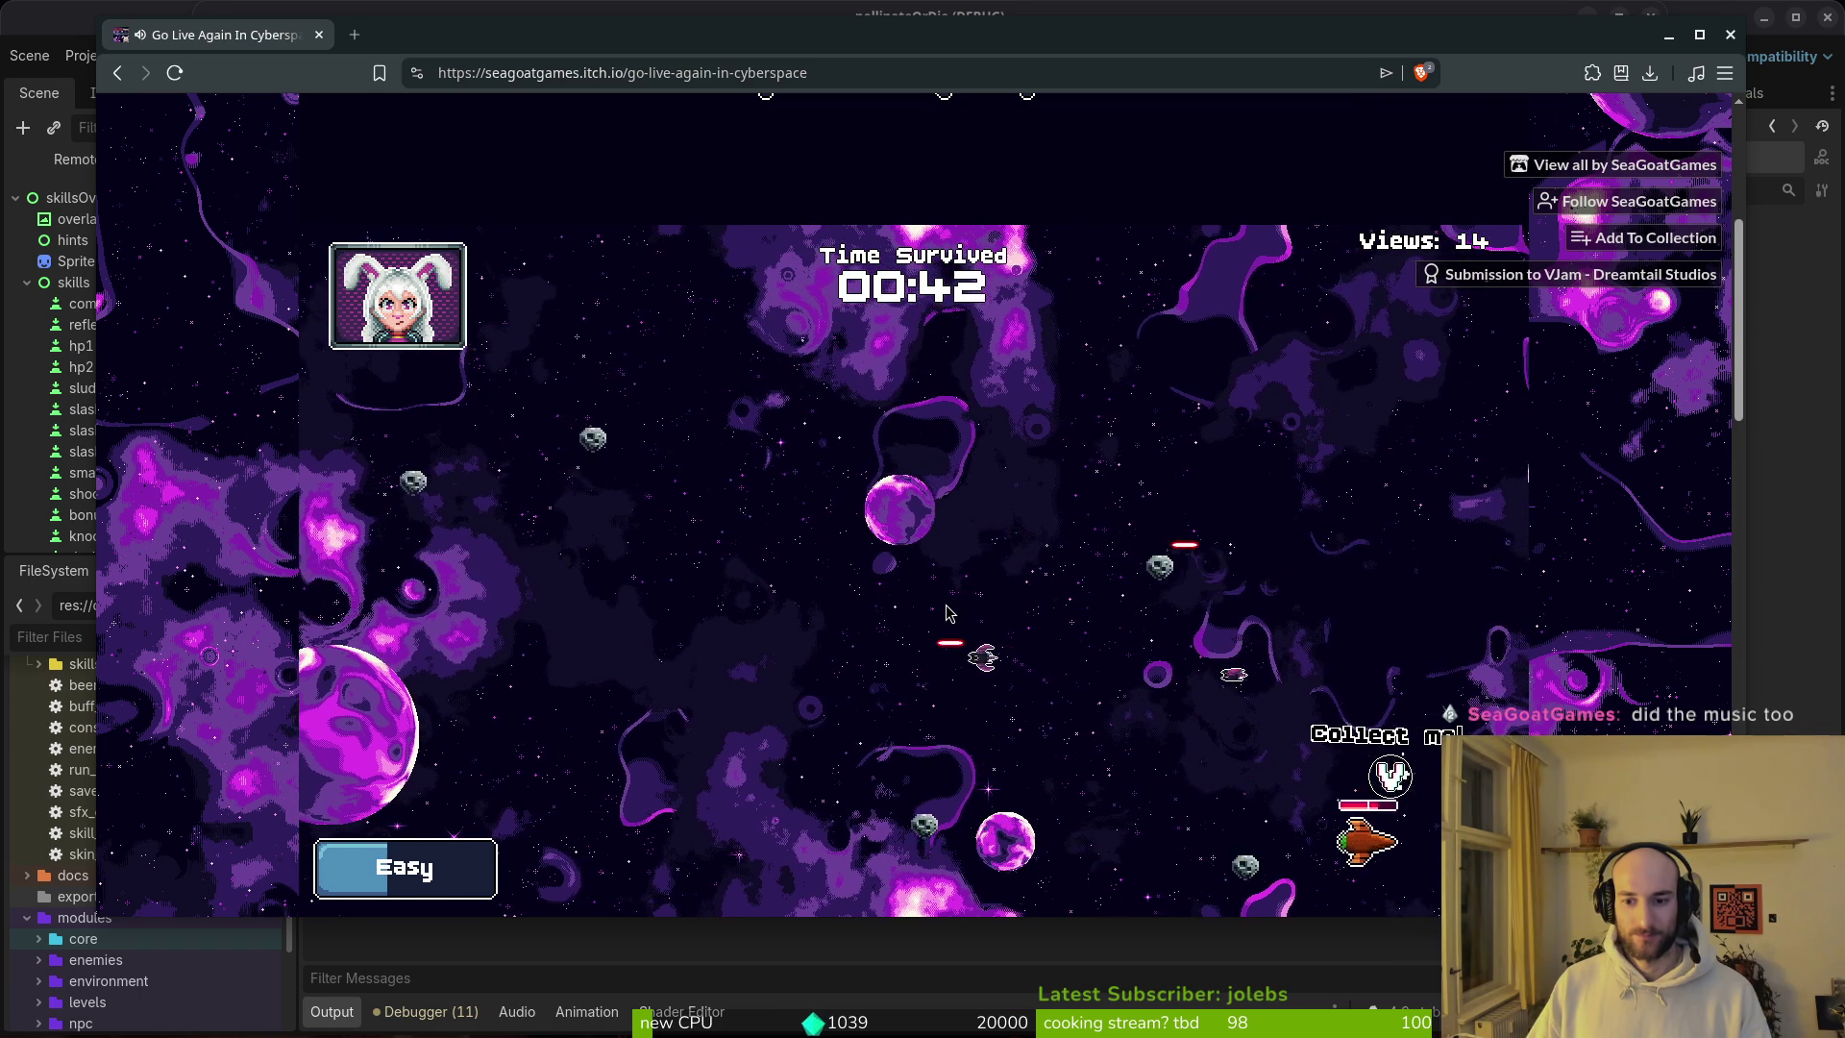
{"action": "key", "text": "Up"}
{"action": "key", "text": "Left"}
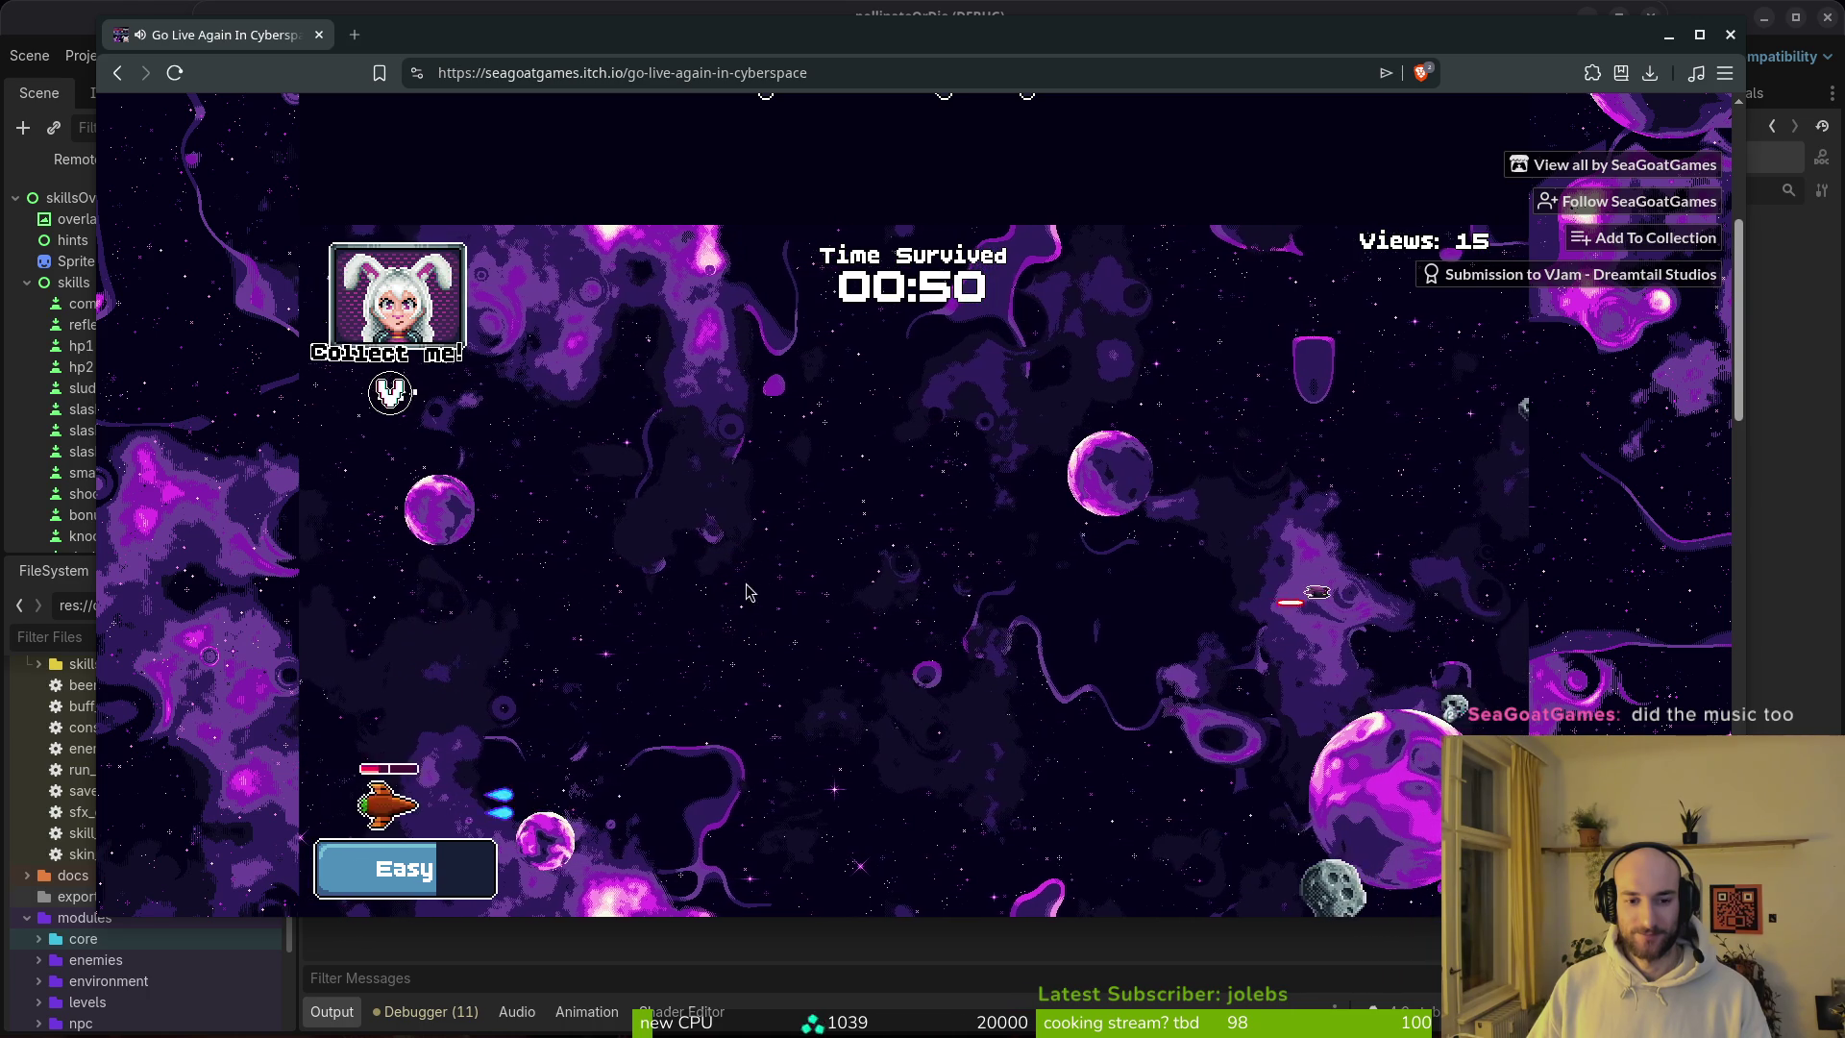
{"action": "key", "text": "Up"}
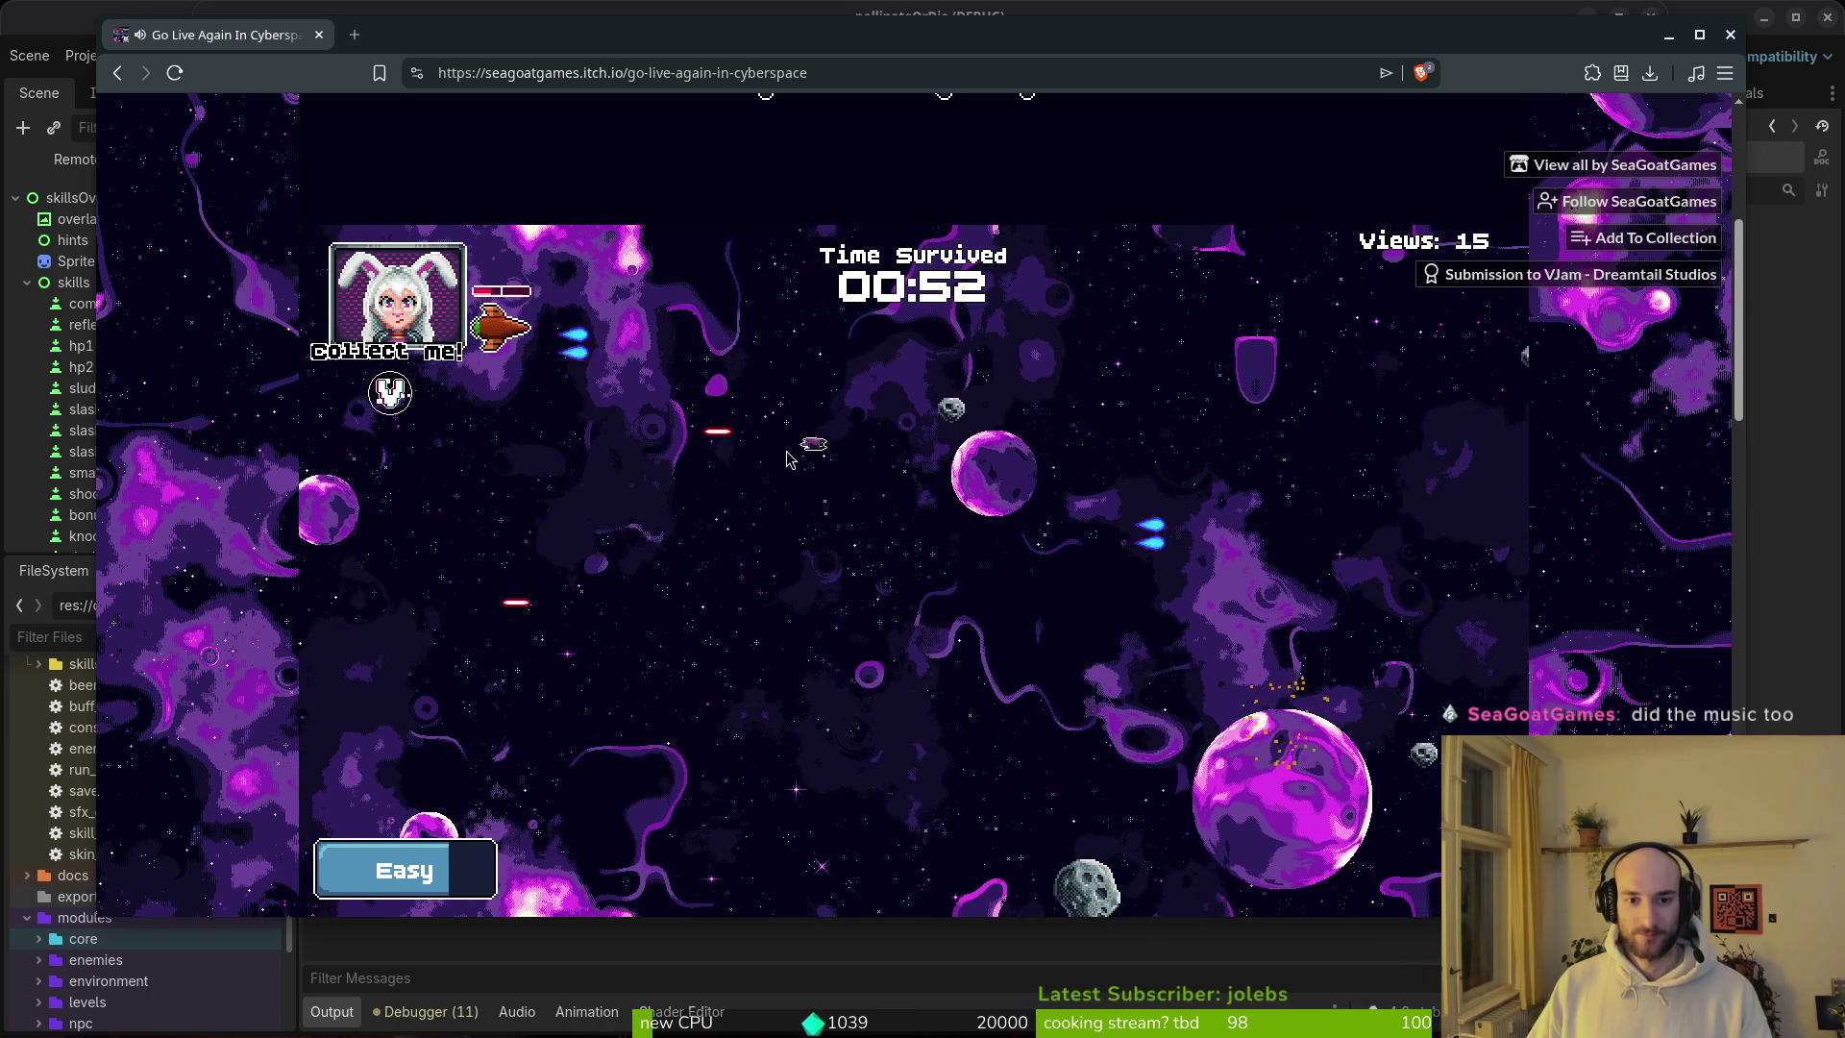
{"action": "key", "text": "Right"}
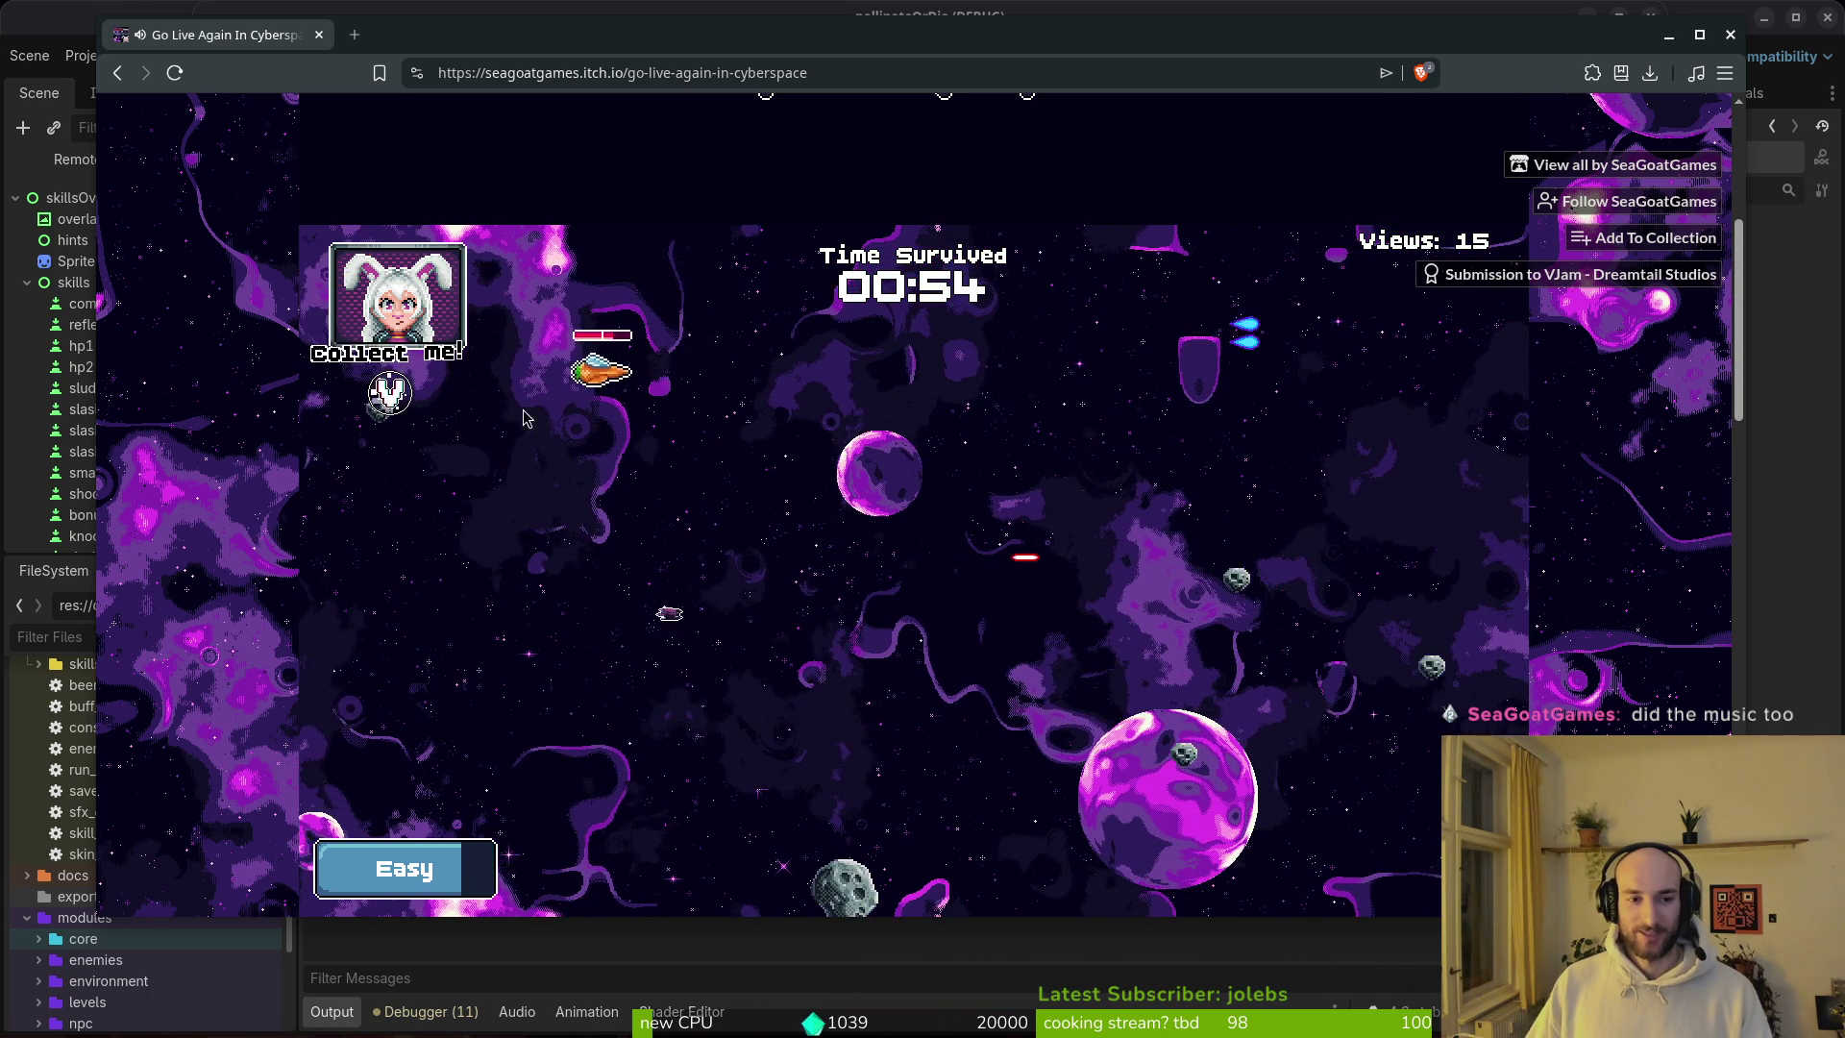
{"action": "key", "text": "Left"}
{"action": "key", "text": "Down"}
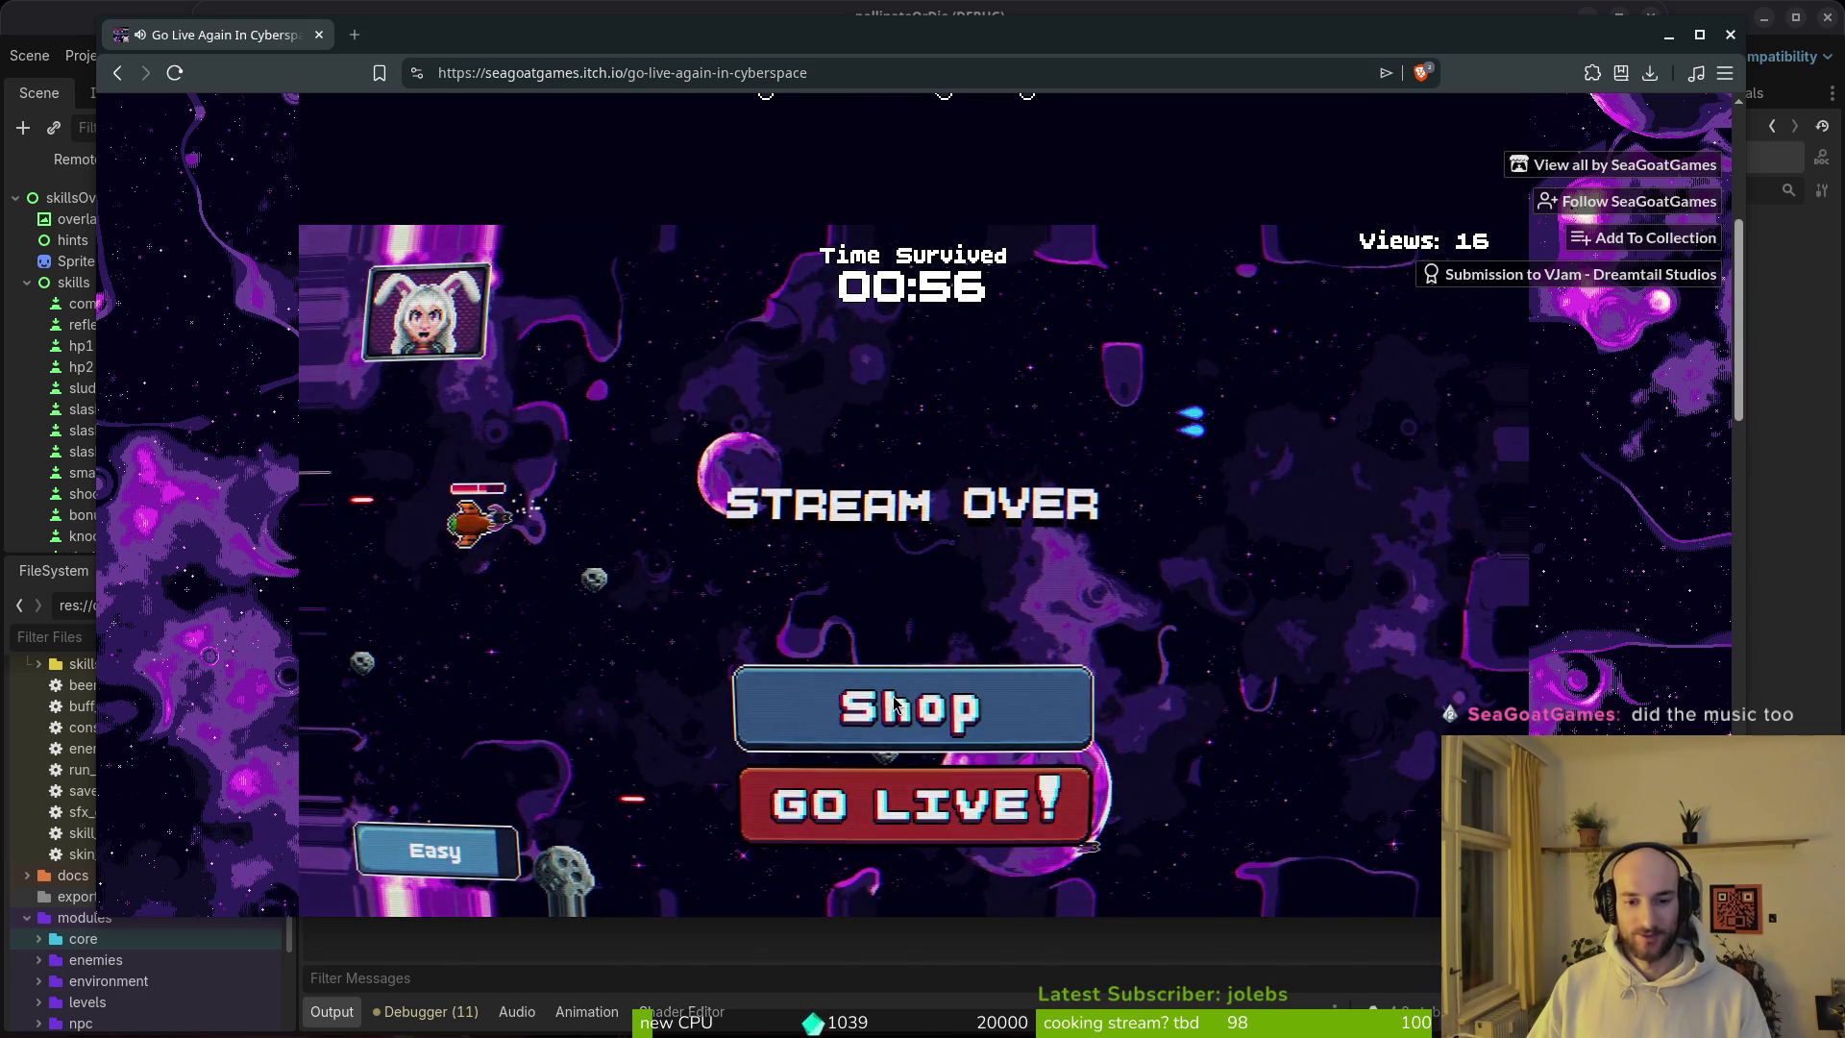
Step: In the shop, upgrade New Emote to level 3 (fire rate 0.50), then go live again
{"action": "left_click", "coordinate": [893, 704]}
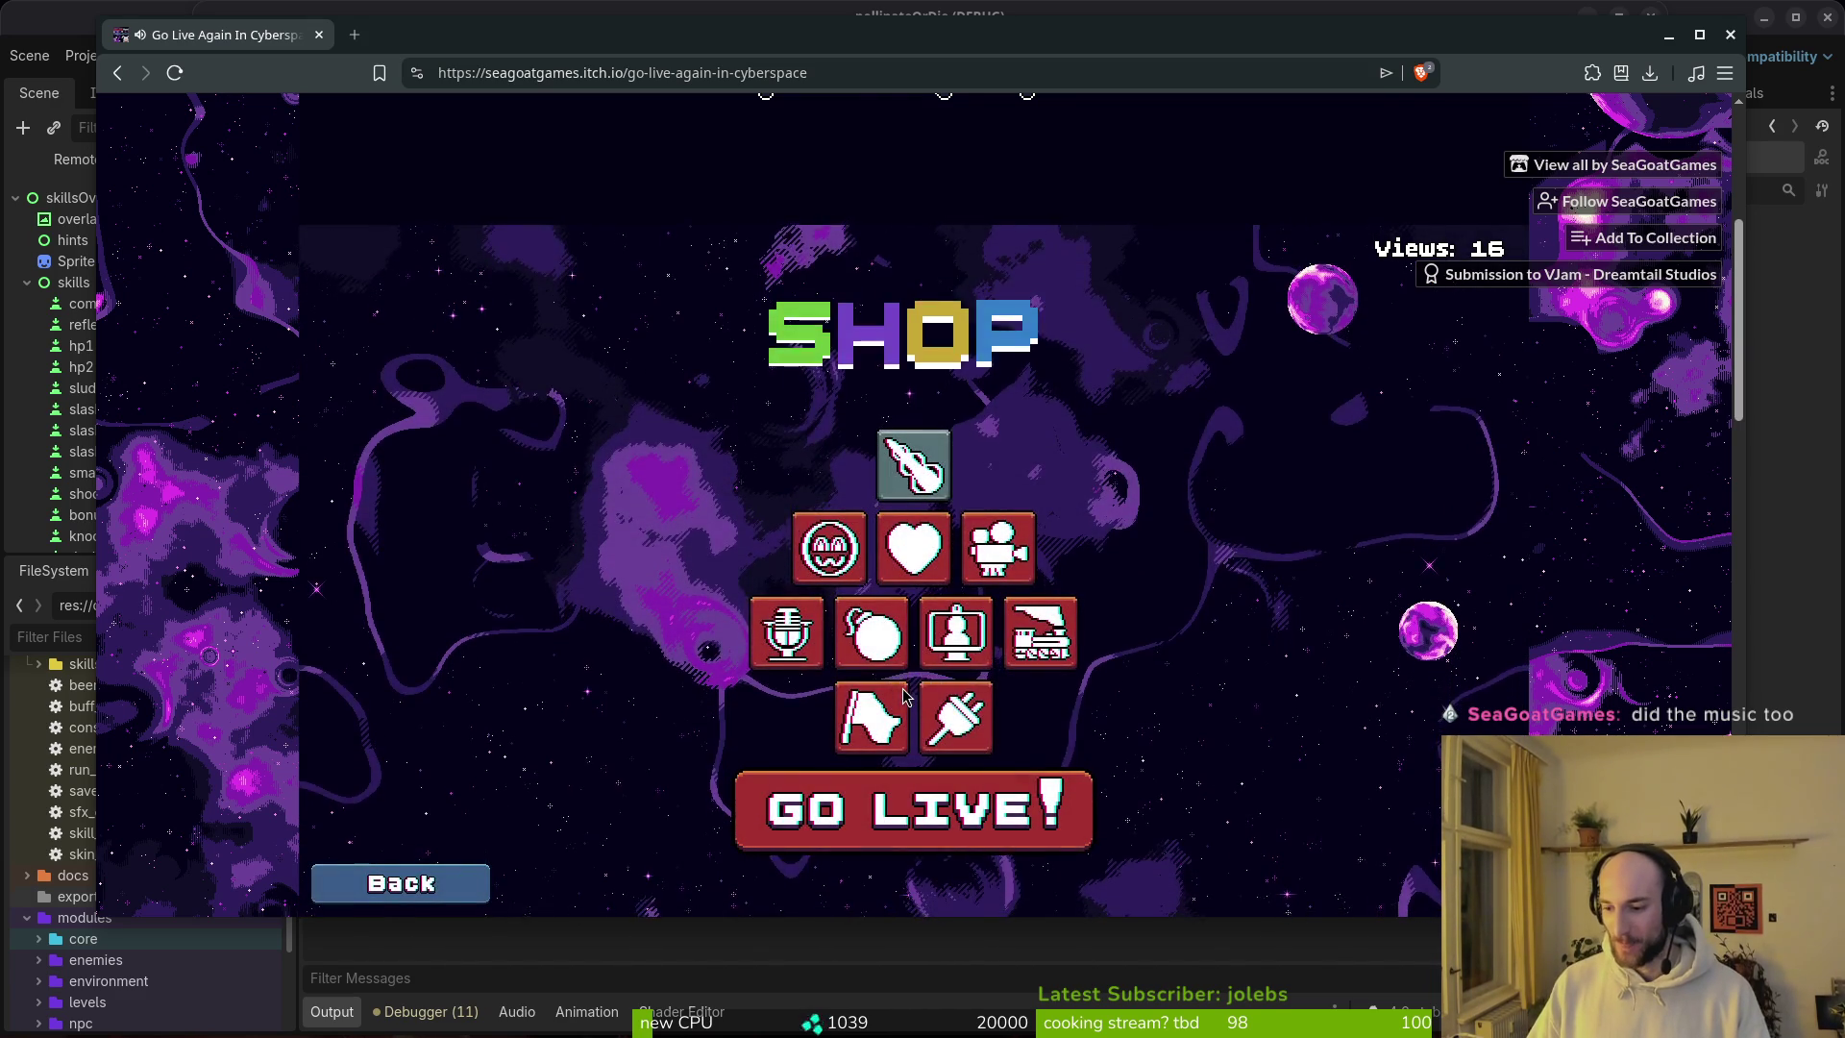
{"action": "mouse_move", "coordinate": [997, 548]}
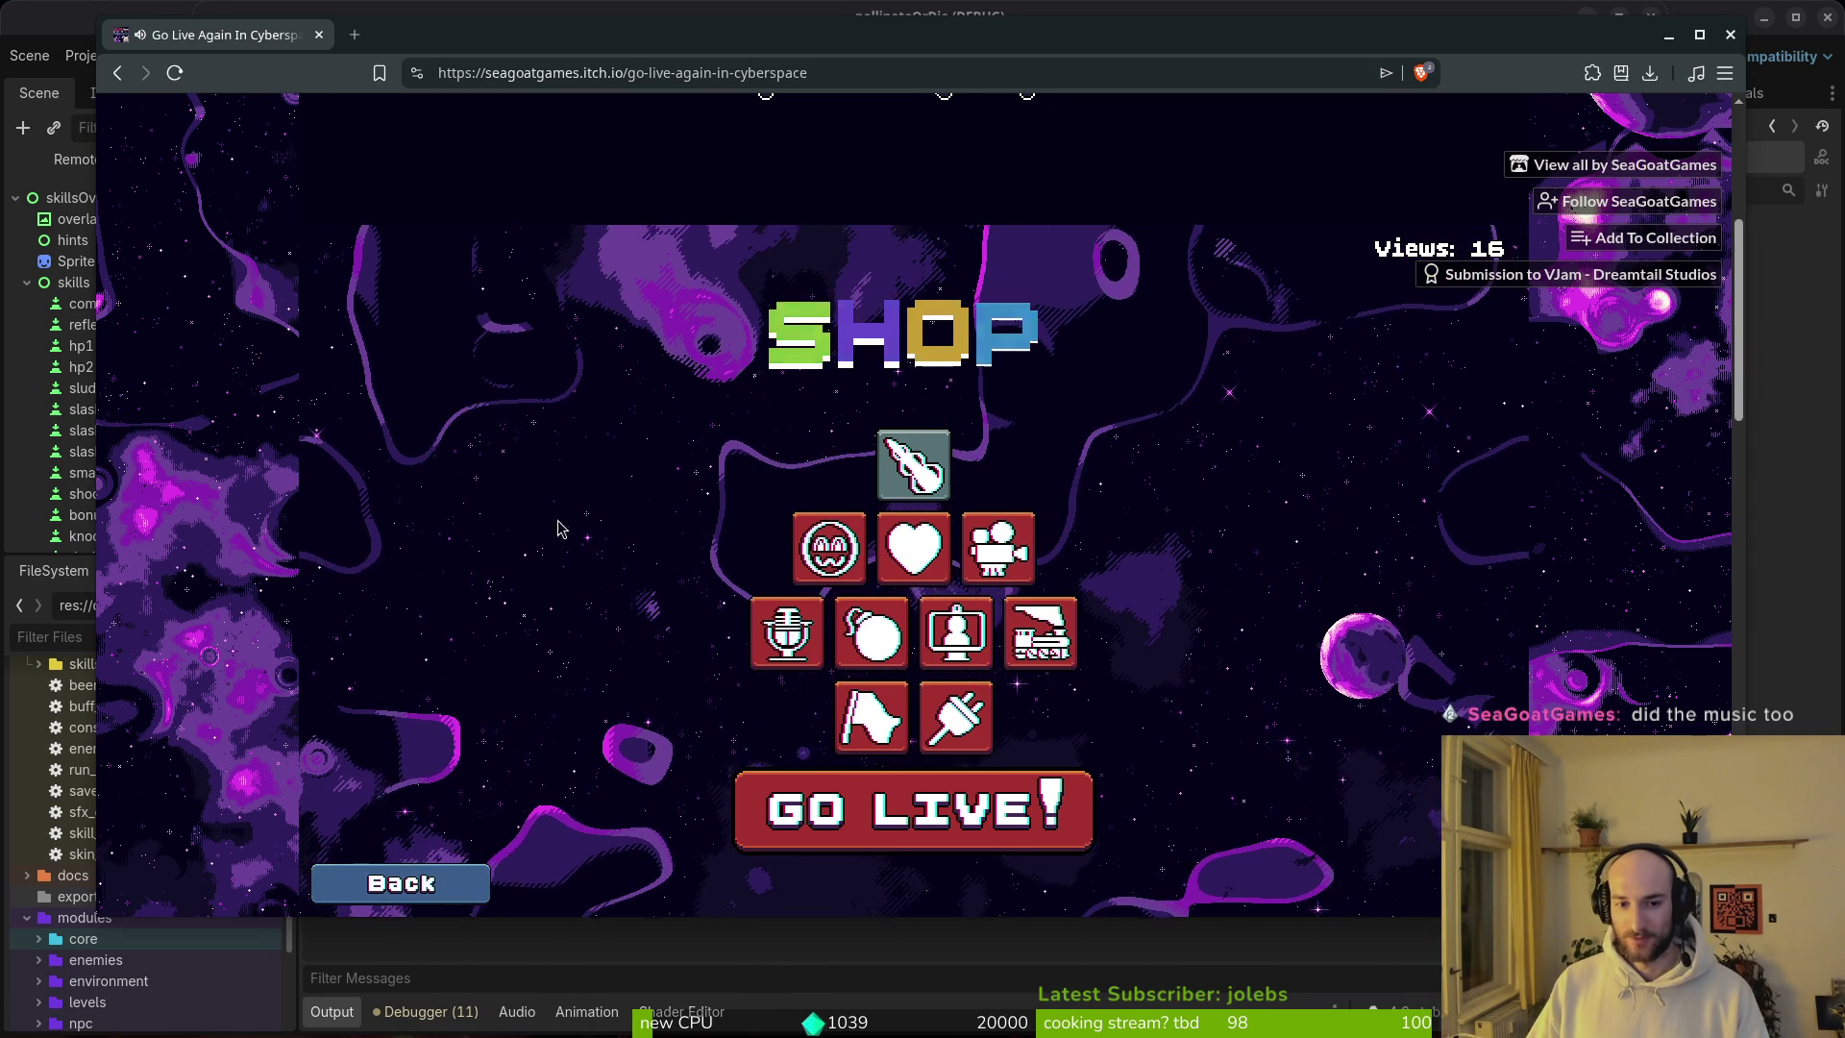
{"action": "mouse_move", "coordinate": [851, 559]}
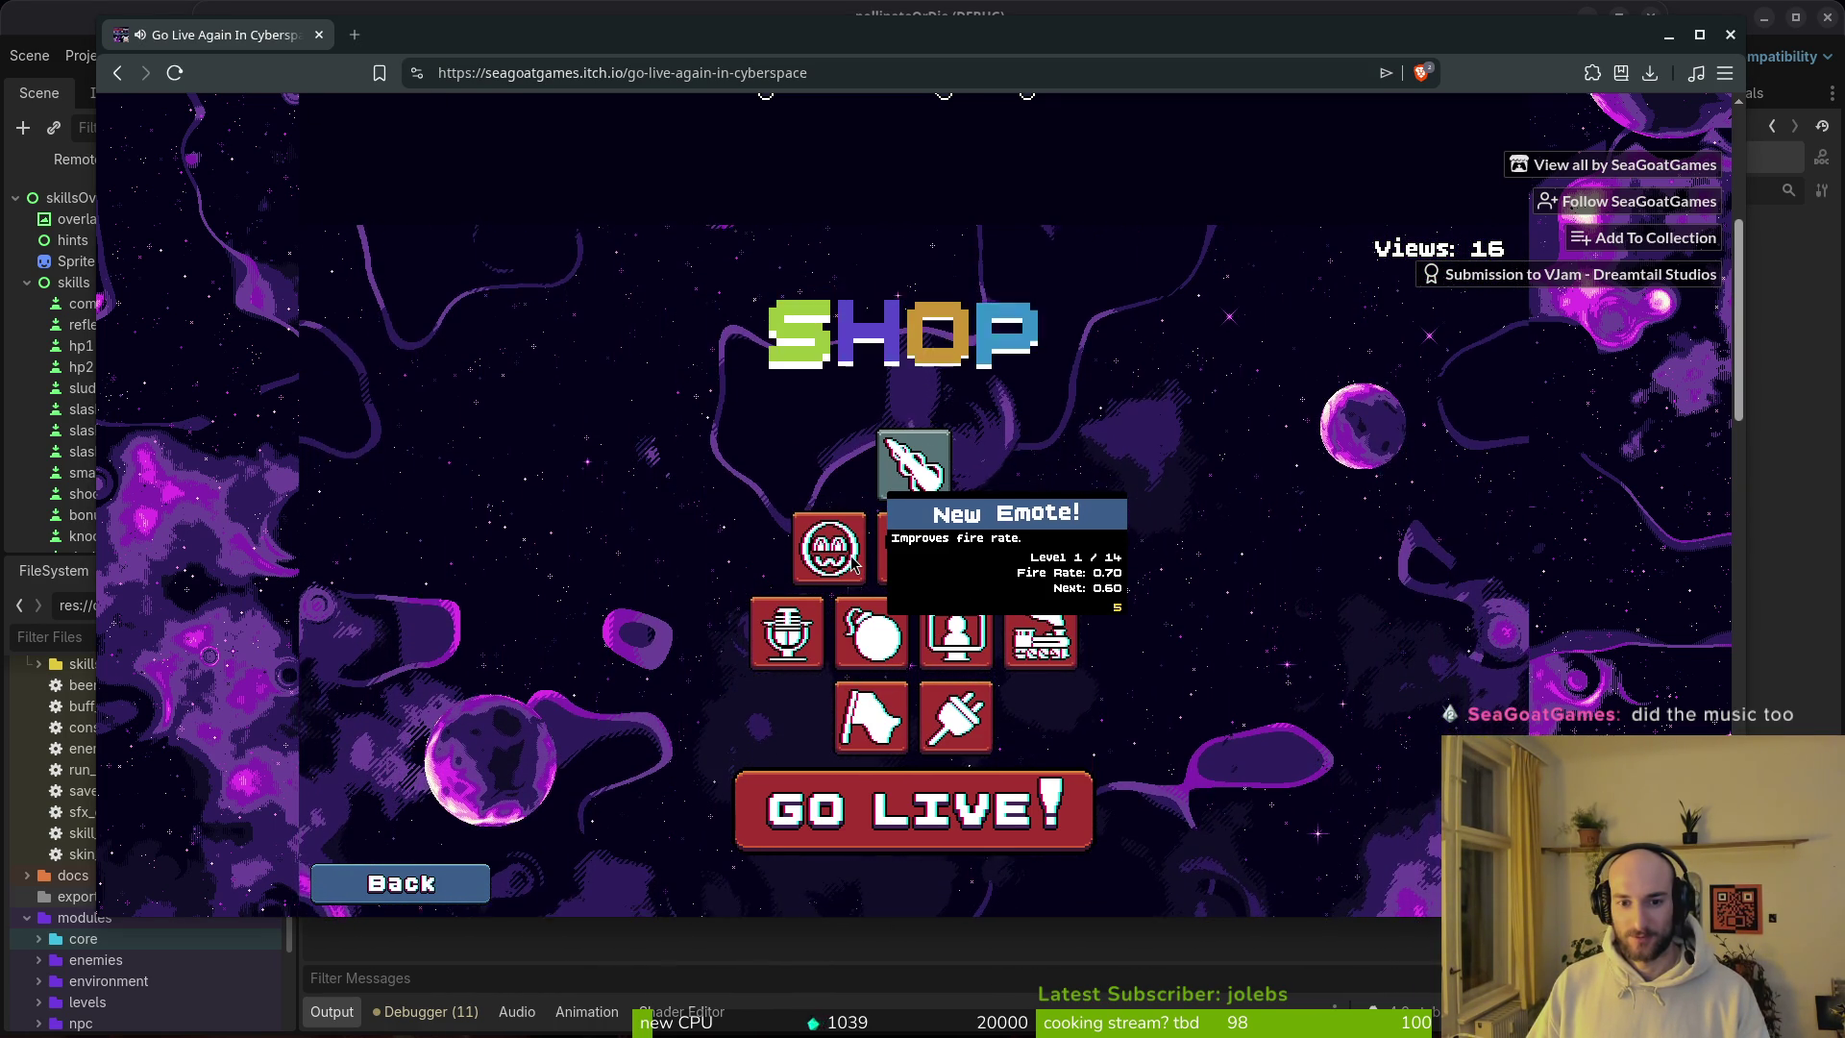
{"action": "left_click", "coordinate": [851, 559]}
{"action": "left_click", "coordinate": [851, 559]}
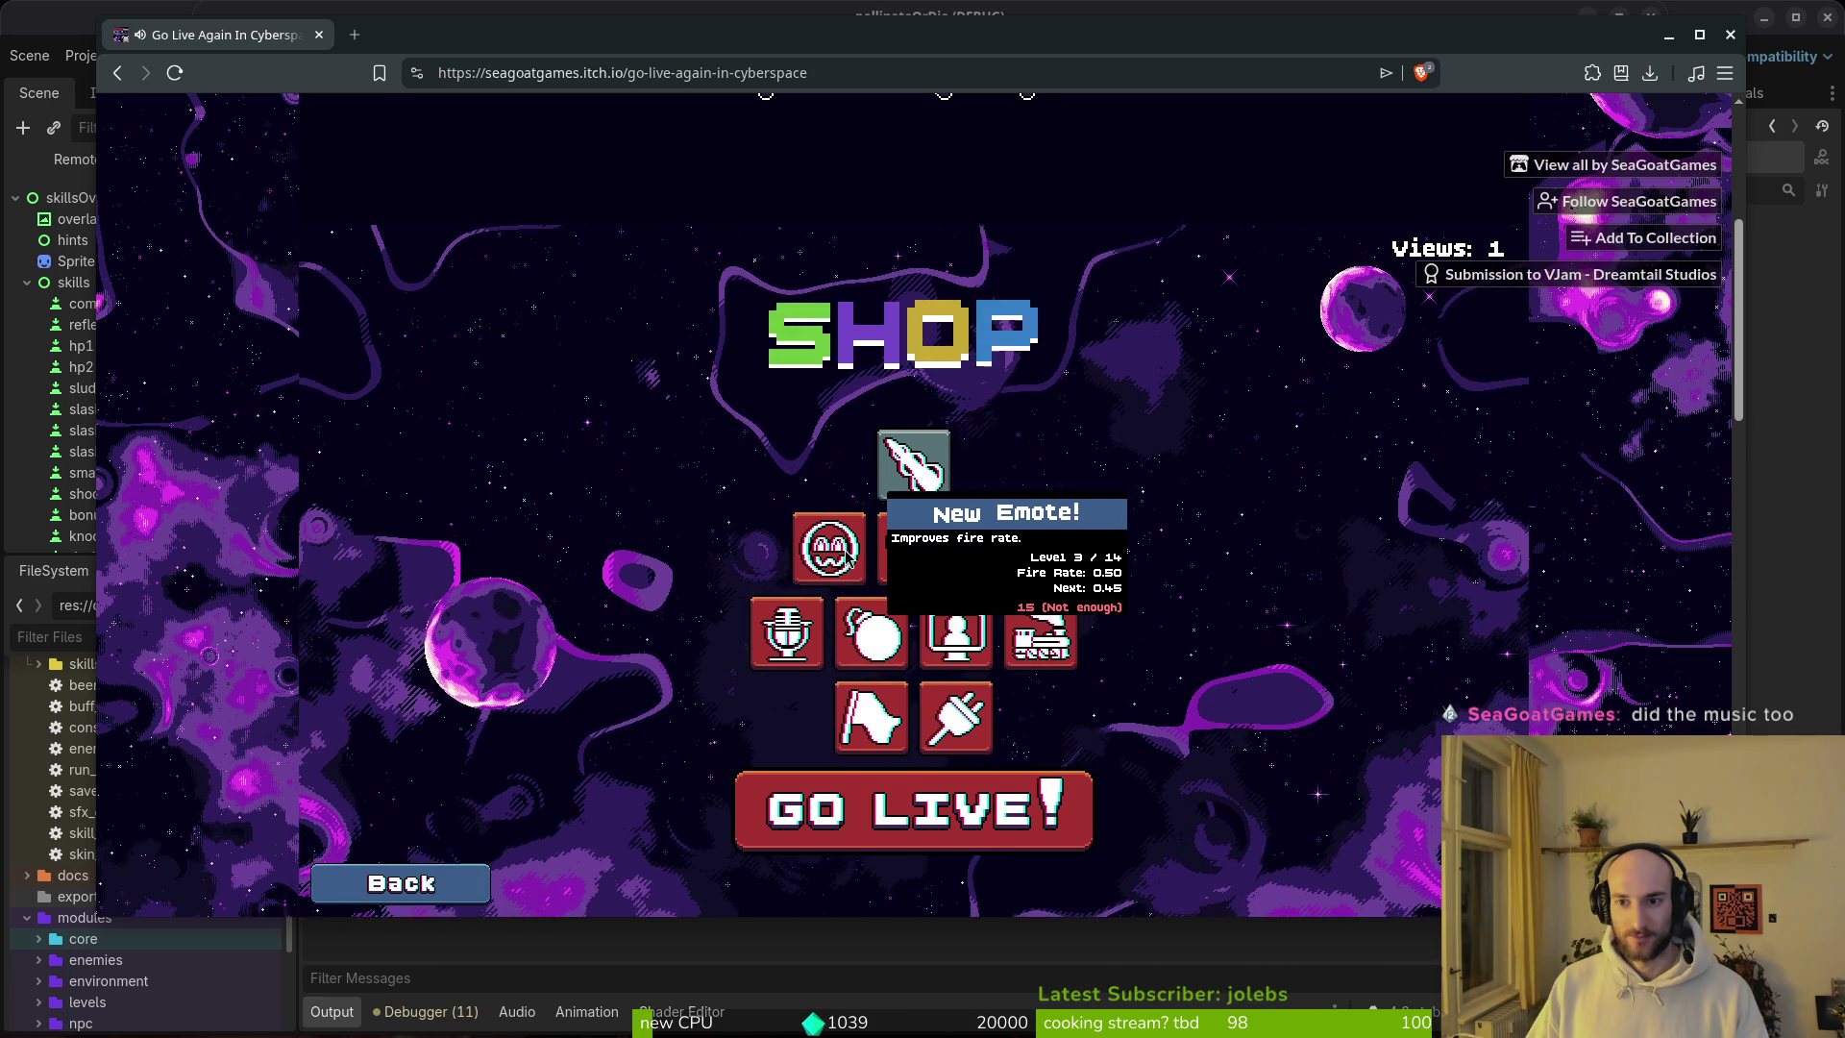
{"action": "left_click", "coordinate": [978, 811]}
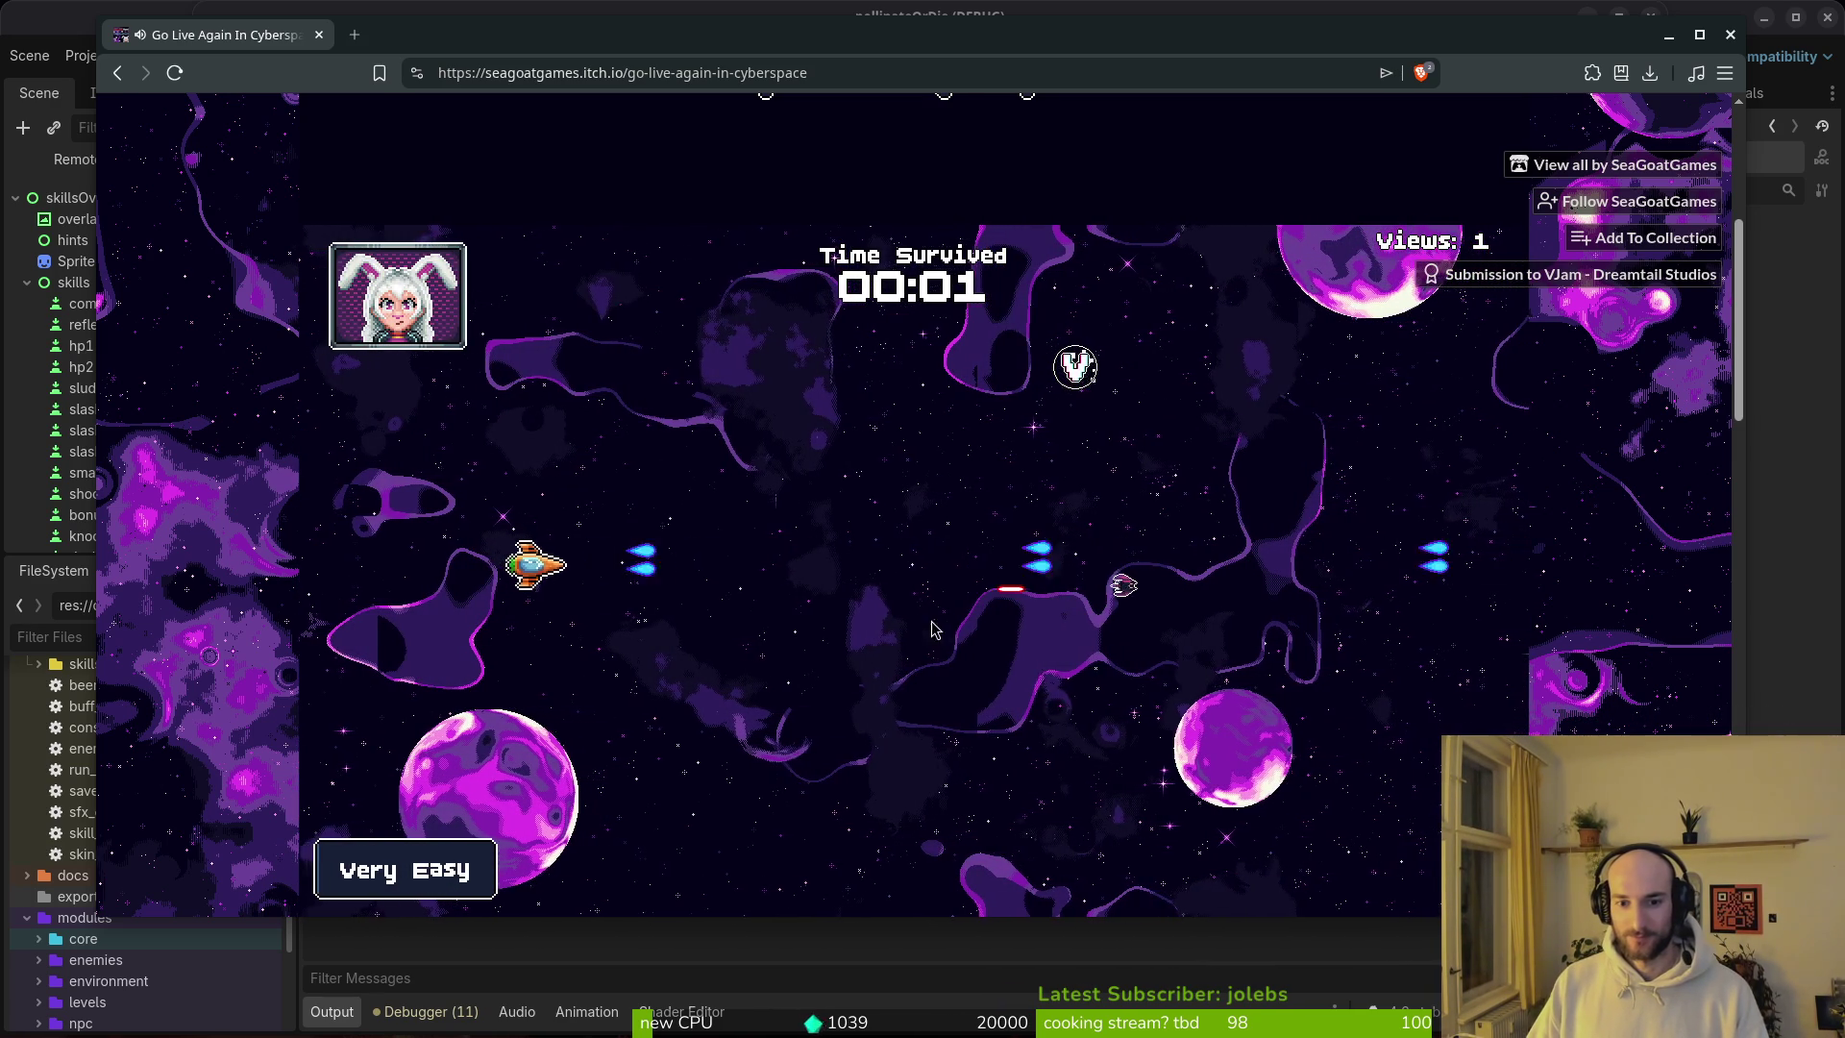
Step: Fly the ship up-right to grab the Collect me! pickup, then weave left and right
{"action": "key", "text": "s"}
{"action": "key", "text": "d"}
{"action": "key", "text": "w"}
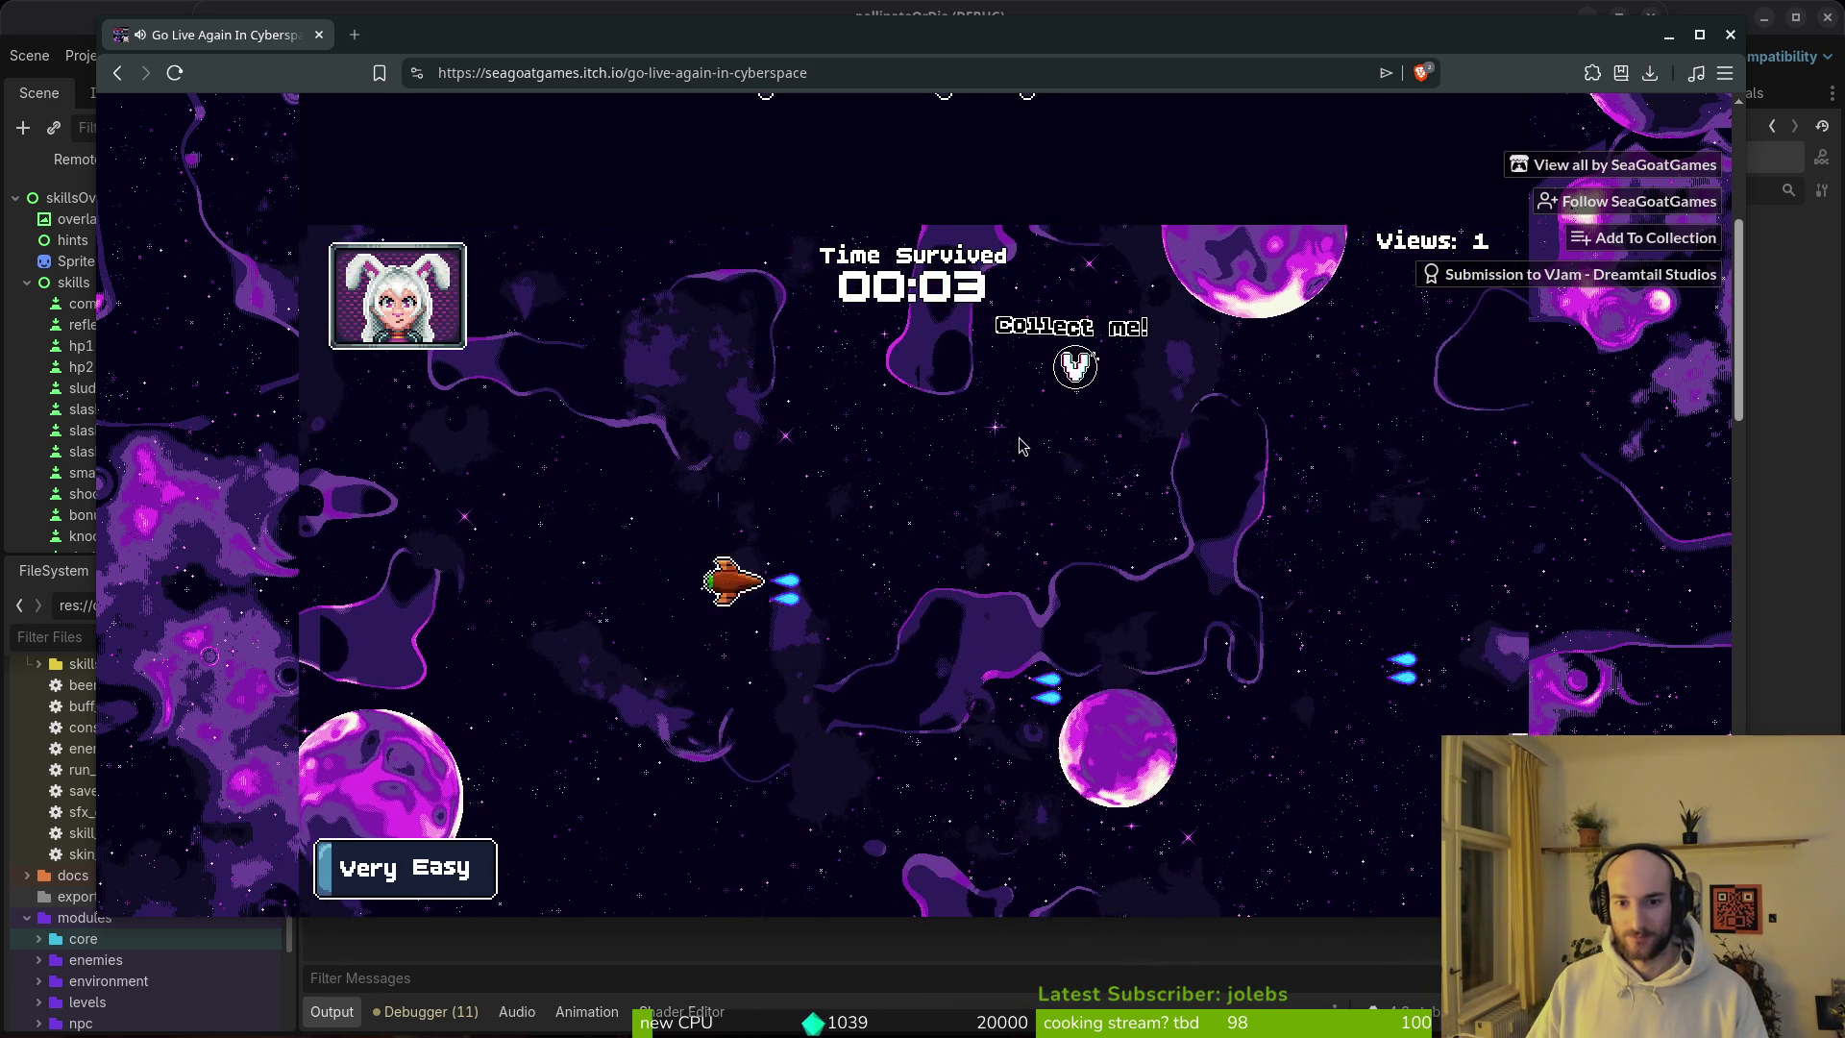
{"action": "key", "text": "d"}
{"action": "key", "text": "w"}
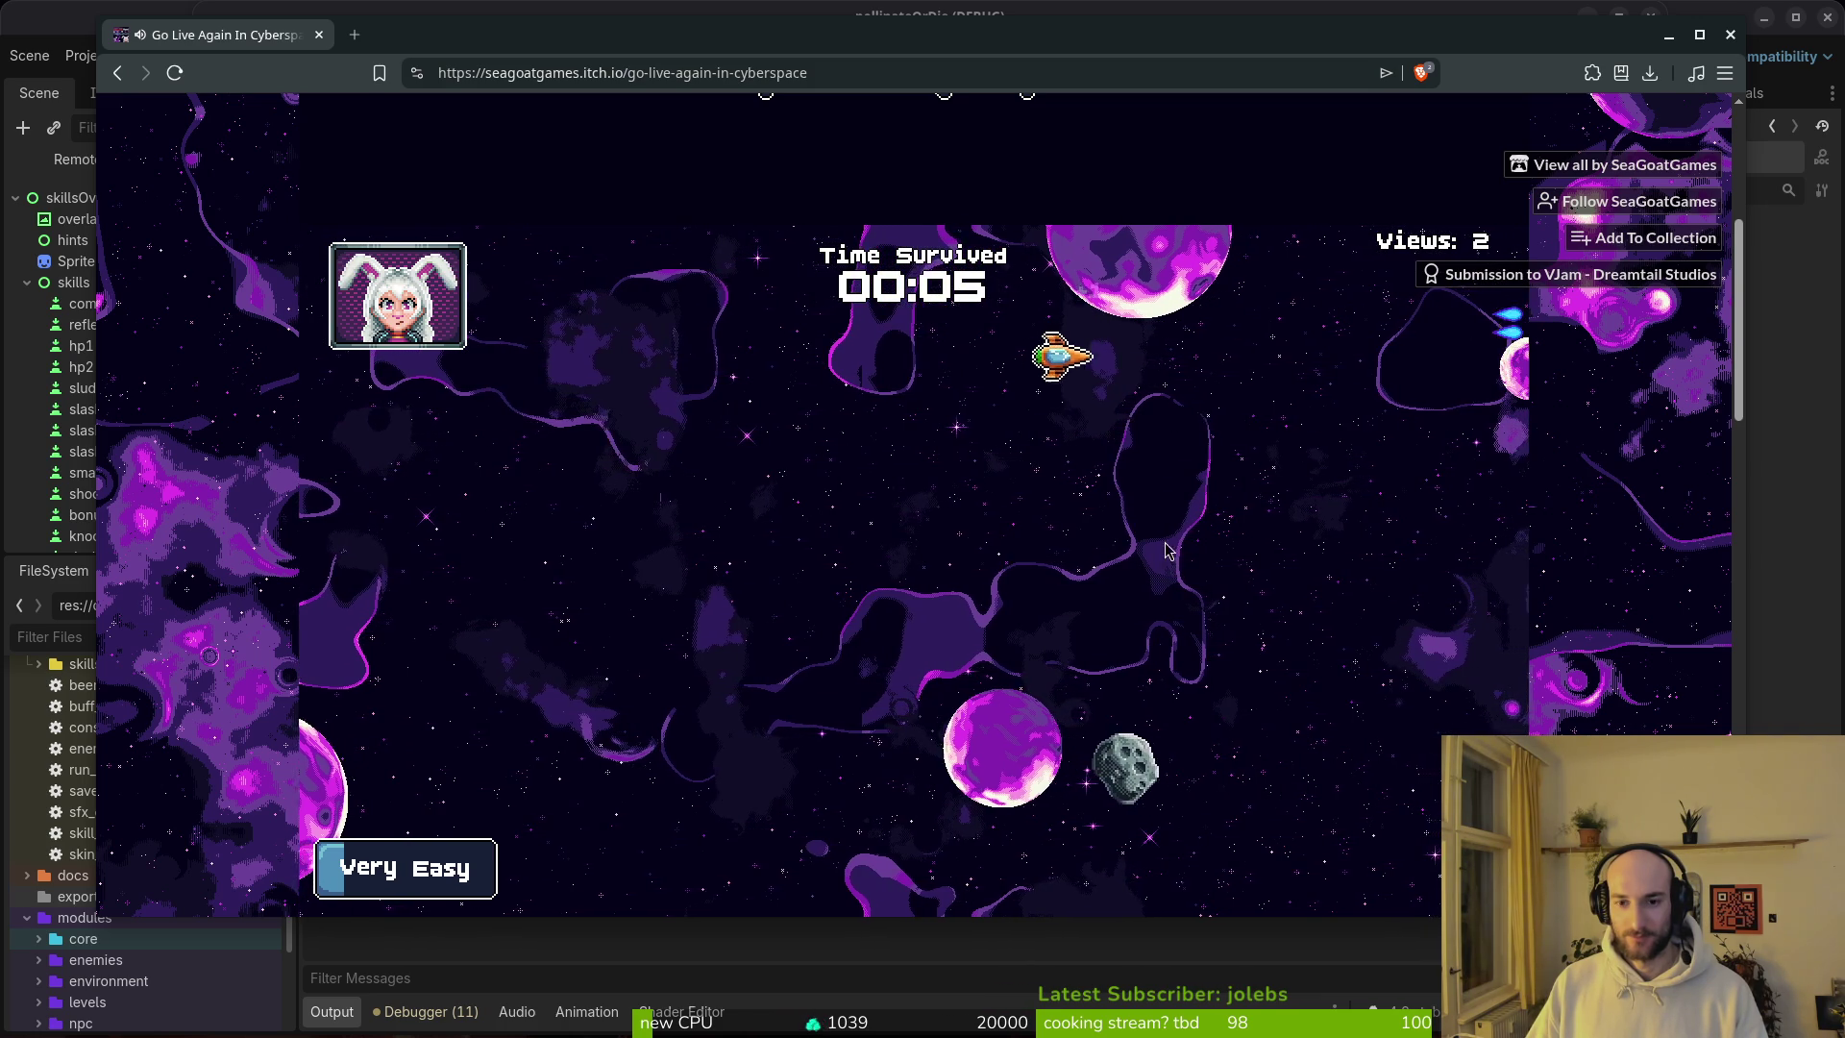
{"action": "key", "text": "a"}
{"action": "key", "text": "s"}
{"action": "key", "text": "d"}
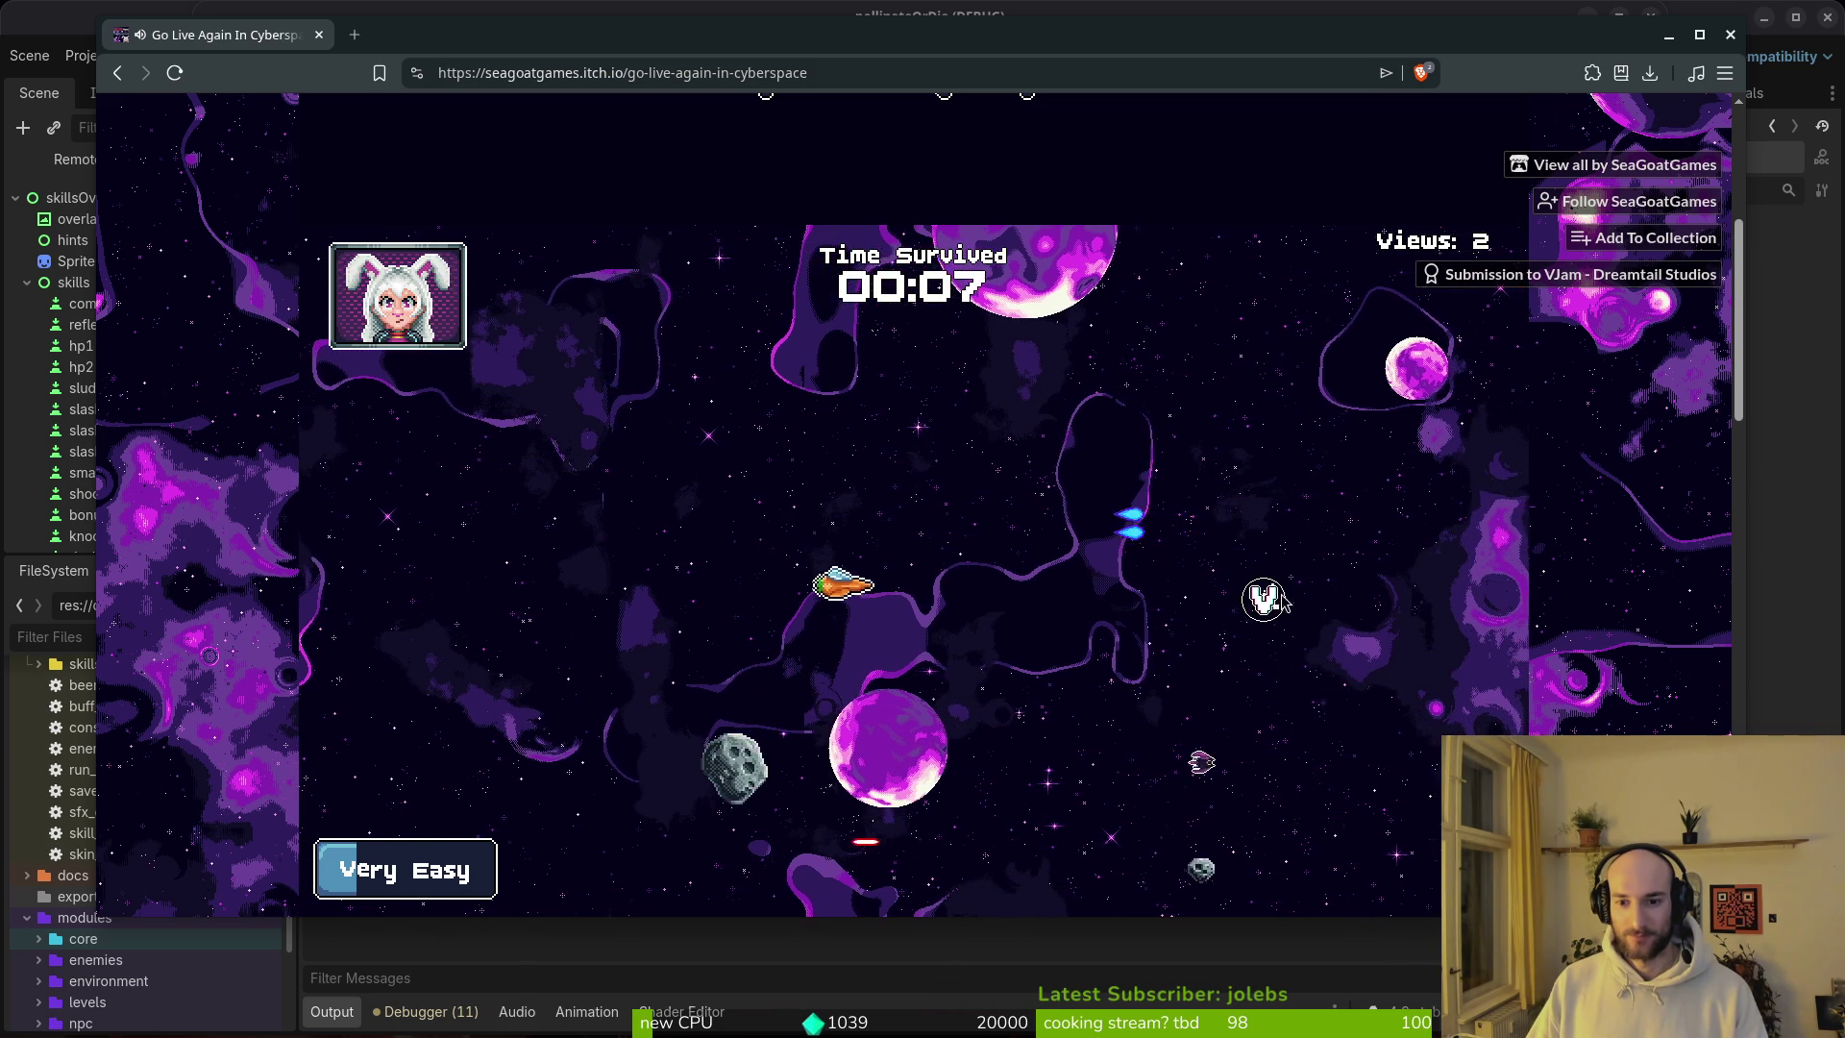
{"action": "key", "text": "d"}
{"action": "key", "text": "w"}
{"action": "key", "text": "s"}
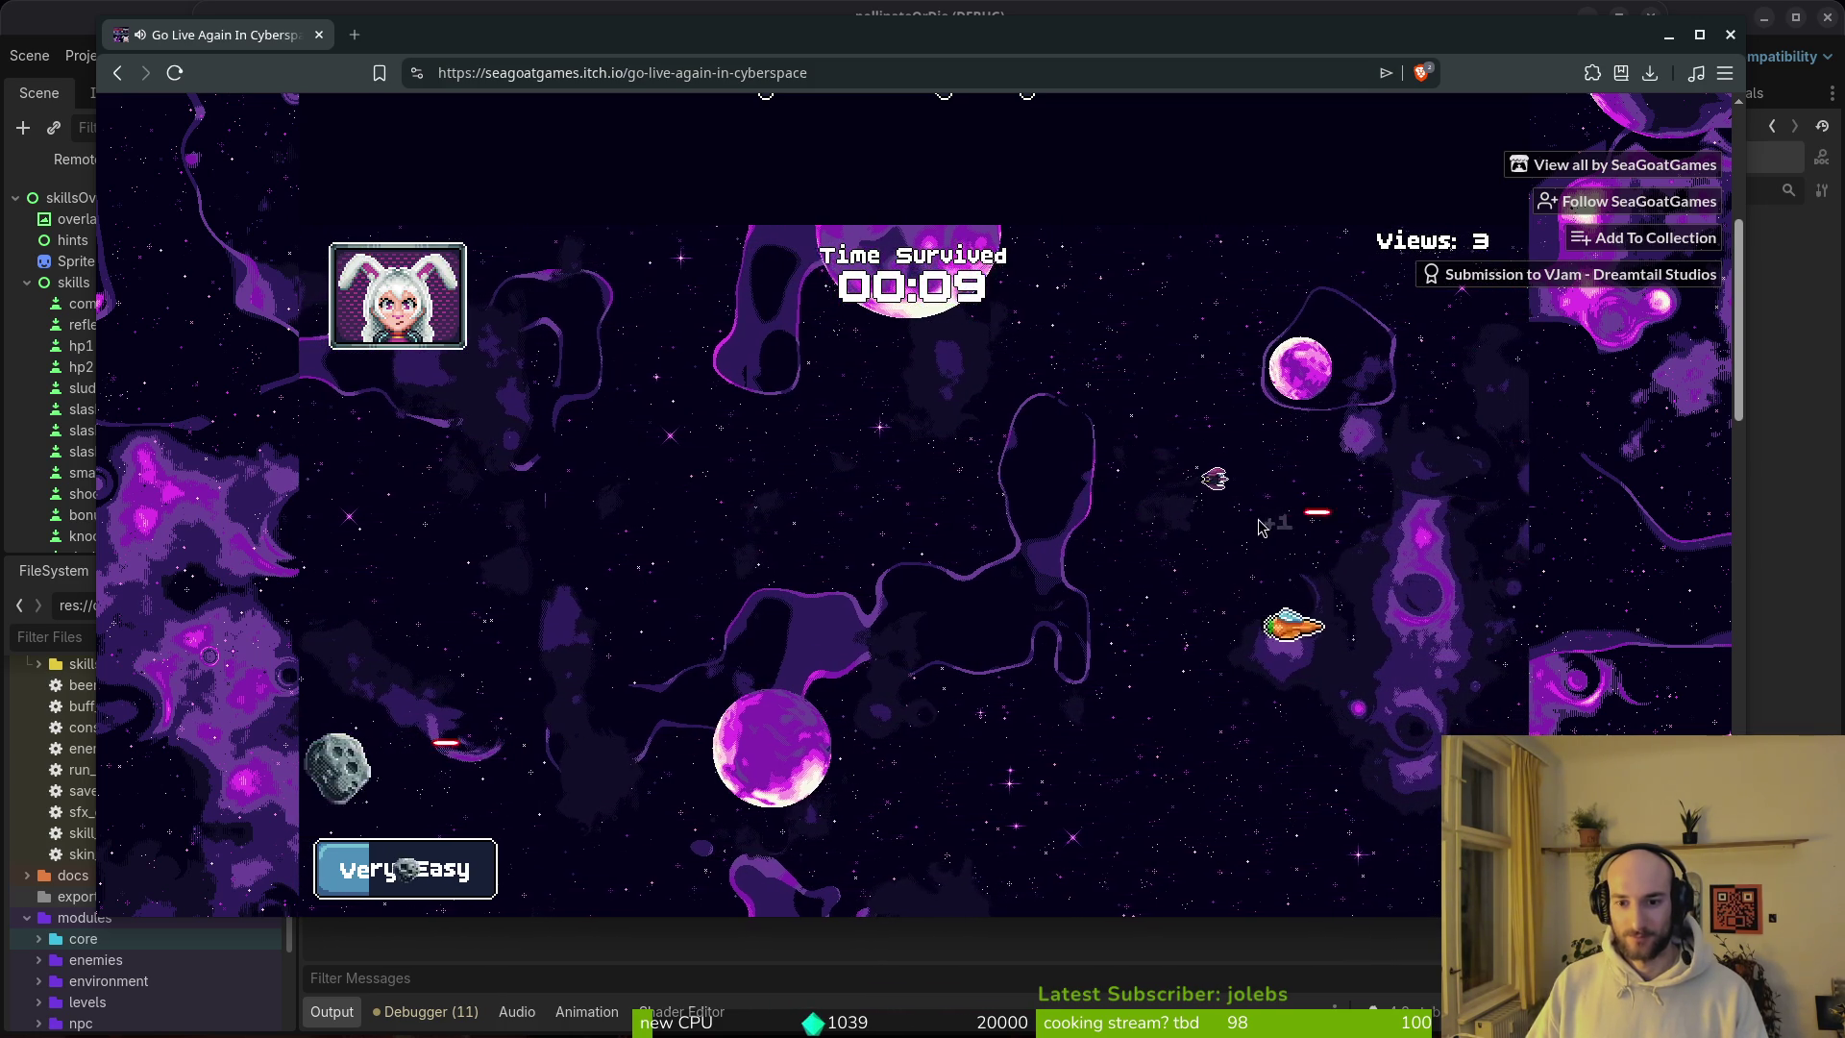
Step: Keep dodging diagonally, then return to the paused game and resume the run
{"action": "key", "text": "a"}
{"action": "key", "text": "w"}
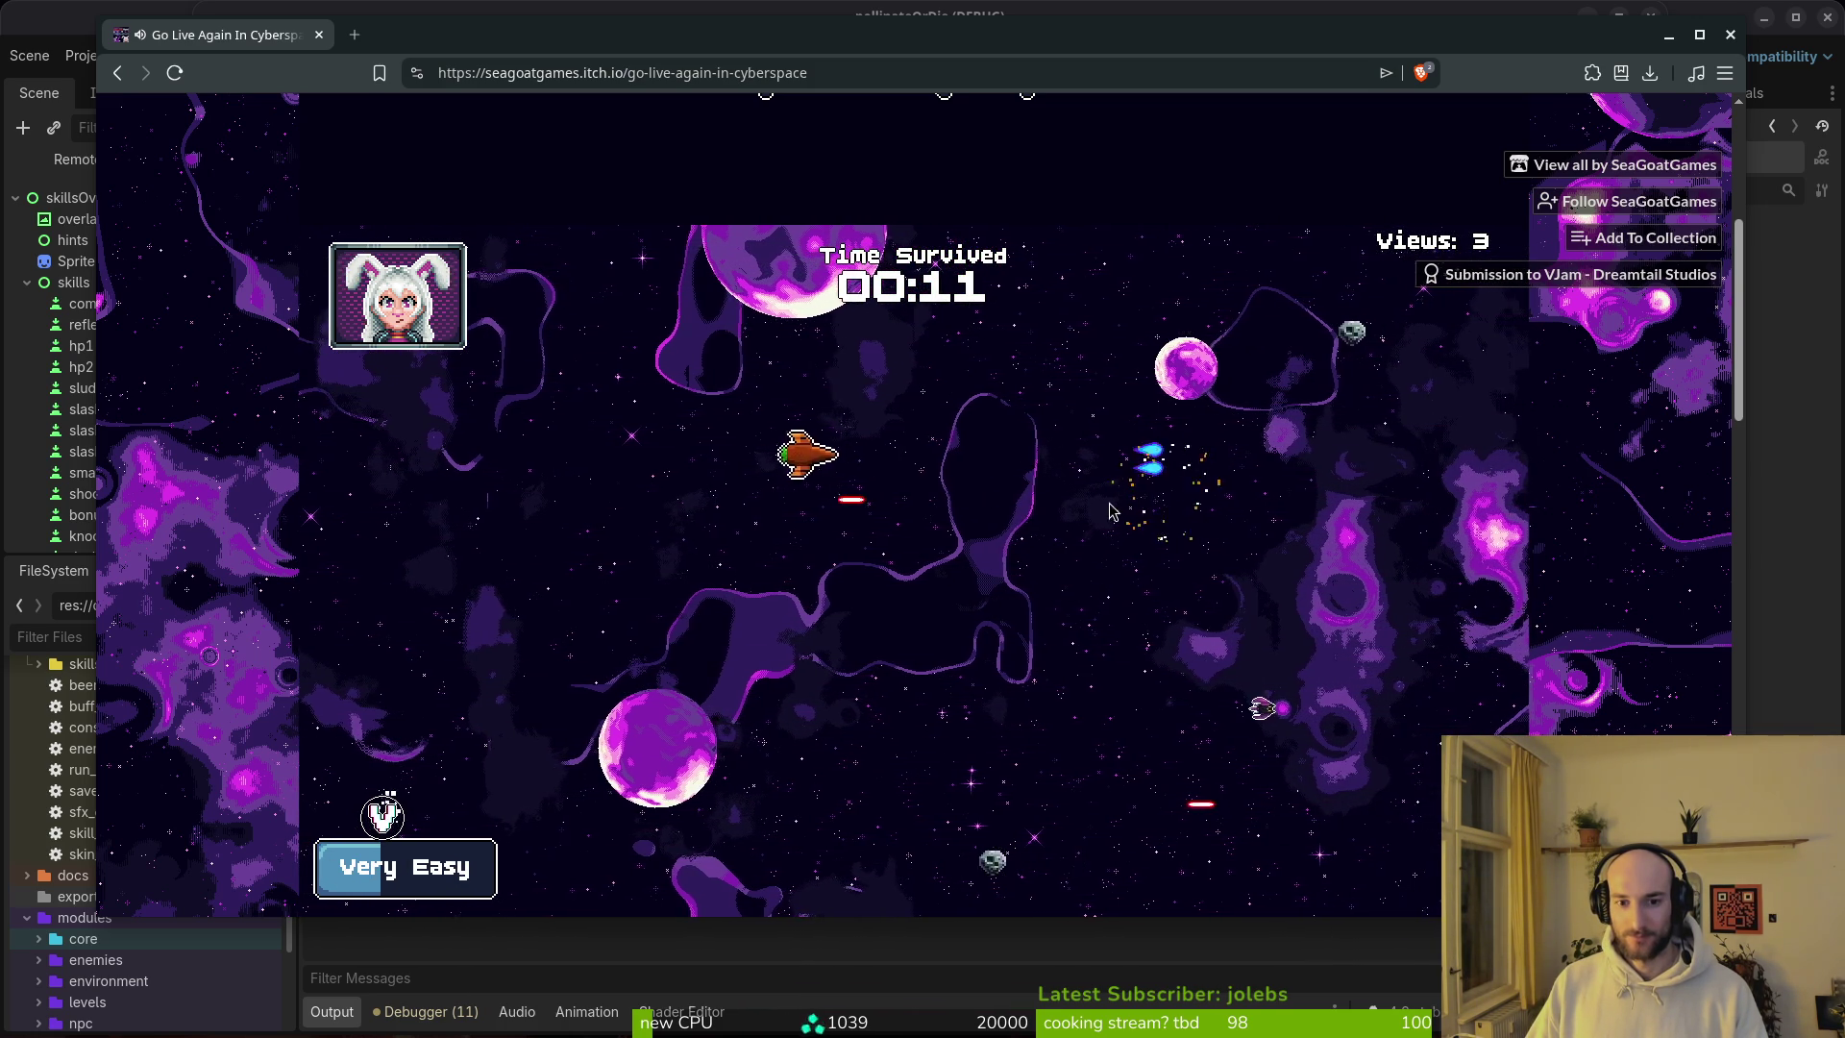
{"action": "key", "text": "a"}
{"action": "key", "text": "s"}
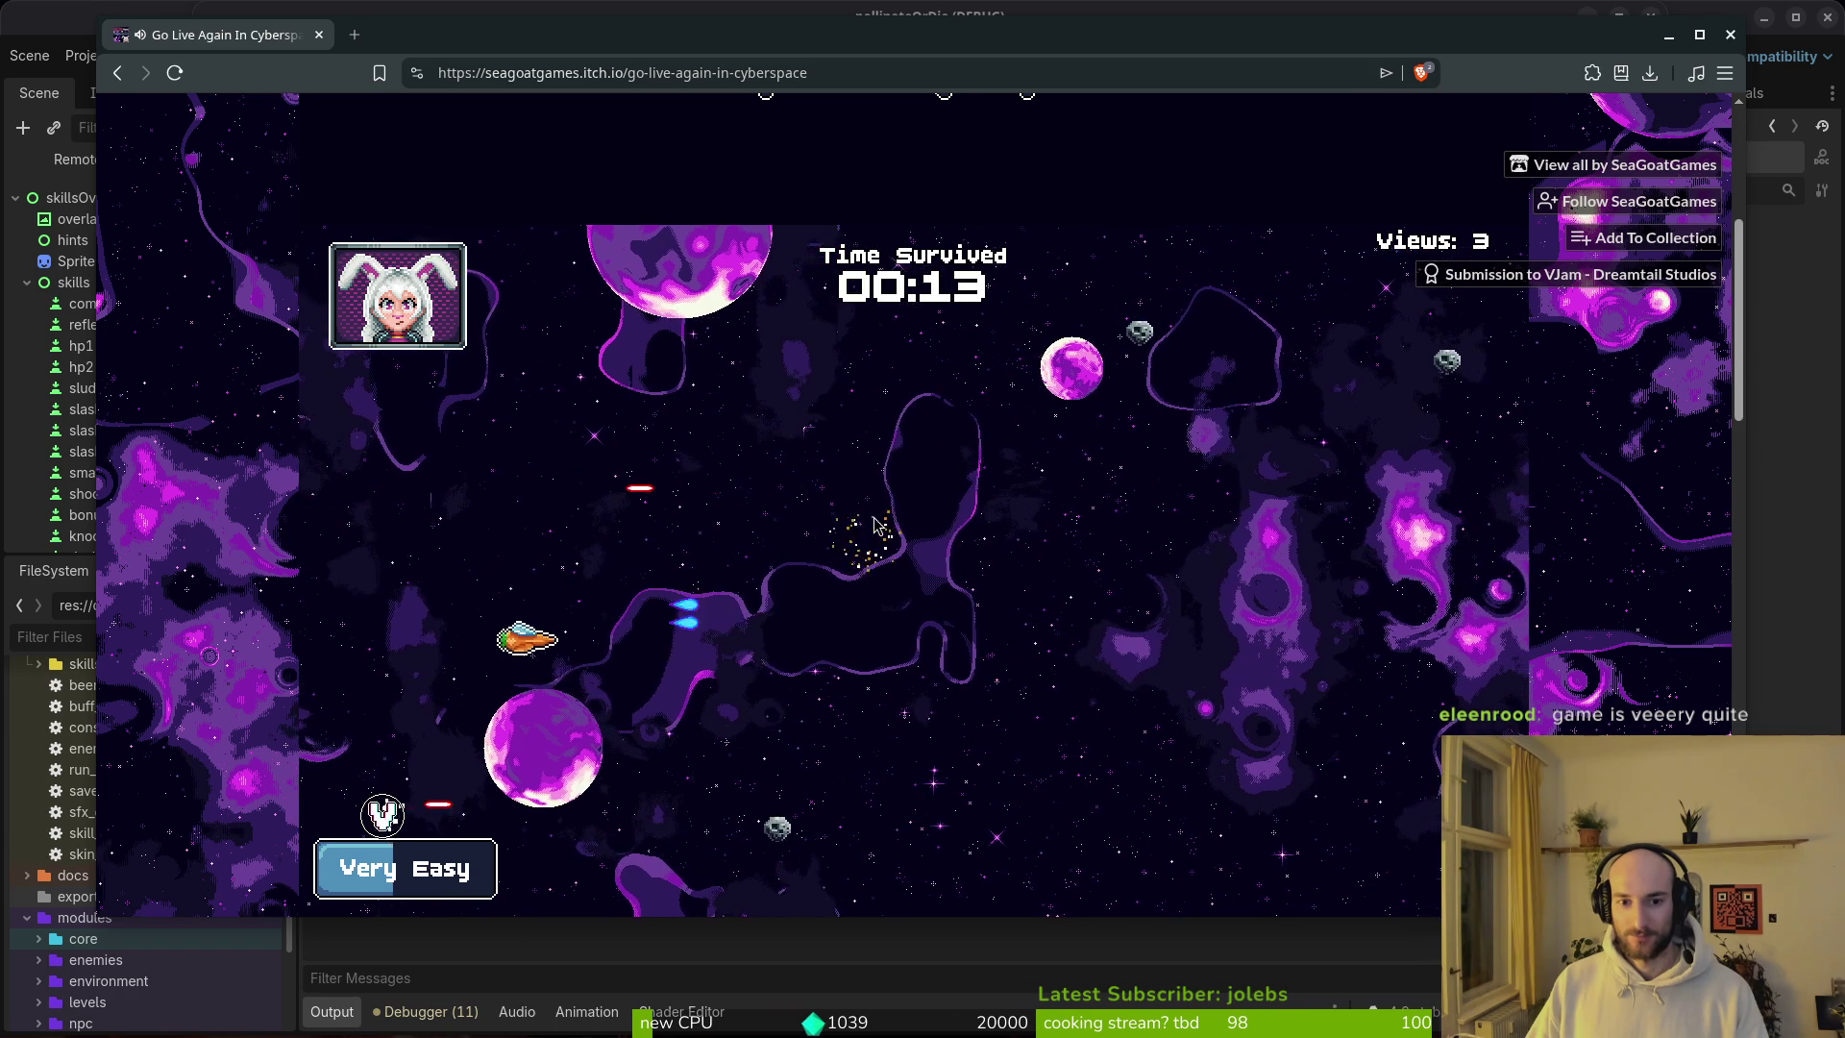
{"action": "key", "text": "d"}
{"action": "key", "text": "w"}
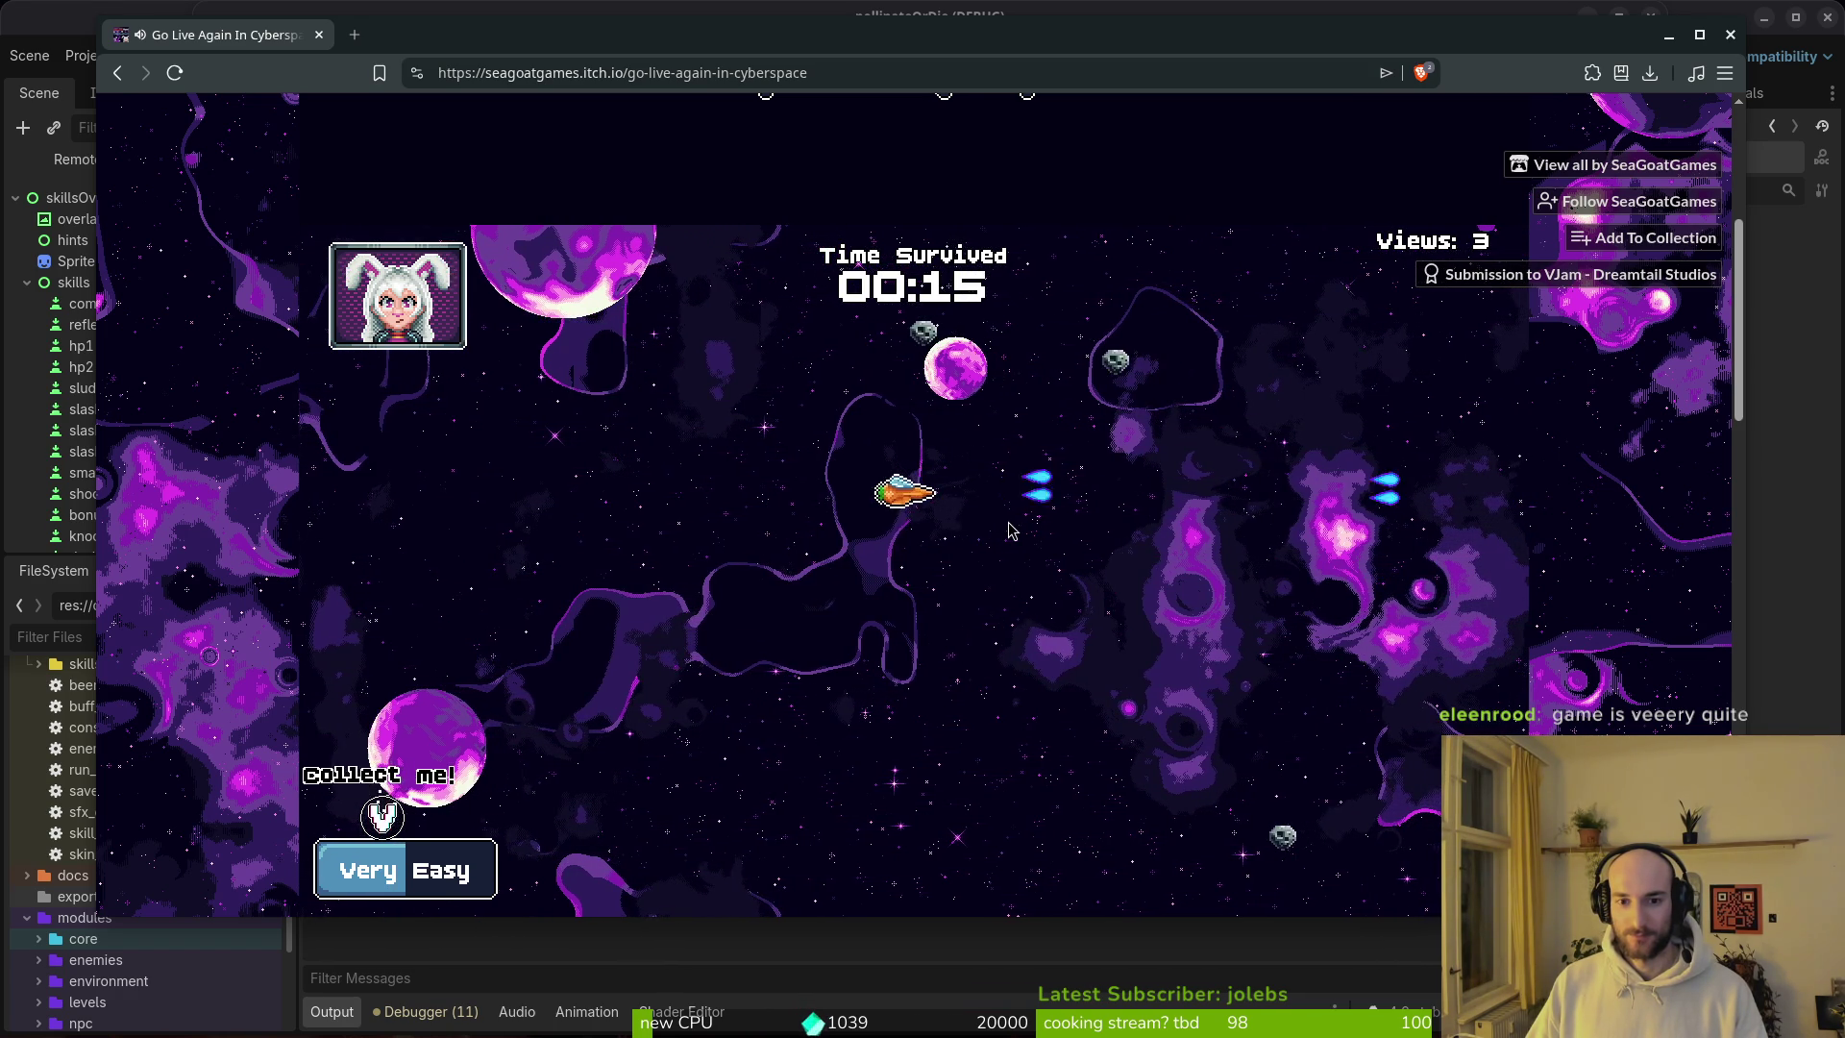
{"action": "key", "text": "a"}
{"action": "key", "text": "s"}
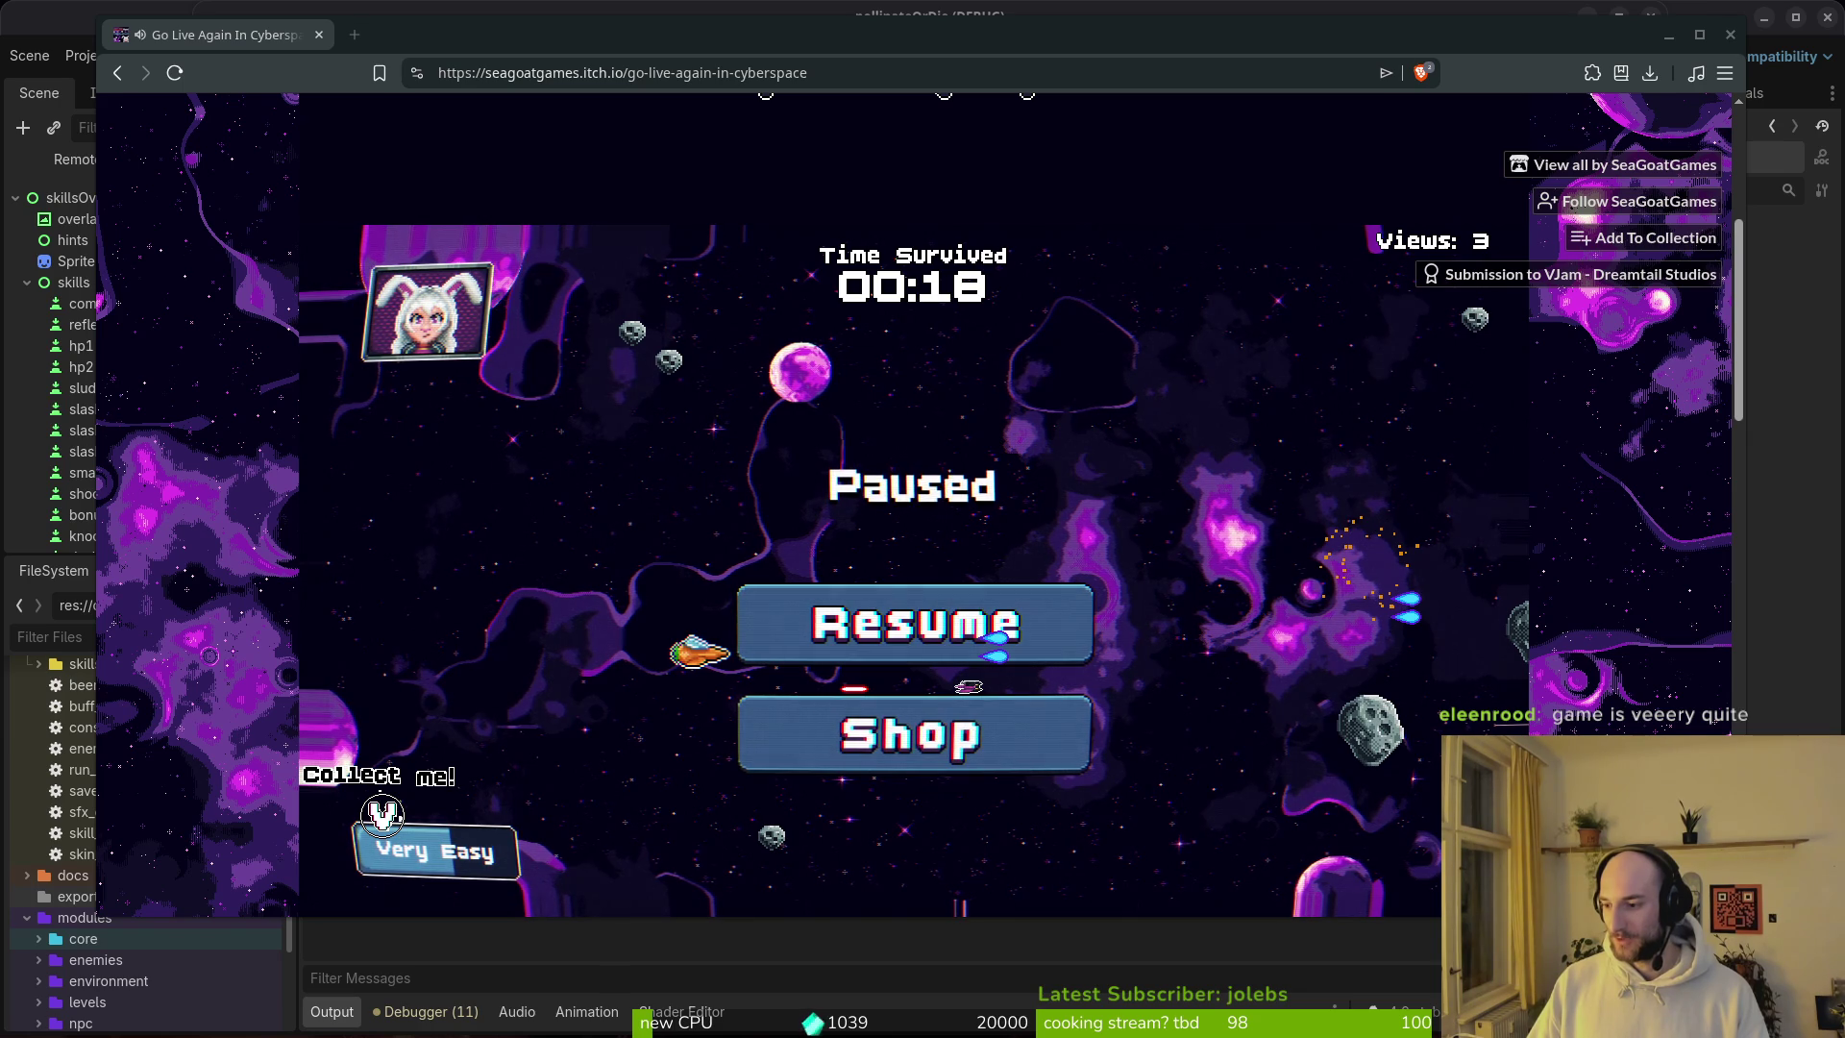
{"action": "key", "text": "alt+Tab"}
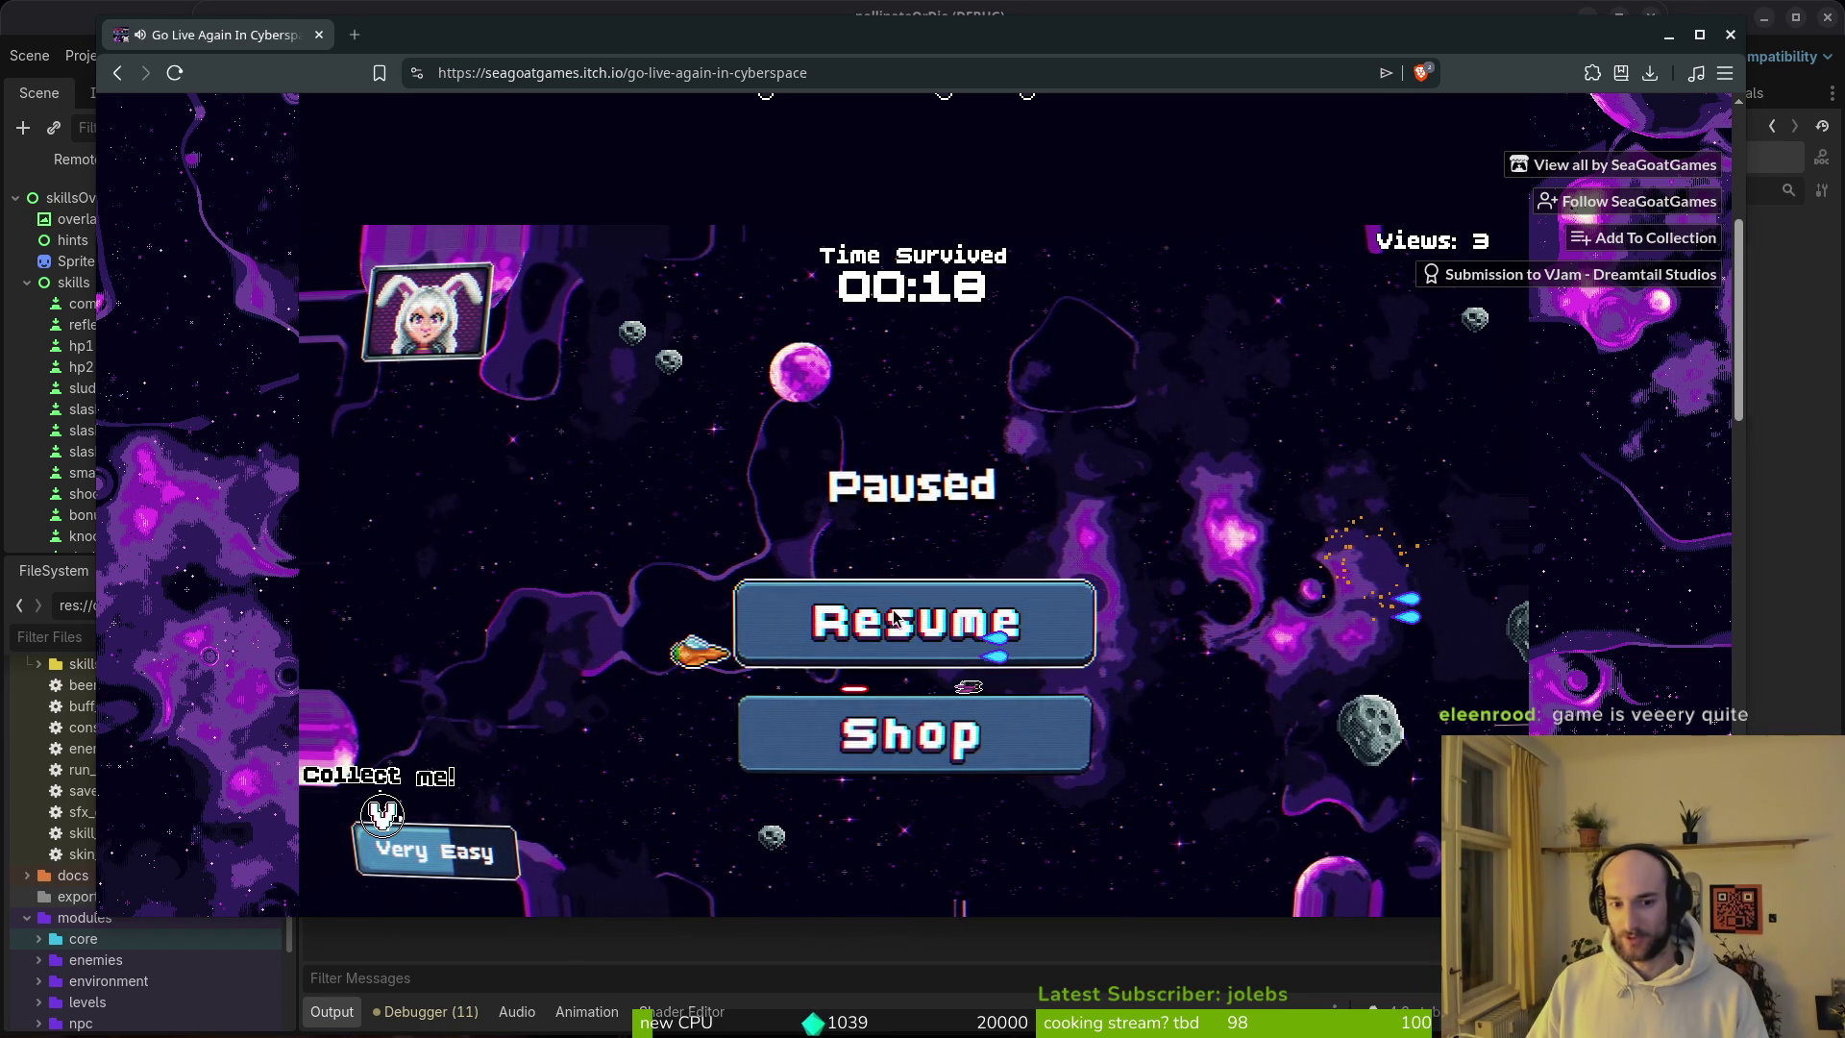
{"action": "left_click", "coordinate": [1049, 637]}
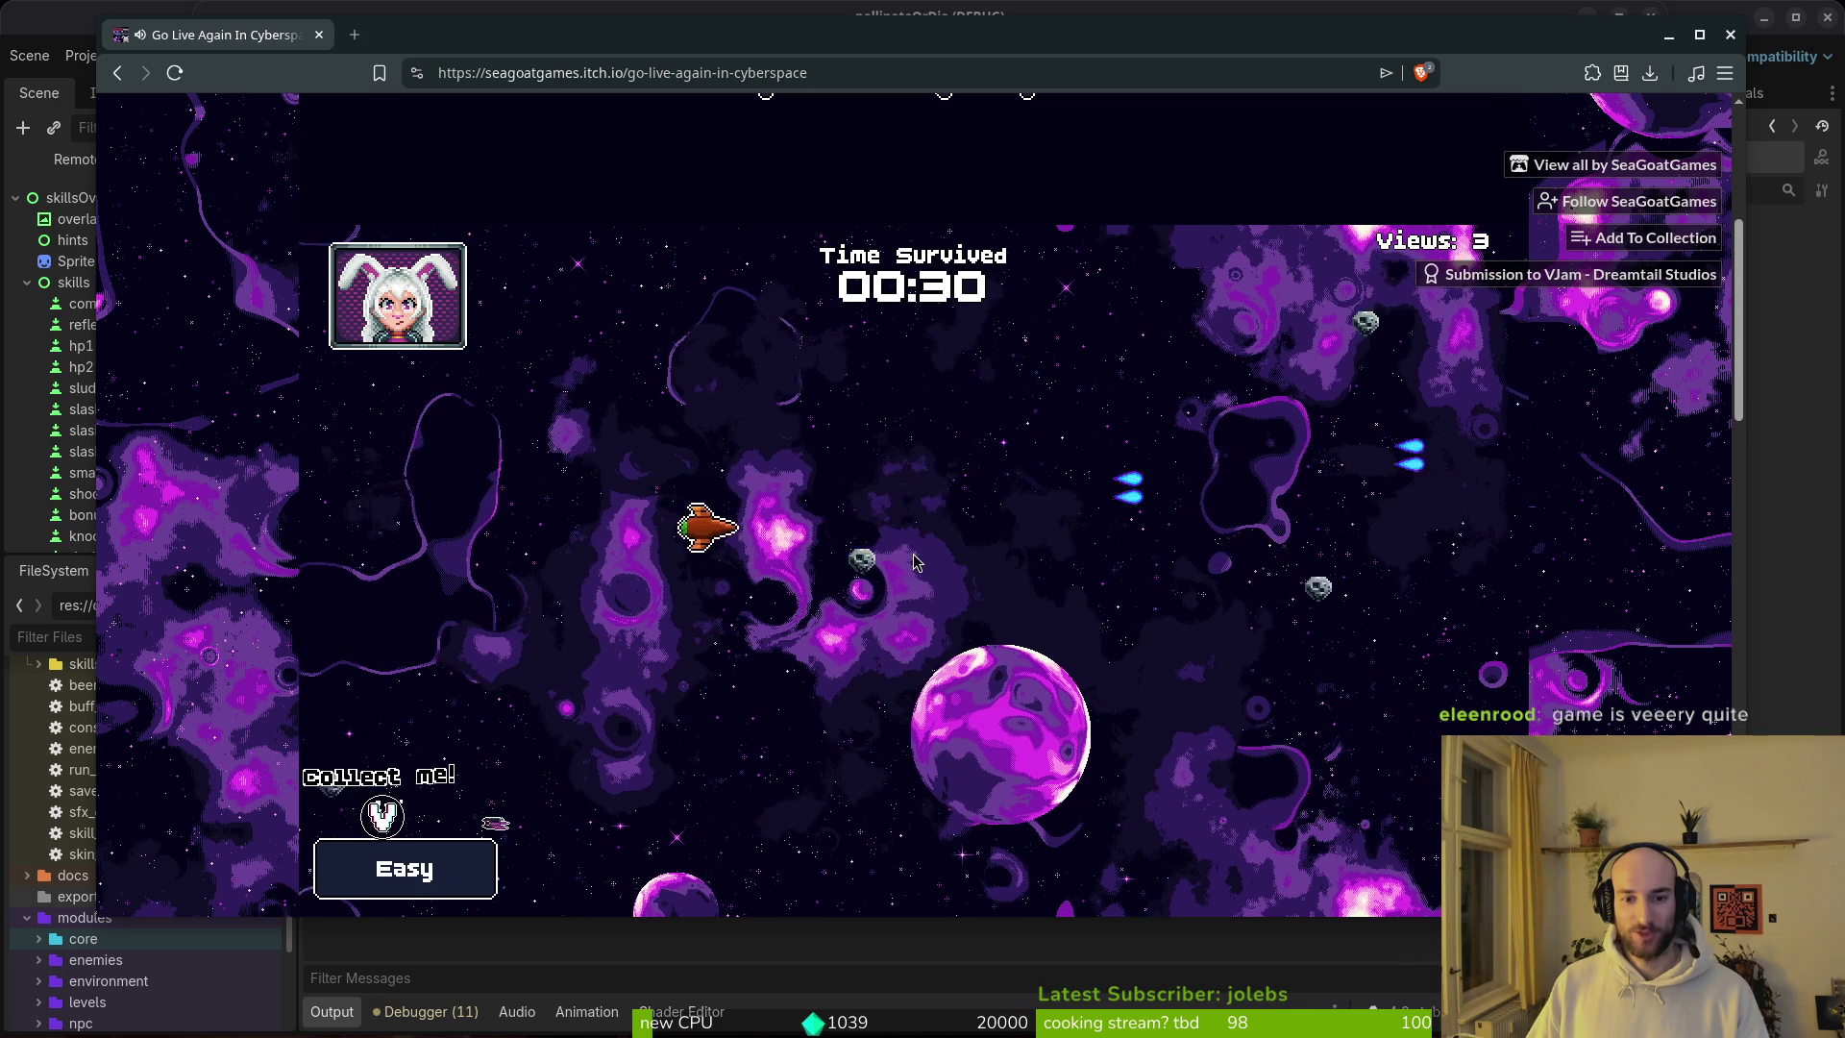
Step: Shoot the nearby asteroid to keep the run going past 00:30
{"action": "left_click", "coordinate": [858, 583]}
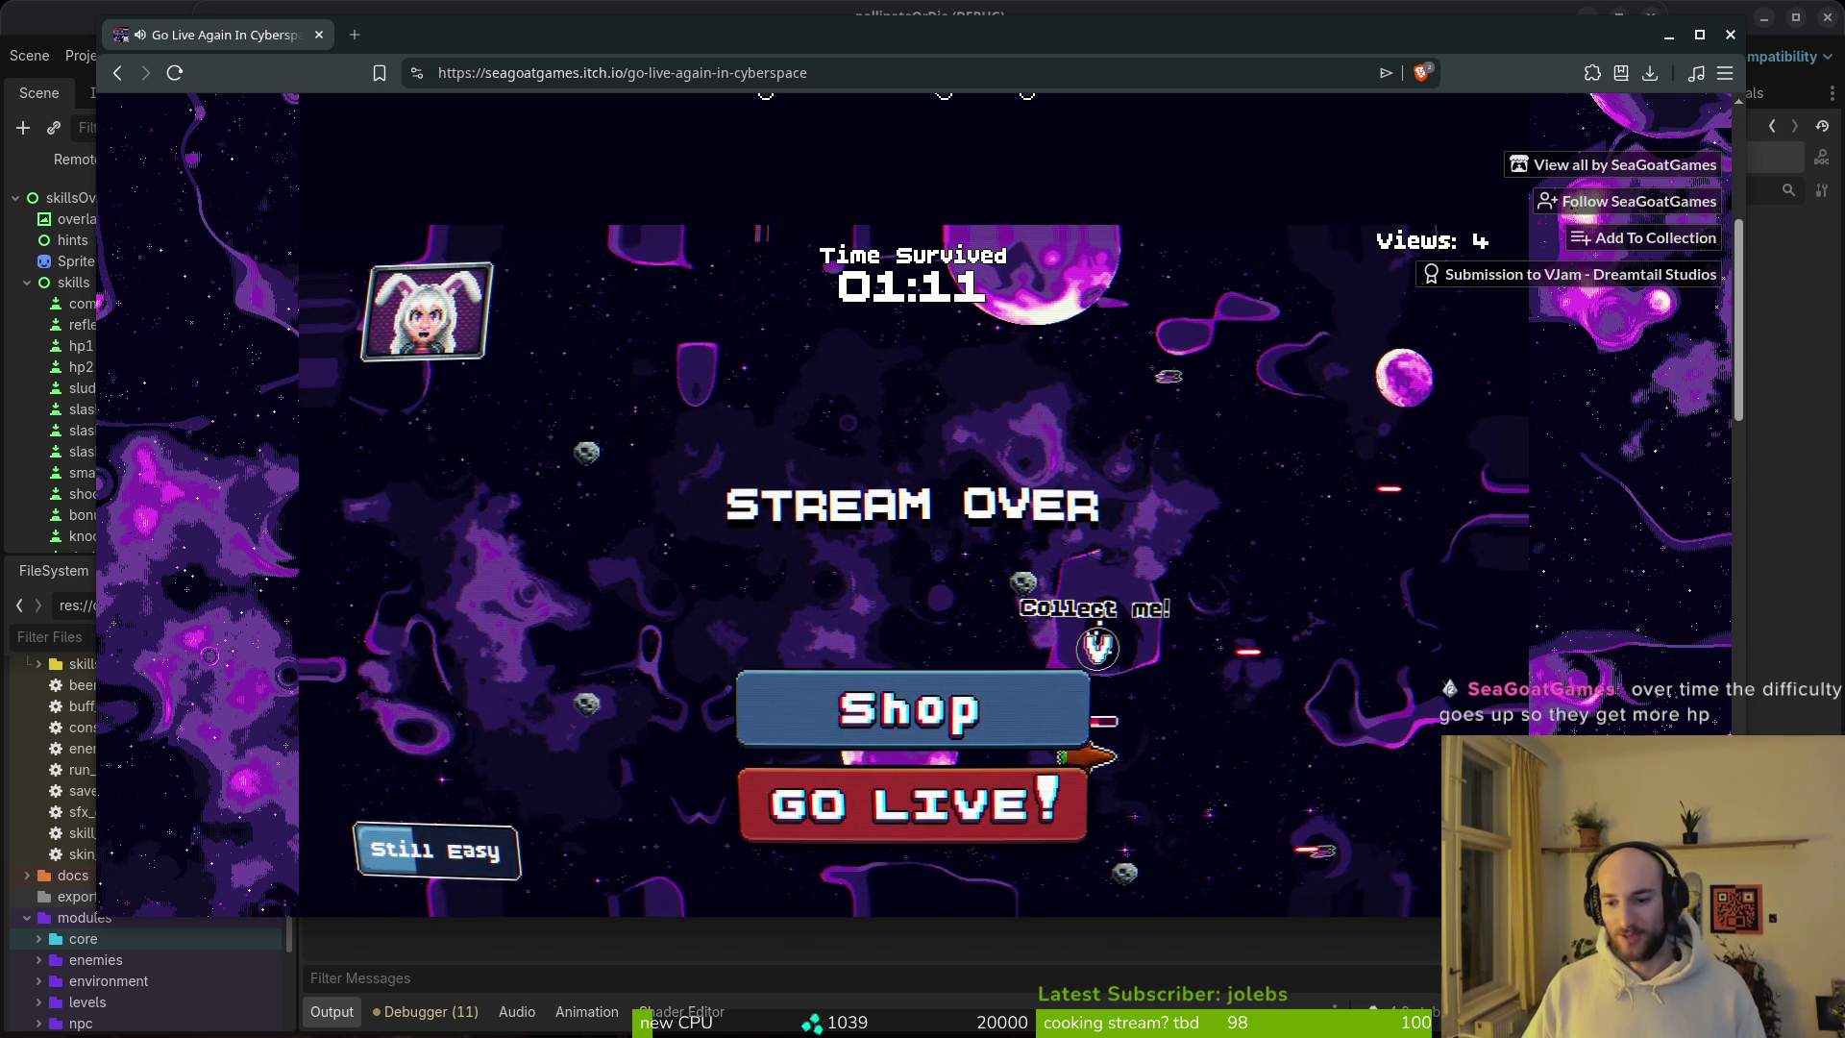
Step: Drag the browser window aside to reveal the pollinateOrDie (DEBUG) title menu
{"action": "mouse_move", "coordinate": [551, 42]}
{"action": "left_mouse_down"}
{"action": "mouse_move", "coordinate": [983, 139]}
{"action": "mouse_move", "coordinate": [1844, 192]}
{"action": "left_mouse_up"}
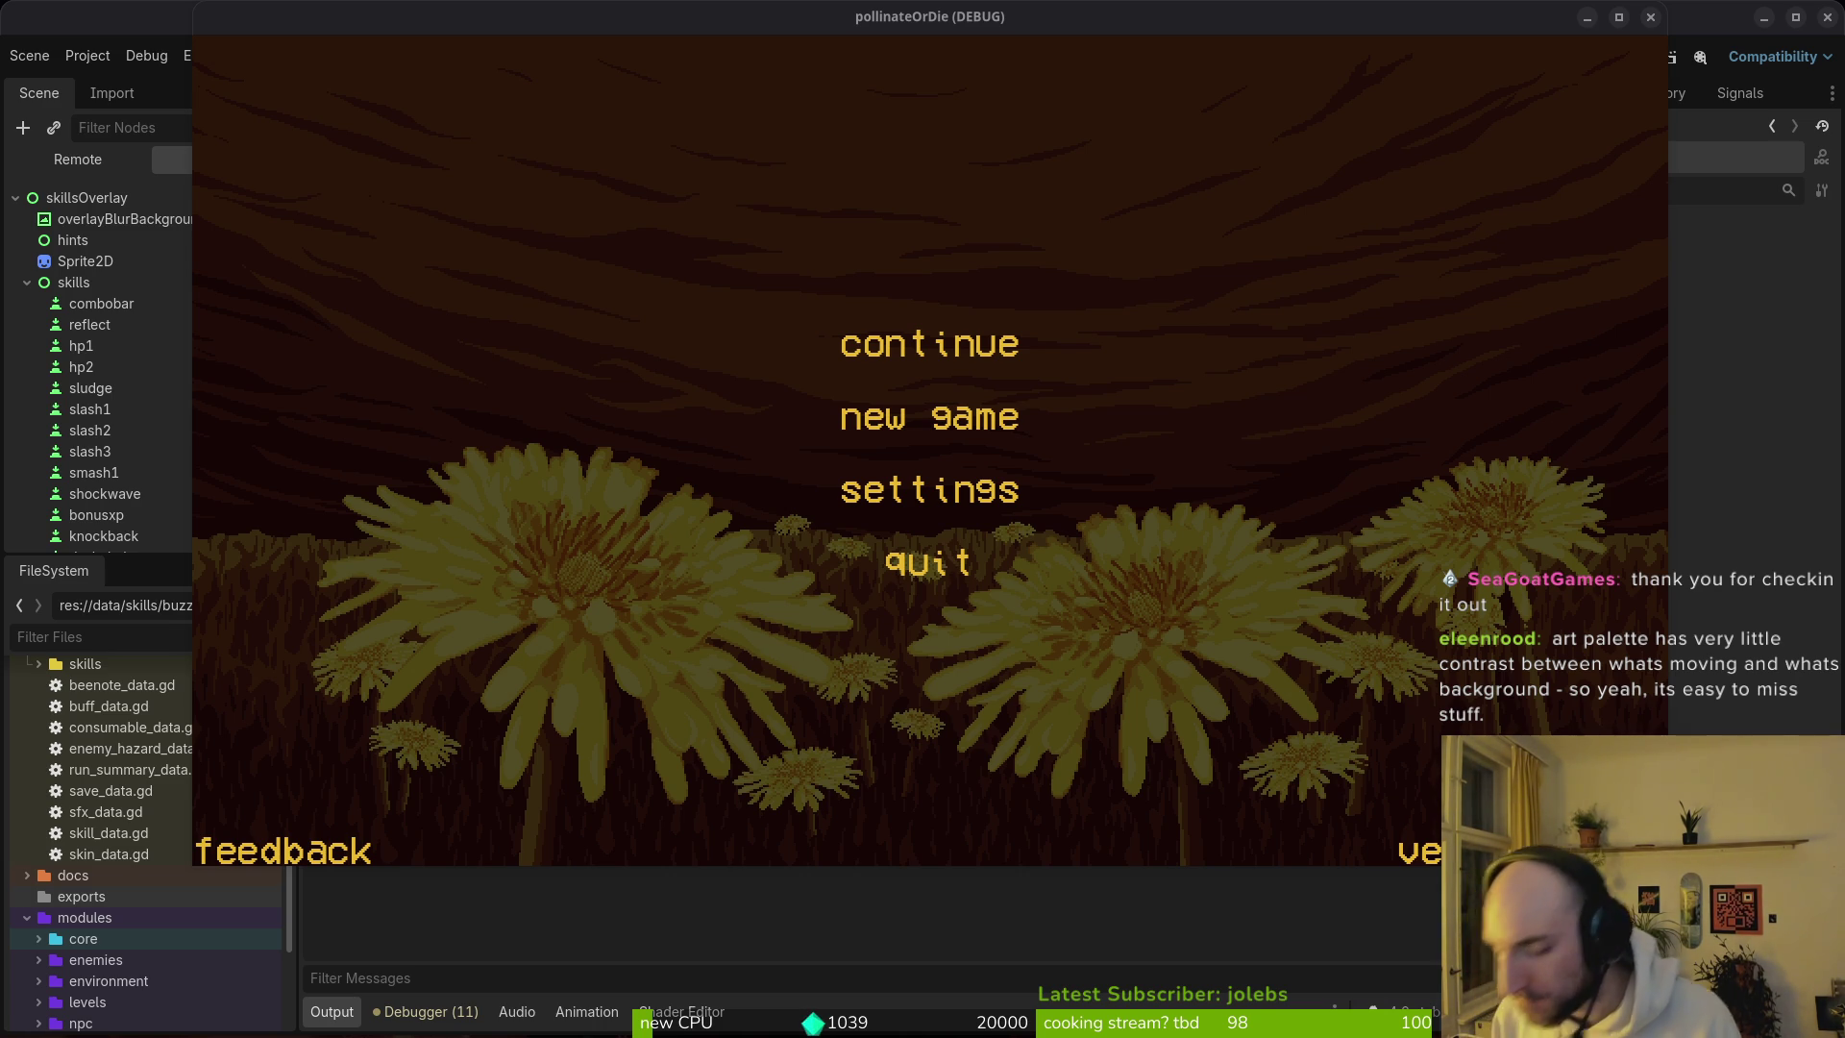
Step: Close the pollinateOrDie debug window, toggle the skills node, and select the skillsOverlay root
{"action": "left_click", "coordinate": [563, 402]}
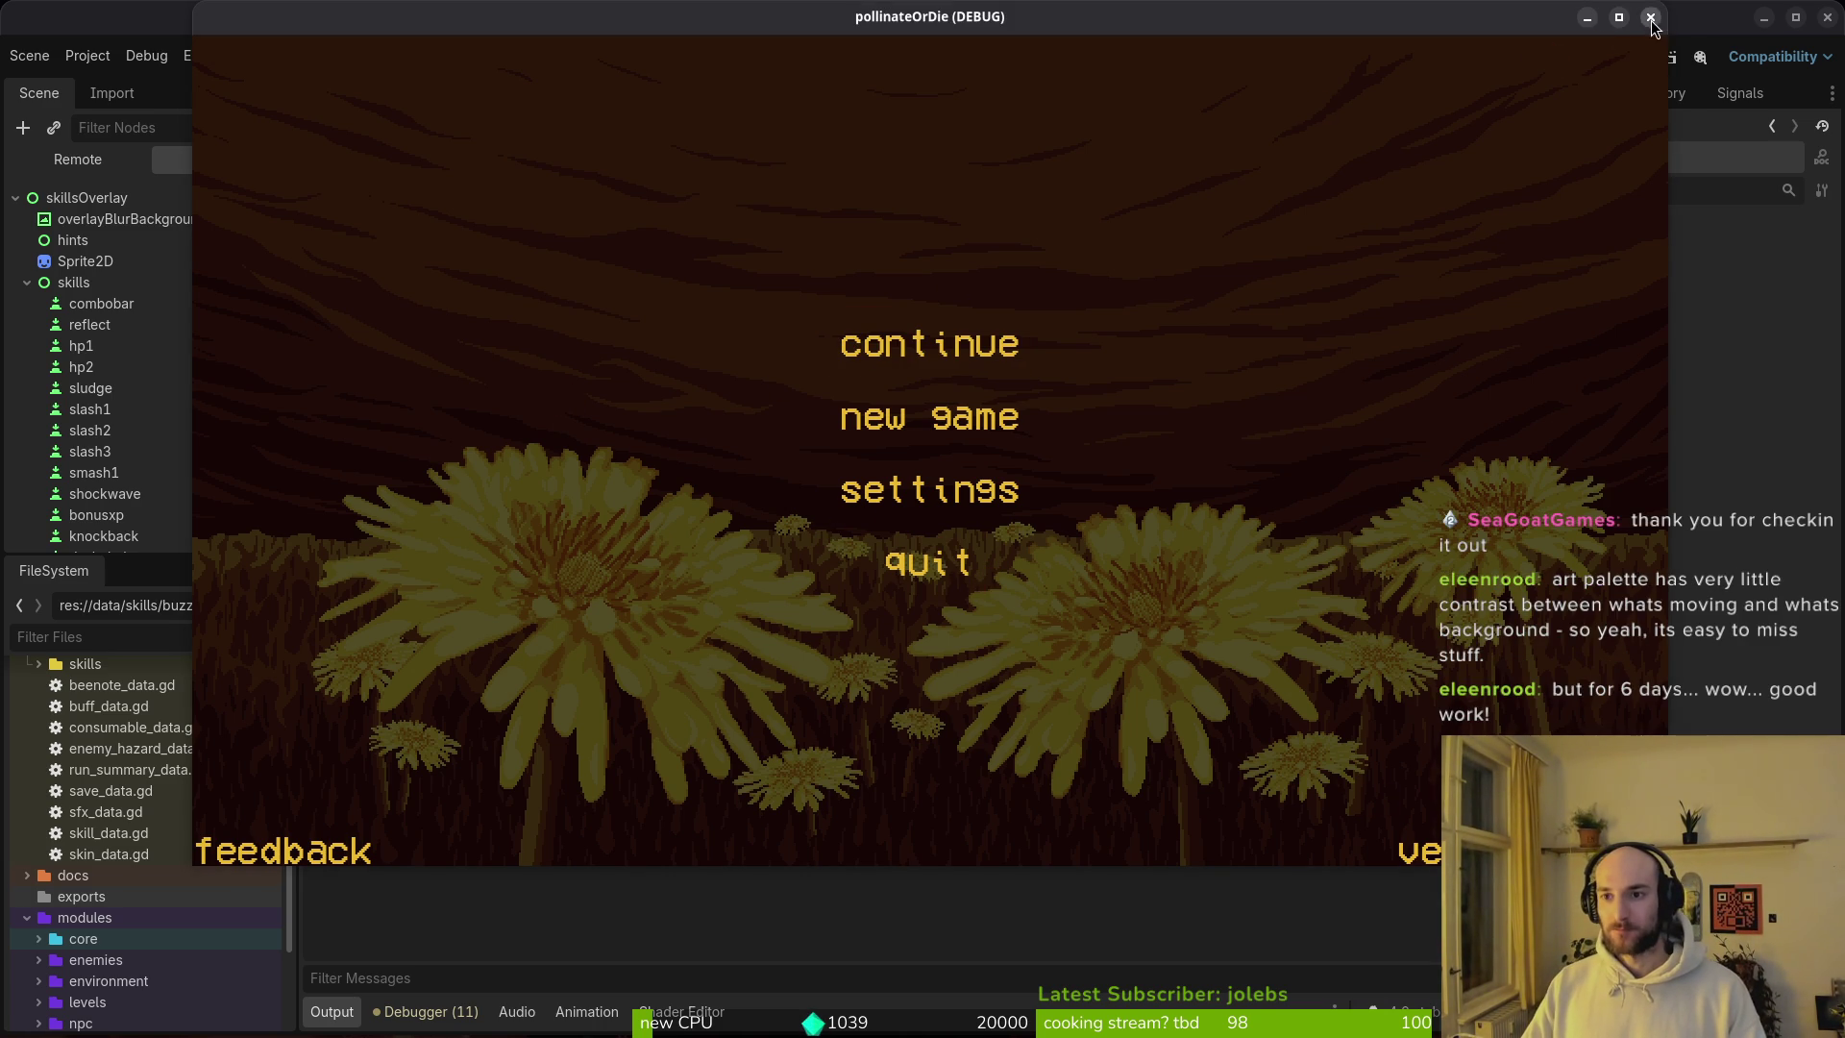
{"action": "left_click", "coordinate": [1651, 18]}
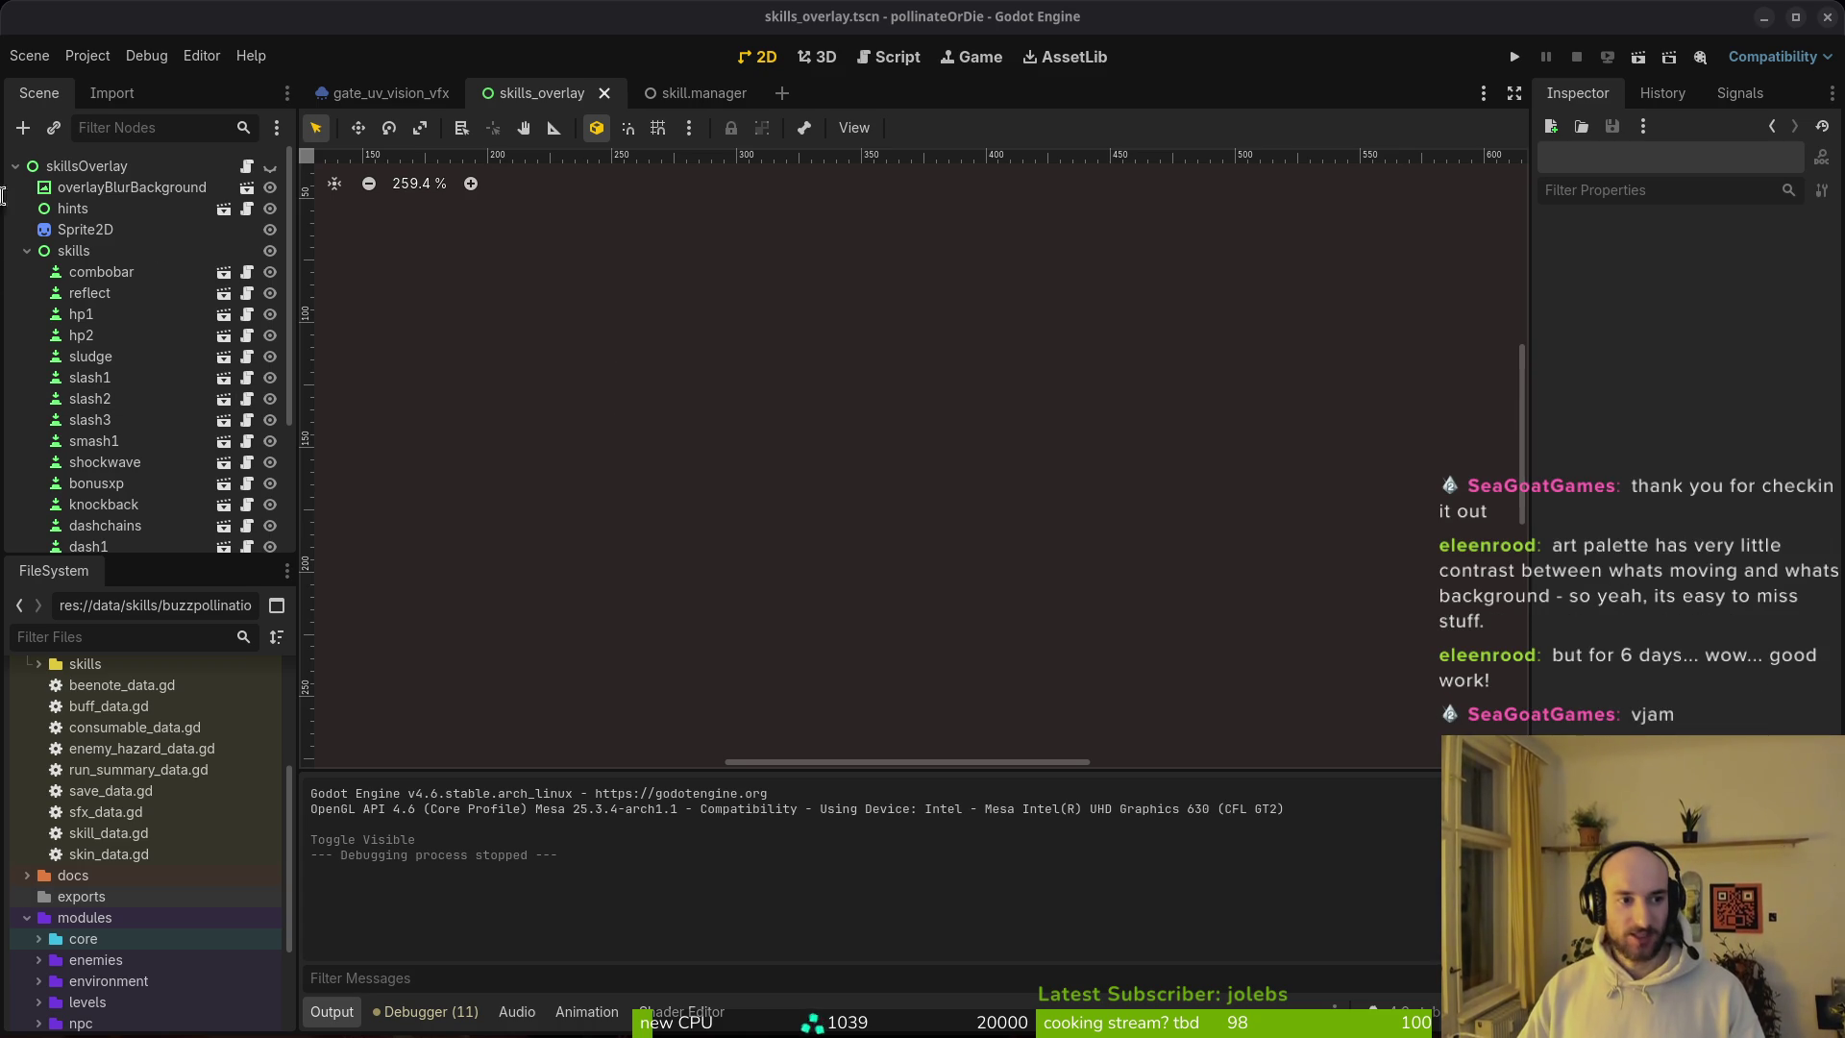
{"action": "left_click", "coordinate": [26, 251]}
{"action": "left_click", "coordinate": [26, 250]}
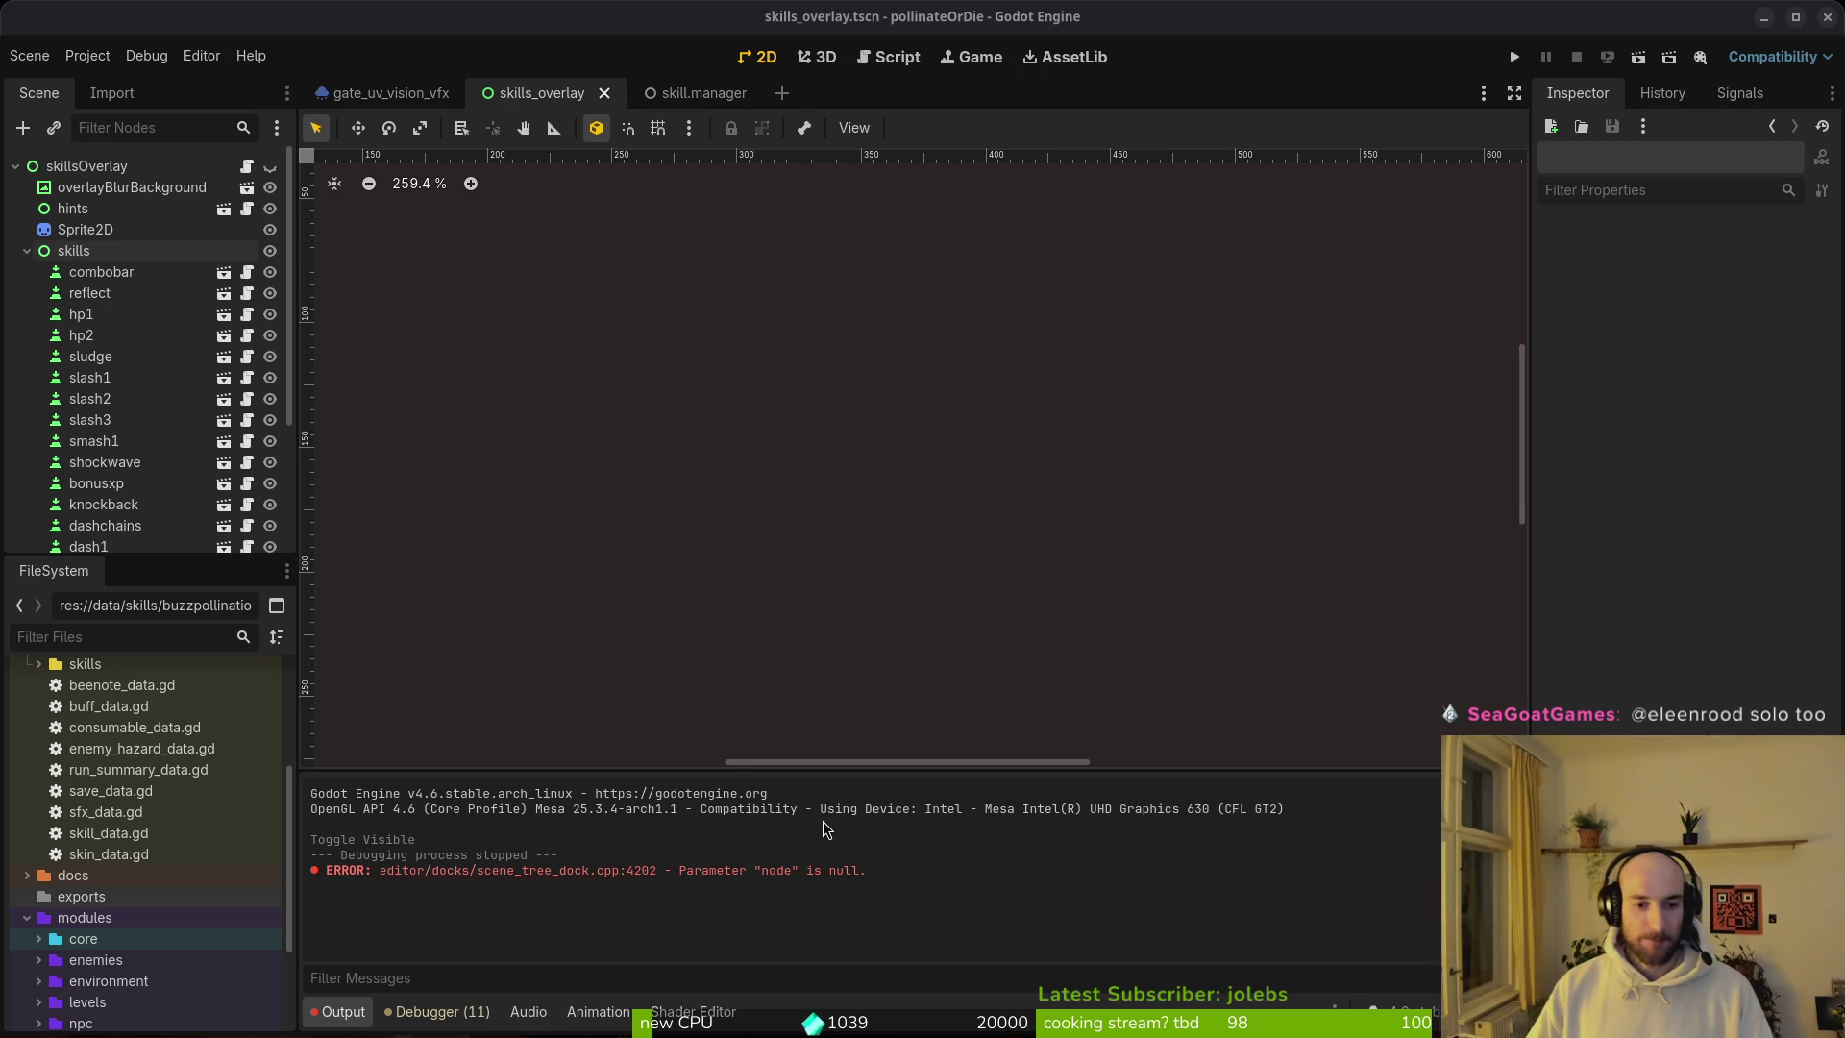
{"action": "left_click", "coordinate": [106, 166]}
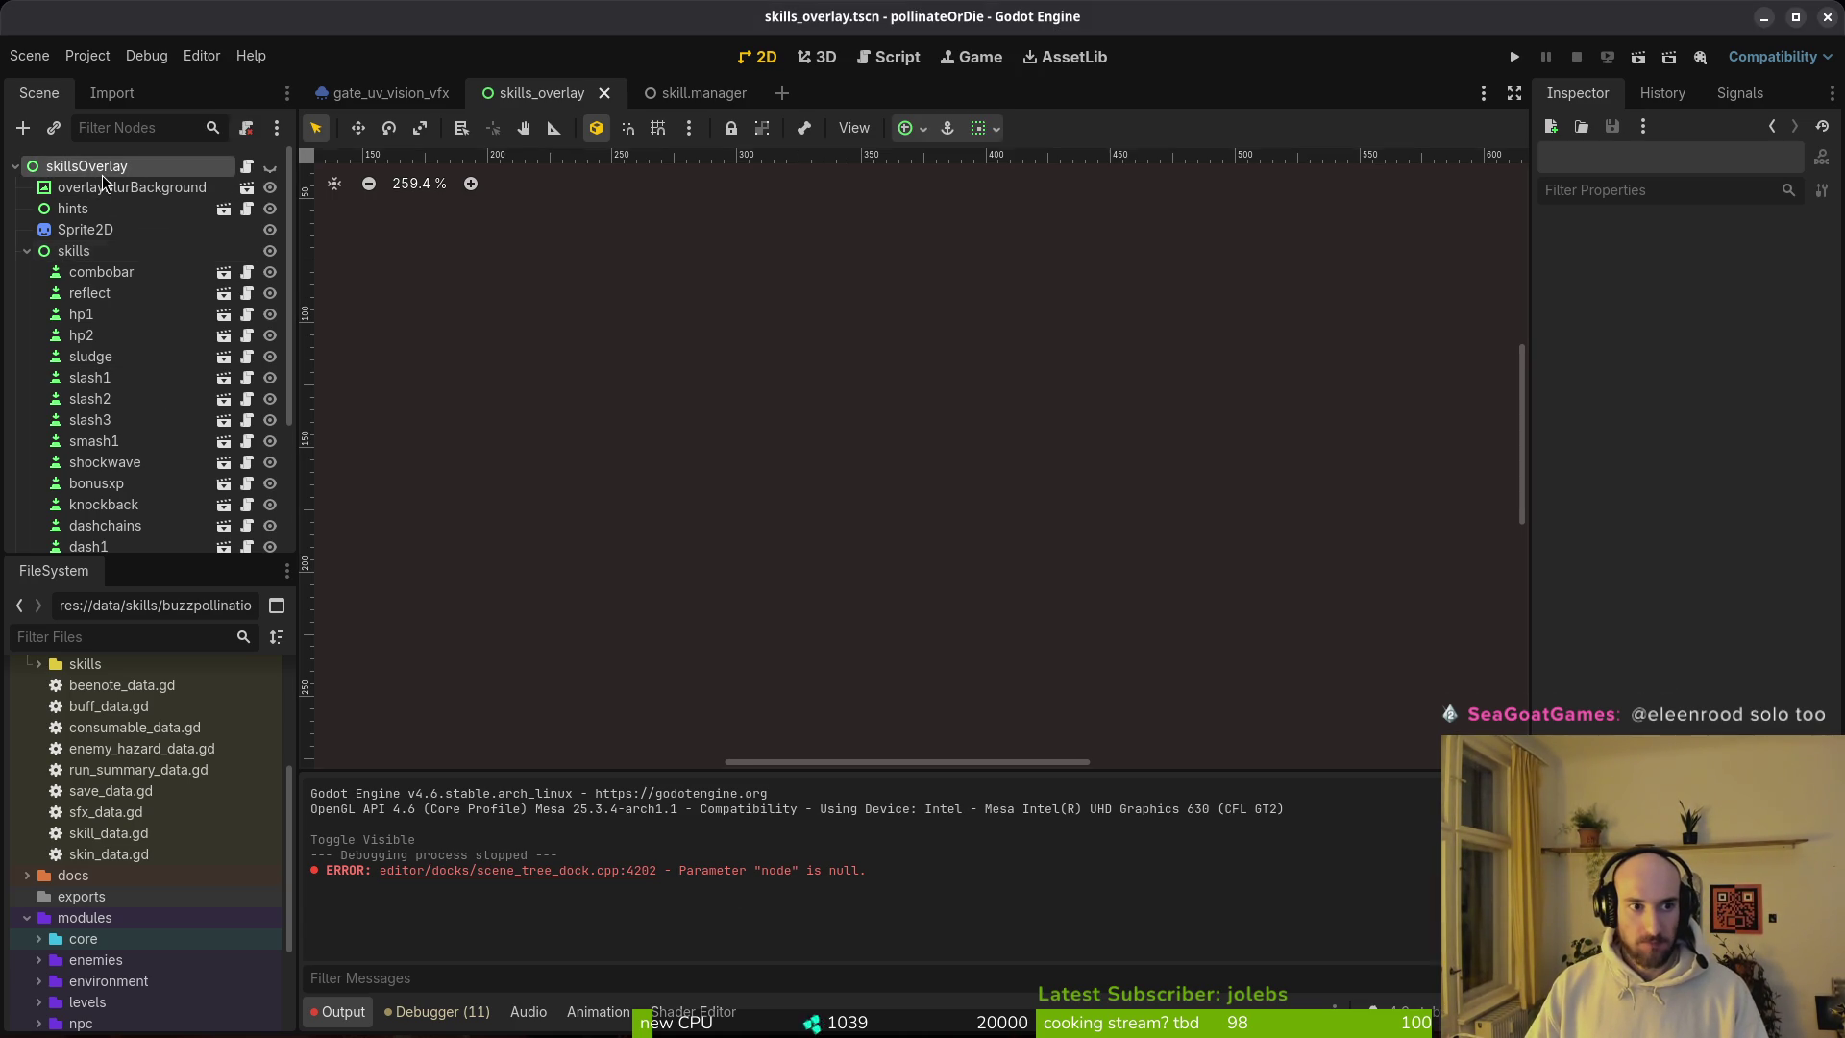
Step: Inspect the buzzPollination node, then run the project briefly and stop it
{"action": "scroll", "coordinate": [115, 337], "scroll_direction": "down", "scroll_amount": 4}
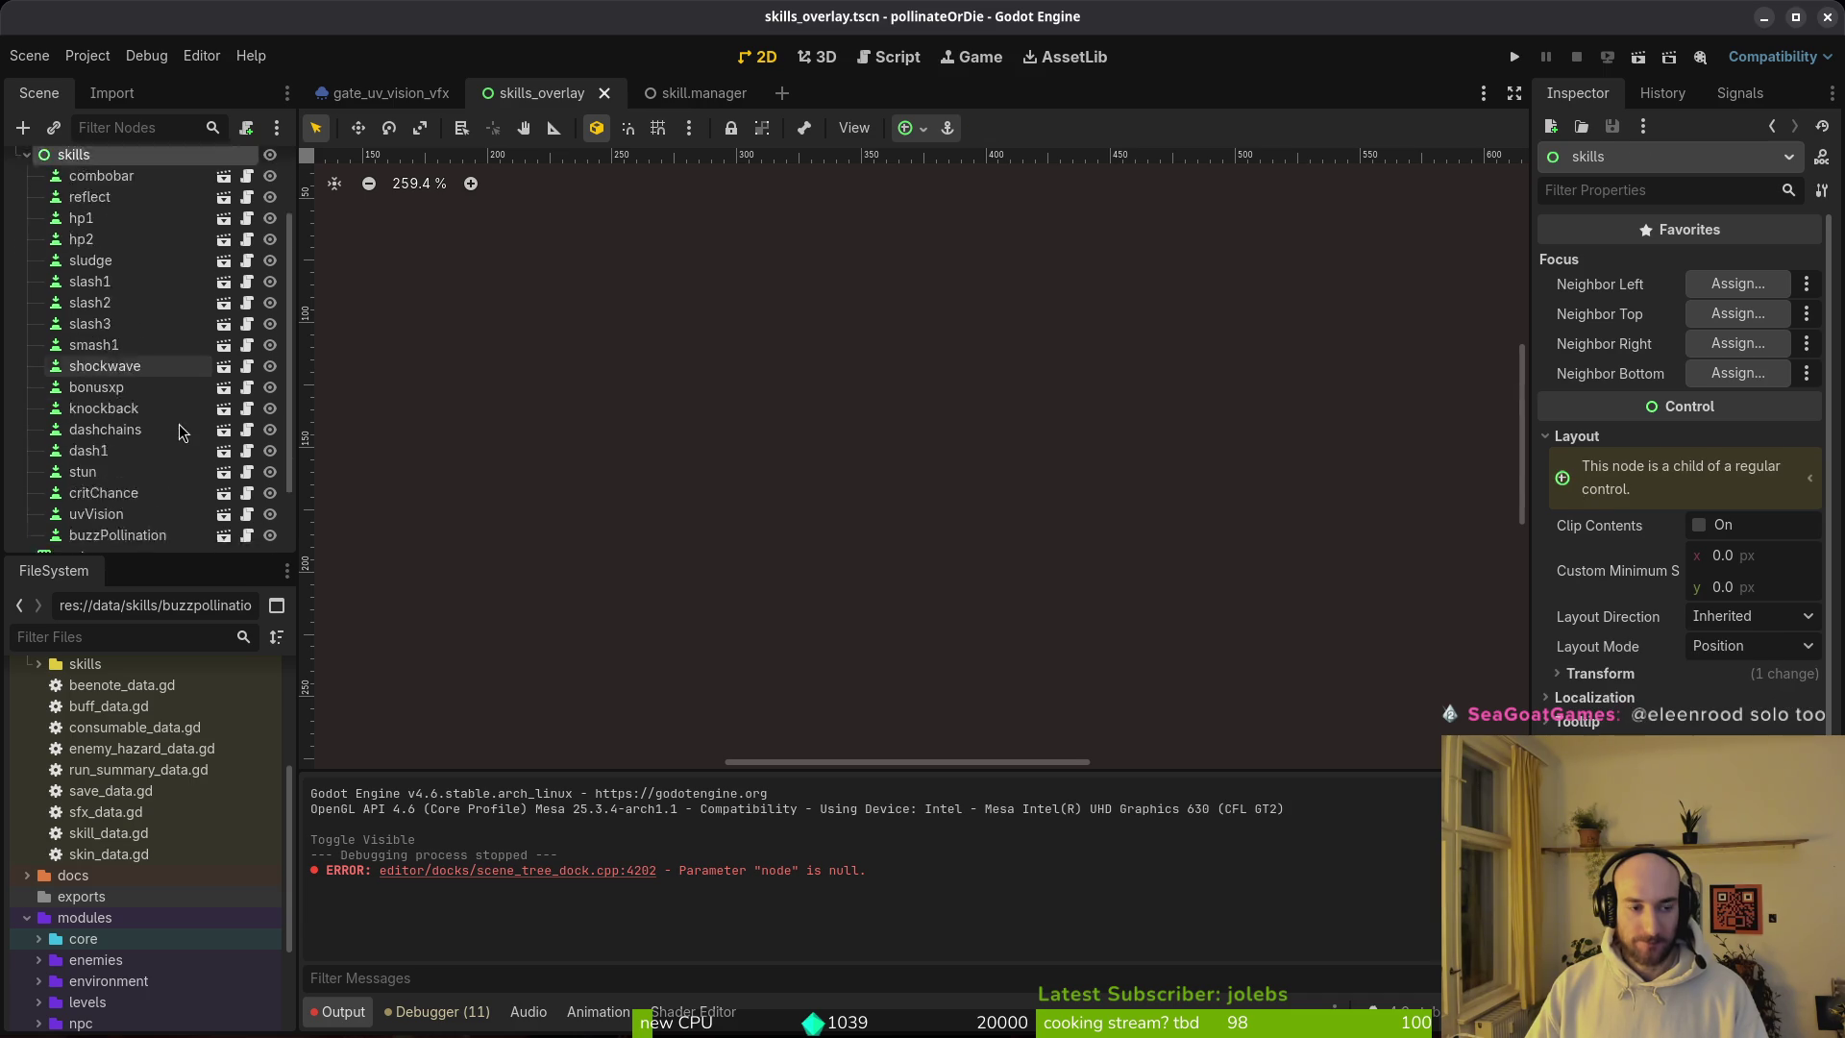
{"action": "left_click", "coordinate": [118, 448]}
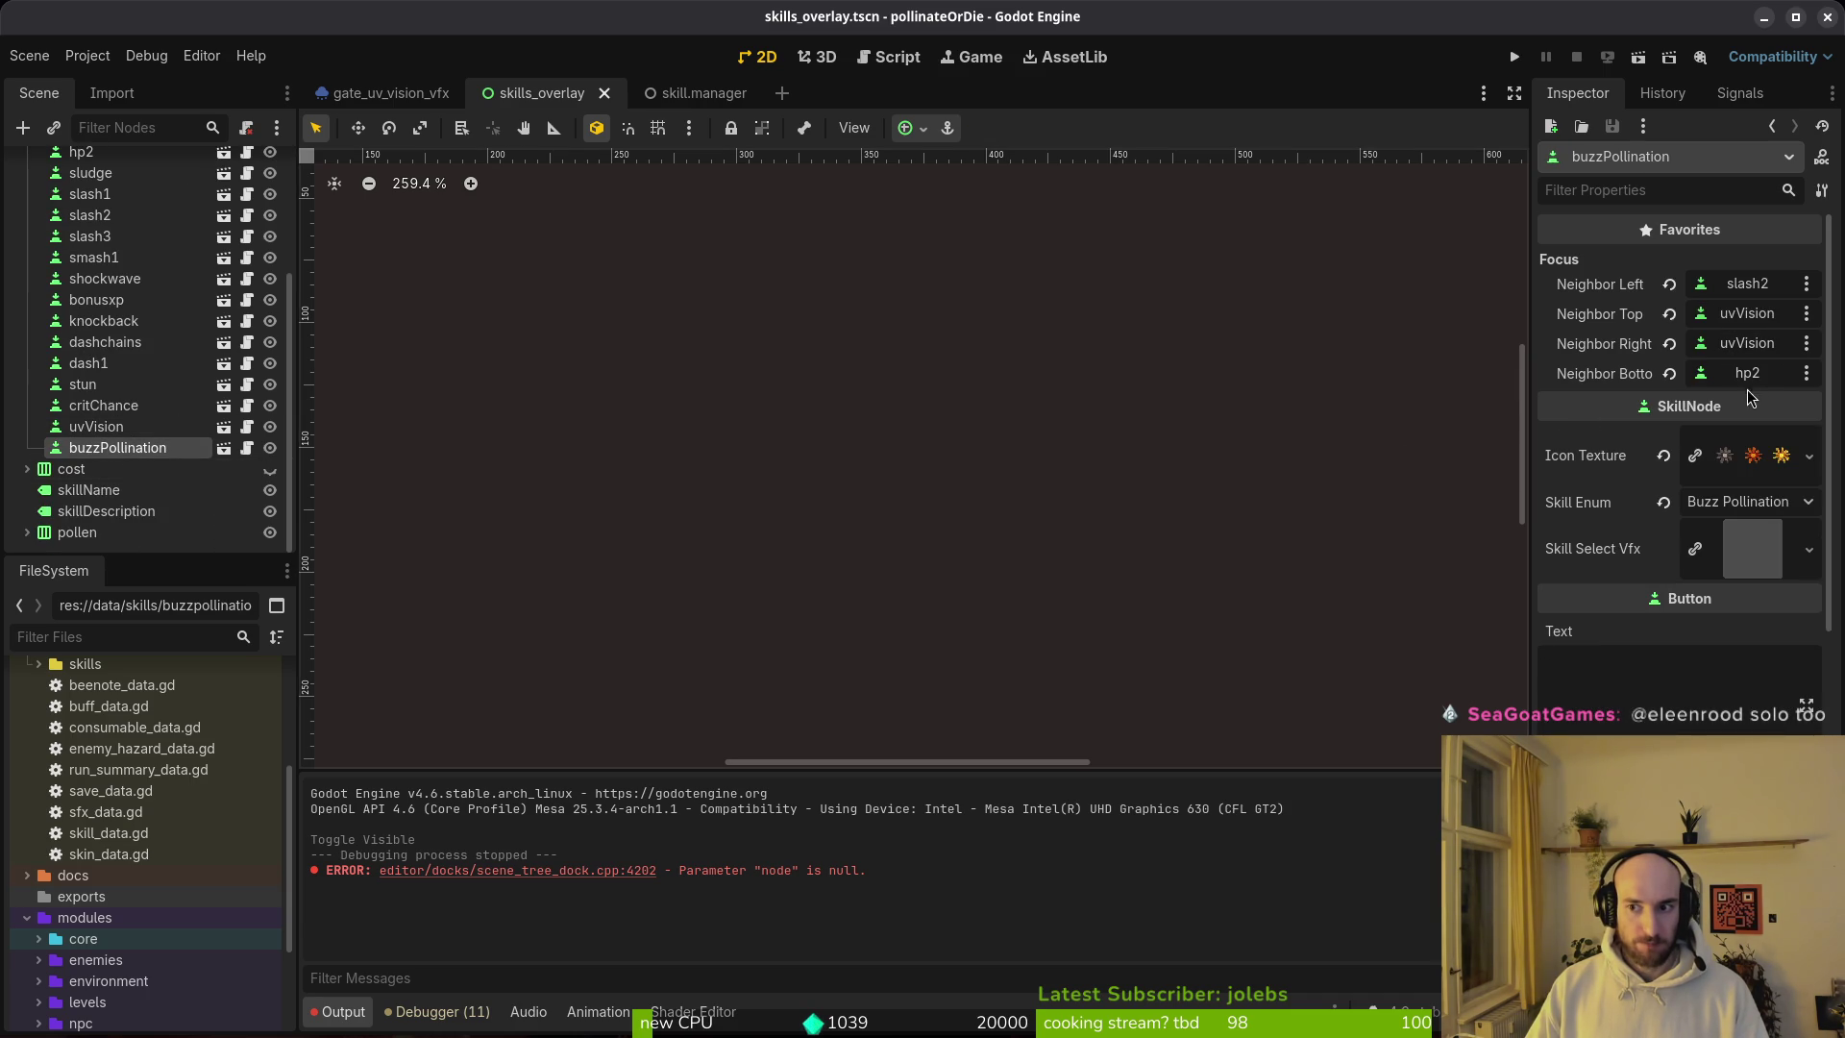
{"action": "left_click", "coordinate": [1516, 58]}
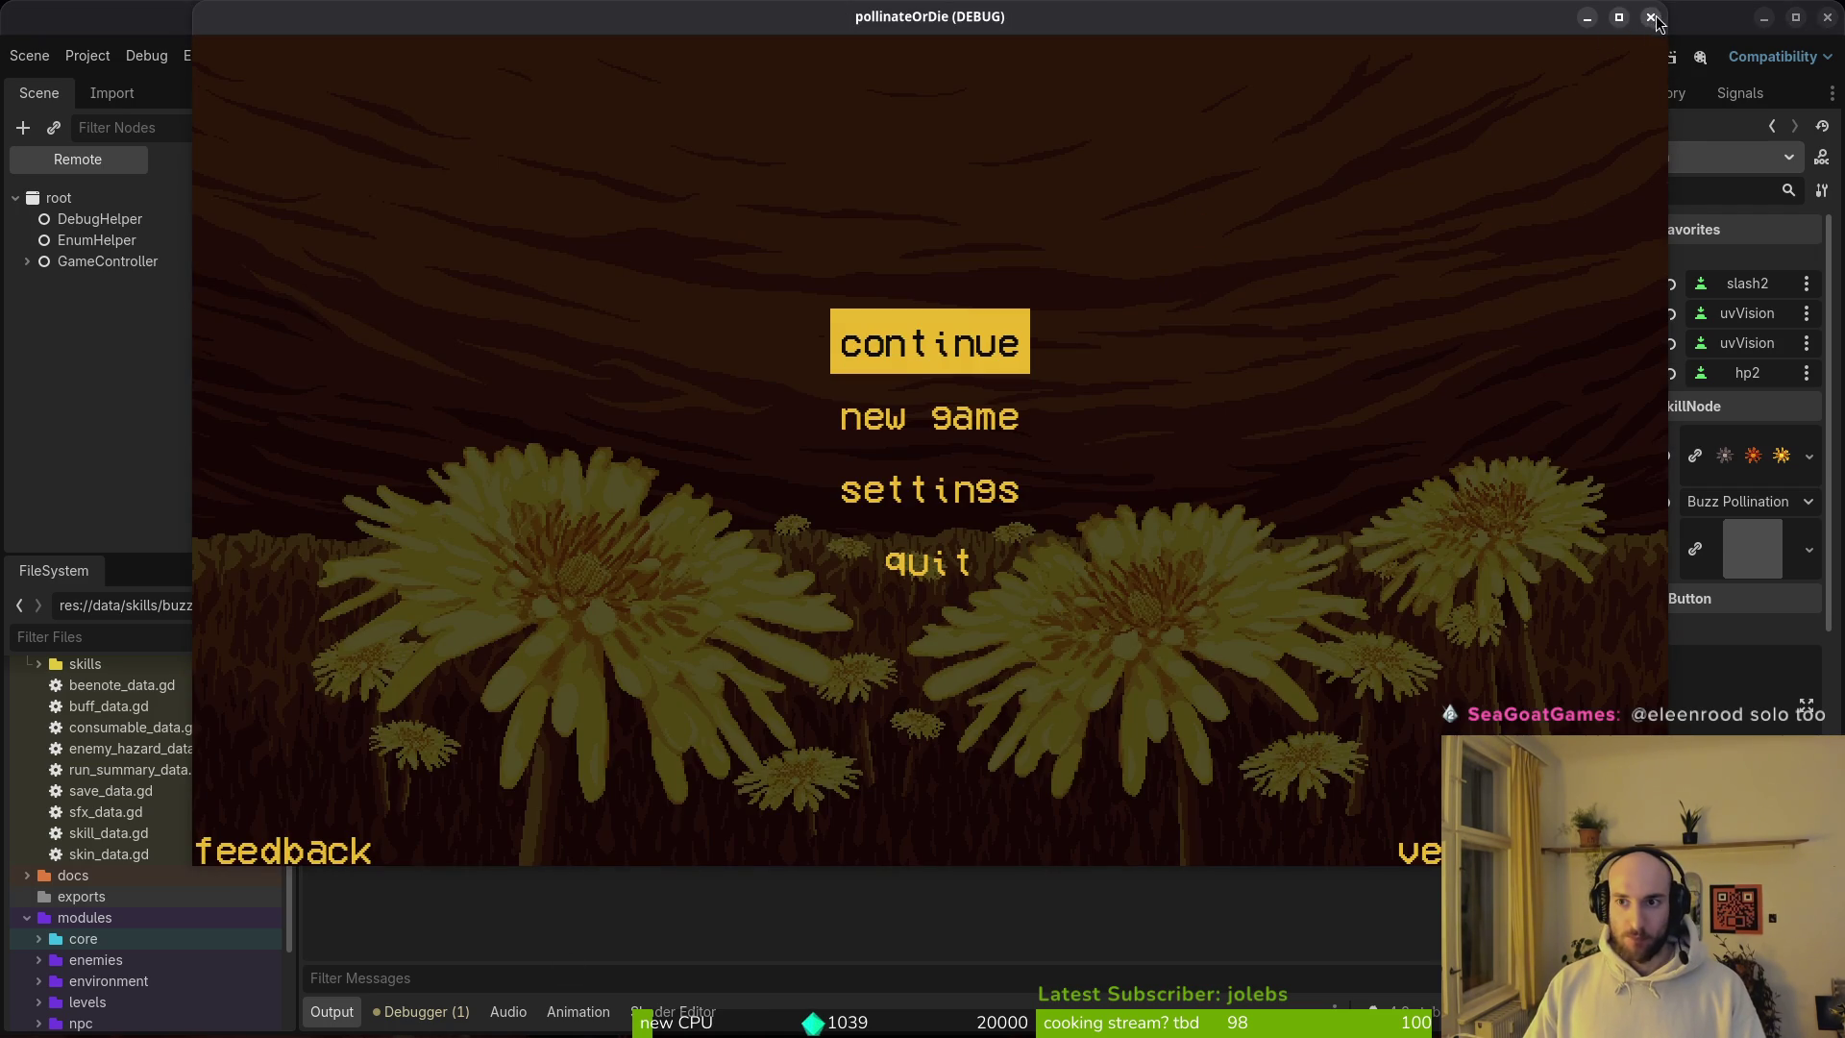
{"action": "left_click", "coordinate": [1651, 18]}
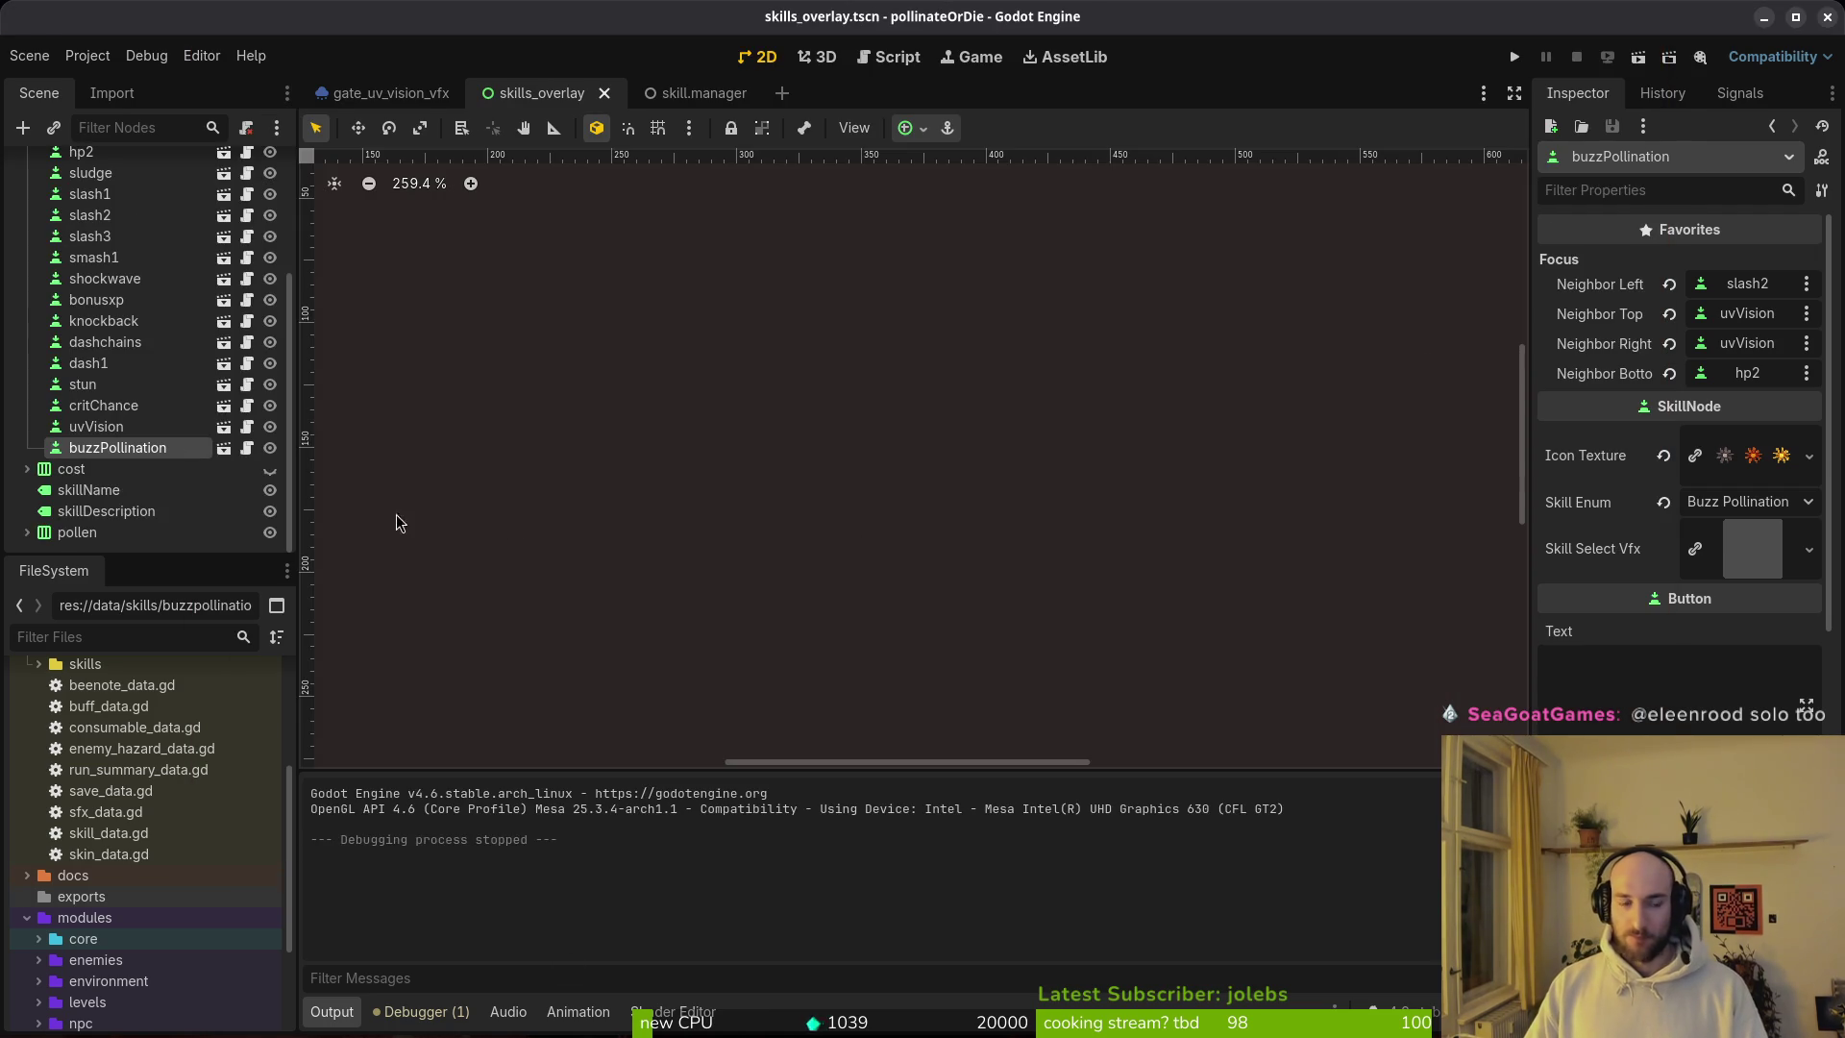
{"action": "key", "text": "super+1"}
Step: In tig's status view, review game.controller.gd's diff and stage it and skill.manager.tscn
{"action": "type", "text": "tig"}
{"action": "key", "text": "Return"}
{"action": "key", "text": "s"}
{"action": "key", "text": "Down"}
{"action": "key", "text": "Down"}
{"action": "key", "text": "Down"}
{"action": "key", "text": "Down"}
{"action": "key", "text": "Return"}
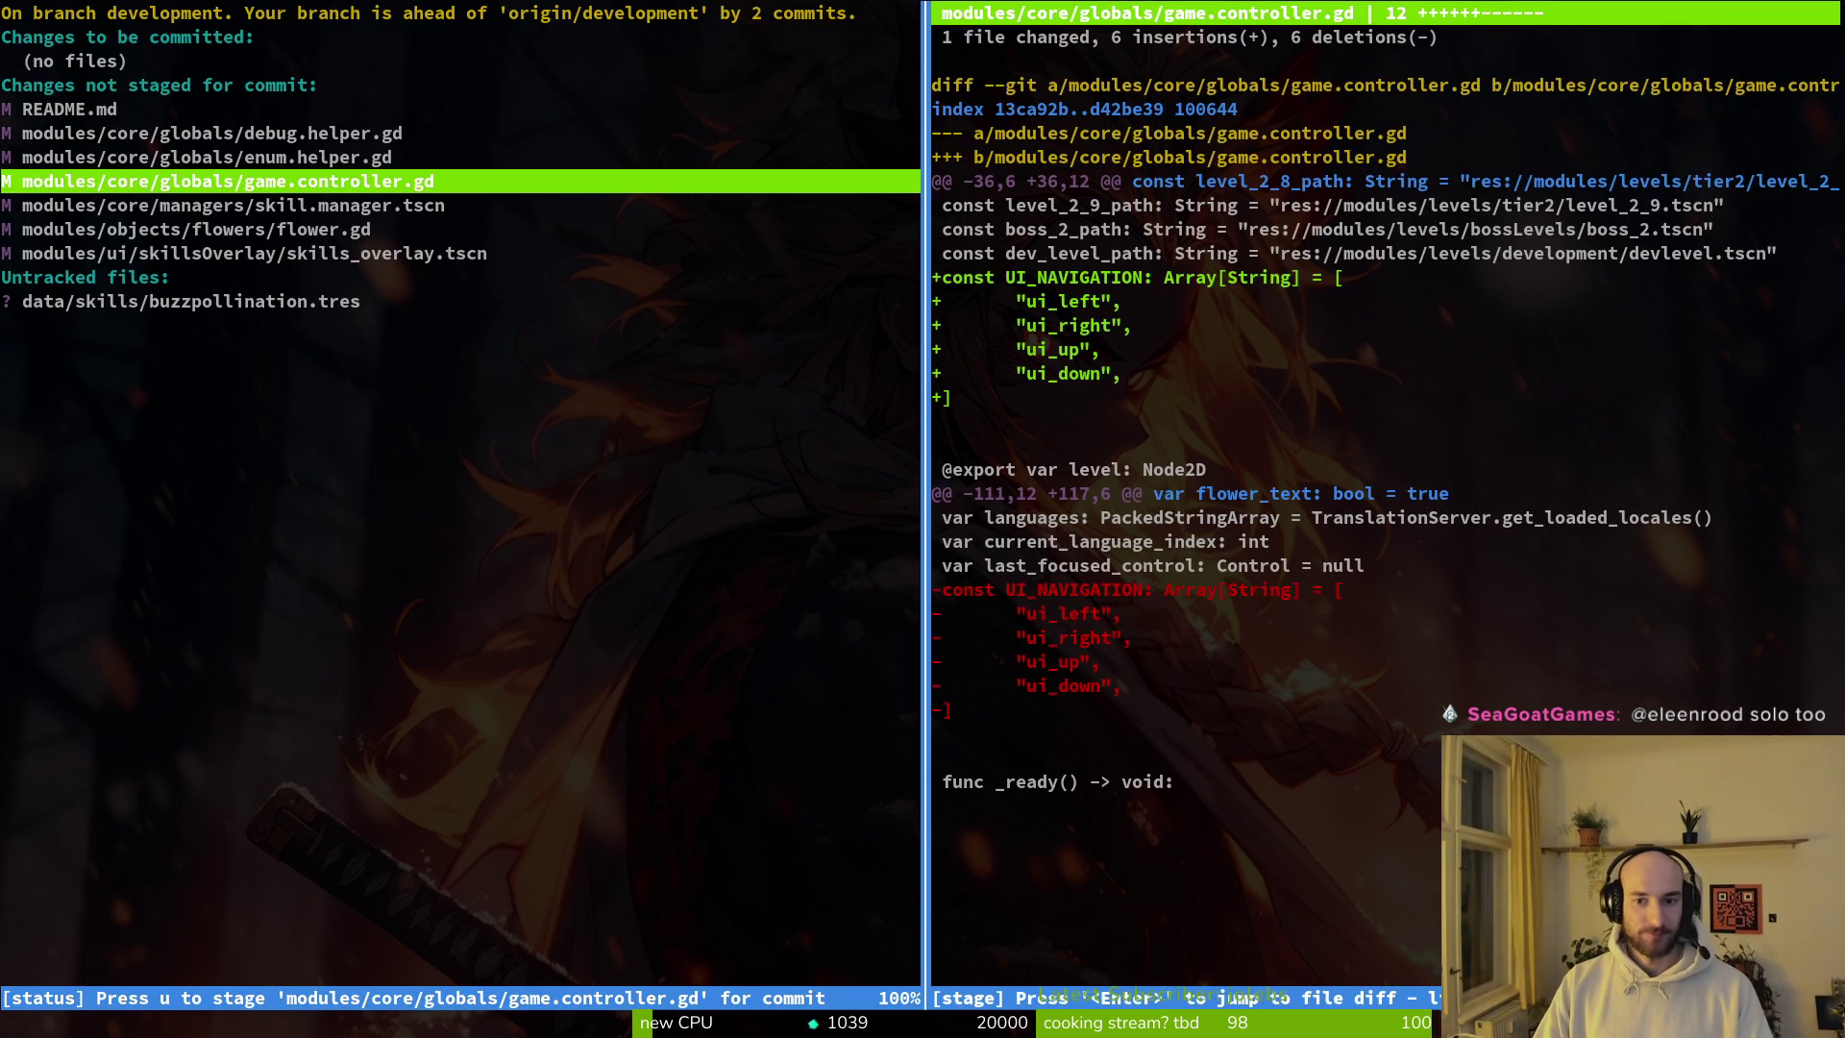
{"action": "key", "text": "u"}
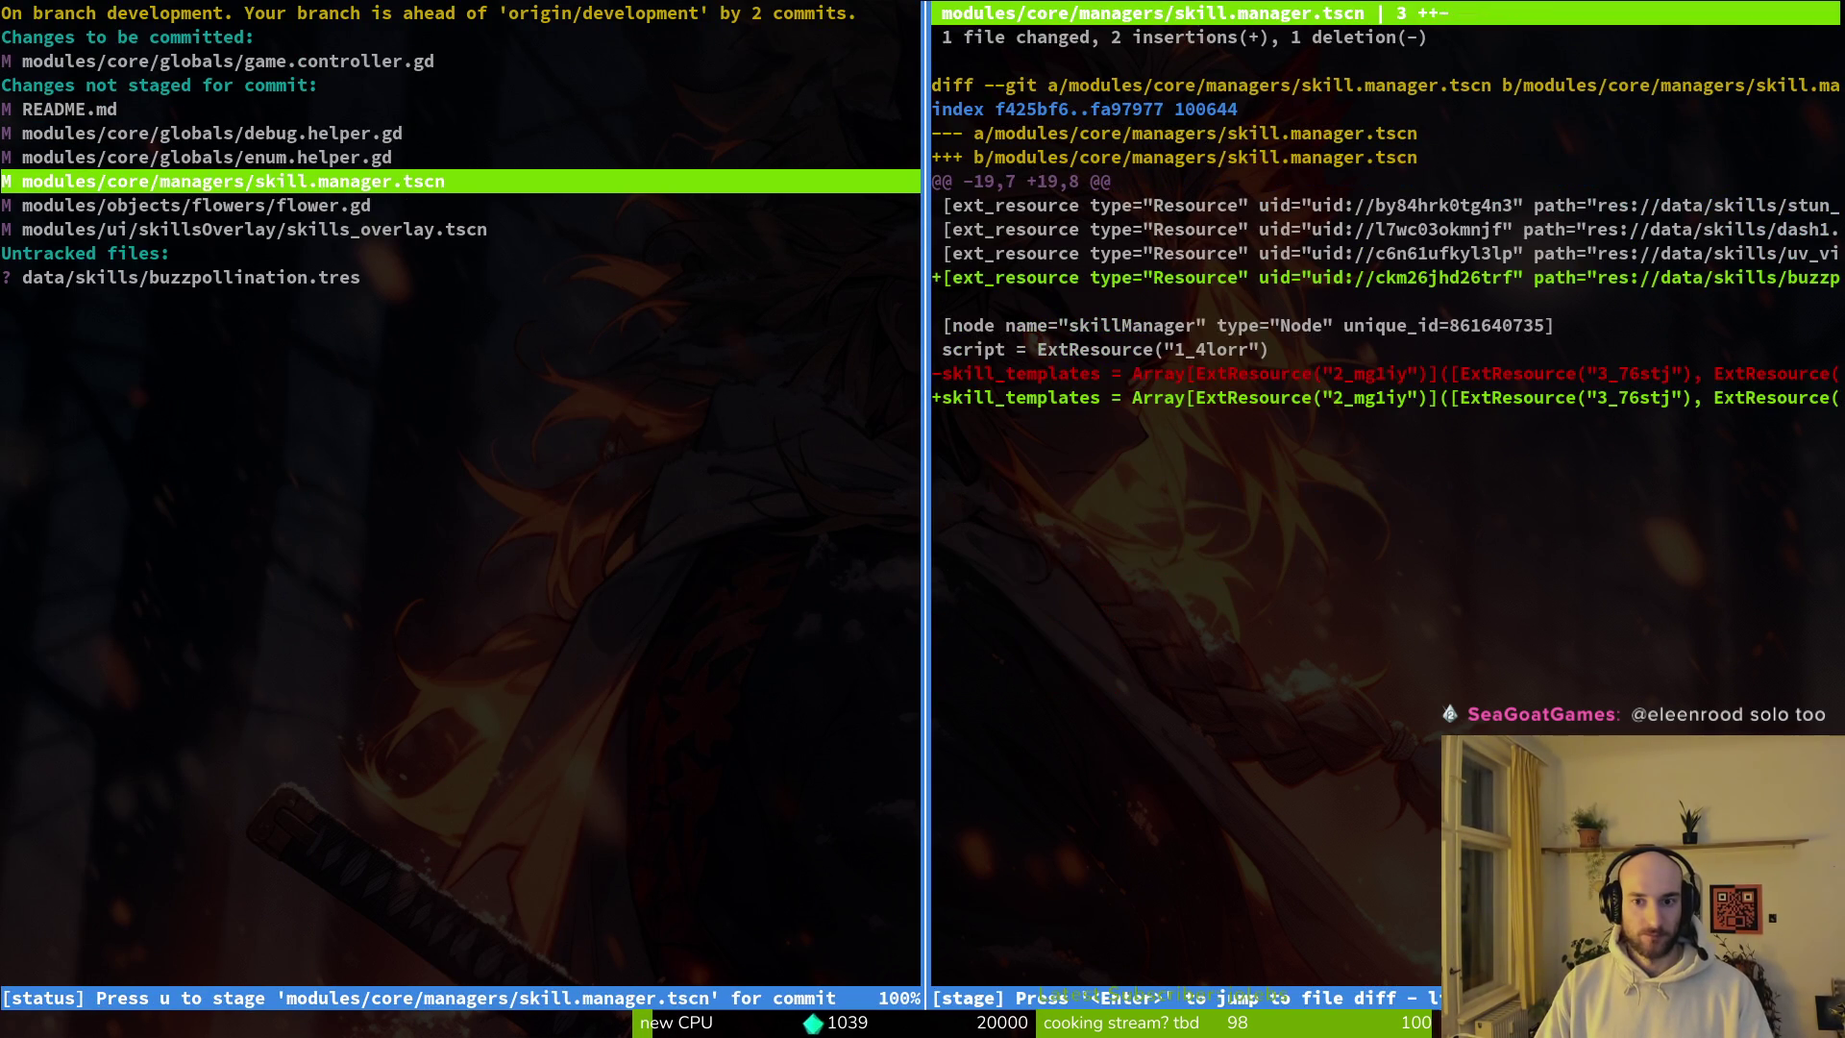
{"action": "key", "text": "u"}
Step: Stage flower.gd, skills_overlay.tscn and enum.helper.gd, quit tig, and start typing the commit
{"action": "key", "text": "Down"}
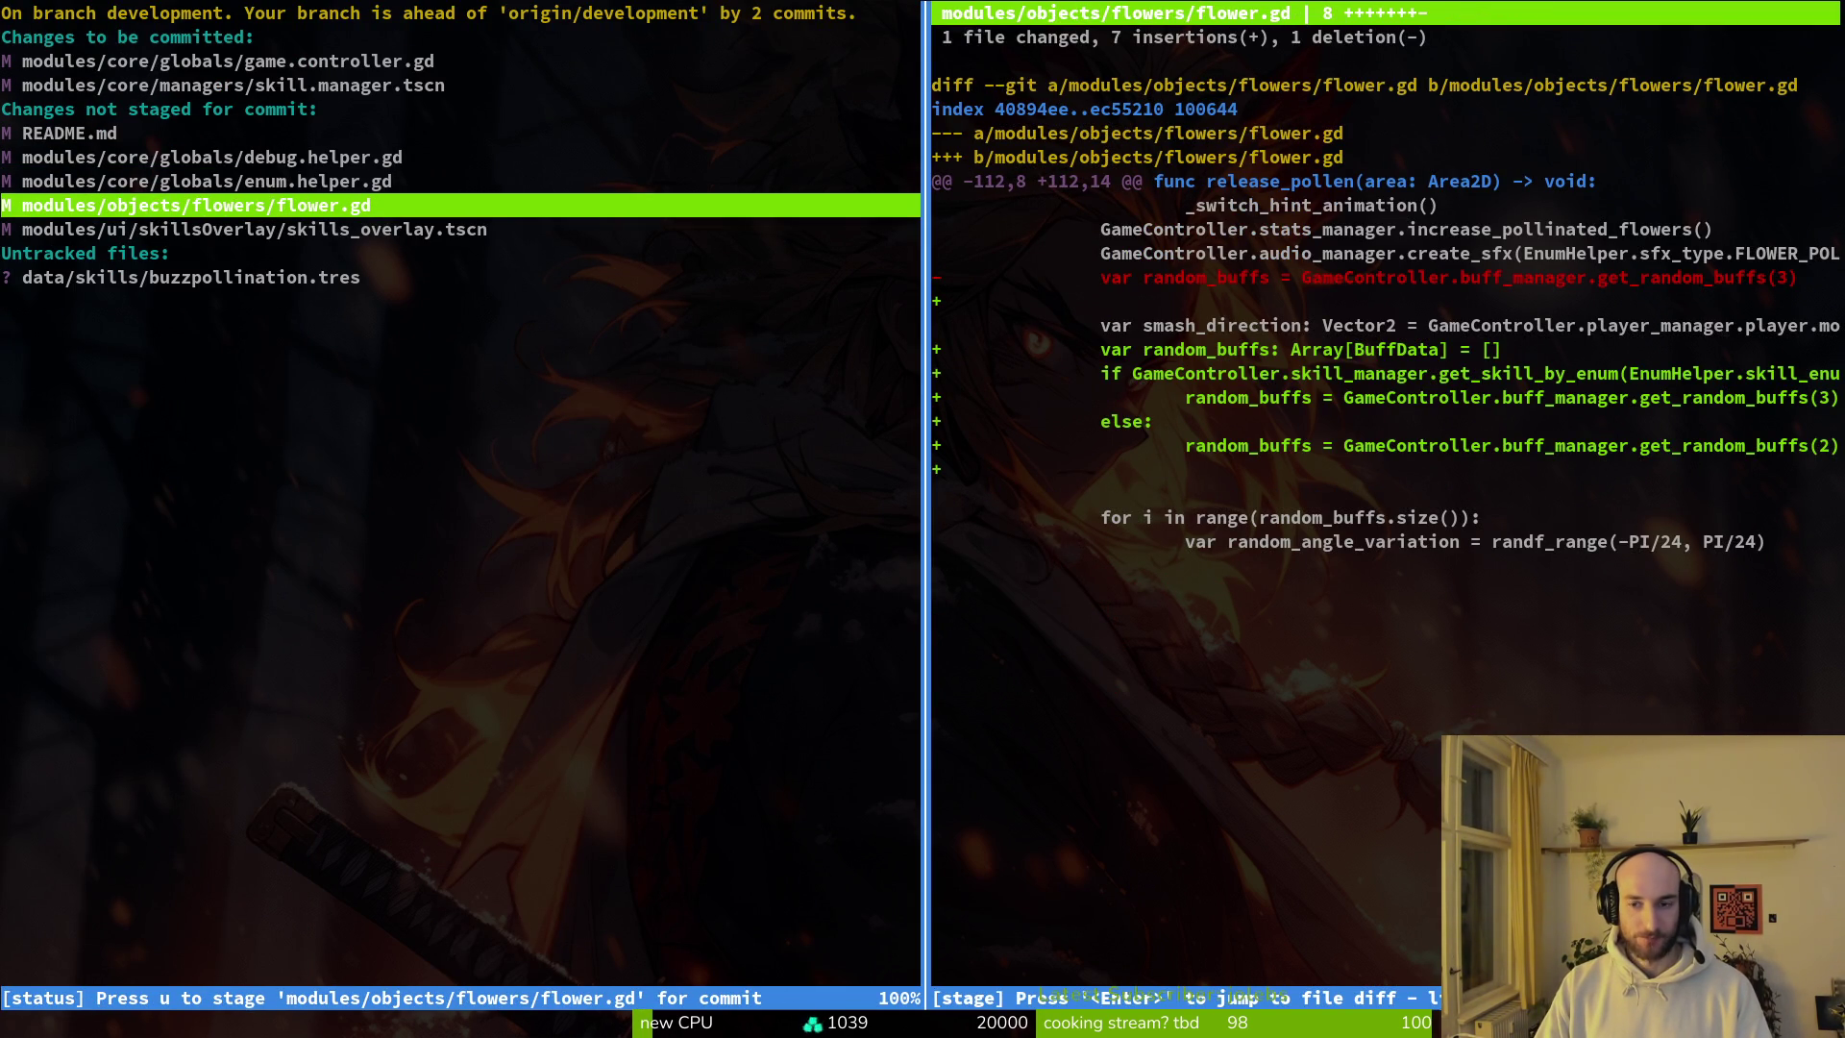
{"action": "key", "text": "u"}
{"action": "key", "text": "Down"}
{"action": "type", "text": "uu"}
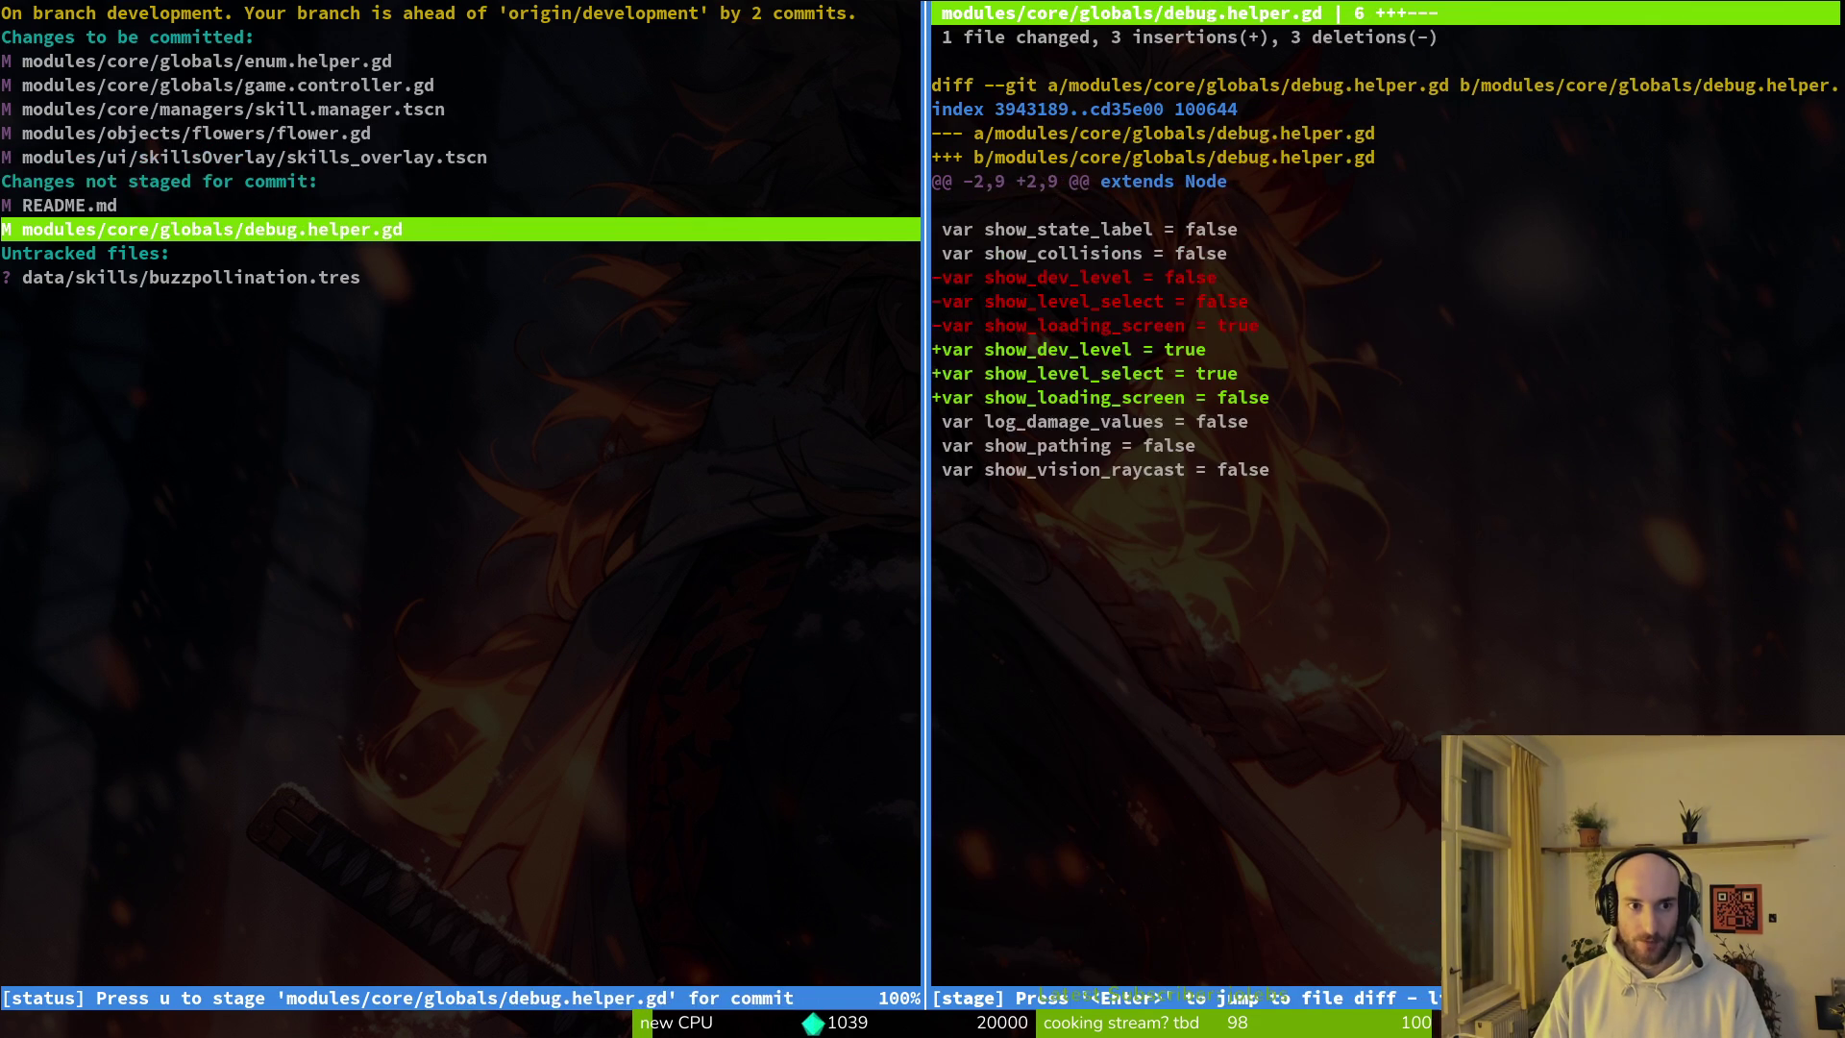
{"action": "type", "text": "qgs"}
{"action": "key", "text": "Return"}
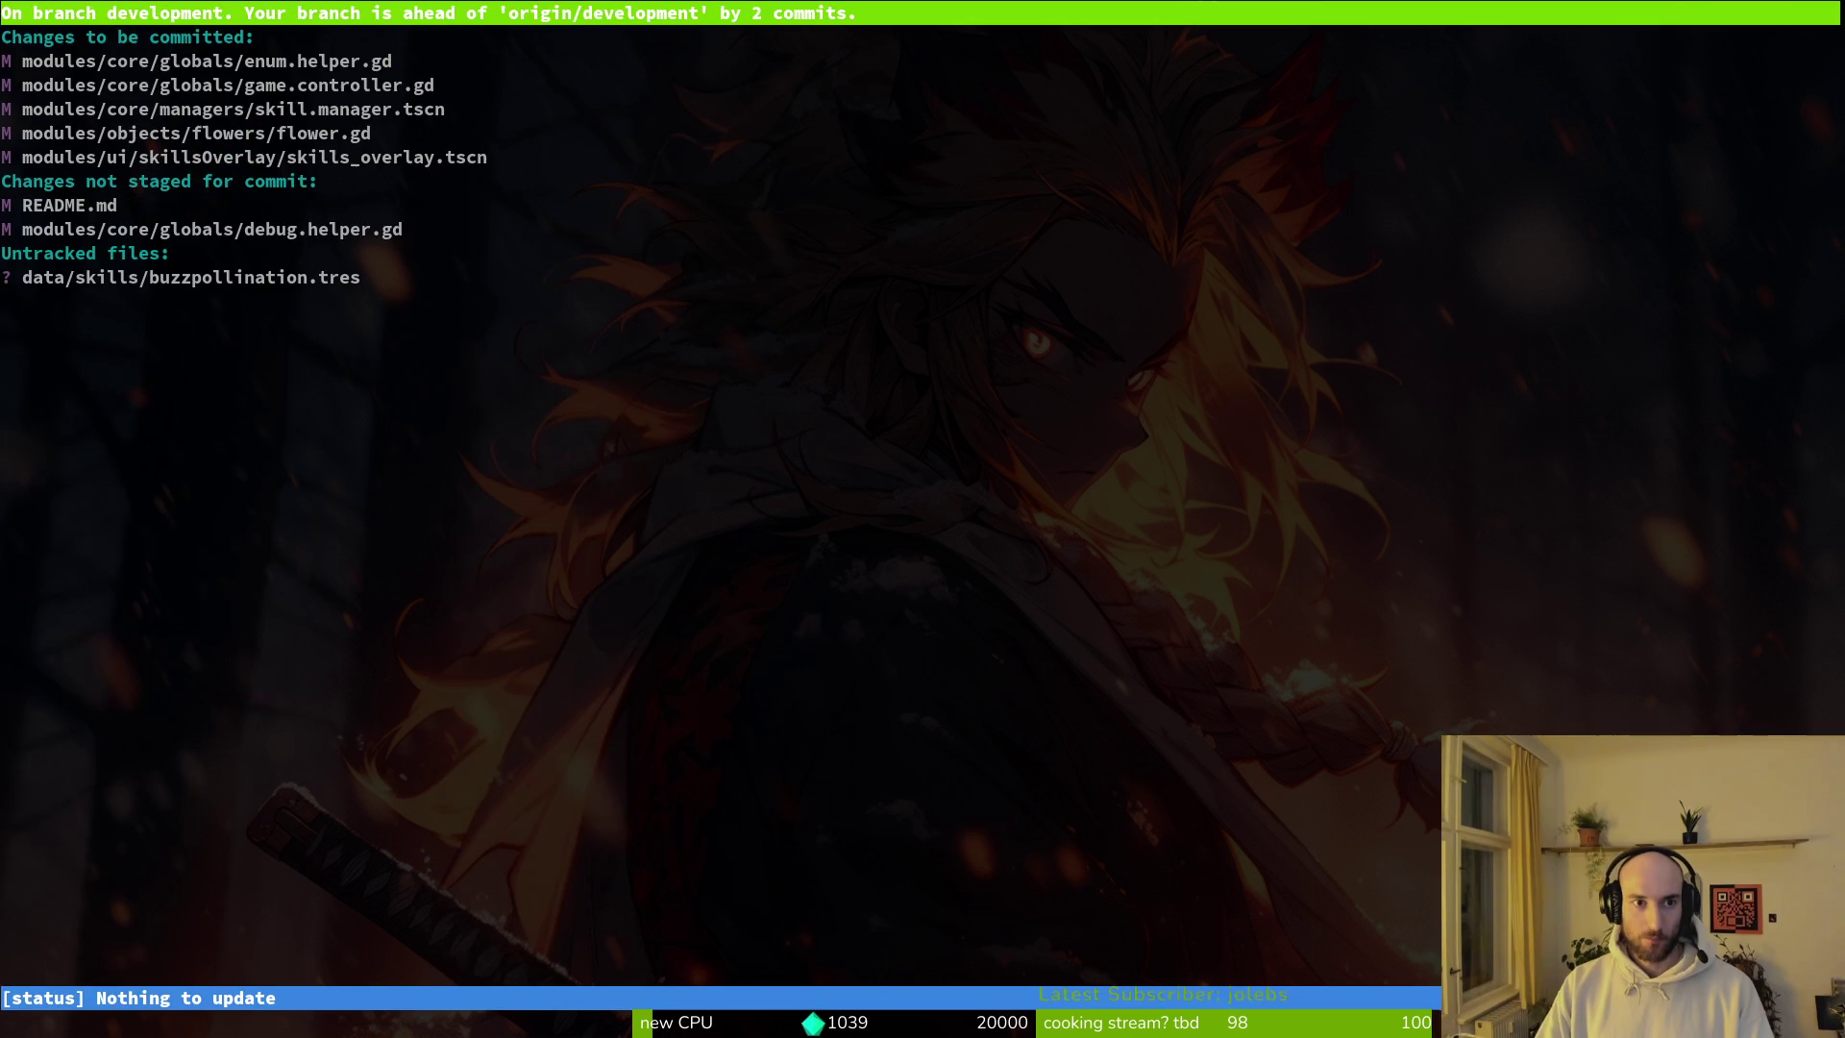
{"action": "key", "text": "Down"}
{"action": "key", "text": "Down"}
{"action": "key", "text": "Down"}
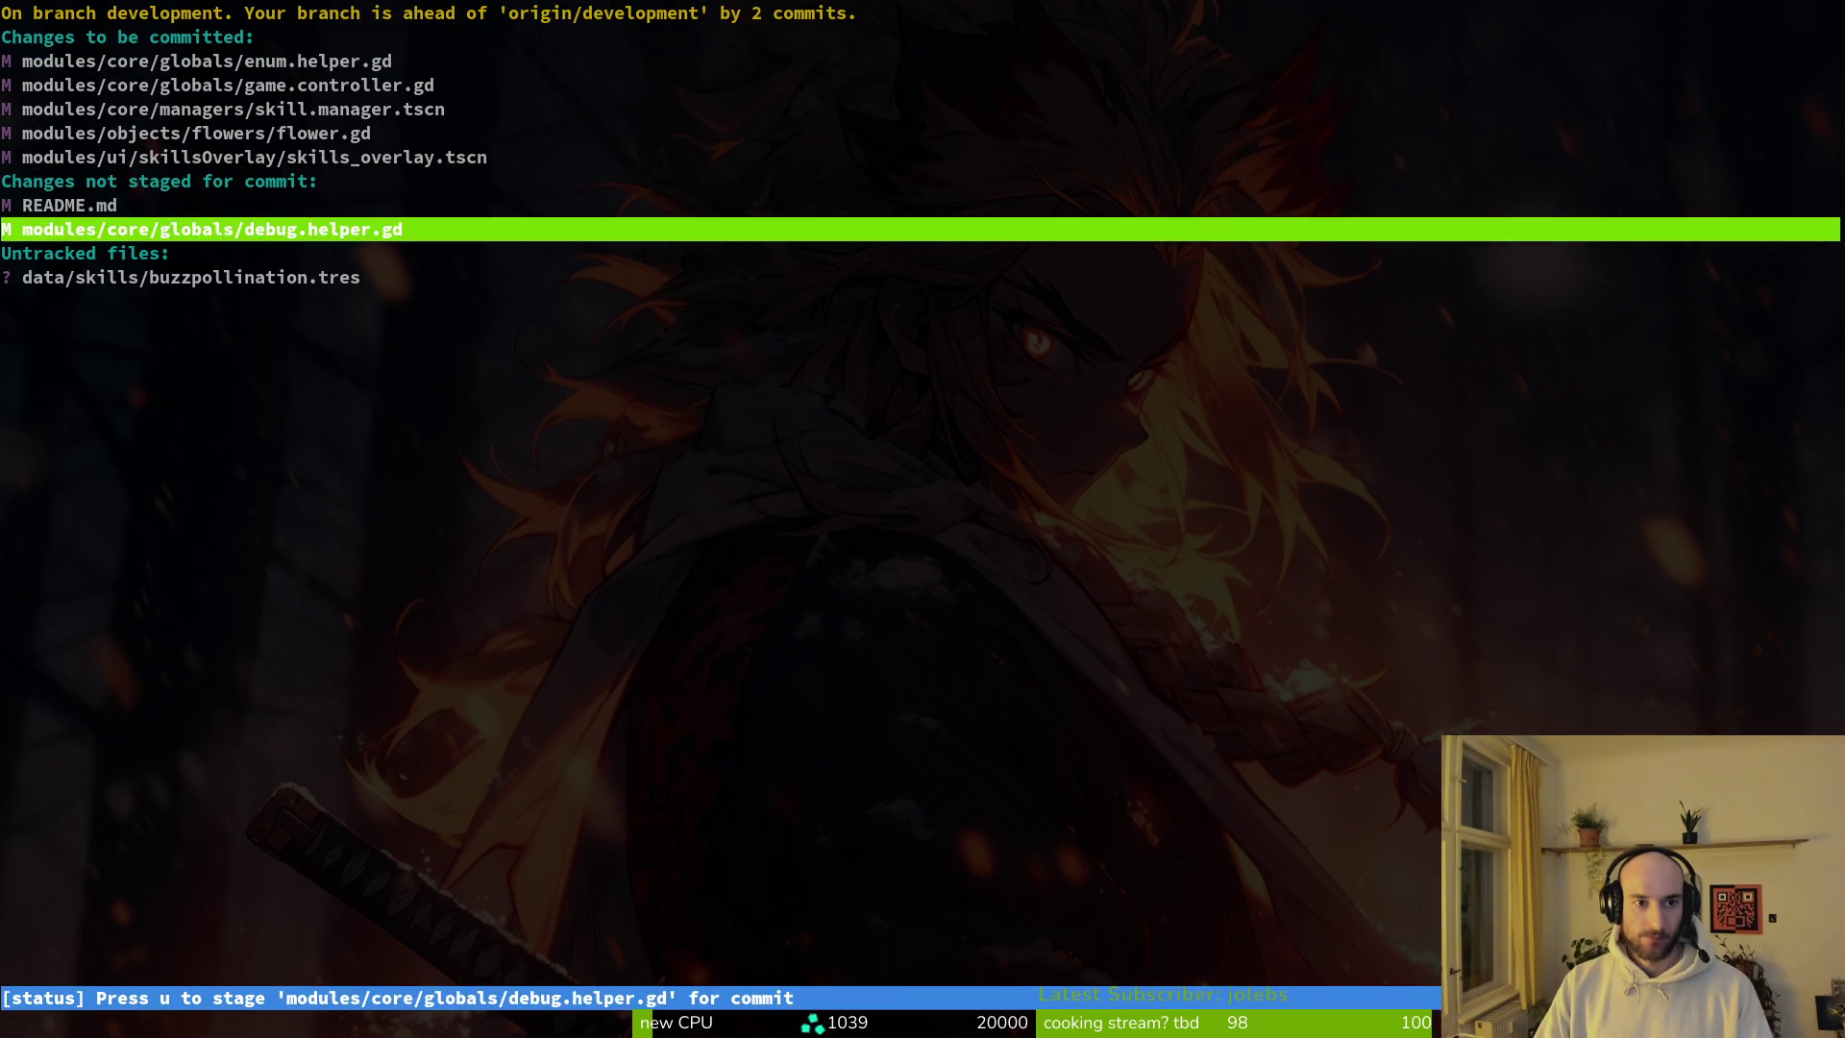
{"action": "type", "text": "q"}
{"action": "type", "text": "ommit -m \"added buzzpollination"}
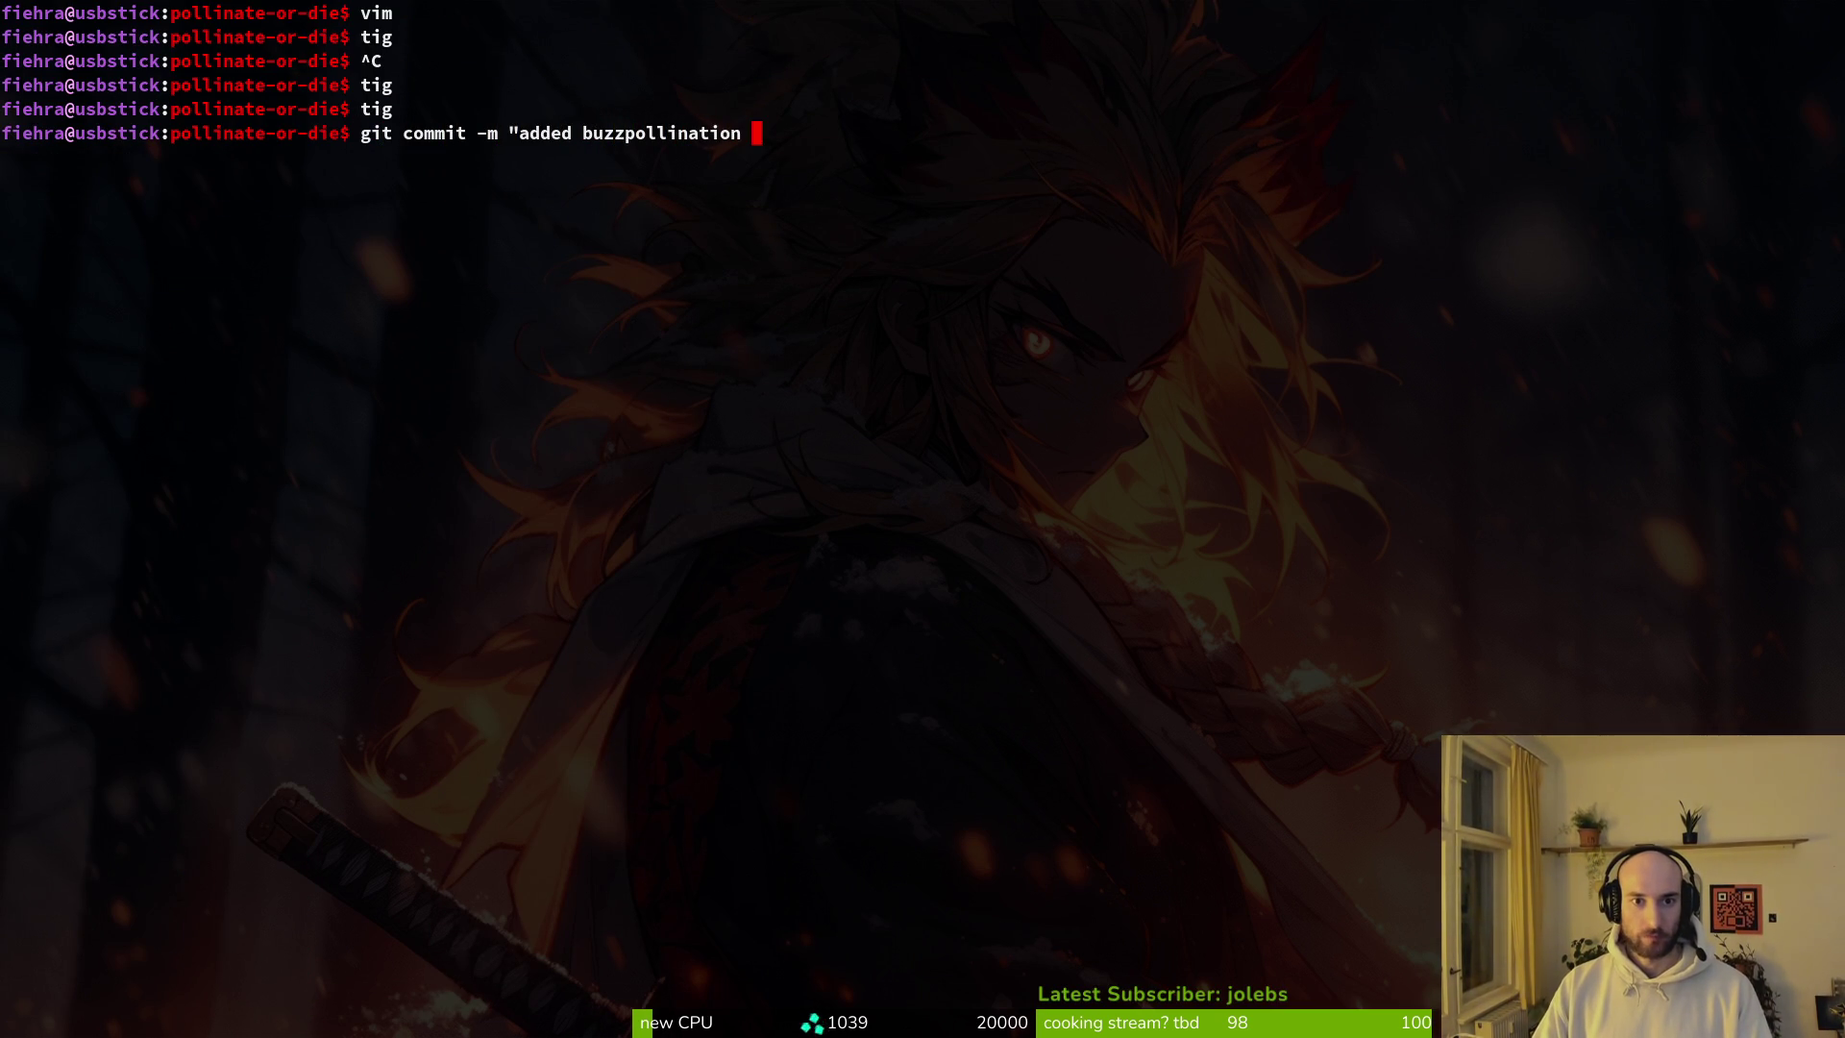
{"action": "type", "text": "ease "}
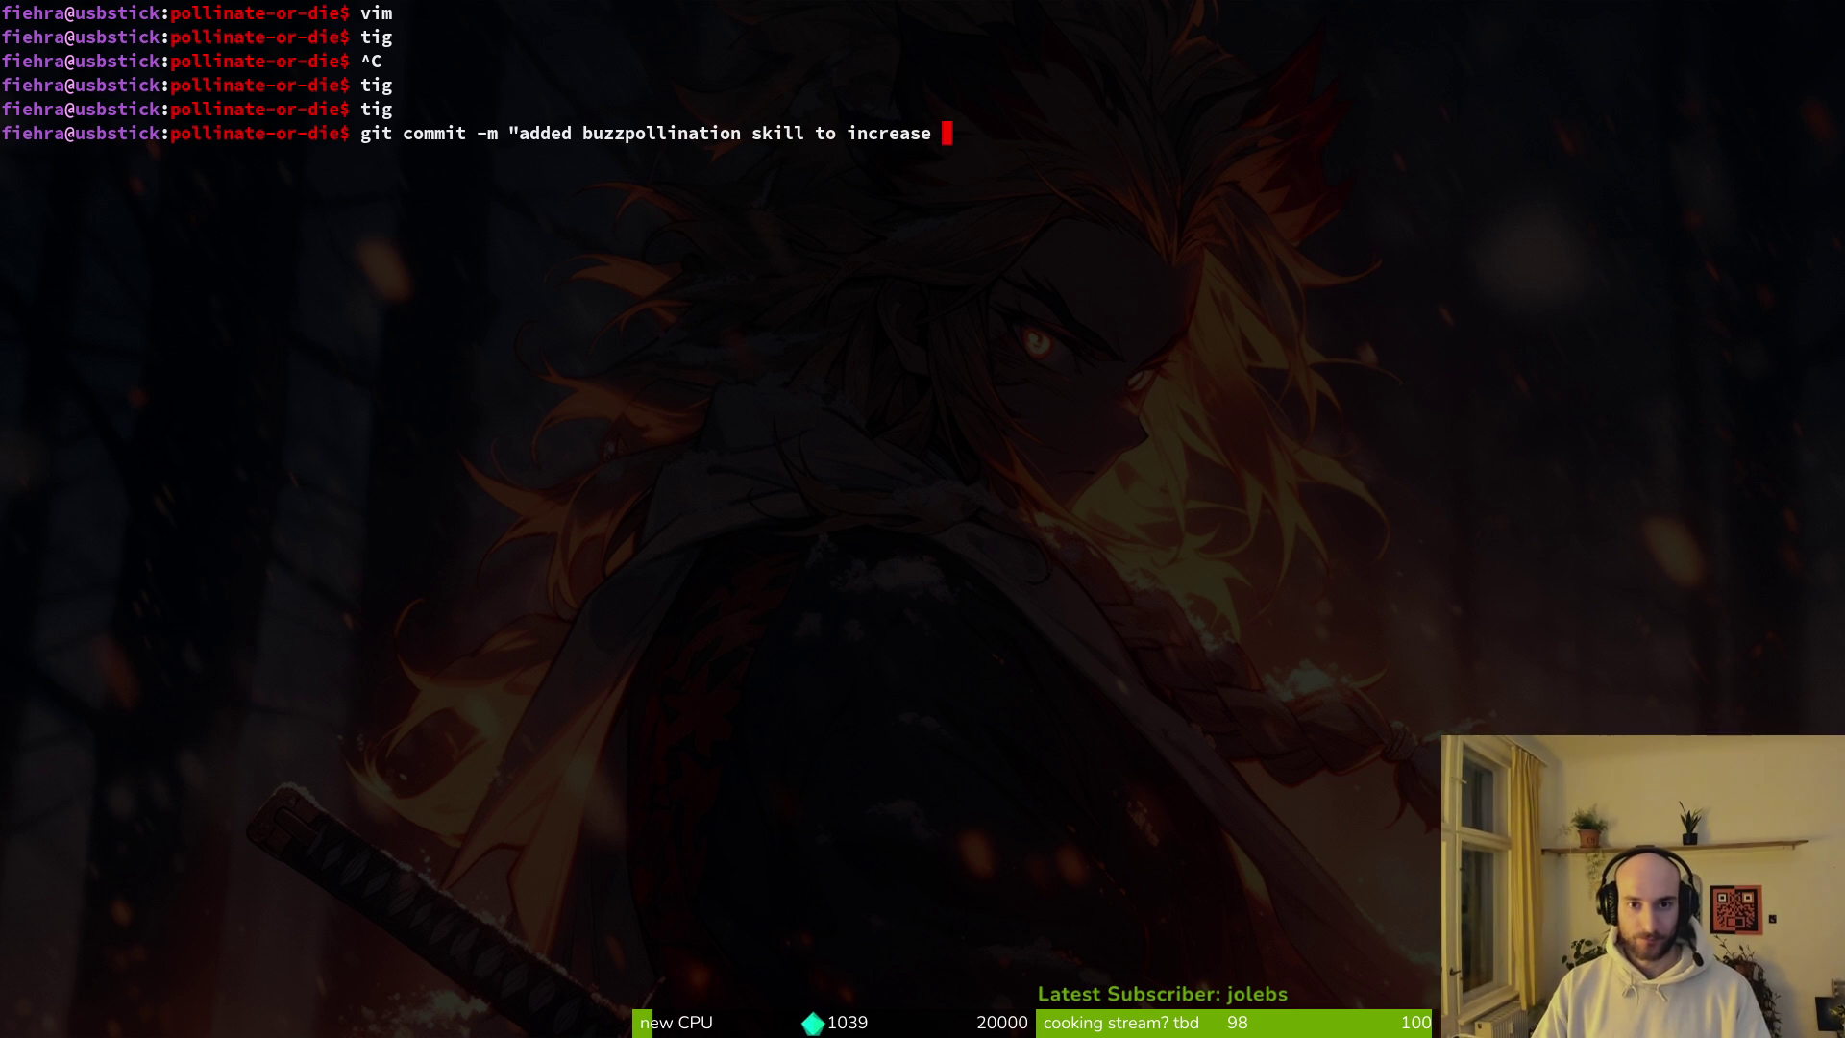
{"action": "type", "text": "bufnt "}
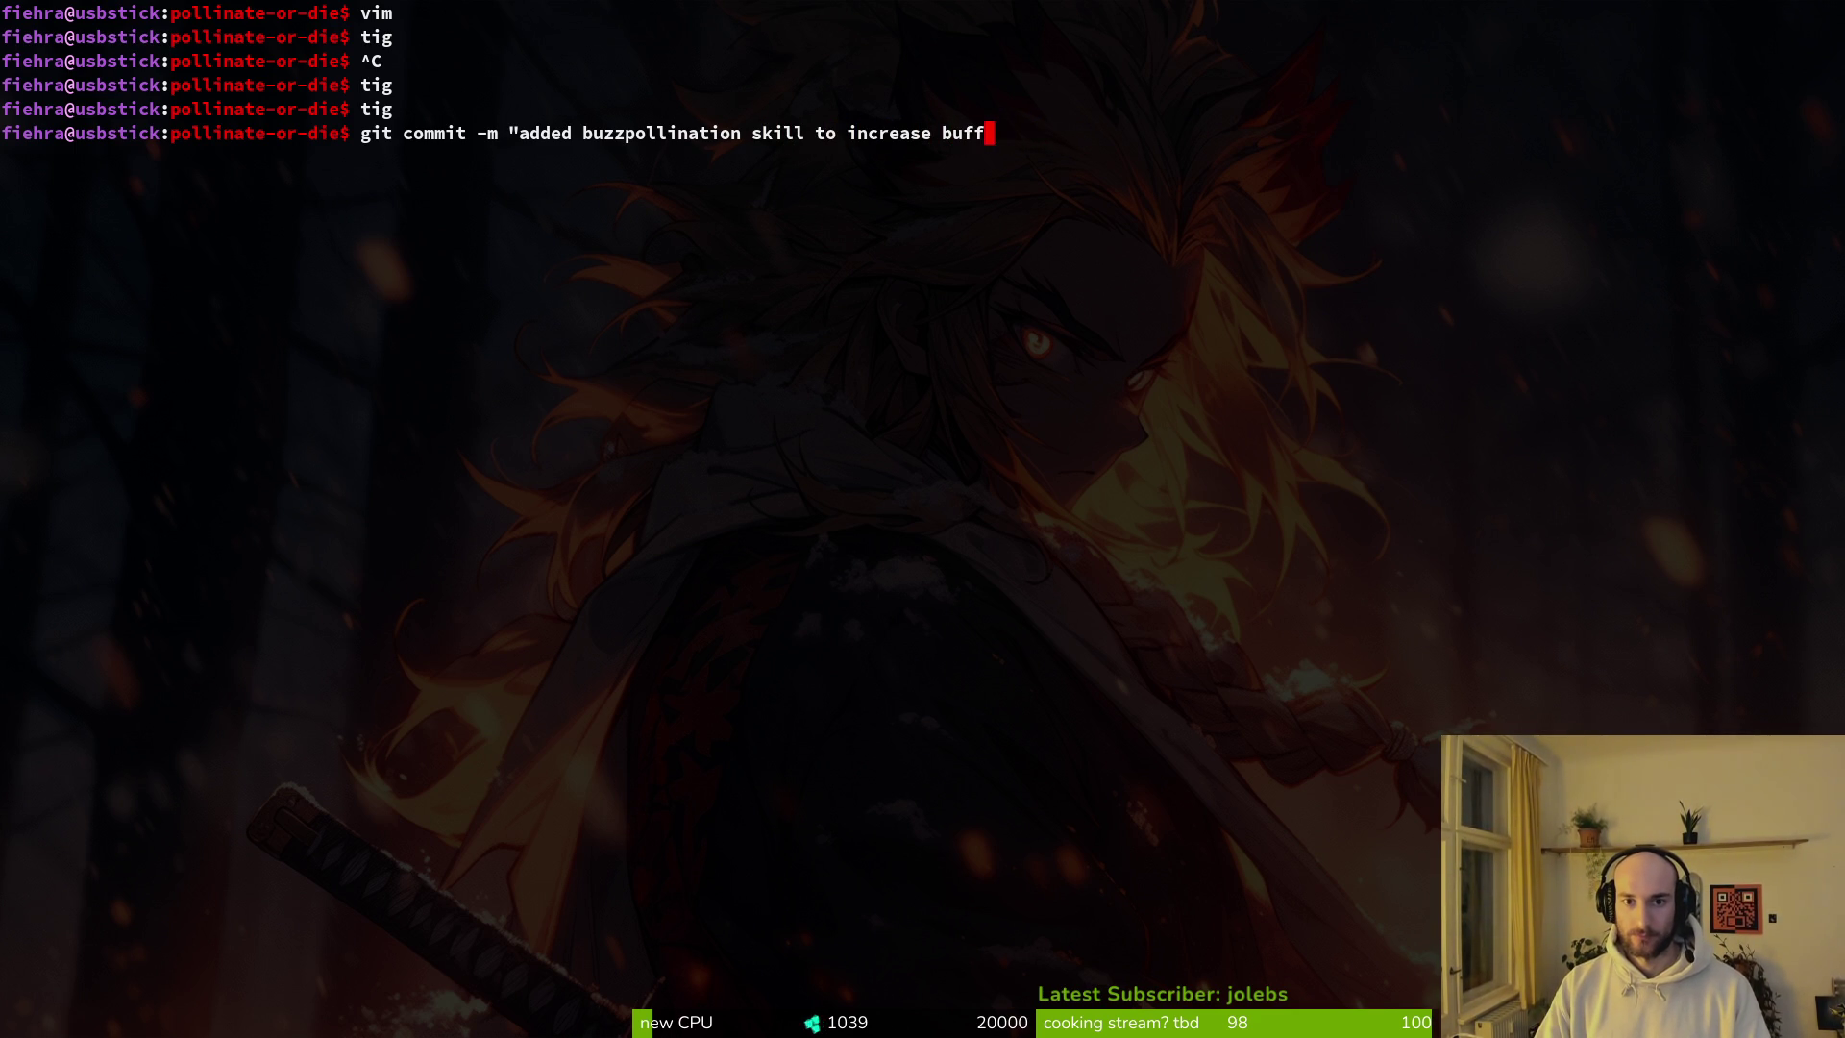
{"action": "type", "text": "s\""}
Step: Commit with message 'added buzzpollination skill to increase buffs from flowers' and clear the terminal
{"action": "key", "text": "Return"}
{"action": "type", "text": "git push"}
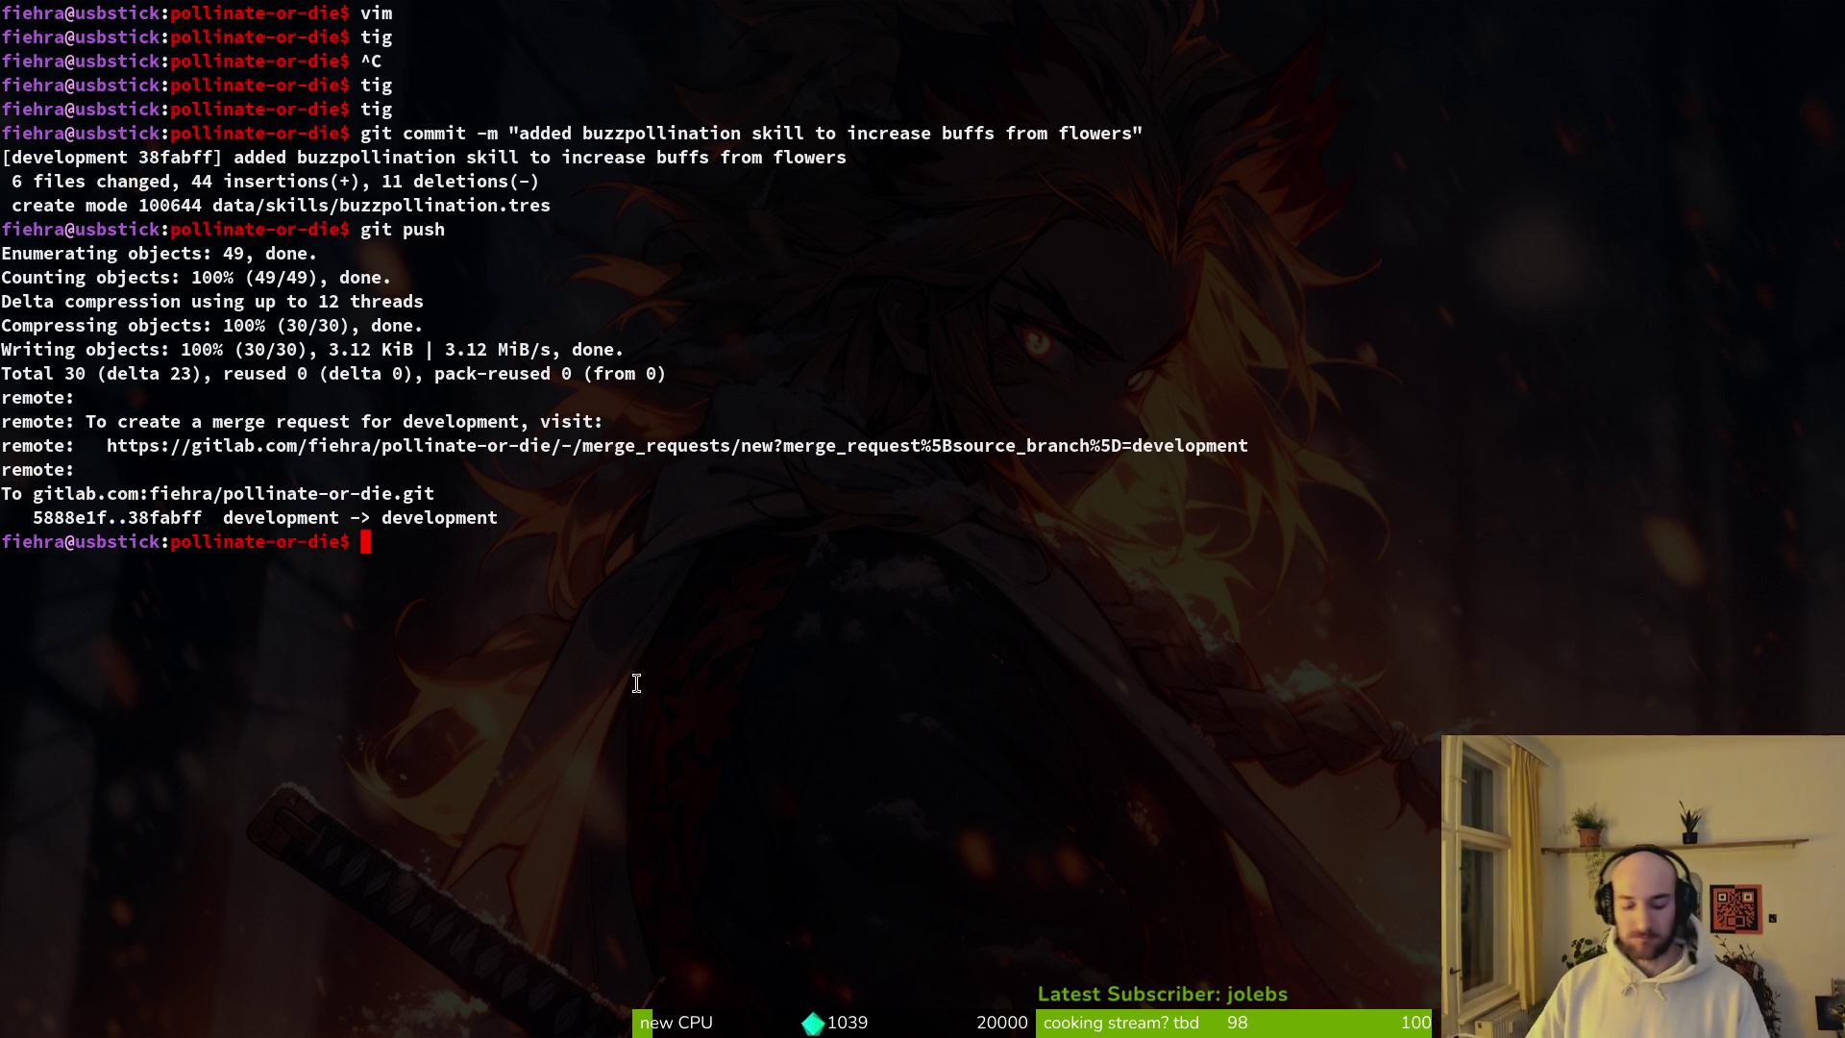
{"action": "left_click", "coordinate": [413, 491]}
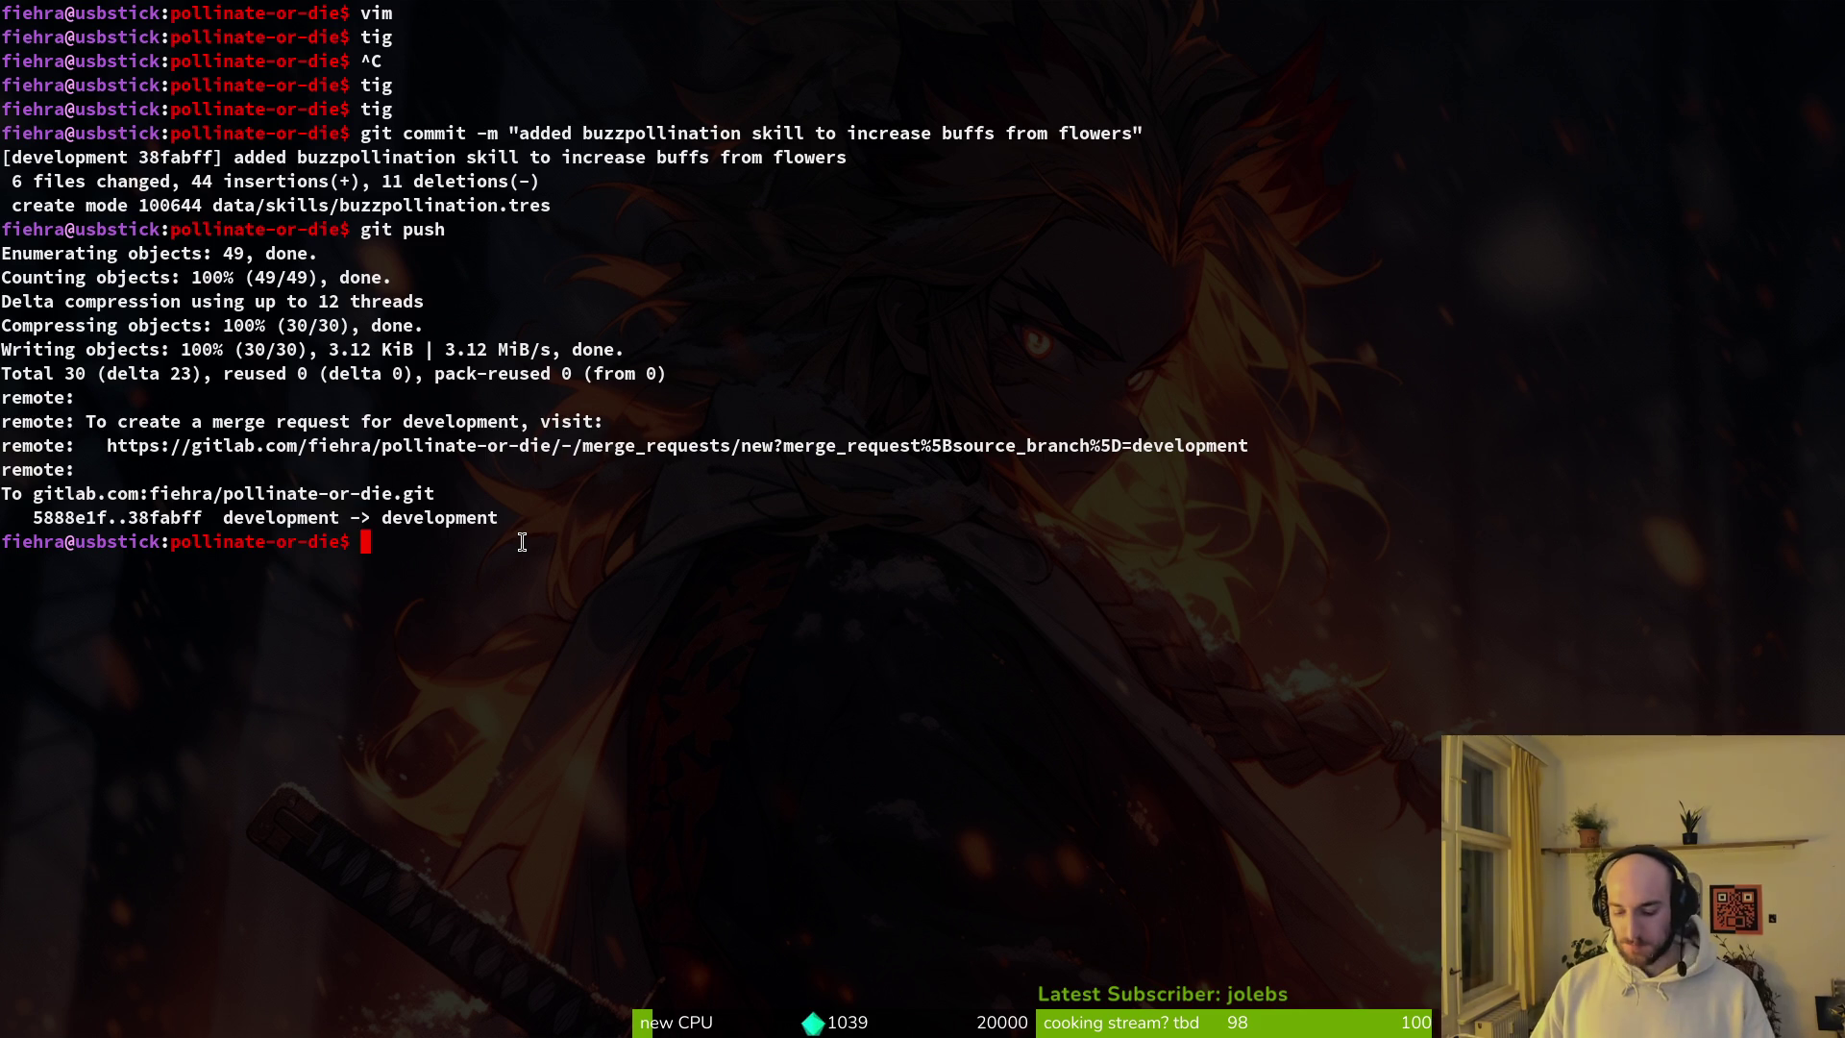
{"action": "key", "text": "ctrl+l"}
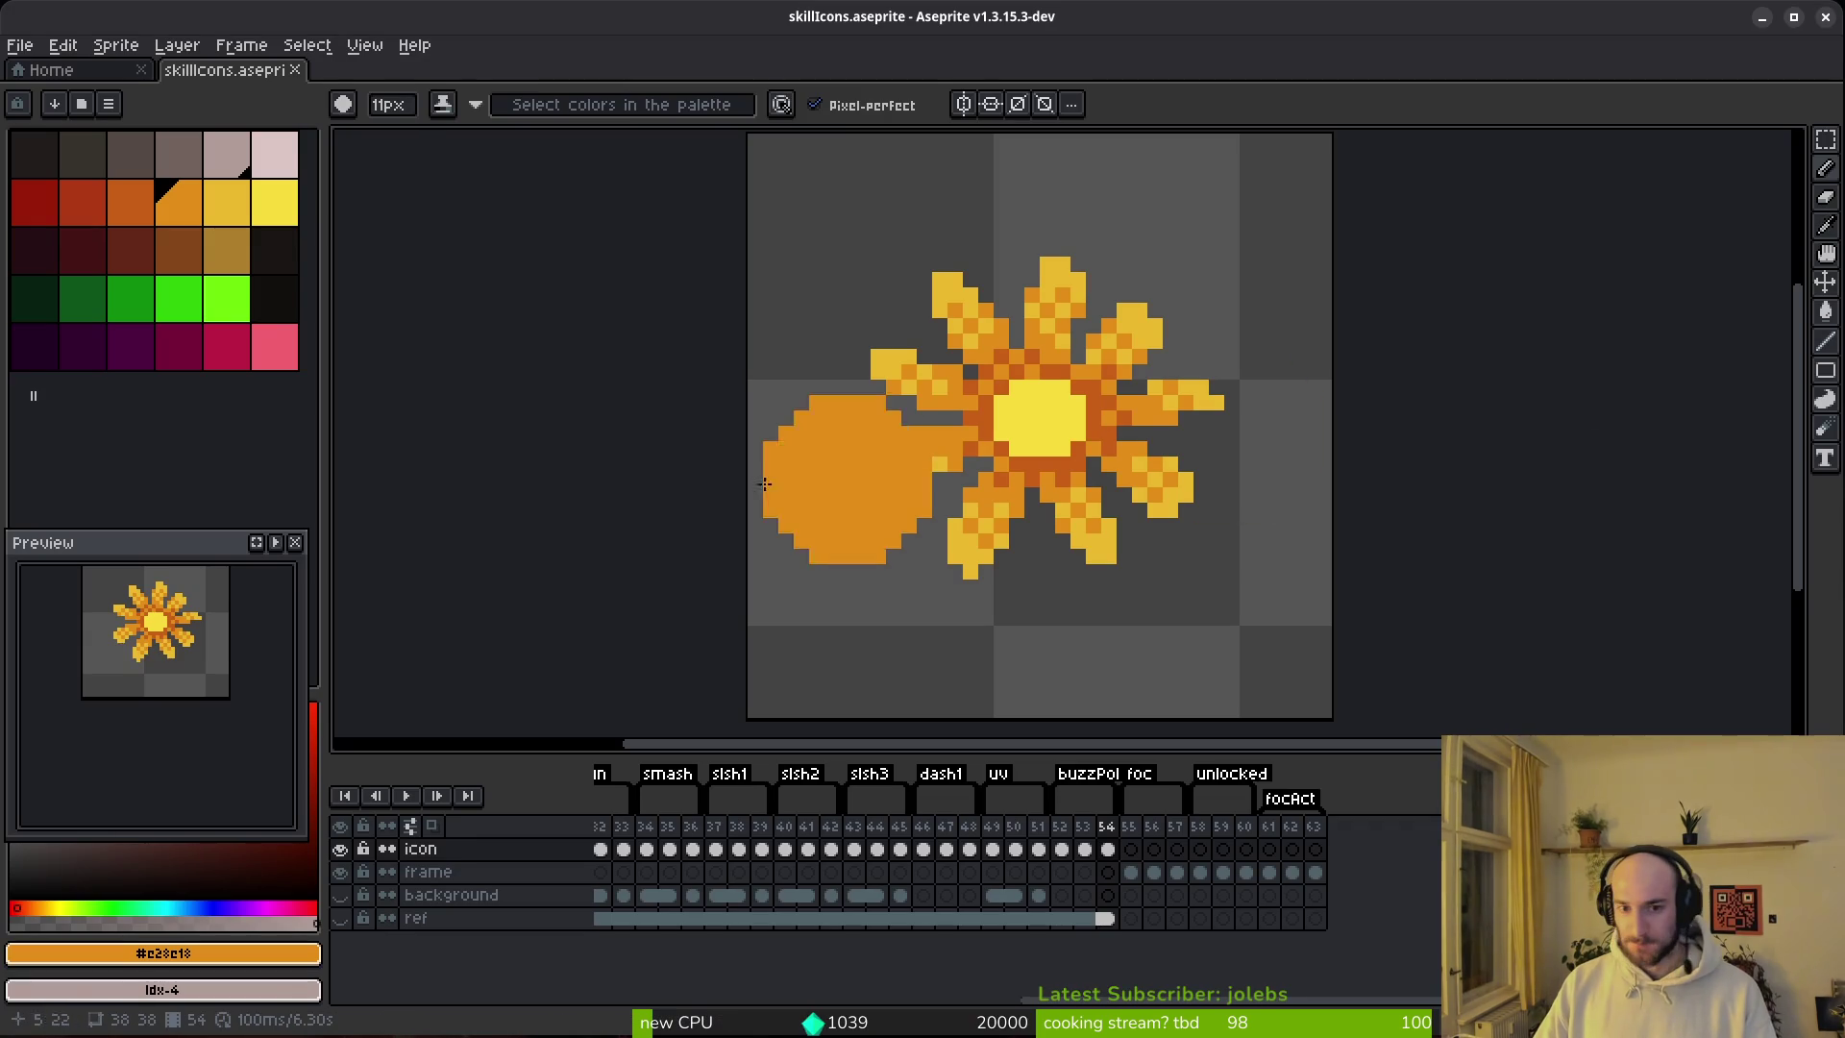
Step: Close the skillIcons.aseprite tab and quit Aseprite with Ctrl+Q
{"action": "scroll", "coordinate": [1028, 471], "scroll_direction": "right", "scroll_amount": 2}
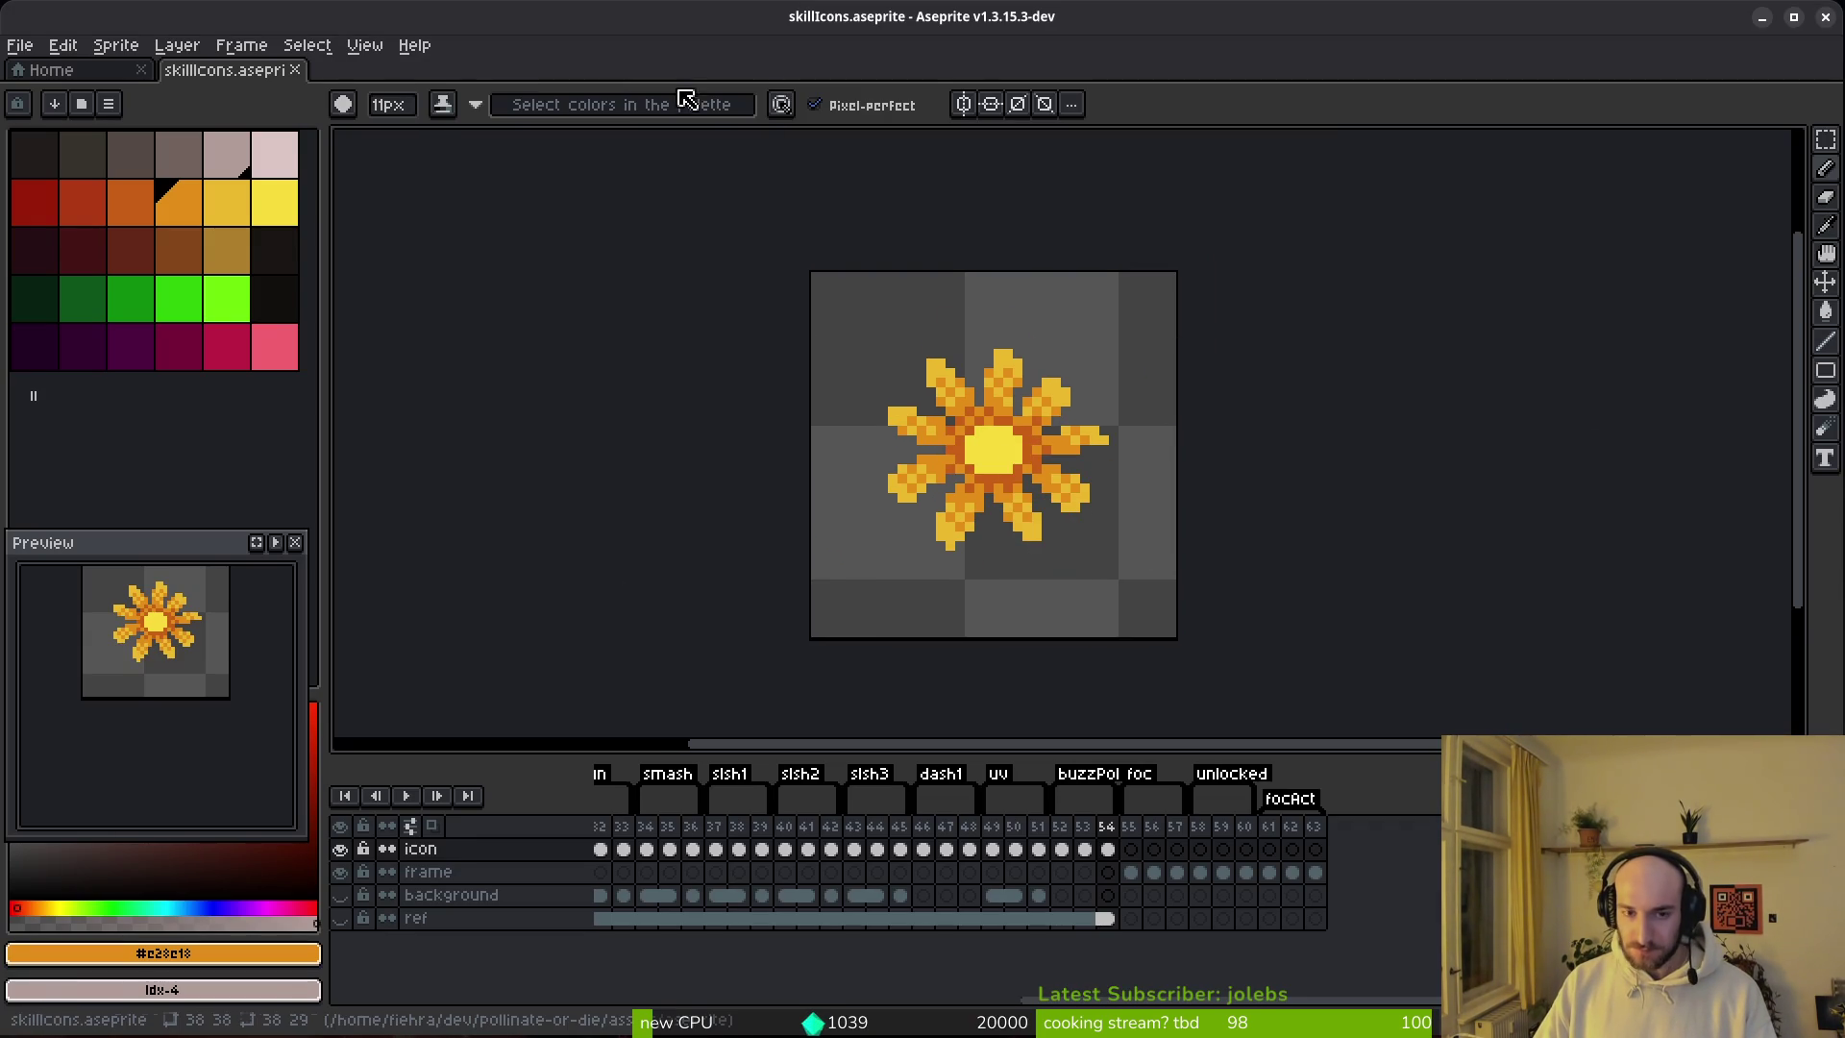
{"action": "left_click", "coordinate": [295, 70]}
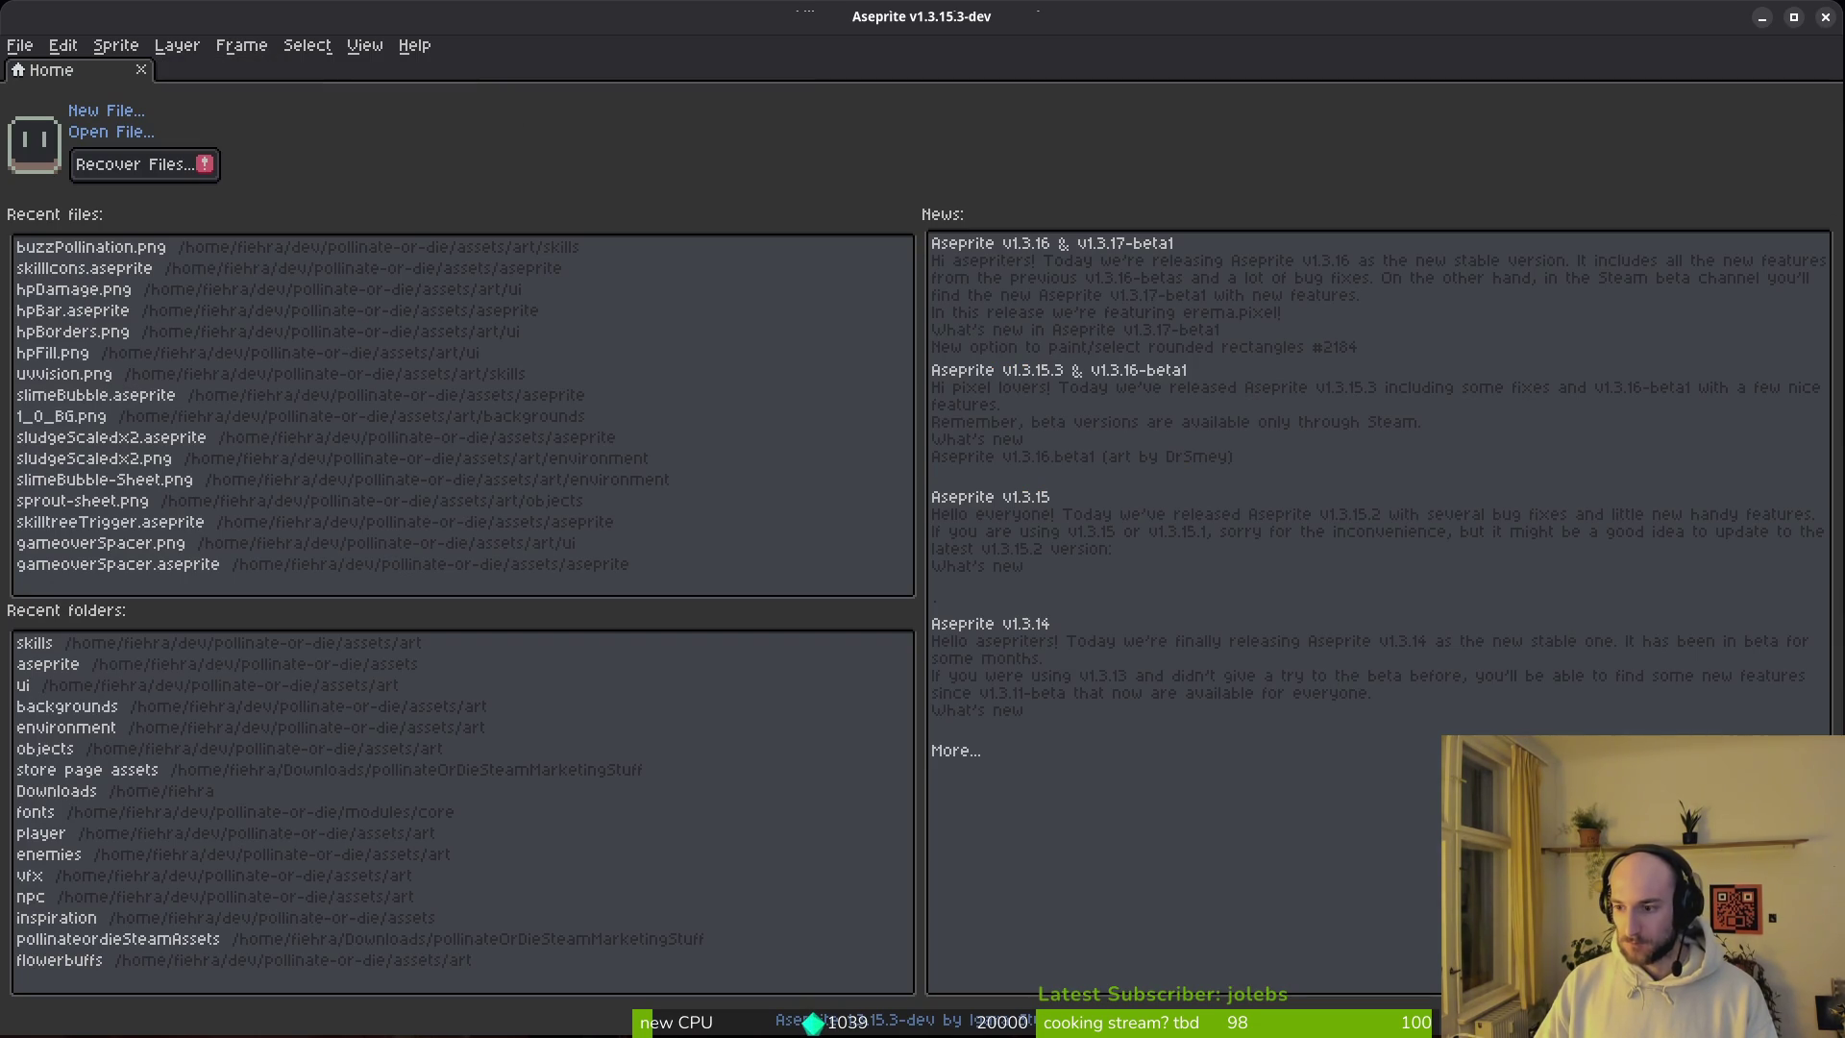
{"action": "key", "text": "ctrl+q"}
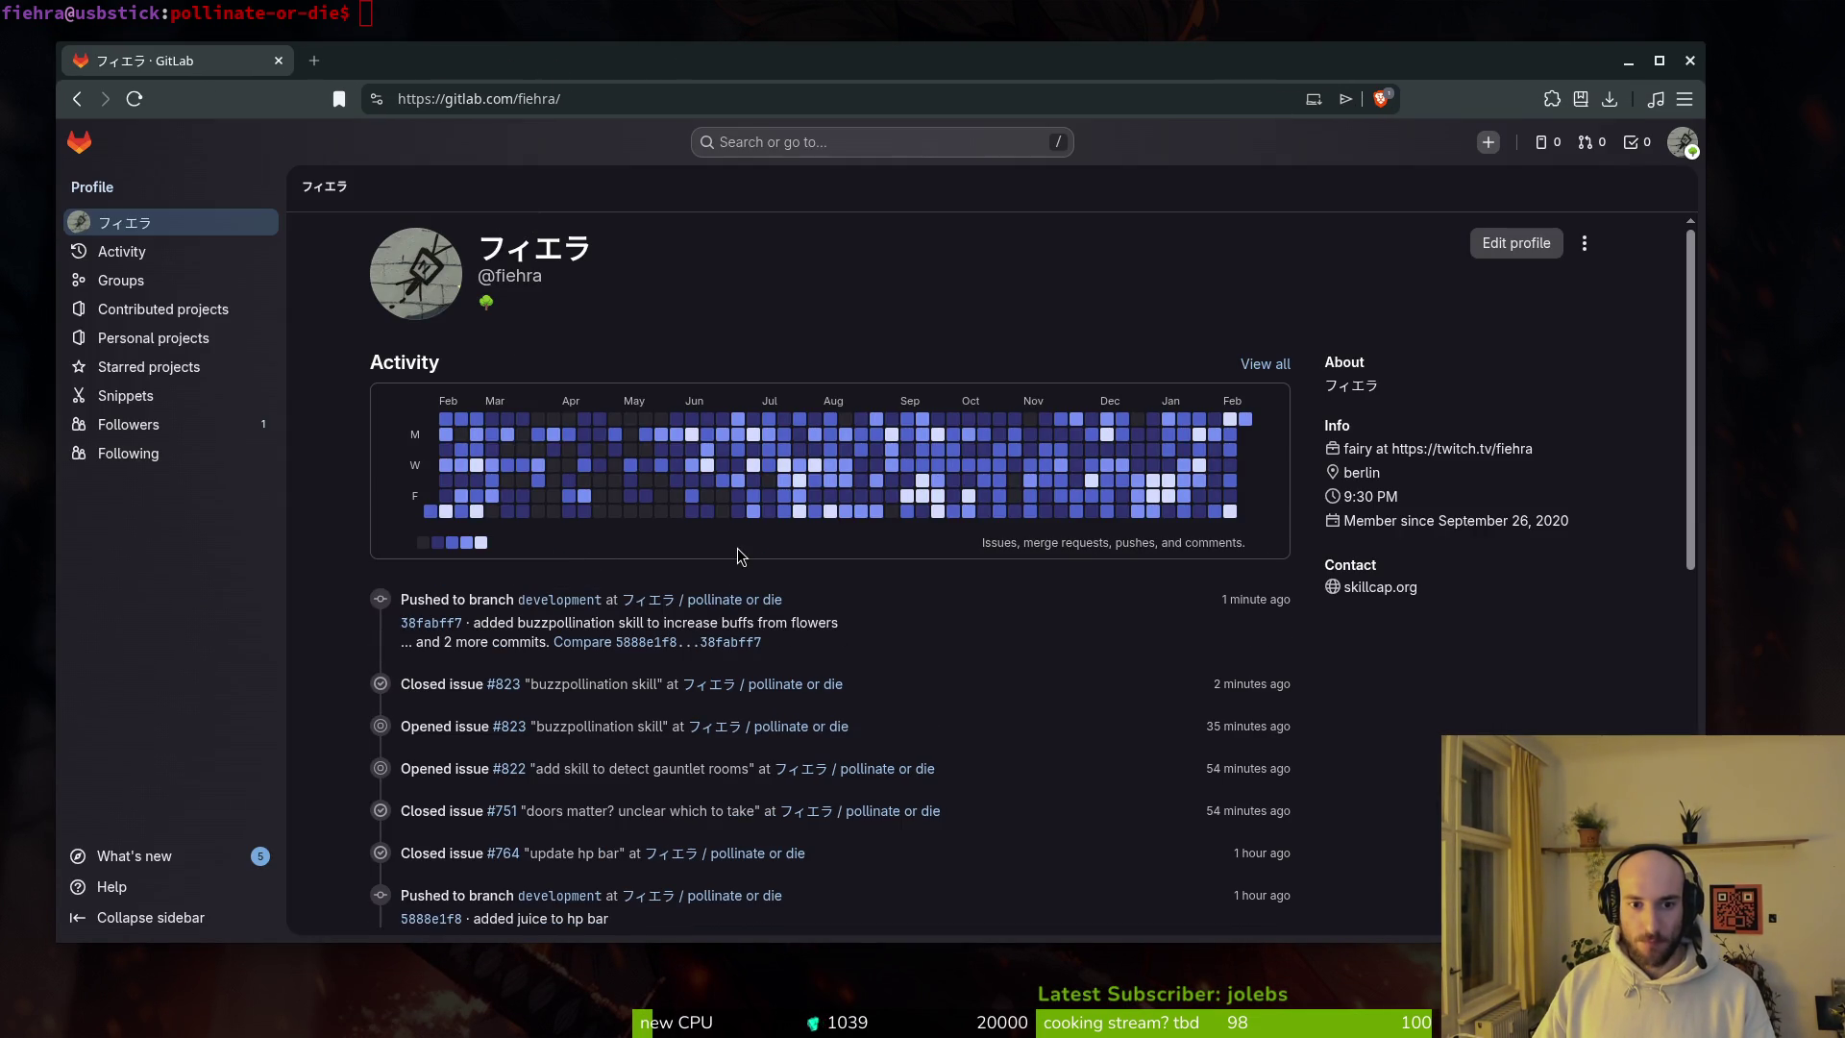
Step: Load the pasted YouTube 'Inner Fire' video URL in a new browser tab
{"action": "left_click", "coordinate": [314, 60]}
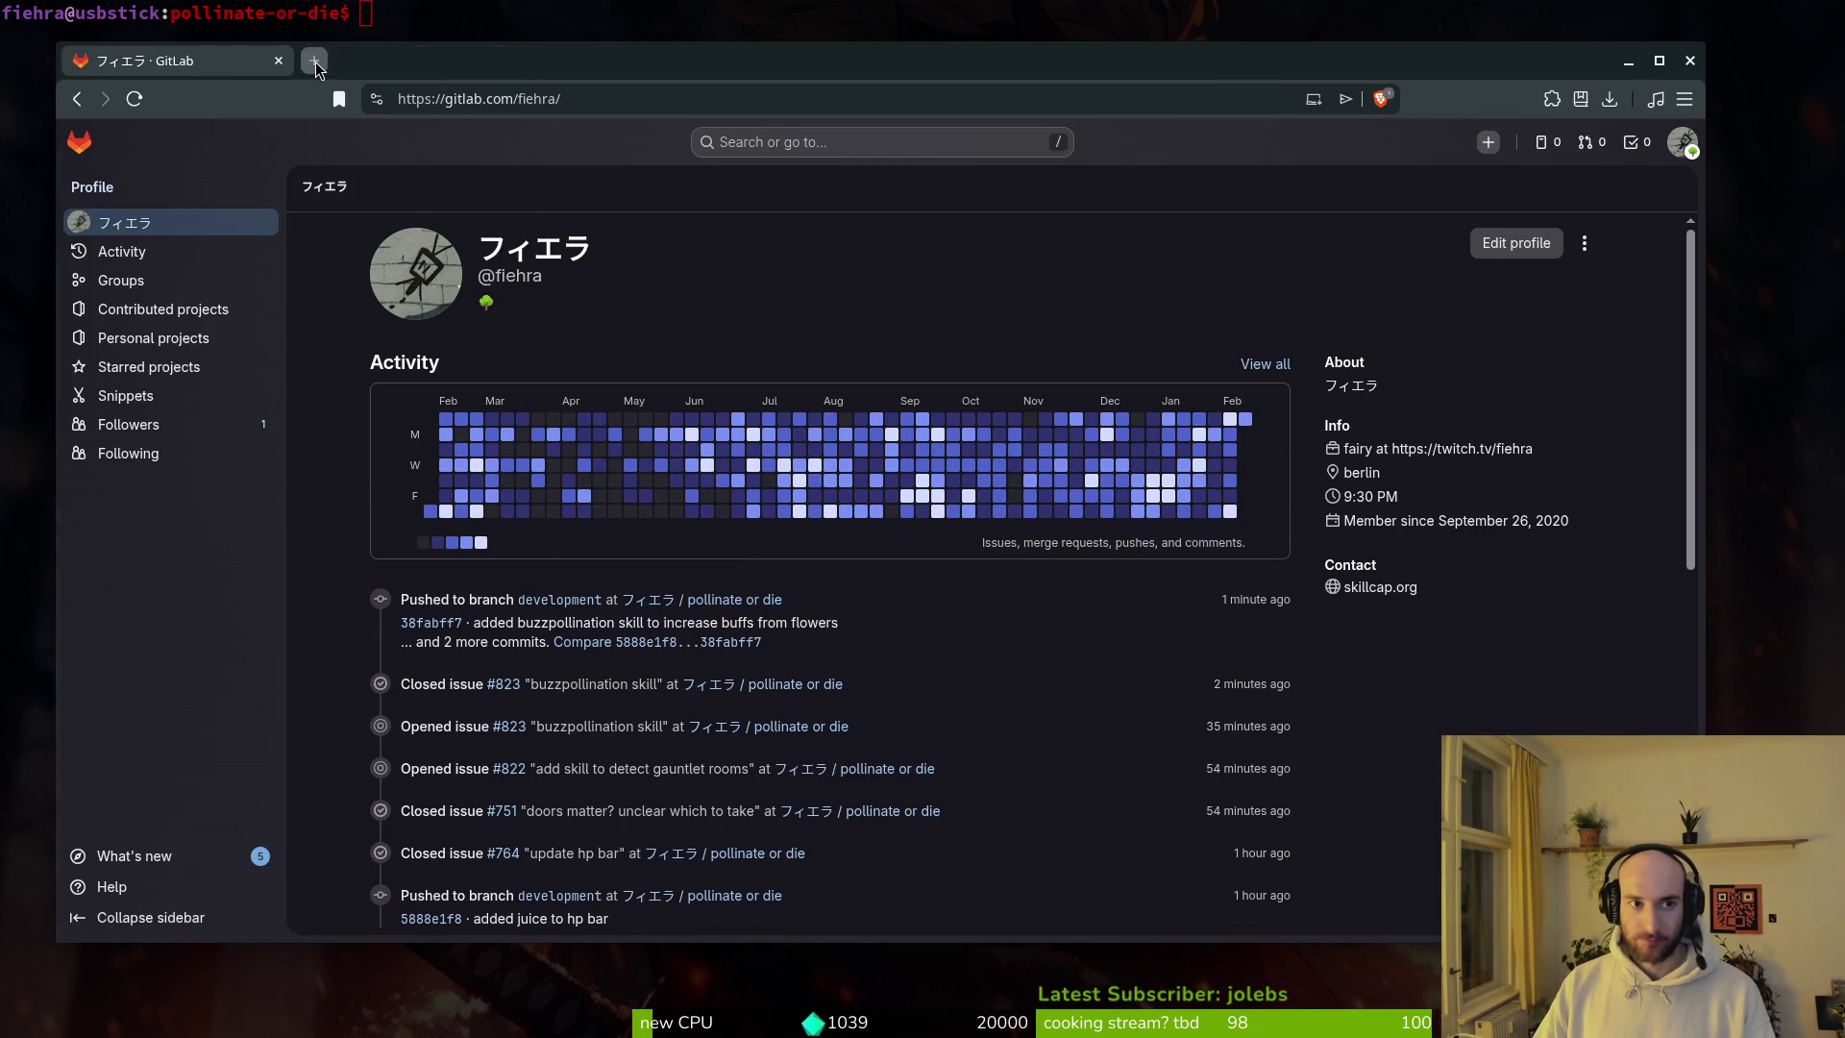
{"action": "type", "text": "y"}
{"action": "key", "text": "ctrl+v"}
{"action": "key", "text": "Return"}
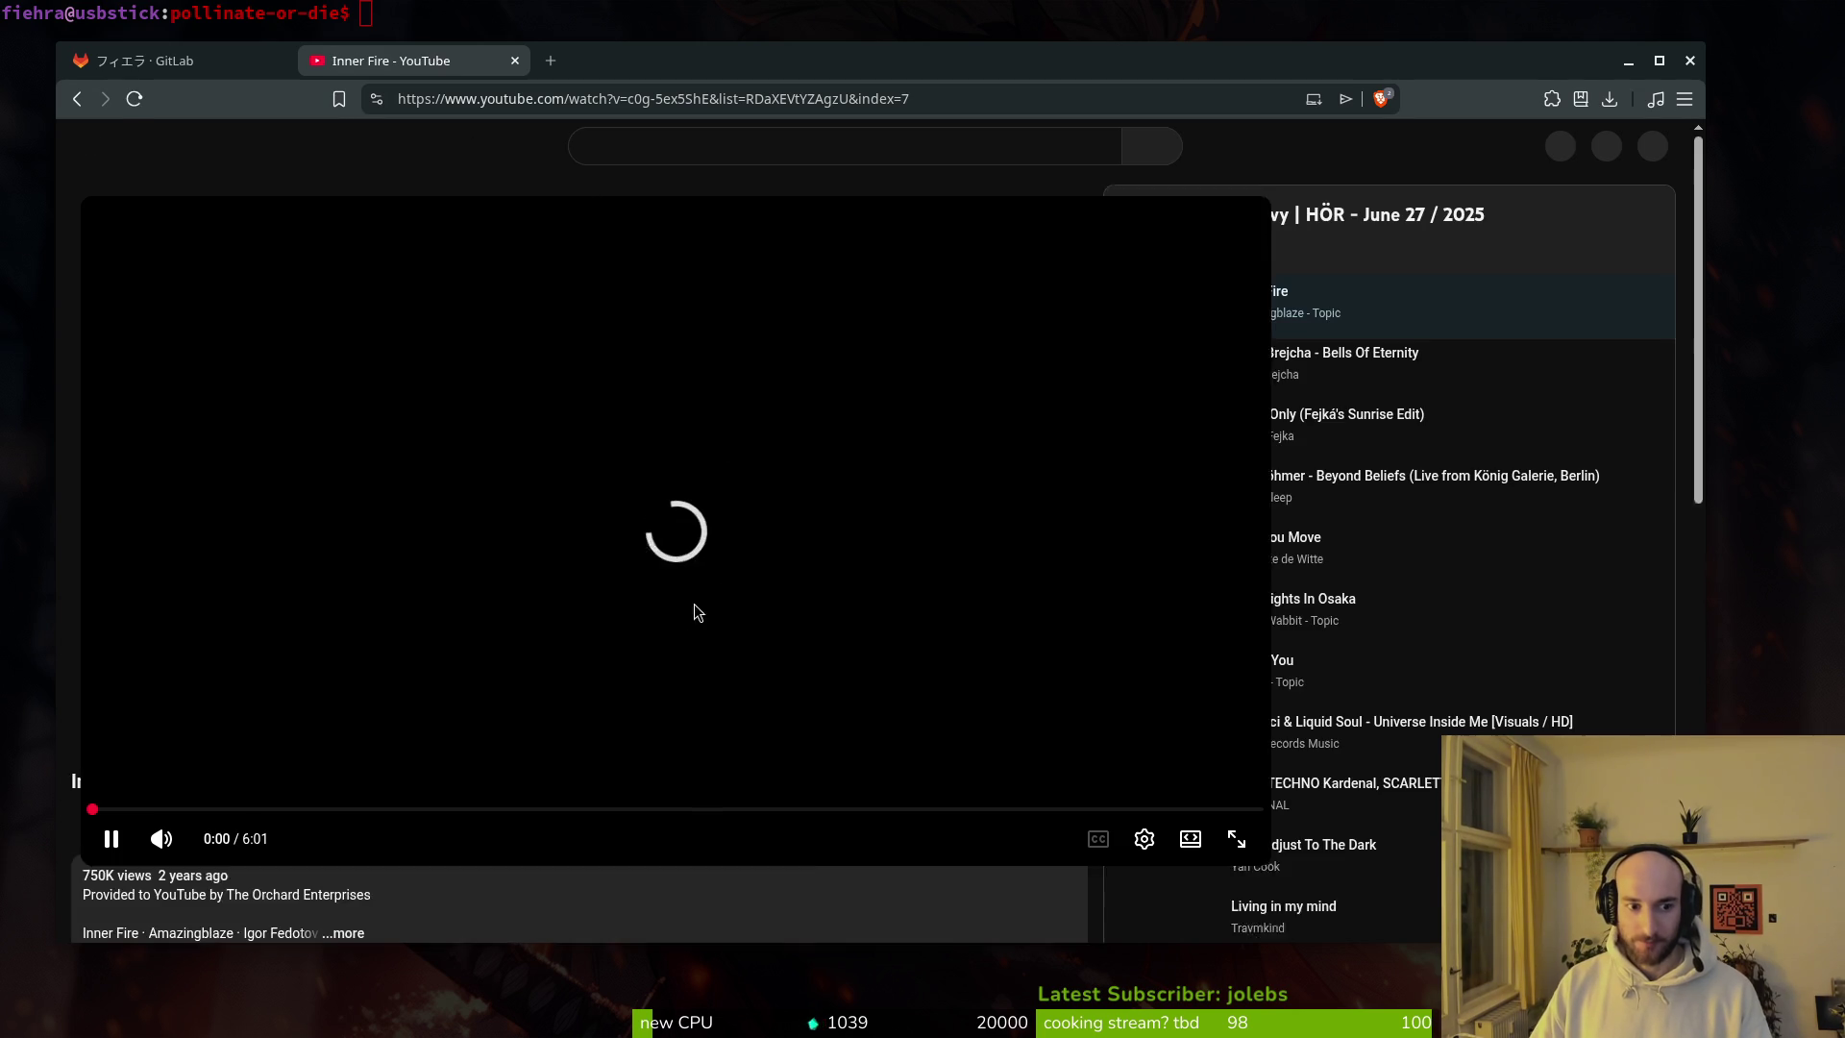
Step: Pause the video and search YouTube for 'aim assisst 2d godot'
{"action": "left_click", "coordinate": [797, 451]}
{"action": "left_click", "coordinate": [646, 149]}
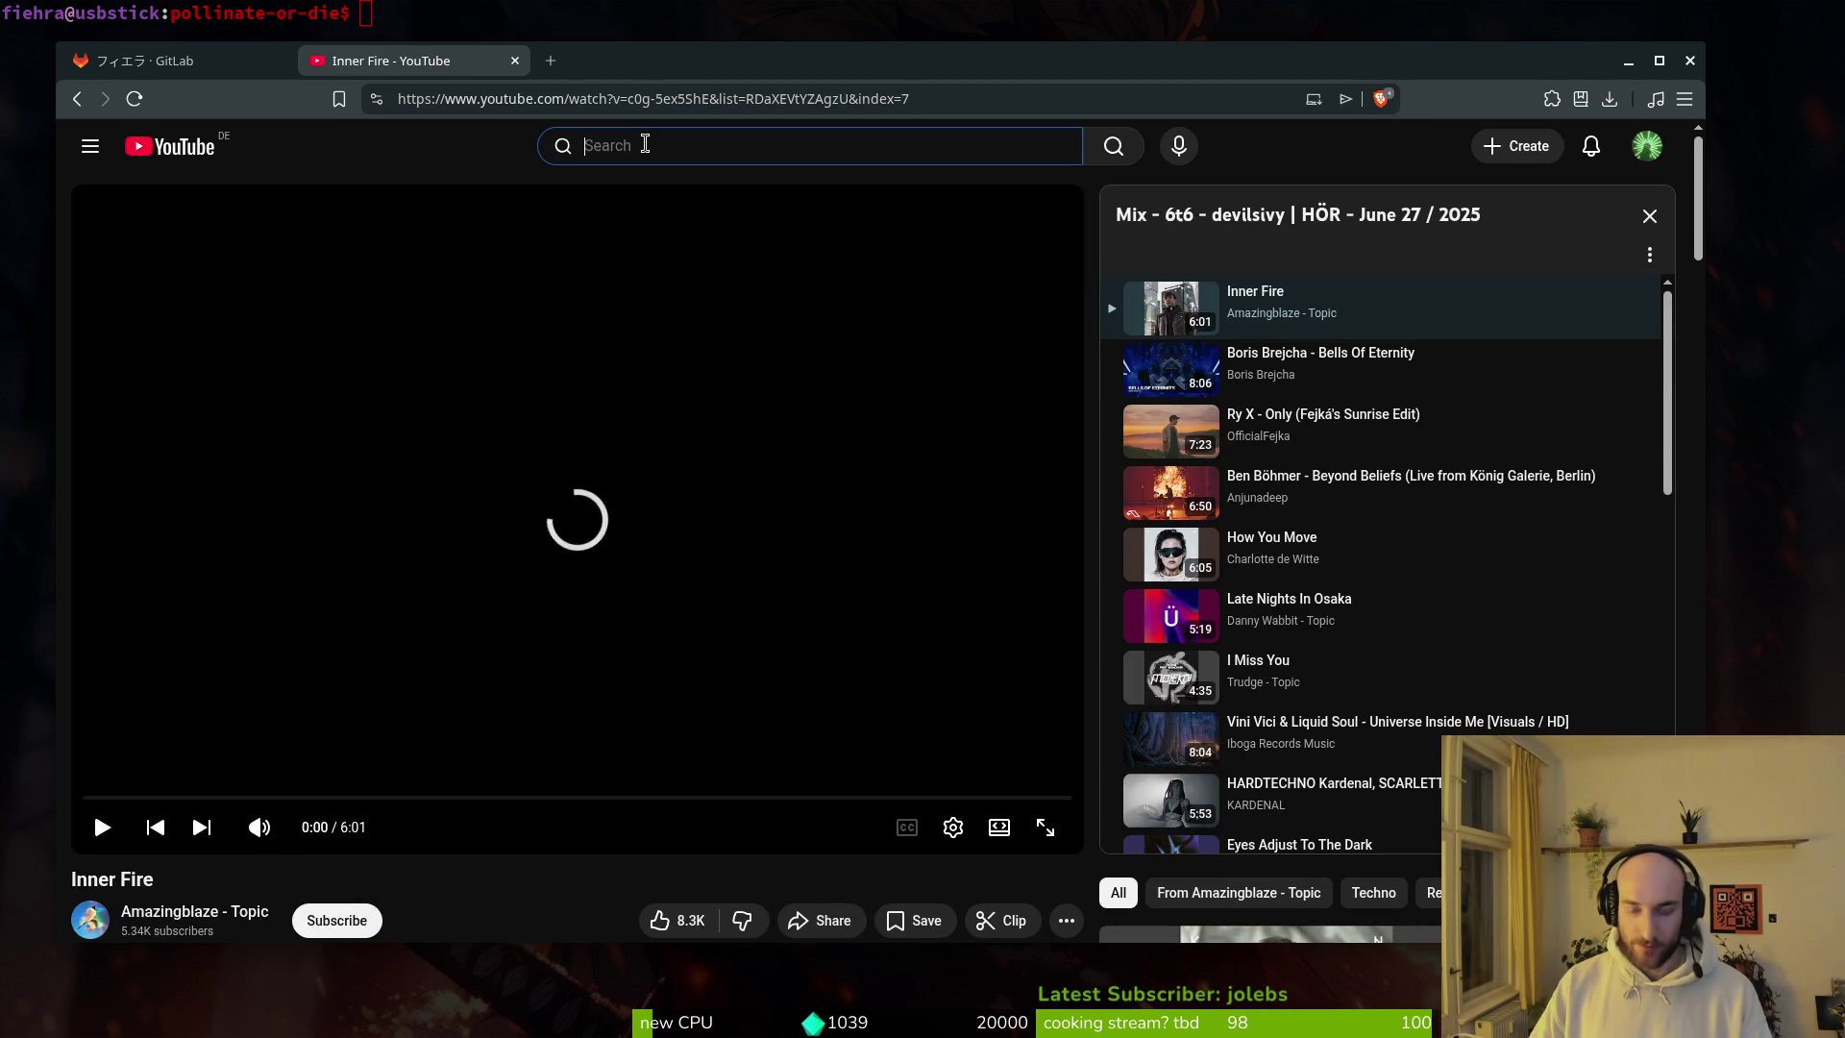
{"action": "type", "text": "aim assis"}
{"action": "type", "text": "st godot"}
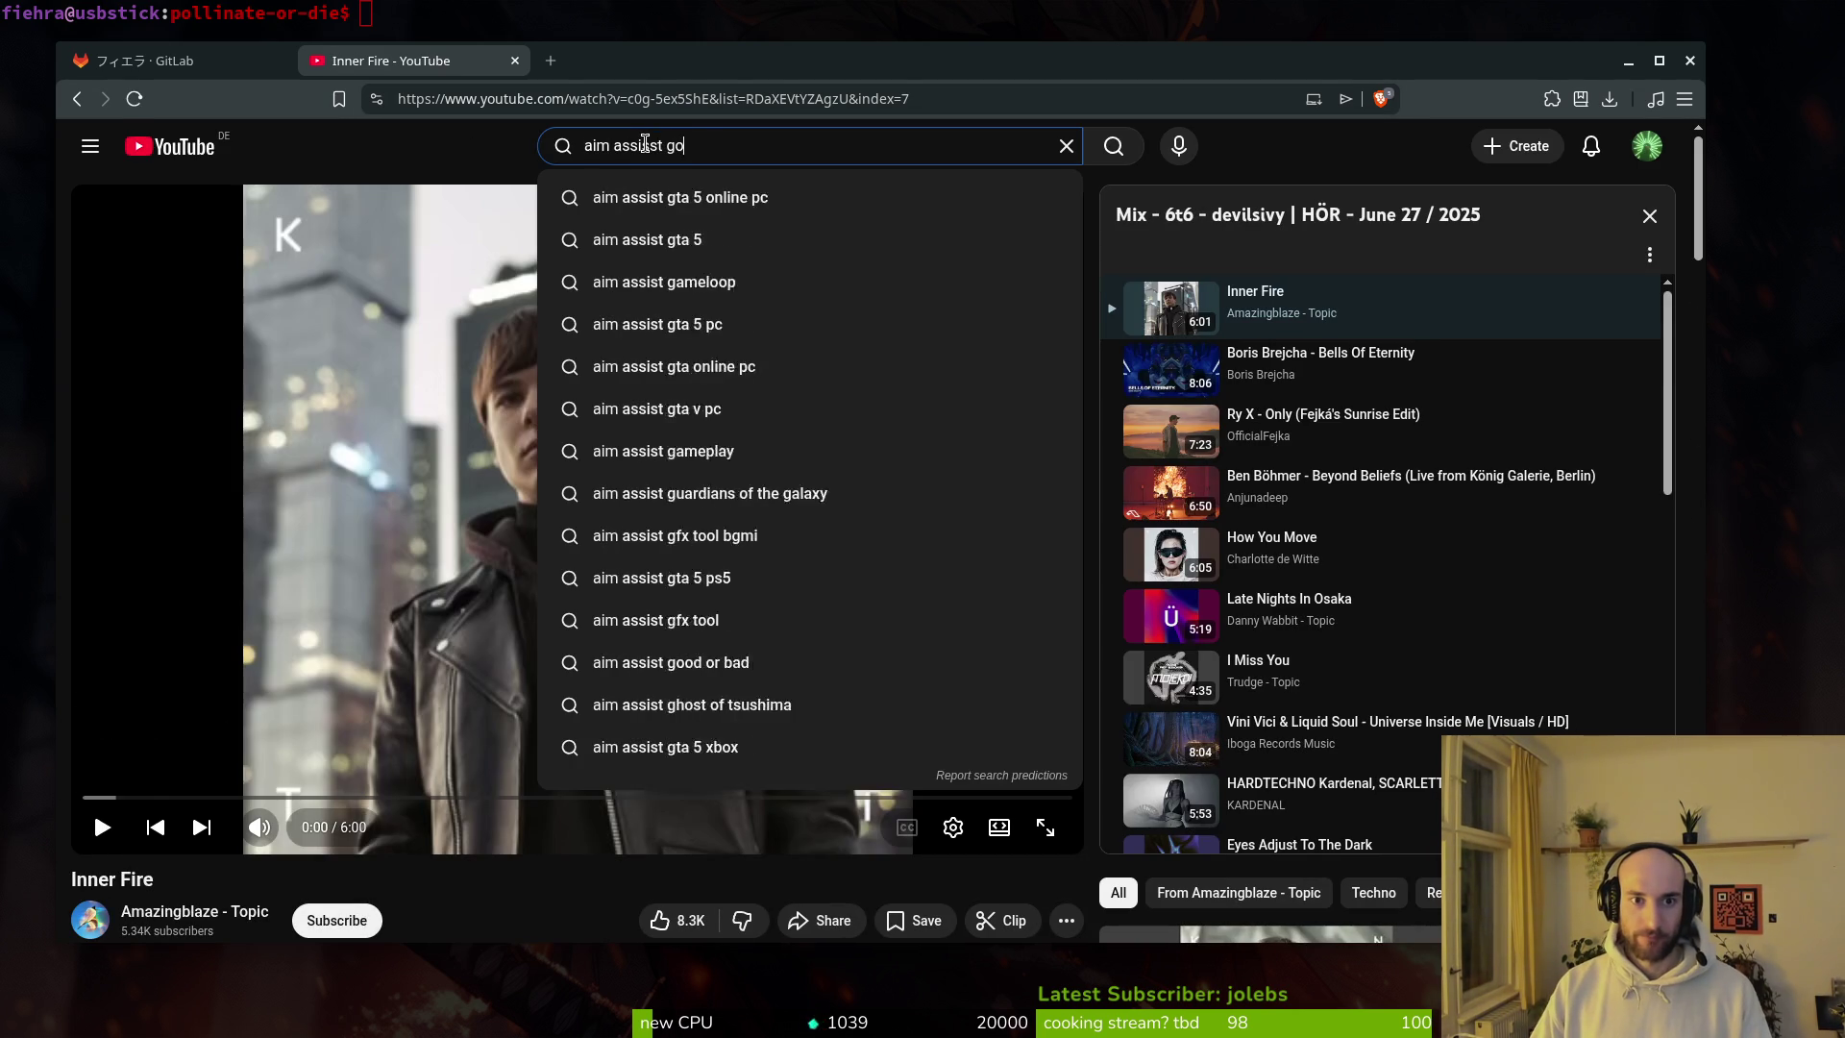
{"action": "key", "text": "Return"}
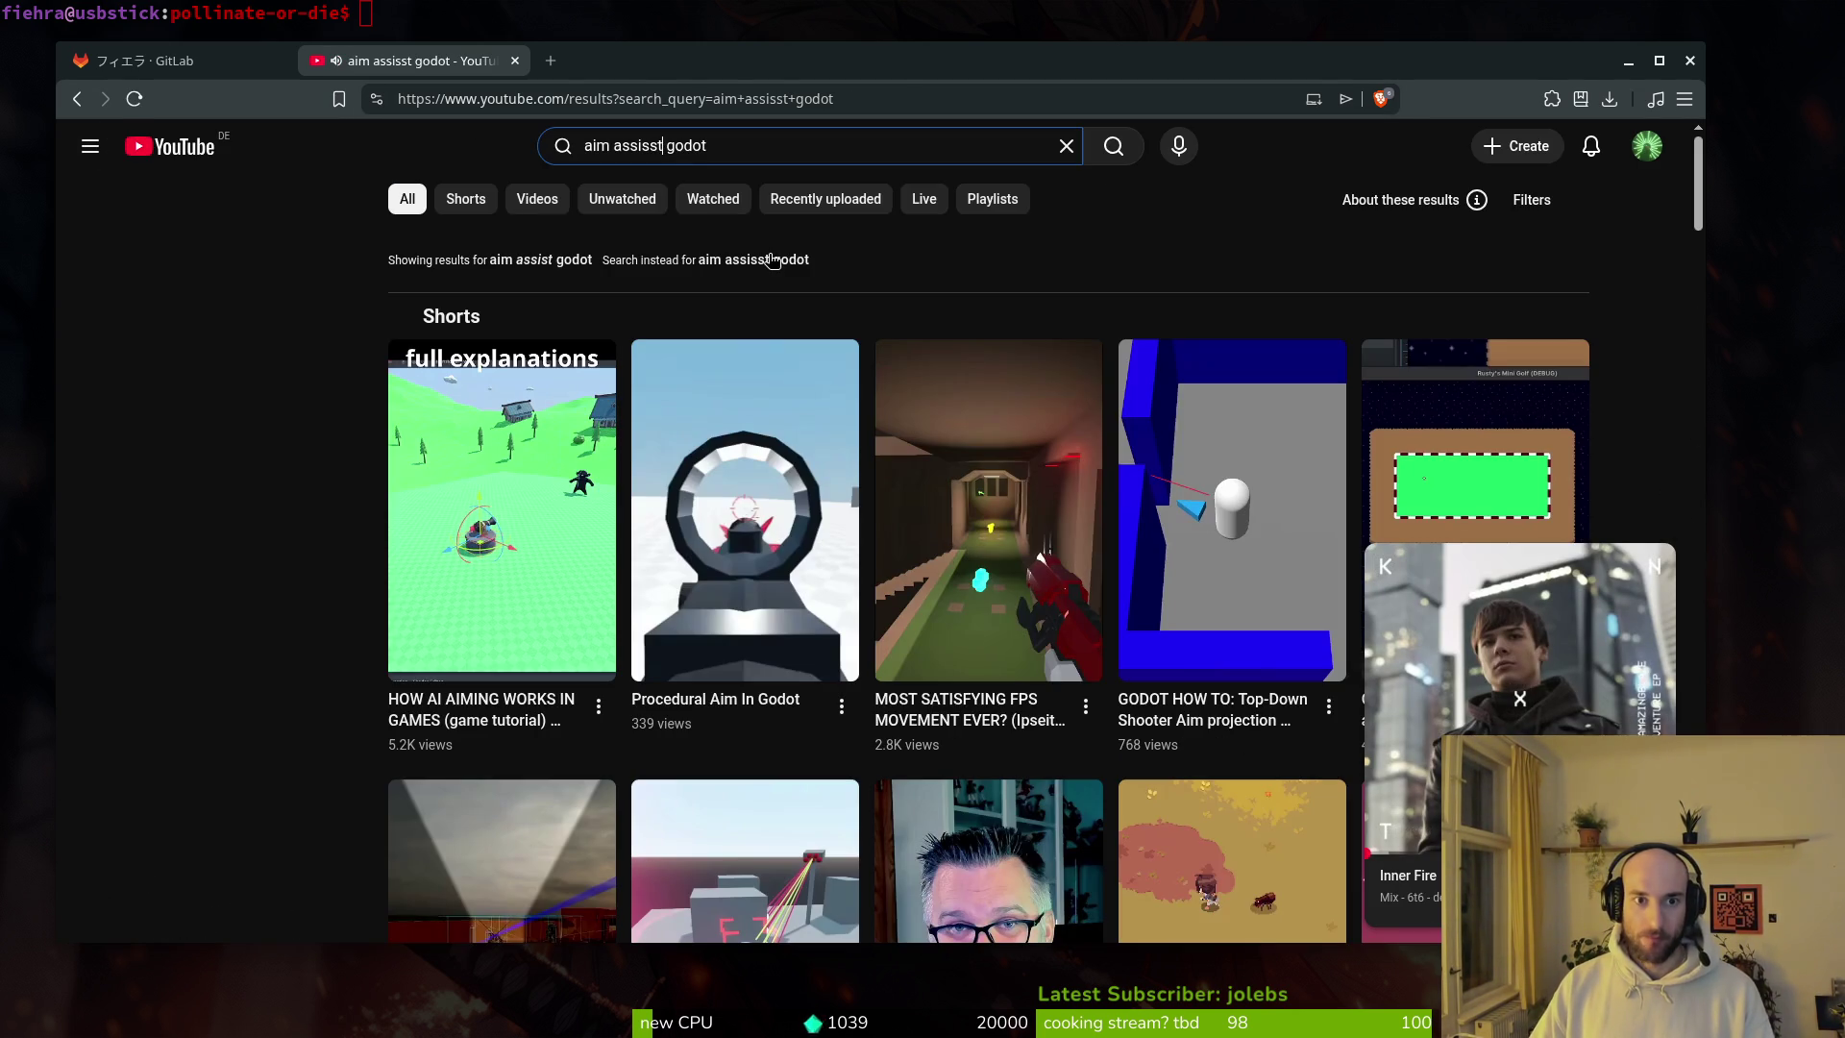
{"action": "left_click", "coordinate": [662, 145]}
{"action": "type", "text": "2d"}
{"action": "key", "text": "Return"}
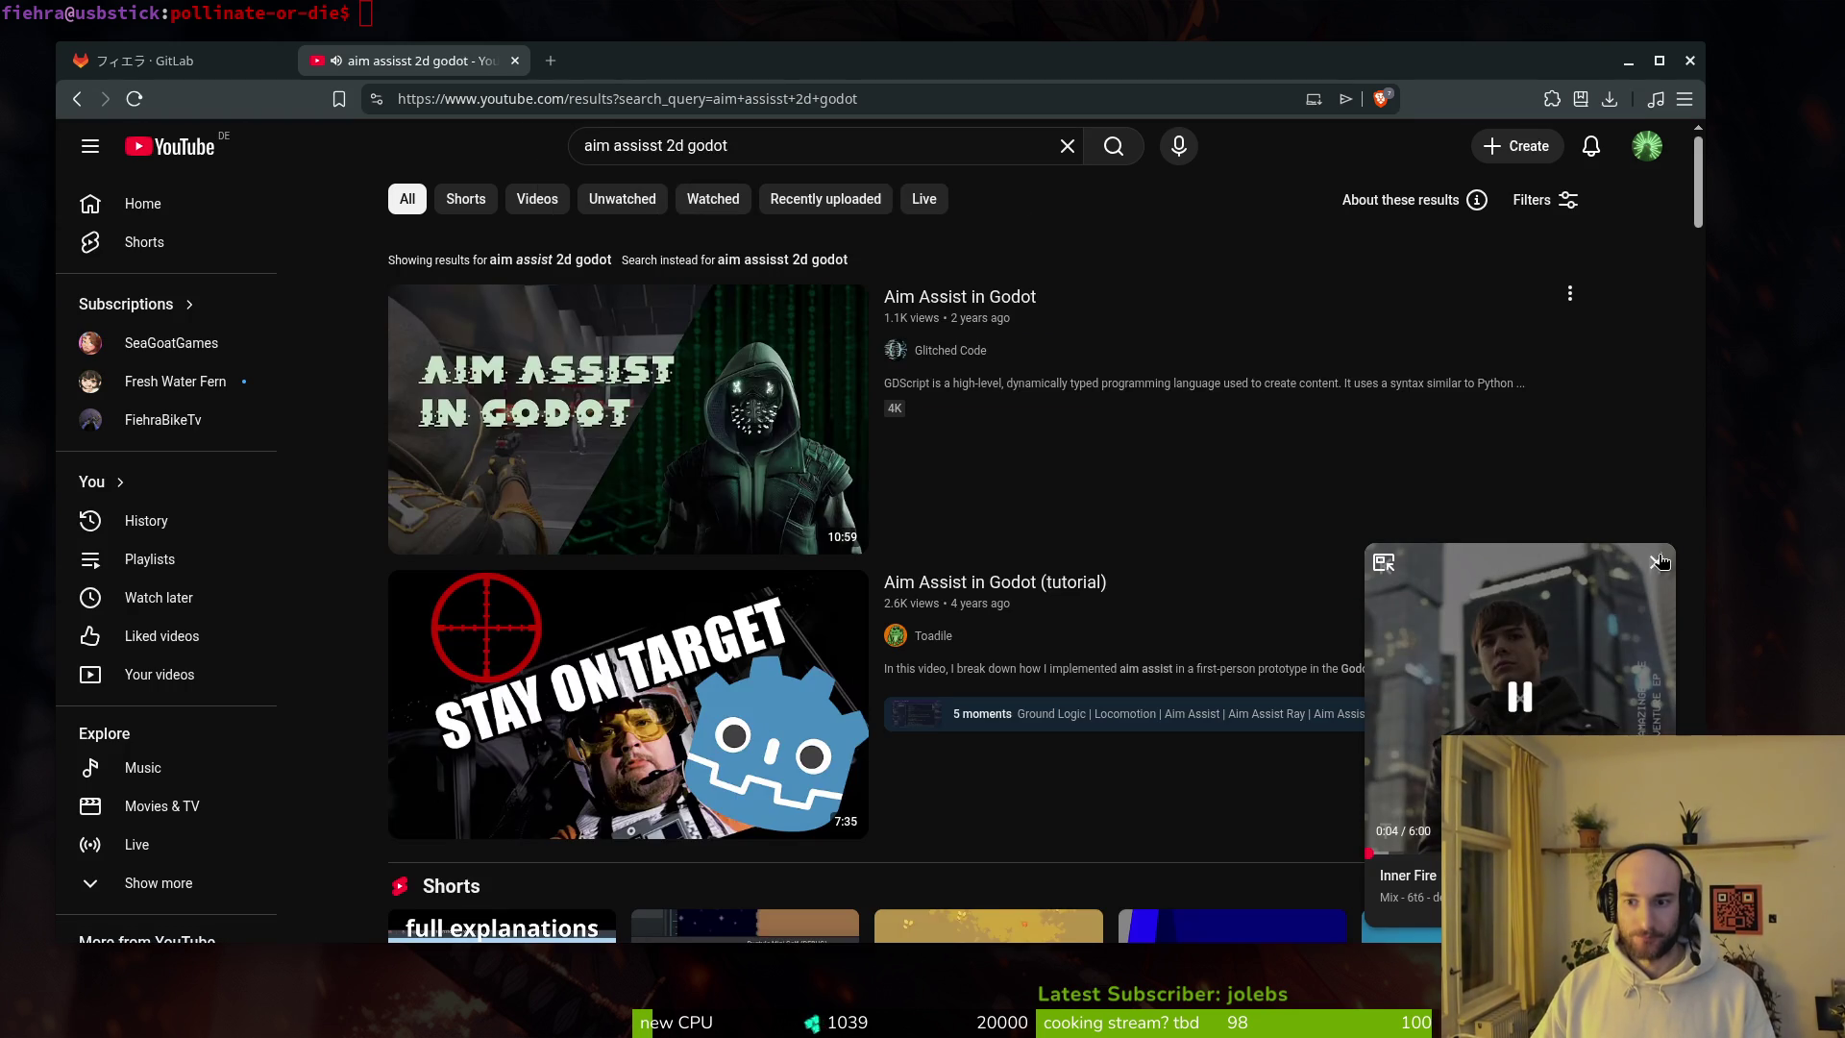
Step: Close the miniplayer and open 'Designing a Better Aim Assist for 2D Games' in a new tab
{"action": "left_click", "coordinate": [1656, 561]}
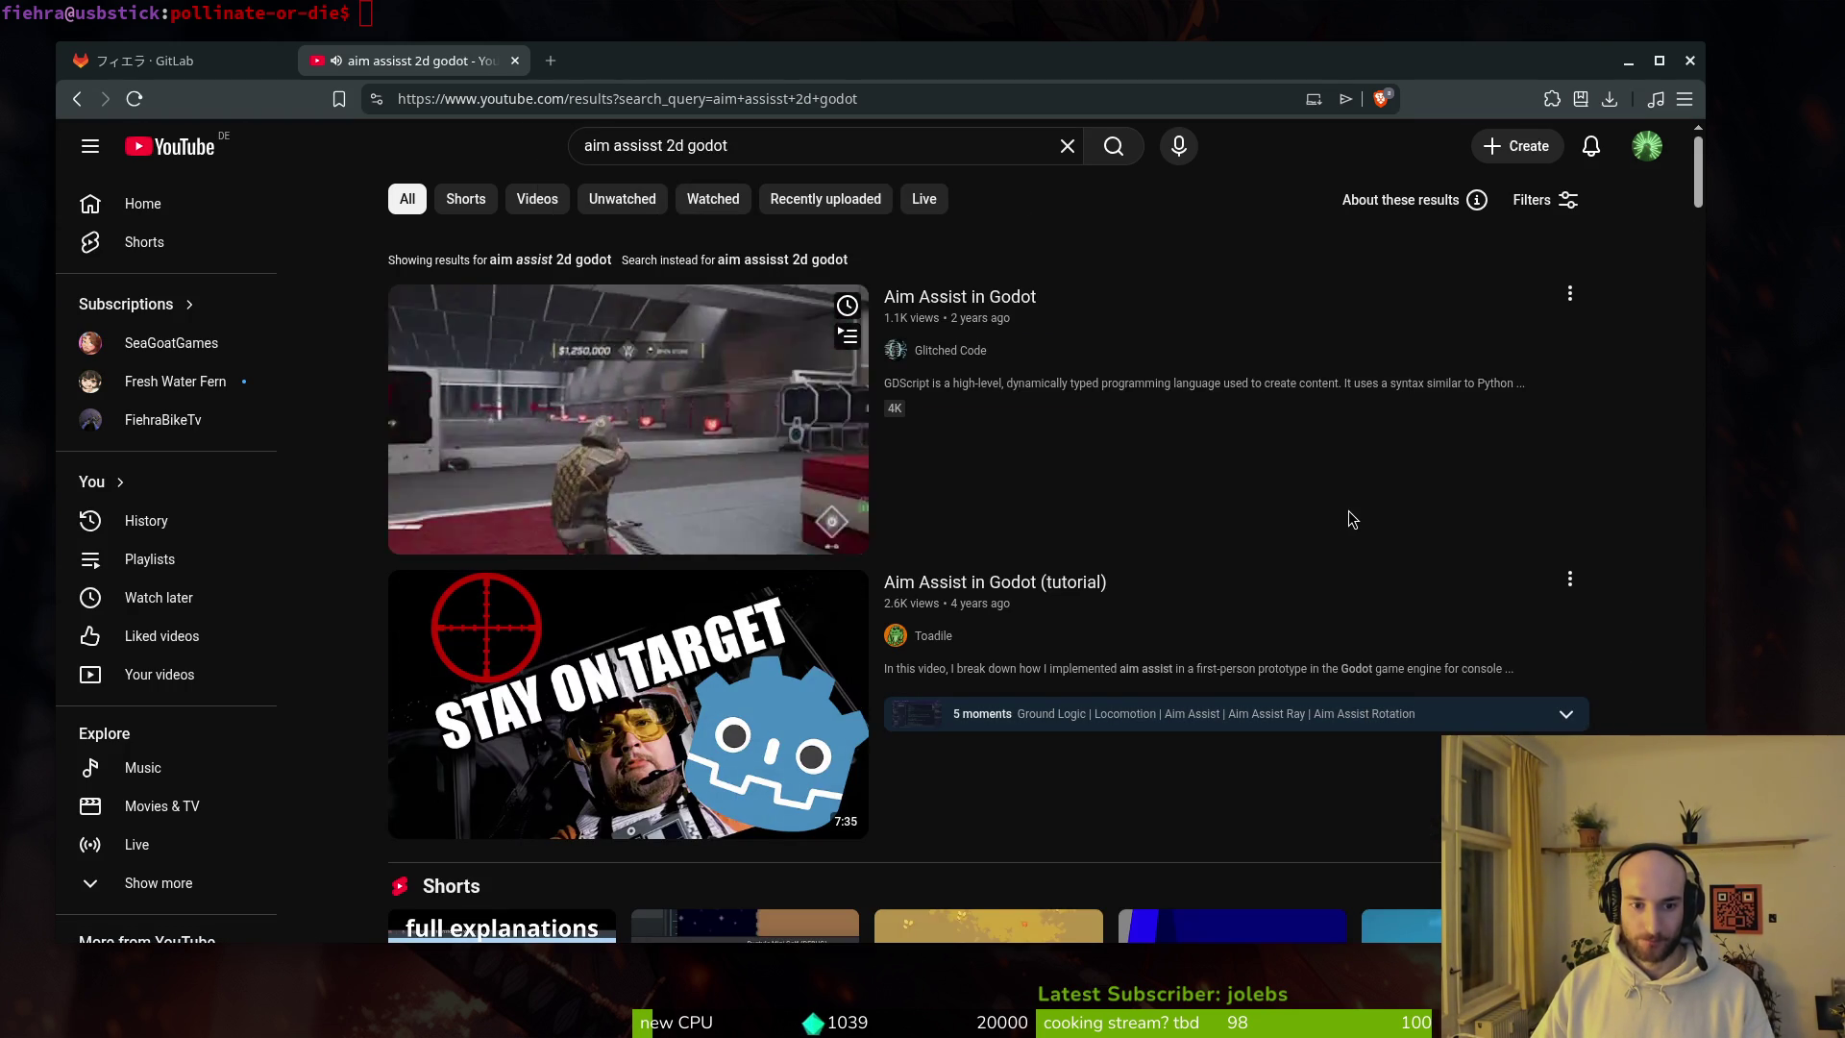
{"action": "scroll", "coordinate": [1220, 616], "scroll_direction": "down", "scroll_amount": 2}
{"action": "scroll", "coordinate": [1220, 616], "scroll_direction": "down", "scroll_amount": 10}
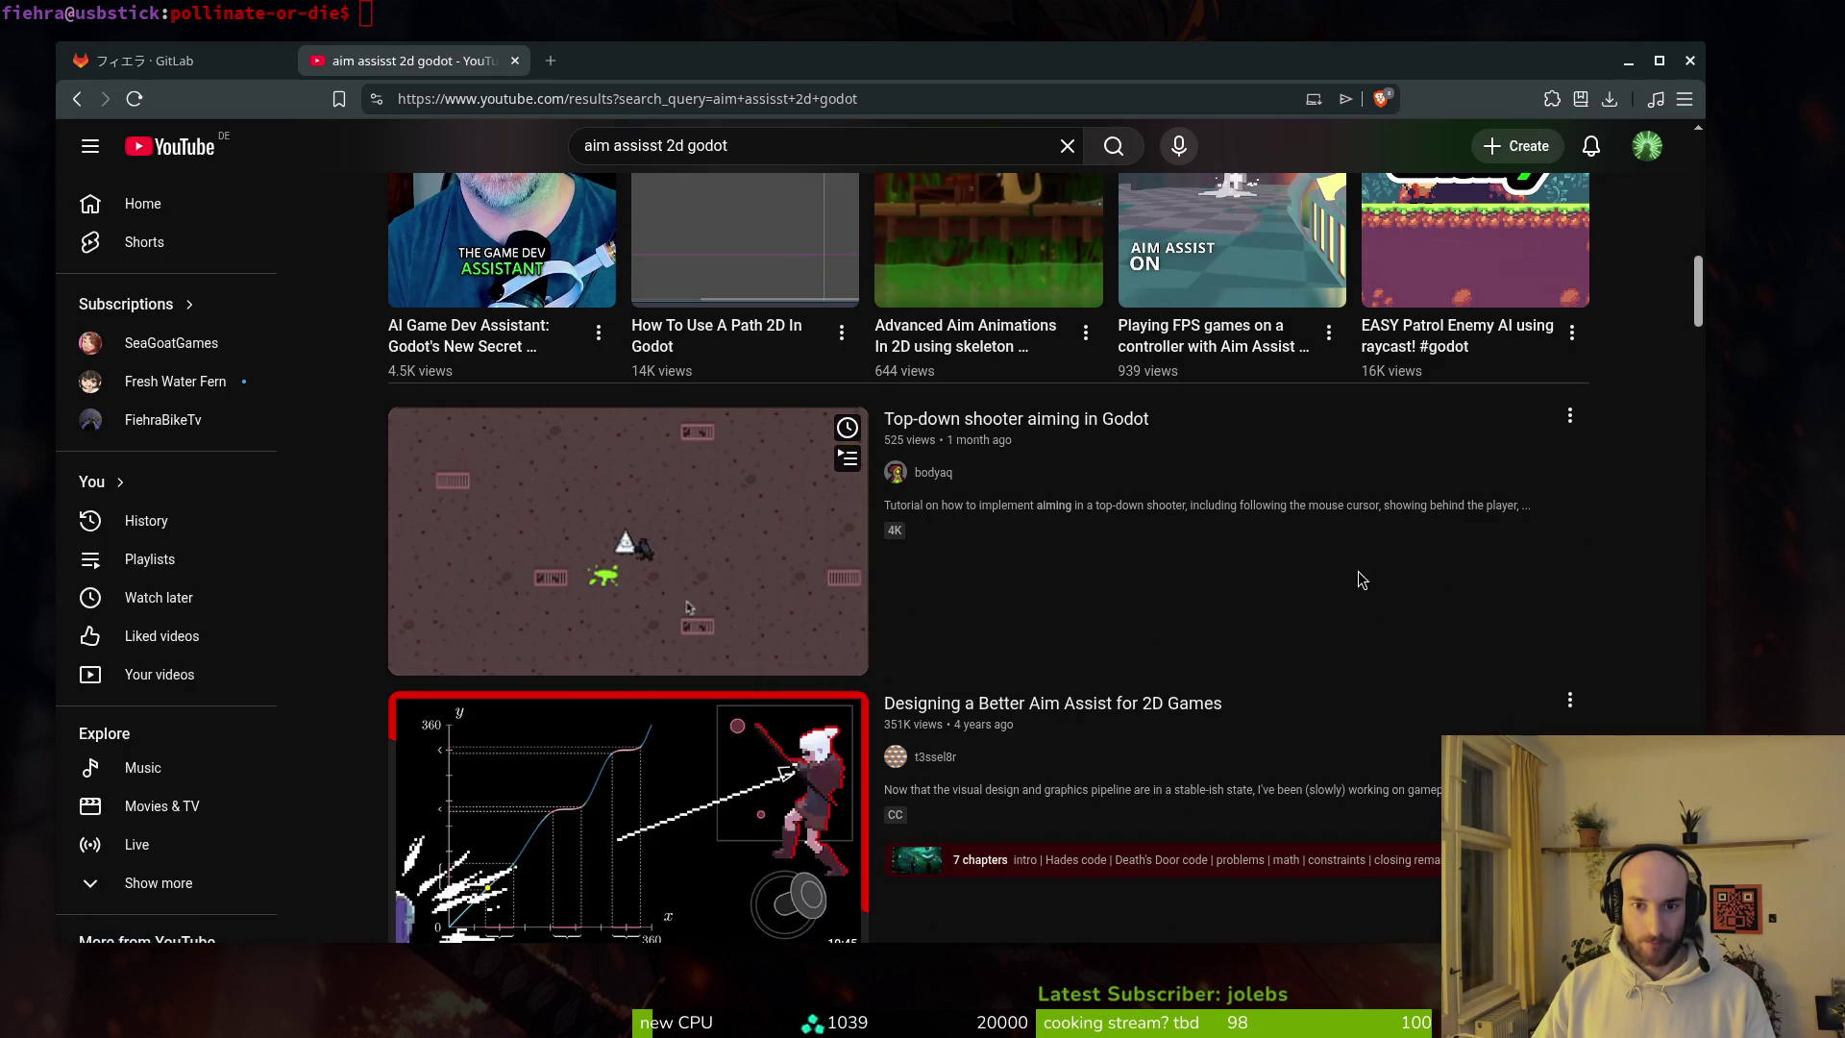
{"action": "scroll", "coordinate": [1417, 636], "scroll_direction": "down", "scroll_amount": 2}
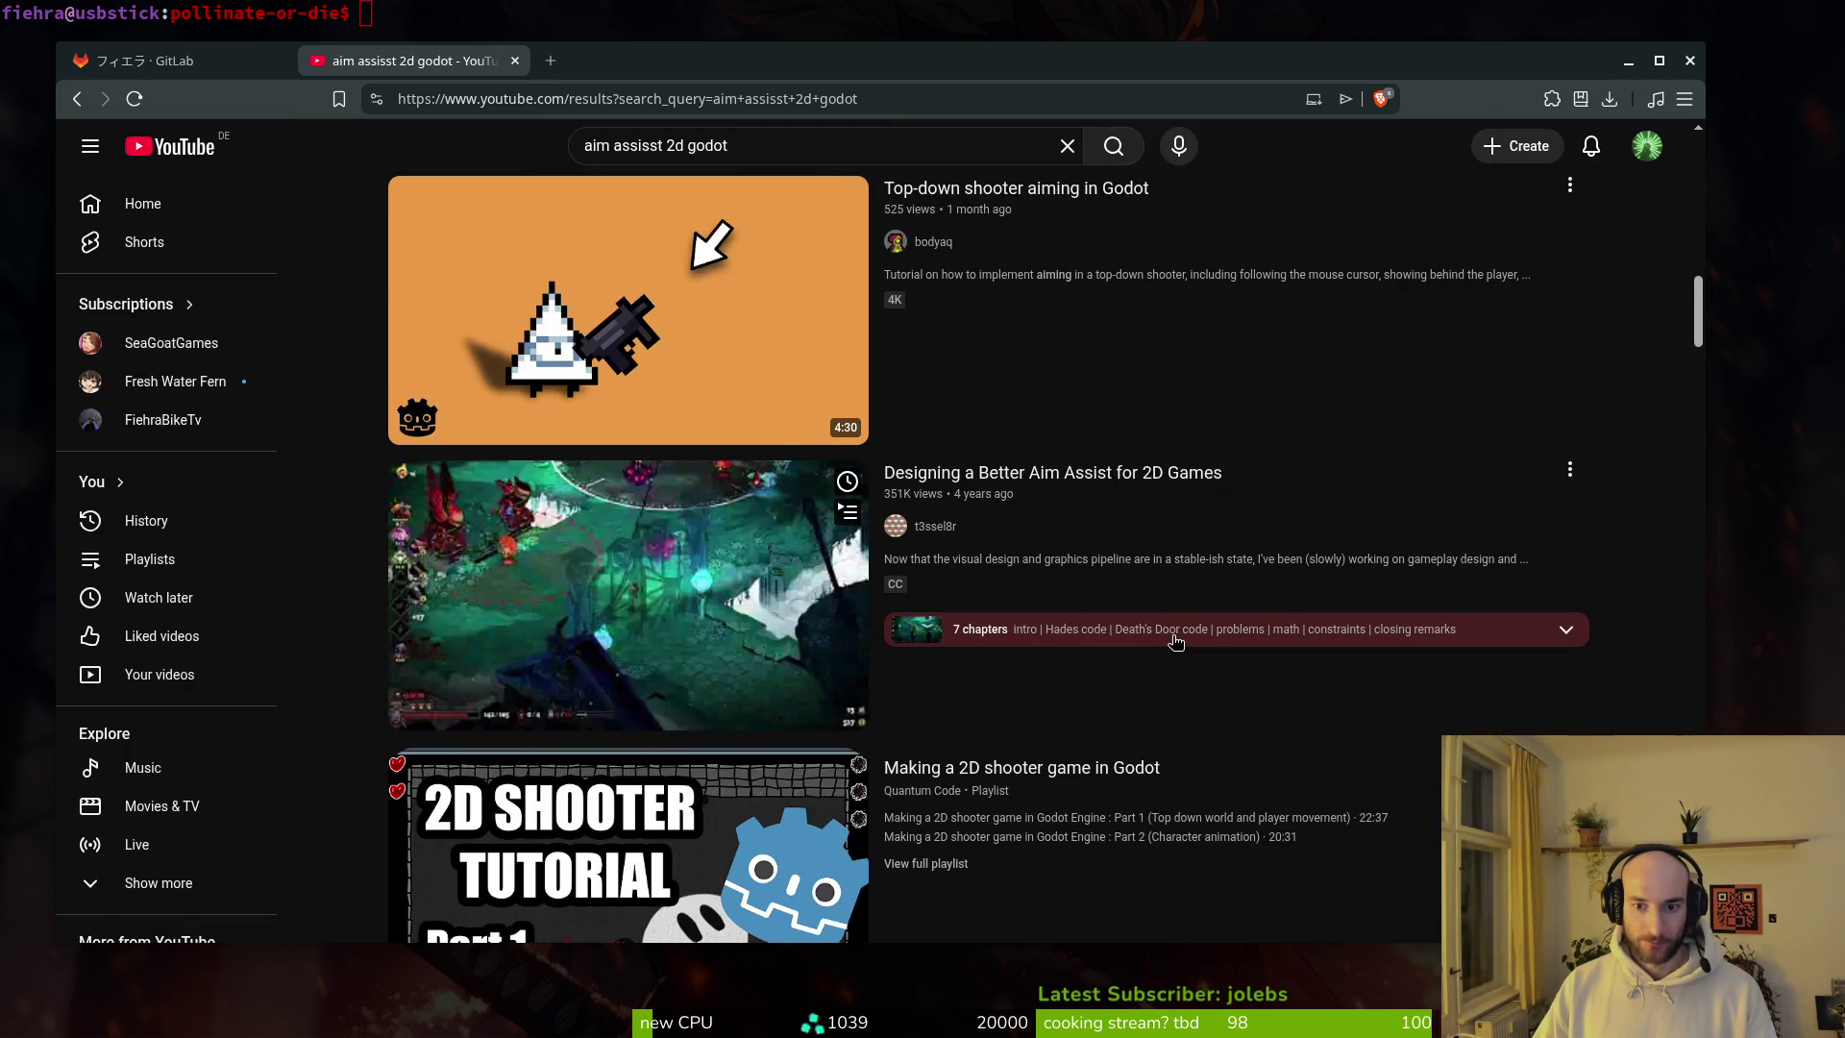
{"action": "right_click", "coordinate": [1019, 471]}
{"action": "left_click", "coordinate": [1076, 488]}
{"action": "scroll", "coordinate": [1141, 700], "scroll_direction": "down", "scroll_amount": 2}
{"action": "scroll", "coordinate": [1142, 700], "scroll_direction": "down", "scroll_amount": 4}
{"action": "scroll", "coordinate": [1115, 653], "scroll_direction": "up", "scroll_amount": 4}
{"action": "left_click", "coordinate": [923, 632]}
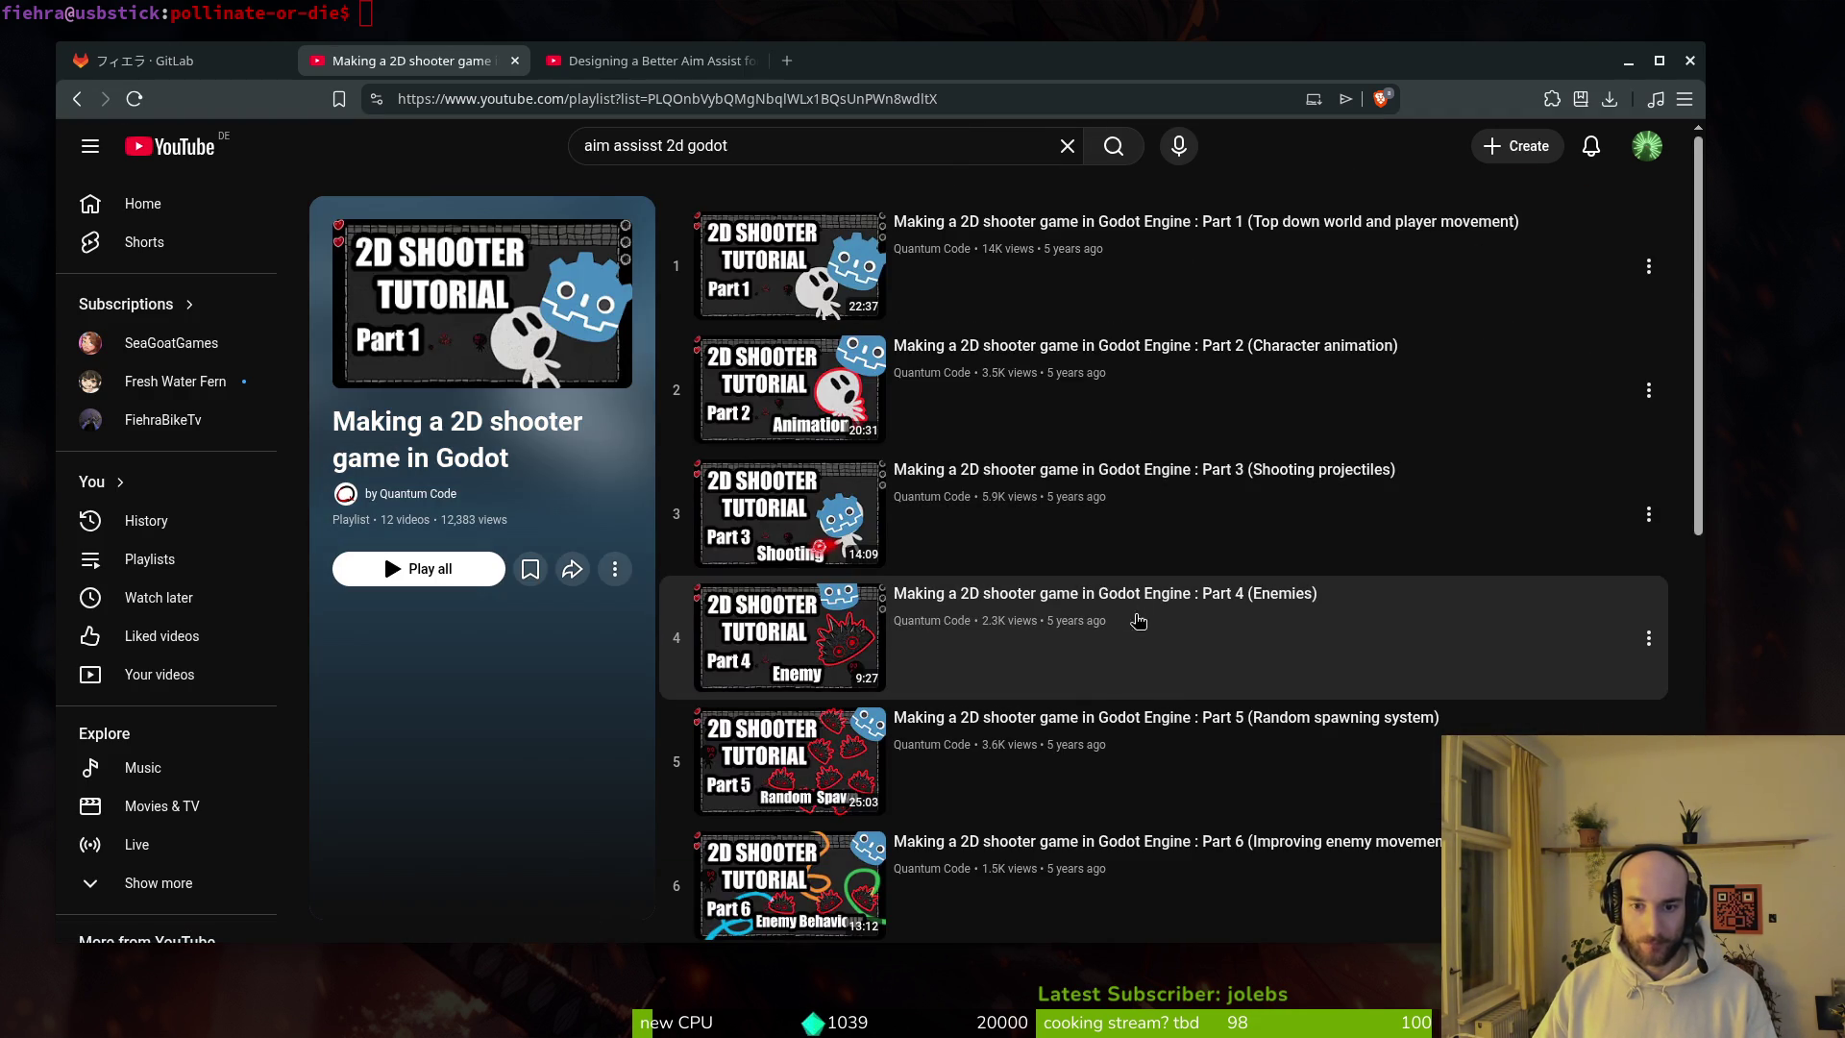
{"action": "scroll", "coordinate": [1225, 879], "scroll_direction": "down", "scroll_amount": 2}
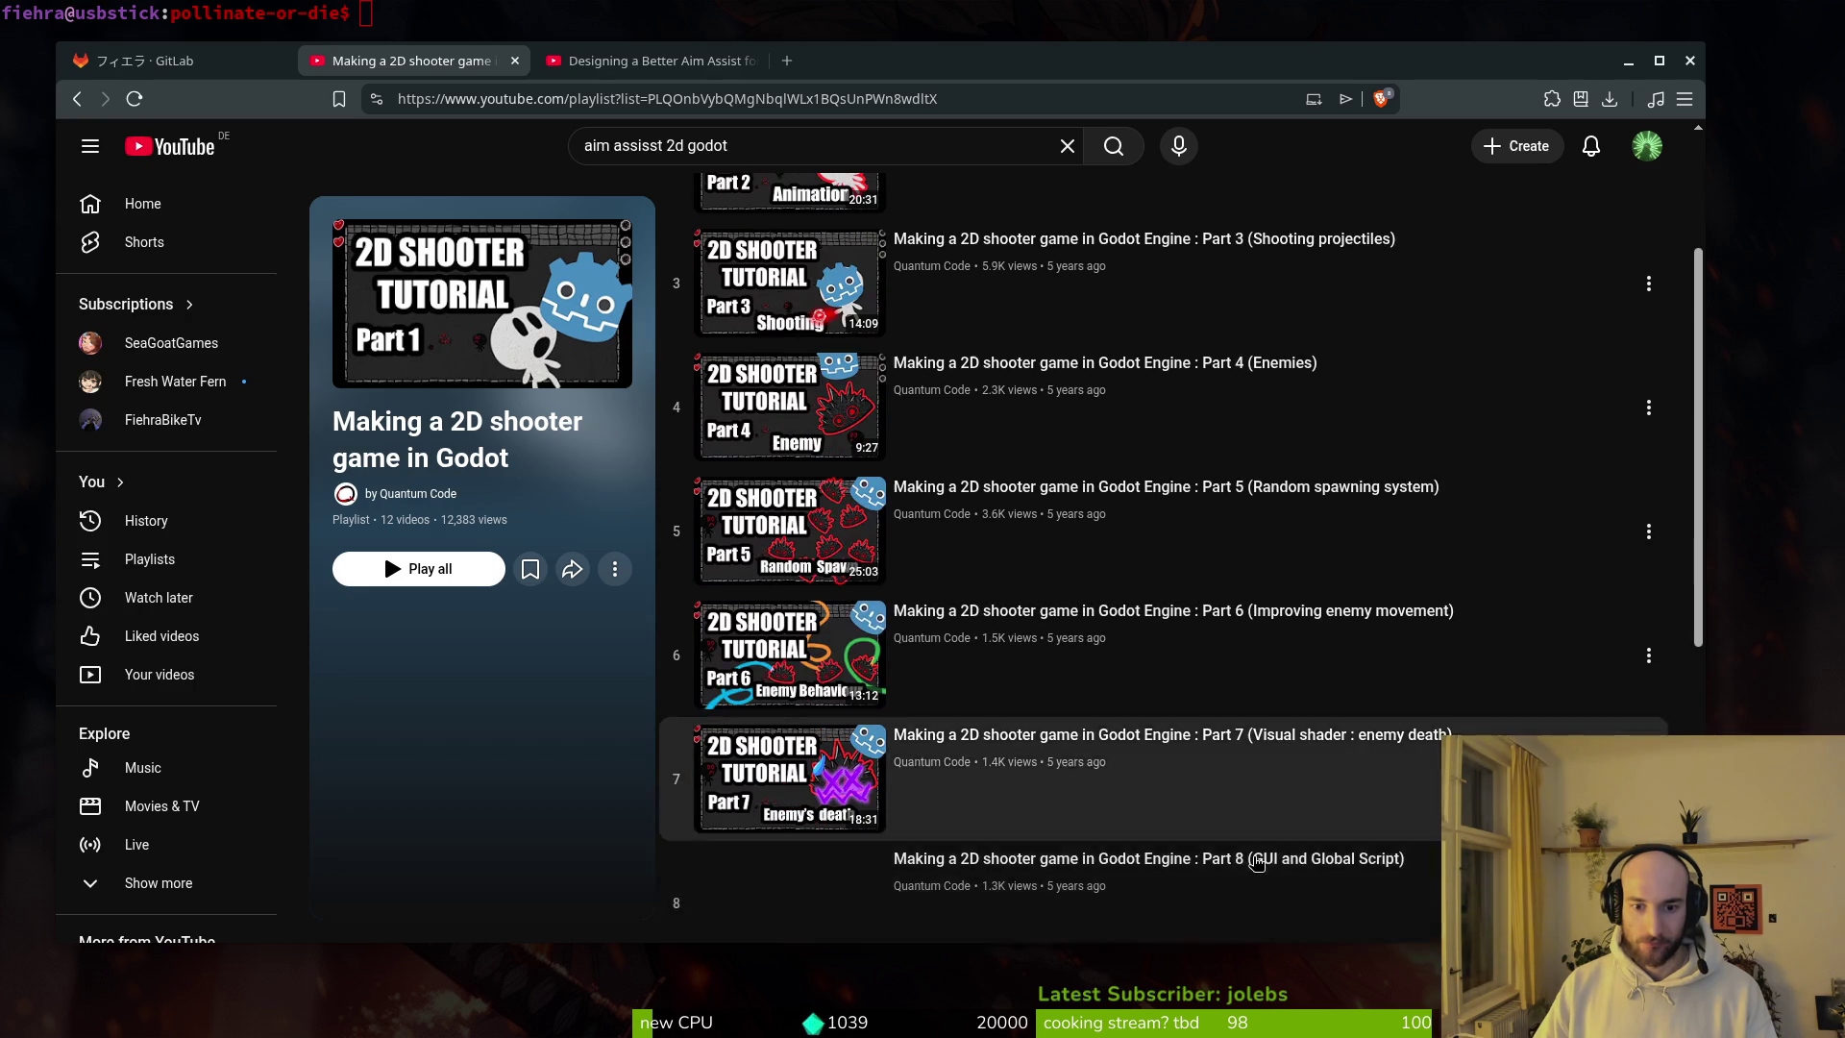
{"action": "scroll", "coordinate": [1216, 892], "scroll_direction": "down", "scroll_amount": 4}
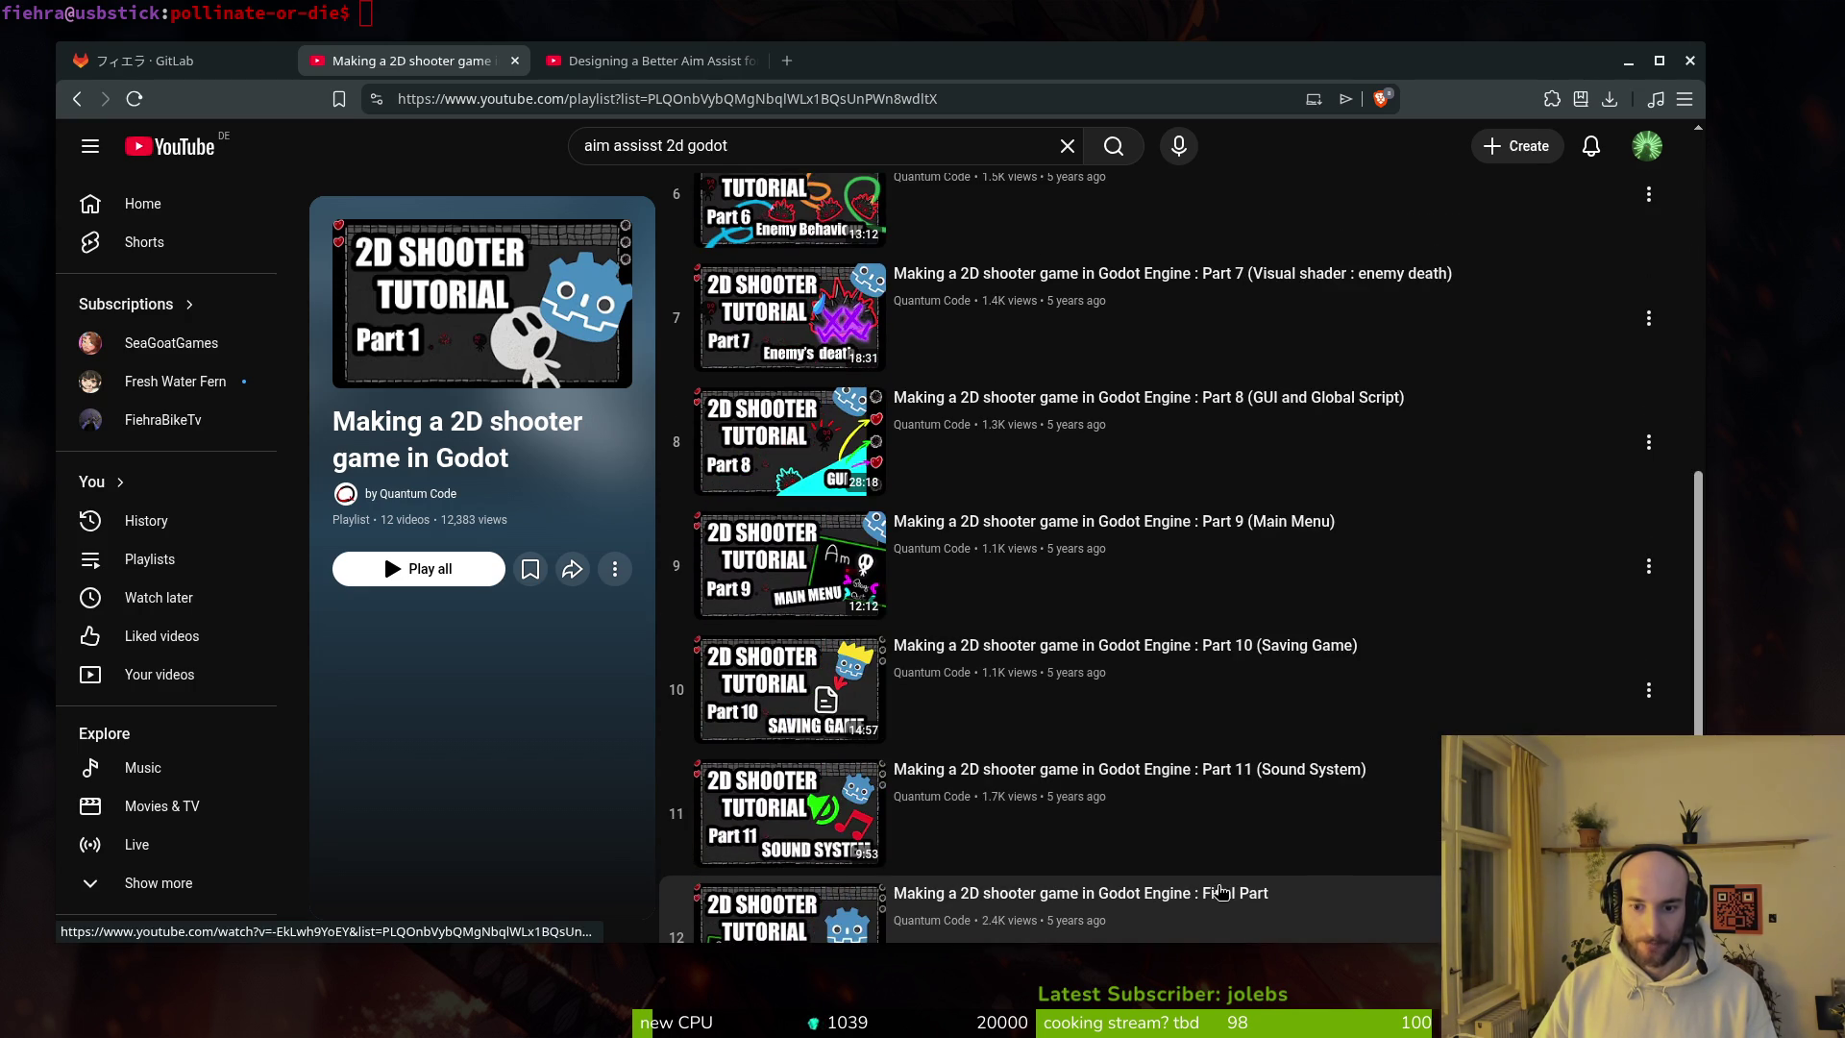
{"action": "scroll", "coordinate": [1344, 622], "scroll_direction": "down", "scroll_amount": 1}
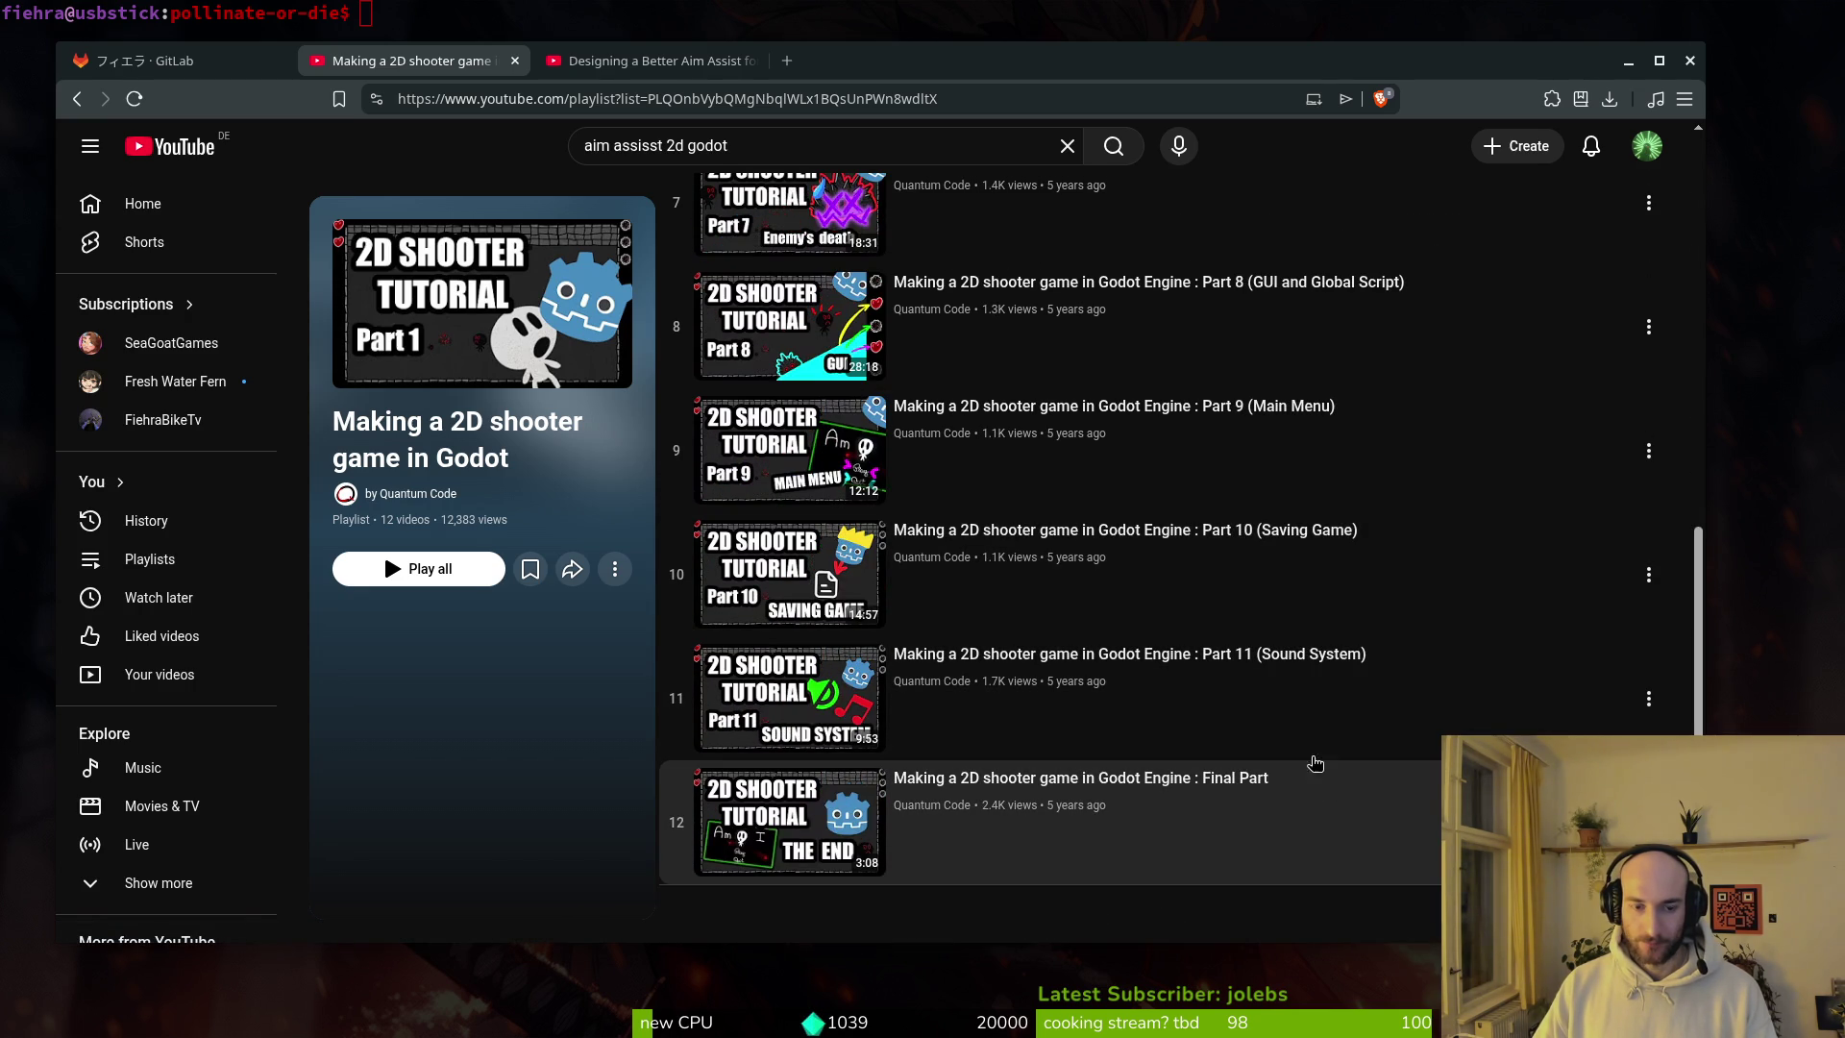
{"action": "key", "text": "alt+Left"}
{"action": "scroll", "coordinate": [988, 317], "scroll_direction": "down", "scroll_amount": 3}
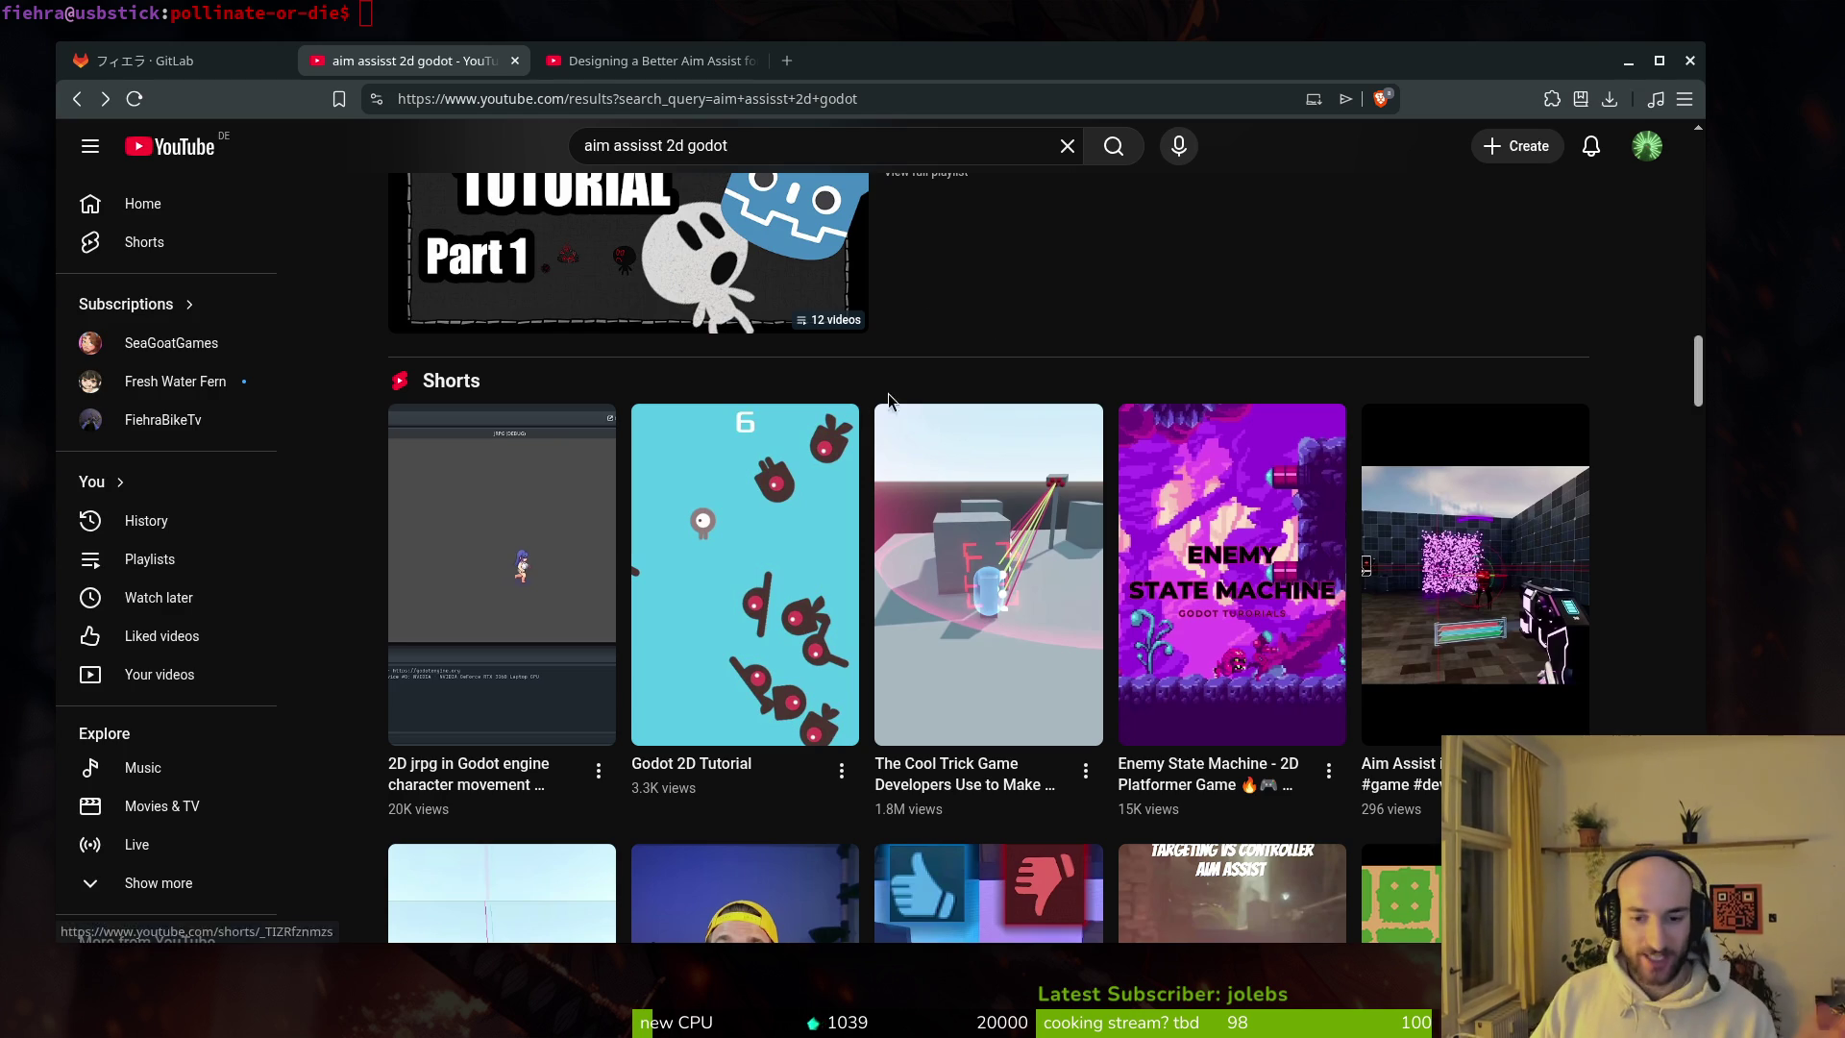
{"action": "scroll", "coordinate": [1032, 483], "scroll_direction": "down", "scroll_amount": 3}
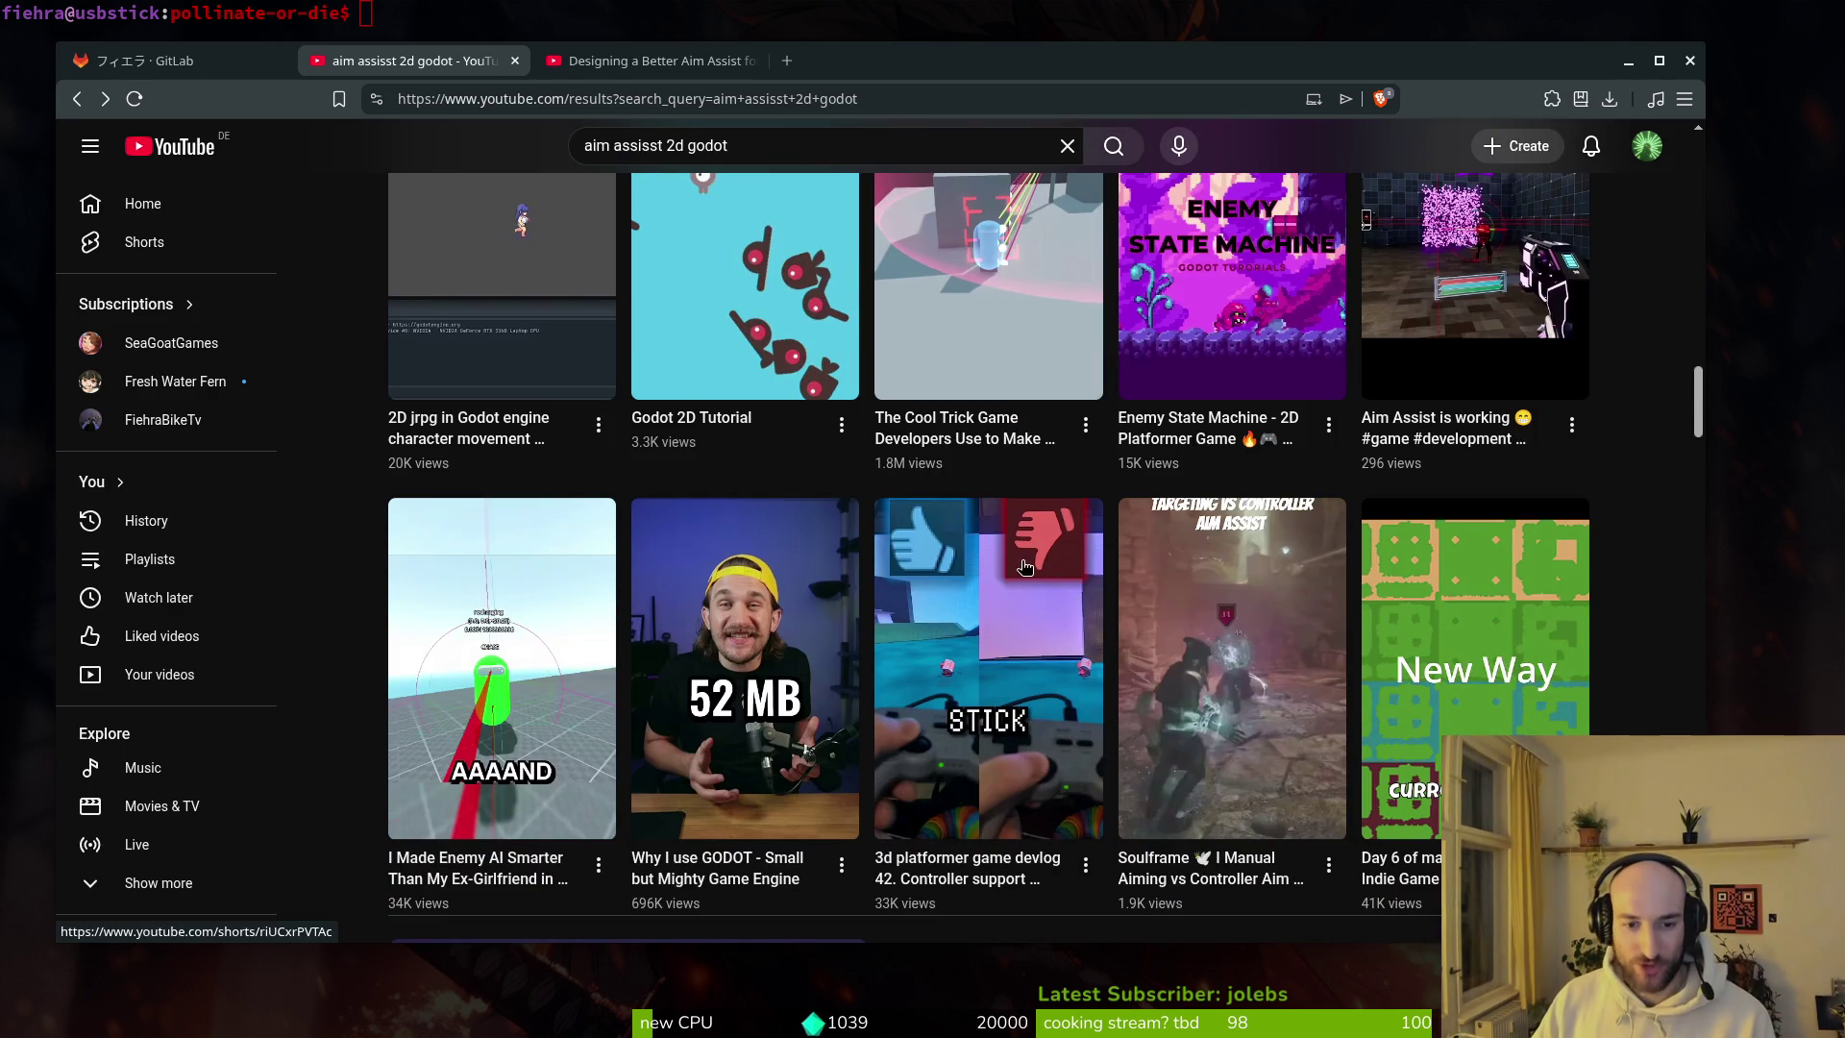
{"action": "scroll", "coordinate": [997, 542], "scroll_direction": "down", "scroll_amount": 2}
{"action": "mouse_move", "coordinate": [1118, 764]}
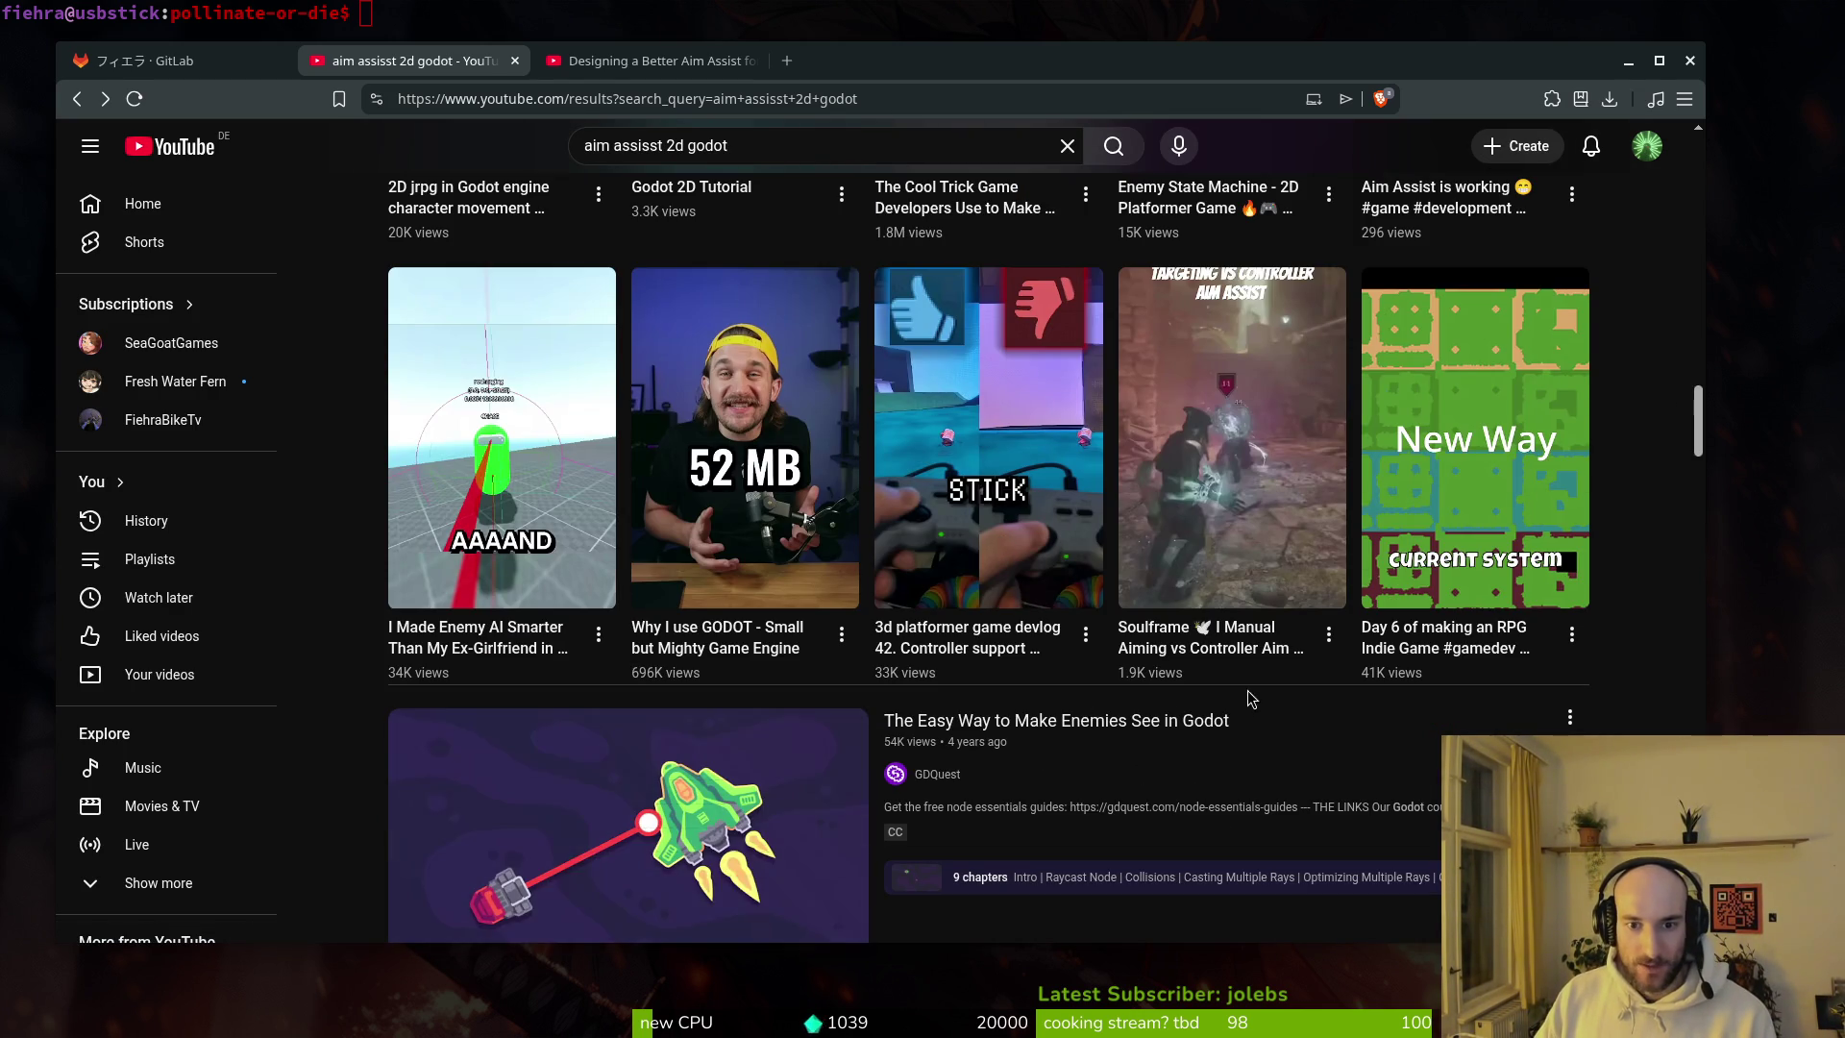
{"action": "scroll", "coordinate": [1345, 731], "scroll_direction": "down", "scroll_amount": 2}
{"action": "scroll", "coordinate": [1351, 708], "scroll_direction": "down", "scroll_amount": 6}
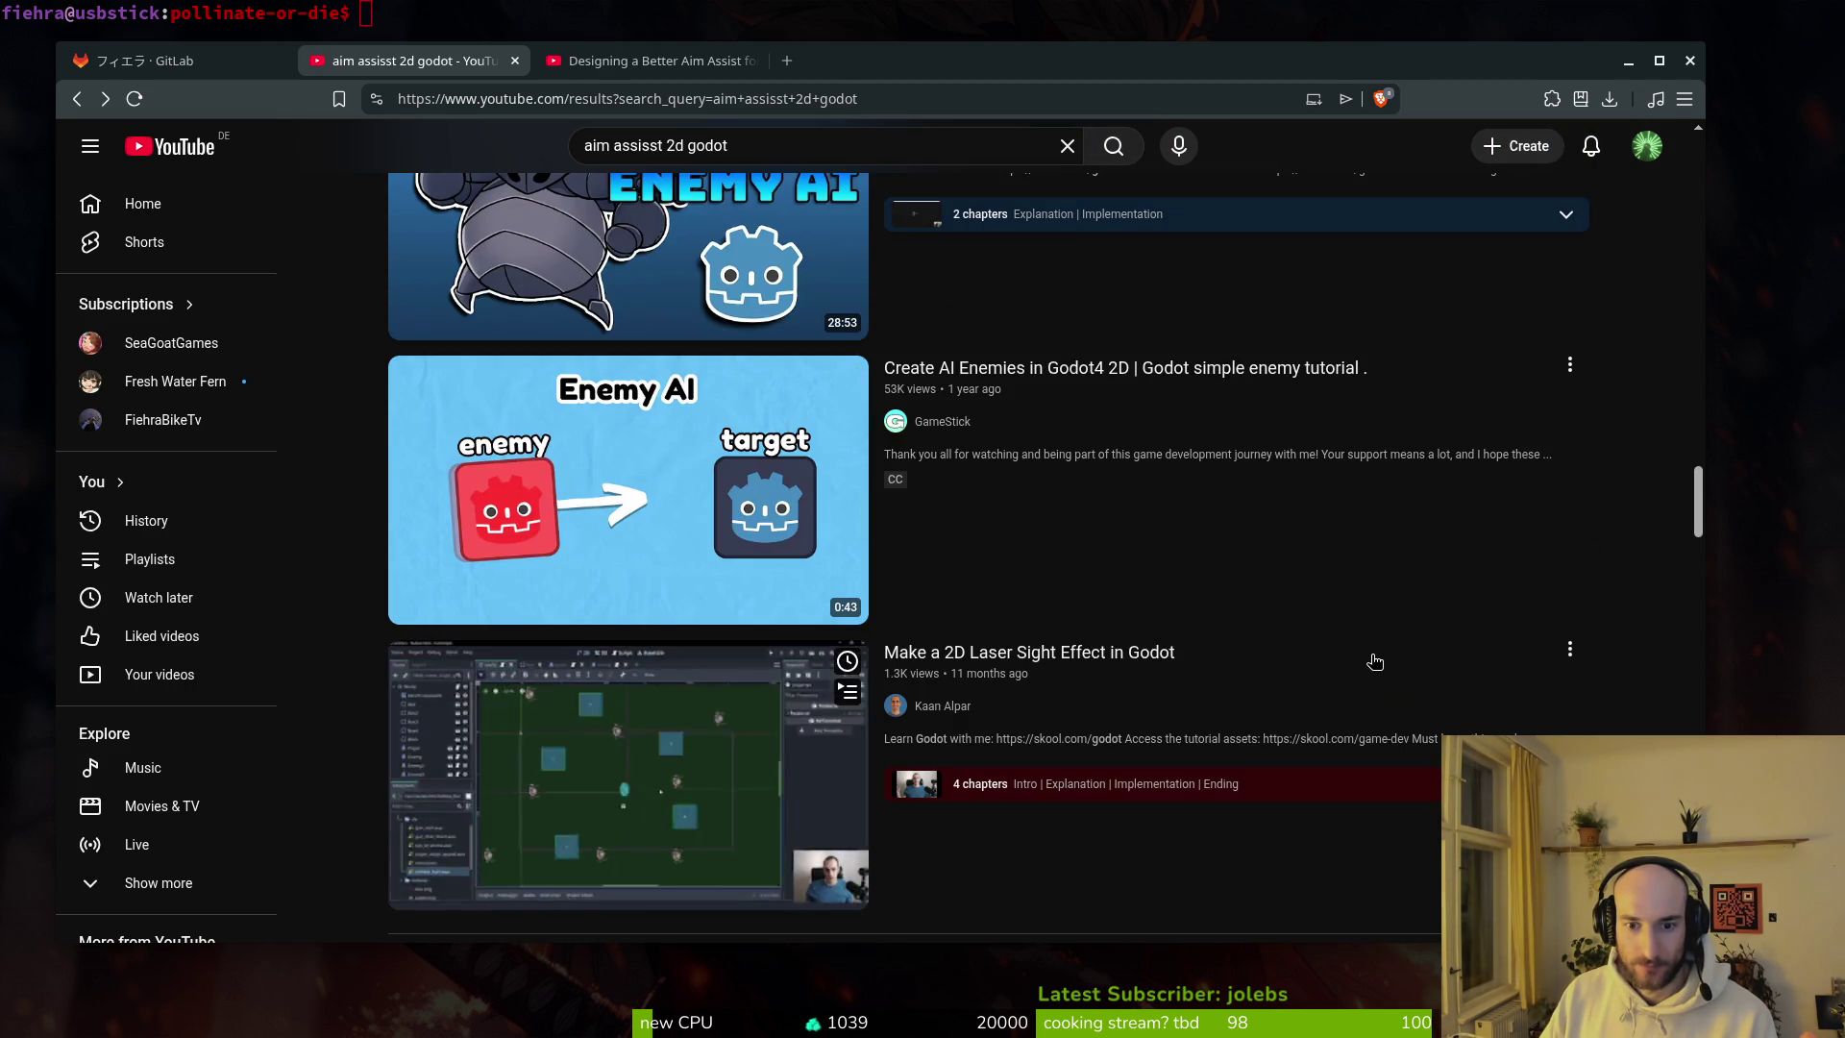
{"action": "scroll", "coordinate": [1368, 672], "scroll_direction": "down", "scroll_amount": 5}
{"action": "scroll", "coordinate": [1372, 651], "scroll_direction": "down", "scroll_amount": 5}
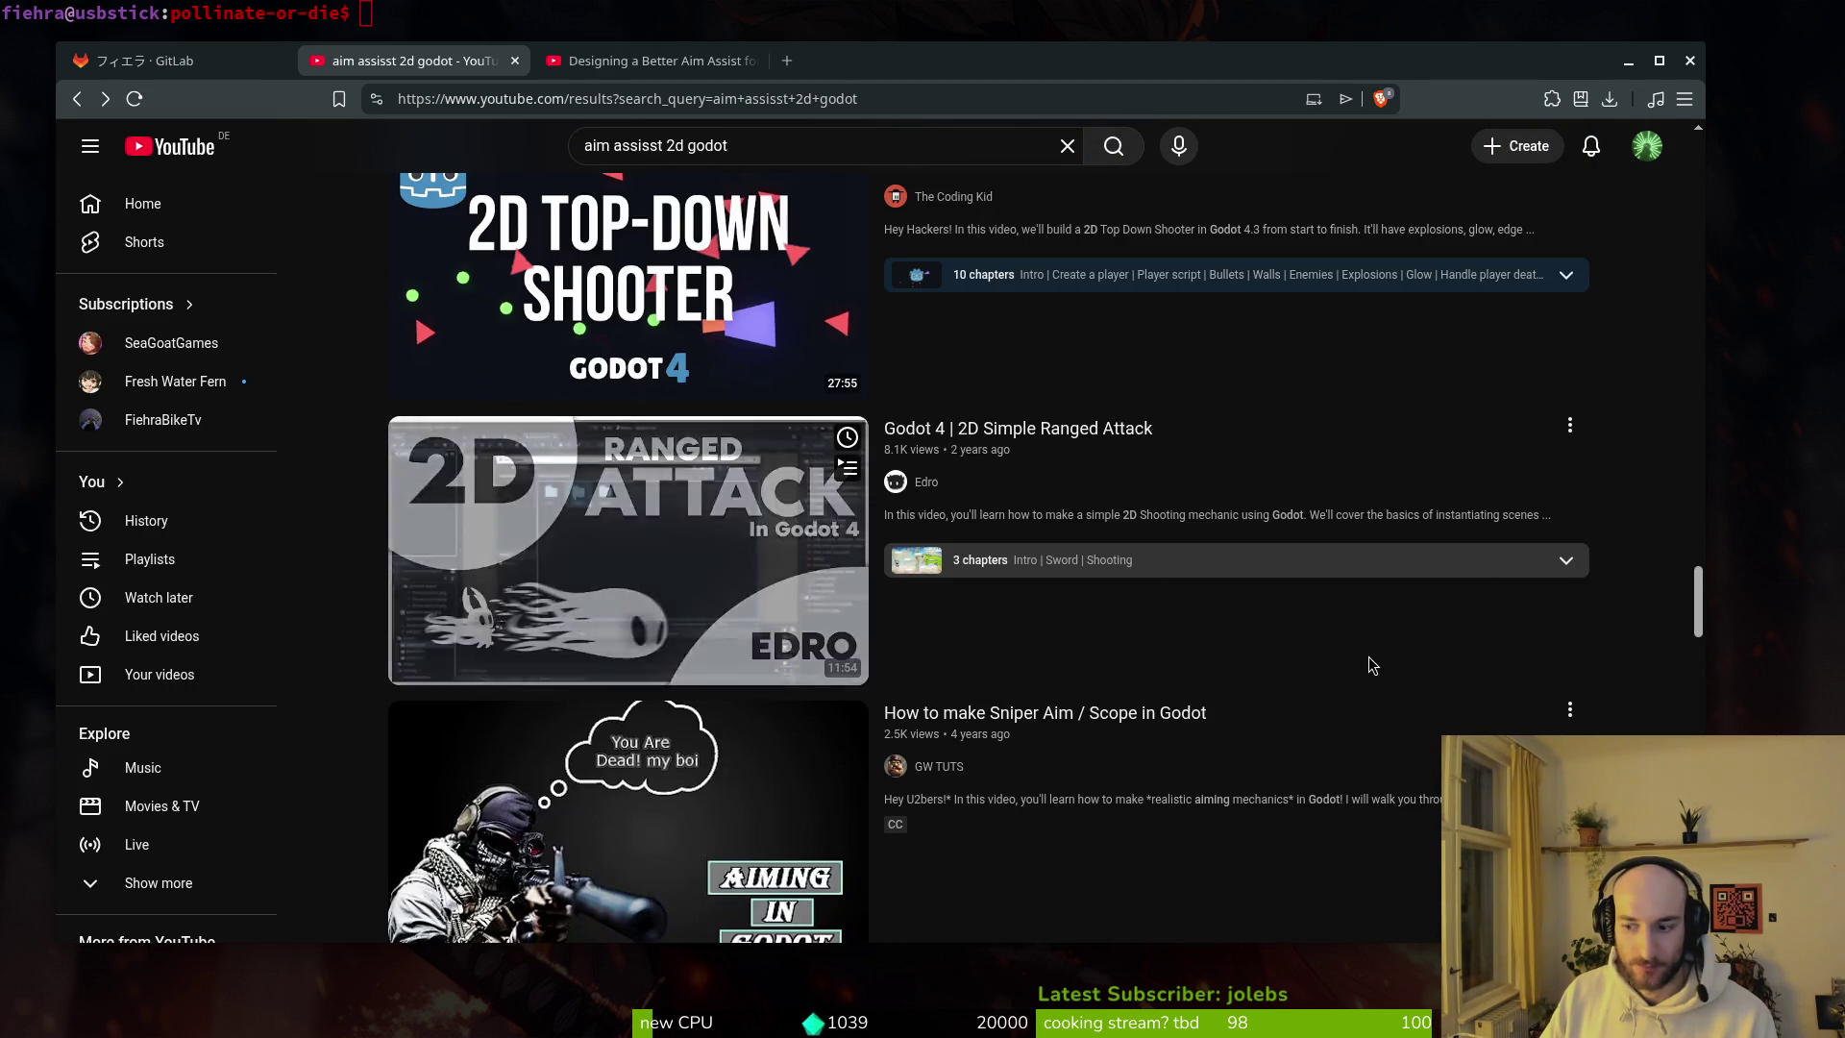
{"action": "scroll", "coordinate": [1373, 660], "scroll_direction": "down", "scroll_amount": 2}
{"action": "scroll", "coordinate": [1370, 653], "scroll_direction": "down", "scroll_amount": 2}
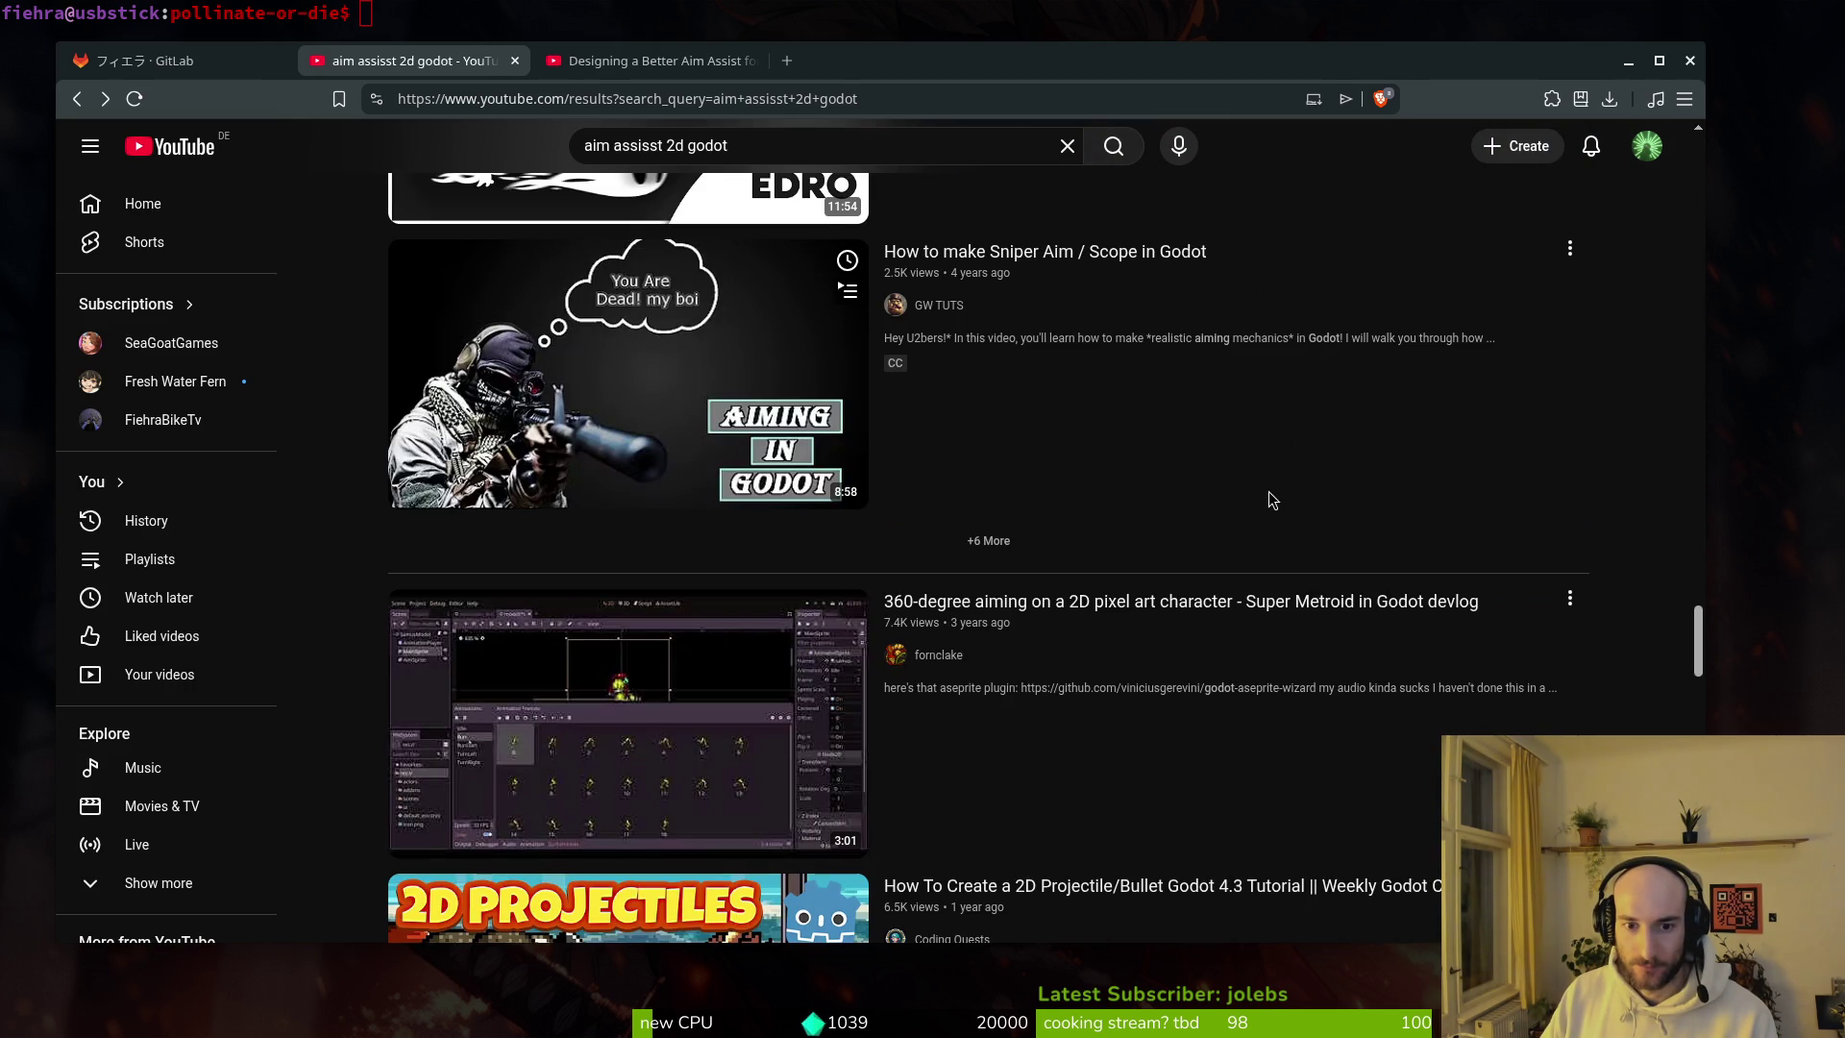
{"action": "scroll", "coordinate": [1271, 493], "scroll_direction": "down", "scroll_amount": 4}
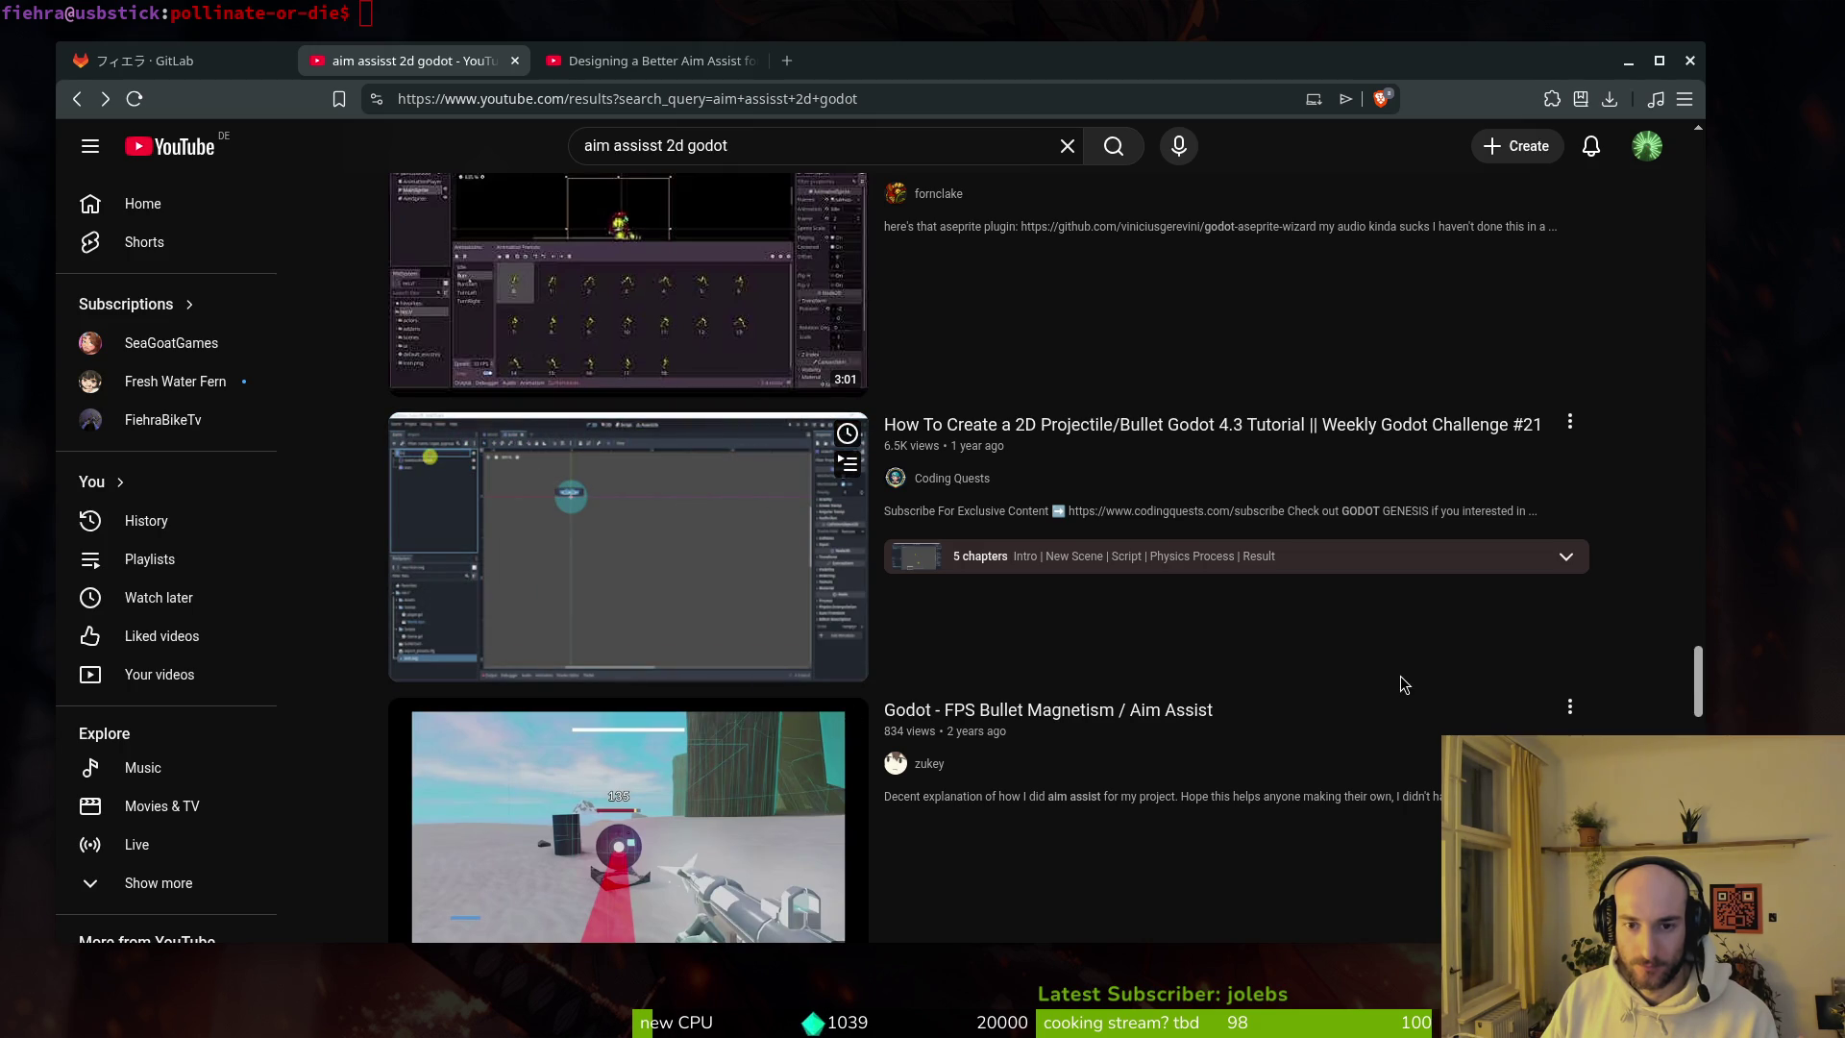
{"action": "mouse_move", "coordinate": [1112, 299]}
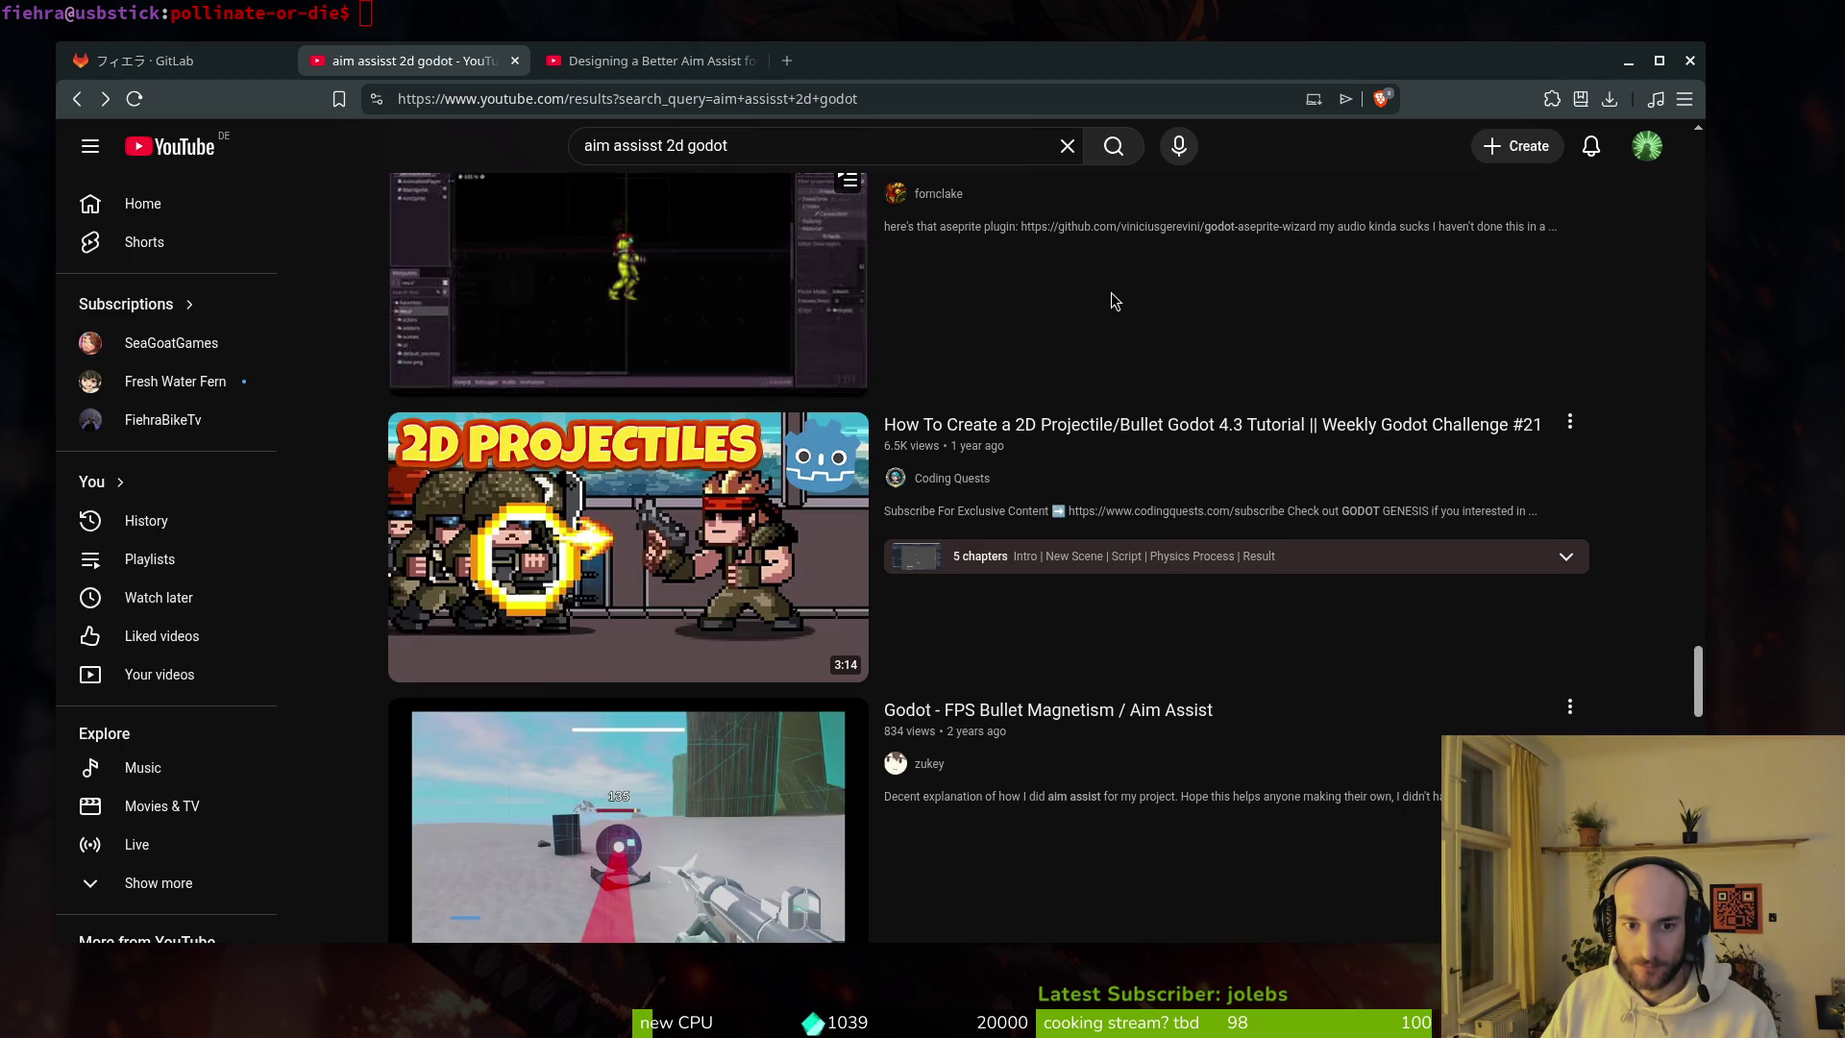
{"action": "scroll", "coordinate": [1115, 301], "scroll_direction": "down", "scroll_amount": 5}
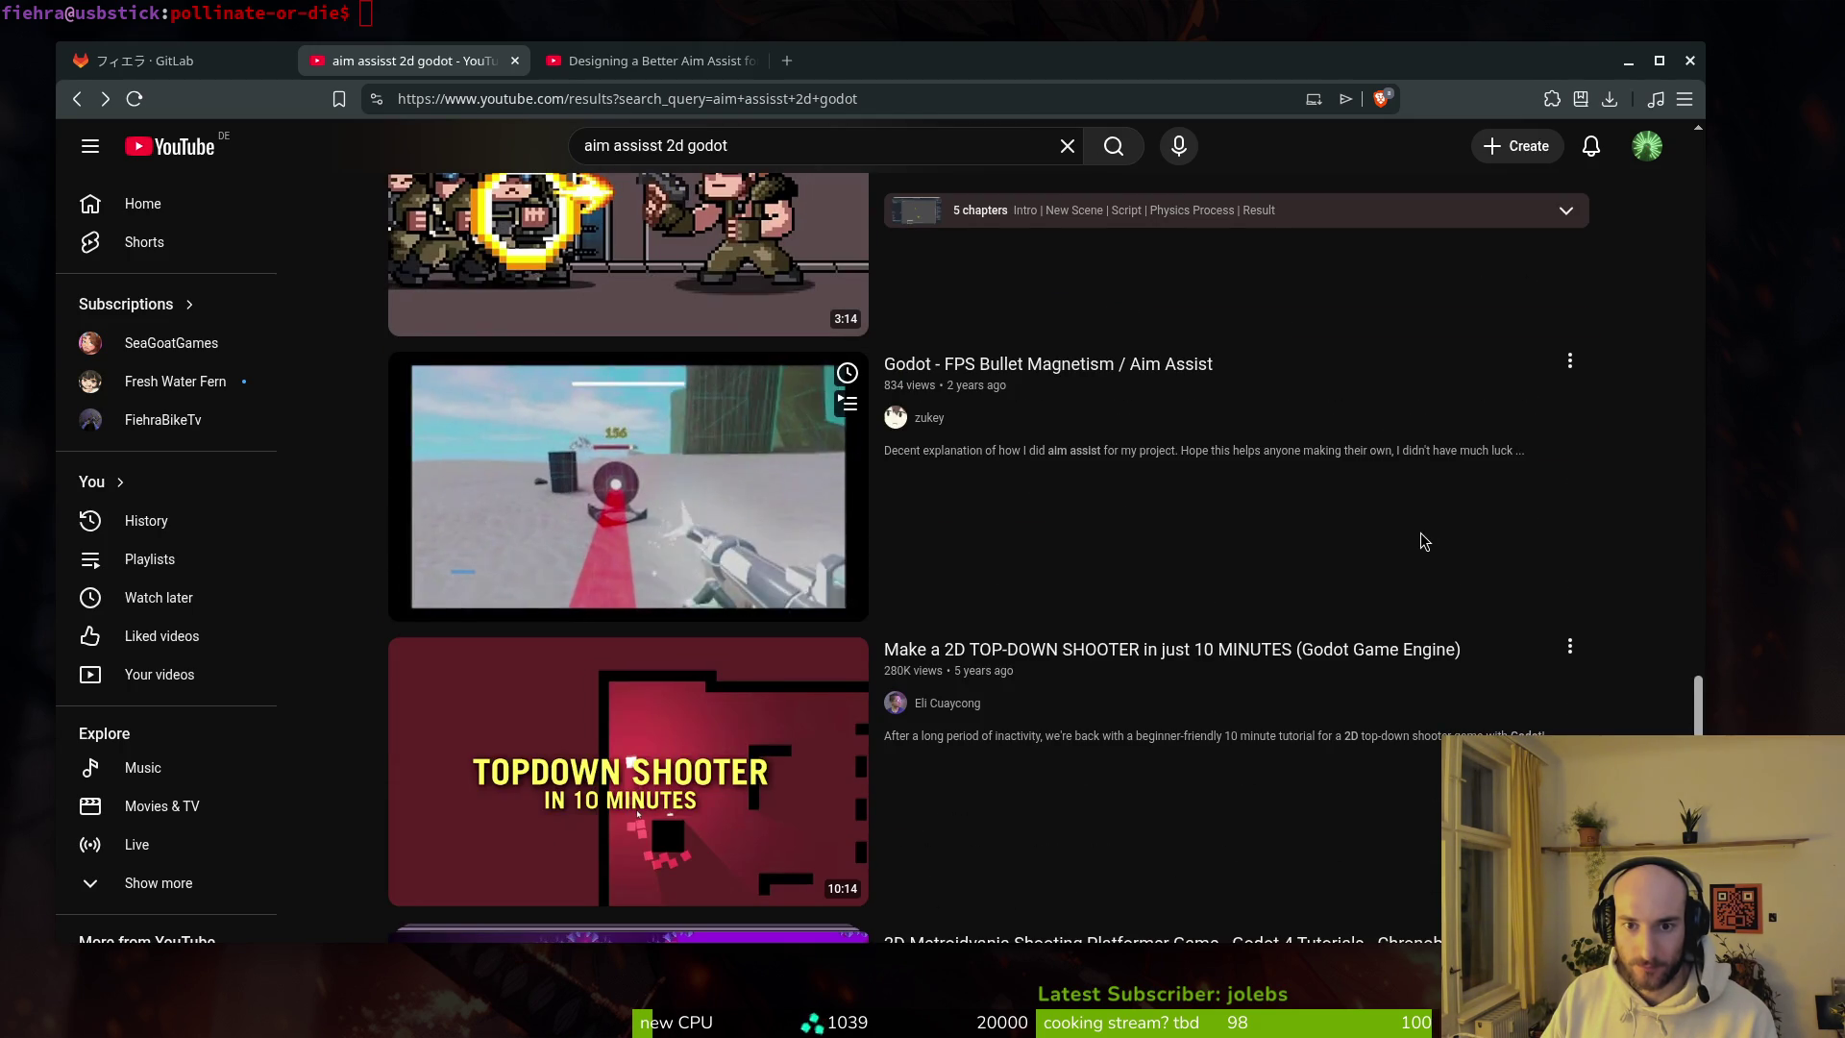
{"action": "mouse_move", "coordinate": [1434, 661]}
{"action": "scroll", "coordinate": [1403, 634], "scroll_direction": "down", "scroll_amount": 3}
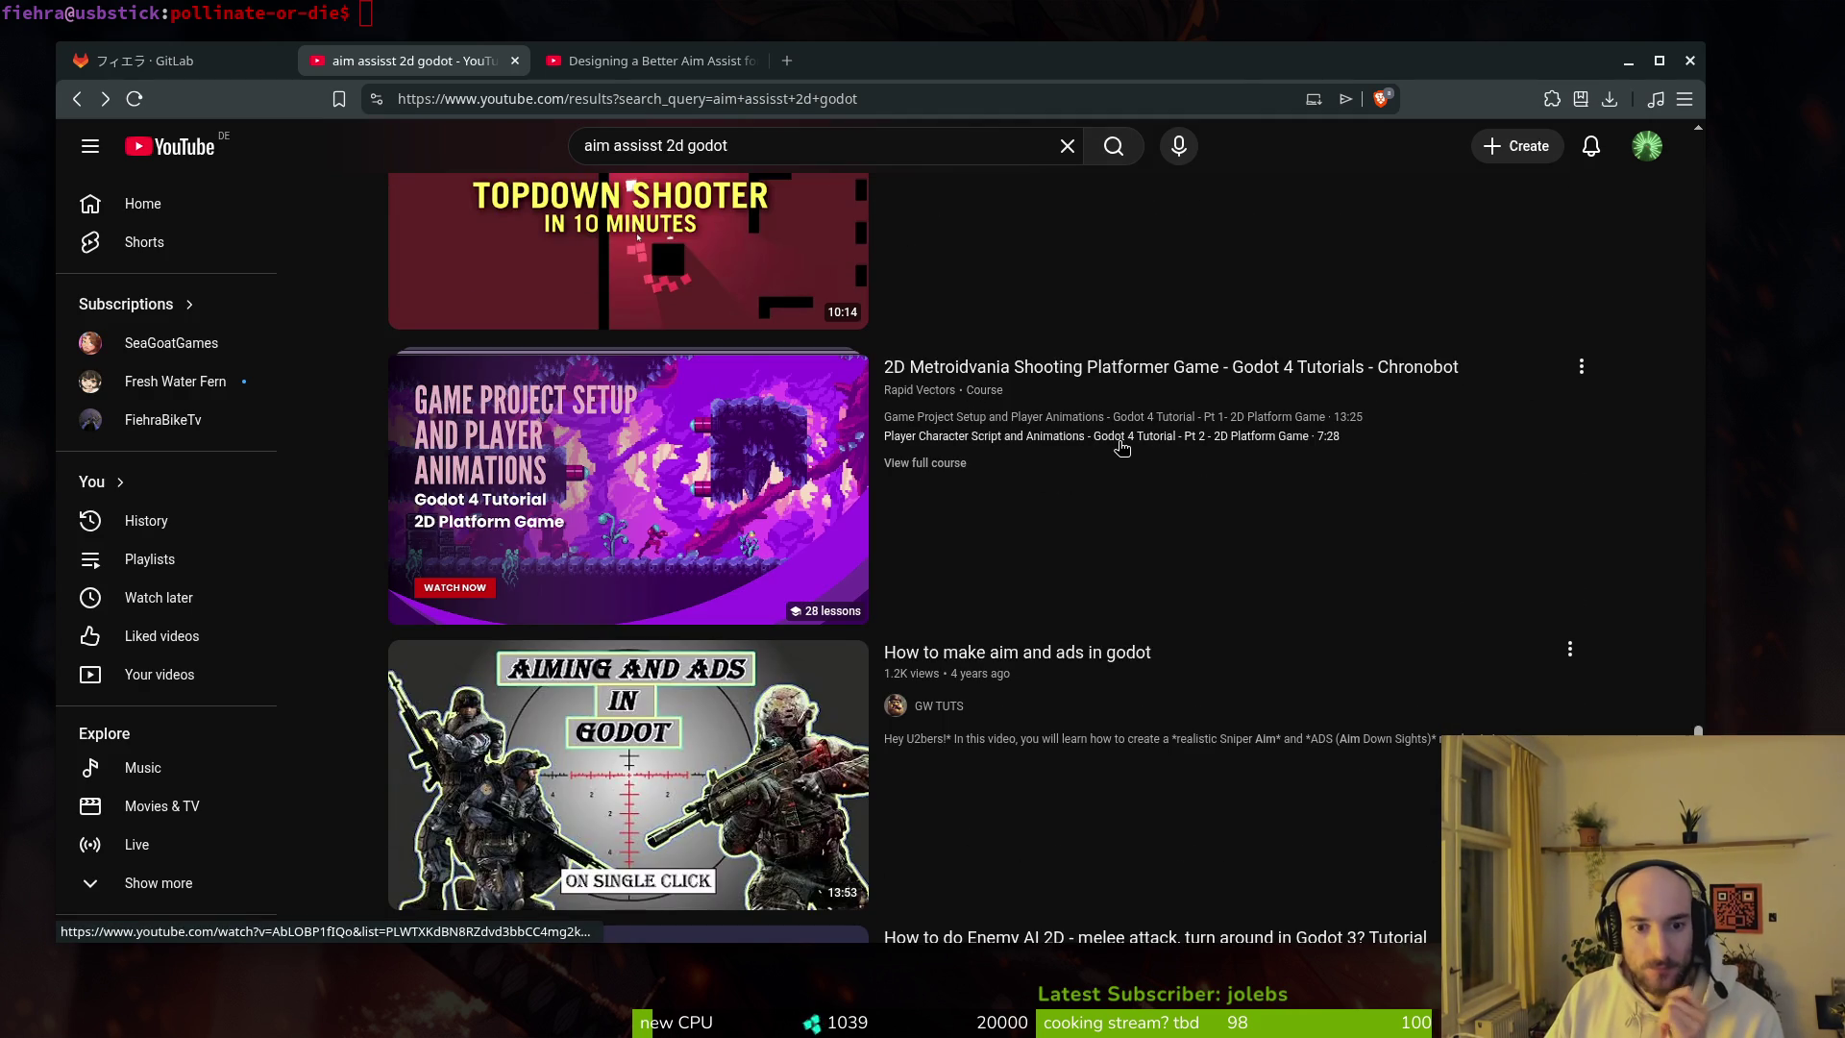
{"action": "scroll", "coordinate": [1249, 636], "scroll_direction": "down", "scroll_amount": 5}
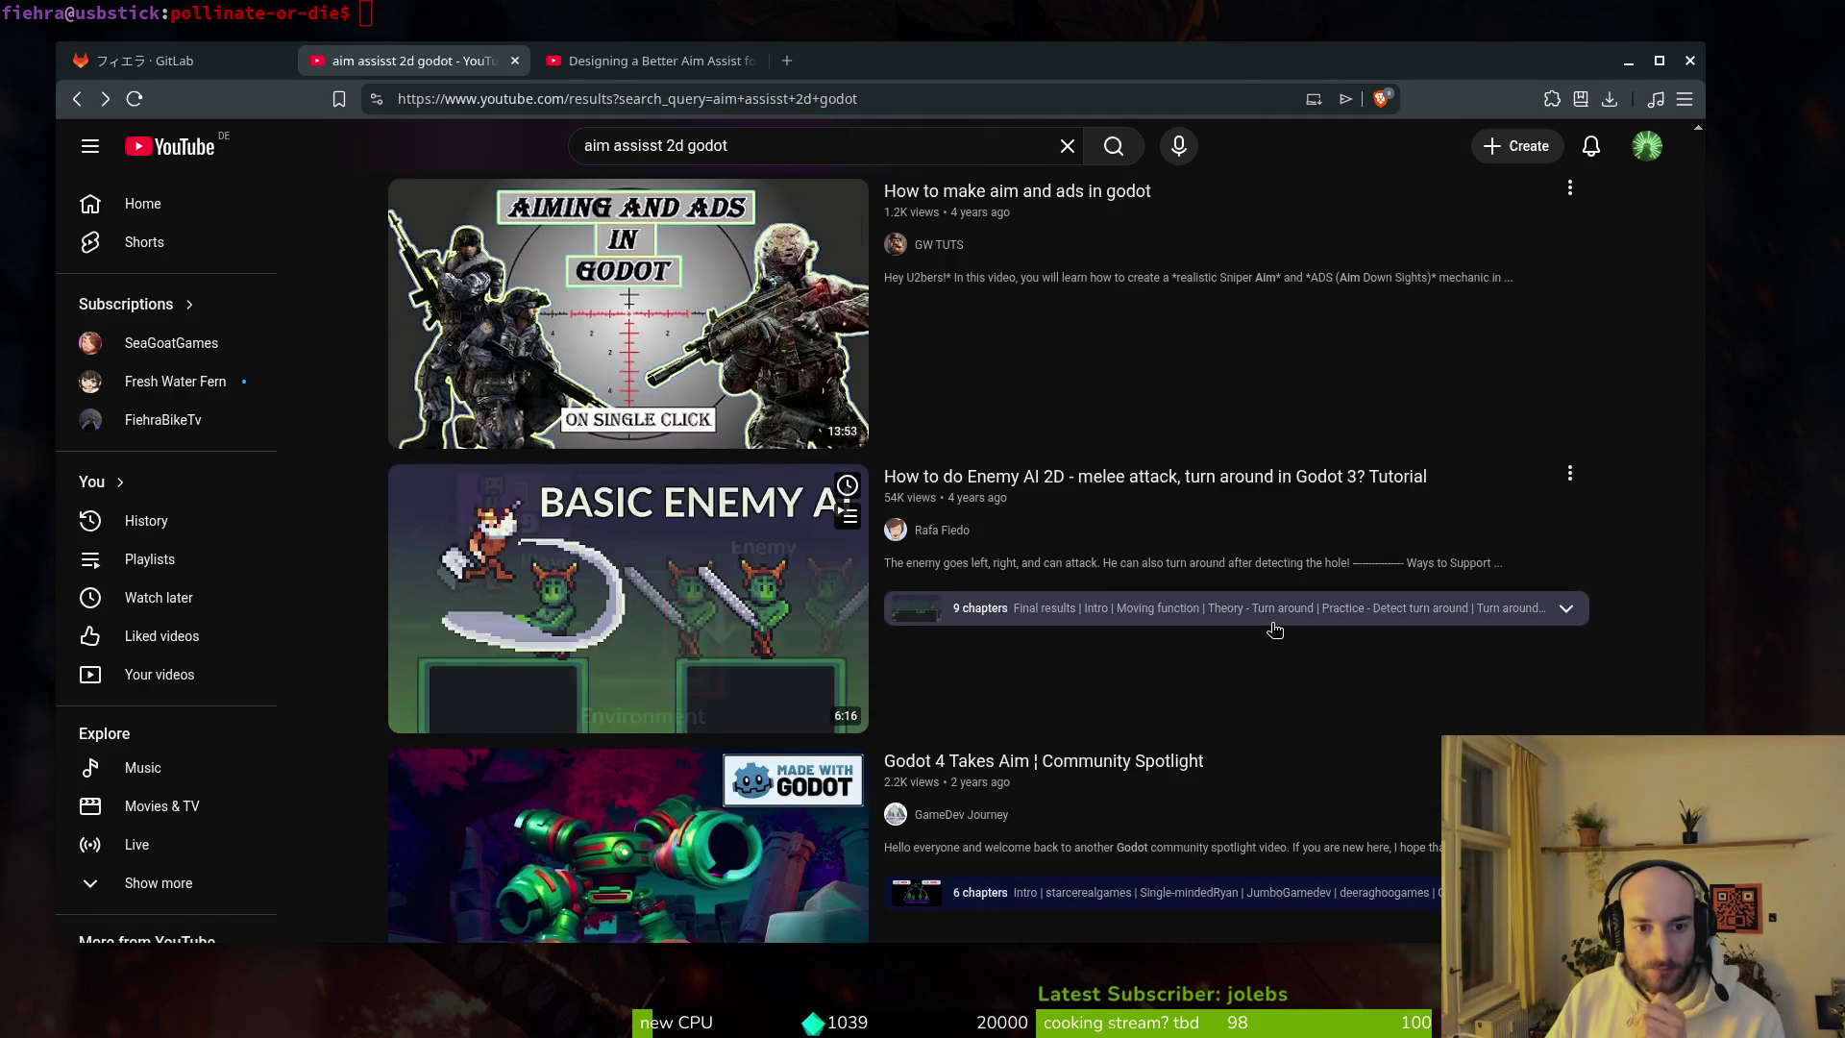
{"action": "scroll", "coordinate": [1268, 634], "scroll_direction": "down", "scroll_amount": 6}
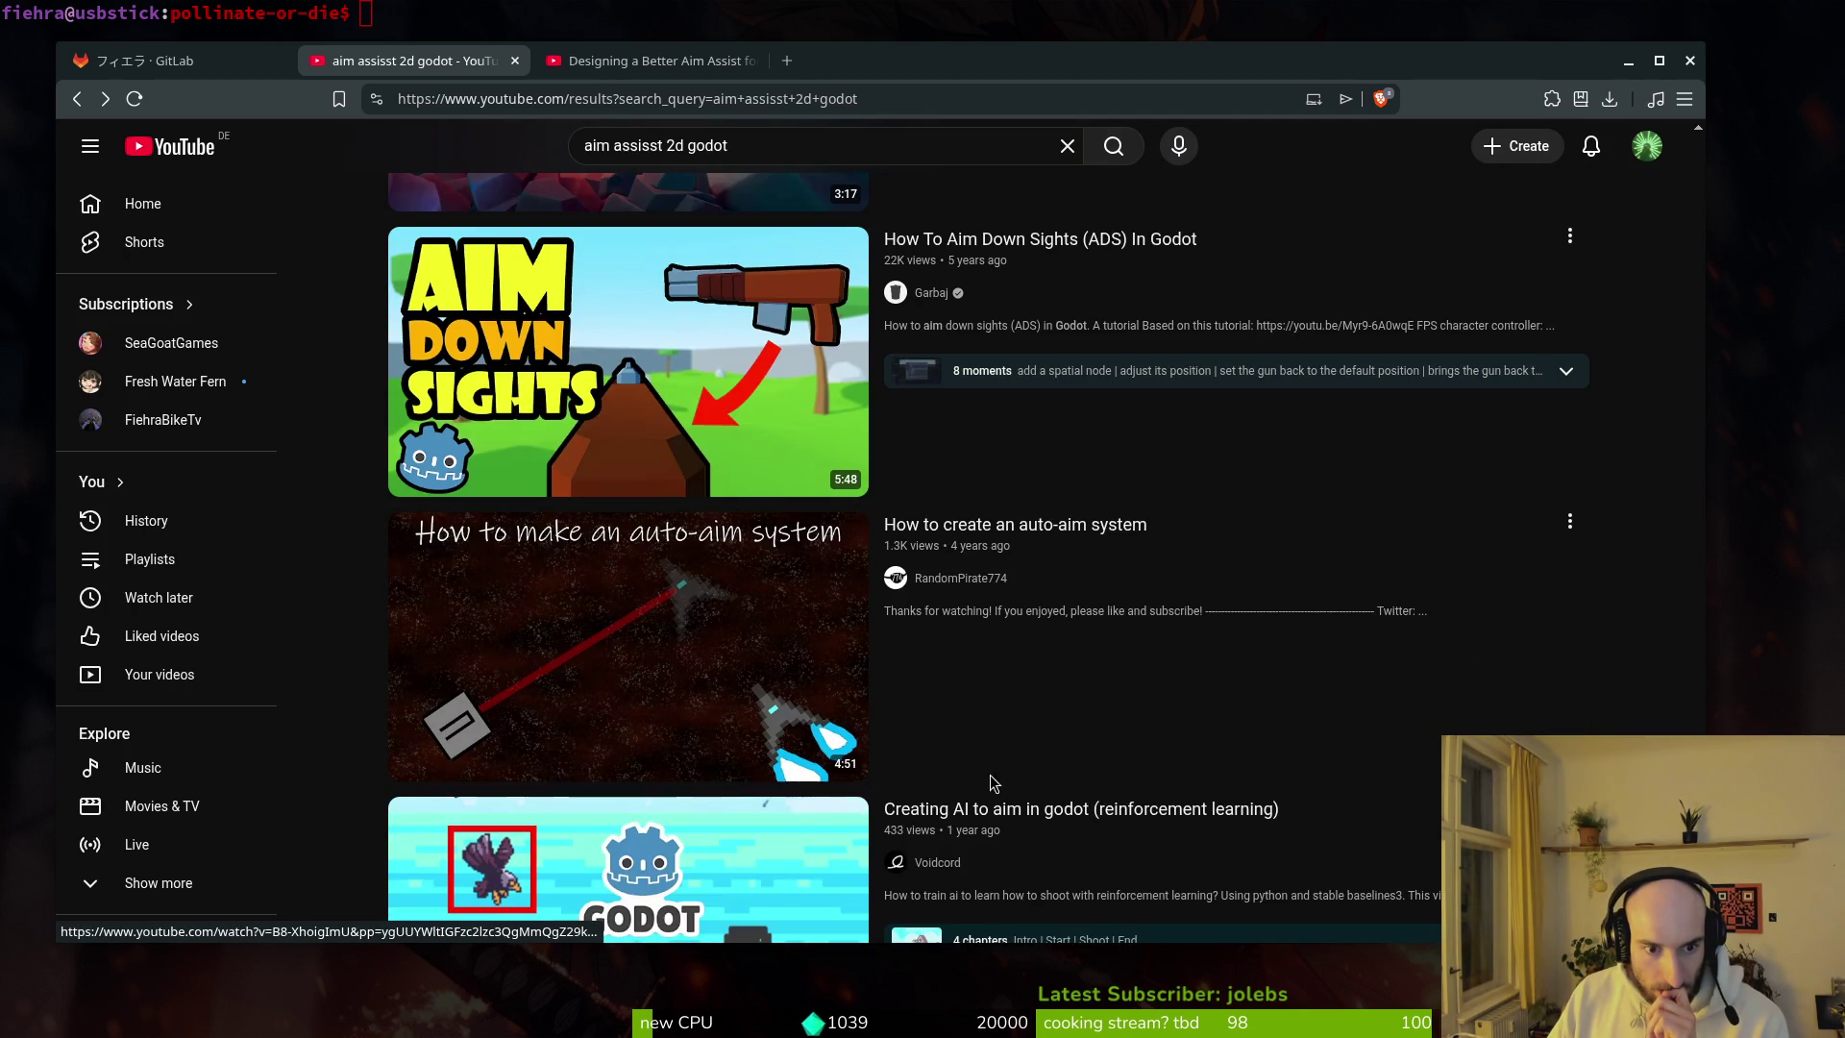
{"action": "left_click", "coordinate": [1091, 535]}
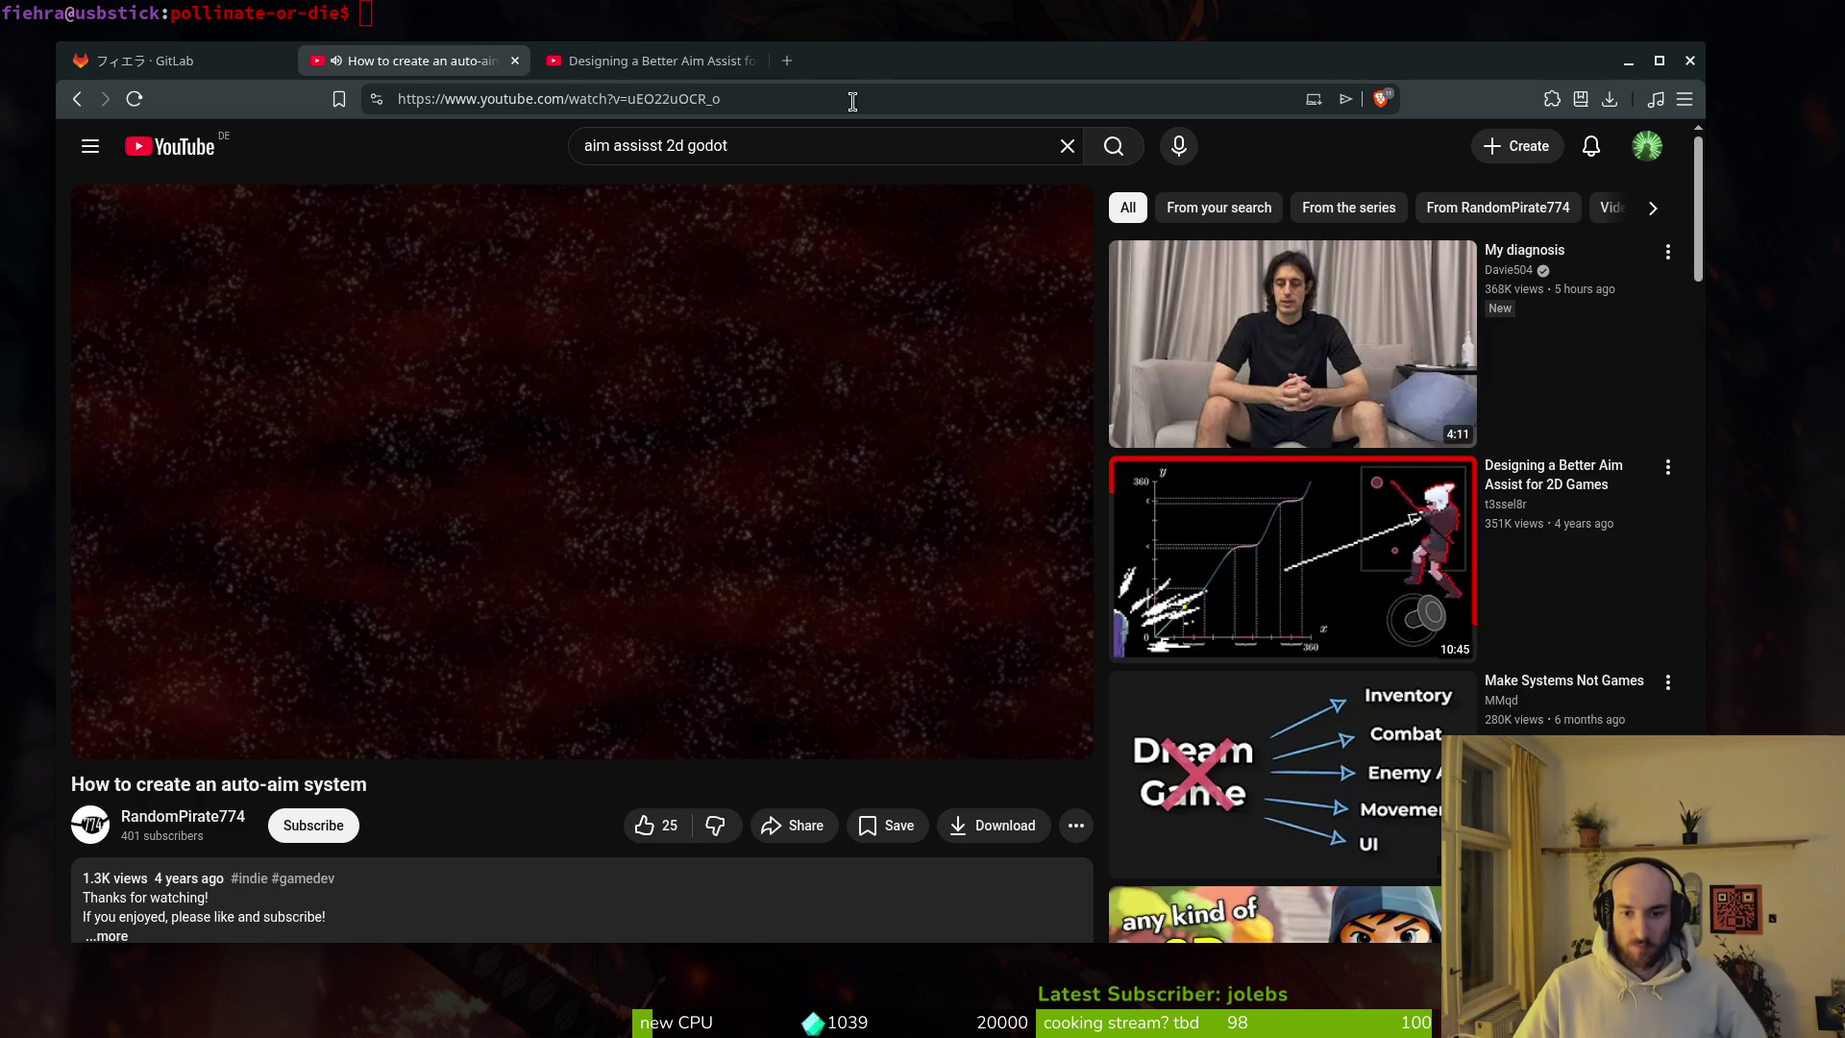
Step: Put the auto-aim video in theater mode, then go to the Designing a Better Aim Assist tab
{"action": "left_click", "coordinate": [1009, 734]}
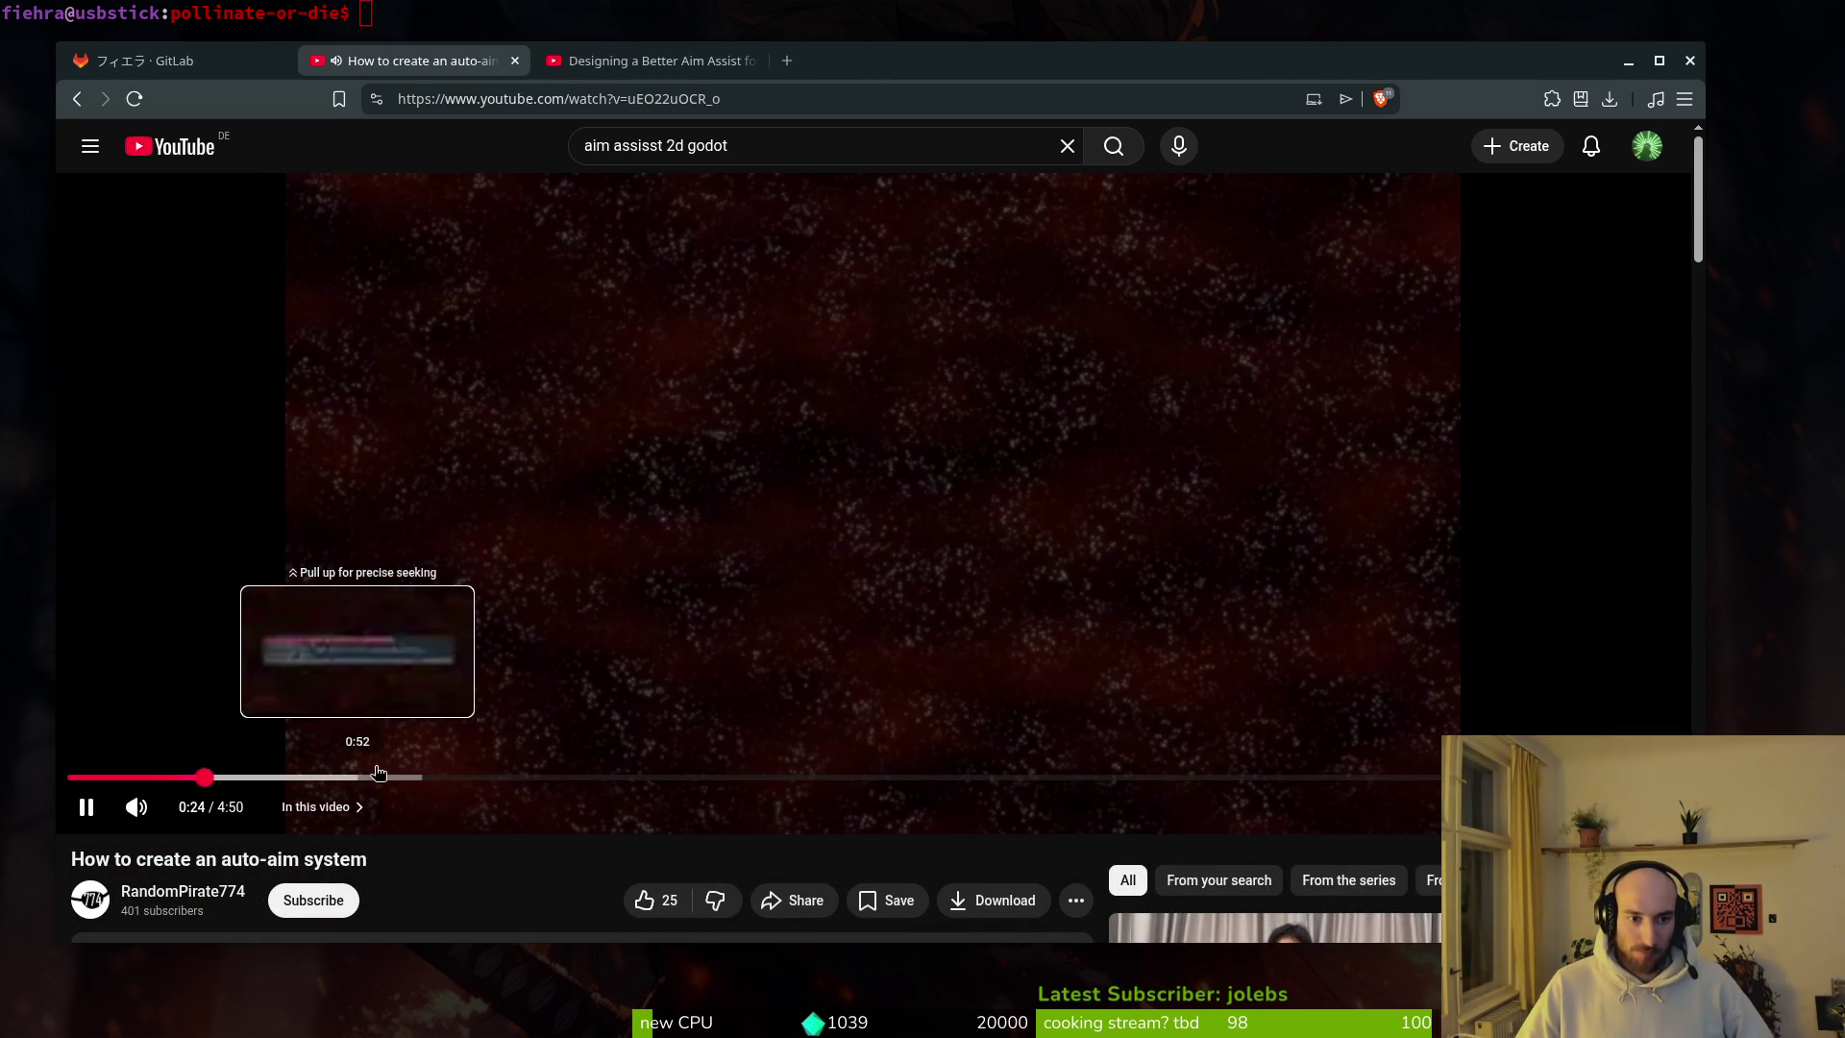
{"action": "left_click", "coordinate": [653, 60]}
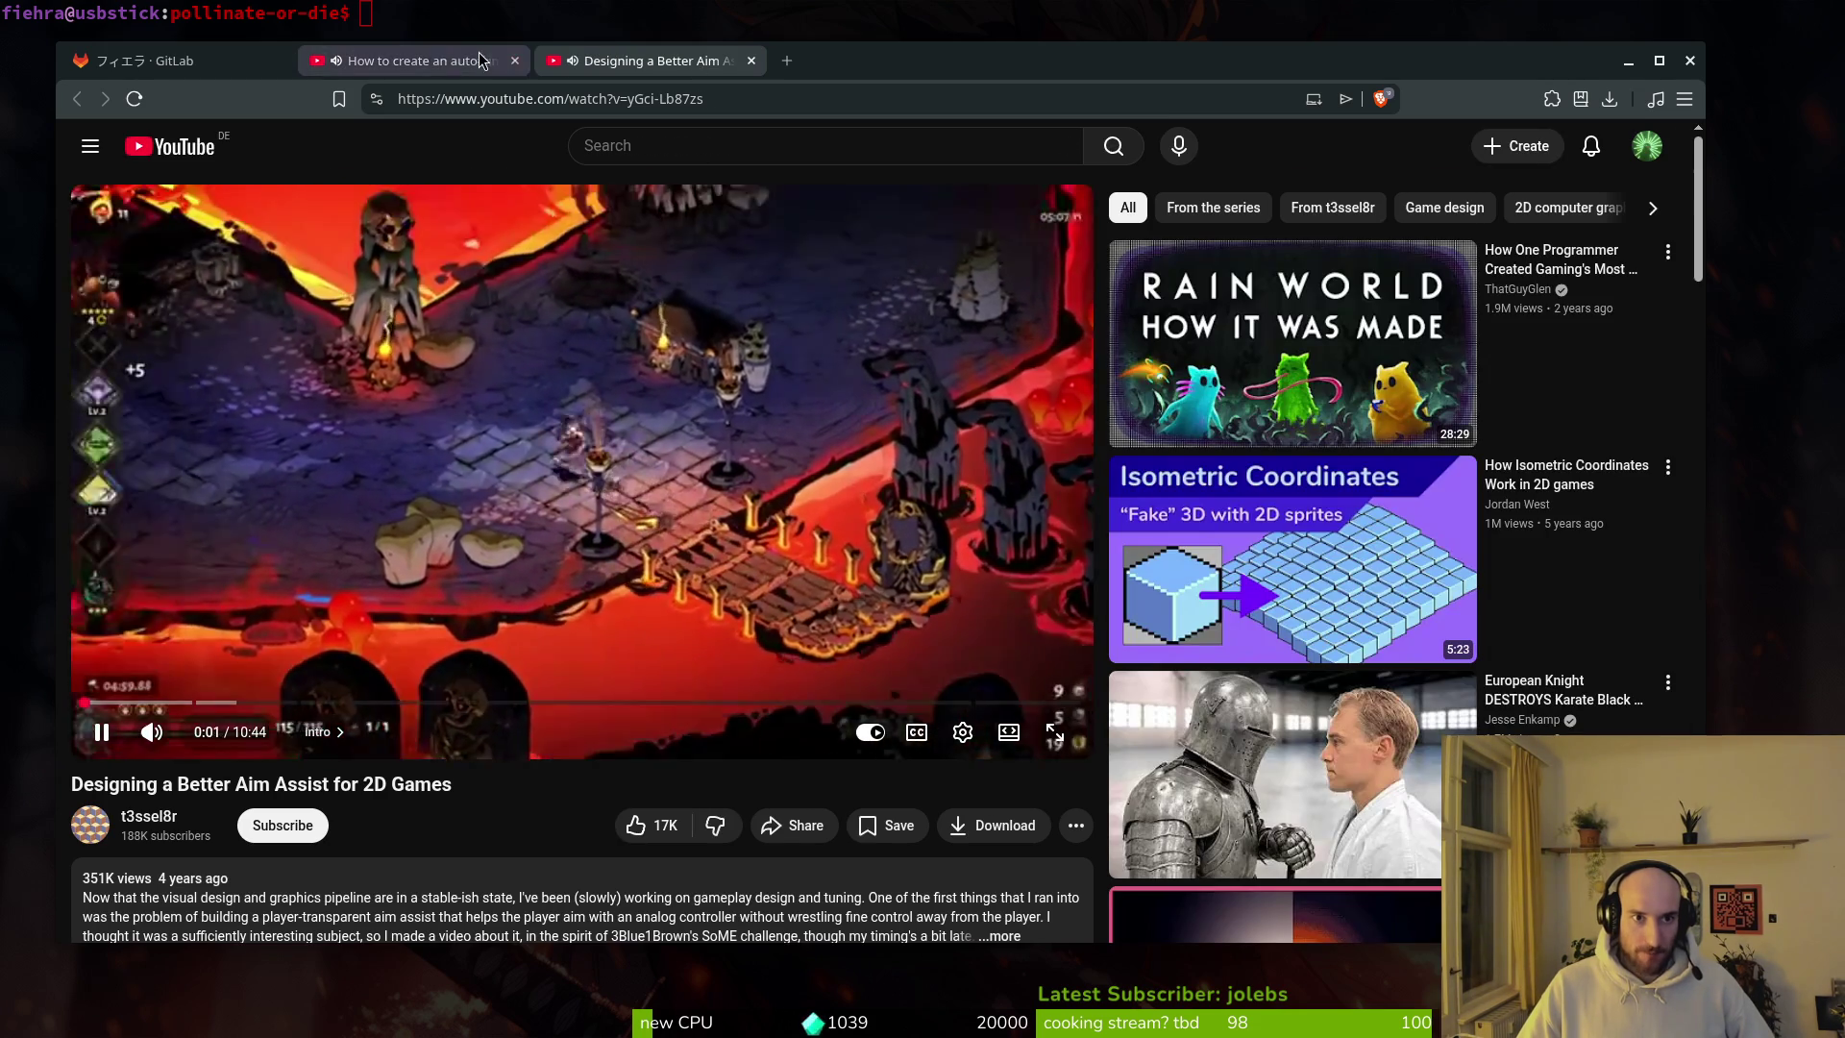
Step: Close the auto-aim video tab, then widen and mute the aim assist video
{"action": "key", "text": "ctrl+shift+Tab"}
{"action": "key", "text": "ctrl+w"}
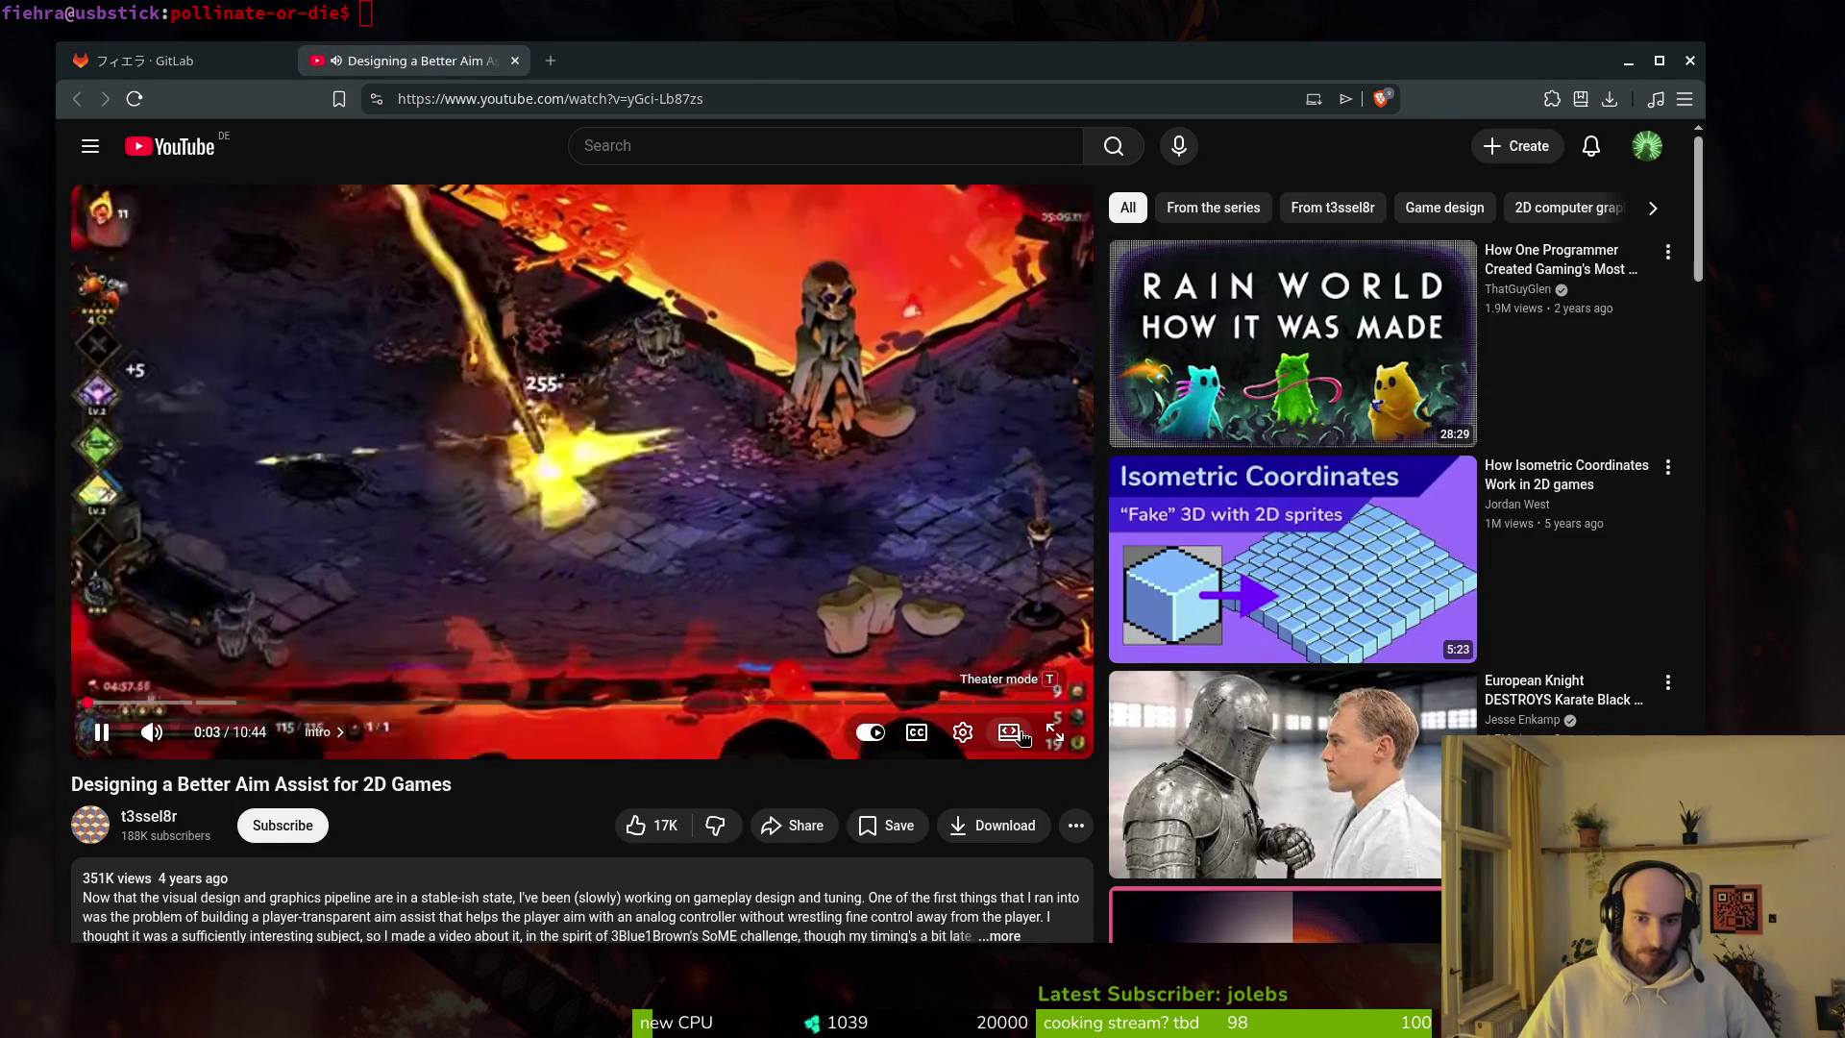
{"action": "key", "text": "t"}
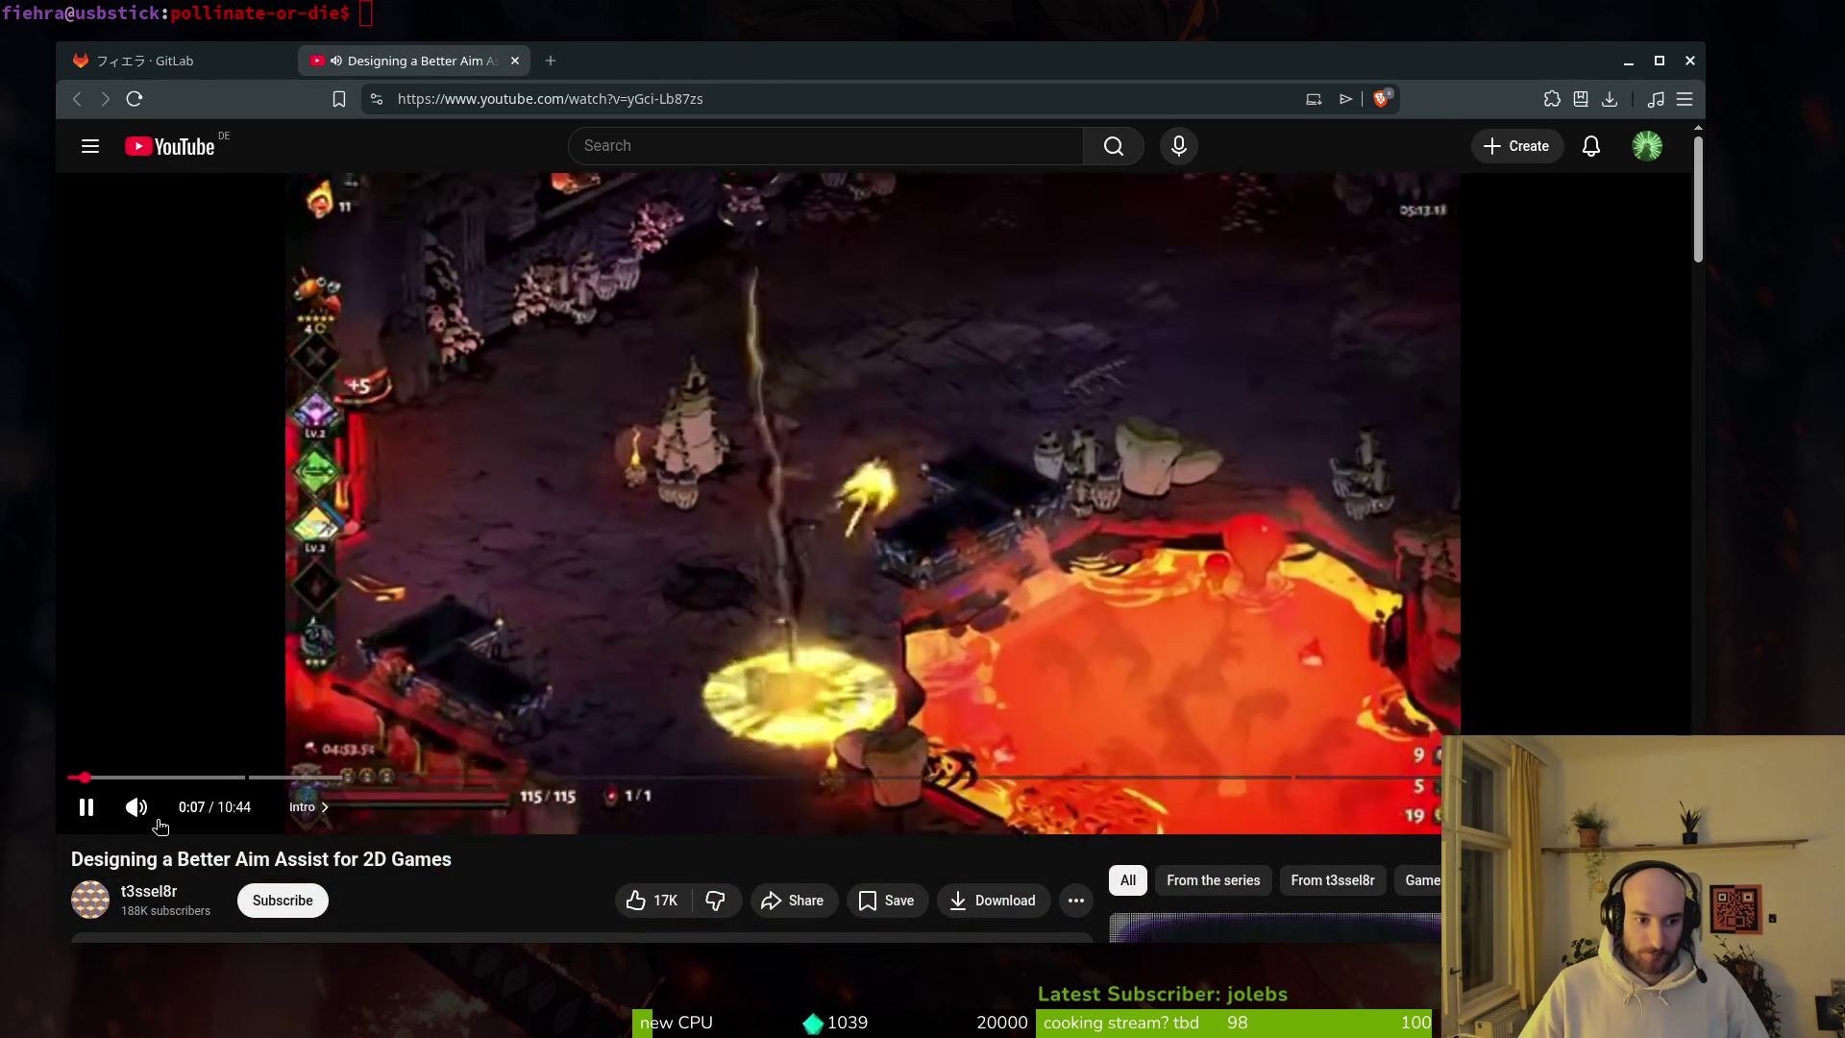
{"action": "left_click", "coordinate": [140, 816]}
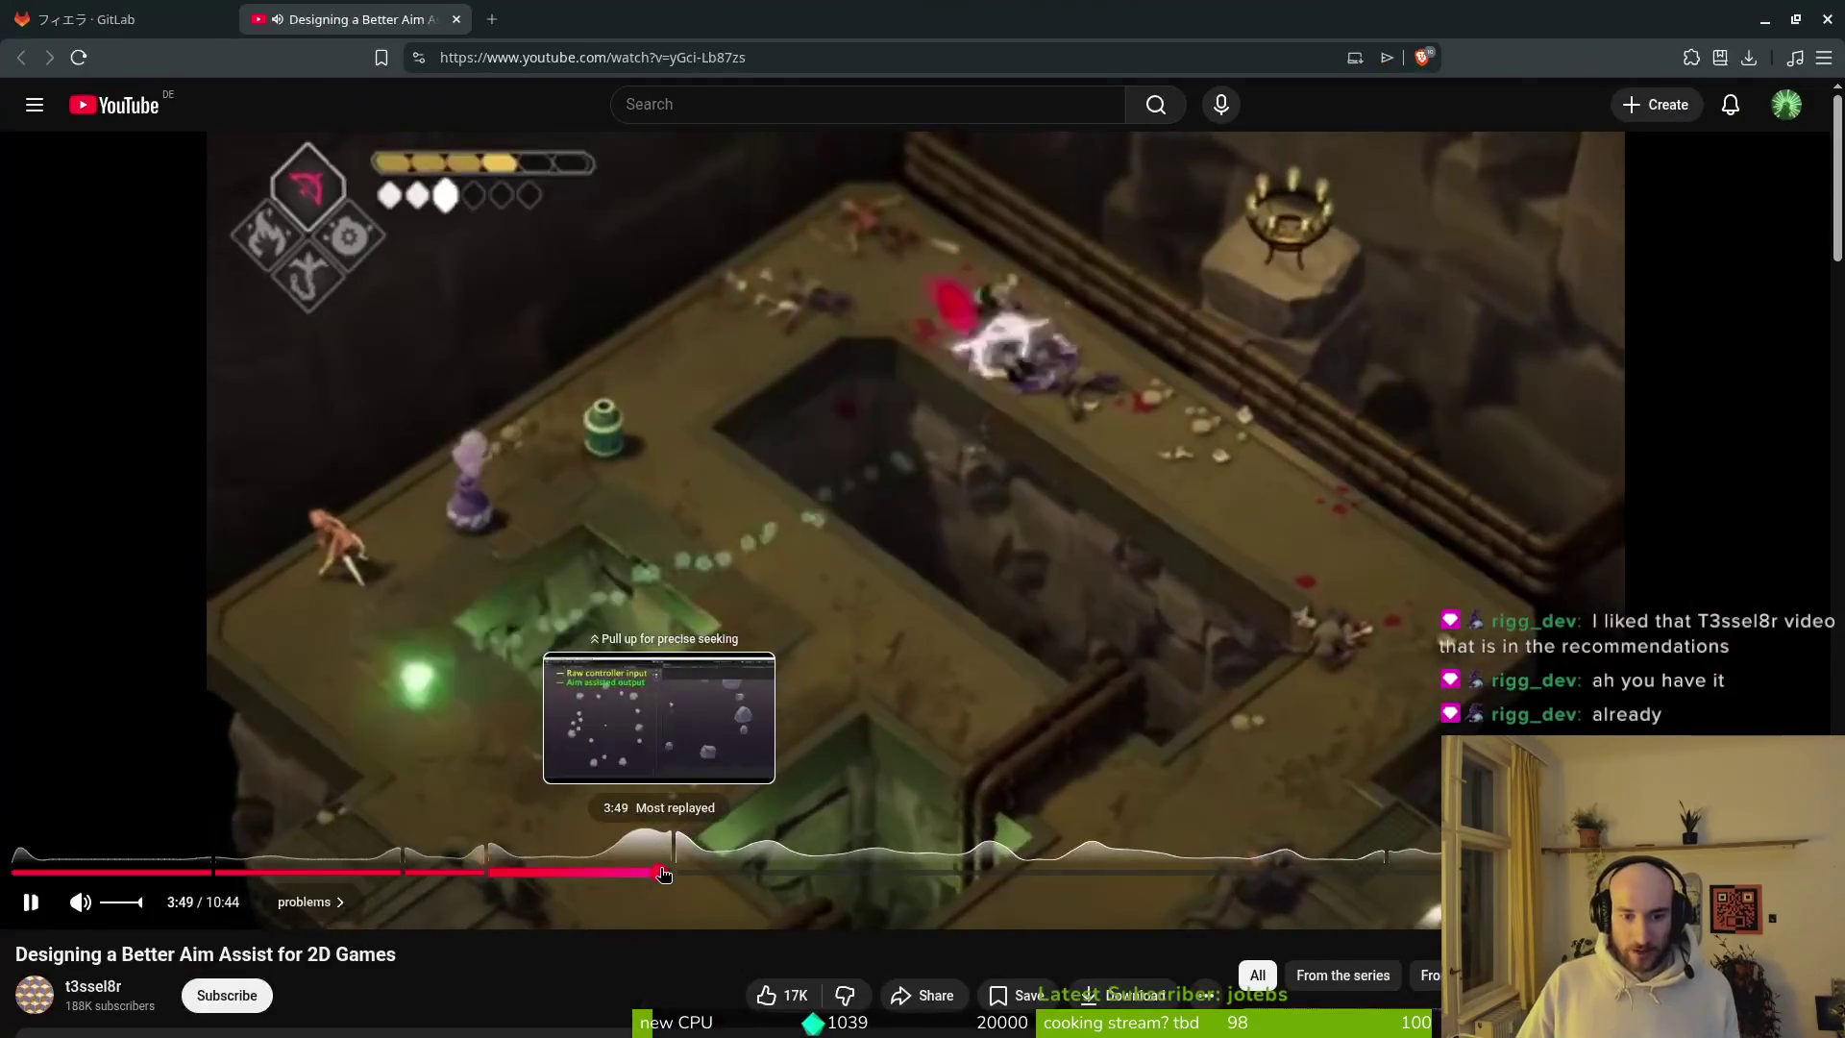
Step: Jump ahead to the controller input footage and re-maximize the browser window
{"action": "left_click", "coordinate": [661, 872]}
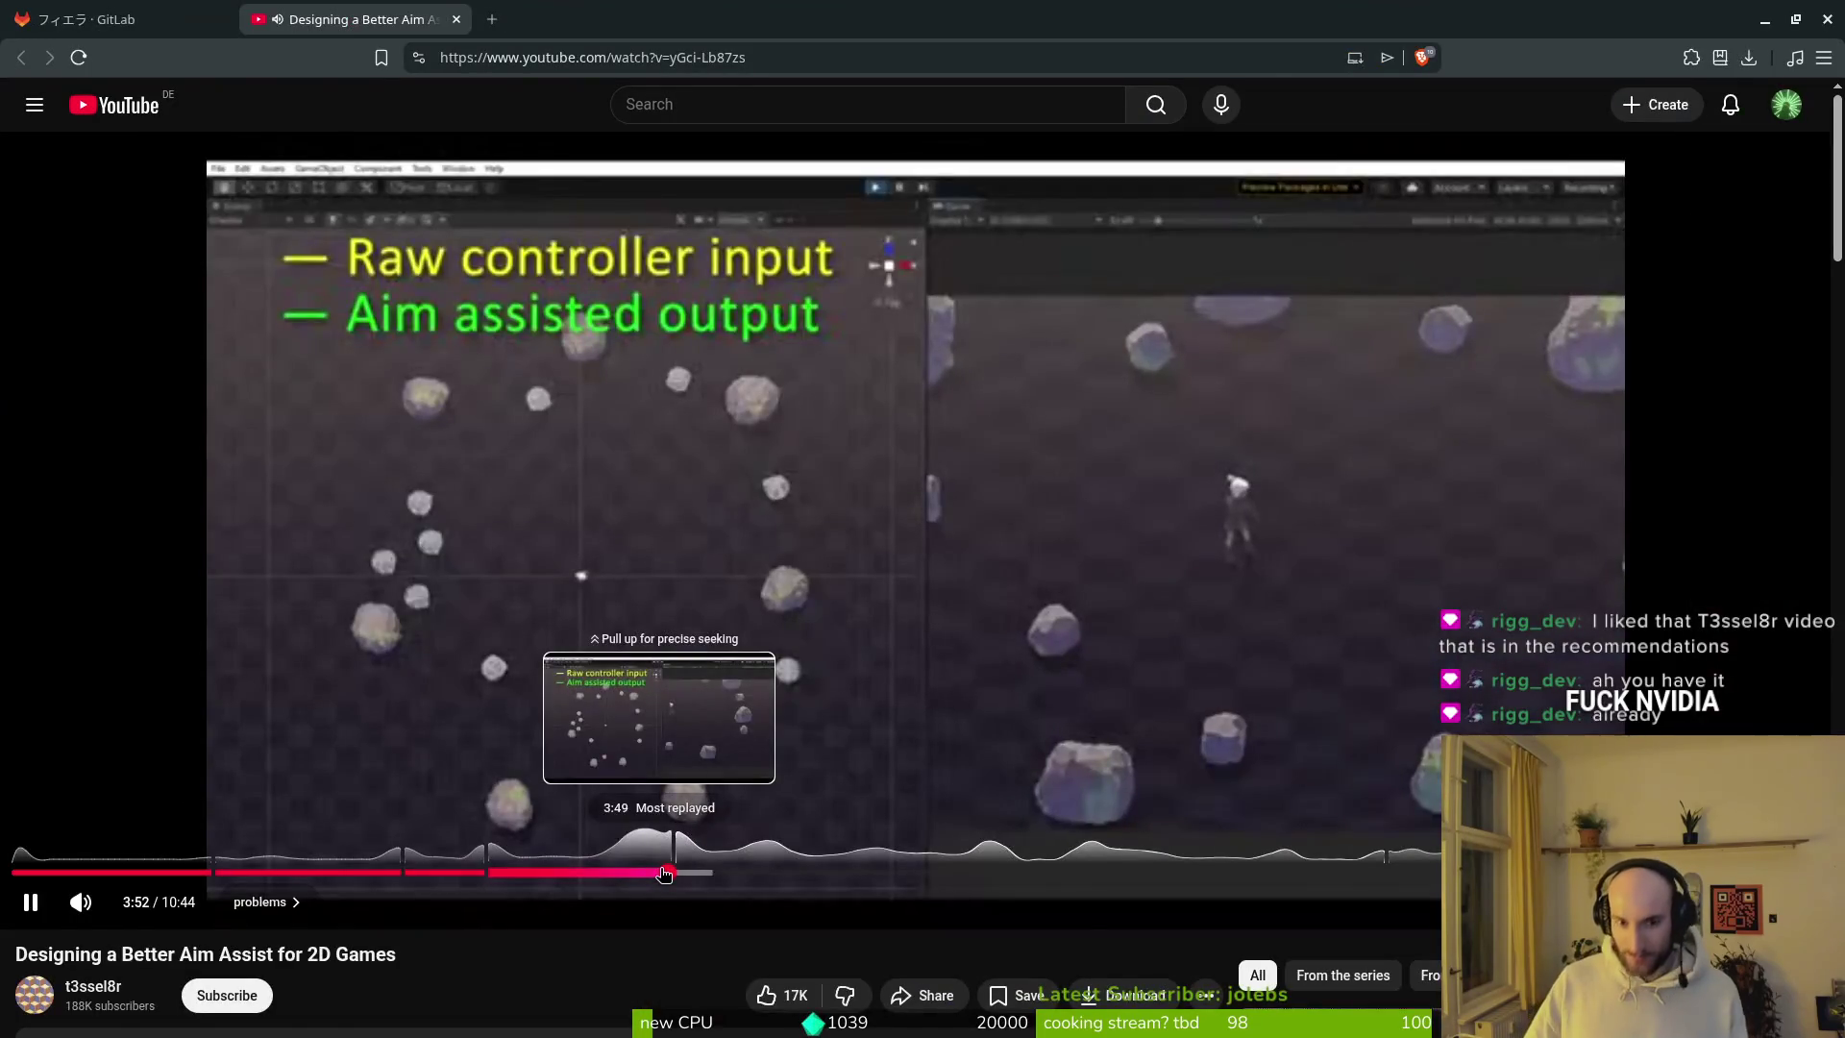
{"action": "double_click", "coordinate": [890, 19]}
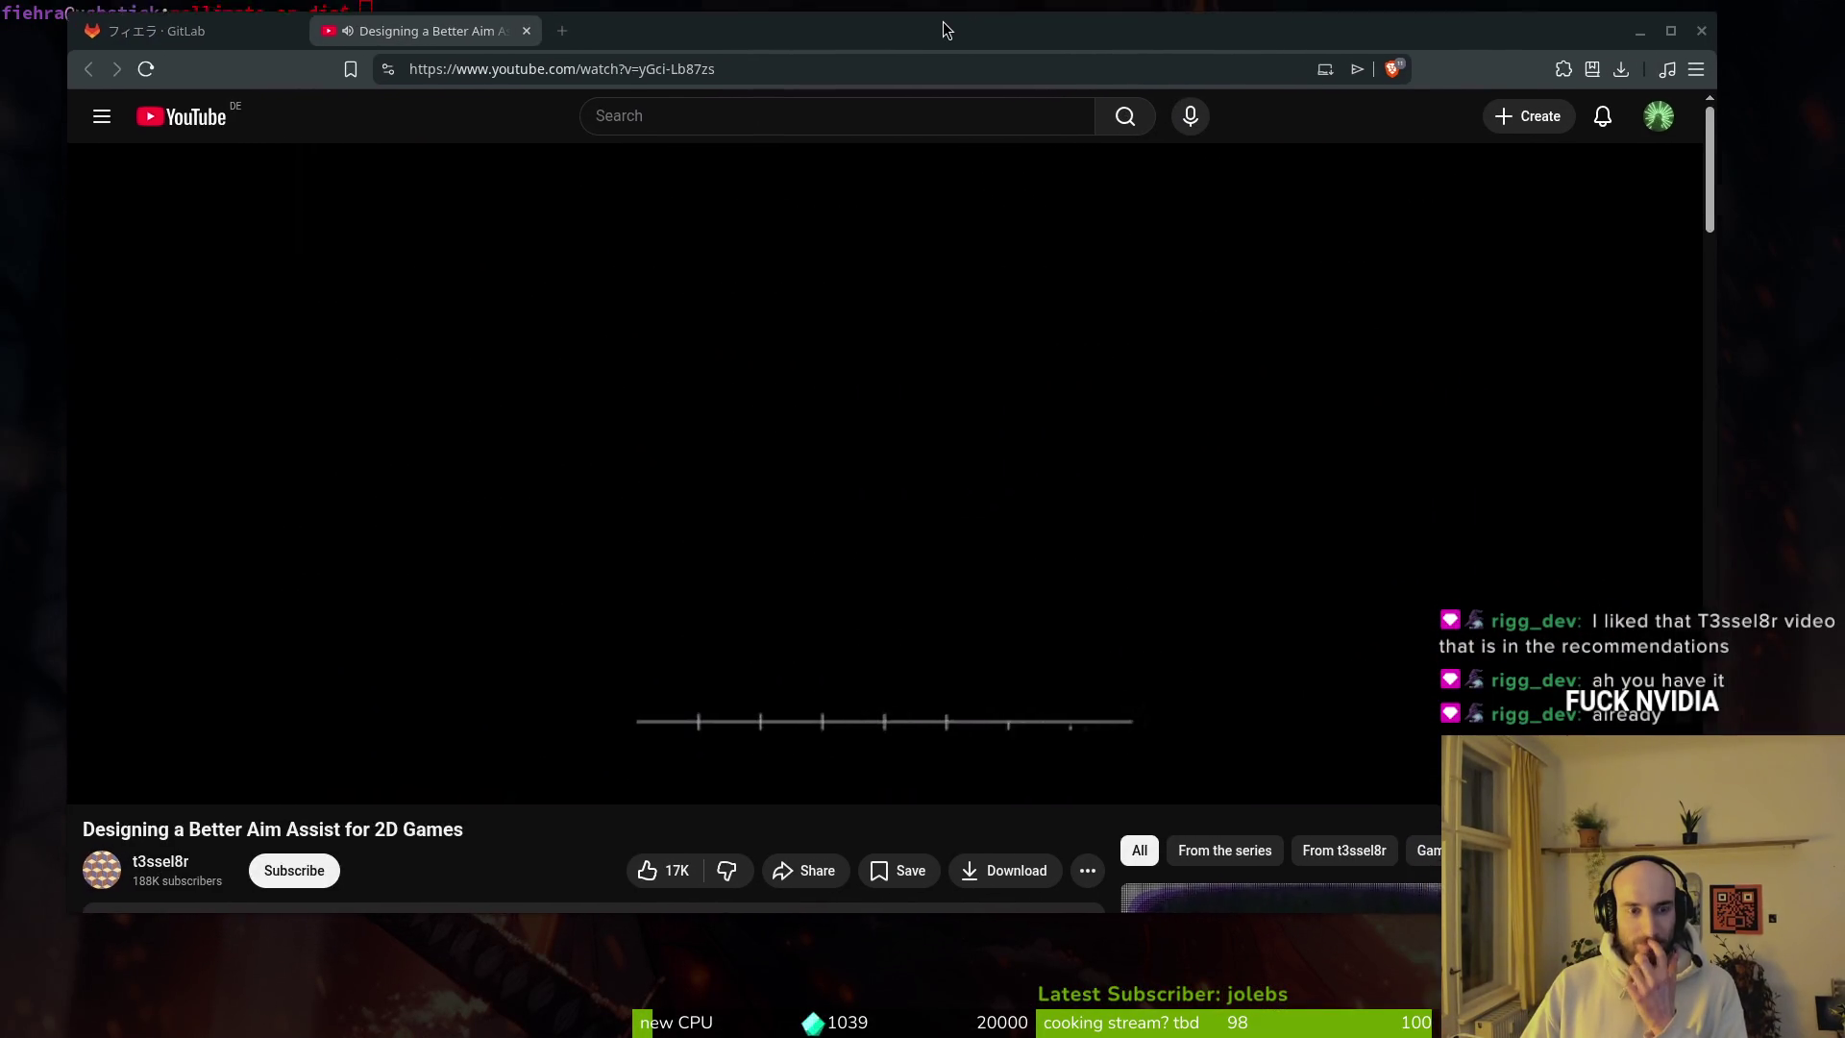
{"action": "left_click_drag", "start_coordinate": [942, 30], "coordinate": [884, 22]}
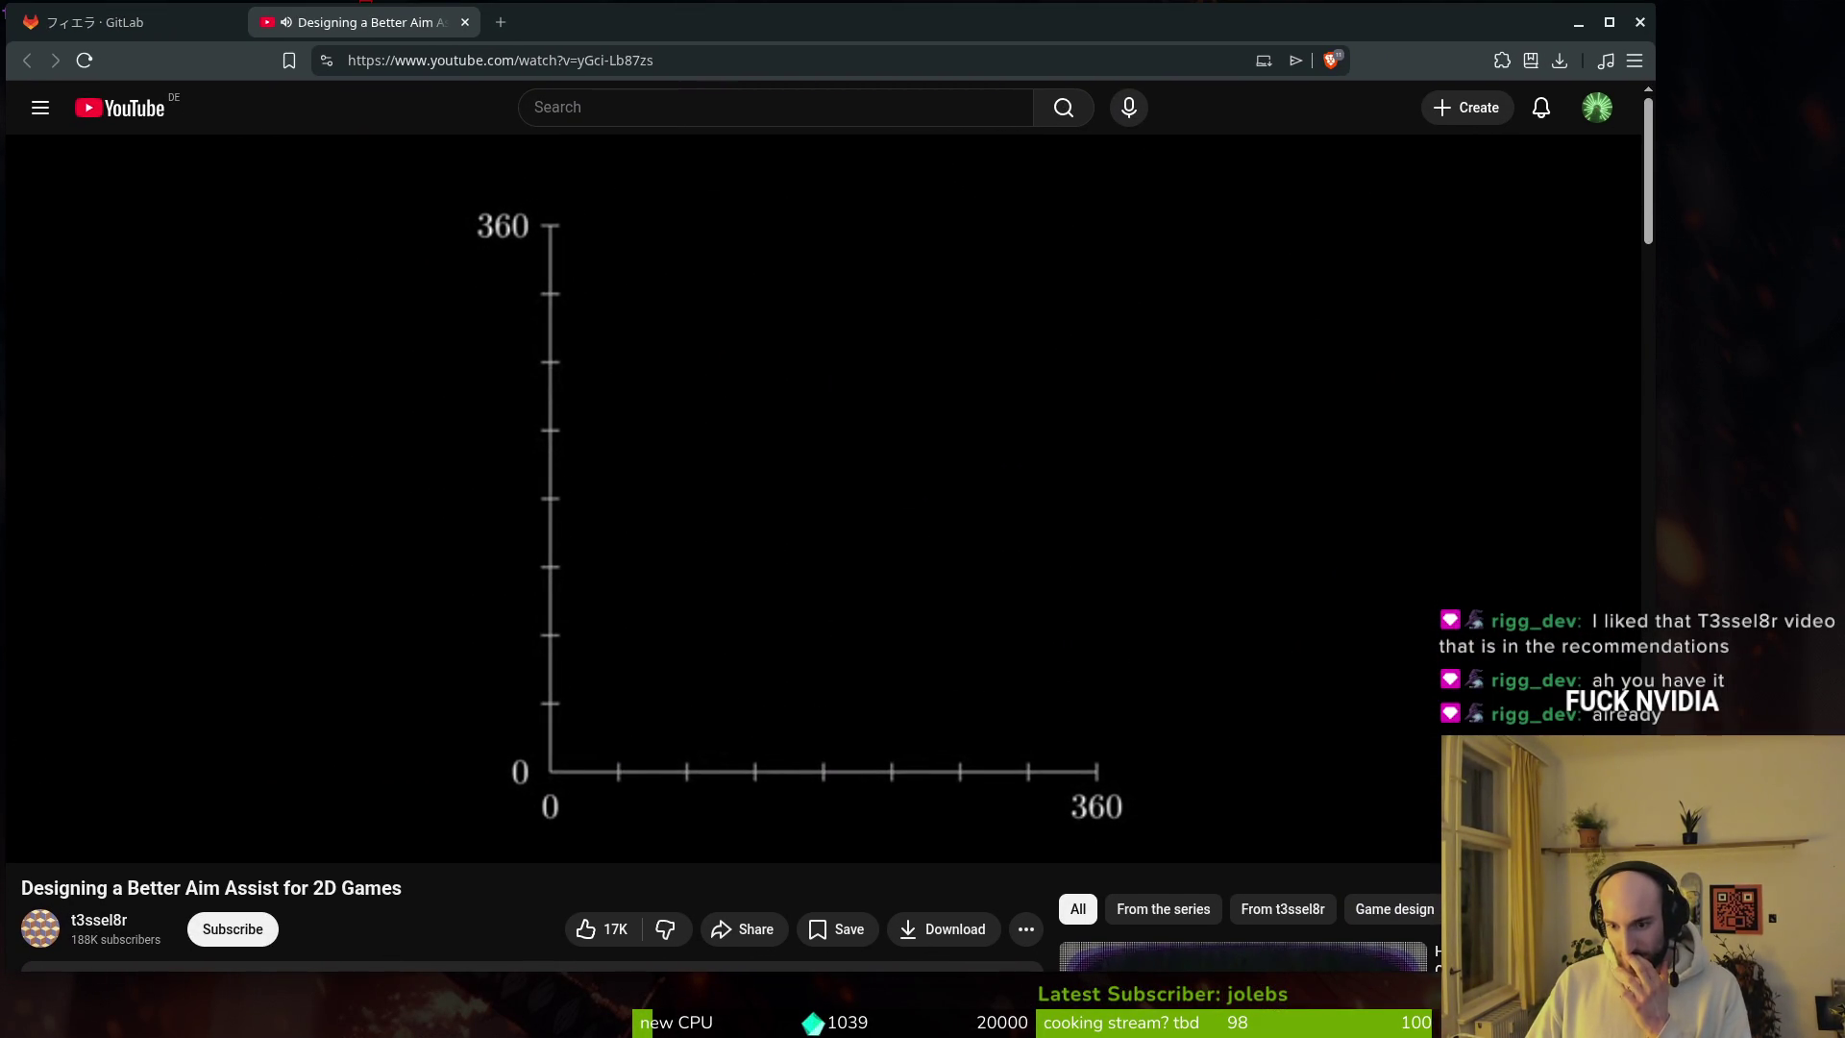
{"action": "key", "text": "super+Up"}
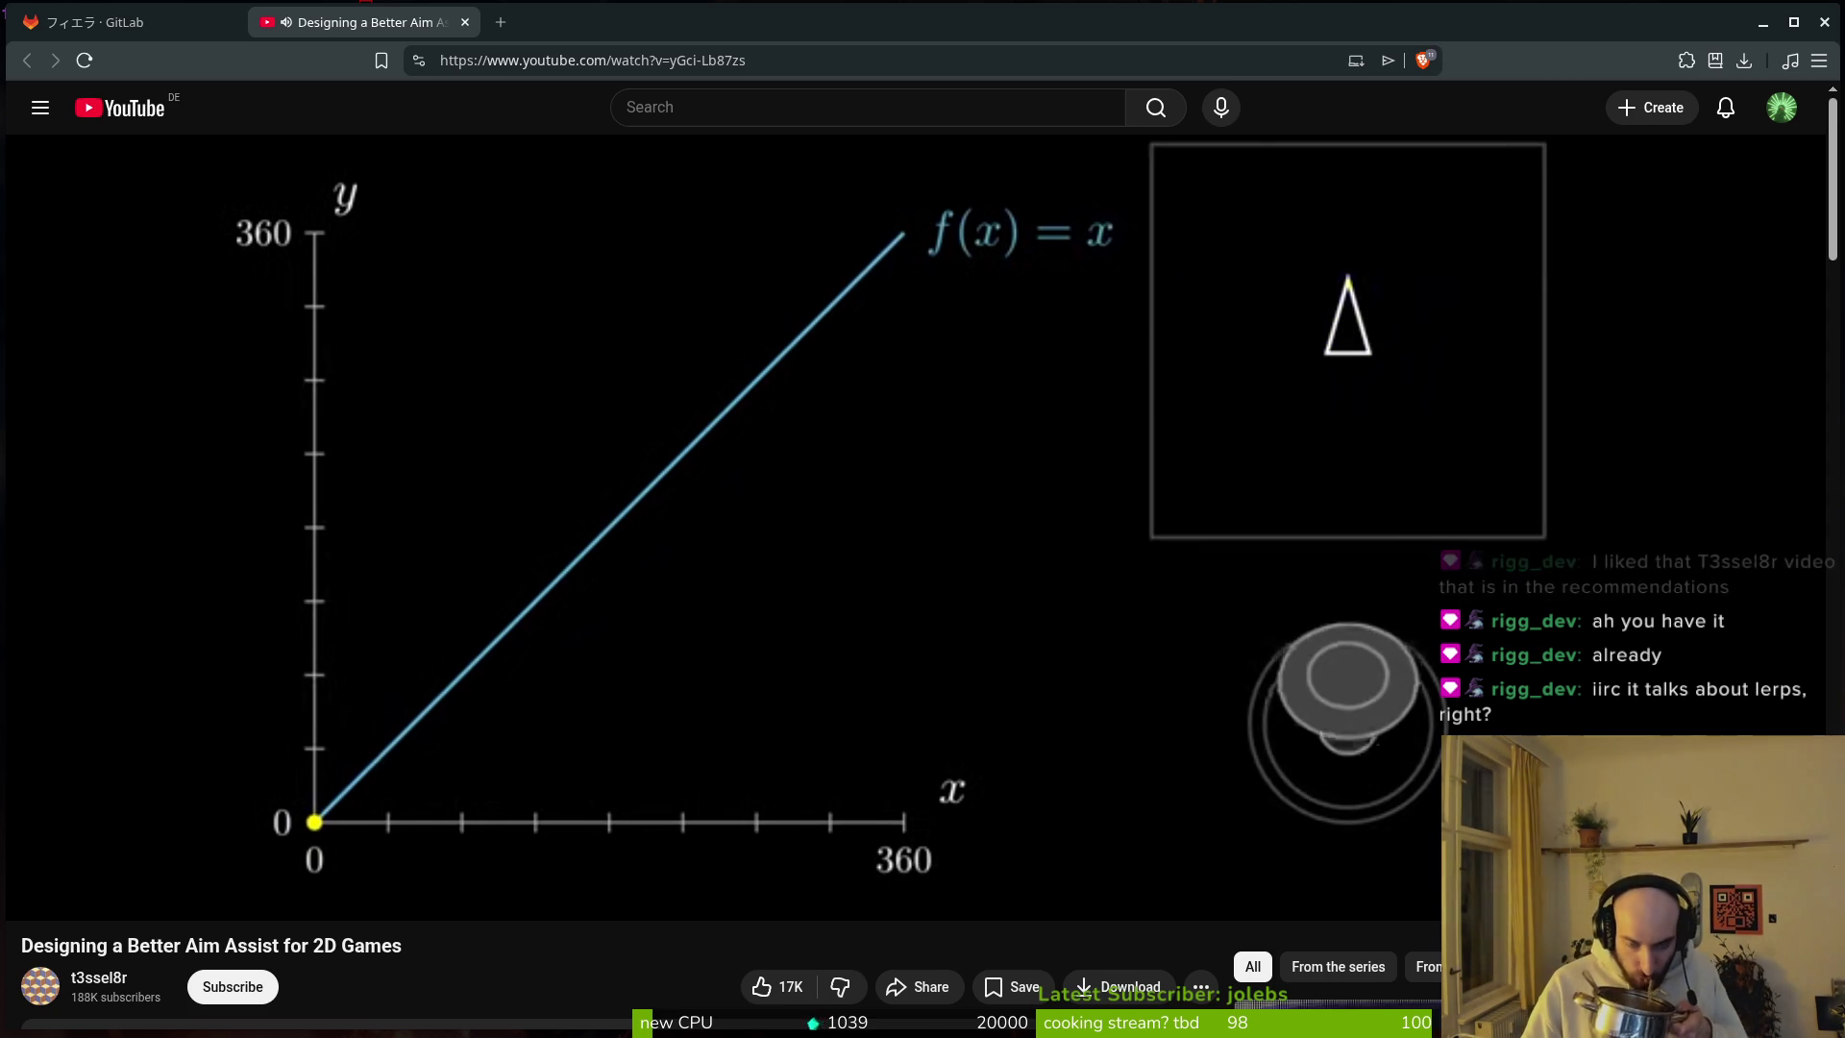
Step: Turn on English captions and skip back to rewatch the graph
{"action": "key", "text": "c"}
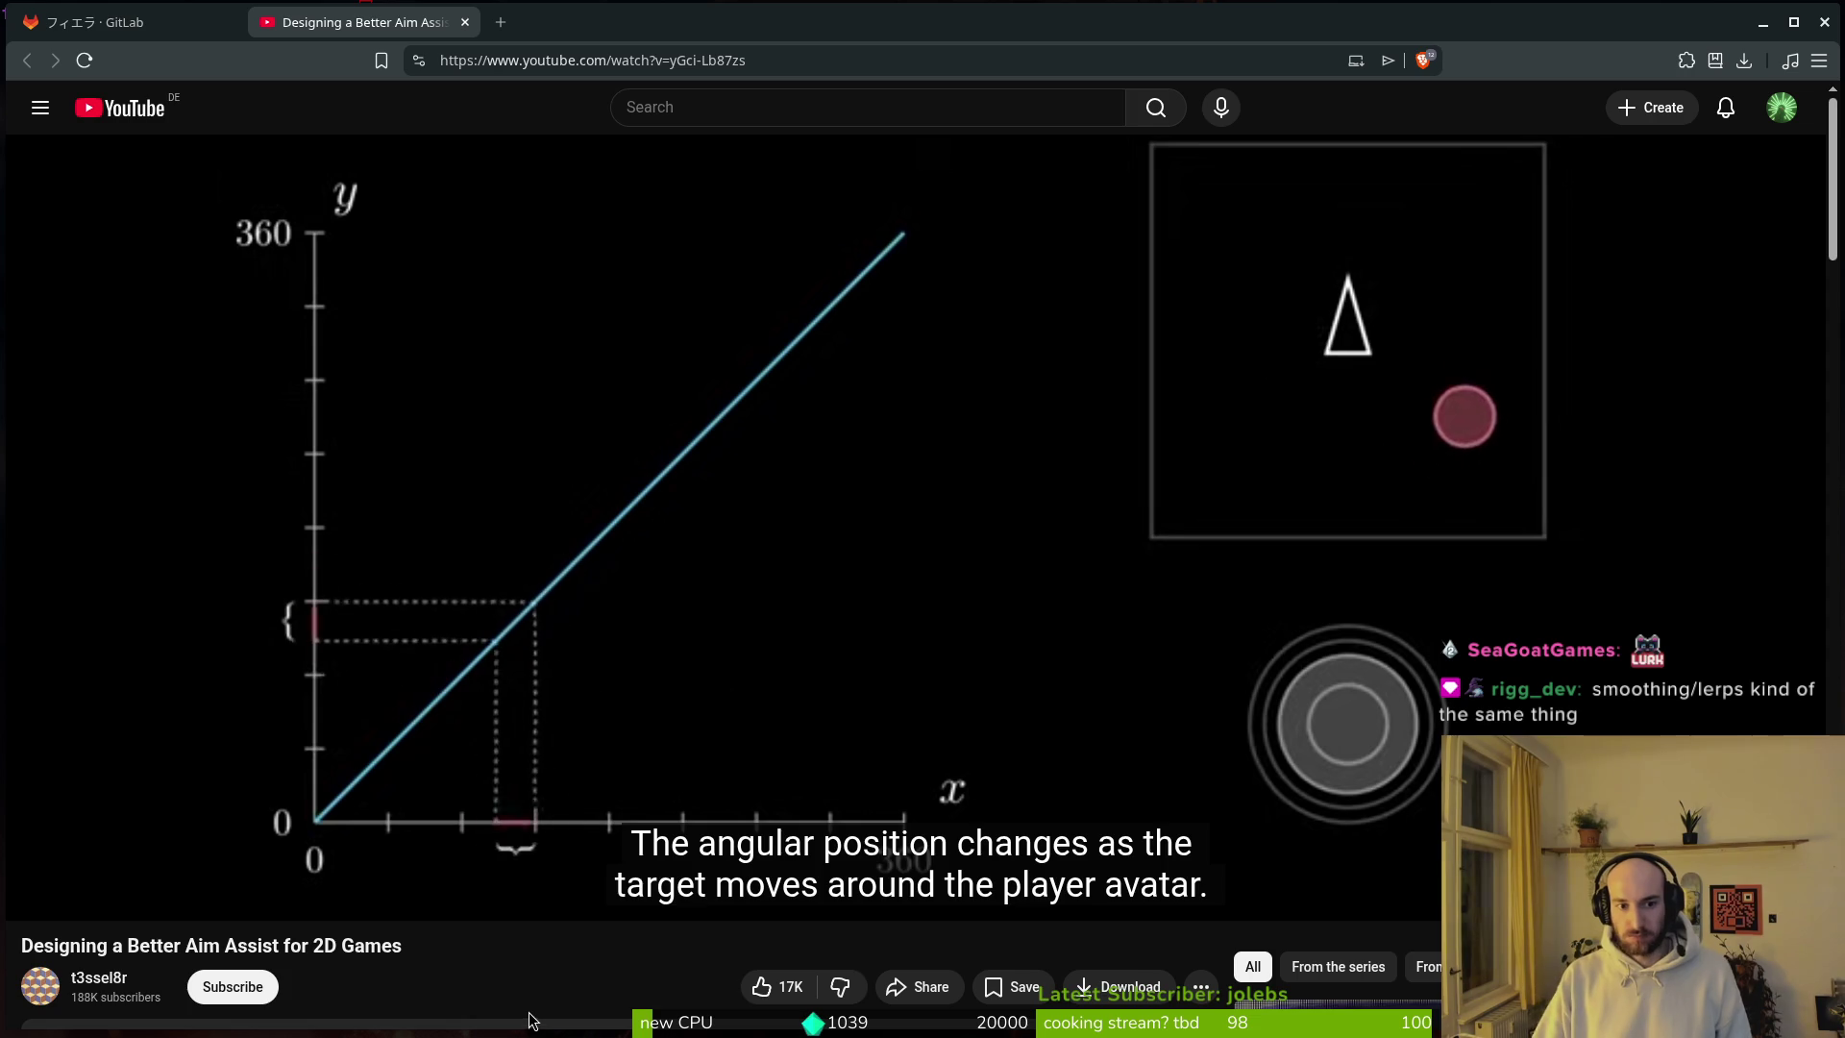
{"action": "mouse_move", "coordinate": [549, 780]}
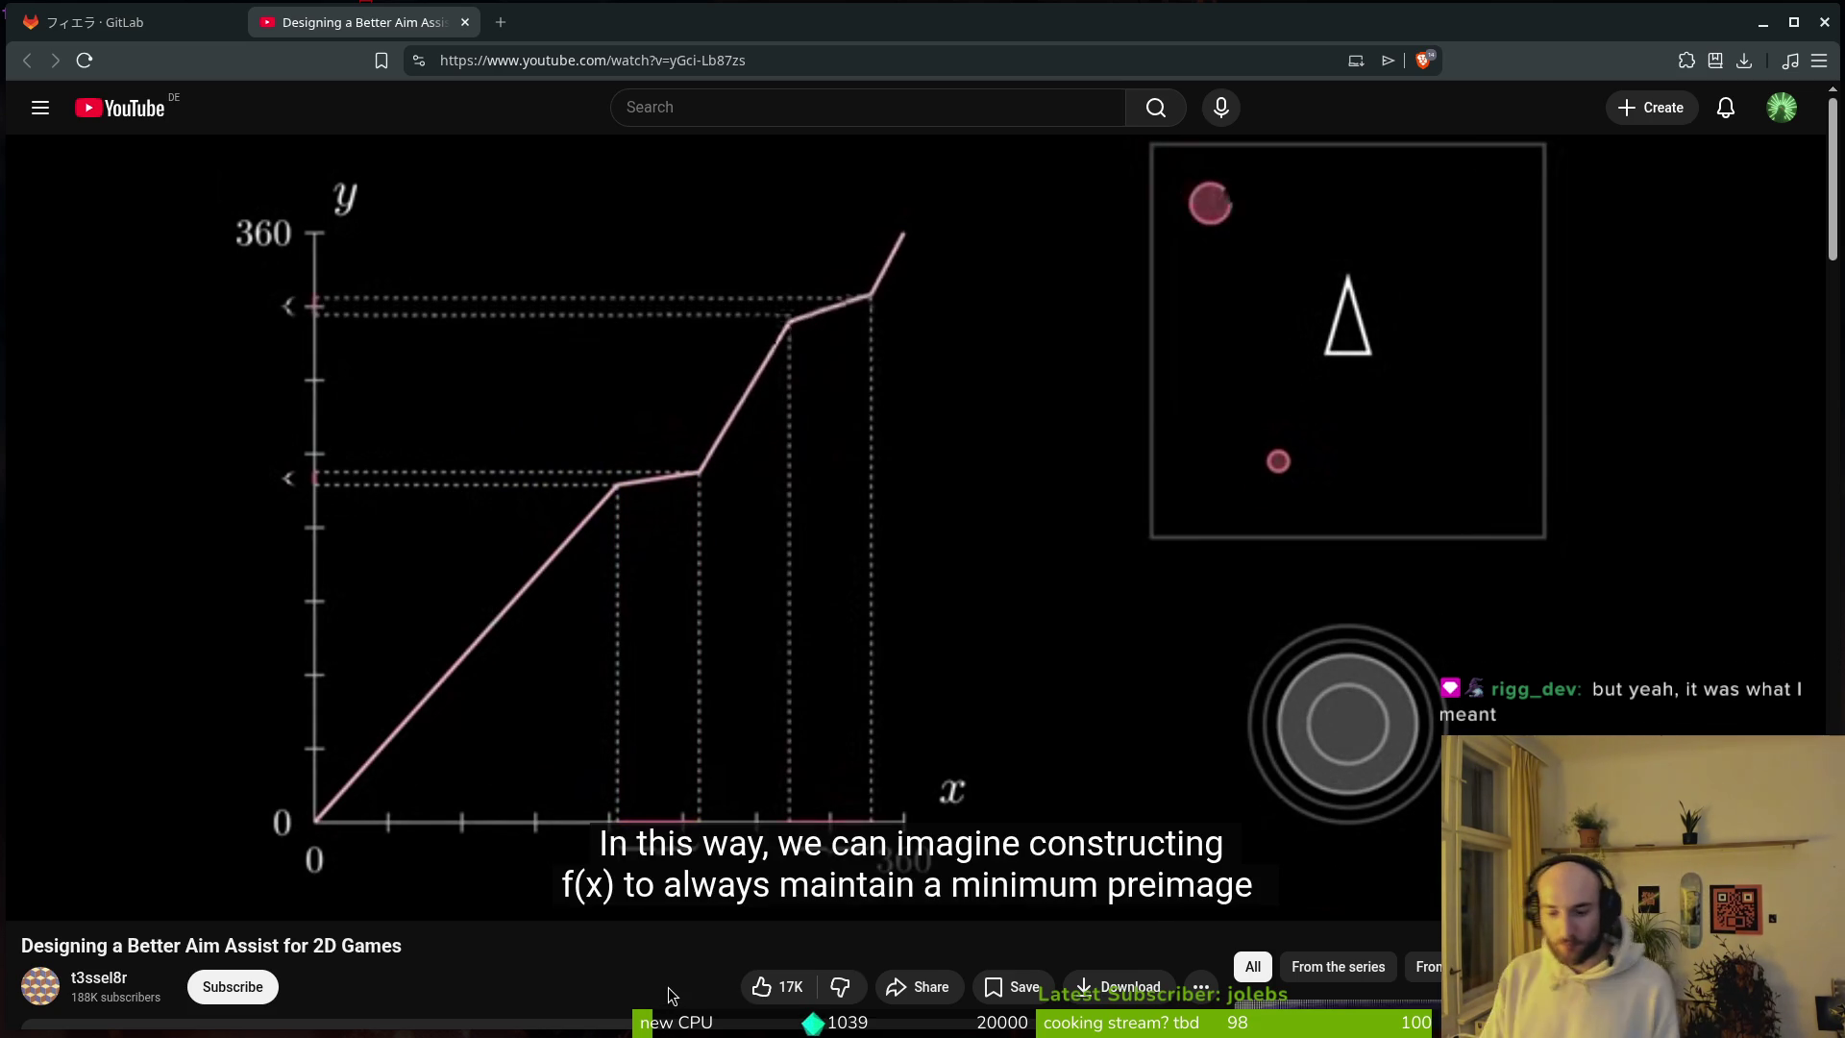
{"action": "key", "text": "Up"}
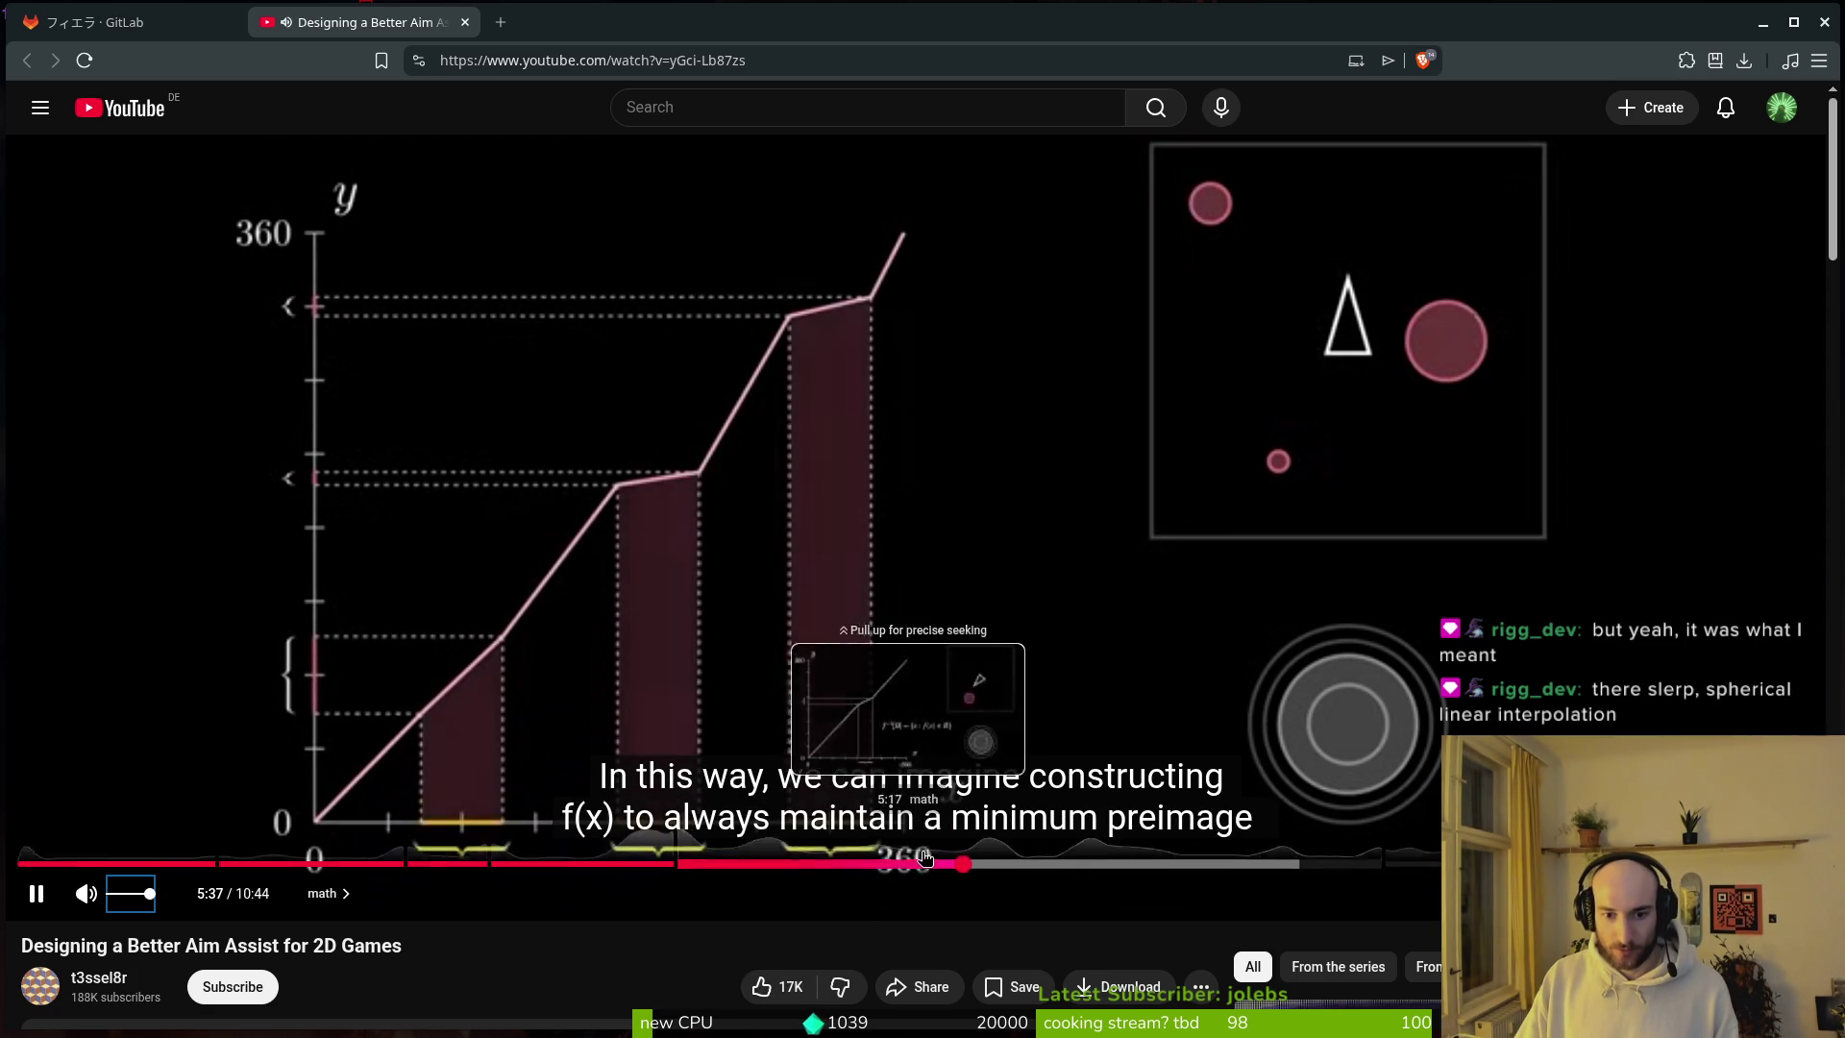
{"action": "key", "text": "Left"}
{"action": "key", "text": "Left"}
{"action": "key", "text": "Left"}
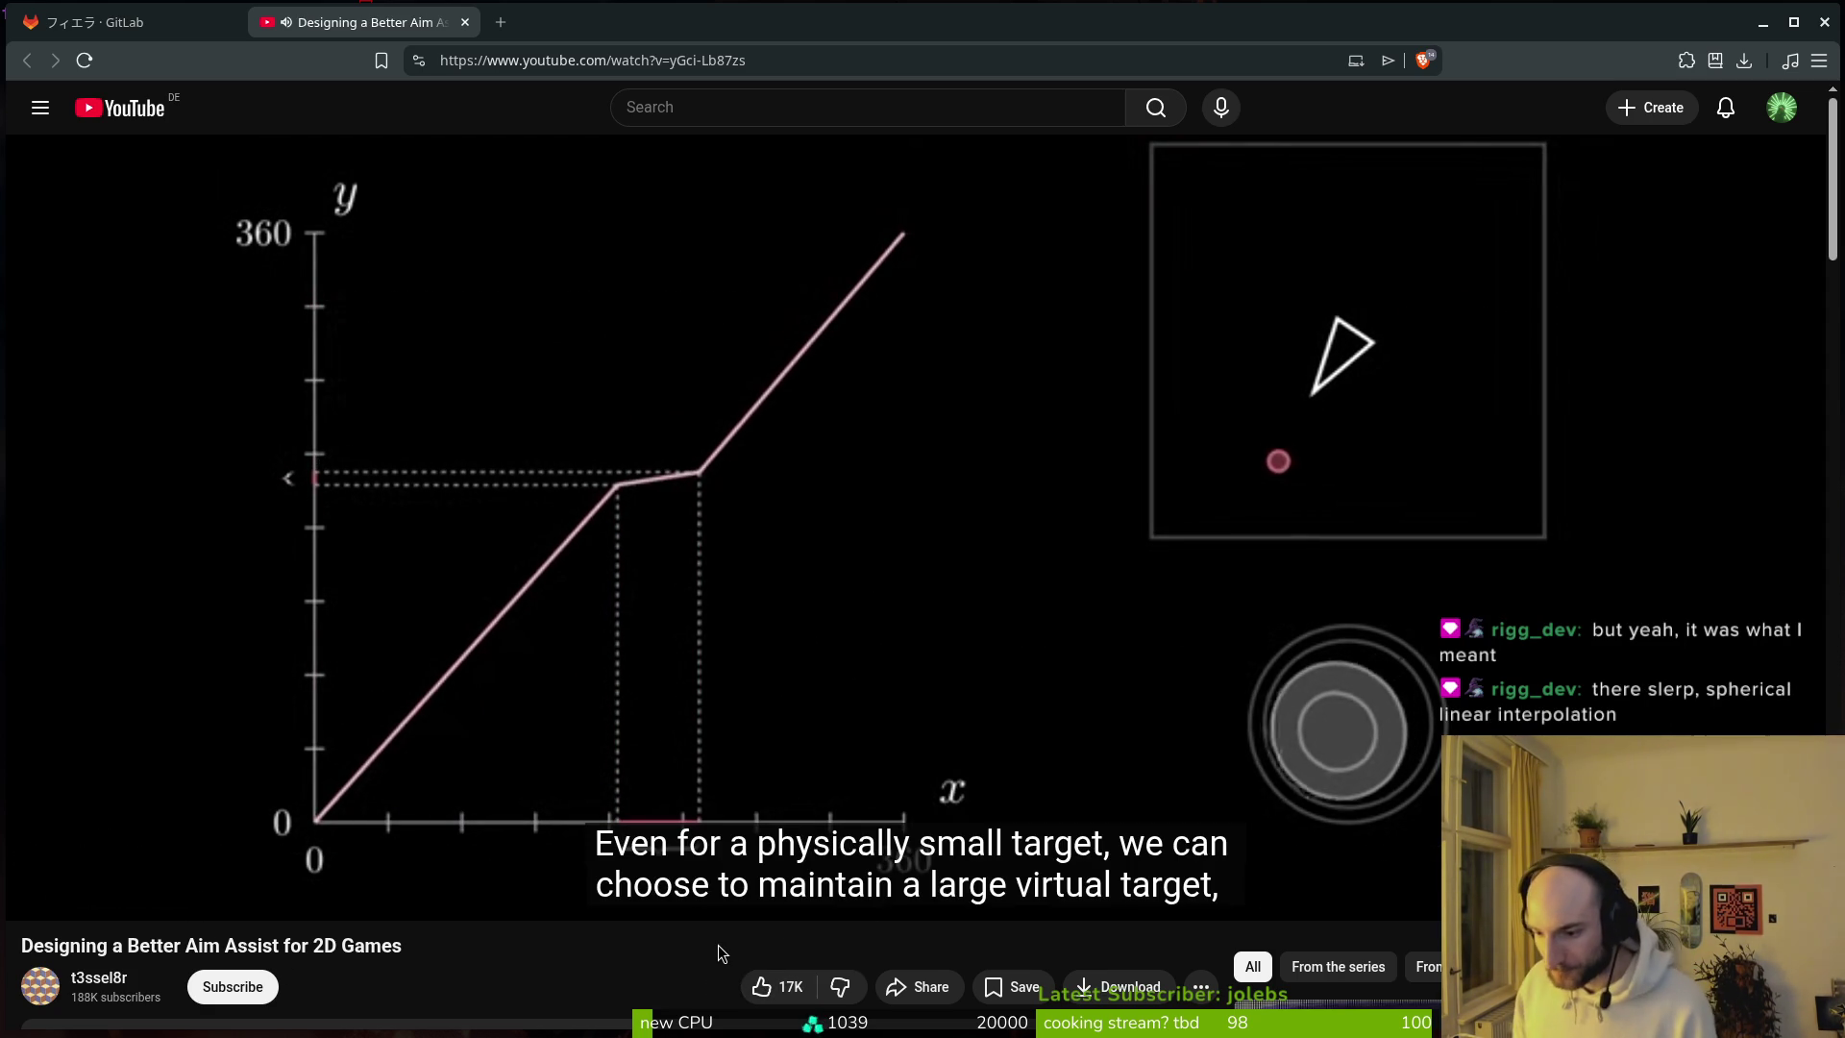
Step: Resume the aim assist video and rewind 10 seconds to rewatch the aim-curve explanation
{"action": "left_click", "coordinate": [844, 571]}
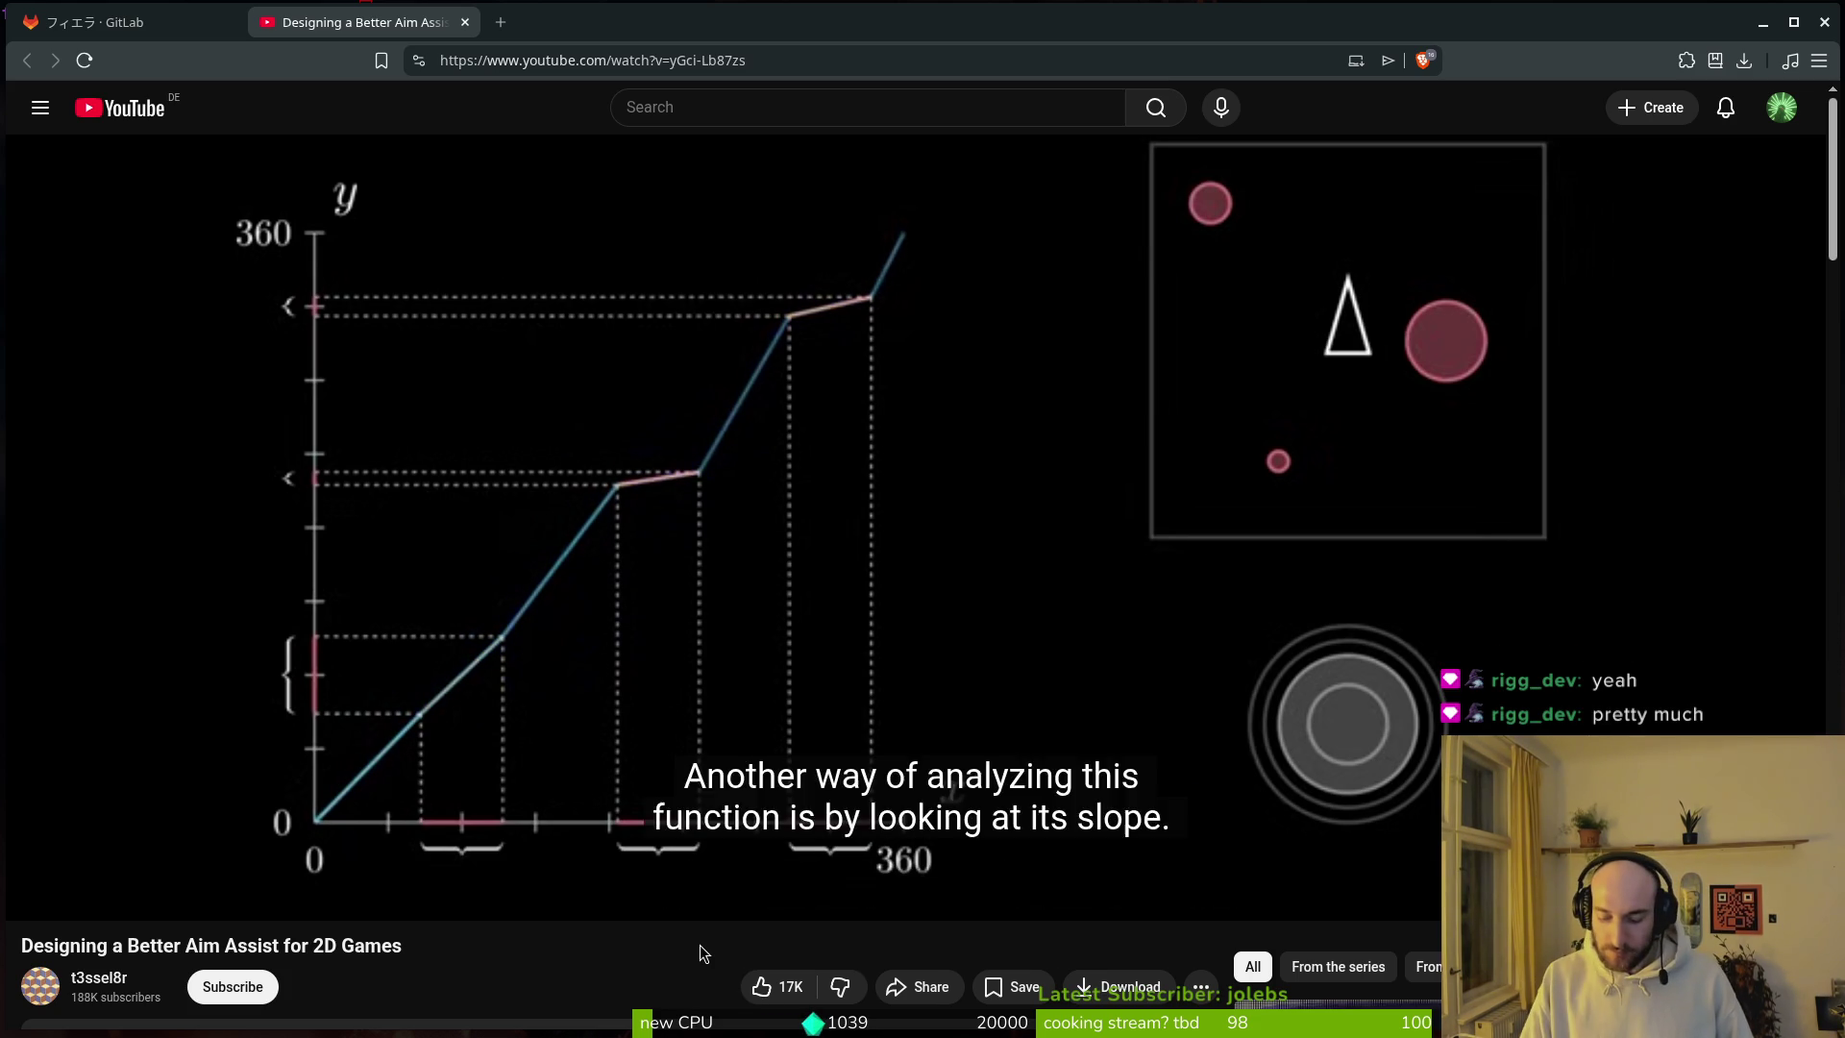
{"action": "key", "text": "j"}
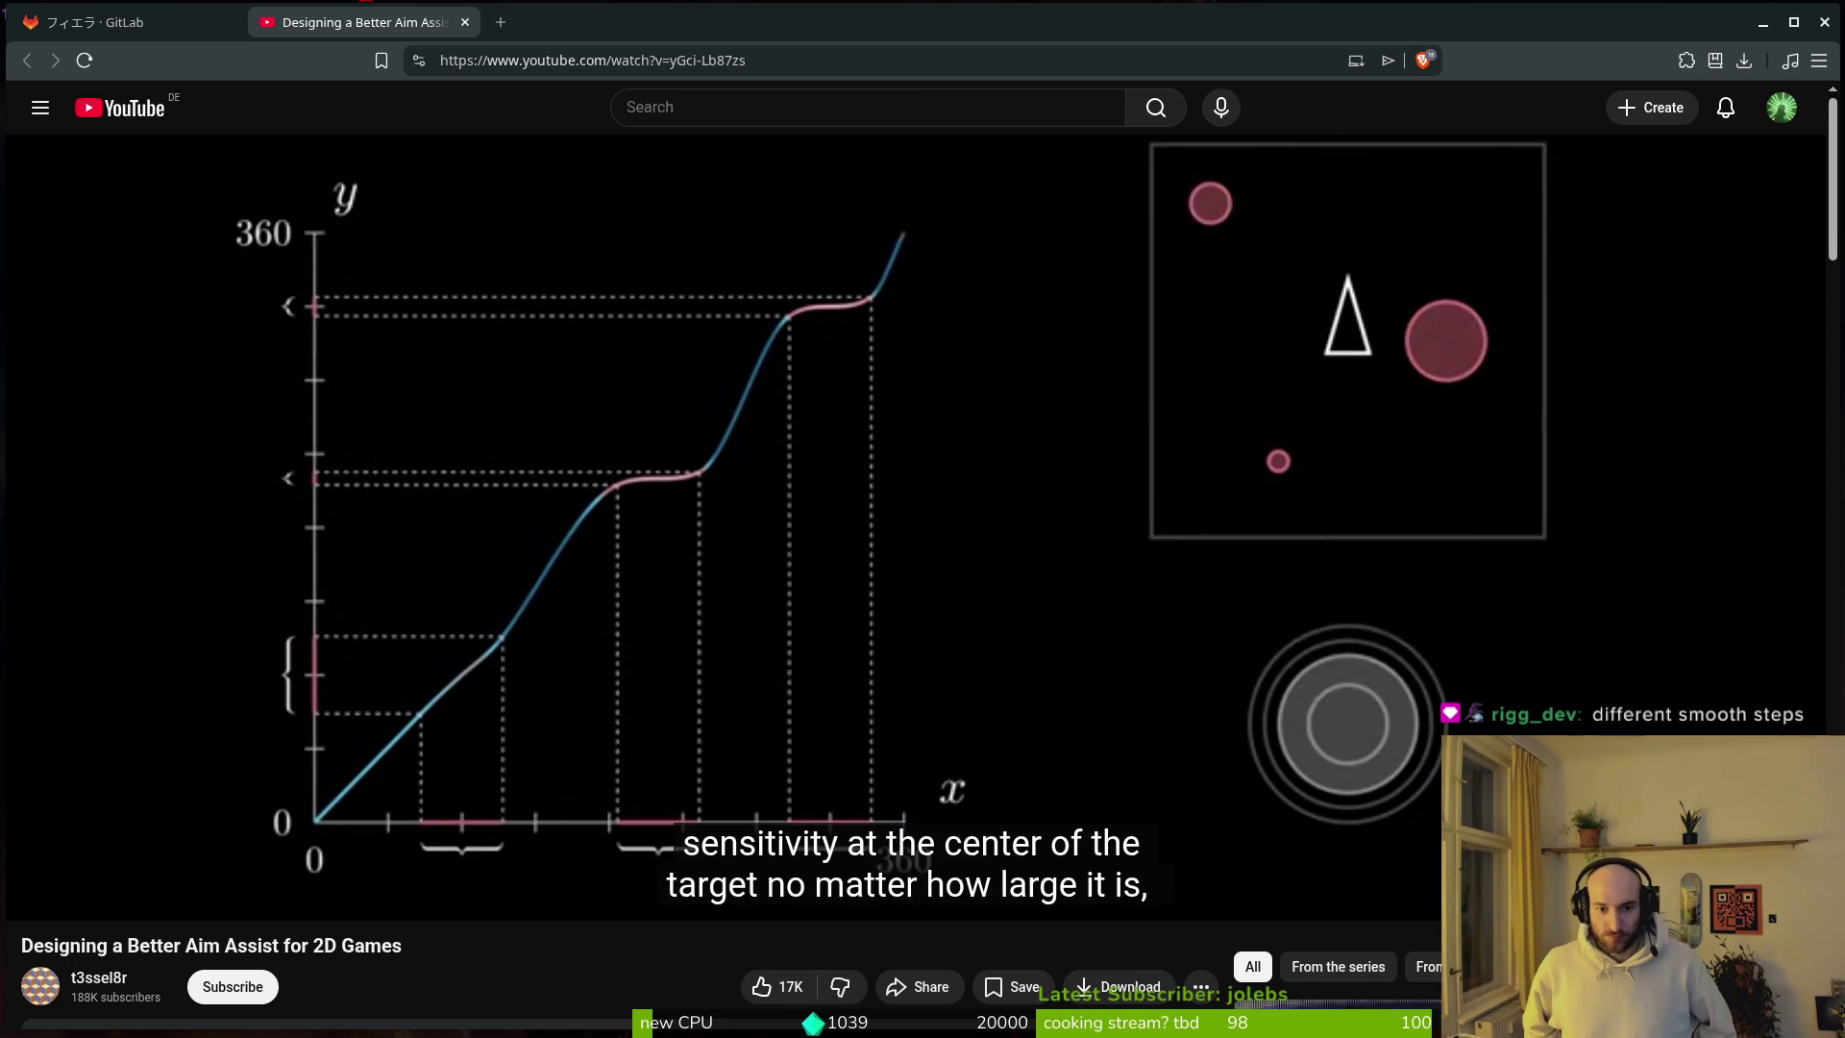
{"action": "mouse_move", "coordinate": [926, 288]}
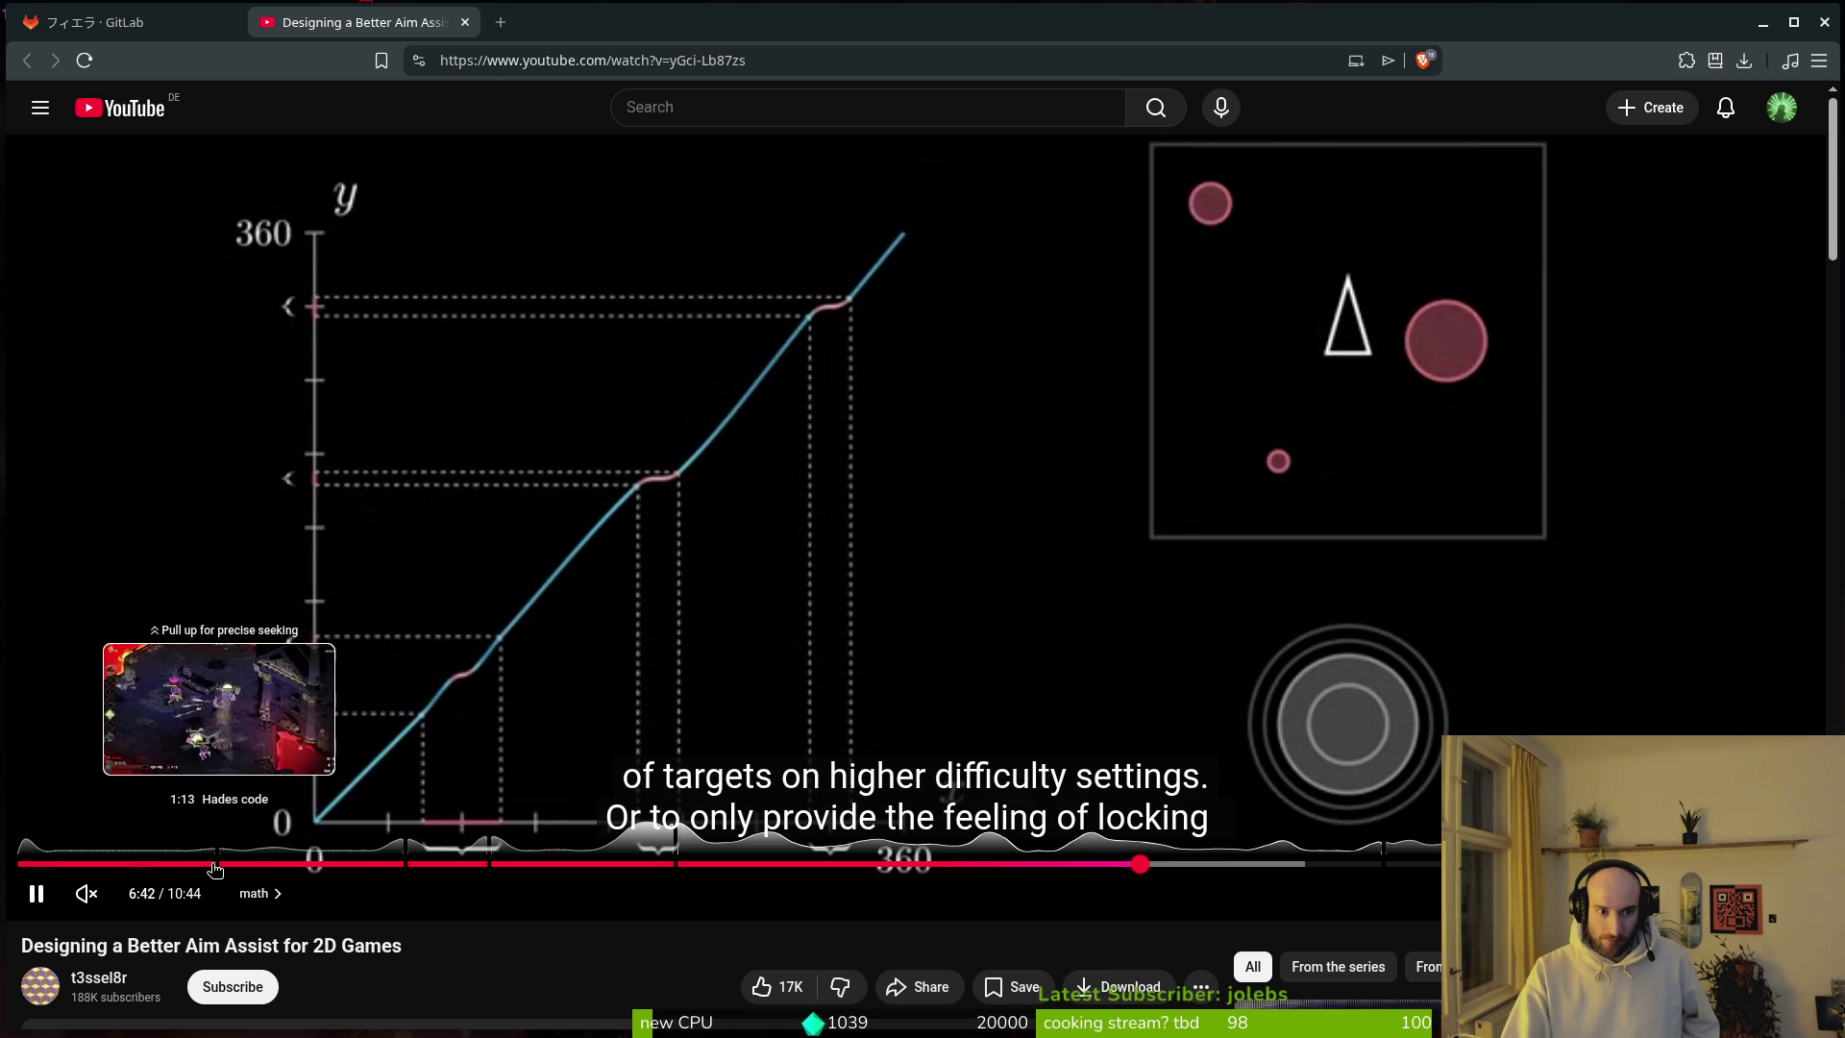
Step: Pause on the Death's Door code slide and lower playback quality to 480p
{"action": "left_click", "coordinate": [449, 864]}
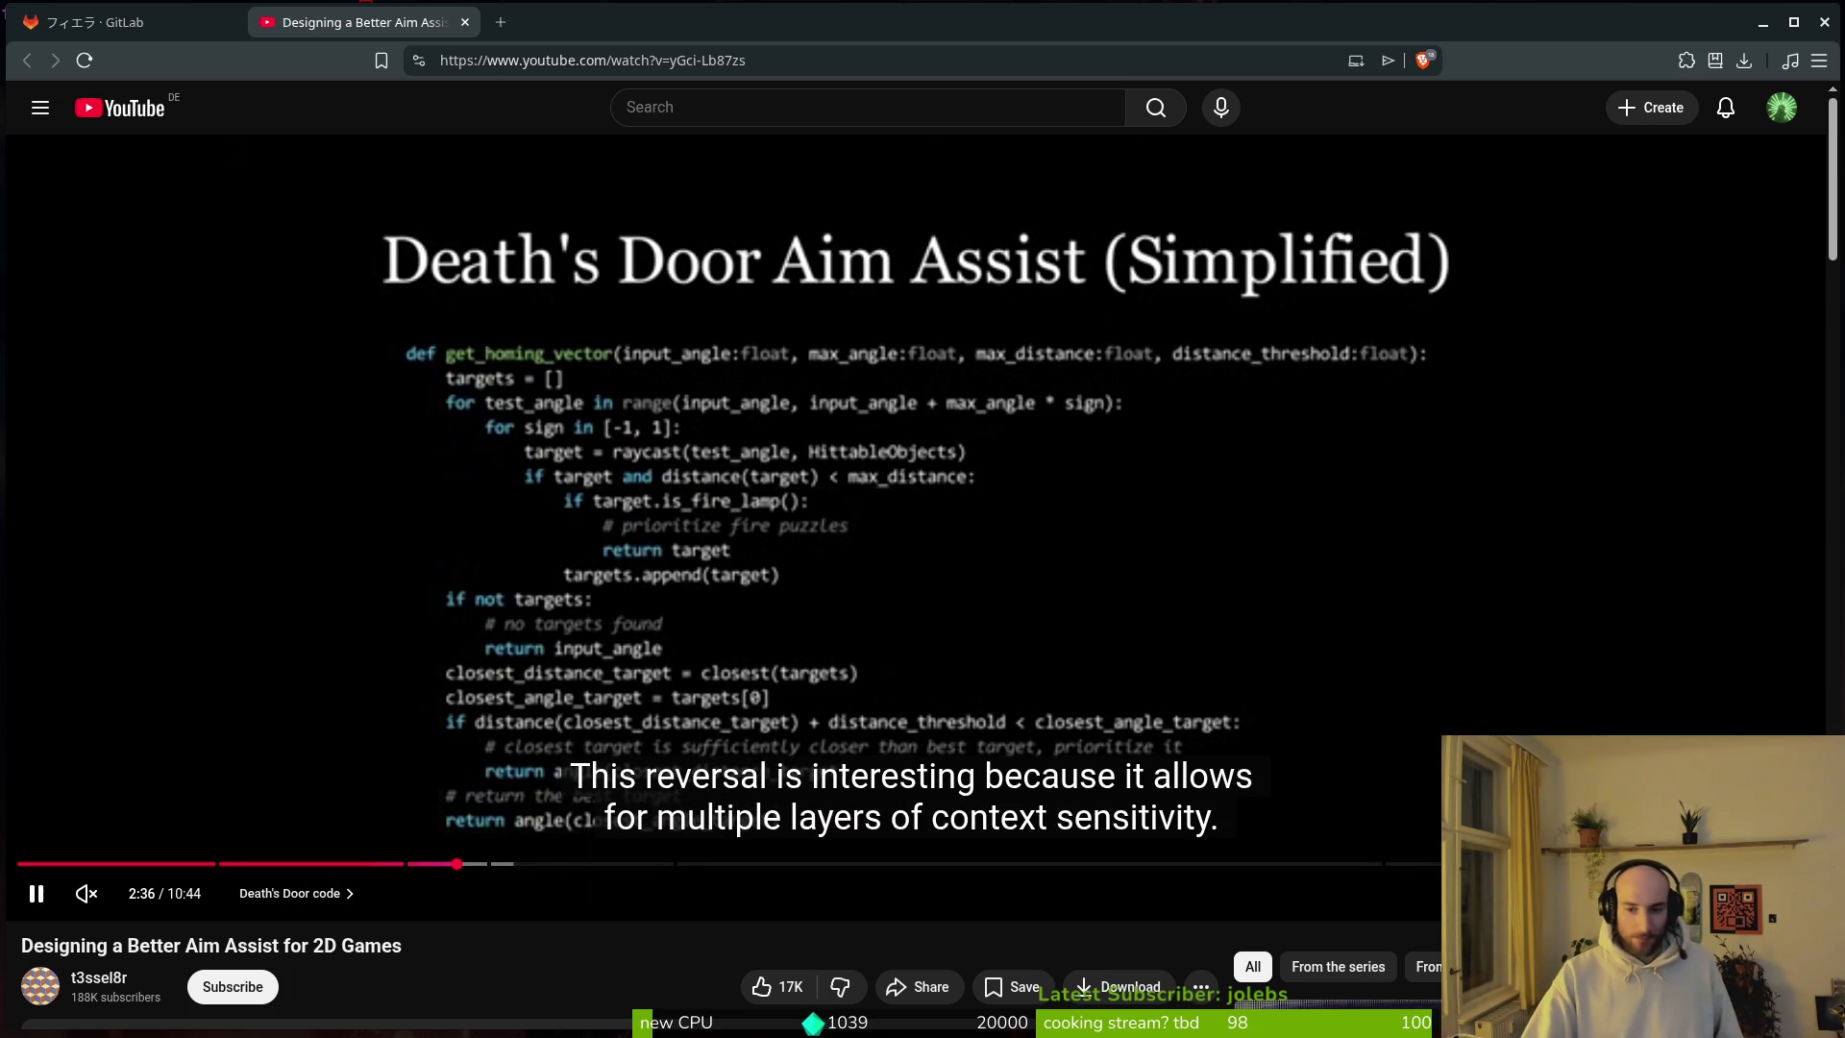
{"action": "left_click", "coordinate": [165, 569]}
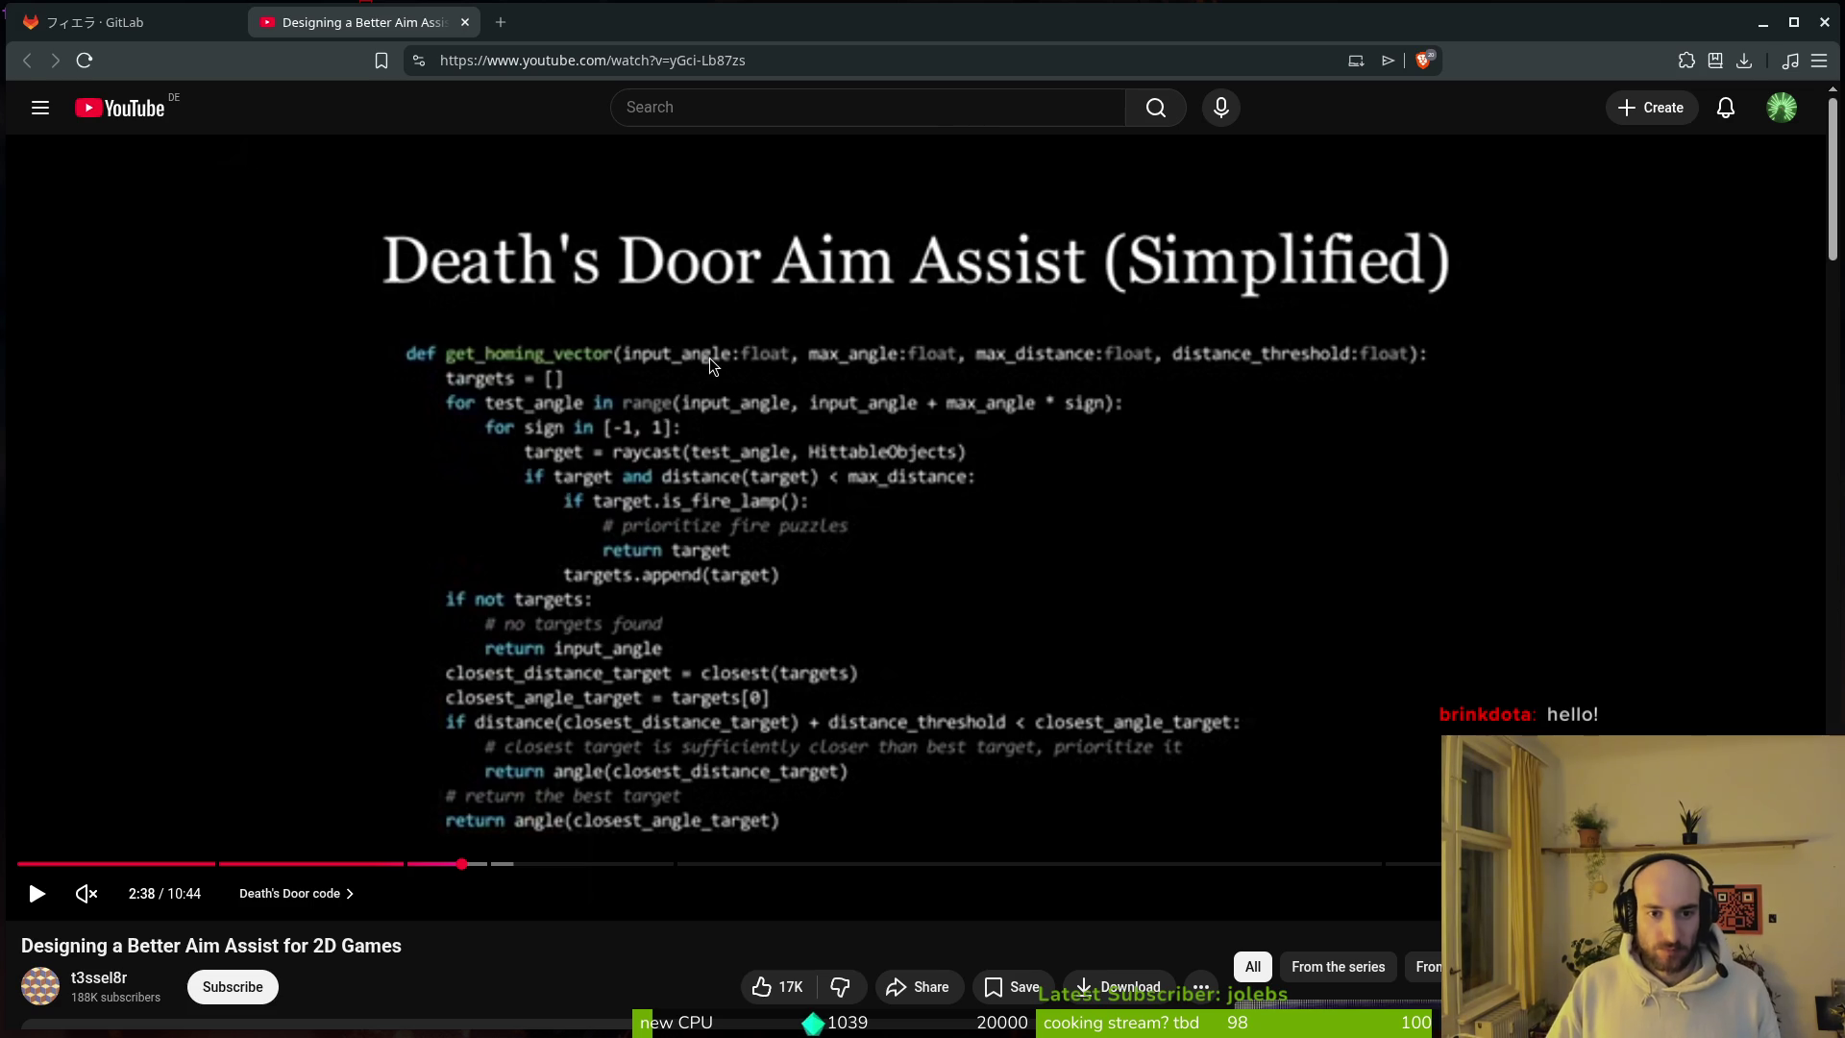
{"action": "left_click", "coordinate": [1645, 894]}
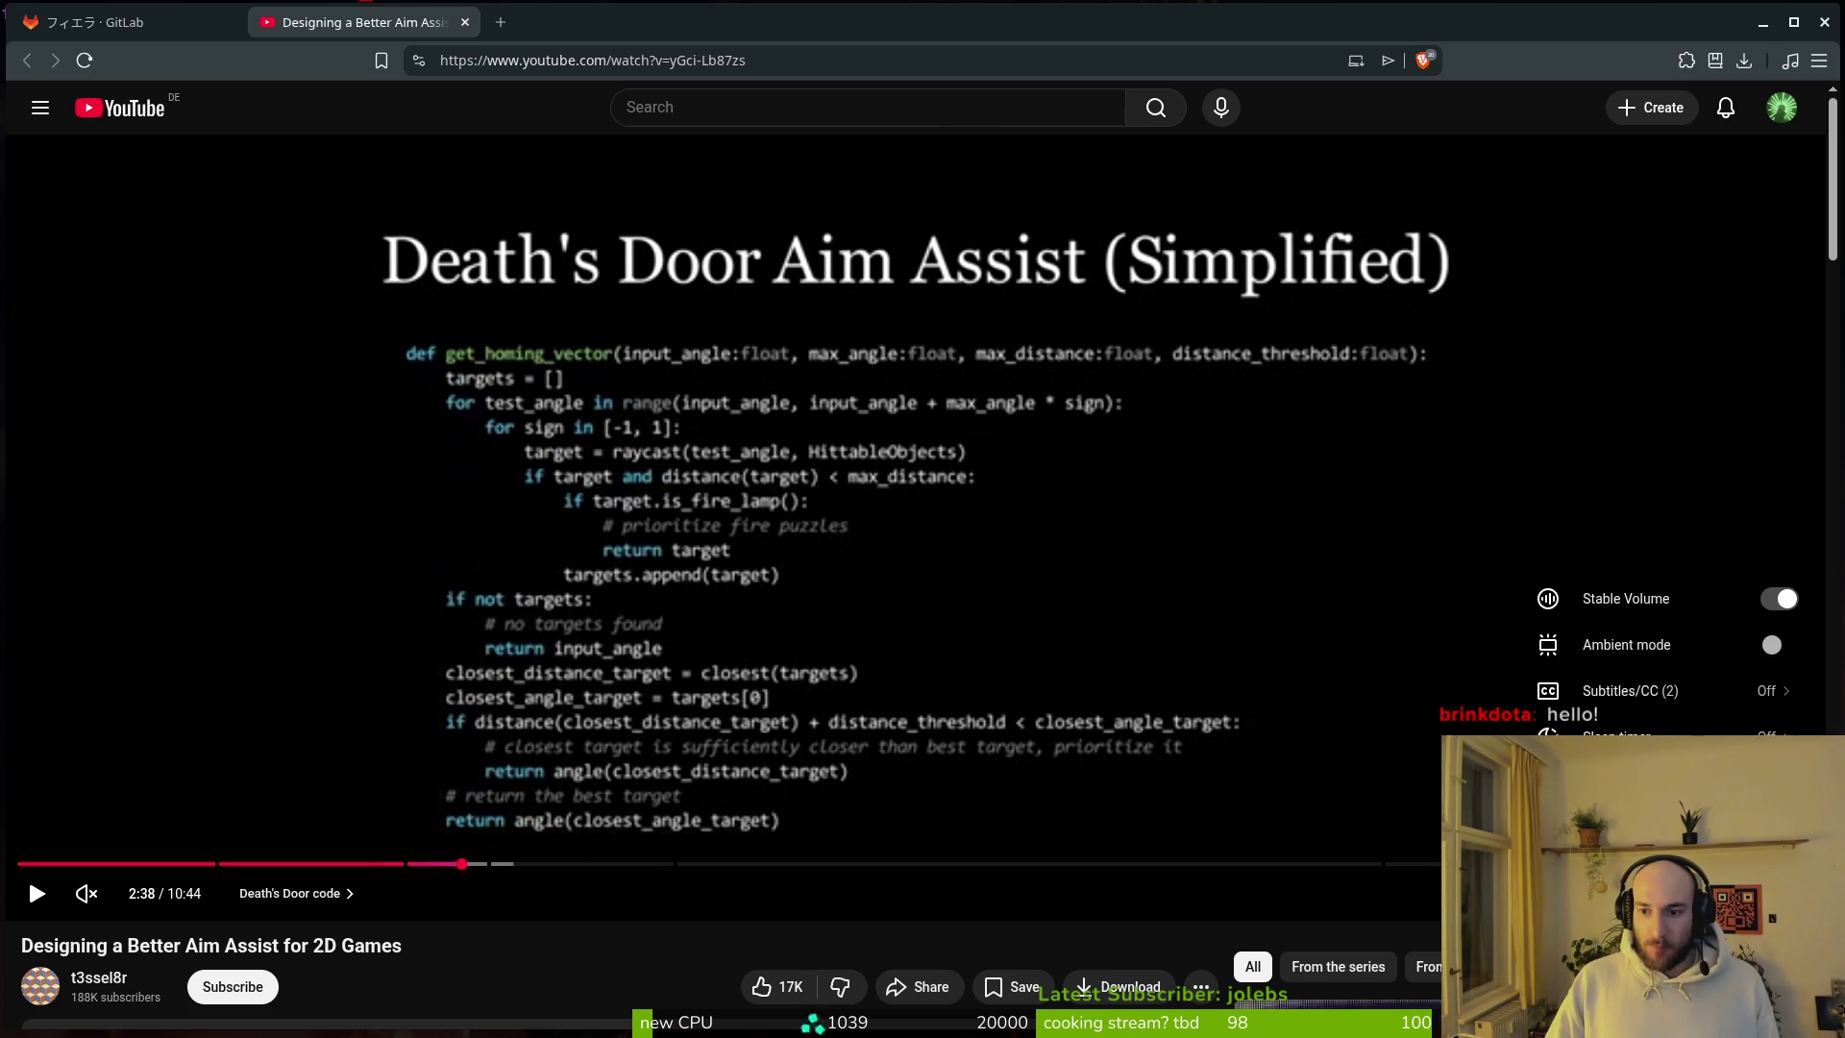
{"action": "left_click", "coordinate": [1653, 826]}
{"action": "left_click", "coordinate": [1652, 644]}
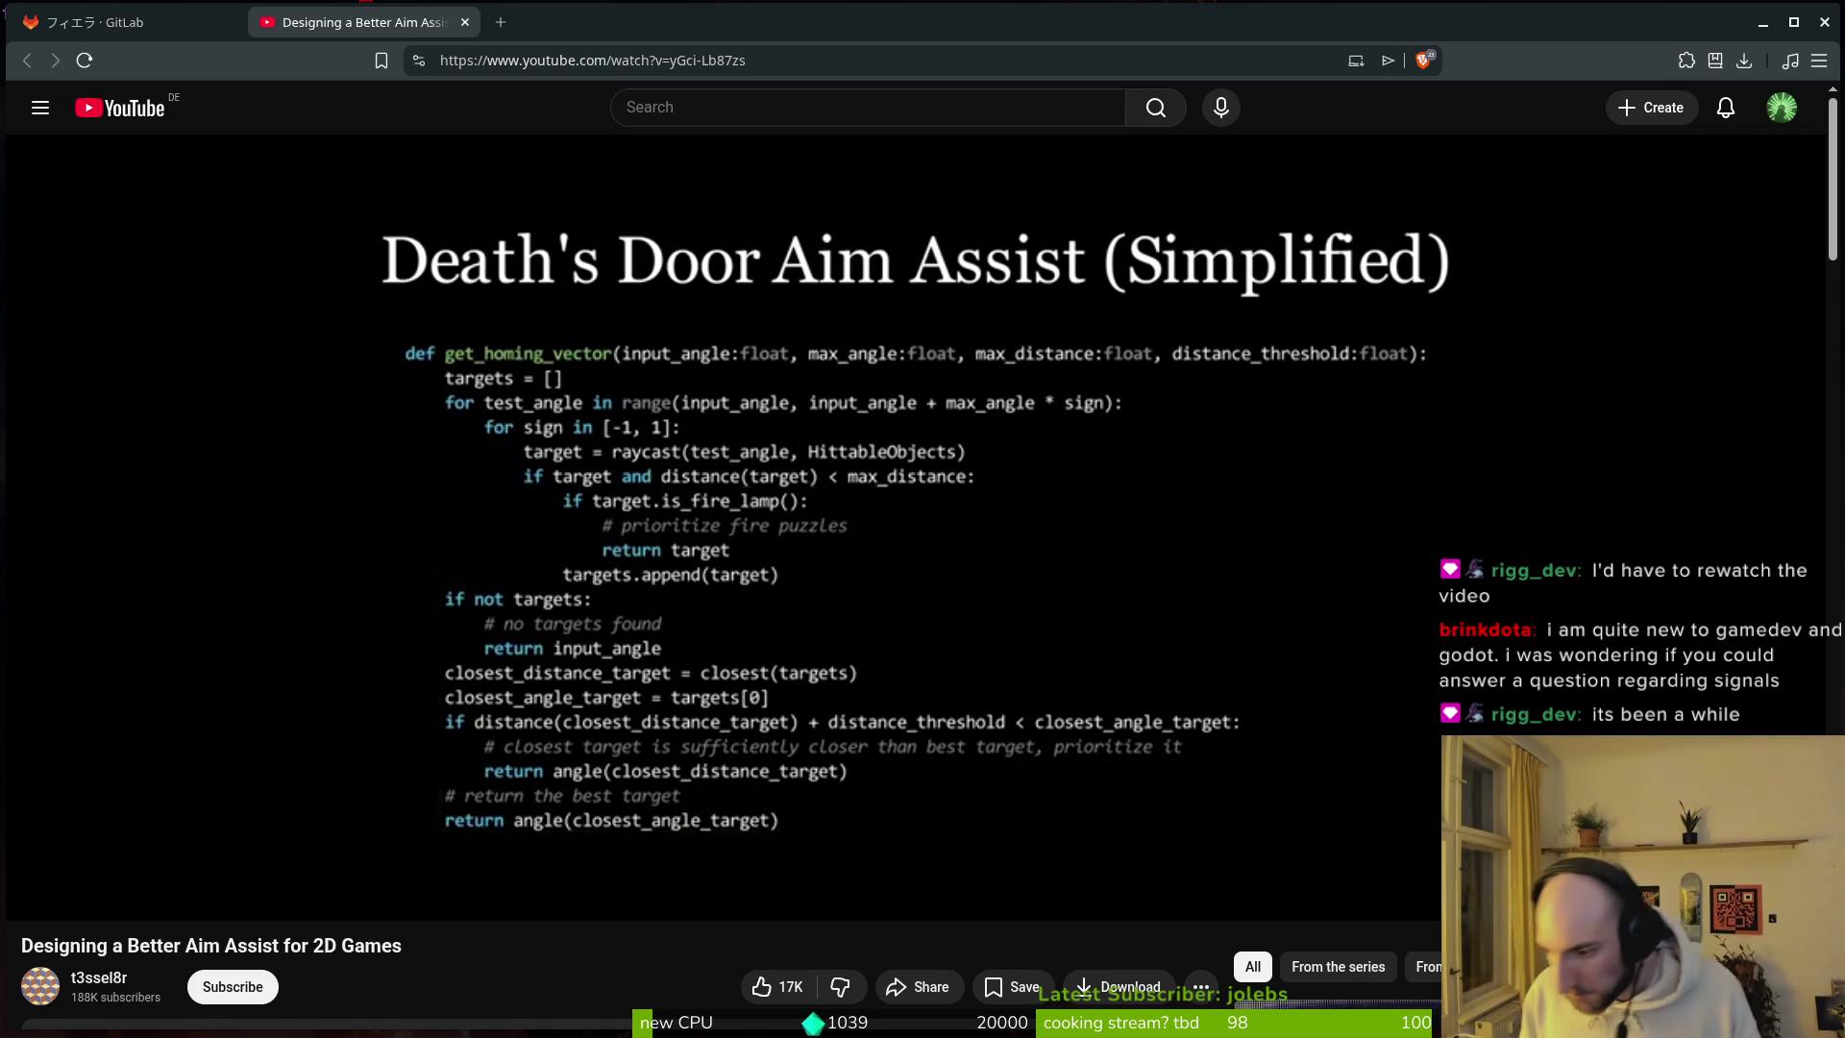
Step: Jump back to the Hades aim assist code chapter
{"action": "mouse_move", "coordinate": [1116, 626]}
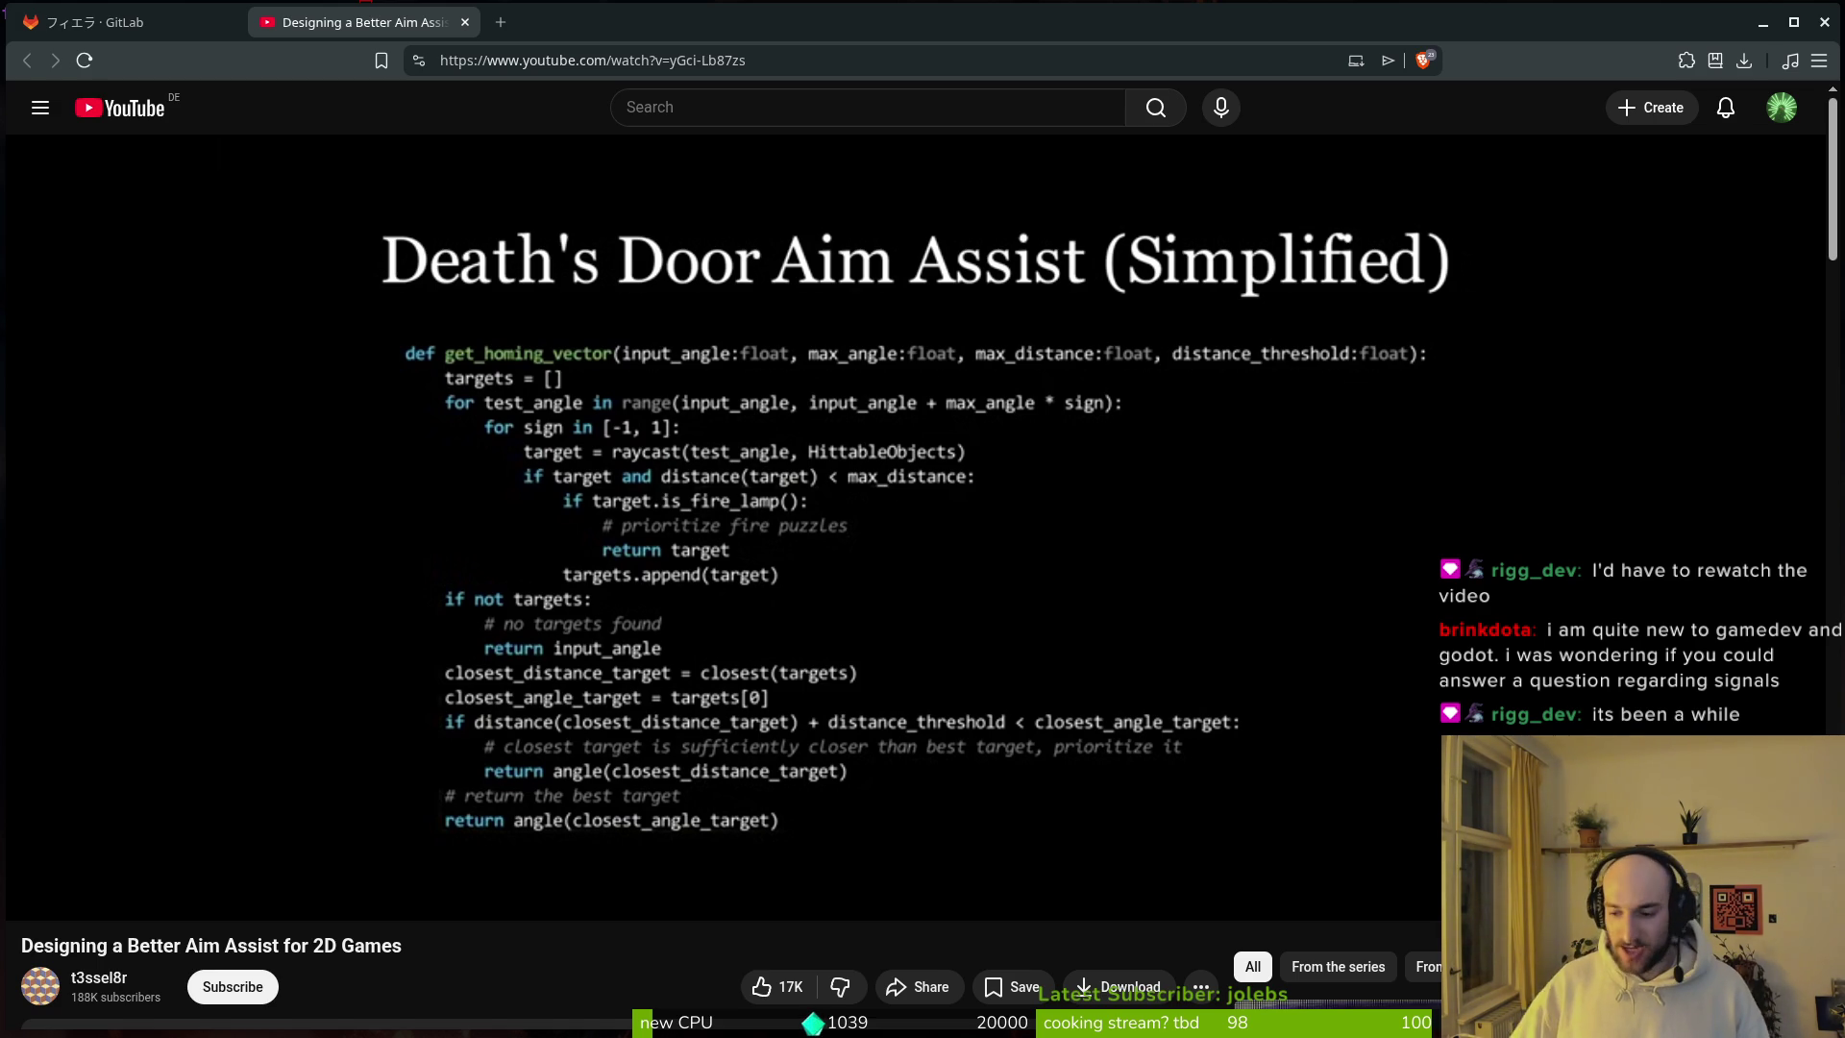
{"action": "mouse_move", "coordinate": [1427, 803]}
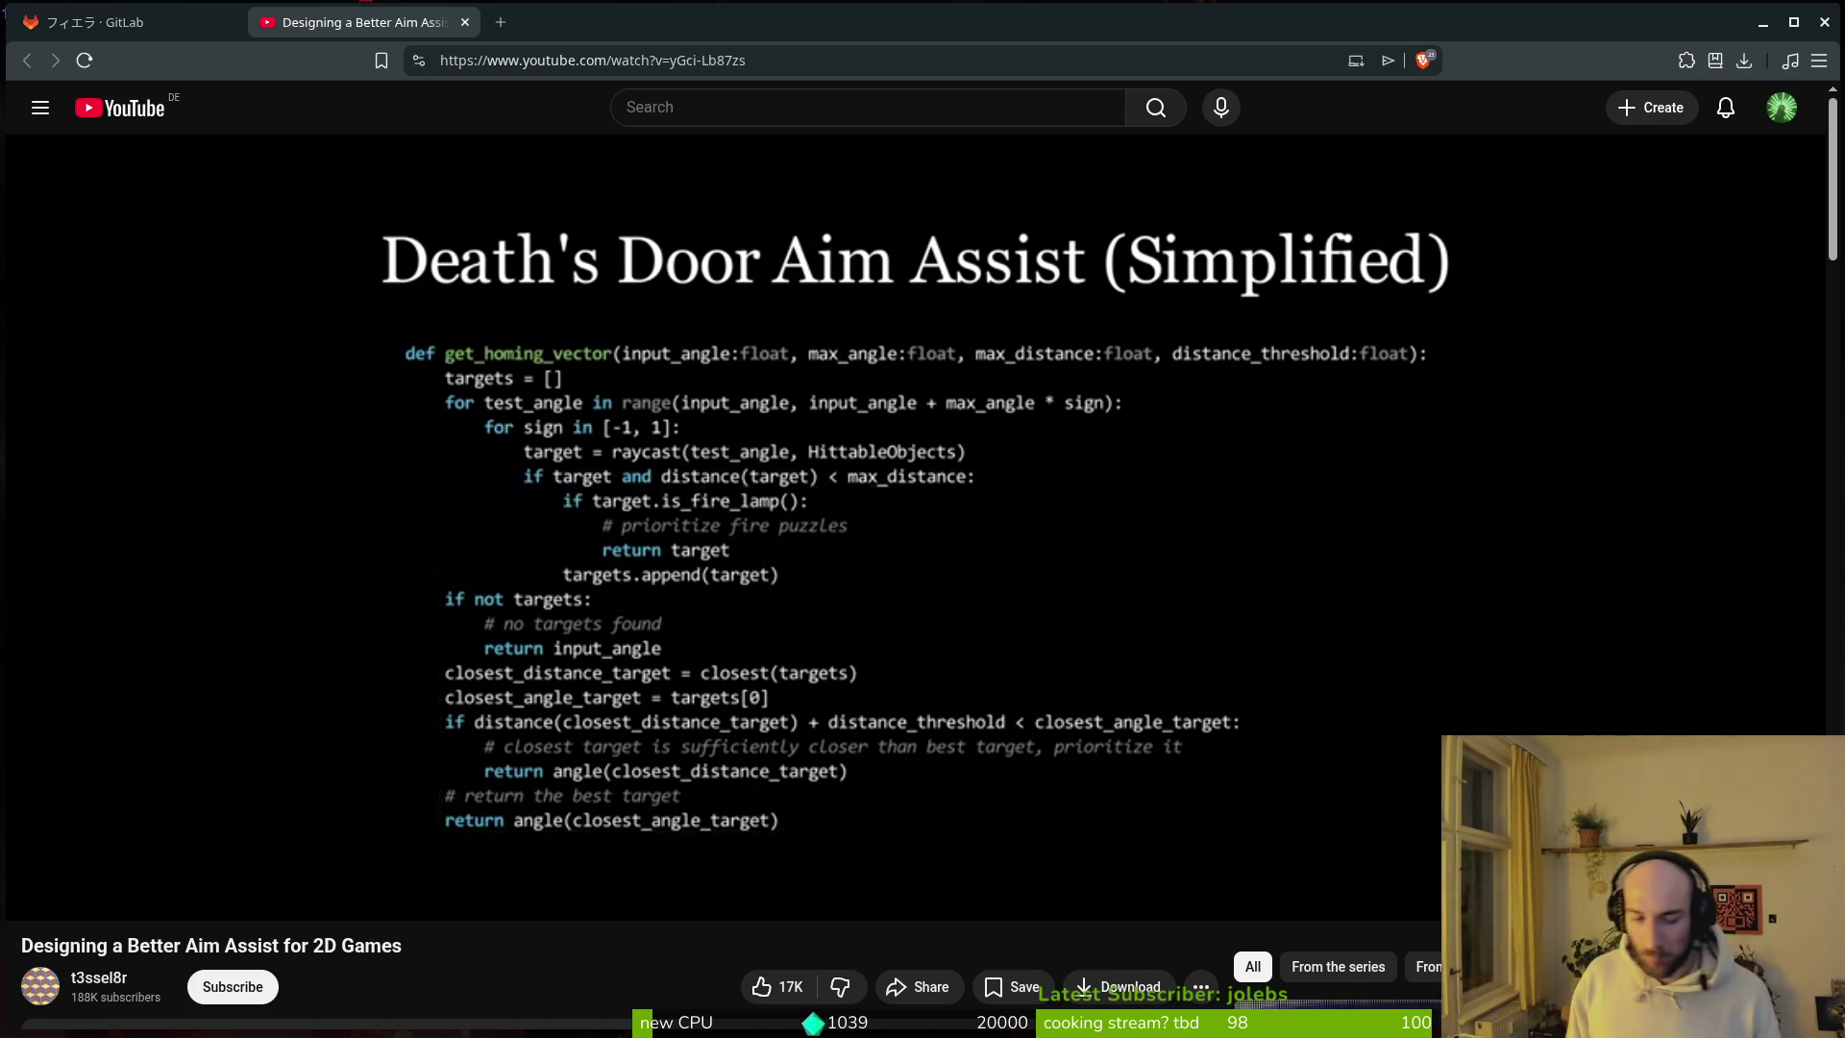
{"action": "mouse_move", "coordinate": [422, 688]}
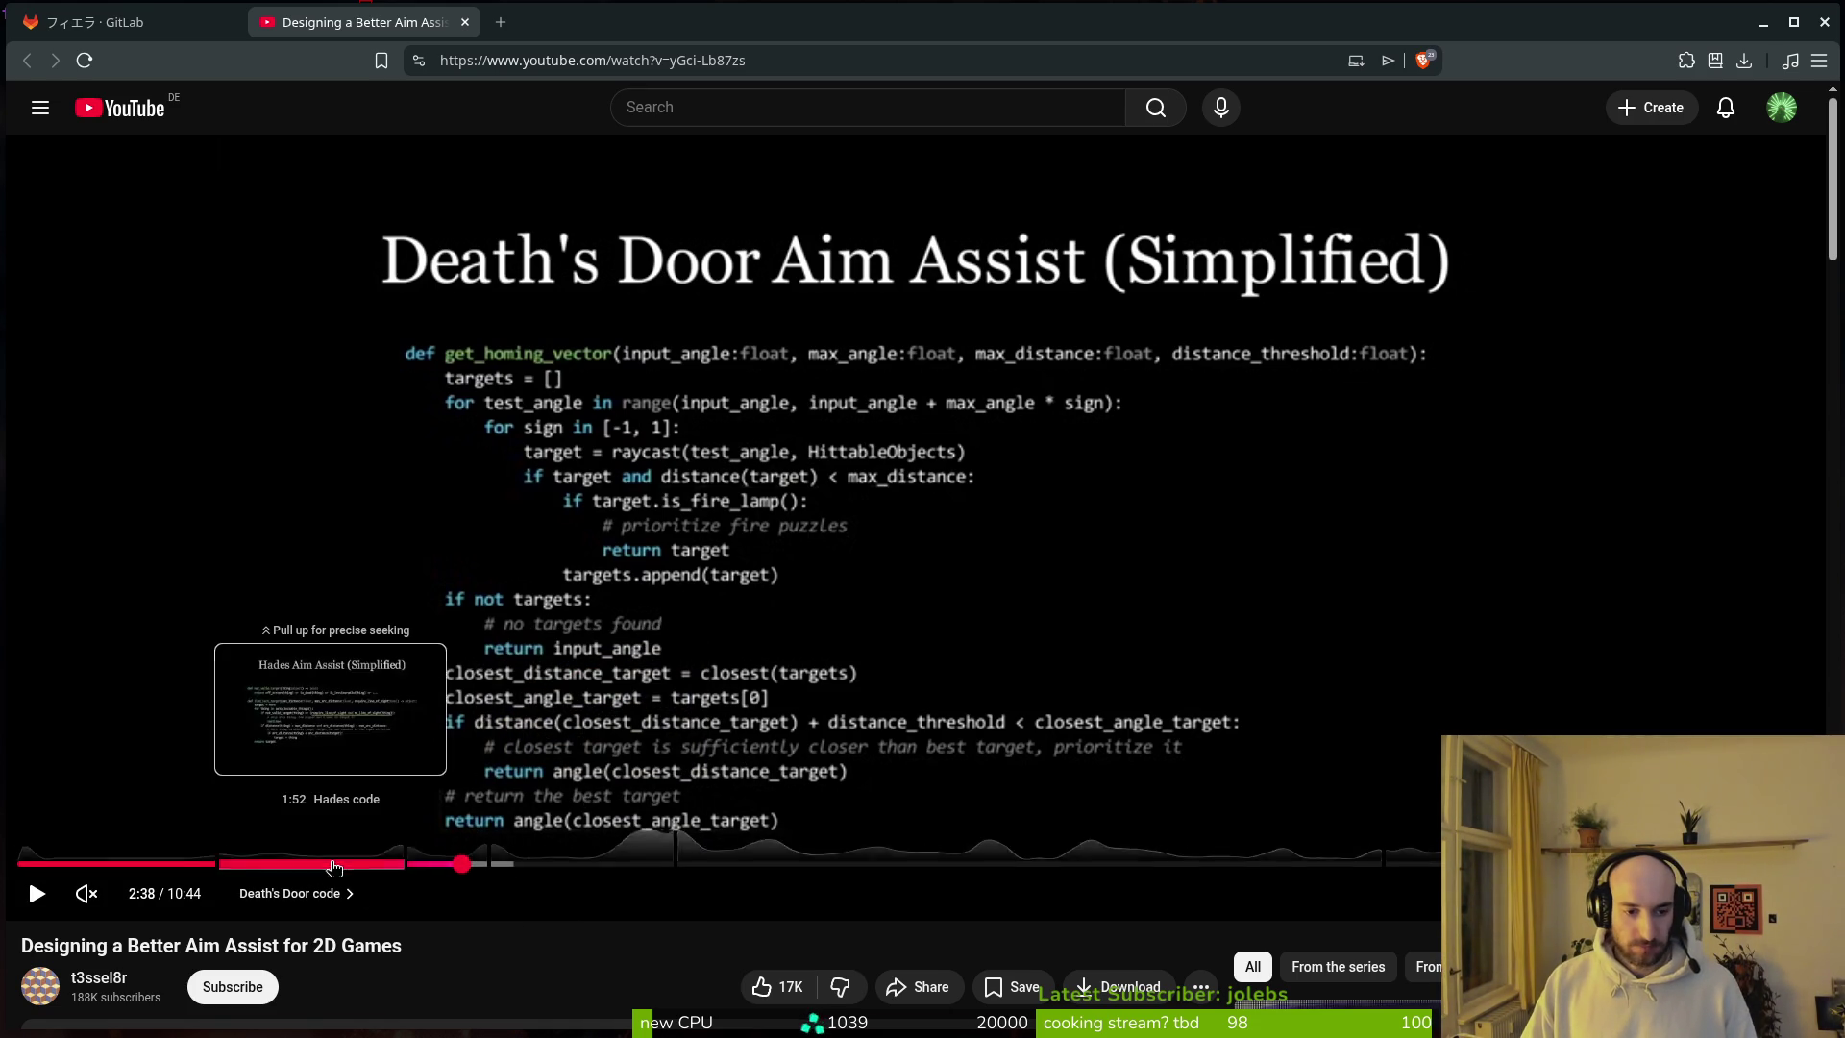
{"action": "left_click", "coordinate": [363, 864]}
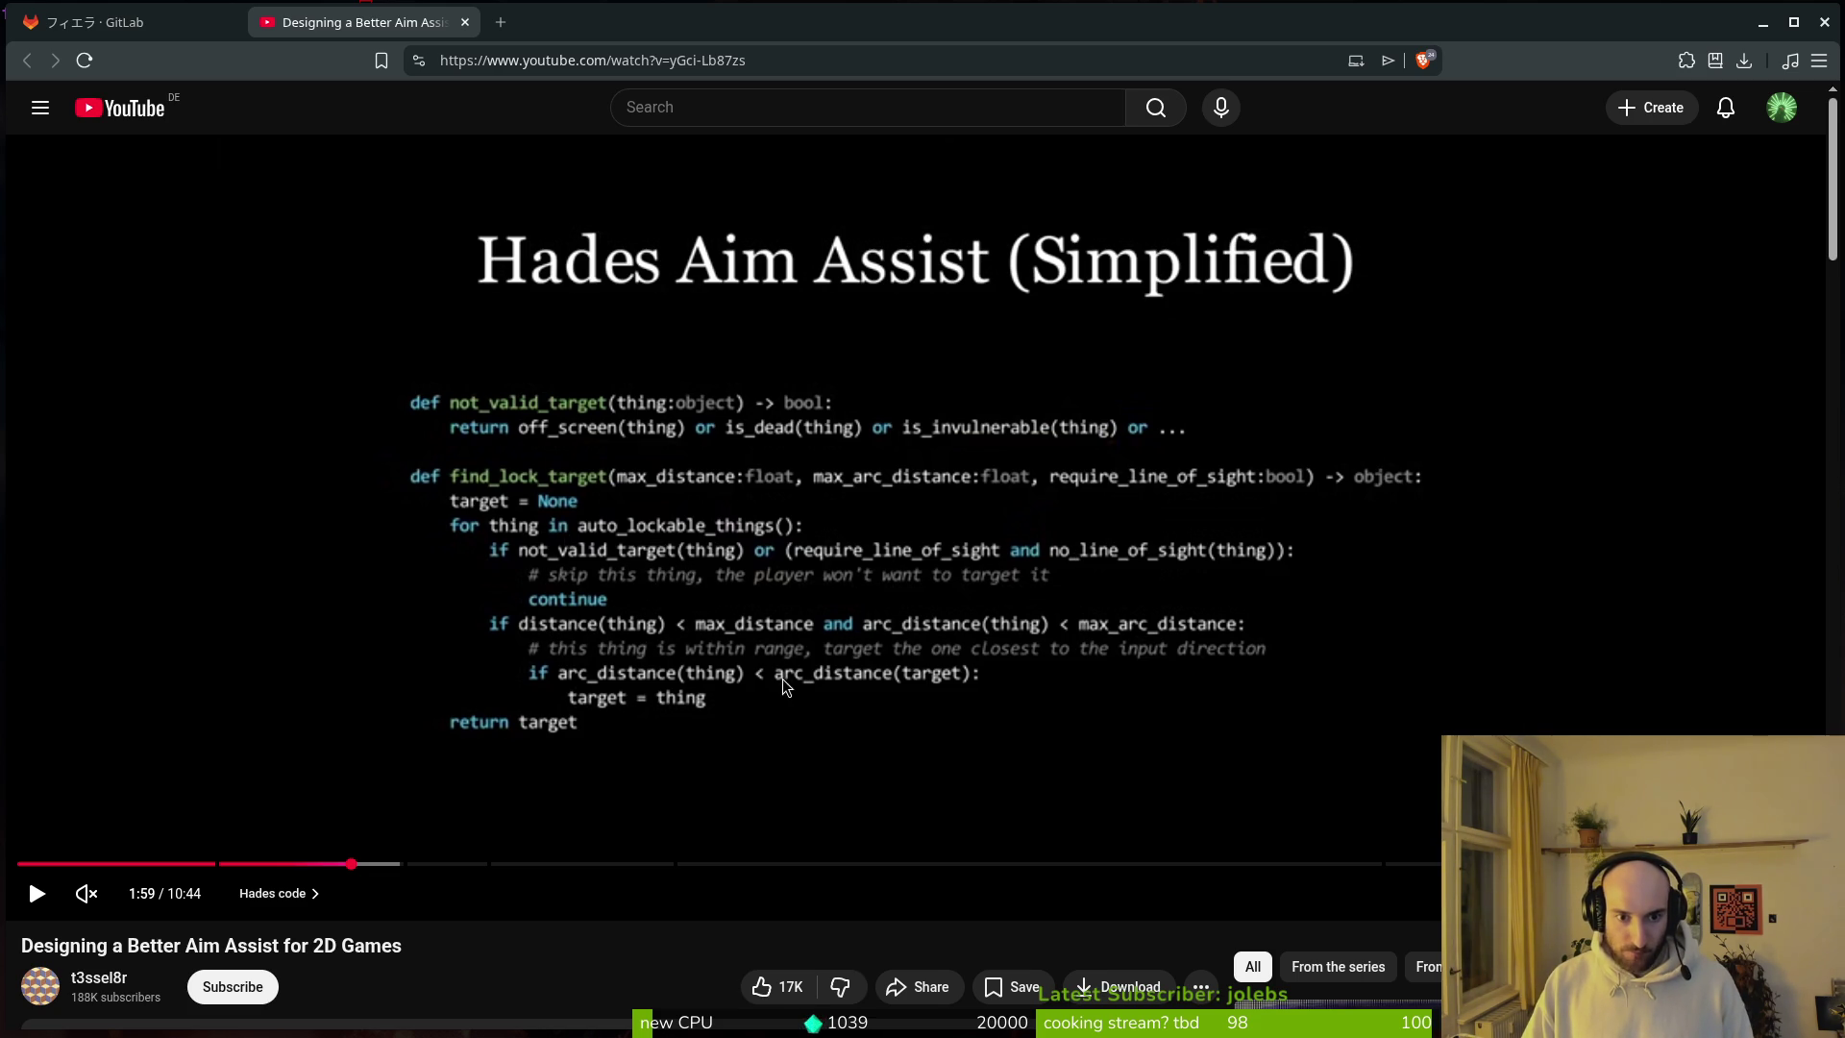
Step: Return to the Death's Door code at 2:34, then switch to the Godot editor
{"action": "left_click", "coordinate": [507, 864]}
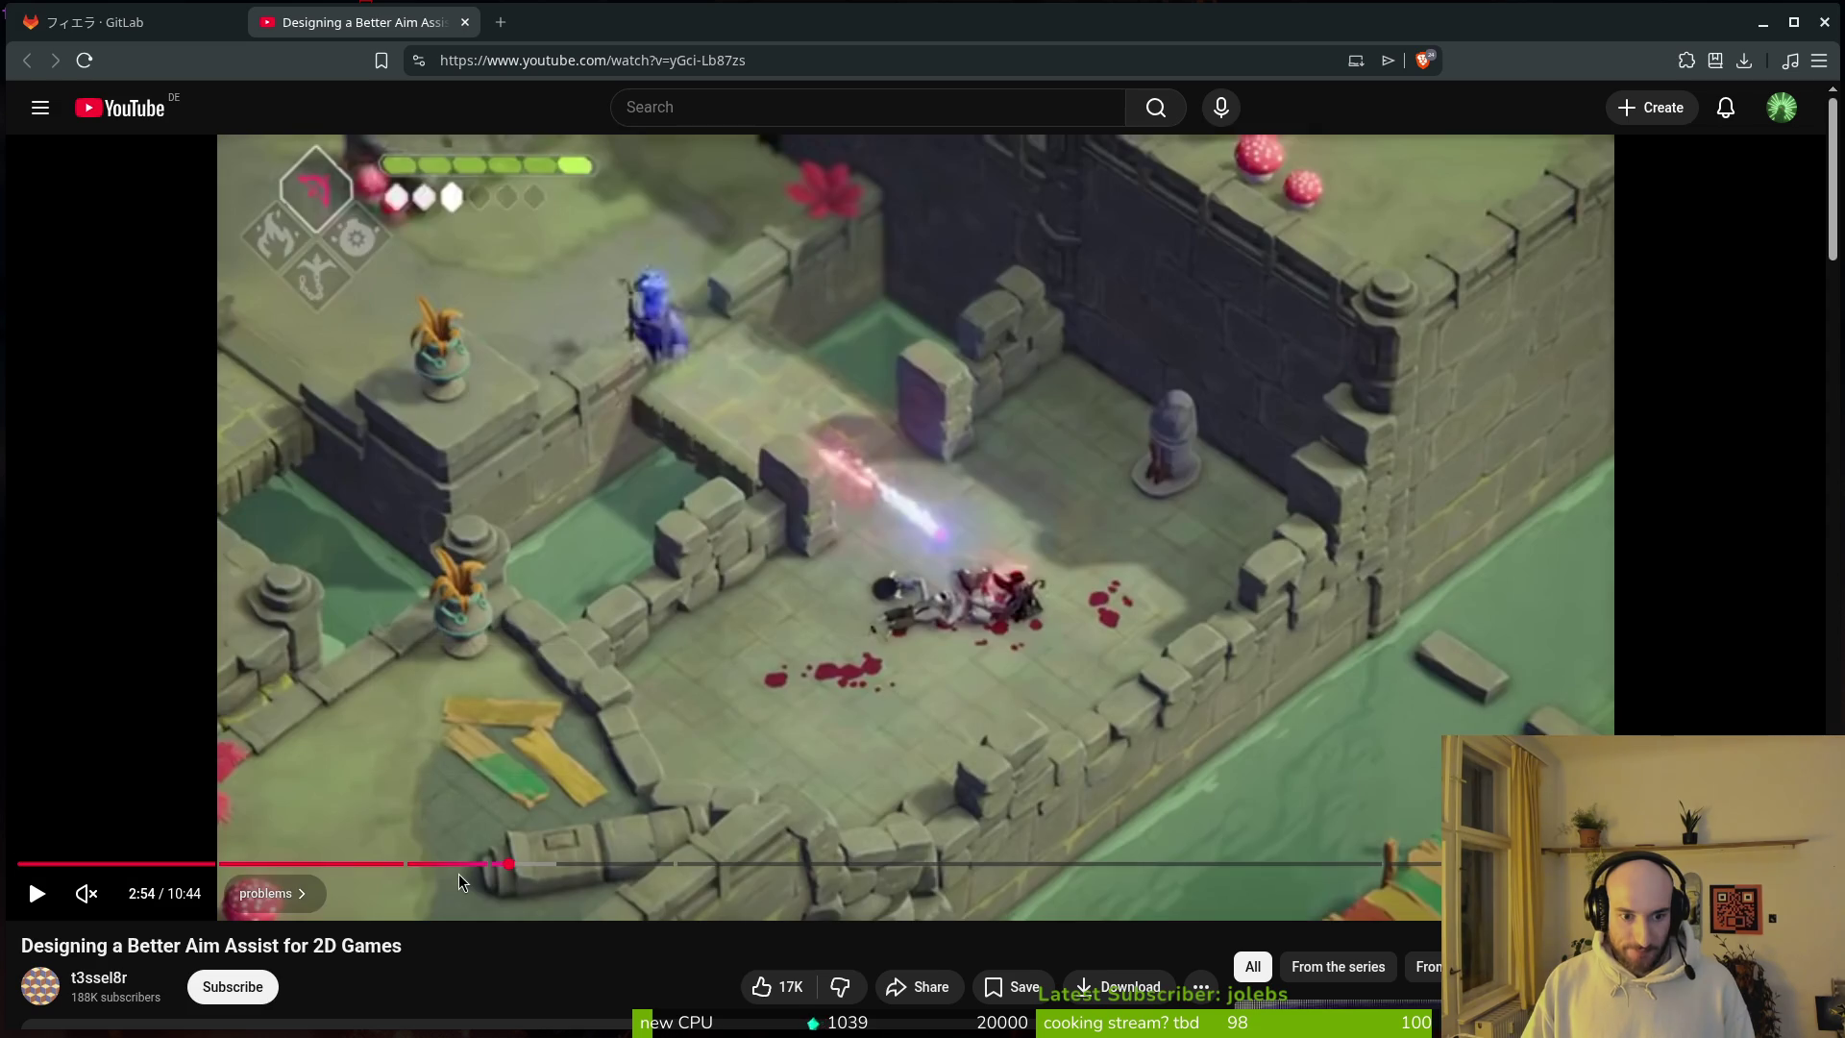
{"action": "left_click", "coordinate": [451, 865]}
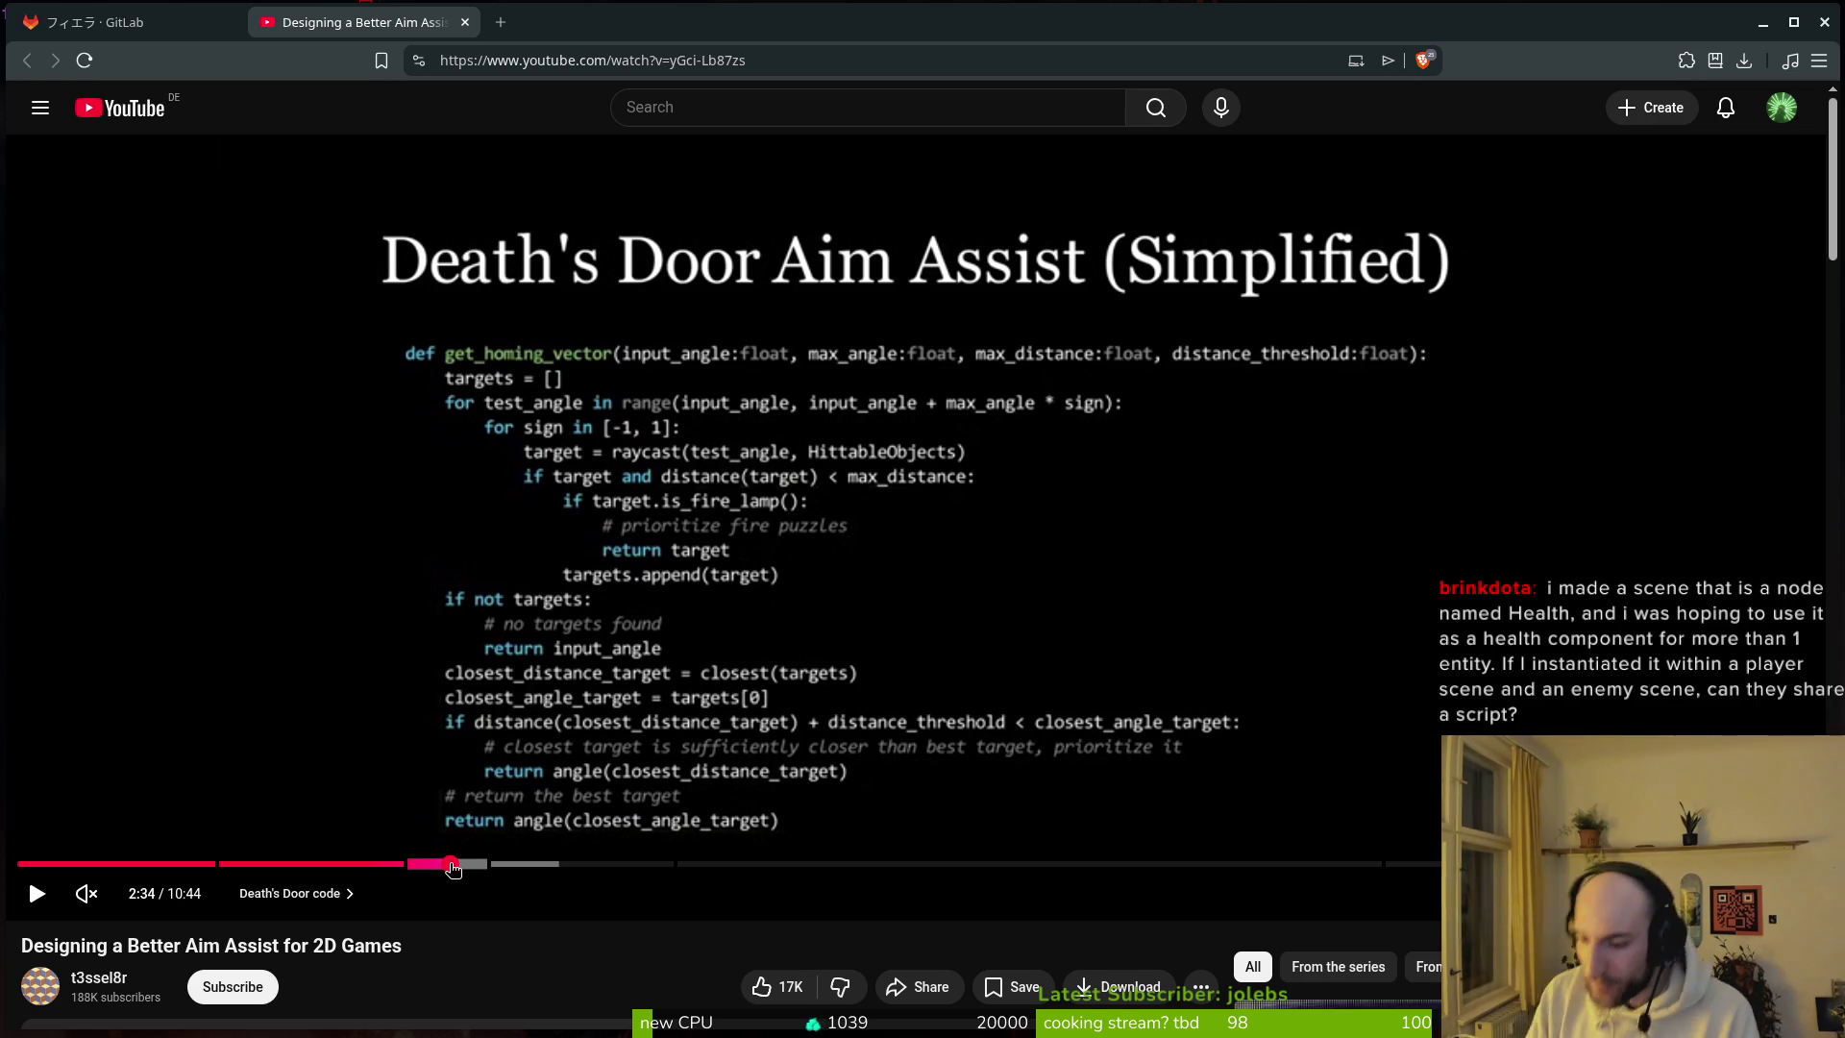
{"action": "key", "text": "alt+Tab"}
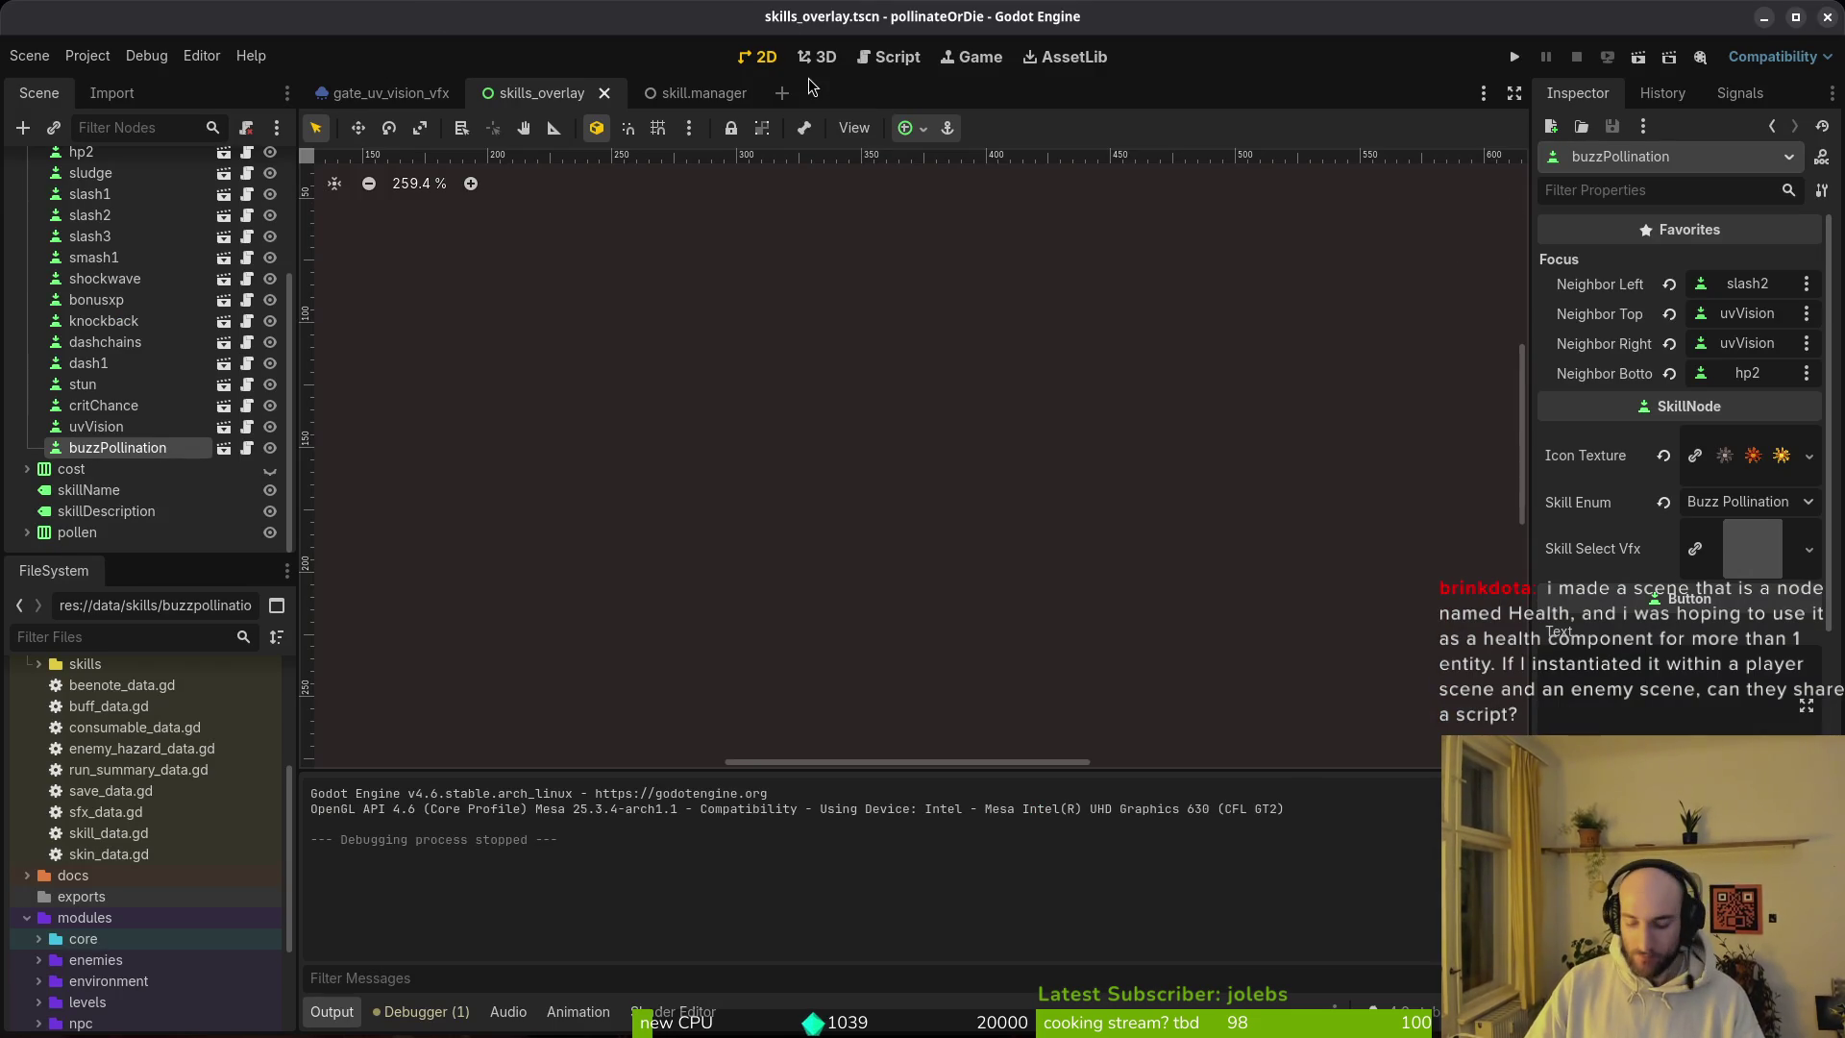
Step: Open enemy.tscn through Quick Open with the search 'enets'
{"action": "key", "text": "alt+shift+o"}
{"action": "type", "text": "enets"}
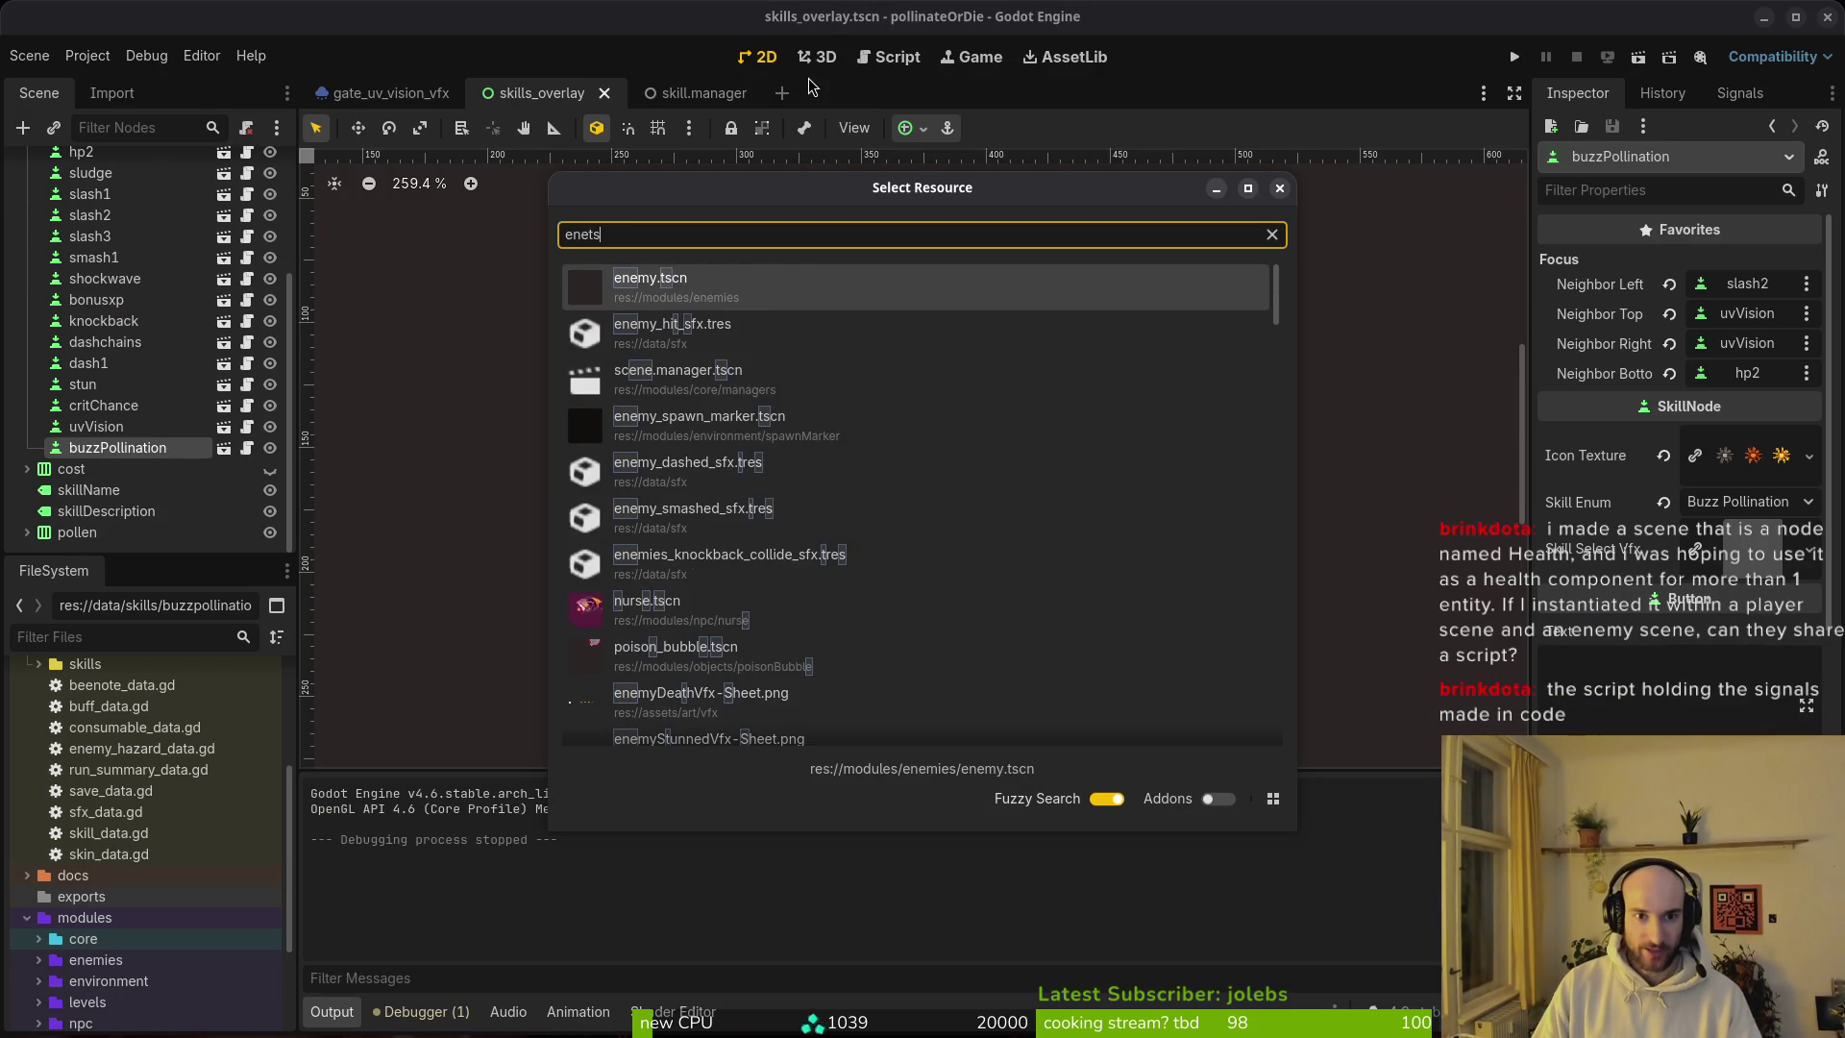
{"action": "key", "text": "Return"}
Step: Collapse the enemy's scene-tree branches and select its HealthComponent
{"action": "left_click", "coordinate": [23, 274]}
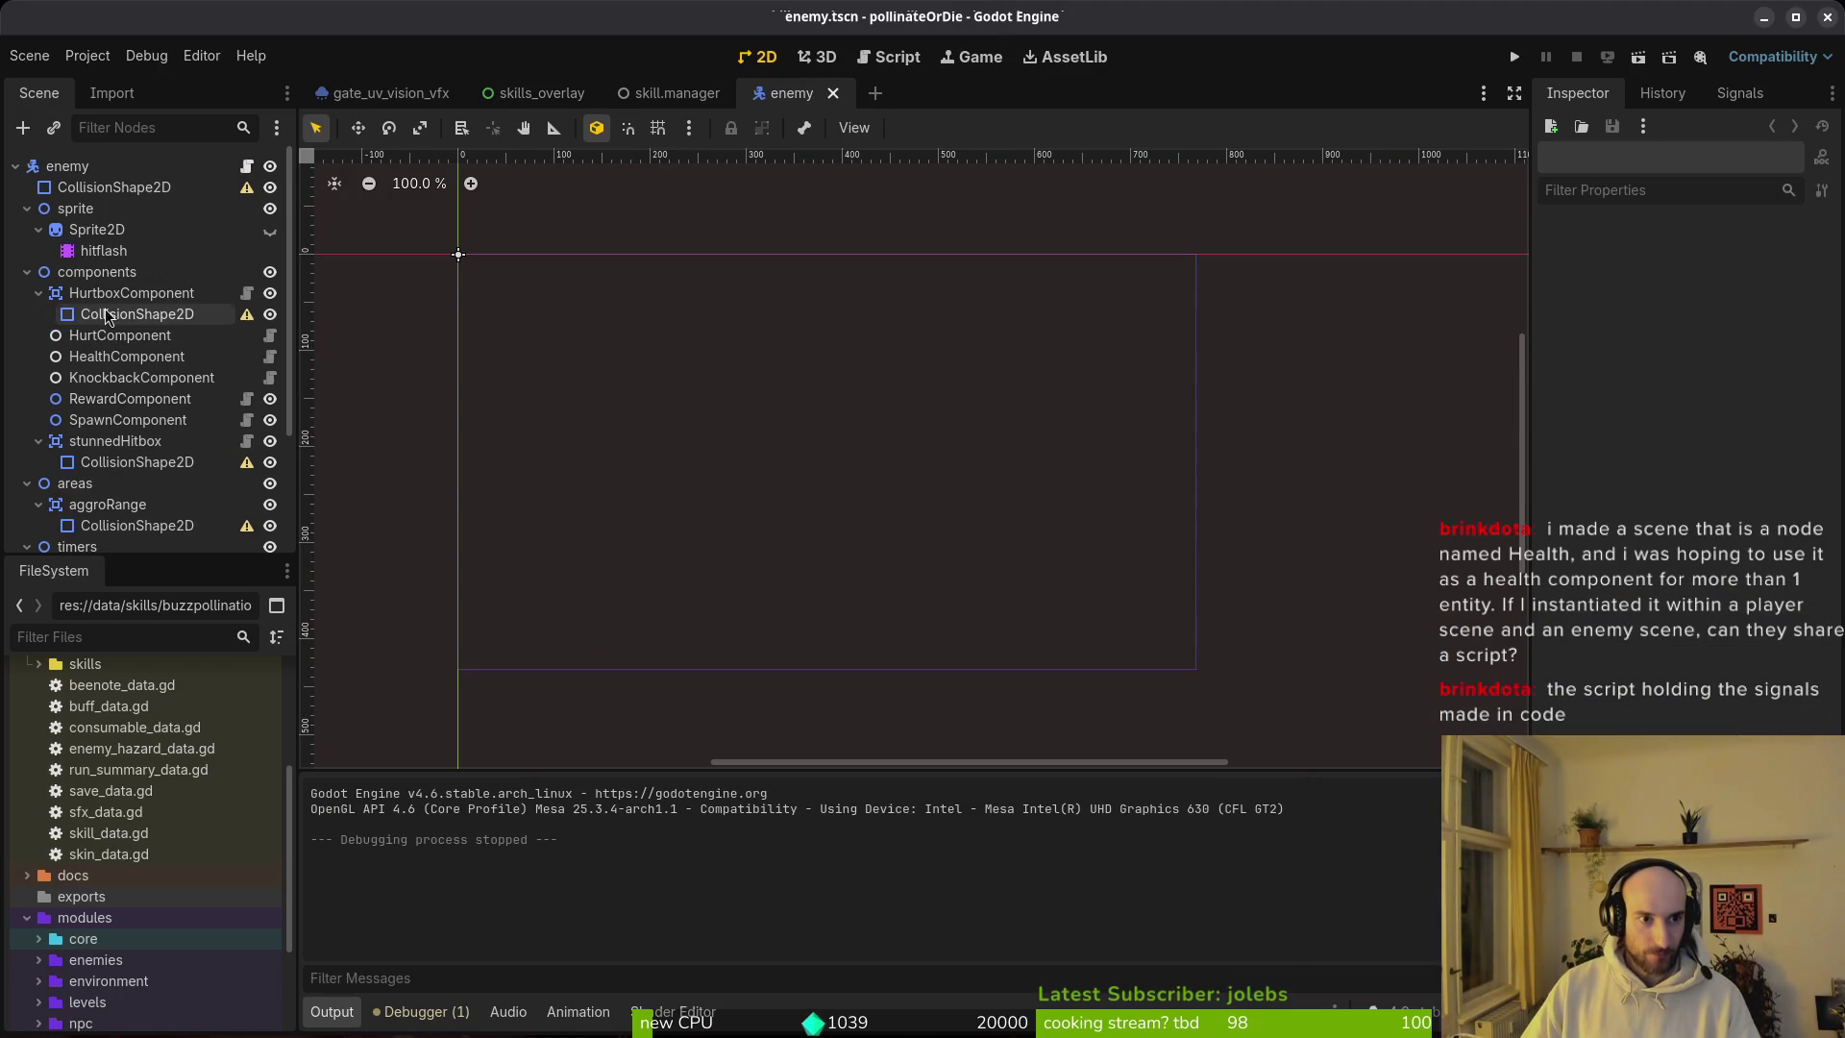
{"action": "left_click", "coordinate": [26, 273]}
{"action": "left_click", "coordinate": [26, 293]}
{"action": "left_click", "coordinate": [26, 314]}
{"action": "left_click", "coordinate": [26, 336]}
{"action": "left_click", "coordinate": [26, 209]}
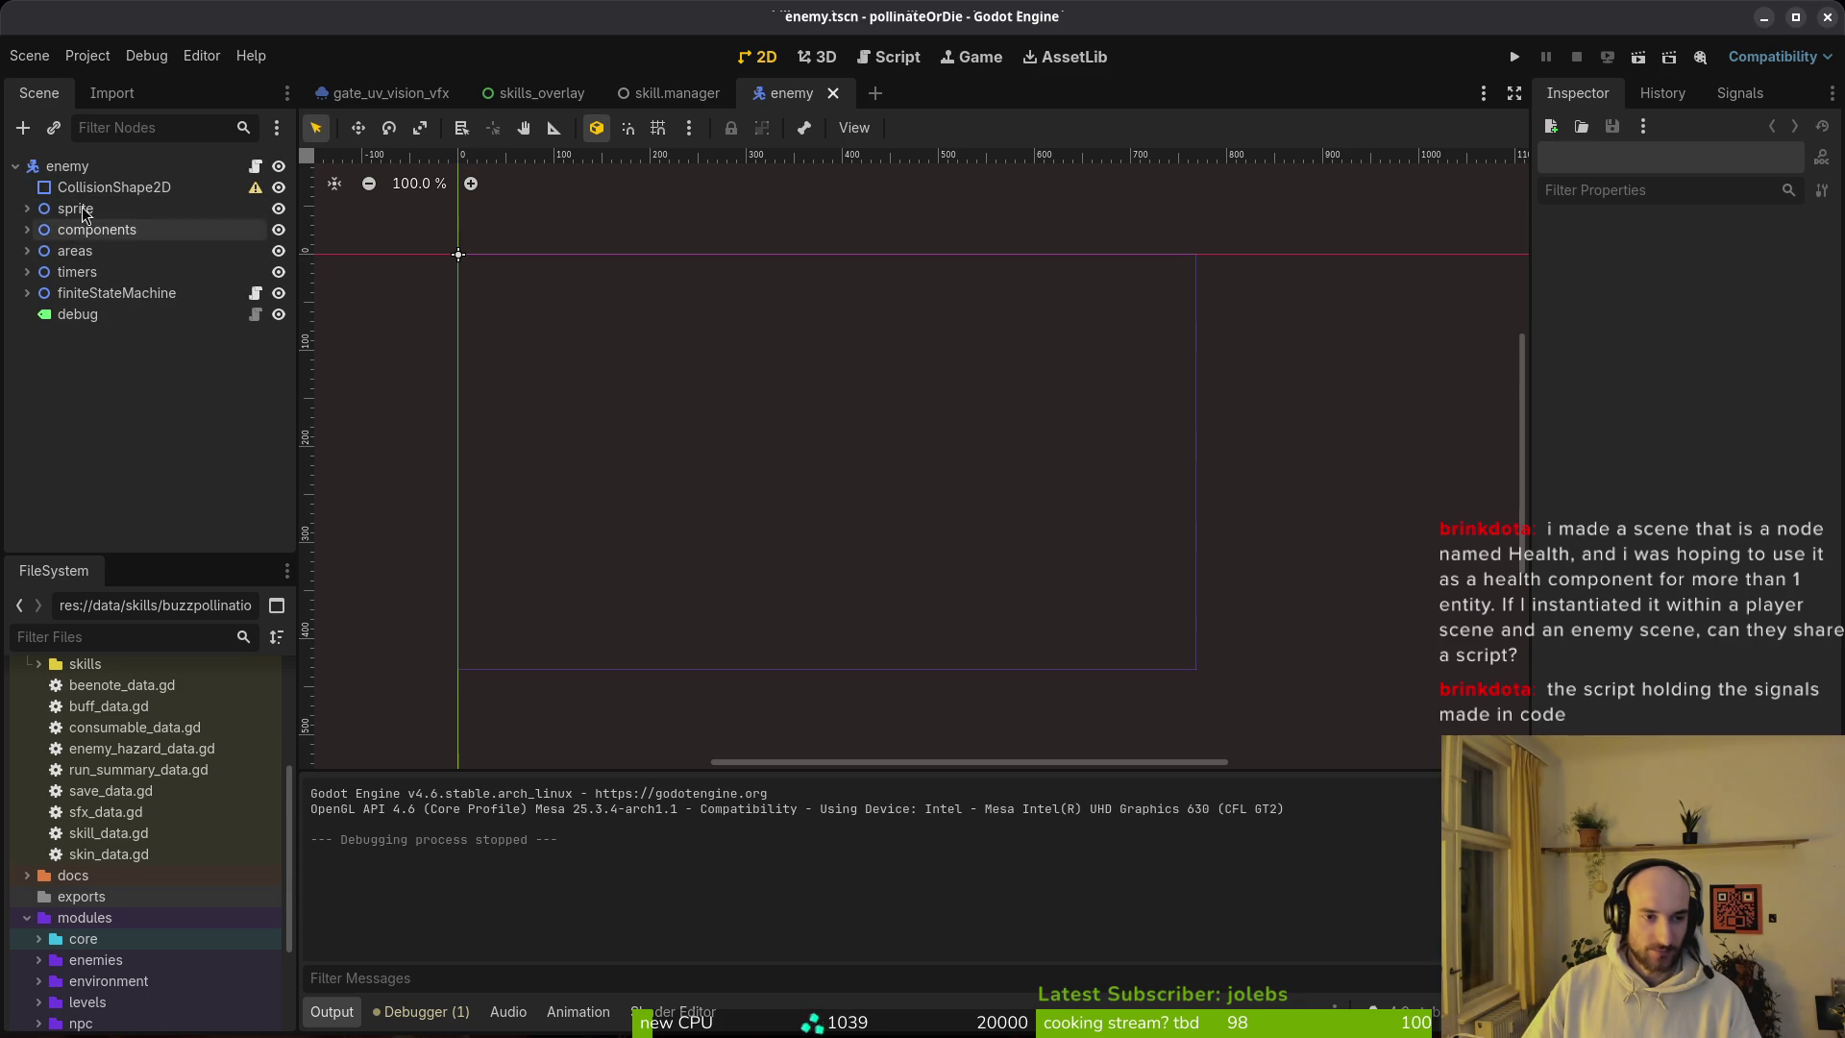
{"action": "left_click", "coordinate": [27, 229]}
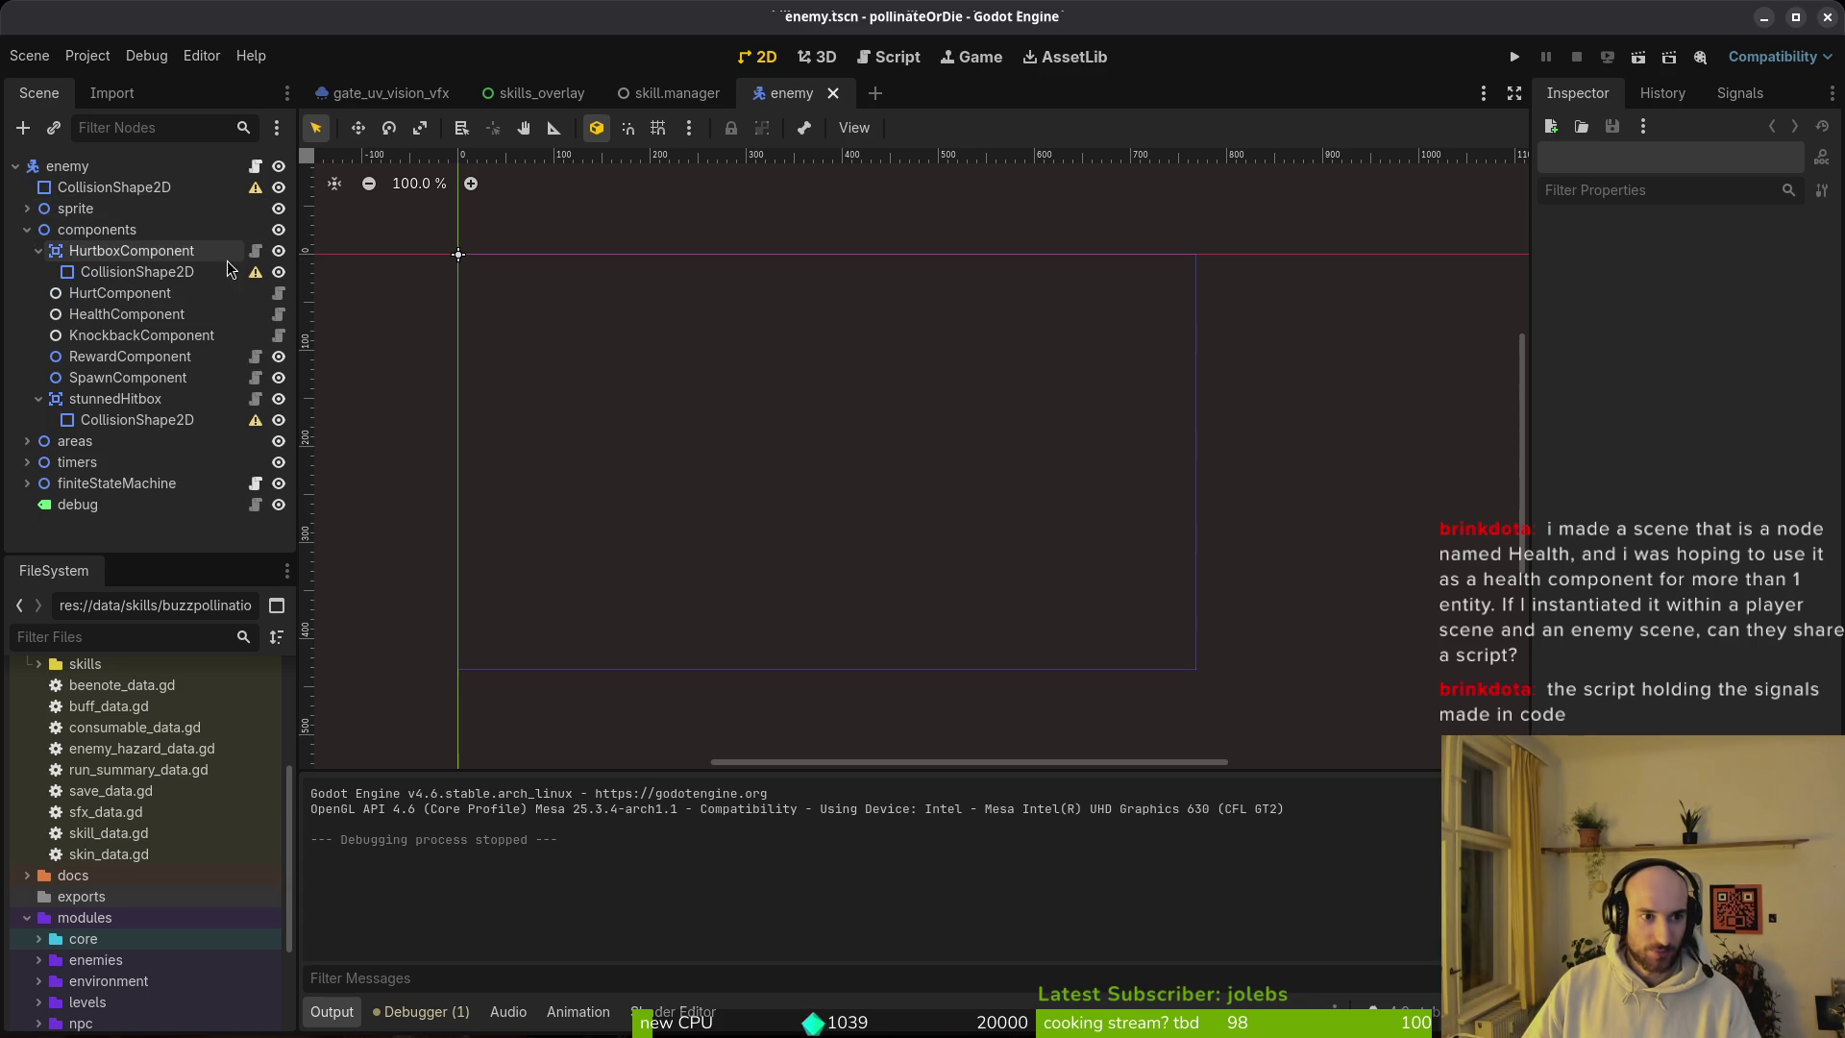
{"action": "left_click", "coordinate": [38, 250]}
{"action": "left_click", "coordinate": [38, 378]}
{"action": "left_click", "coordinate": [101, 293]}
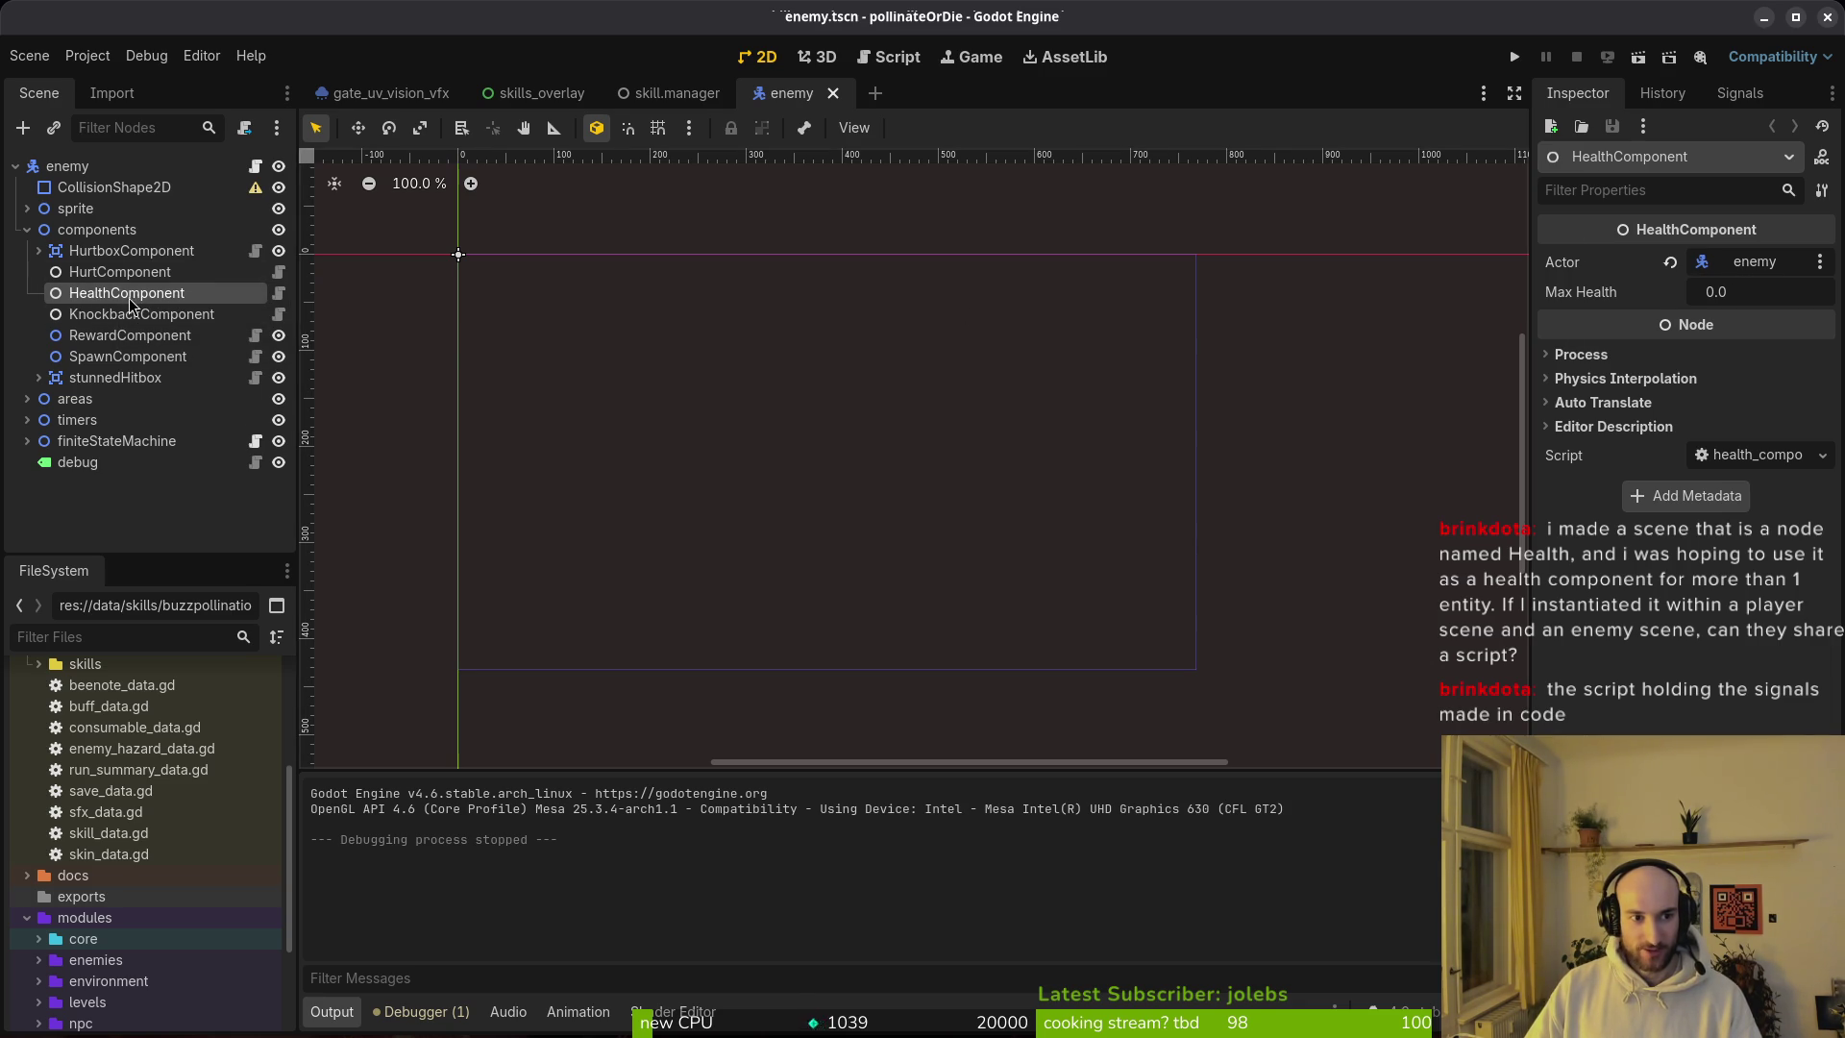
Step: Start a Quick Open search for 'mts' to find the mosquito scene
{"action": "key", "text": "alt+shift+o"}
{"action": "type", "text": "m"}
{"action": "type", "text": "osqts"}
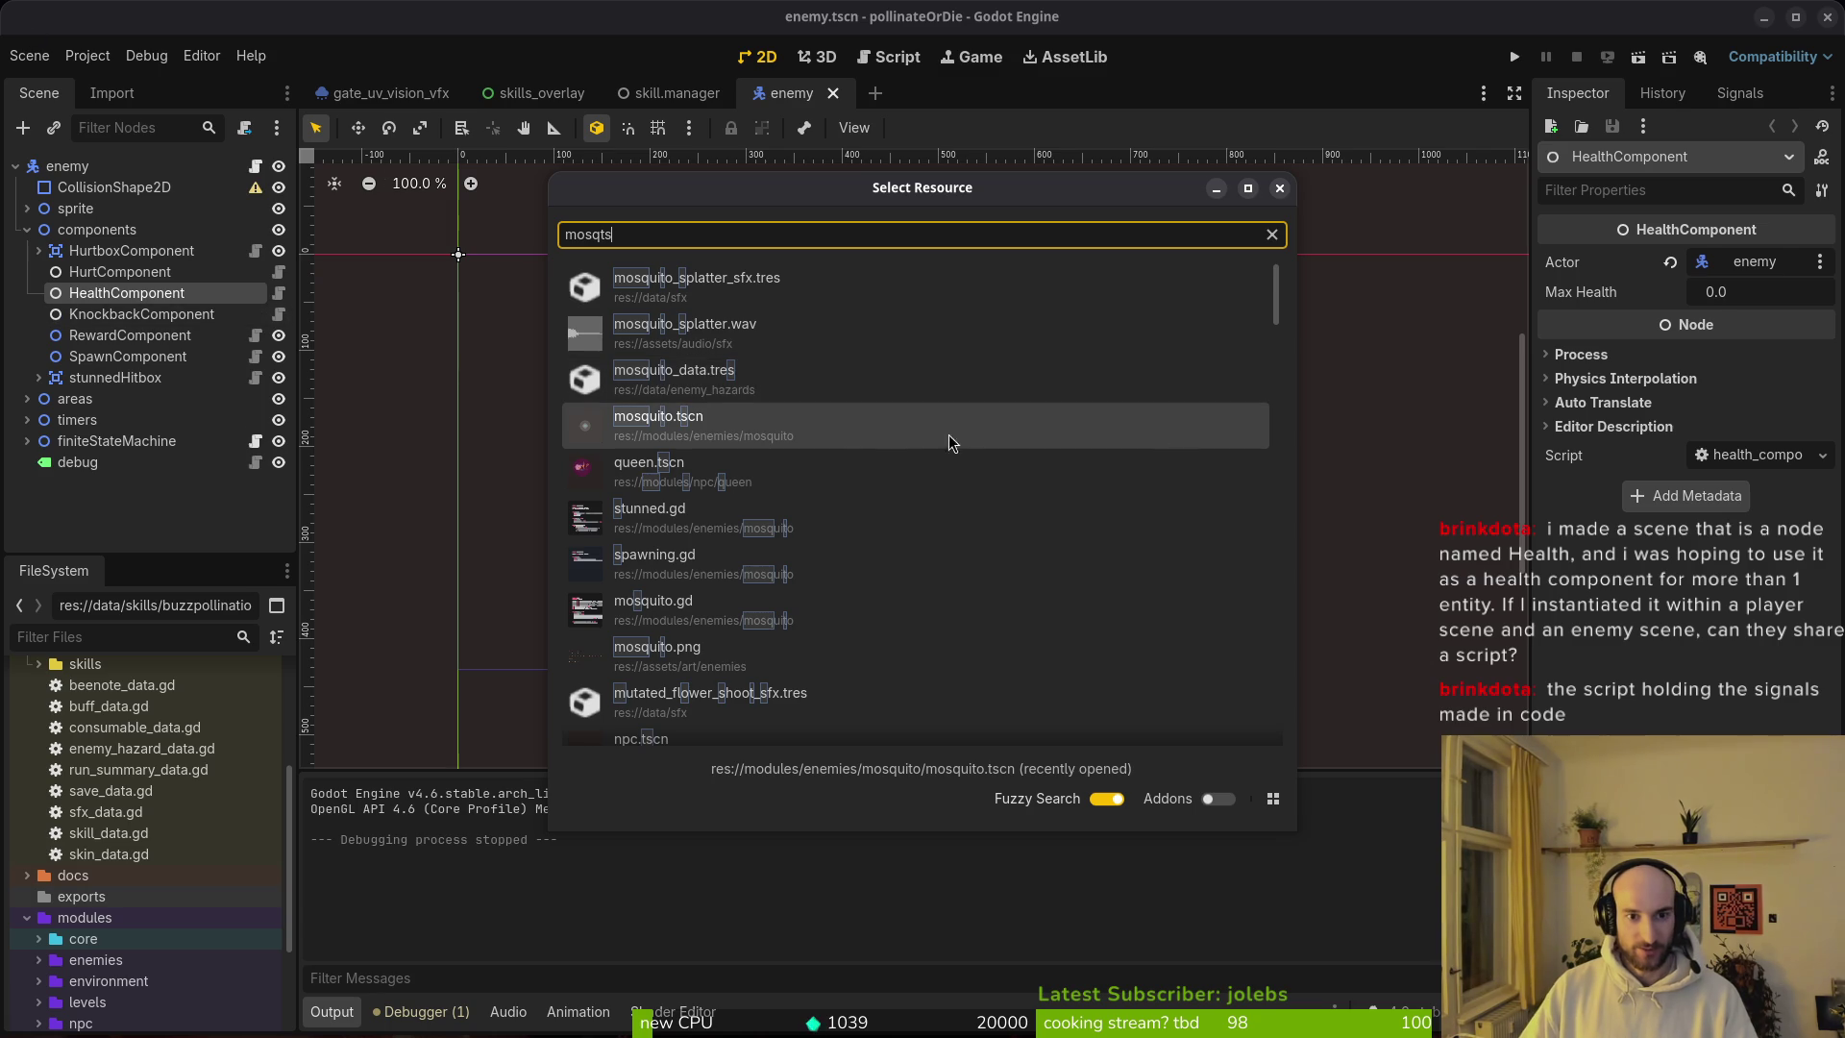
Step: Open mosquito.tscn, select its HealthComponent, and leave Max Health at 4.0
{"action": "double_click", "coordinate": [747, 430]}
{"action": "left_click", "coordinate": [27, 293]}
{"action": "left_click", "coordinate": [27, 230]}
{"action": "left_click", "coordinate": [171, 315]}
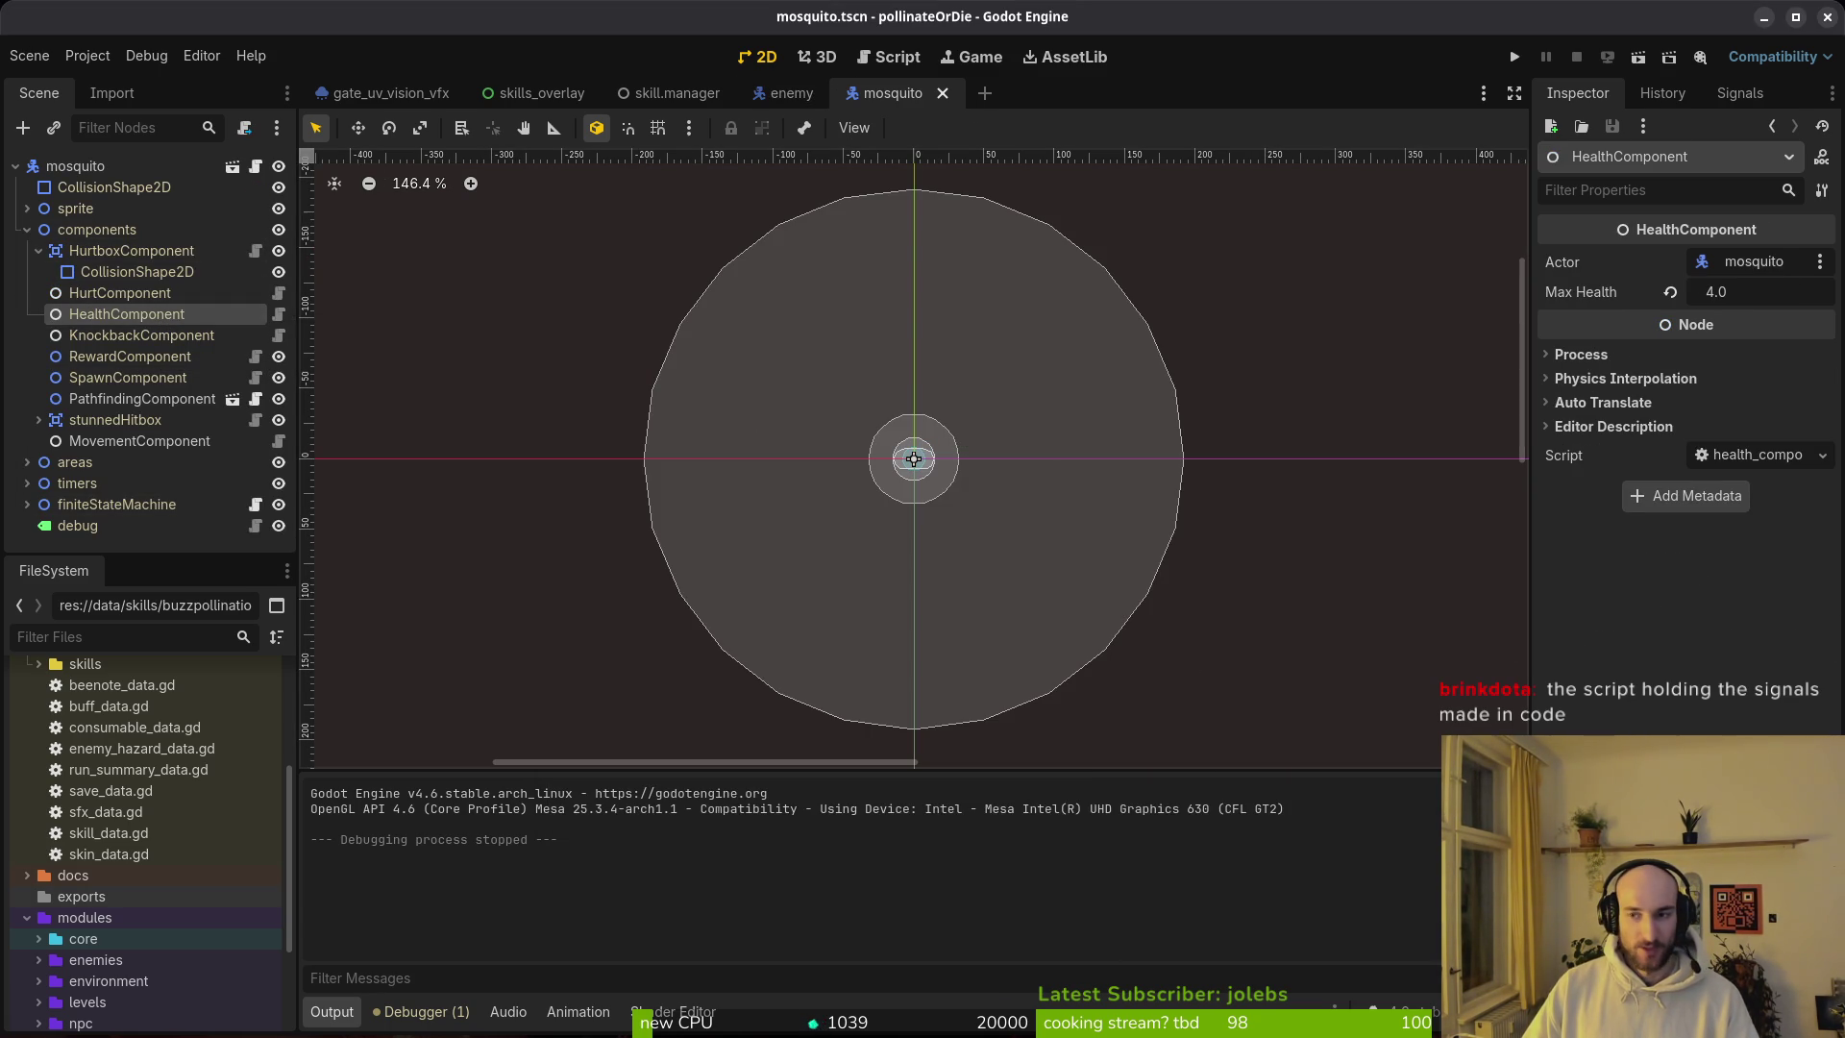
{"action": "left_click_drag", "start_coordinate": [1708, 293], "coordinate": [1784, 296]}
{"action": "key", "text": "ctrl+z"}
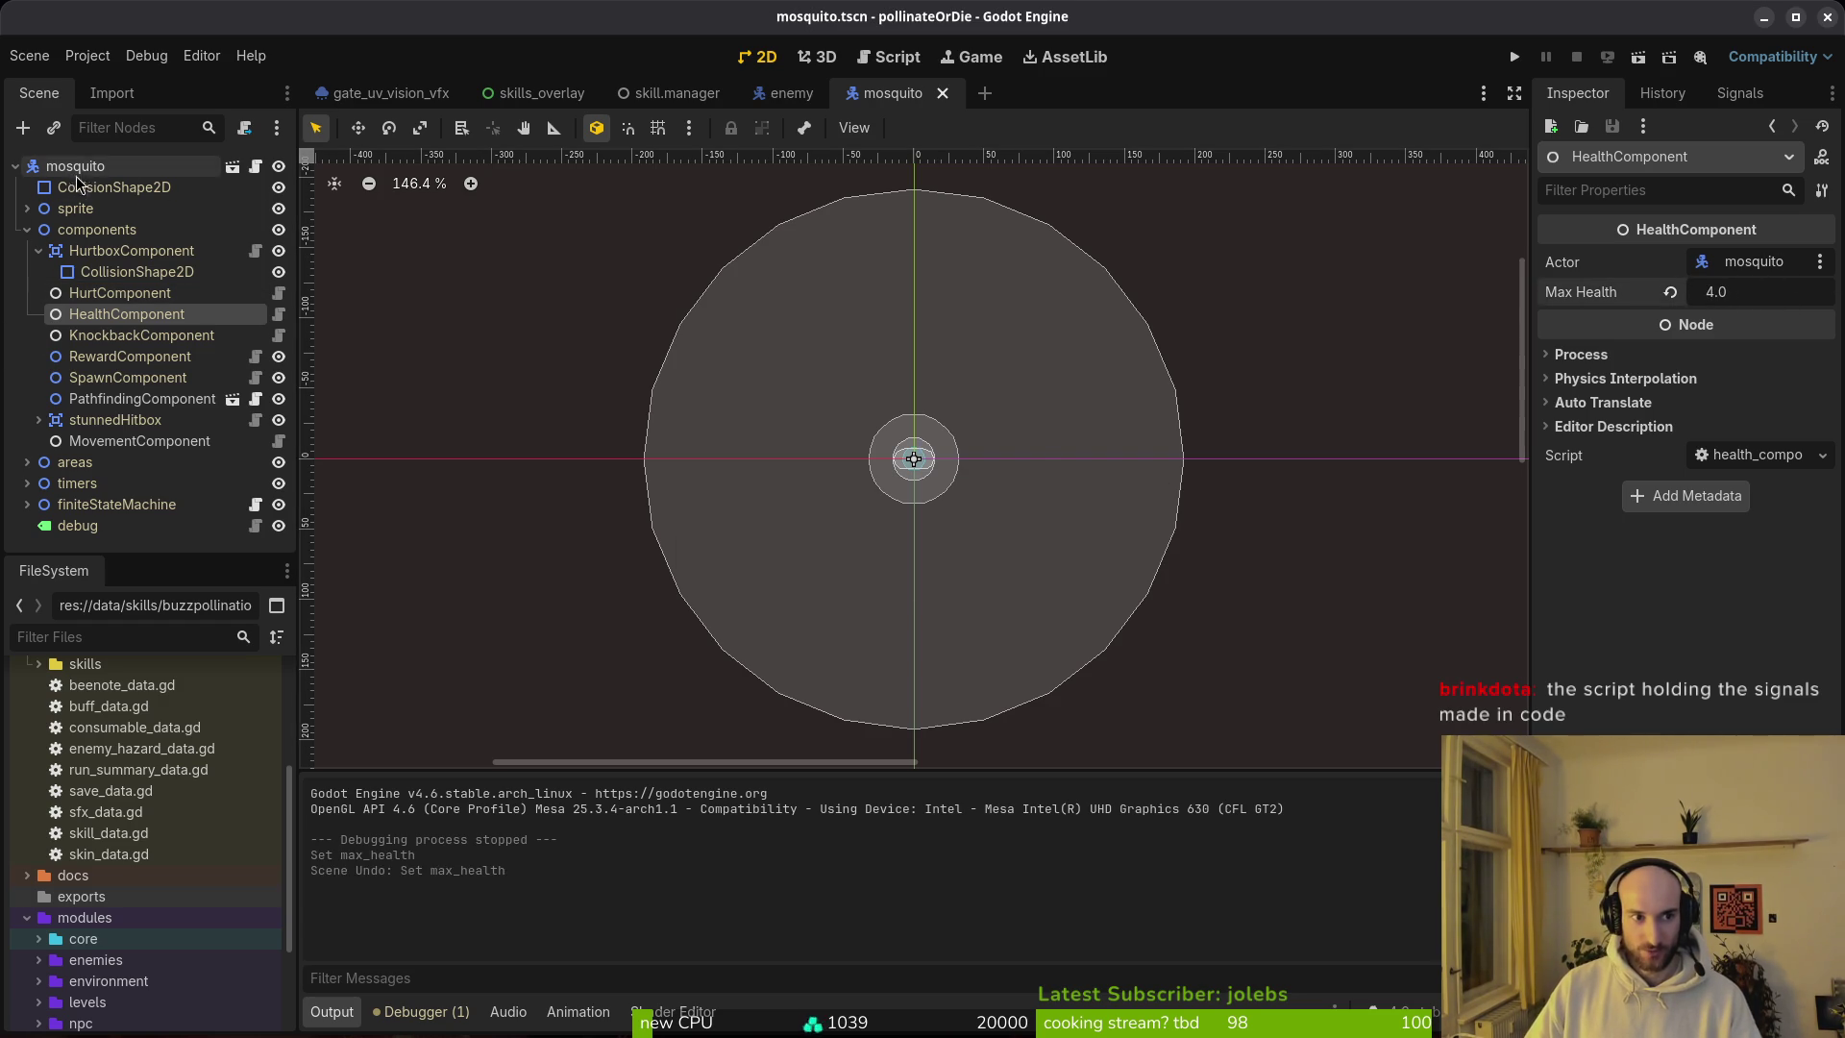
Step: Switch to the terminal and launch Neovim in the project folder with 'nvim .'
{"action": "key", "text": "super"}
{"action": "key", "text": "Return"}
{"action": "type", "text": "cd"}
{"action": "key", "text": "BackSpace"}
{"action": "key", "text": "BackSpace"}
{"action": "type", "text": "nvim ."}
{"action": "key", "text": "Return"}
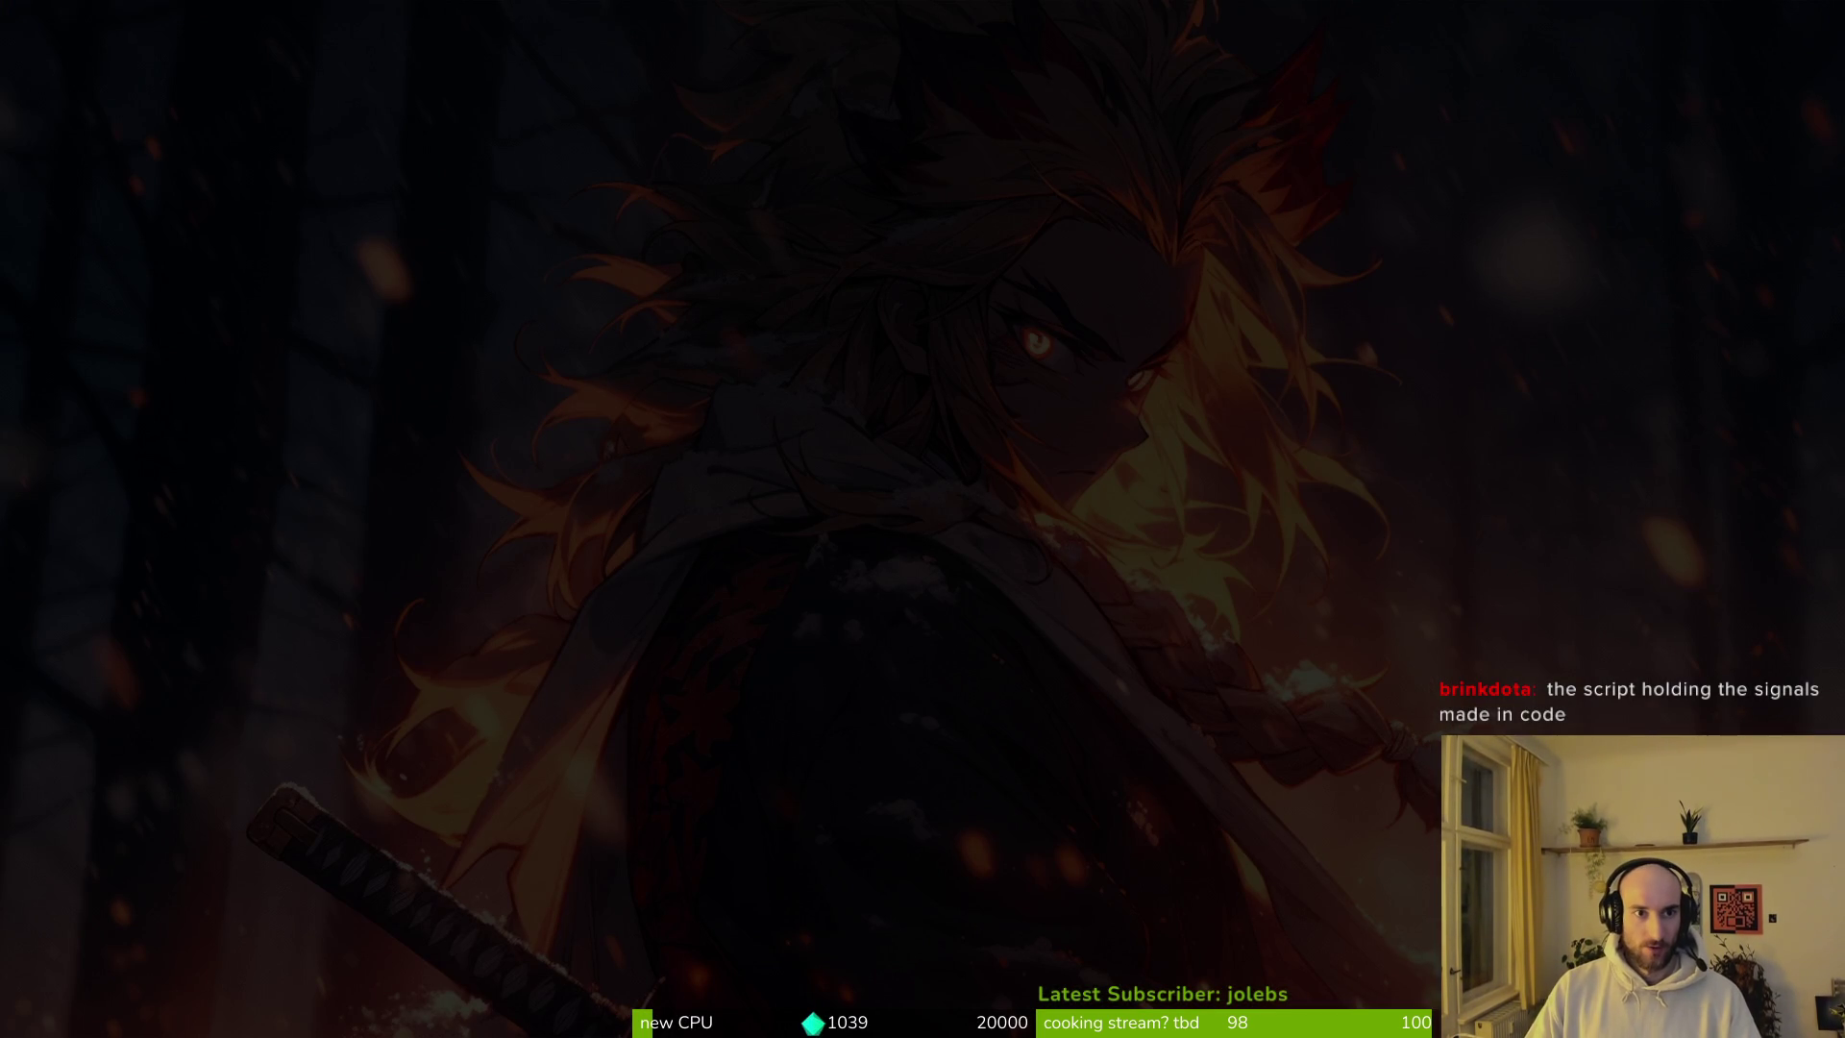
Step: Open health_component.gd in Neovim via the file finder search 'pfhealthcom'
{"action": "key", "text": "space"}
{"action": "type", "text": "pfhealthcom"}
{"action": "key", "text": "Return"}
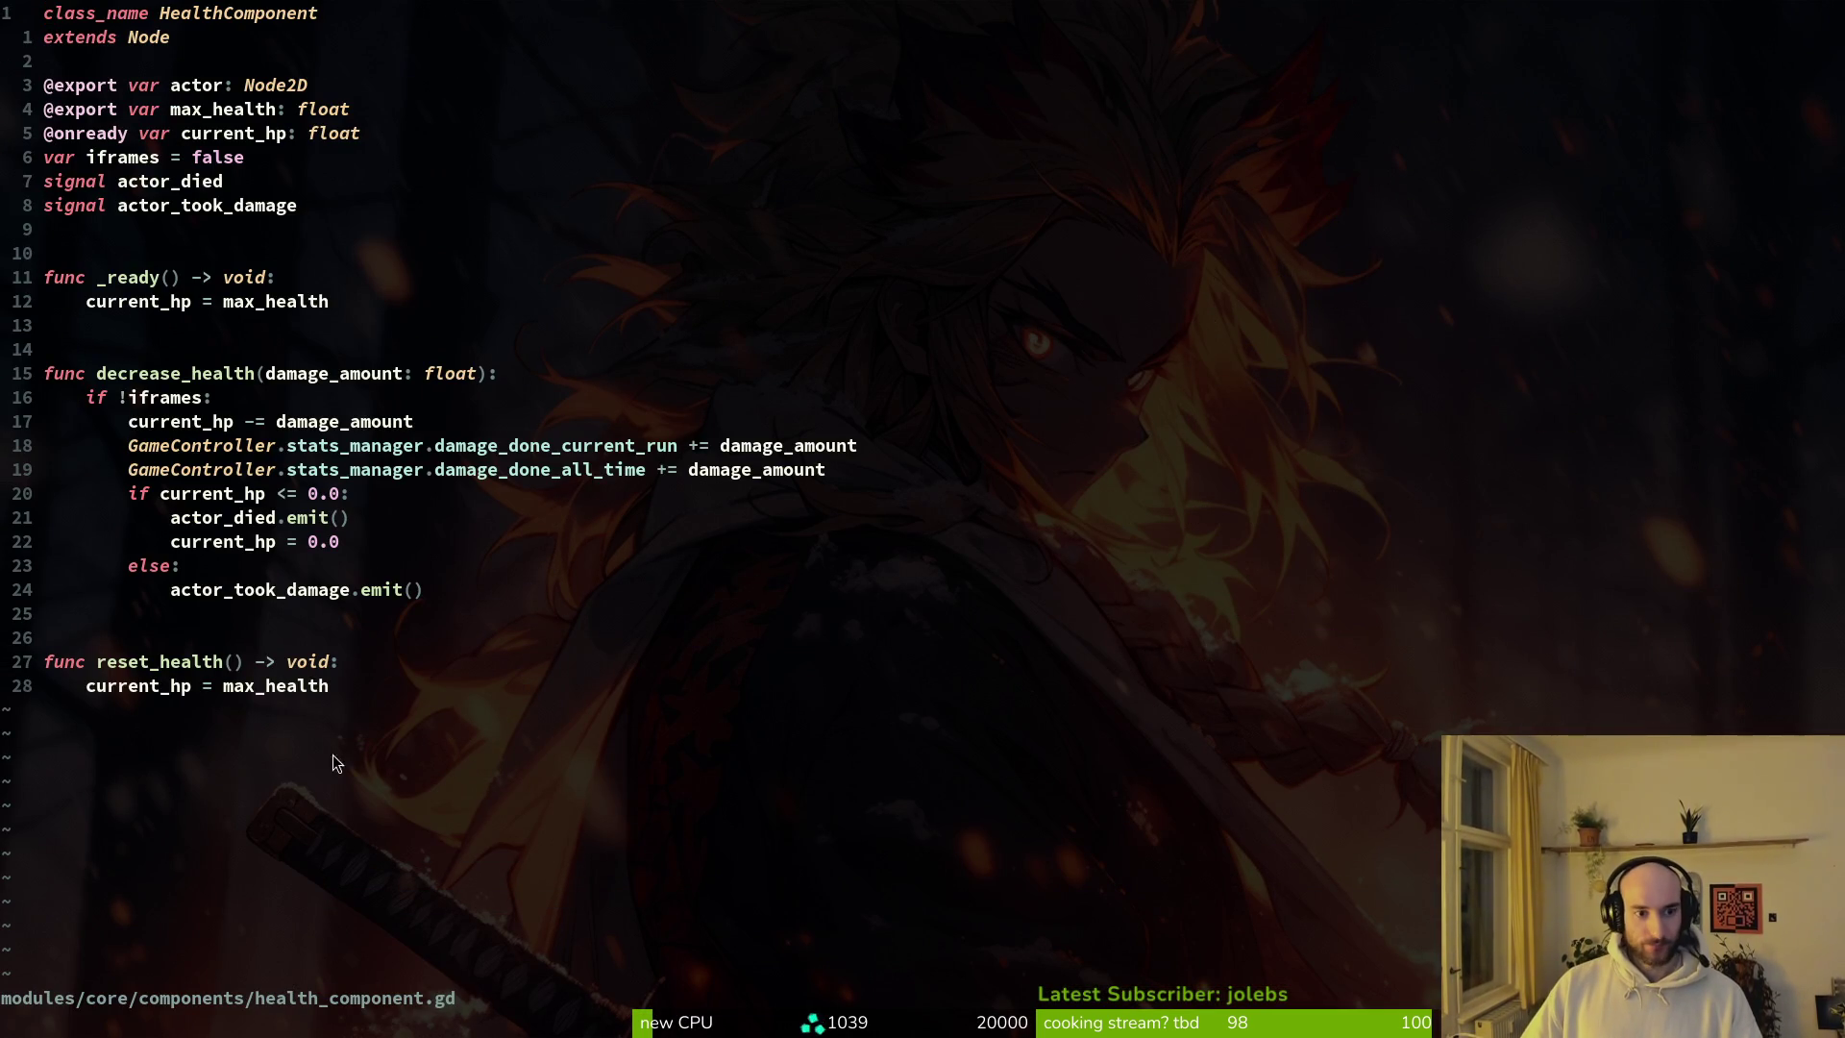
{"action": "left_click", "coordinate": [436, 636]}
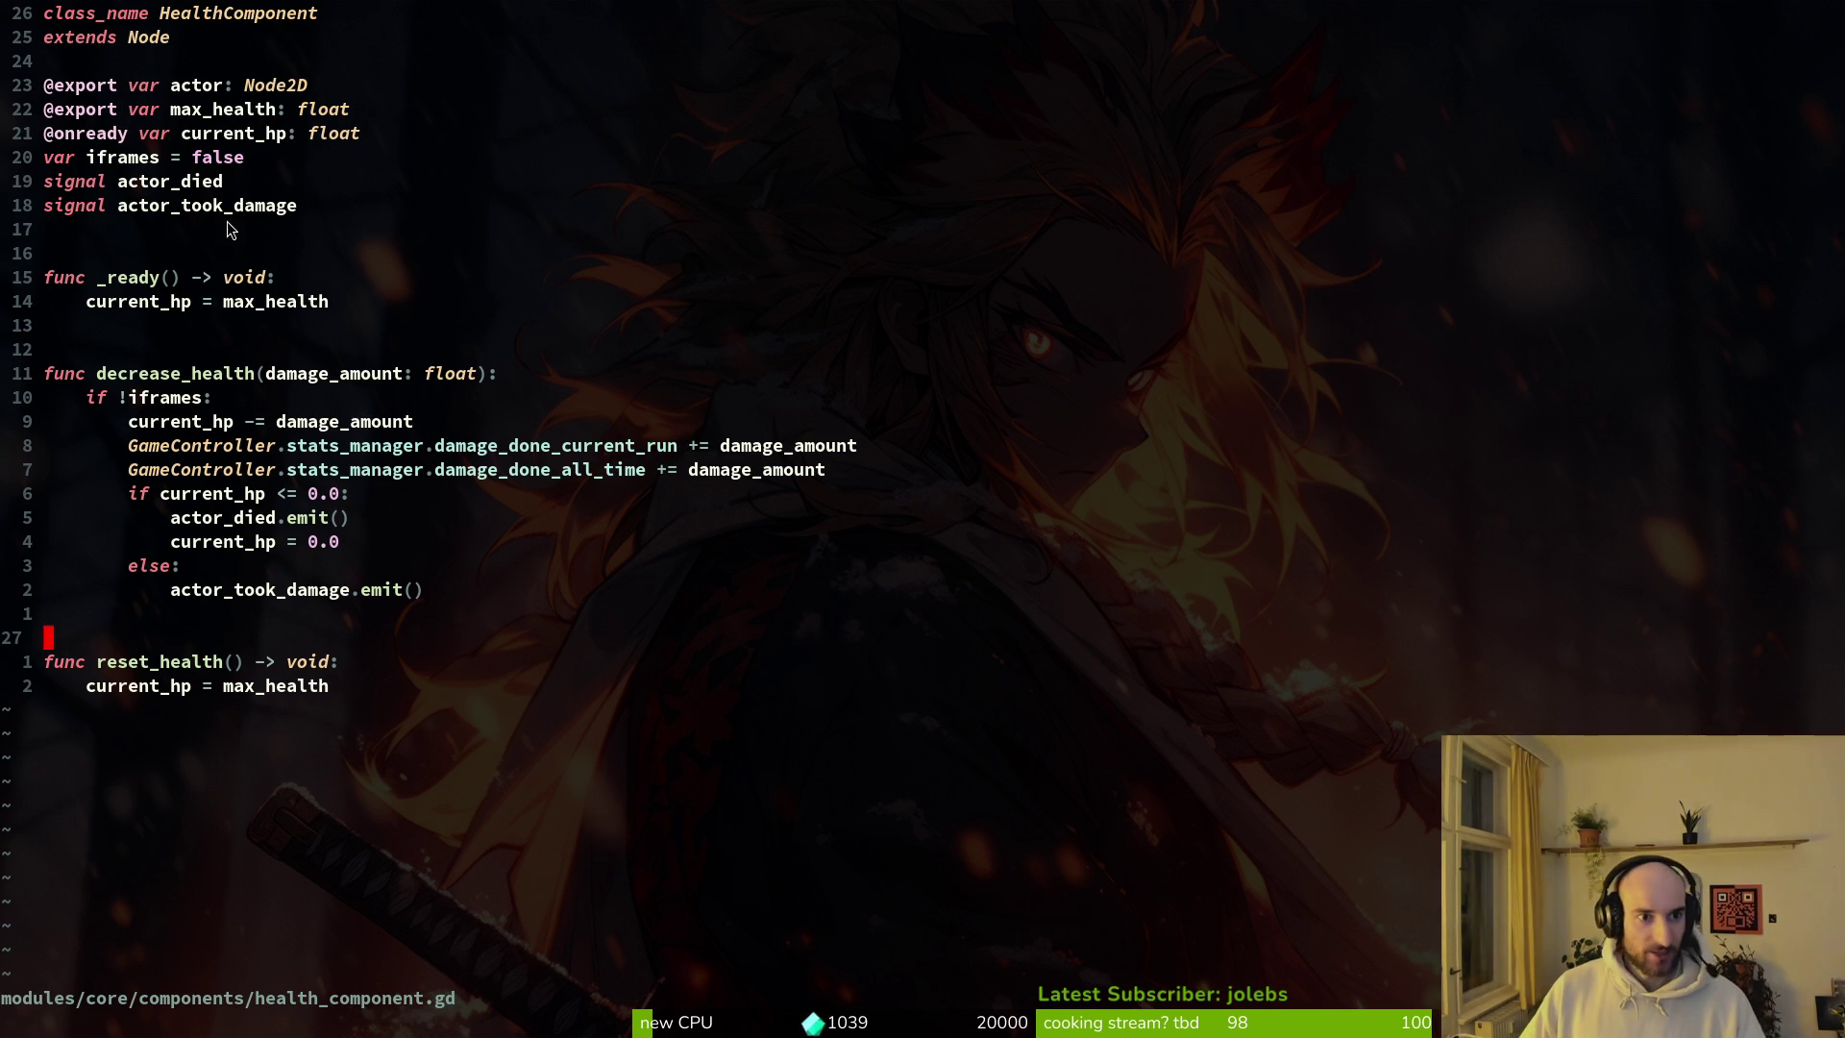
Step: Review the signal and class_name lines, then select the mosquito root node in Godot
{"action": "mouse_move", "coordinate": [337, 209]}
{"action": "left_mouse_down"}
{"action": "mouse_move", "coordinate": [19, 198]}
{"action": "mouse_move", "coordinate": [94, 217]}
{"action": "left_mouse_up"}
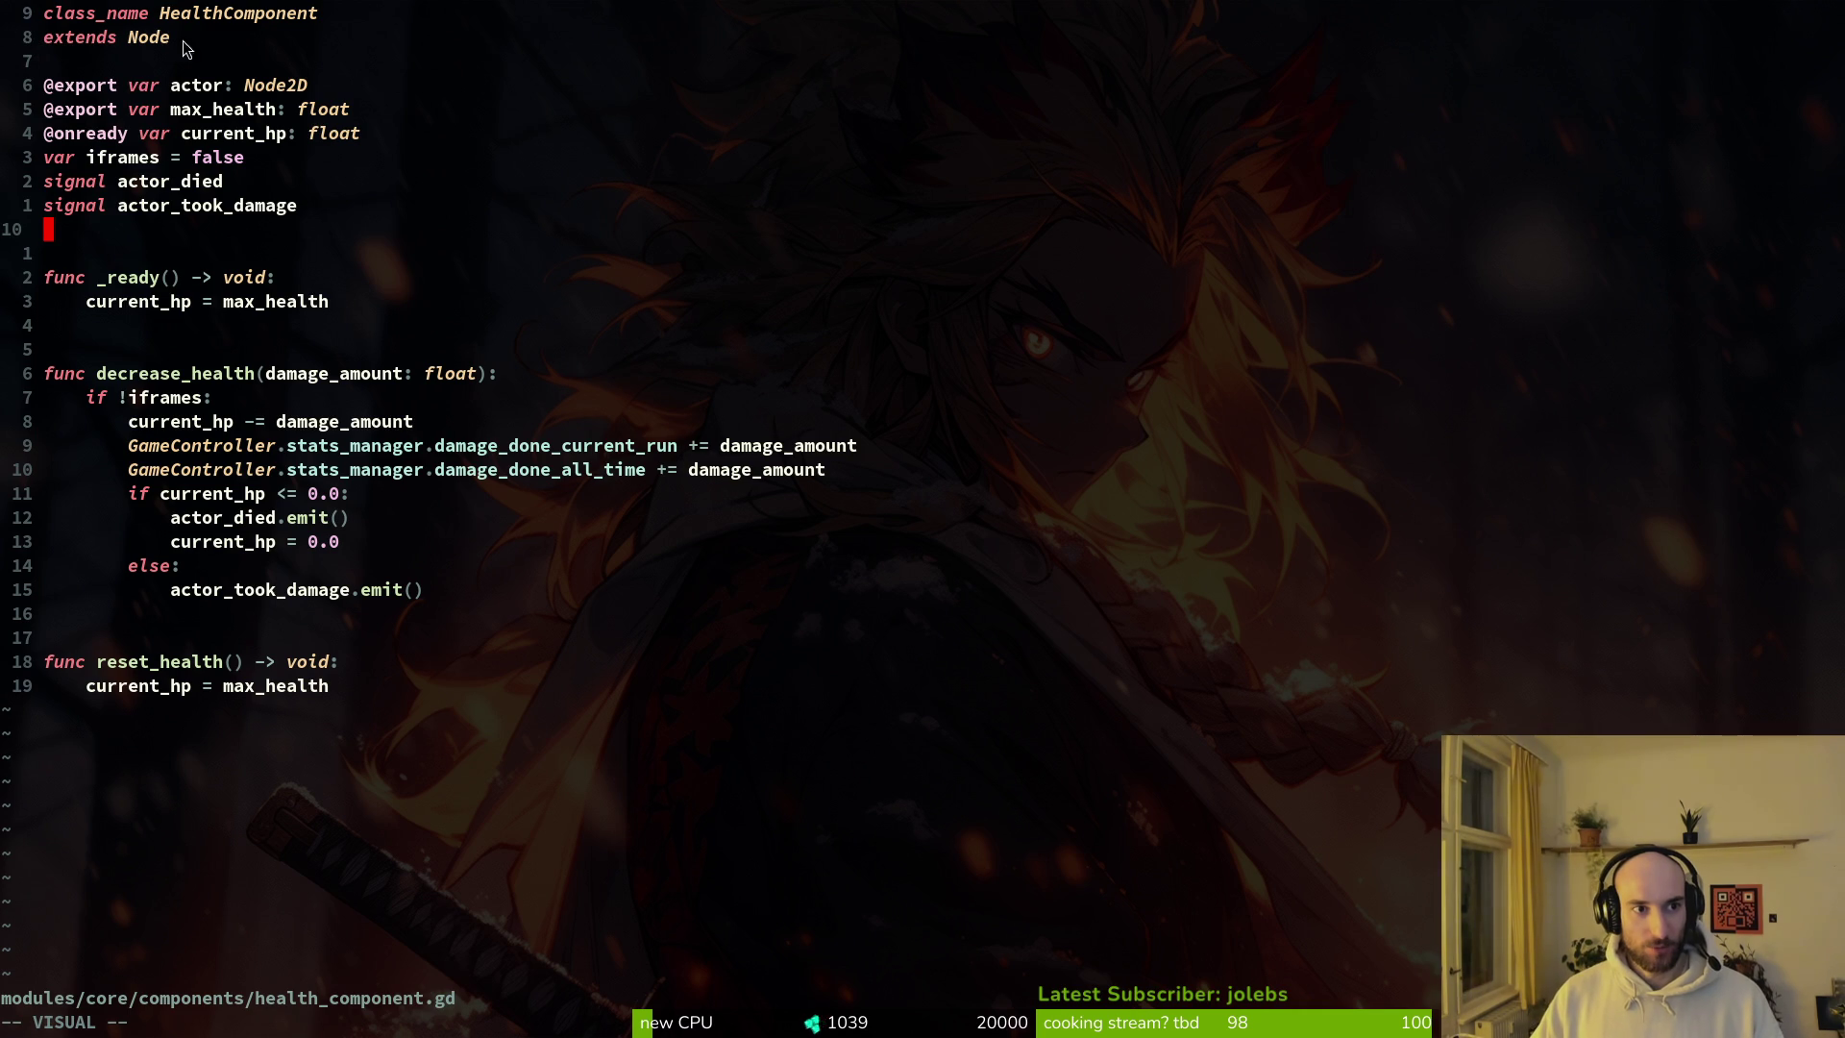
{"action": "left_click_drag", "start_coordinate": [327, 17], "coordinate": [45, 14]}
{"action": "key", "text": "y"}
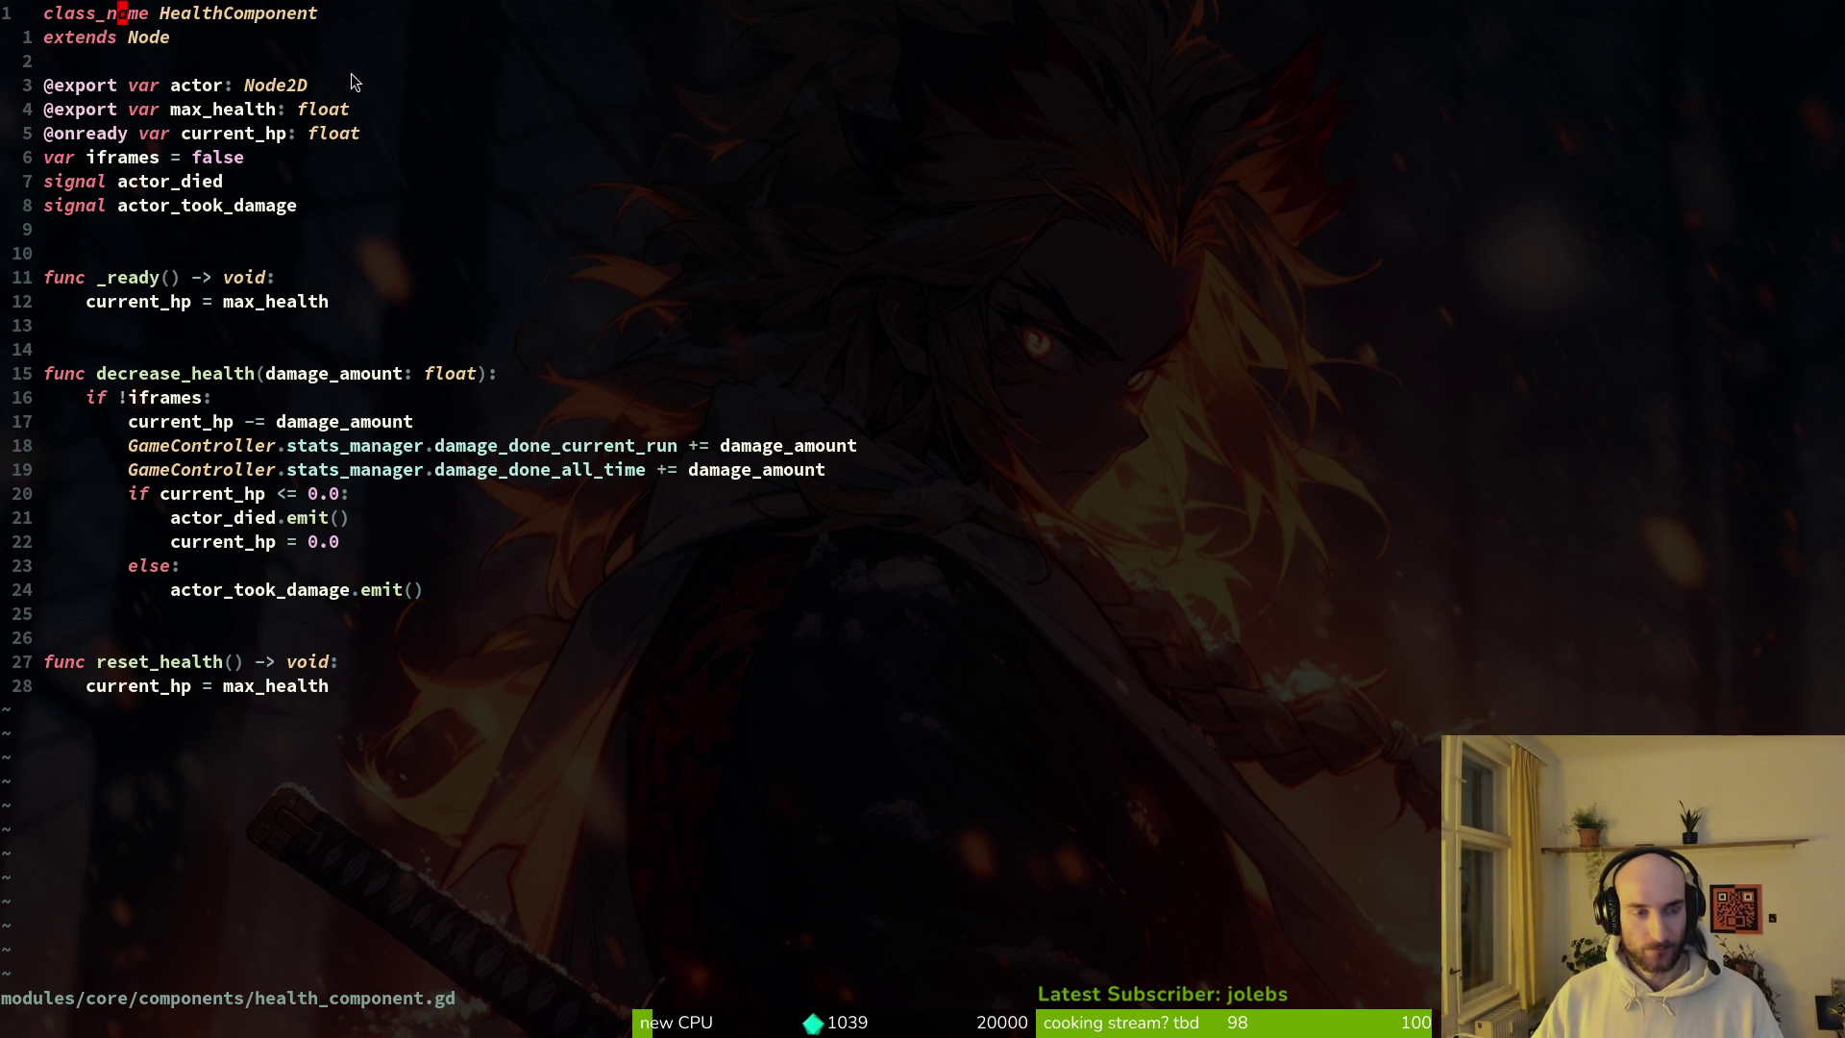
{"action": "key", "text": "alt+Tab"}
{"action": "left_click", "coordinate": [96, 171]}
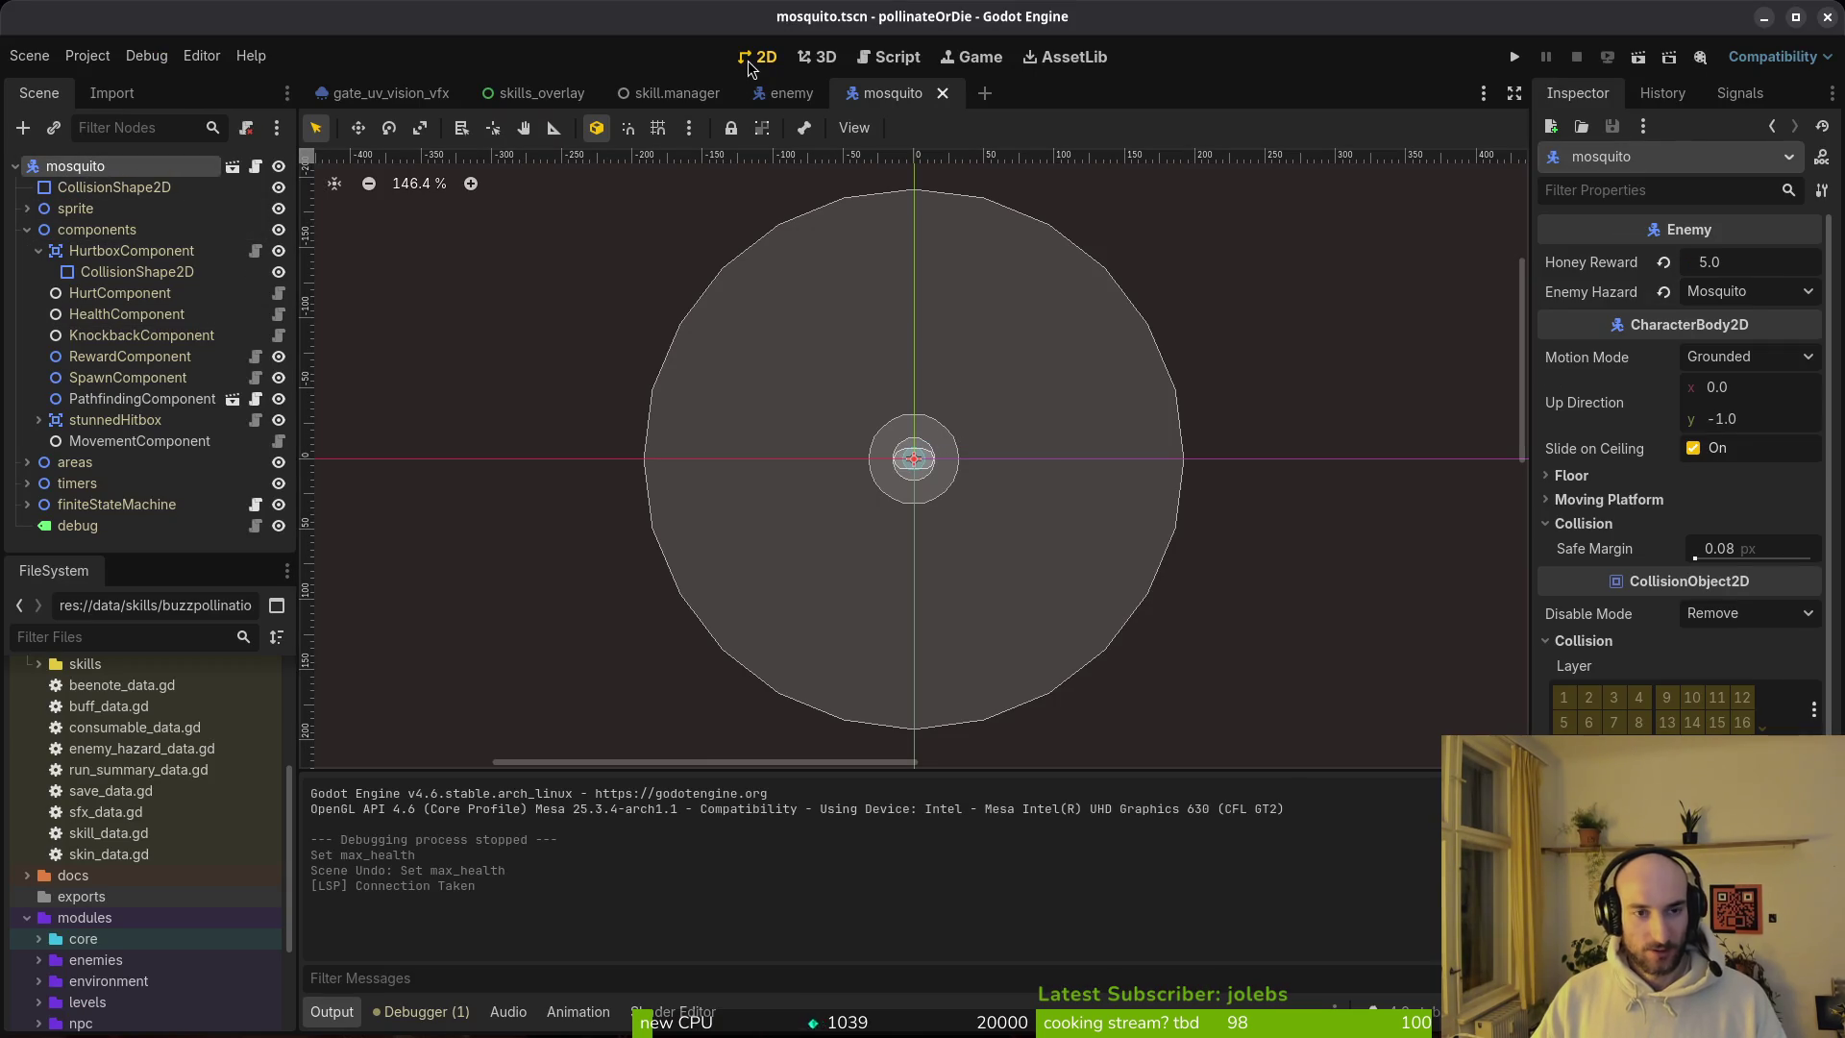
Step: Create a new 2D scene and rename its root node to newENemy
{"action": "key", "text": "shift+alt+o"}
{"action": "key", "text": "Escape"}
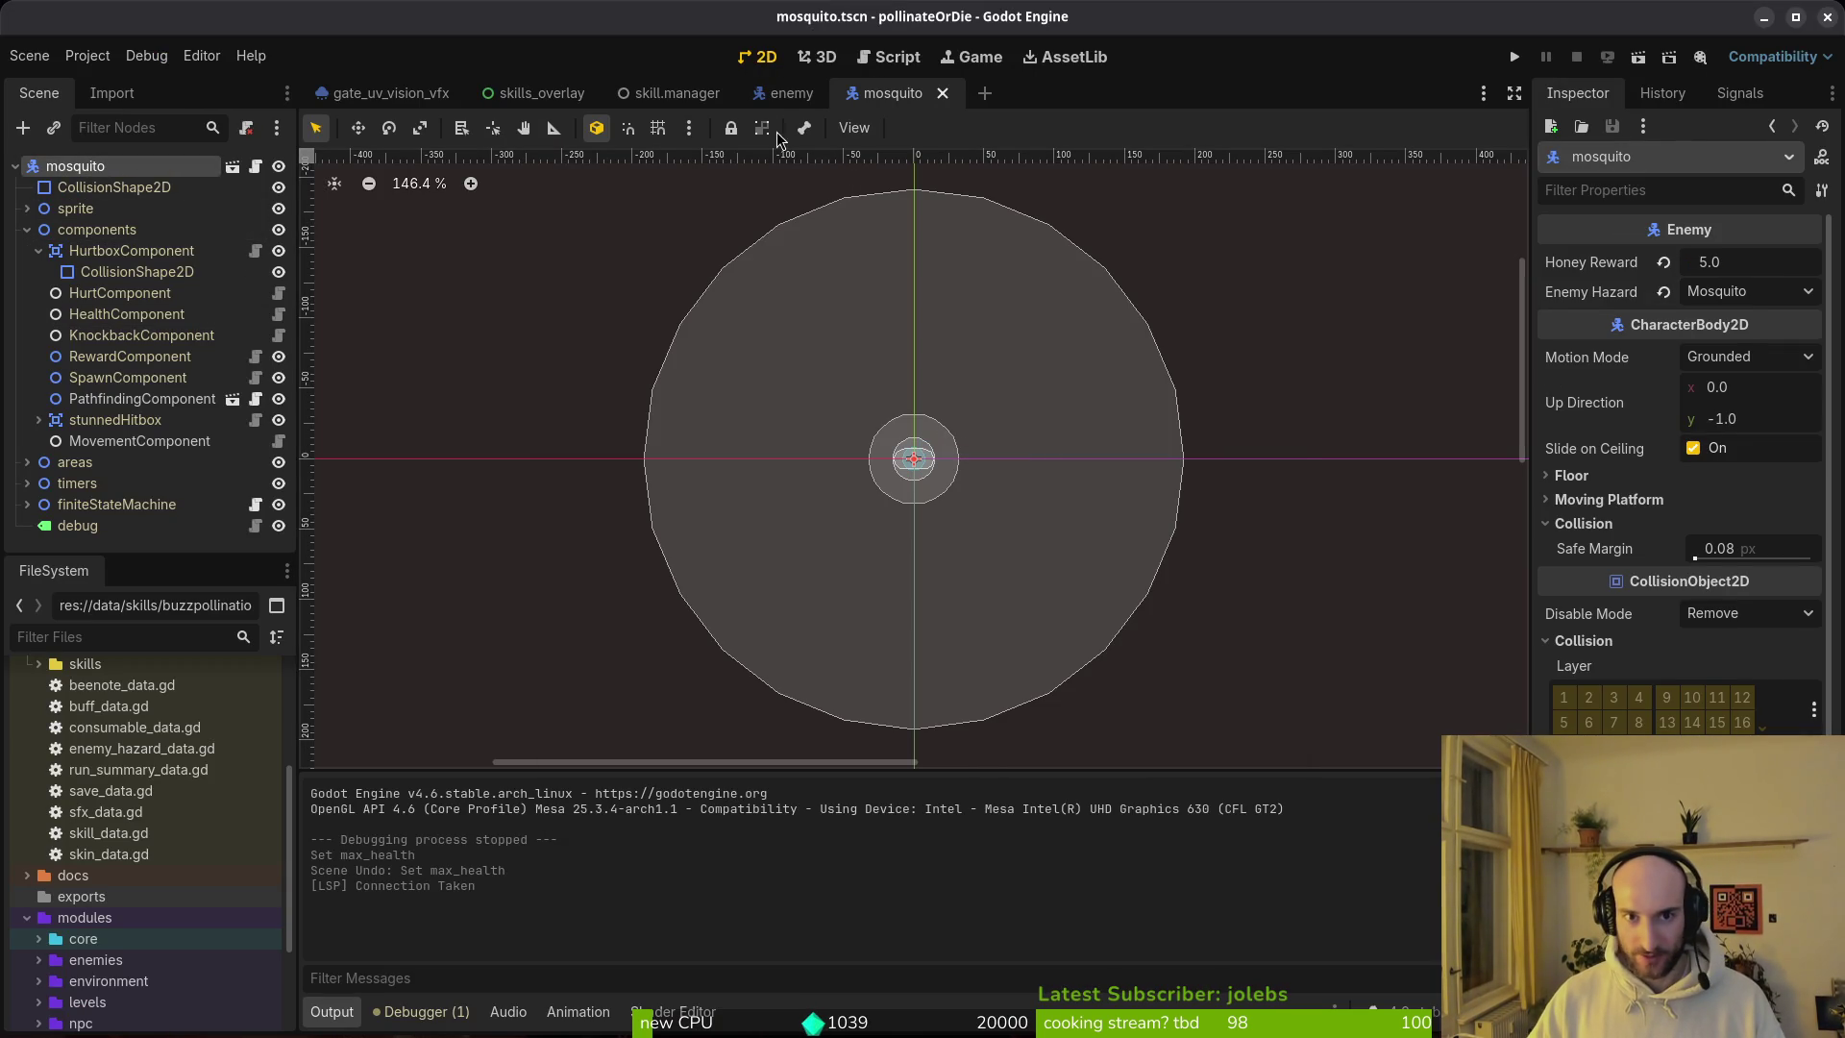
{"action": "left_click", "coordinate": [29, 55]}
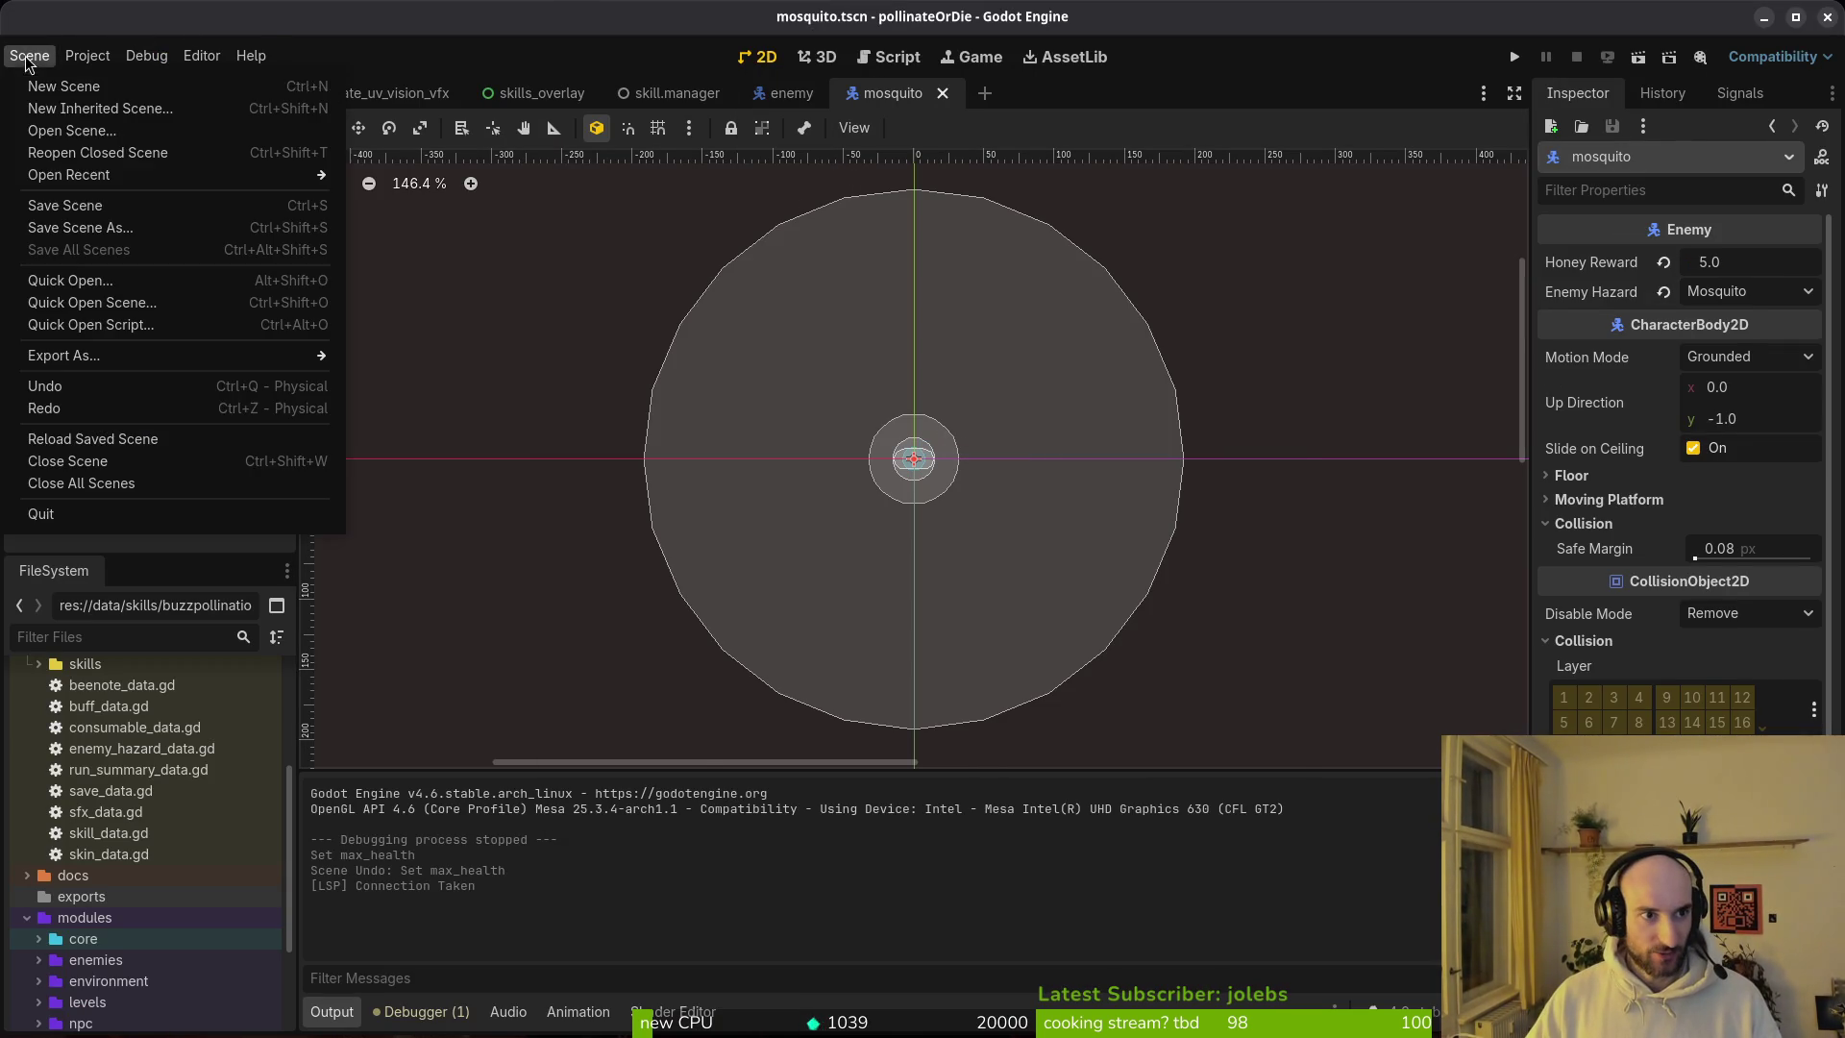
{"action": "left_click", "coordinate": [62, 81]}
{"action": "left_click", "coordinate": [172, 210]}
{"action": "double_click", "coordinate": [101, 164]}
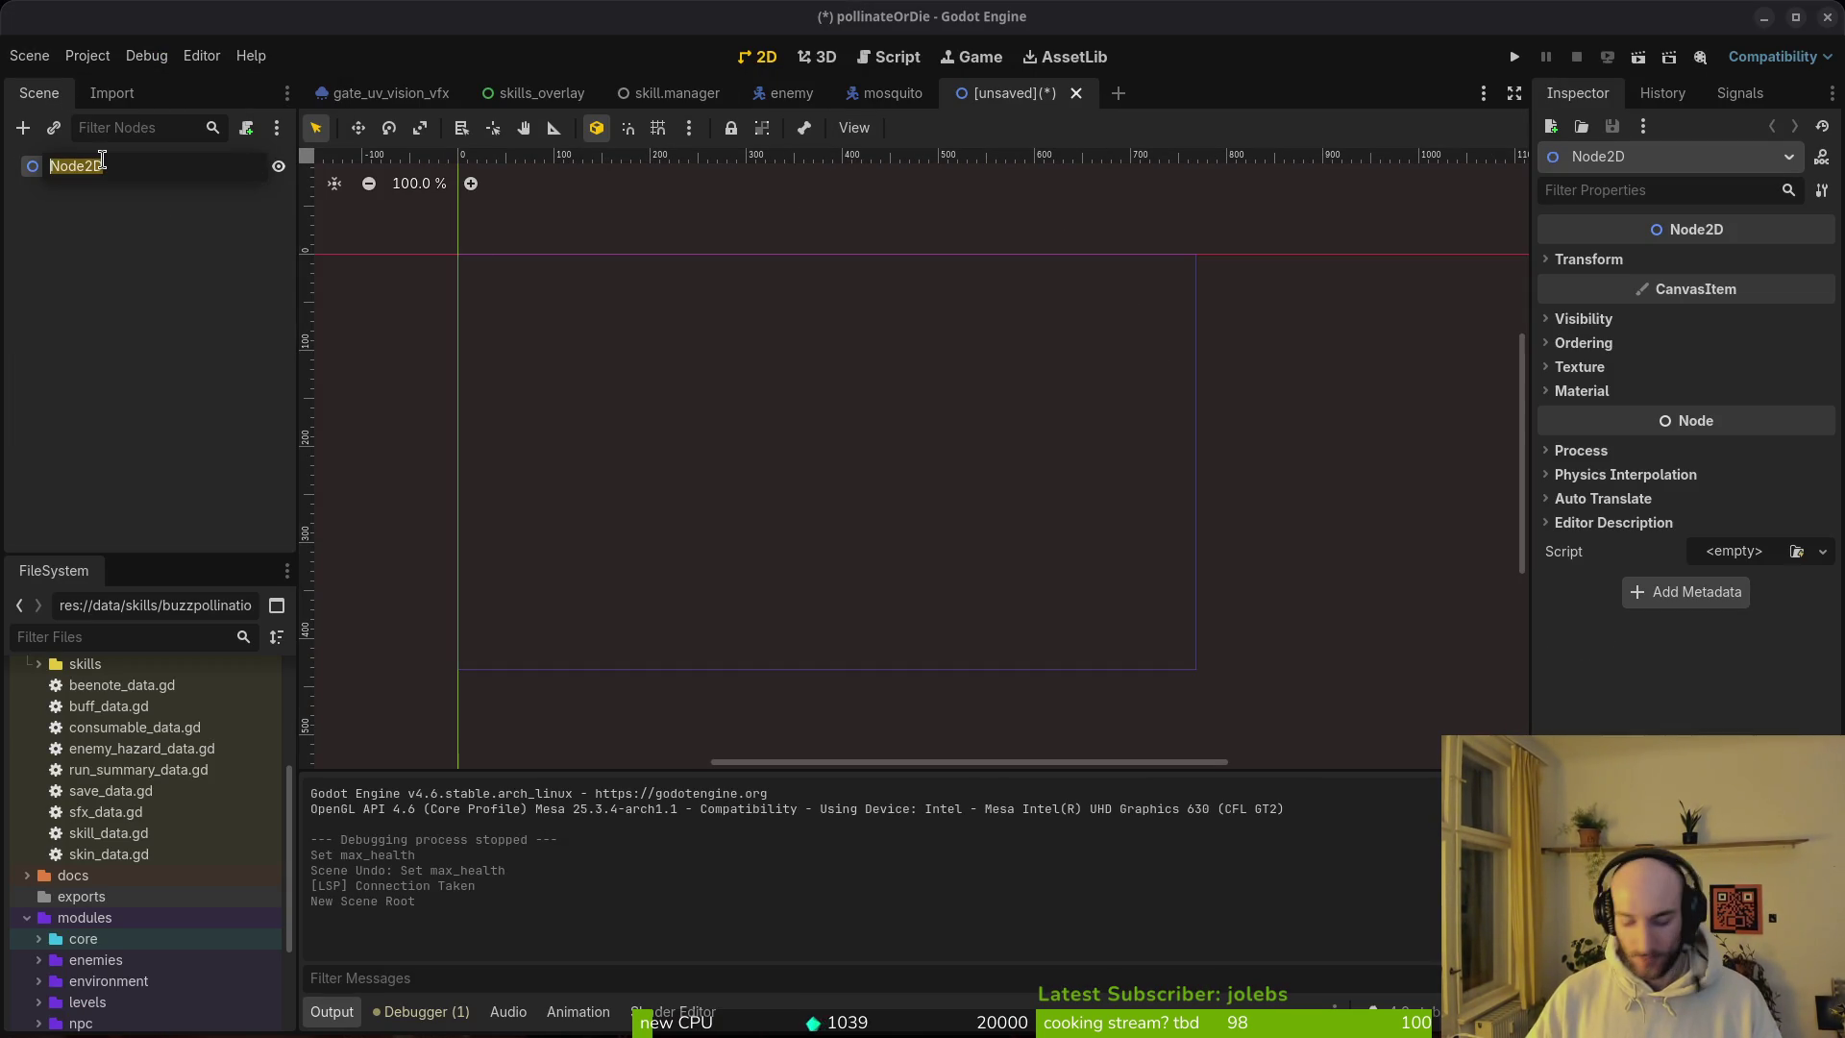
{"action": "type", "text": "newENemy"}
{"action": "key", "text": "Return"}
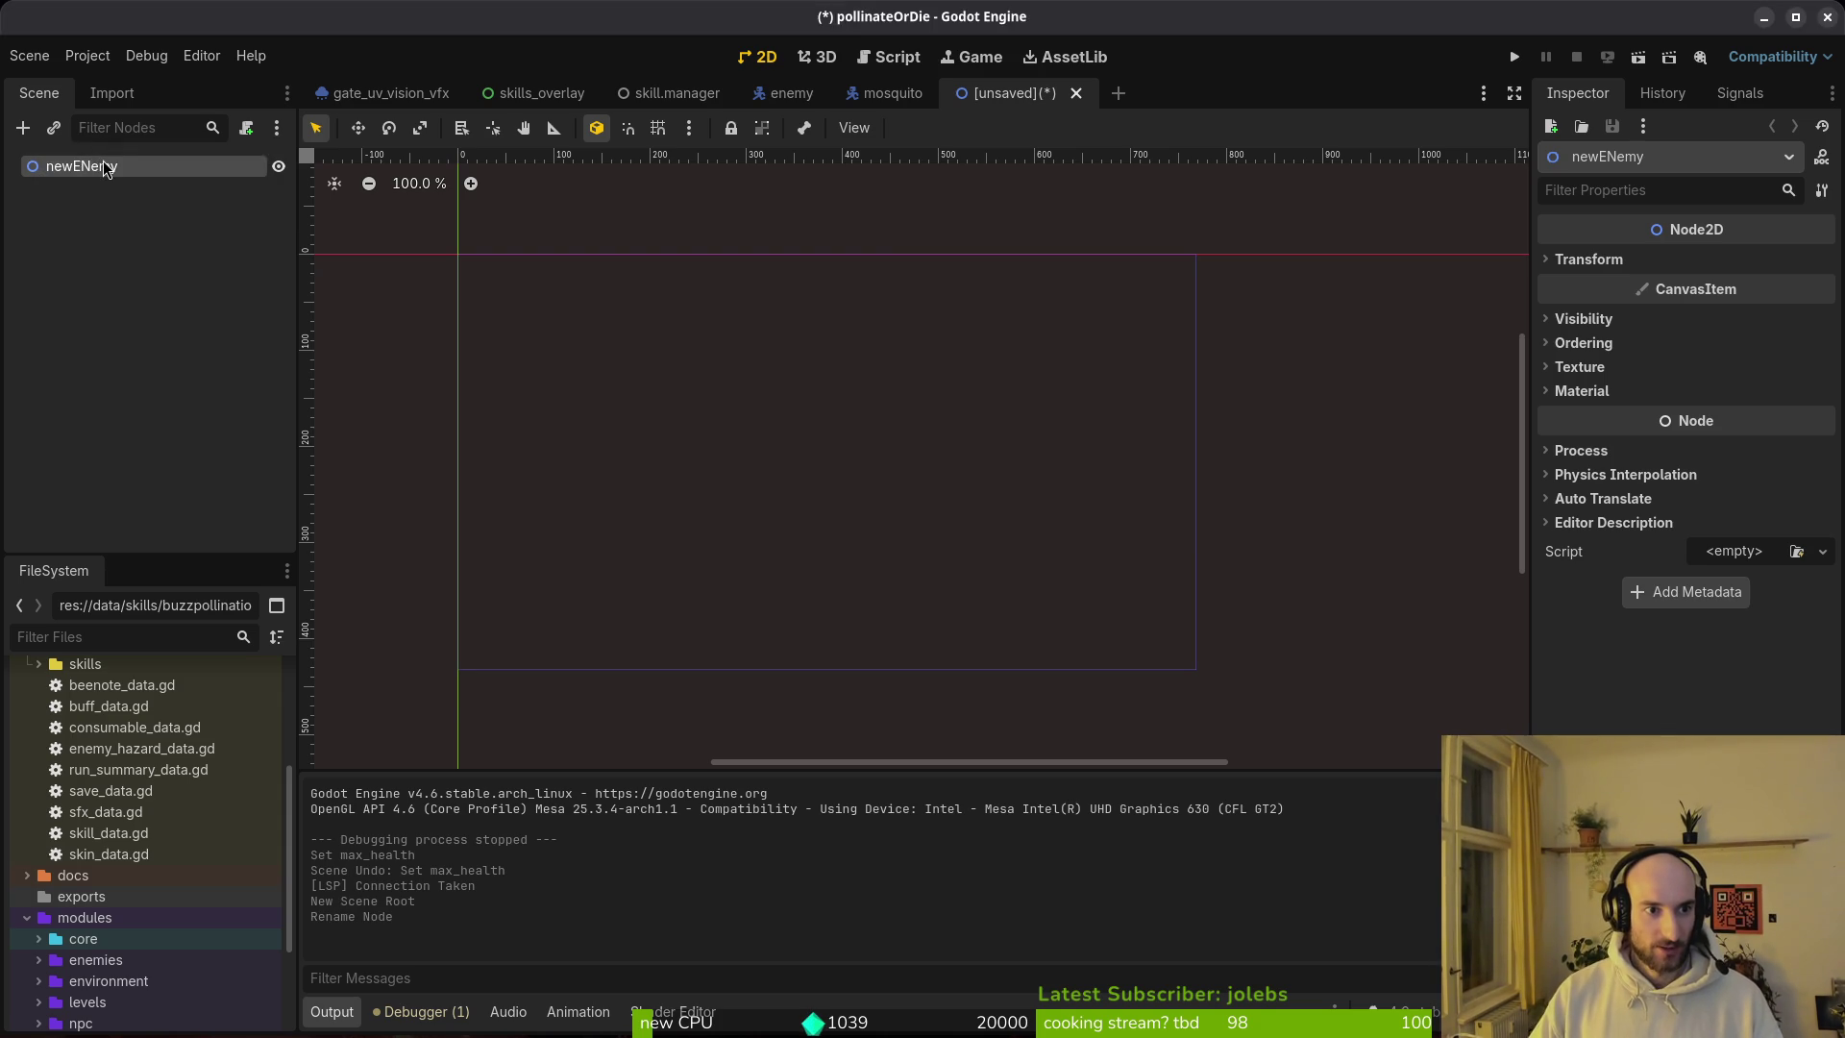
Step: Add a HealthComponent child found with 'healt' and begin assigning its Actor node
{"action": "key", "text": "ctrl+a"}
{"action": "type", "text": "healt"}
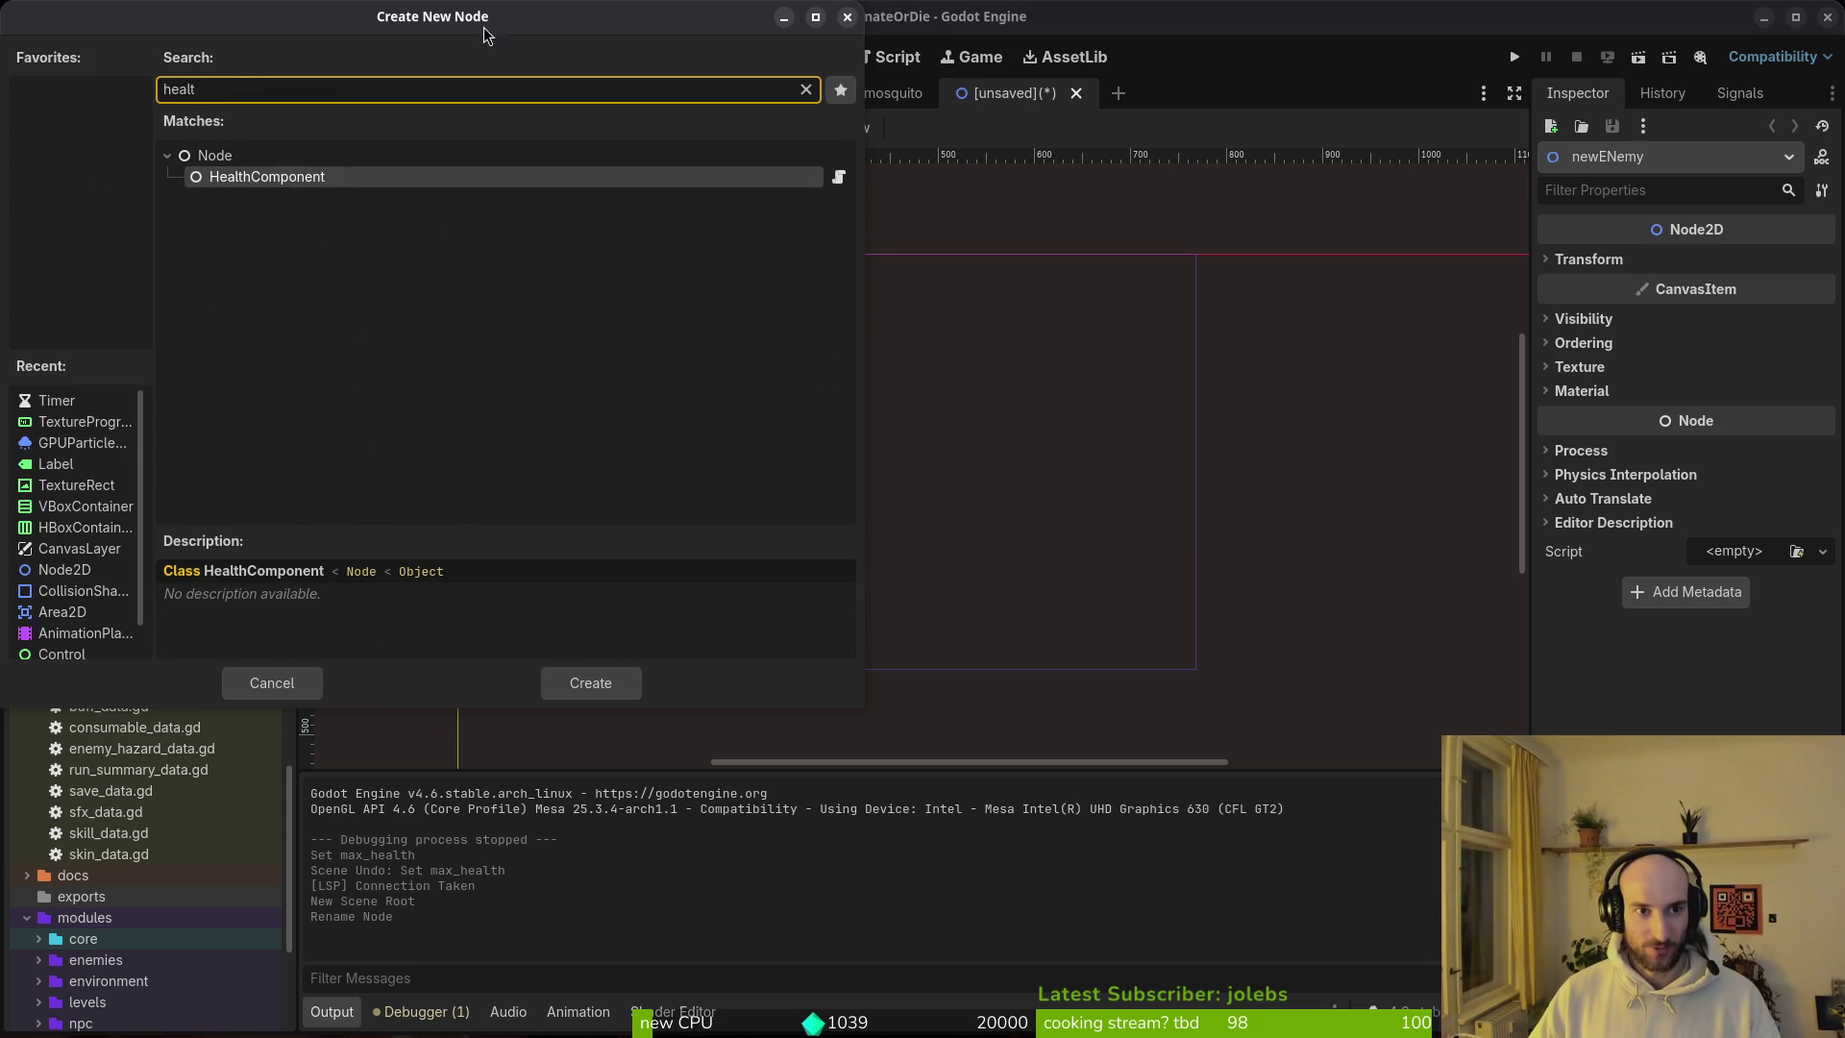
{"action": "left_click", "coordinate": [590, 682]}
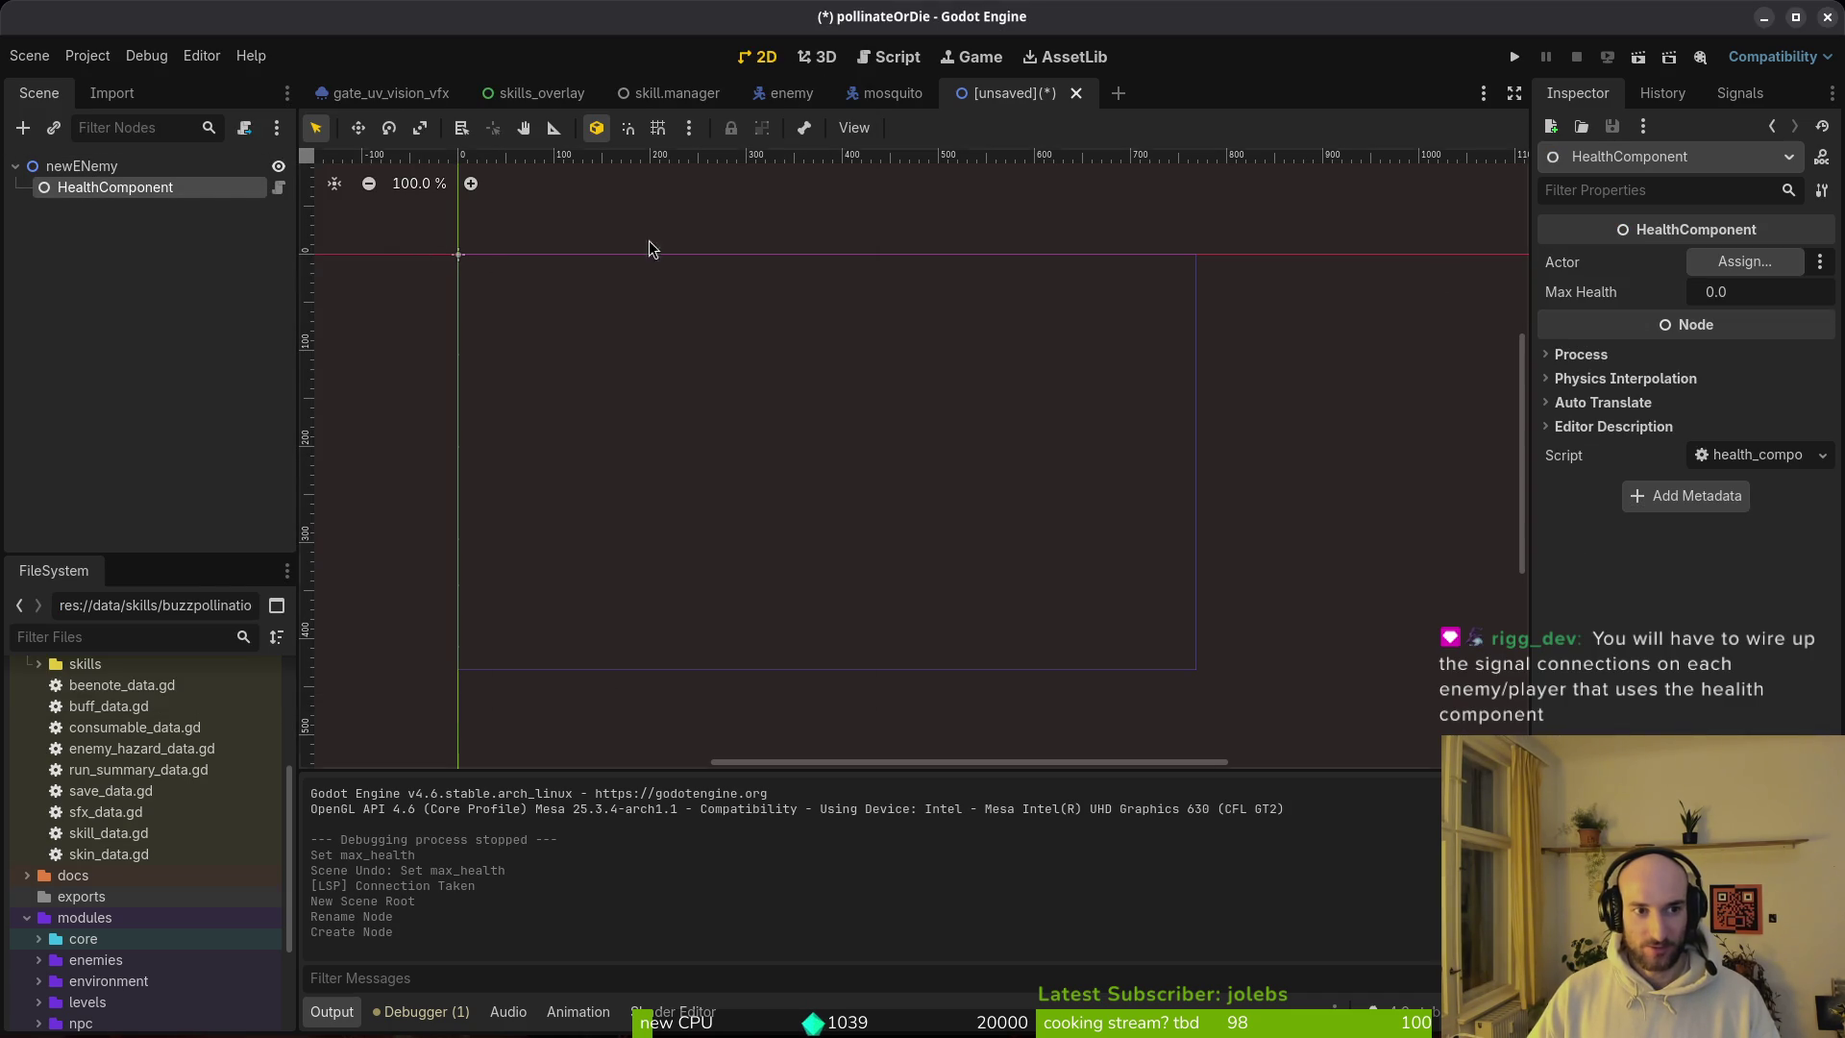
{"action": "left_click", "coordinate": [1744, 261]}
Step: Assign newENemy as the HealthComponent's Actor and set Max Health to 10
{"action": "left_click", "coordinate": [832, 278]}
{"action": "left_click", "coordinate": [992, 829]}
{"action": "left_click", "coordinate": [1769, 300]}
{"action": "type", "text": "10"}
{"action": "key", "text": "Return"}
Step: Cancel saving the newENemy scene and return to health_component.gd in Neovim
{"action": "key", "text": "ctrl+s"}
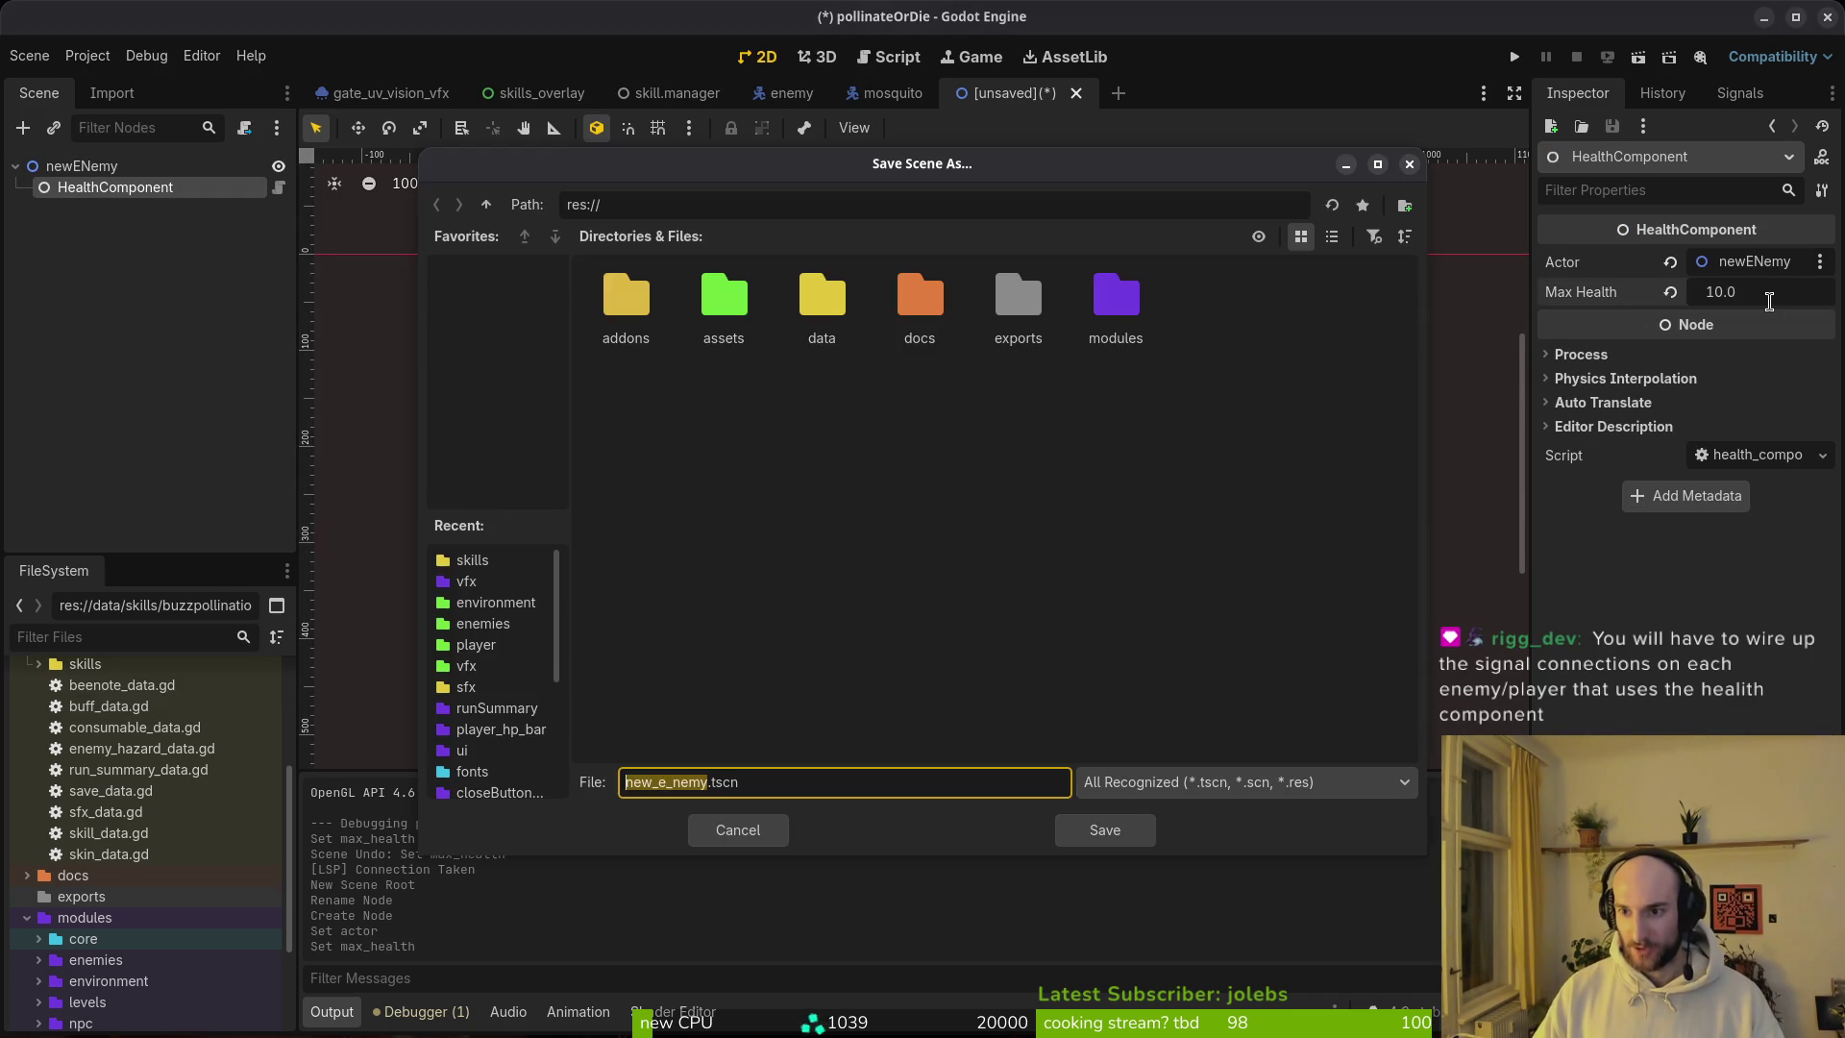
{"action": "key", "text": "Escape"}
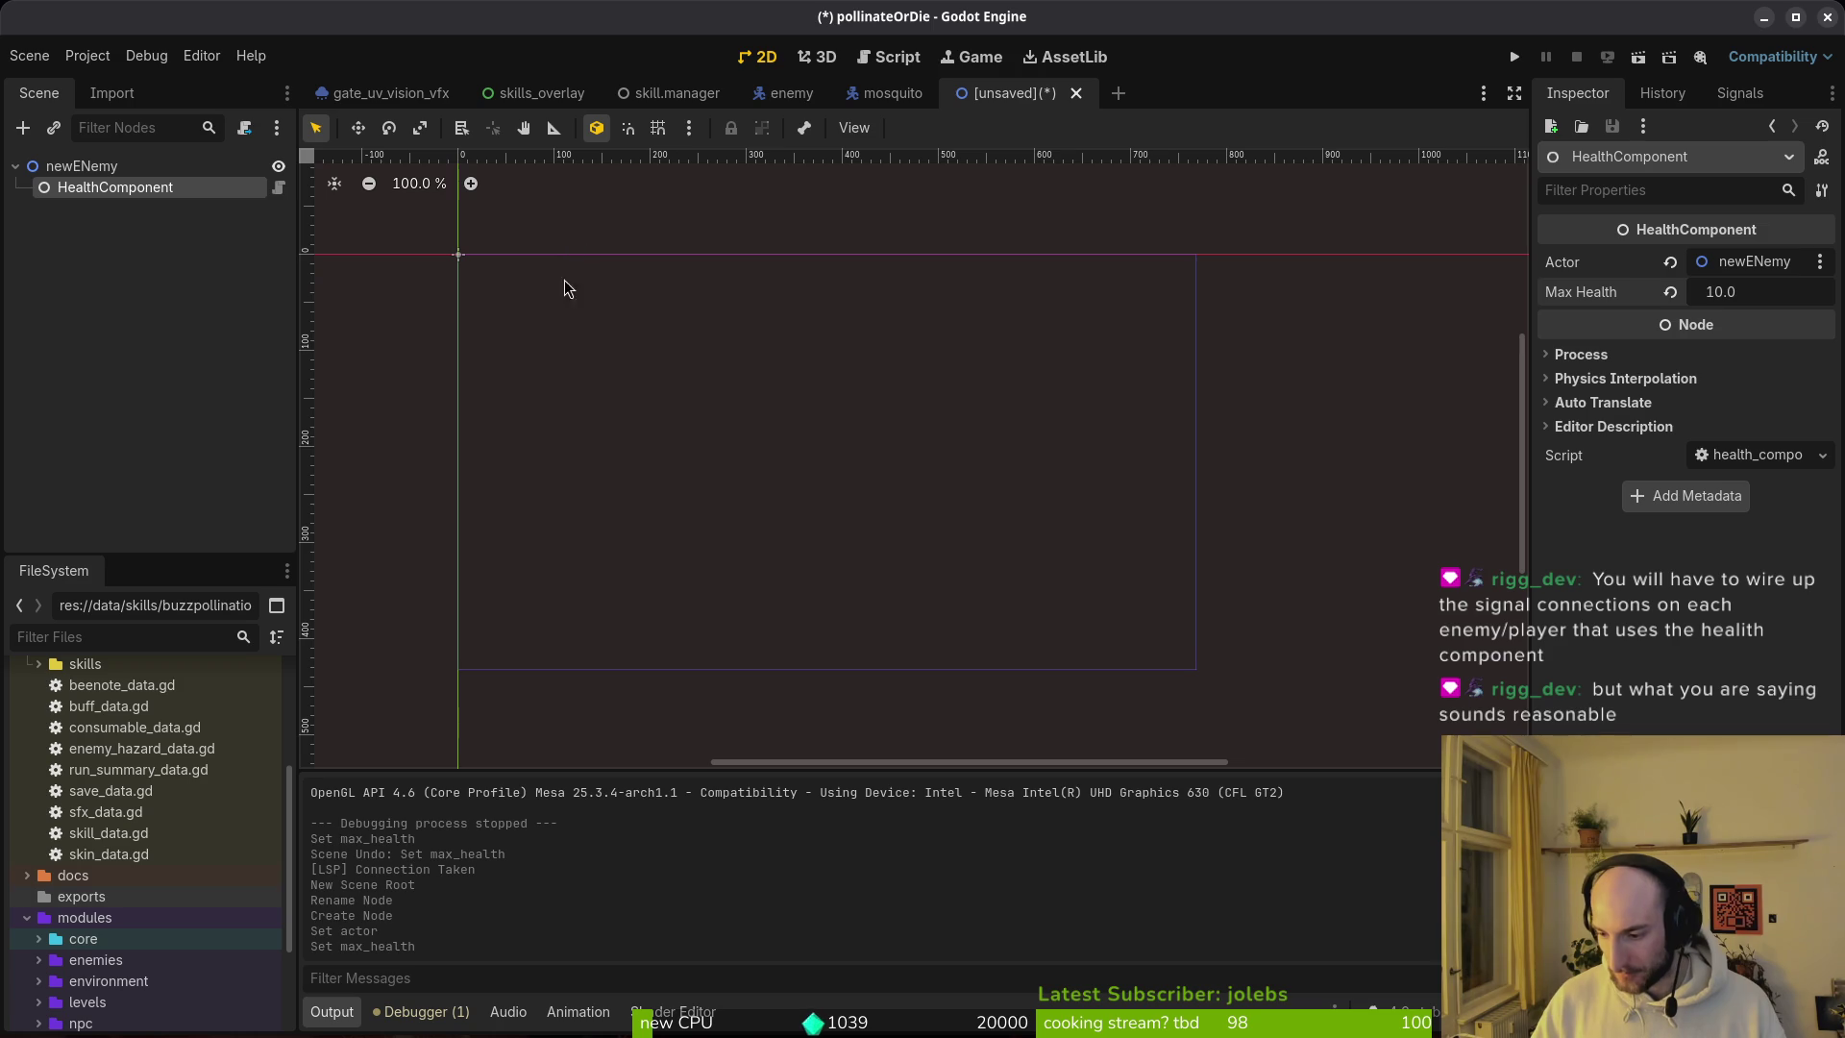
{"action": "key", "text": "alt+Tab"}
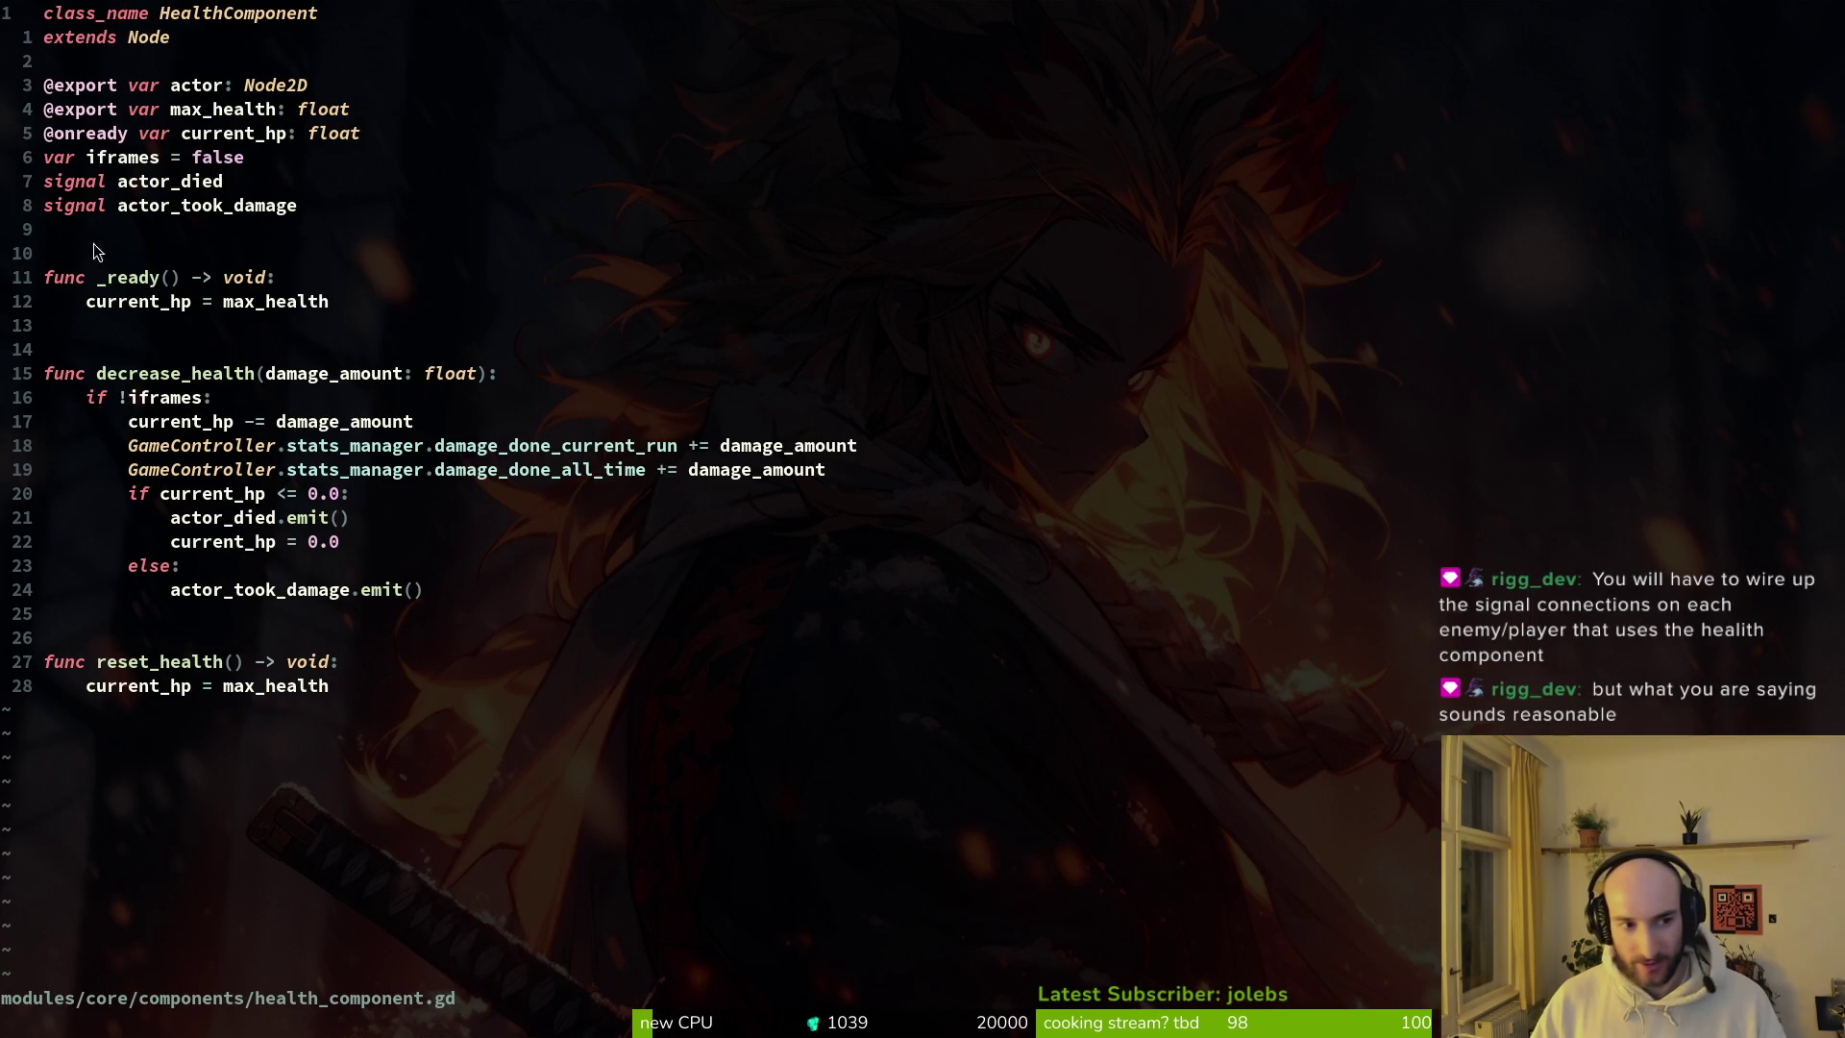
Step: Yank the two signal declarations and save health_component.gd
{"action": "left_click_drag", "start_coordinate": [50, 182], "coordinate": [293, 205]}
{"action": "type", "text": "y"}
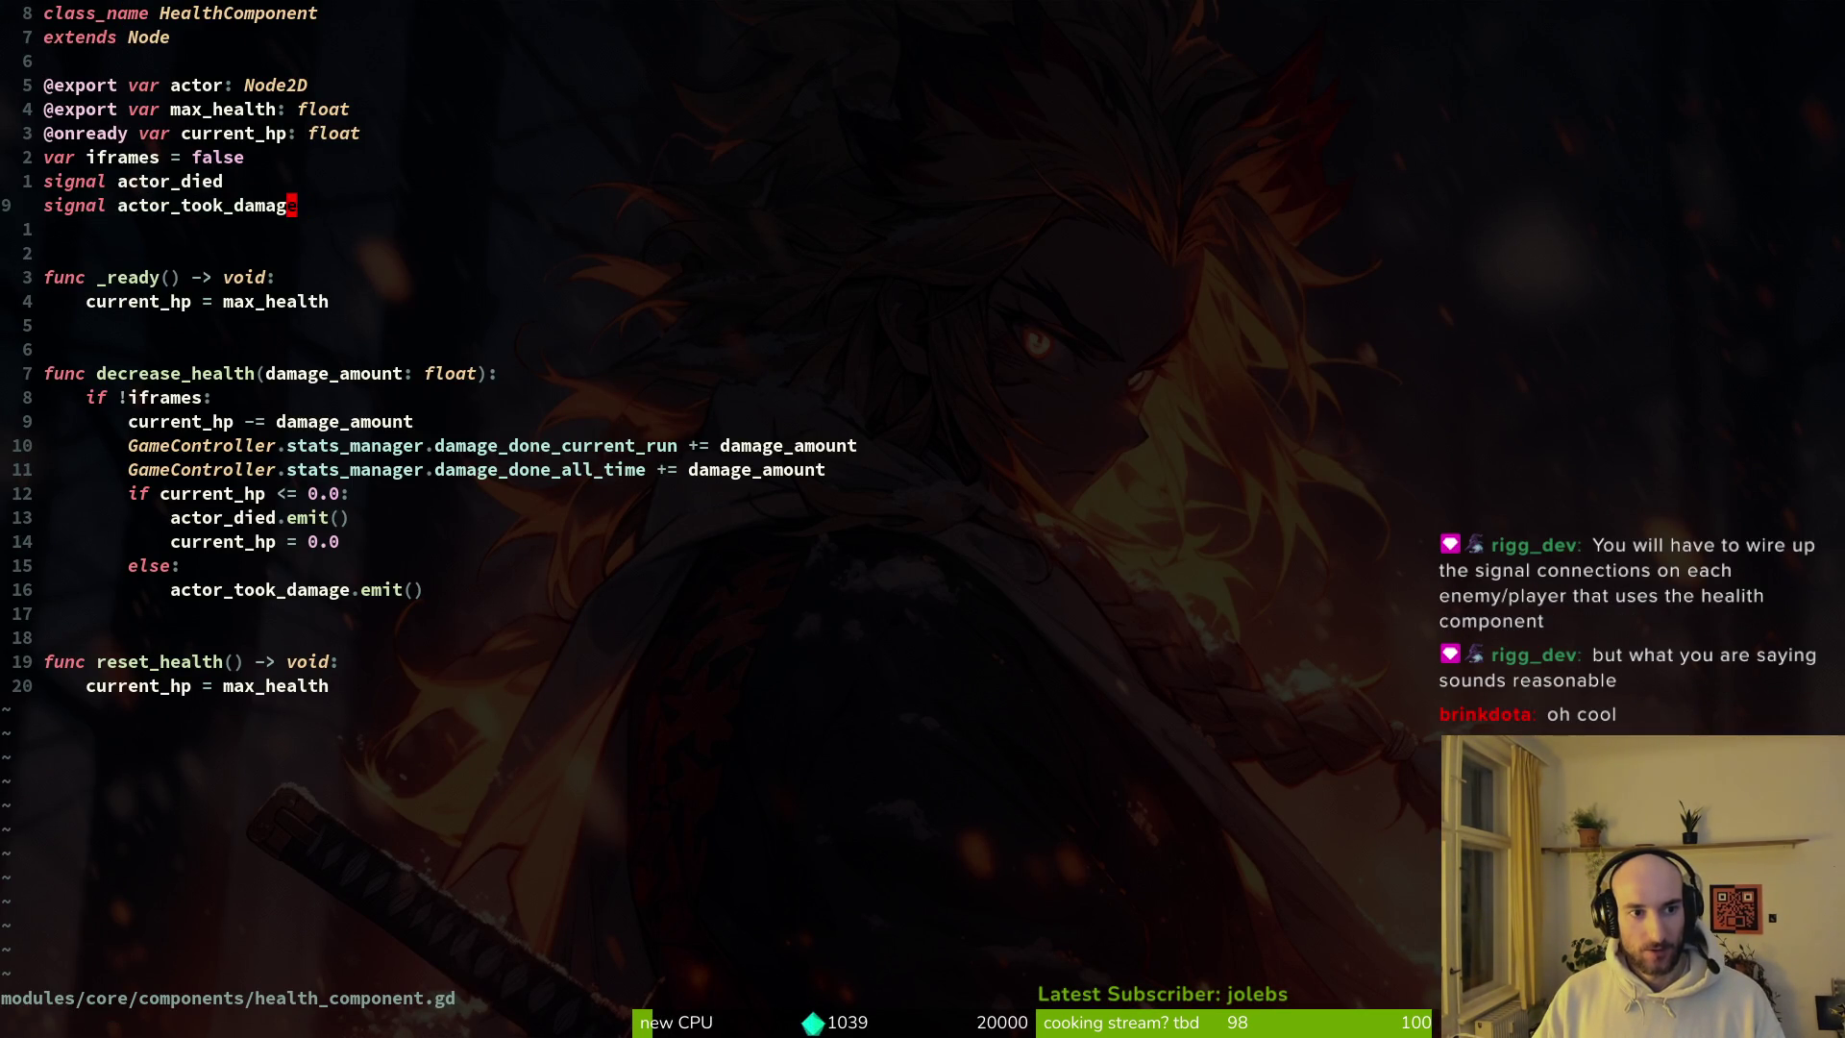
{"action": "type", "text": ":w"}
{"action": "key", "text": "Return"}
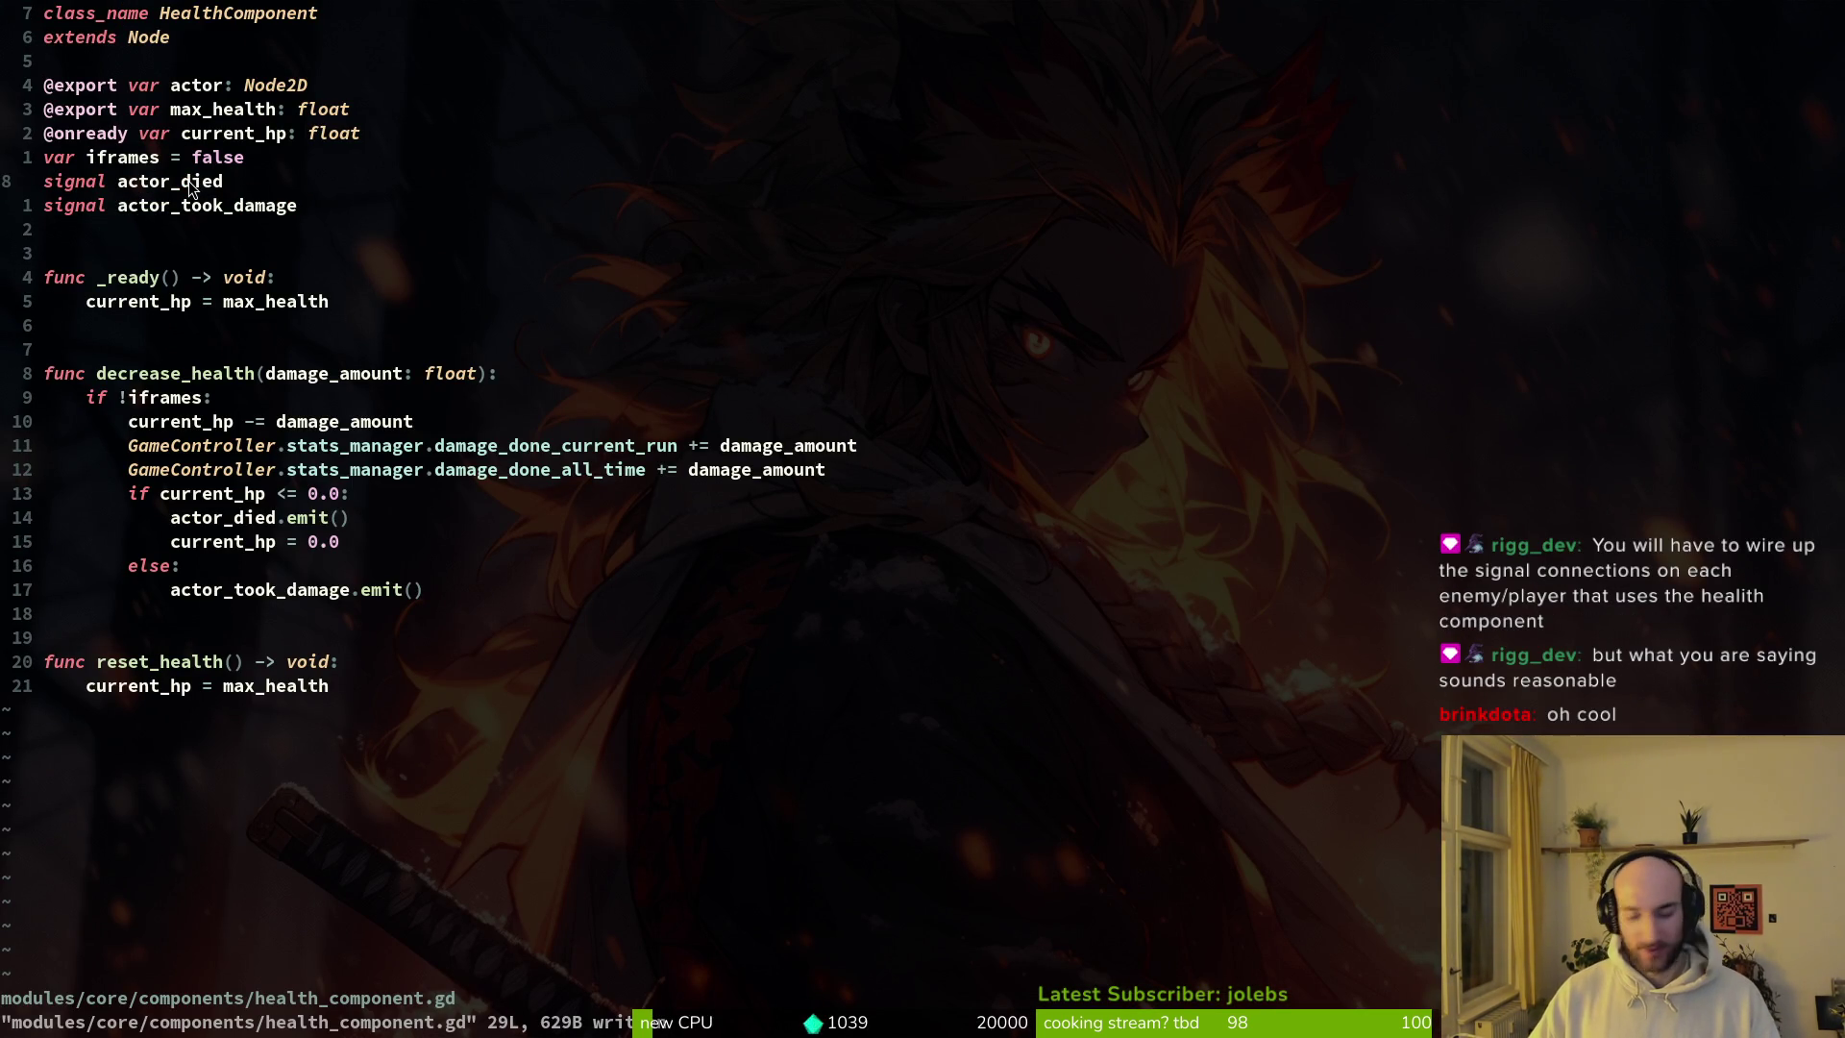
Step: Grep the project for actor_died and open the enemy.gd match connecting it to start_dying
{"action": "key", "text": "k"}
{"action": "key", "text": "b"}
{"action": "key", "text": "space"}
{"action": "key", "text": "p"}
{"action": "key", "text": "s"}
{"action": "key", "text": "Return"}
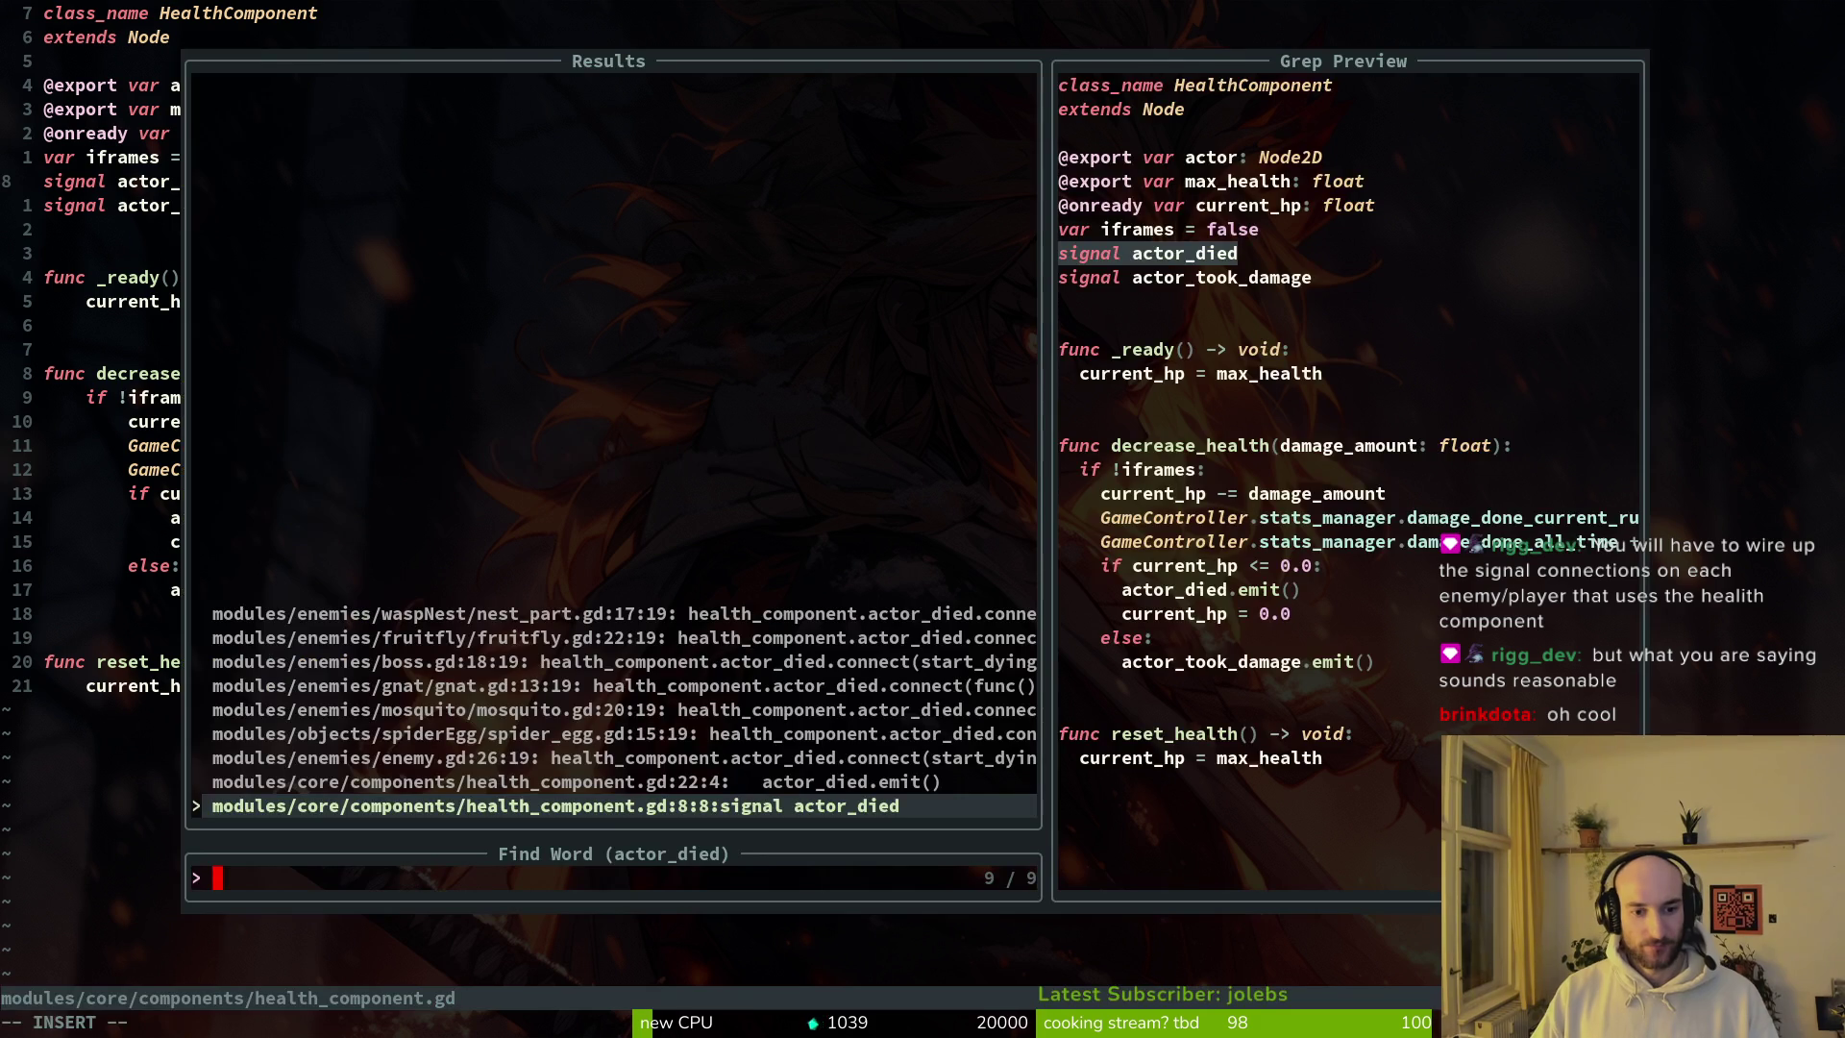
{"action": "key", "text": "ctrl+p"}
{"action": "key", "text": "ctrl+p"}
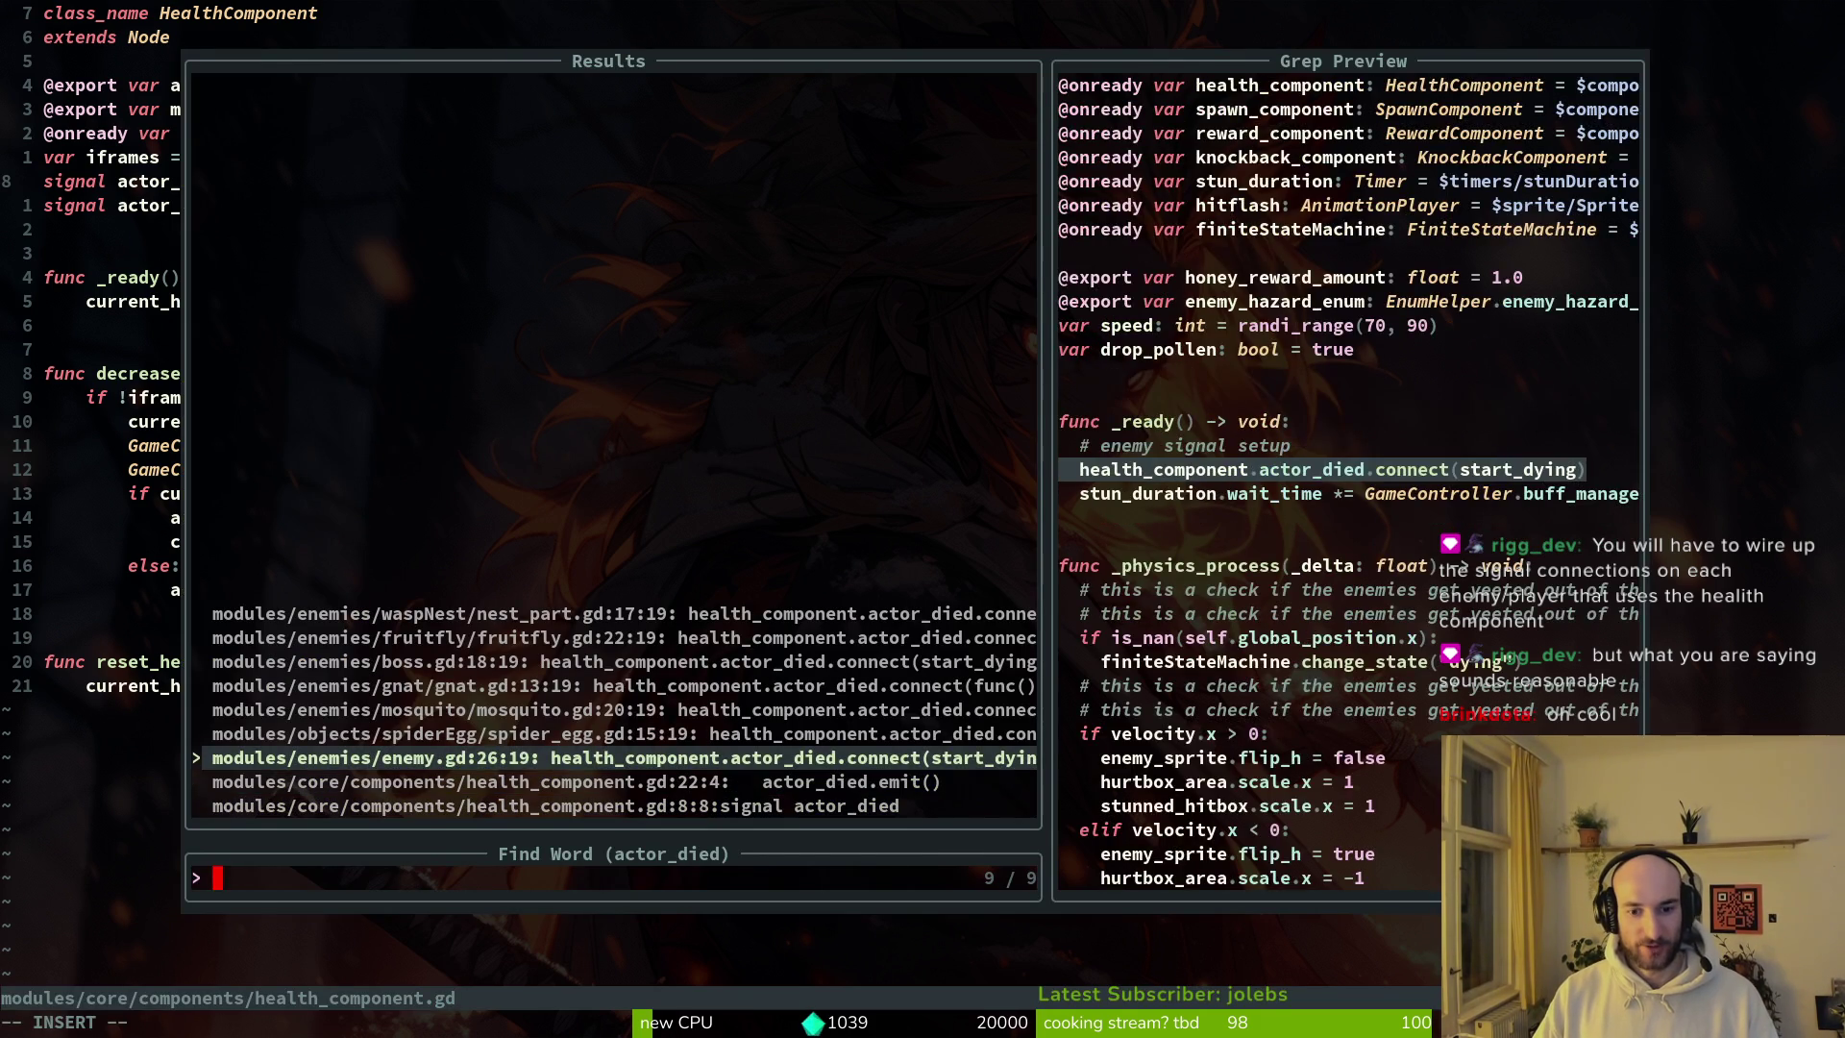
{"action": "key", "text": "Return"}
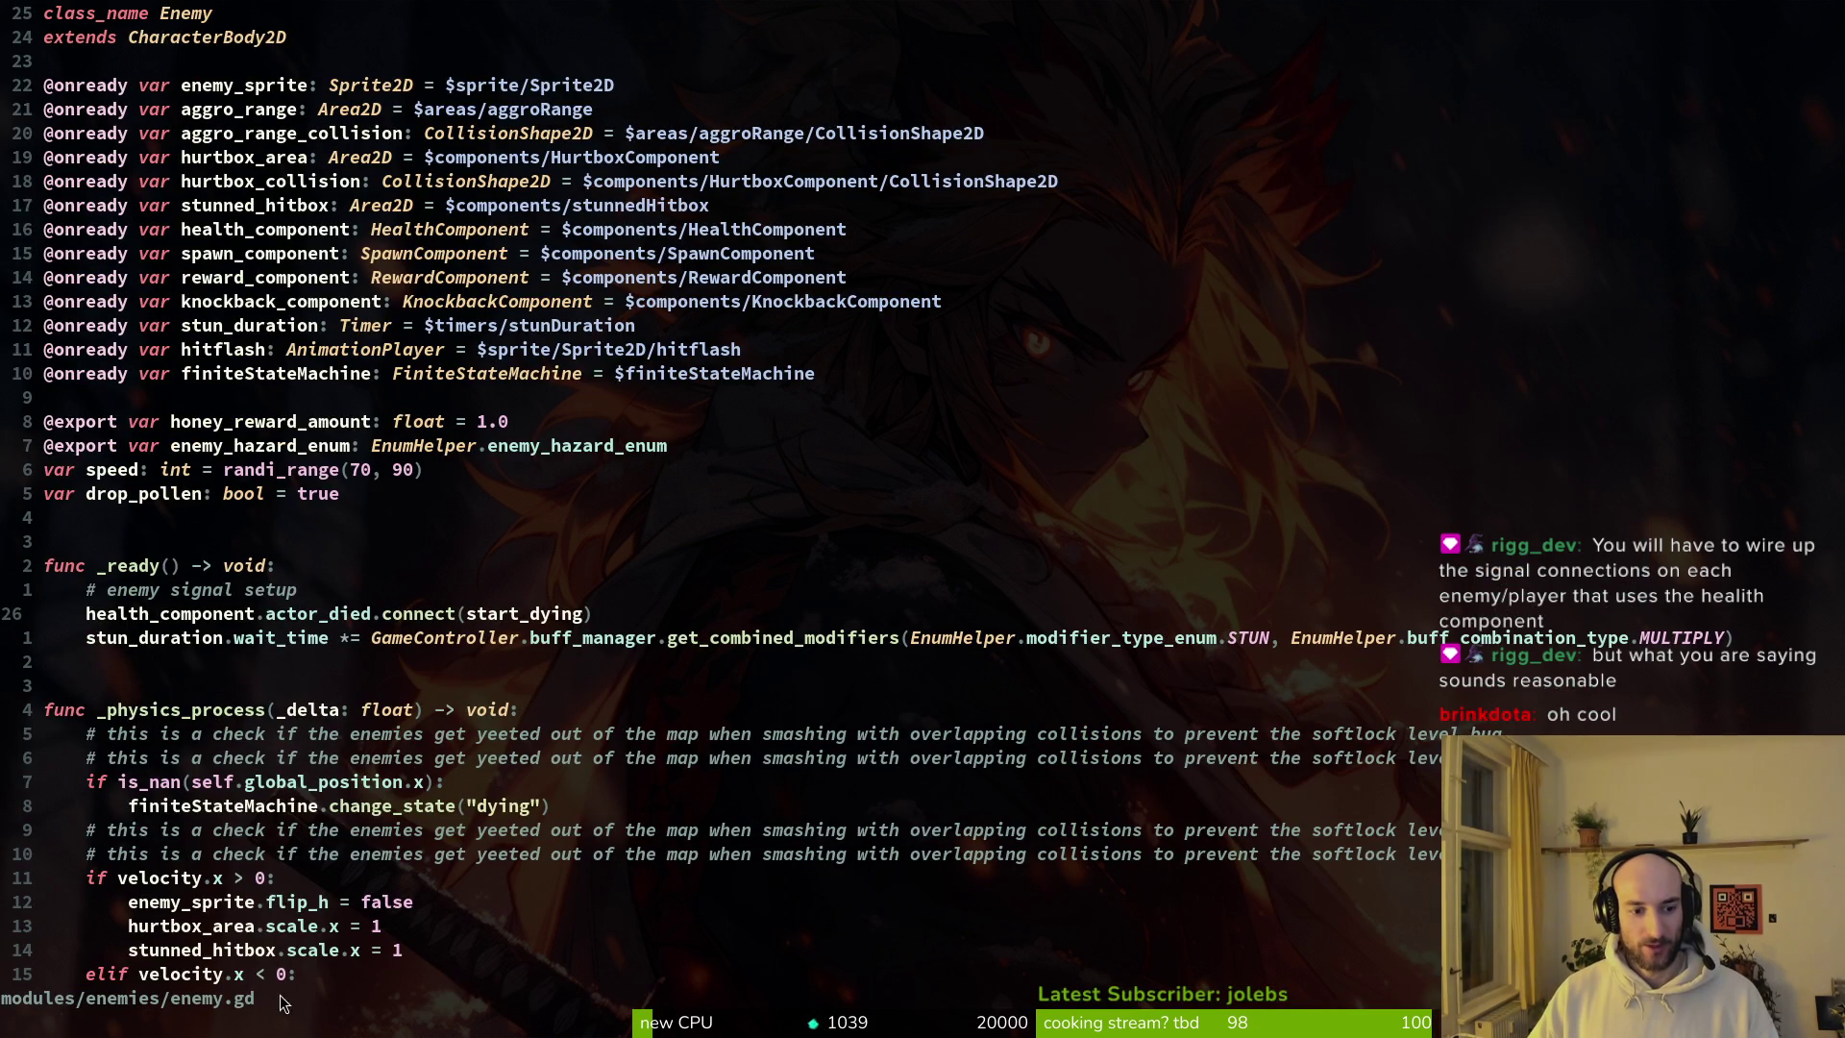
Step: Review enemy.gd's start_dying connection, save enemy.gd, and switch back to Godot
{"action": "left_click_drag", "start_coordinate": [91, 615], "coordinate": [588, 627]}
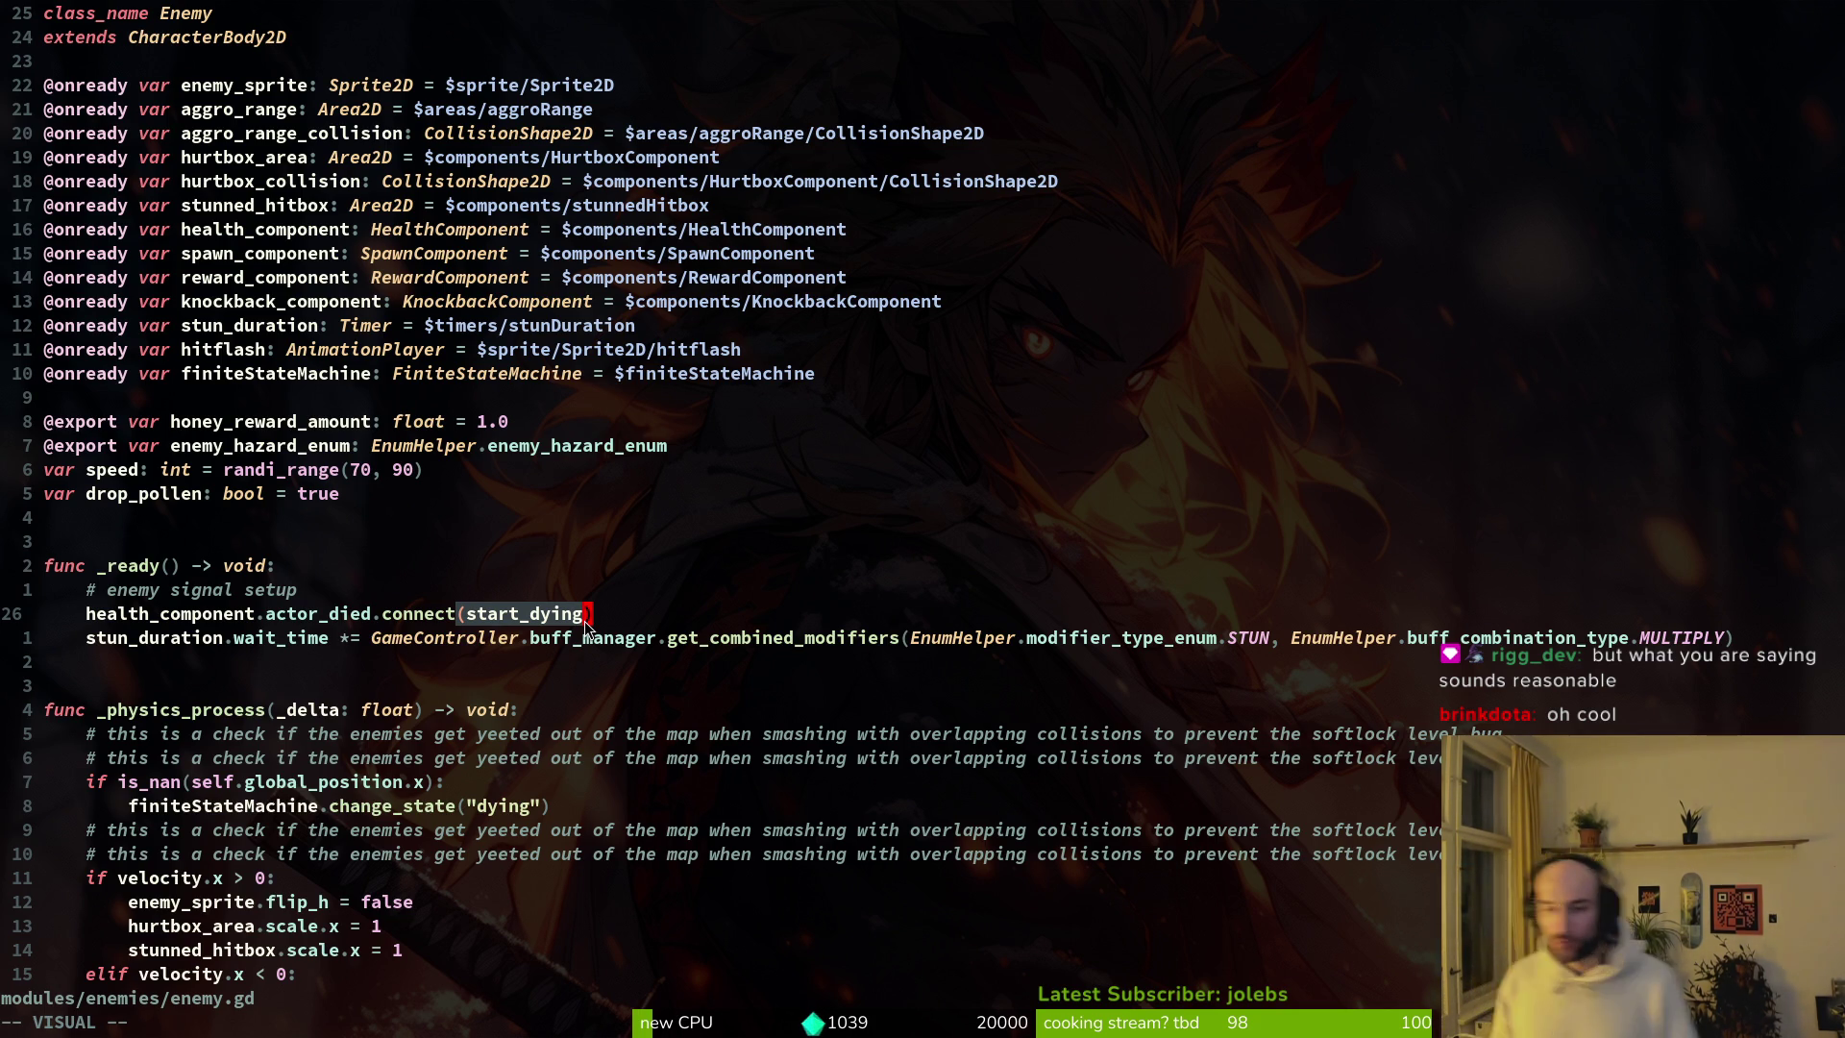
{"action": "key", "text": "Escape"}
{"action": "type", "text": ":w"}
{"action": "key", "text": "Return"}
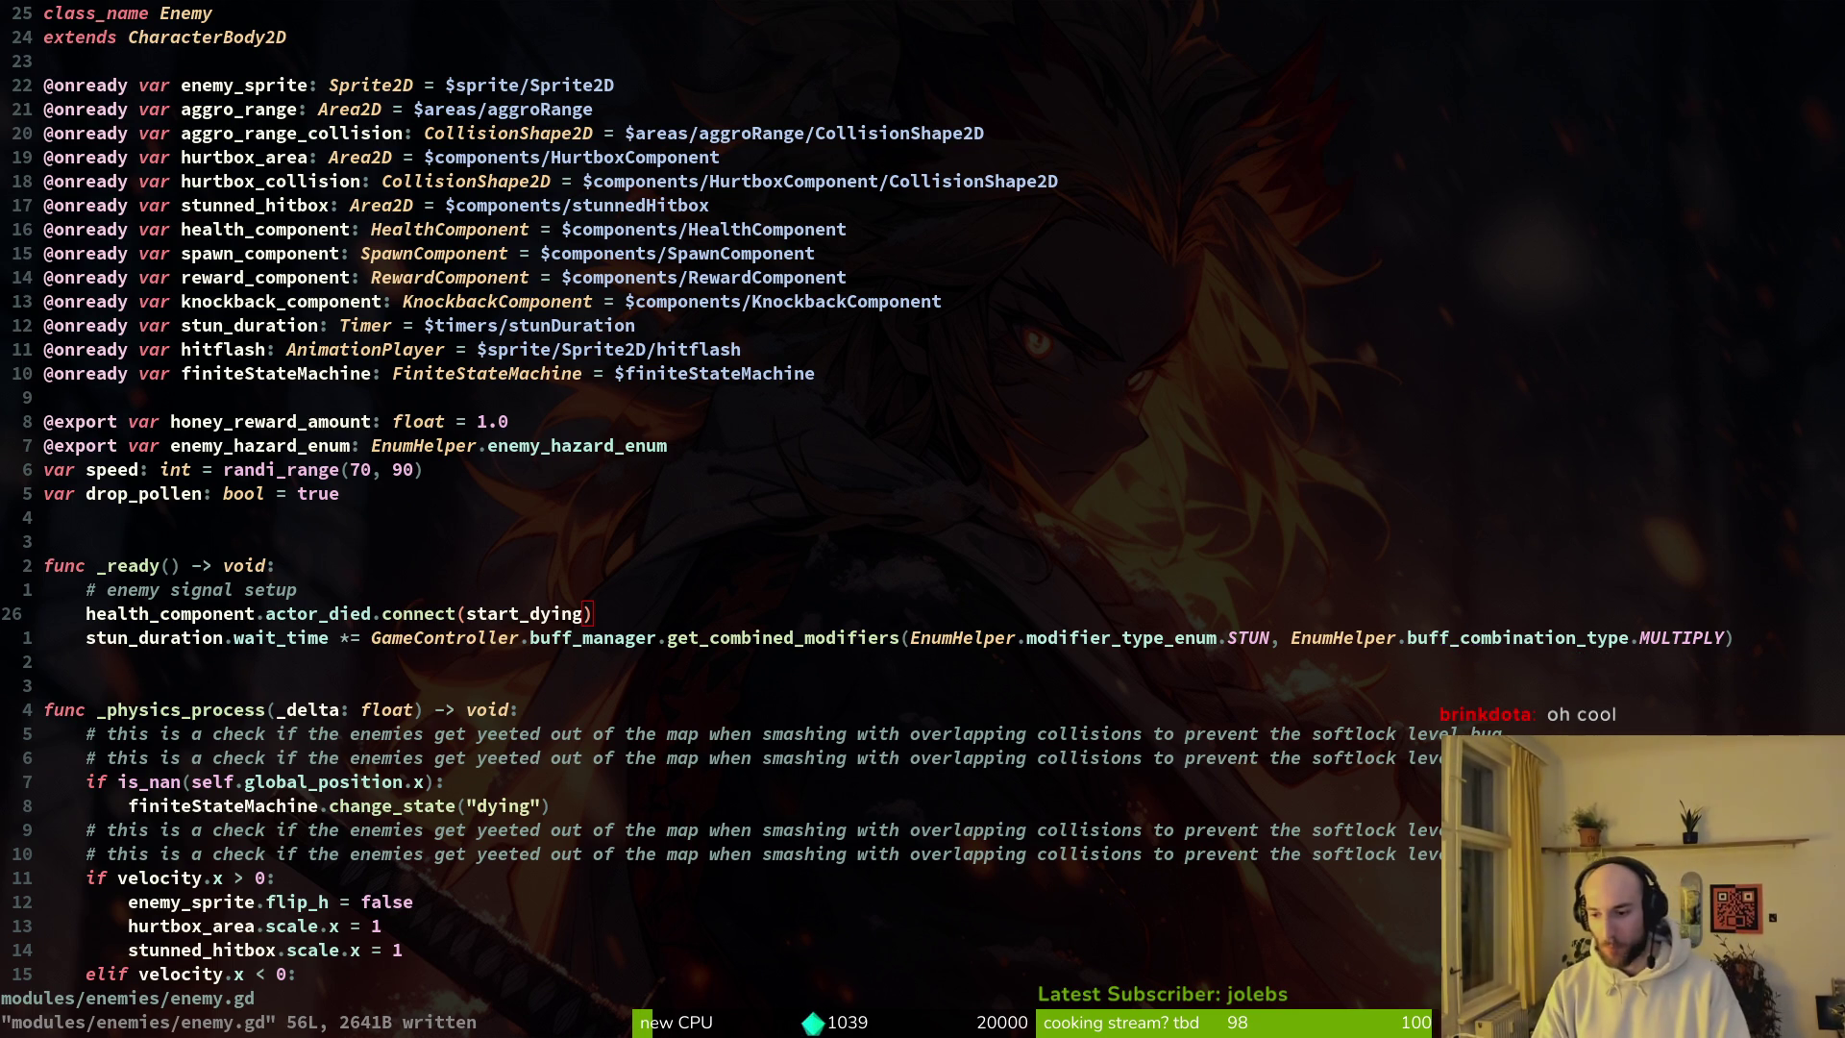
{"action": "left_click", "coordinate": [502, 613]}
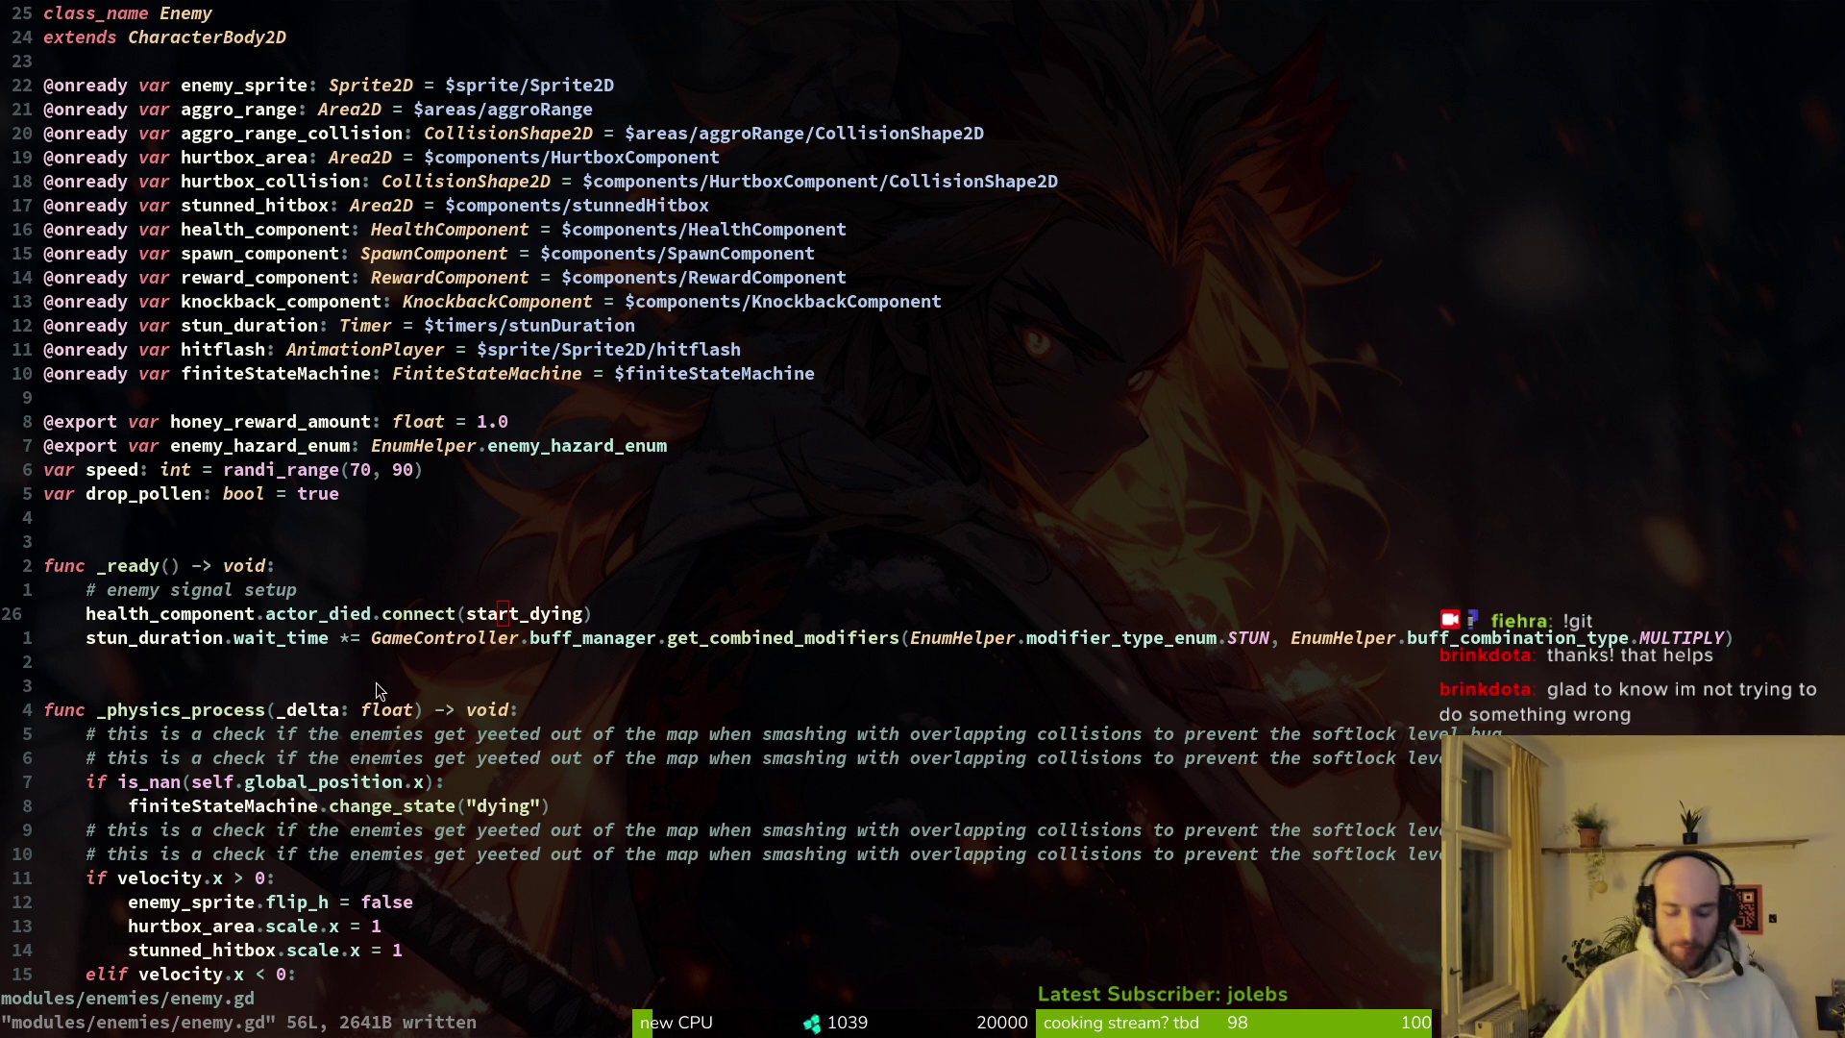
{"action": "key", "text": "alt+Tab"}
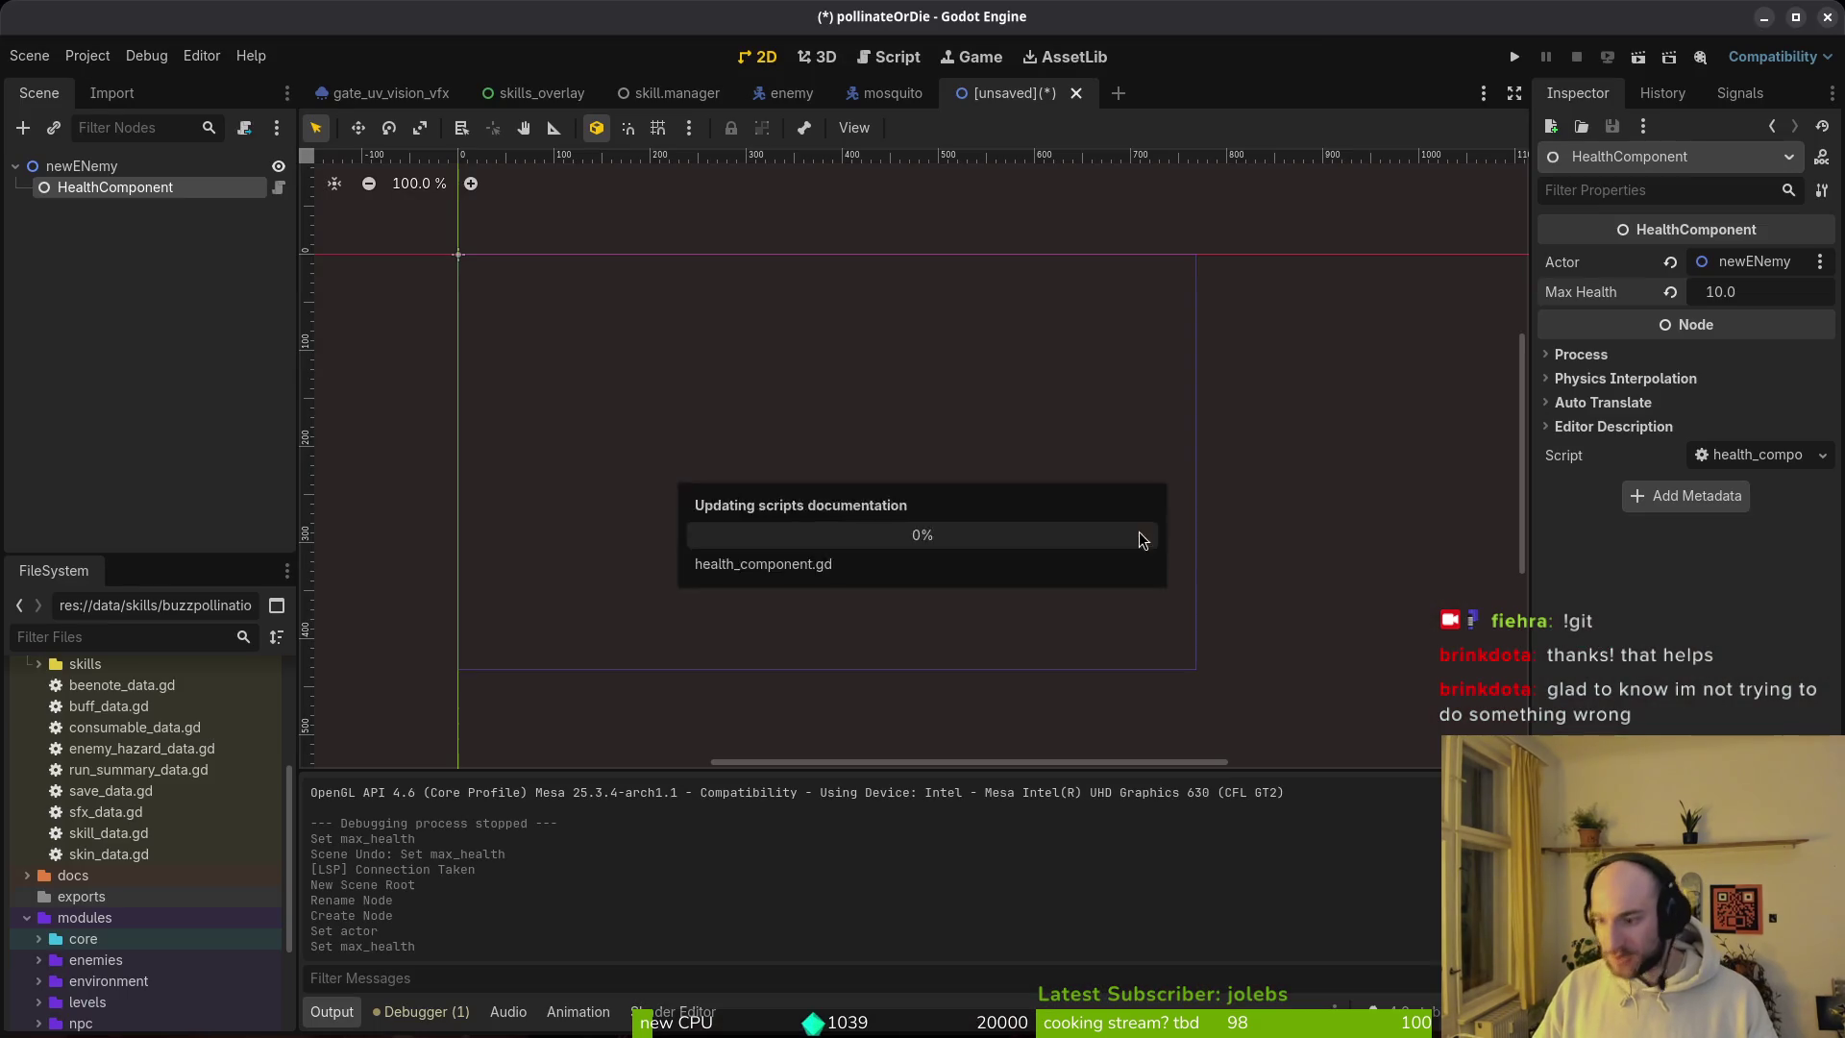
Step: Select the newENemy root node, view its Signals list, then go back to enemy.gd
{"action": "left_click", "coordinate": [82, 166]}
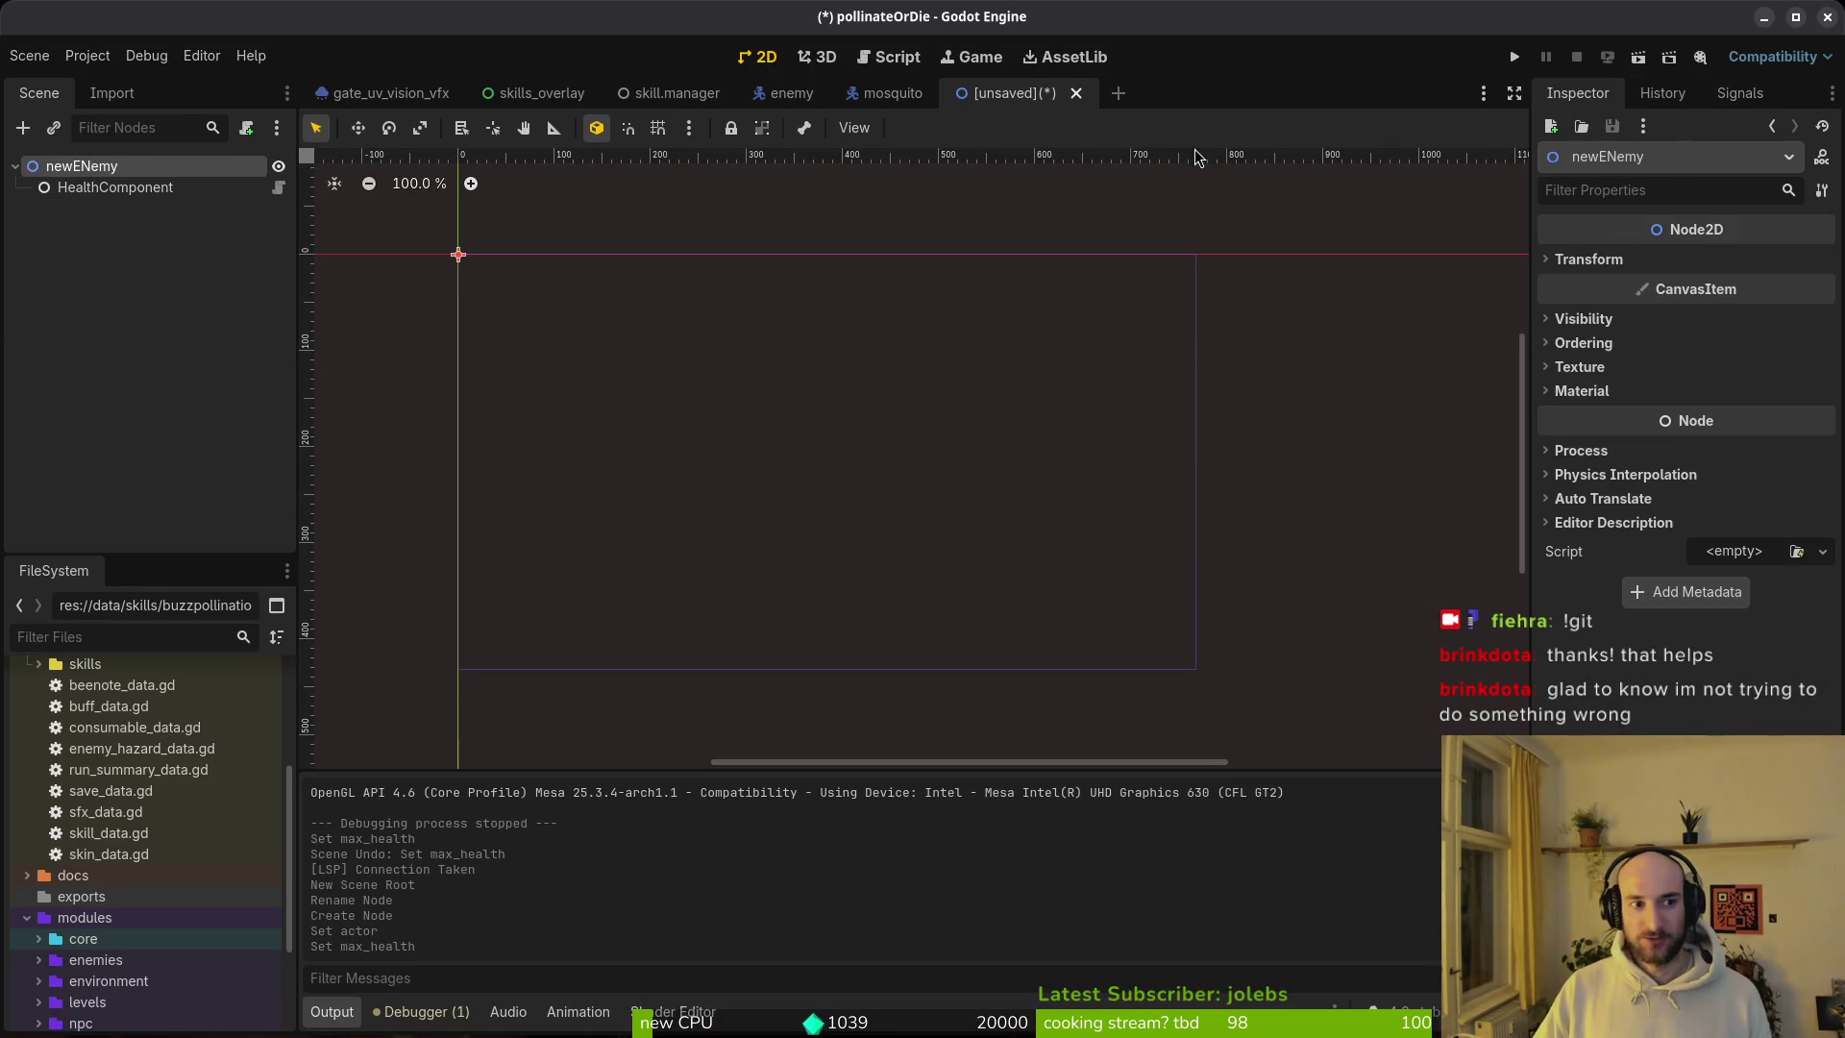
{"action": "left_click", "coordinate": [1740, 93]}
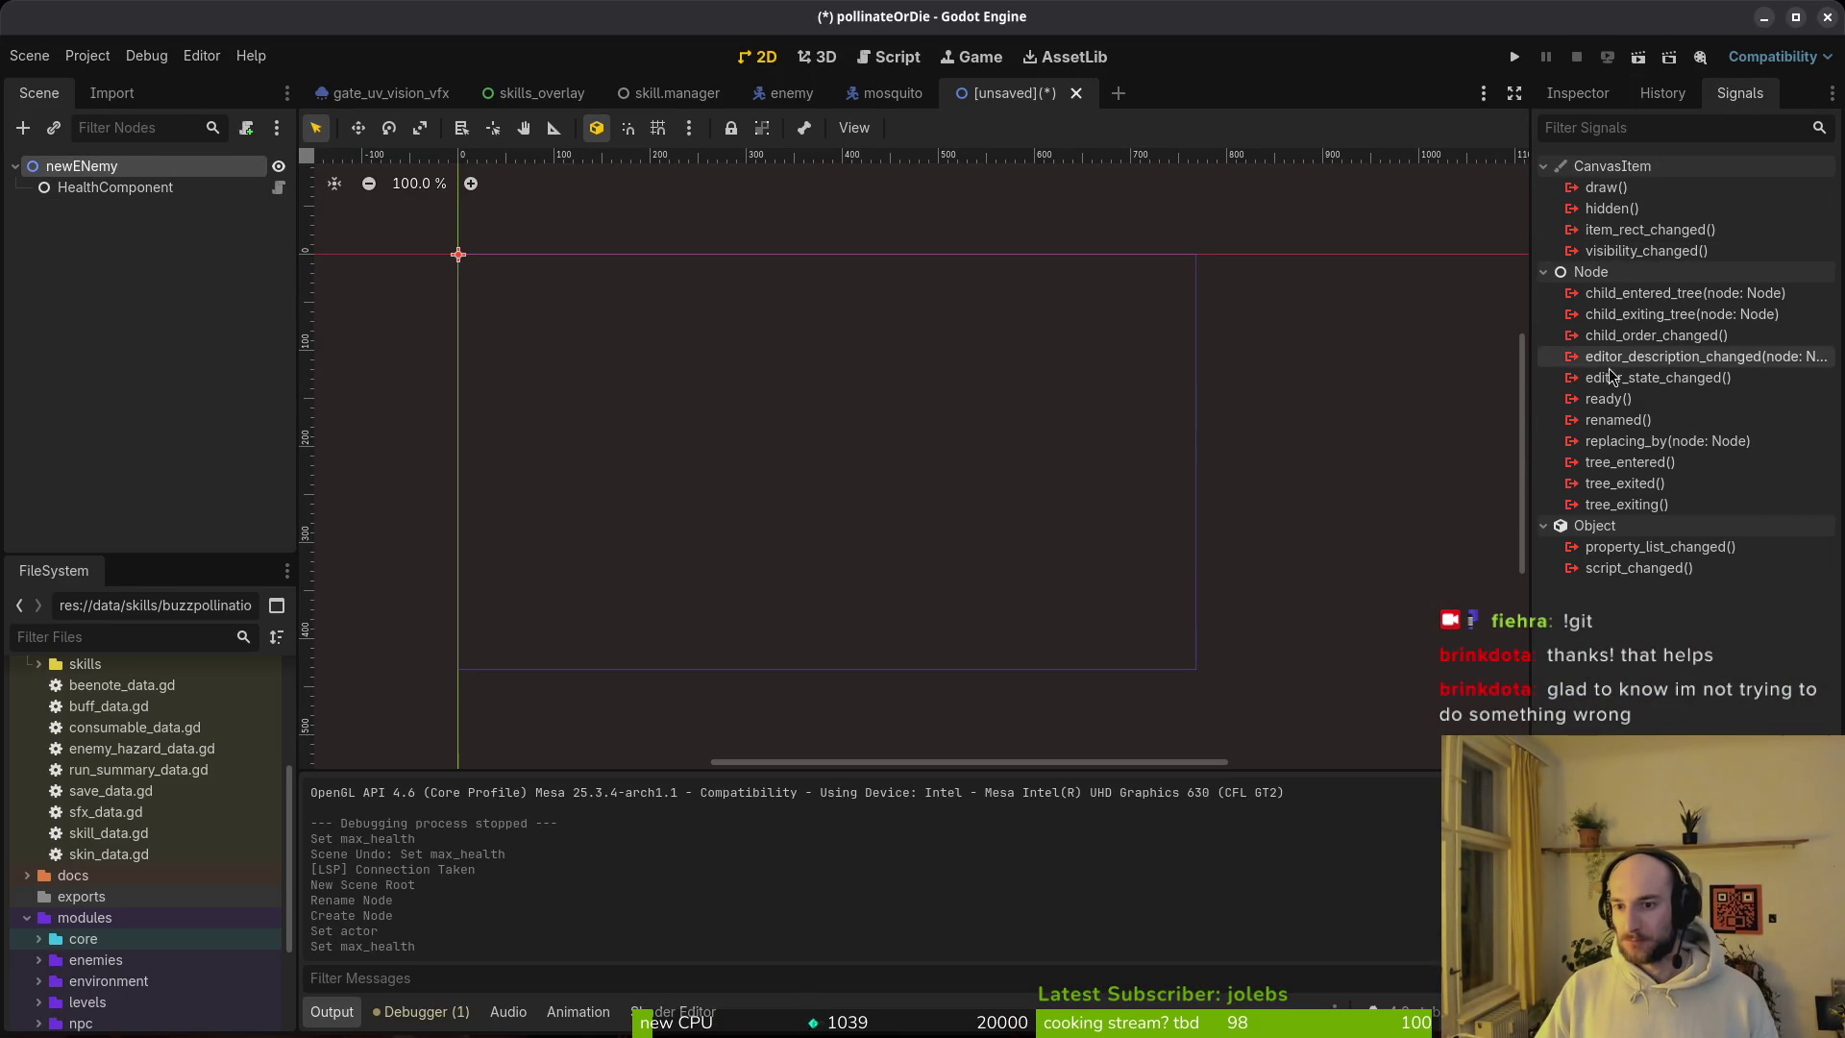
{"action": "key", "text": "alt+Tab"}
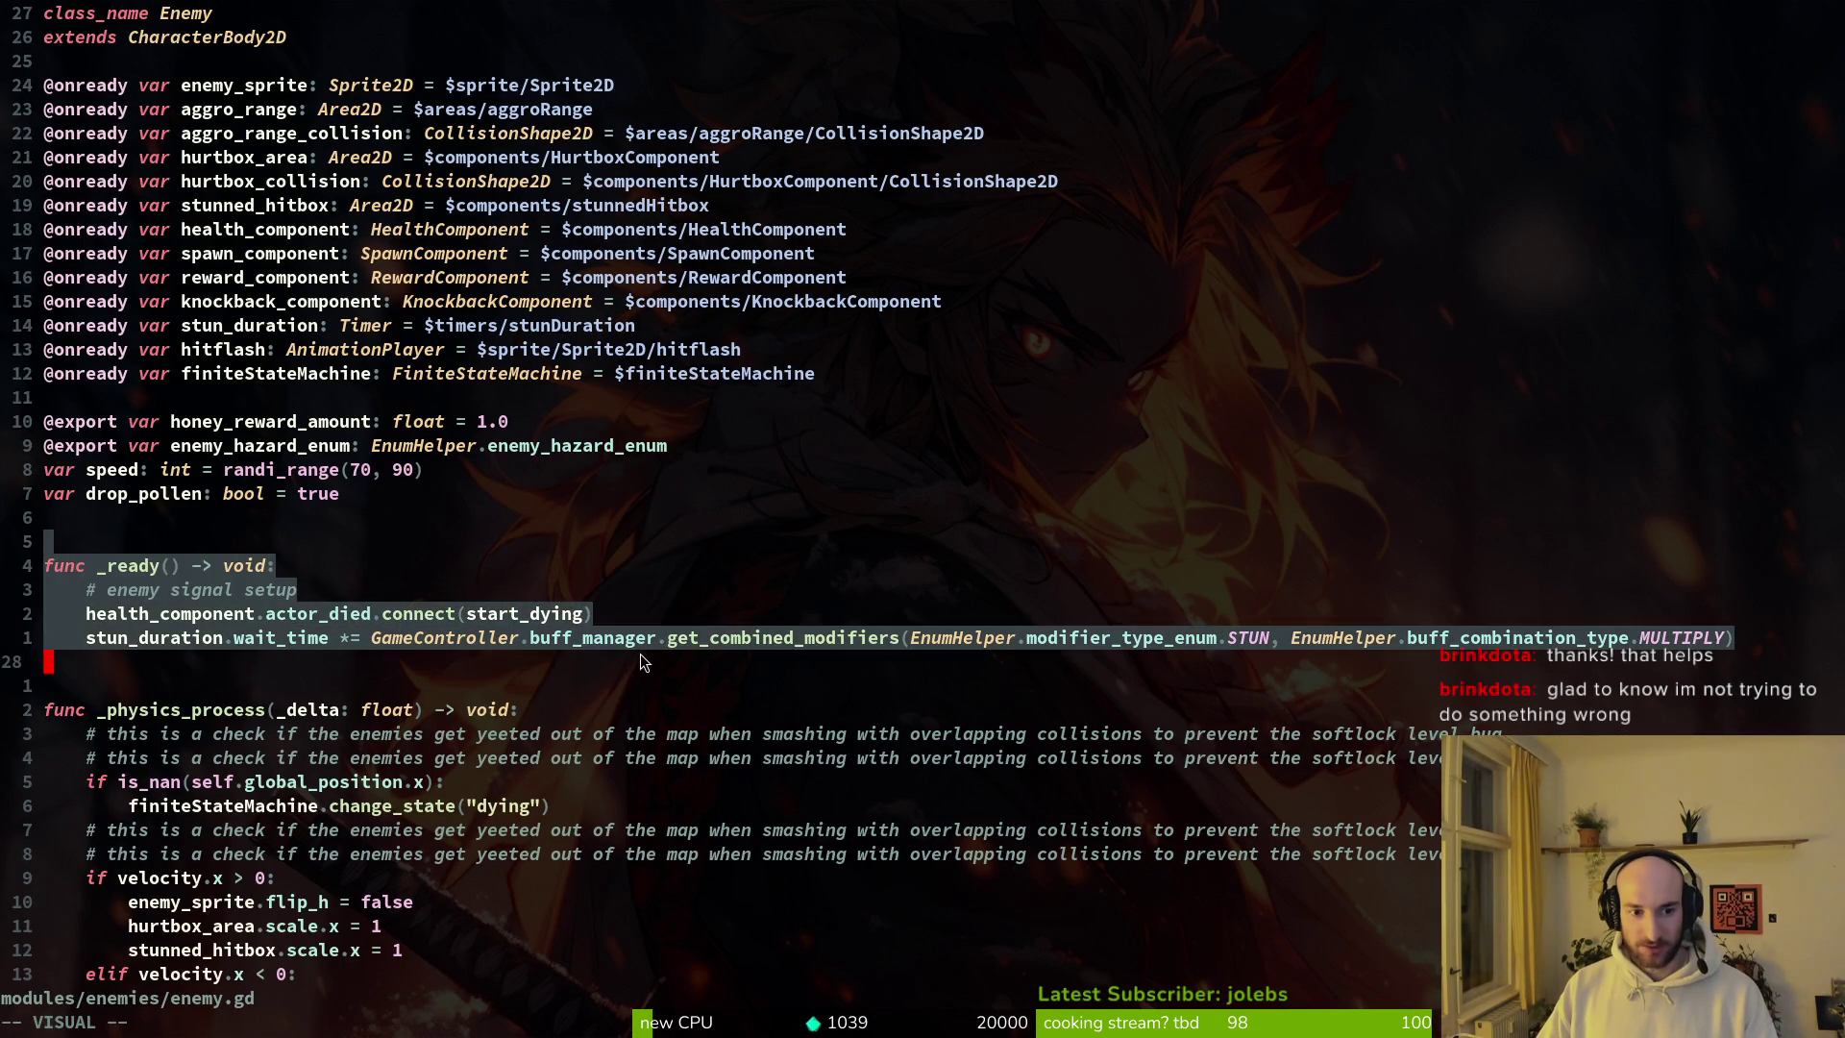
Step: Open player.gd with the file finder using 'pla'
{"action": "left_click", "coordinate": [396, 611]}
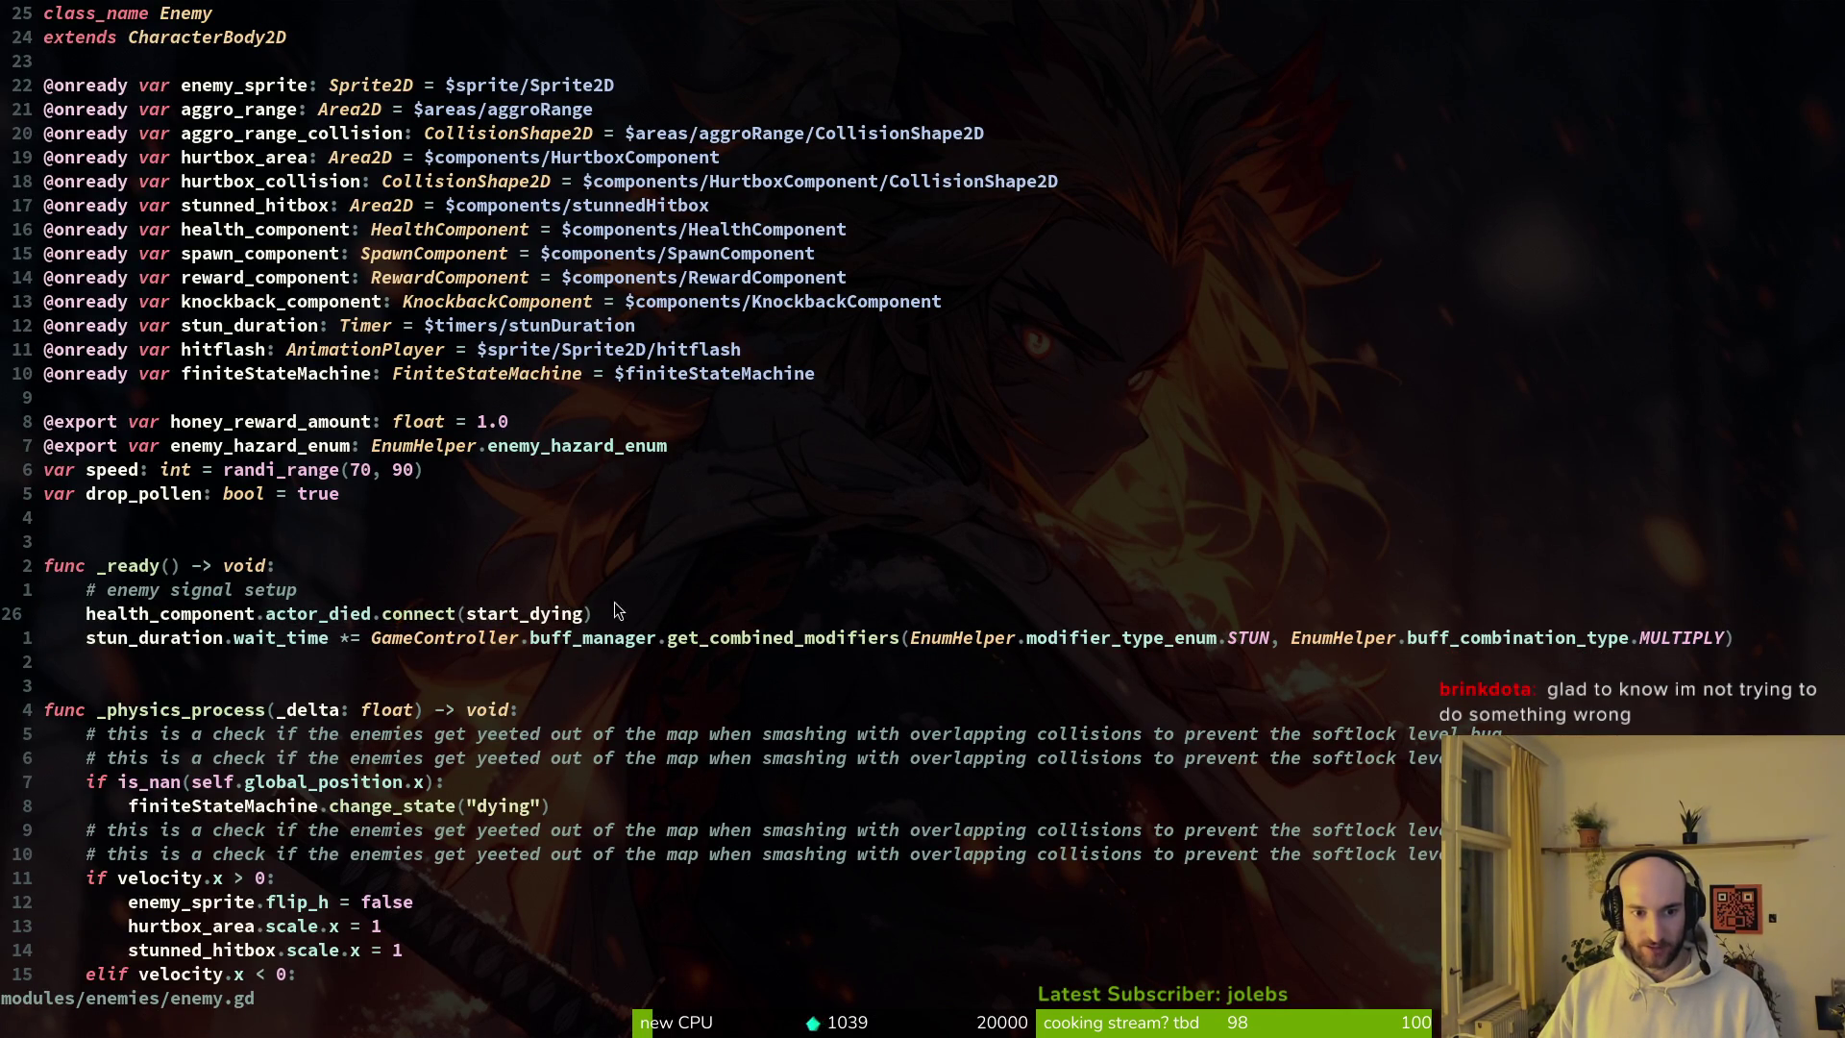
{"action": "left_click", "coordinate": [196, 613]}
{"action": "key", "text": "ctrl+p"}
{"action": "type", "text": "pla"}
{"action": "key", "text": "Return"}
Step: Look over the player's signal_manager connections and signal setup block
{"action": "scroll", "coordinate": [1112, 510], "scroll_direction": "down", "scroll_amount": 2}
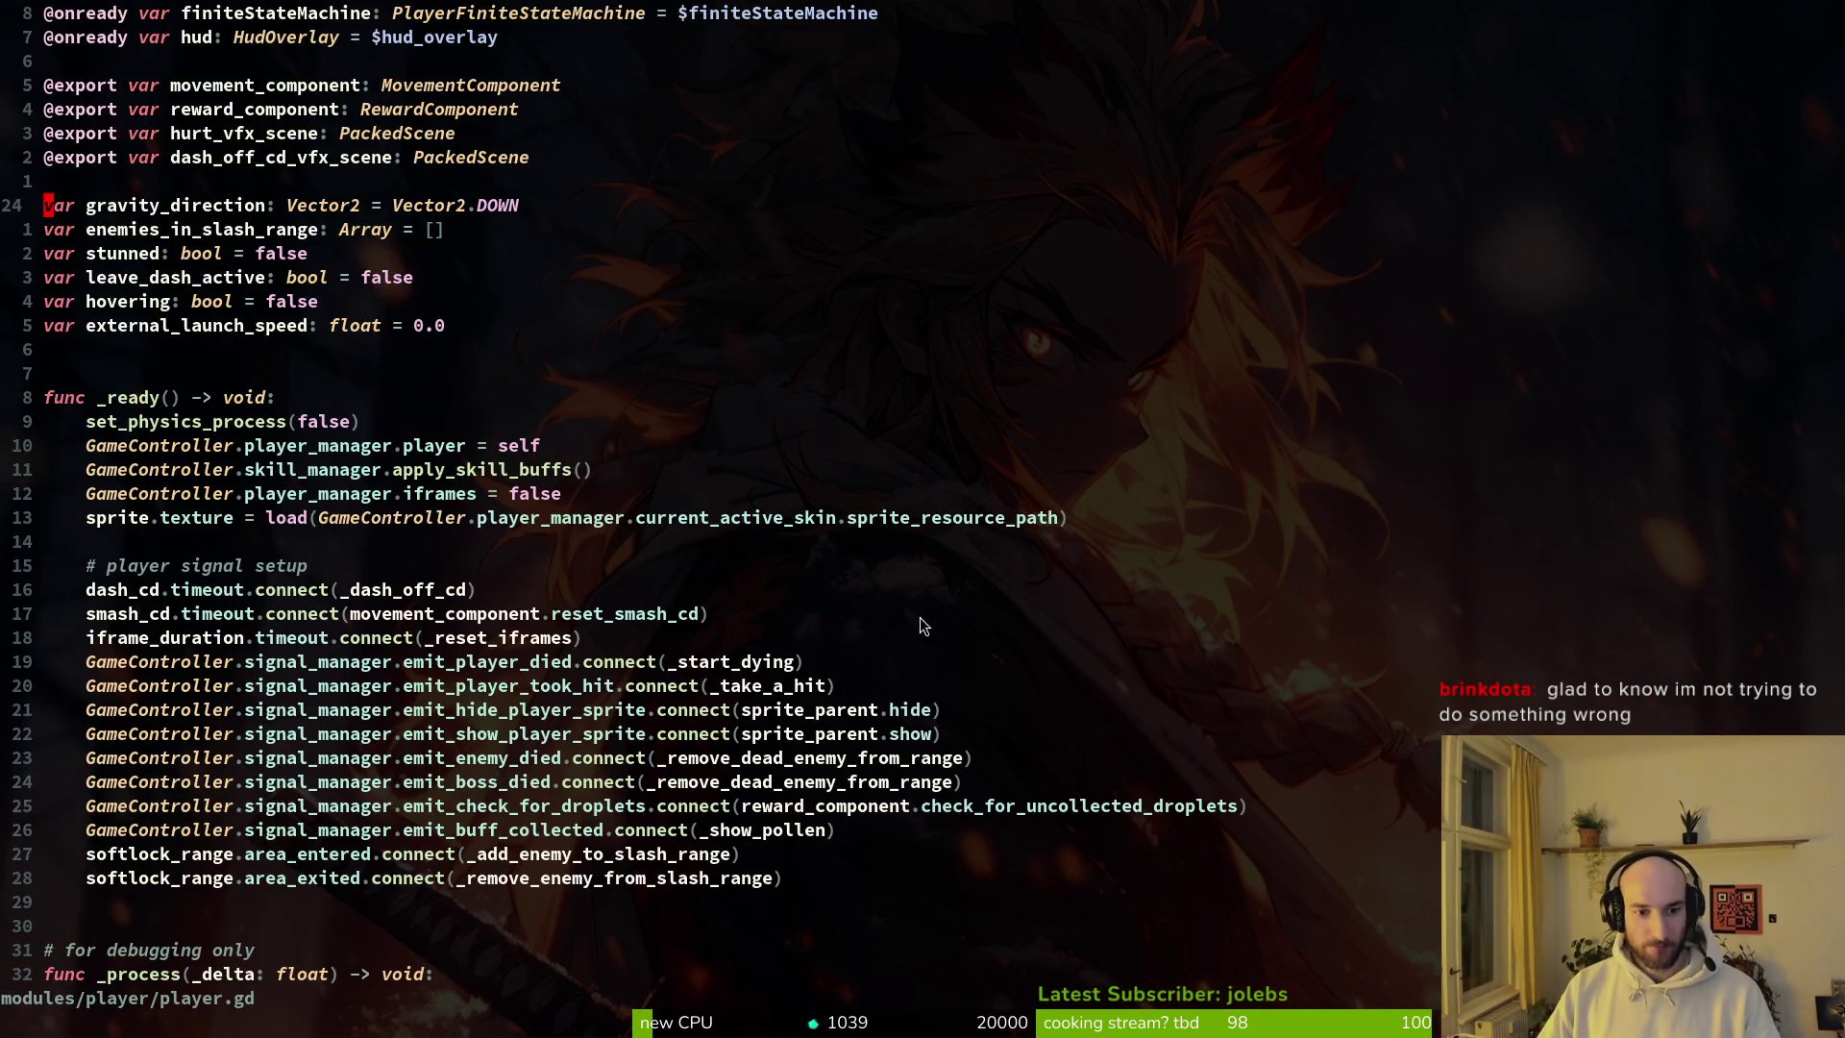
{"action": "left_click", "coordinate": [307, 589]}
{"action": "mouse_move", "coordinate": [288, 592]}
{"action": "left_mouse_down"}
{"action": "mouse_move", "coordinate": [236, 613]}
{"action": "mouse_move", "coordinate": [719, 711]}
{"action": "mouse_move", "coordinate": [833, 765]}
{"action": "left_mouse_up"}
{"action": "mouse_move", "coordinate": [173, 519]}
{"action": "left_mouse_down"}
{"action": "mouse_move", "coordinate": [770, 761]}
{"action": "mouse_move", "coordinate": [727, 786]}
{"action": "left_mouse_up"}
{"action": "key", "text": "Escape"}
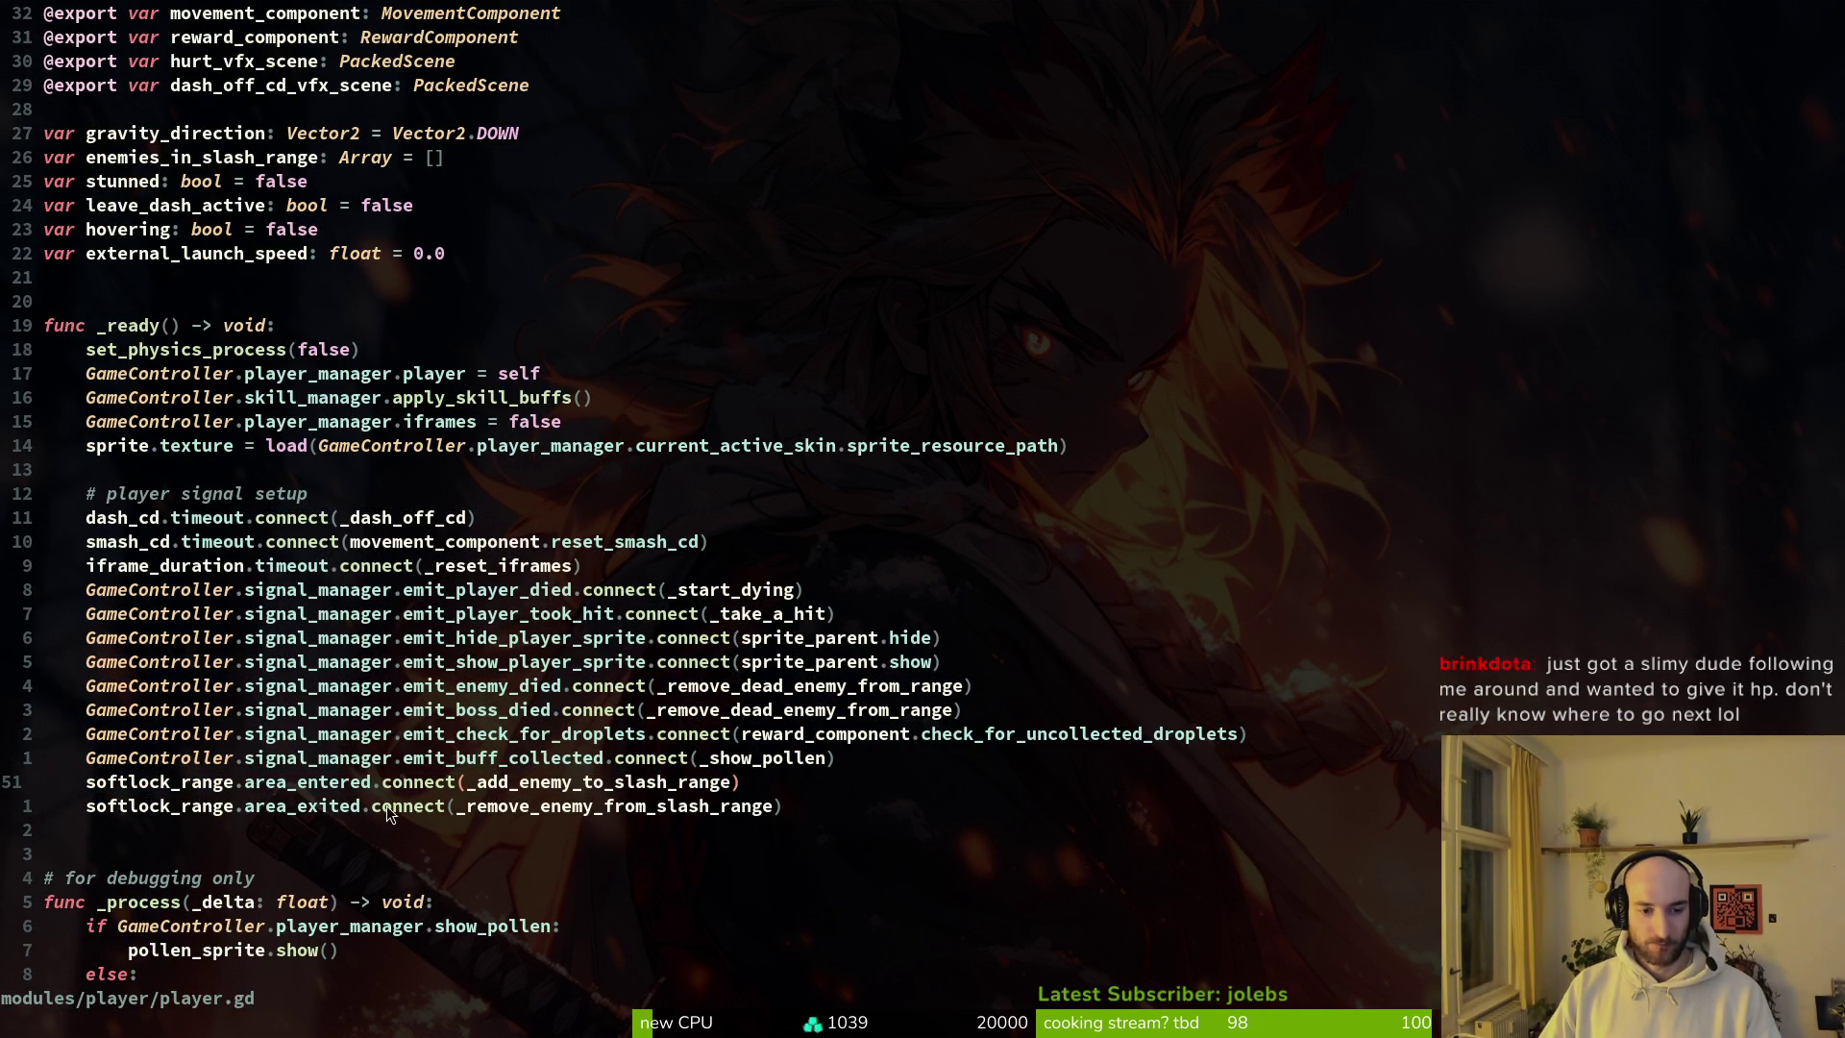
{"action": "left_click_drag", "start_coordinate": [386, 807], "coordinate": [207, 470]}
{"action": "key", "text": "Escape"}
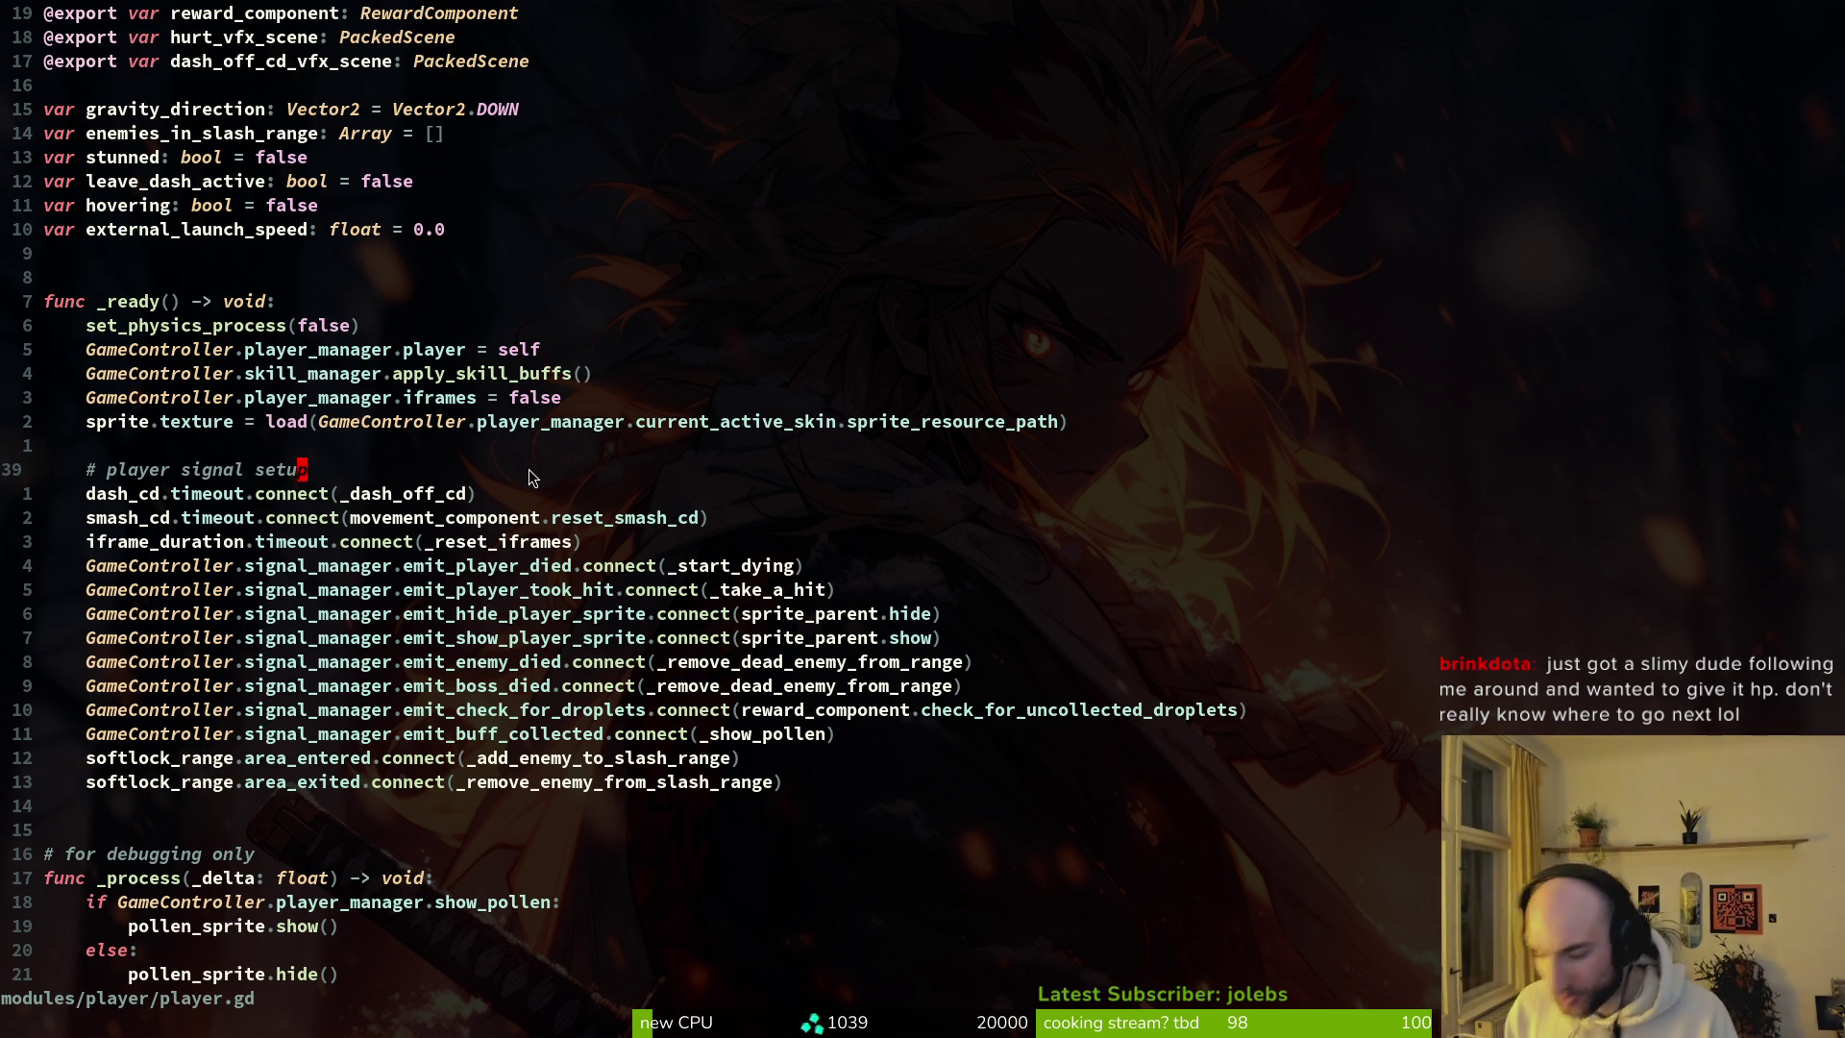
Step: Save player.gd and reopen health_component.gd through the file finder
{"action": "left_click", "coordinate": [297, 409]}
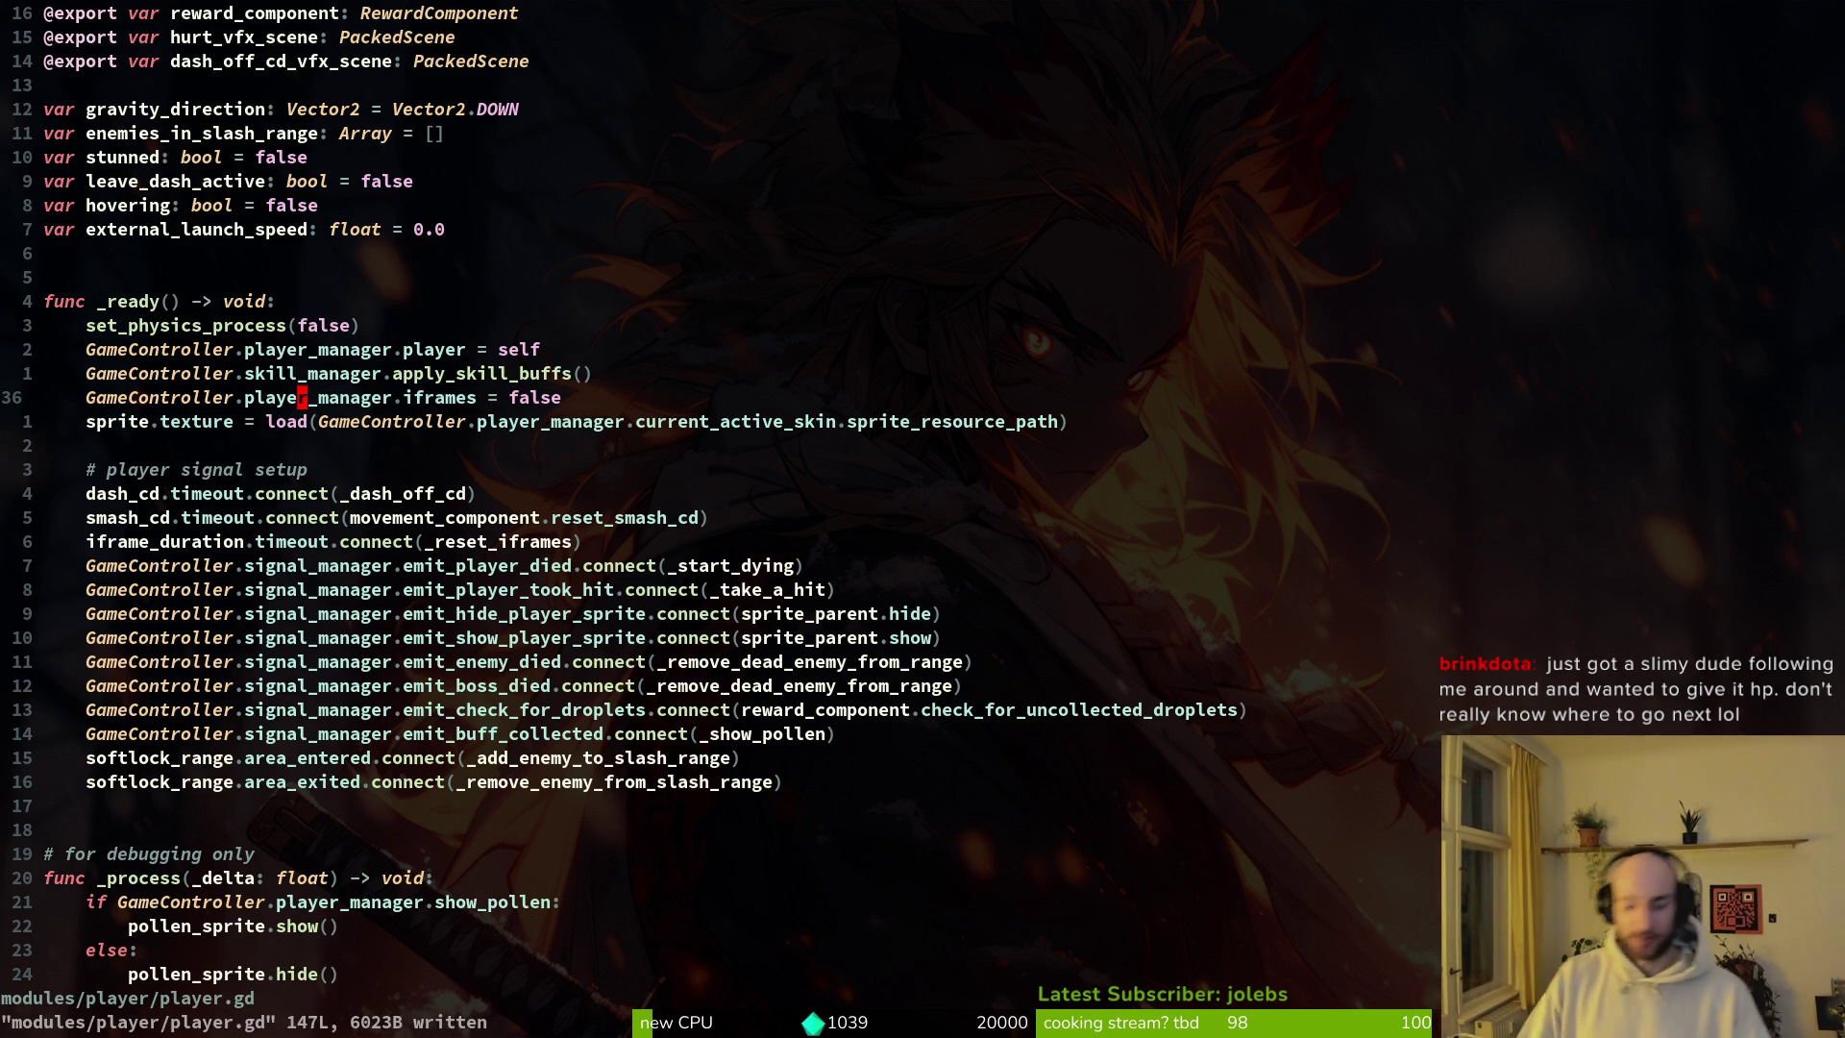
{"action": "key", "text": "space"}
{"action": "key", "text": "f"}
{"action": "key", "text": "f"}
{"action": "type", "text": "healt"}
{"action": "key", "text": "BackSpace"}
{"action": "key", "text": "BackSpace"}
{"action": "key", "text": "BackSpace"}
{"action": "type", "text": "lt"}
{"action": "key", "text": "Return"}
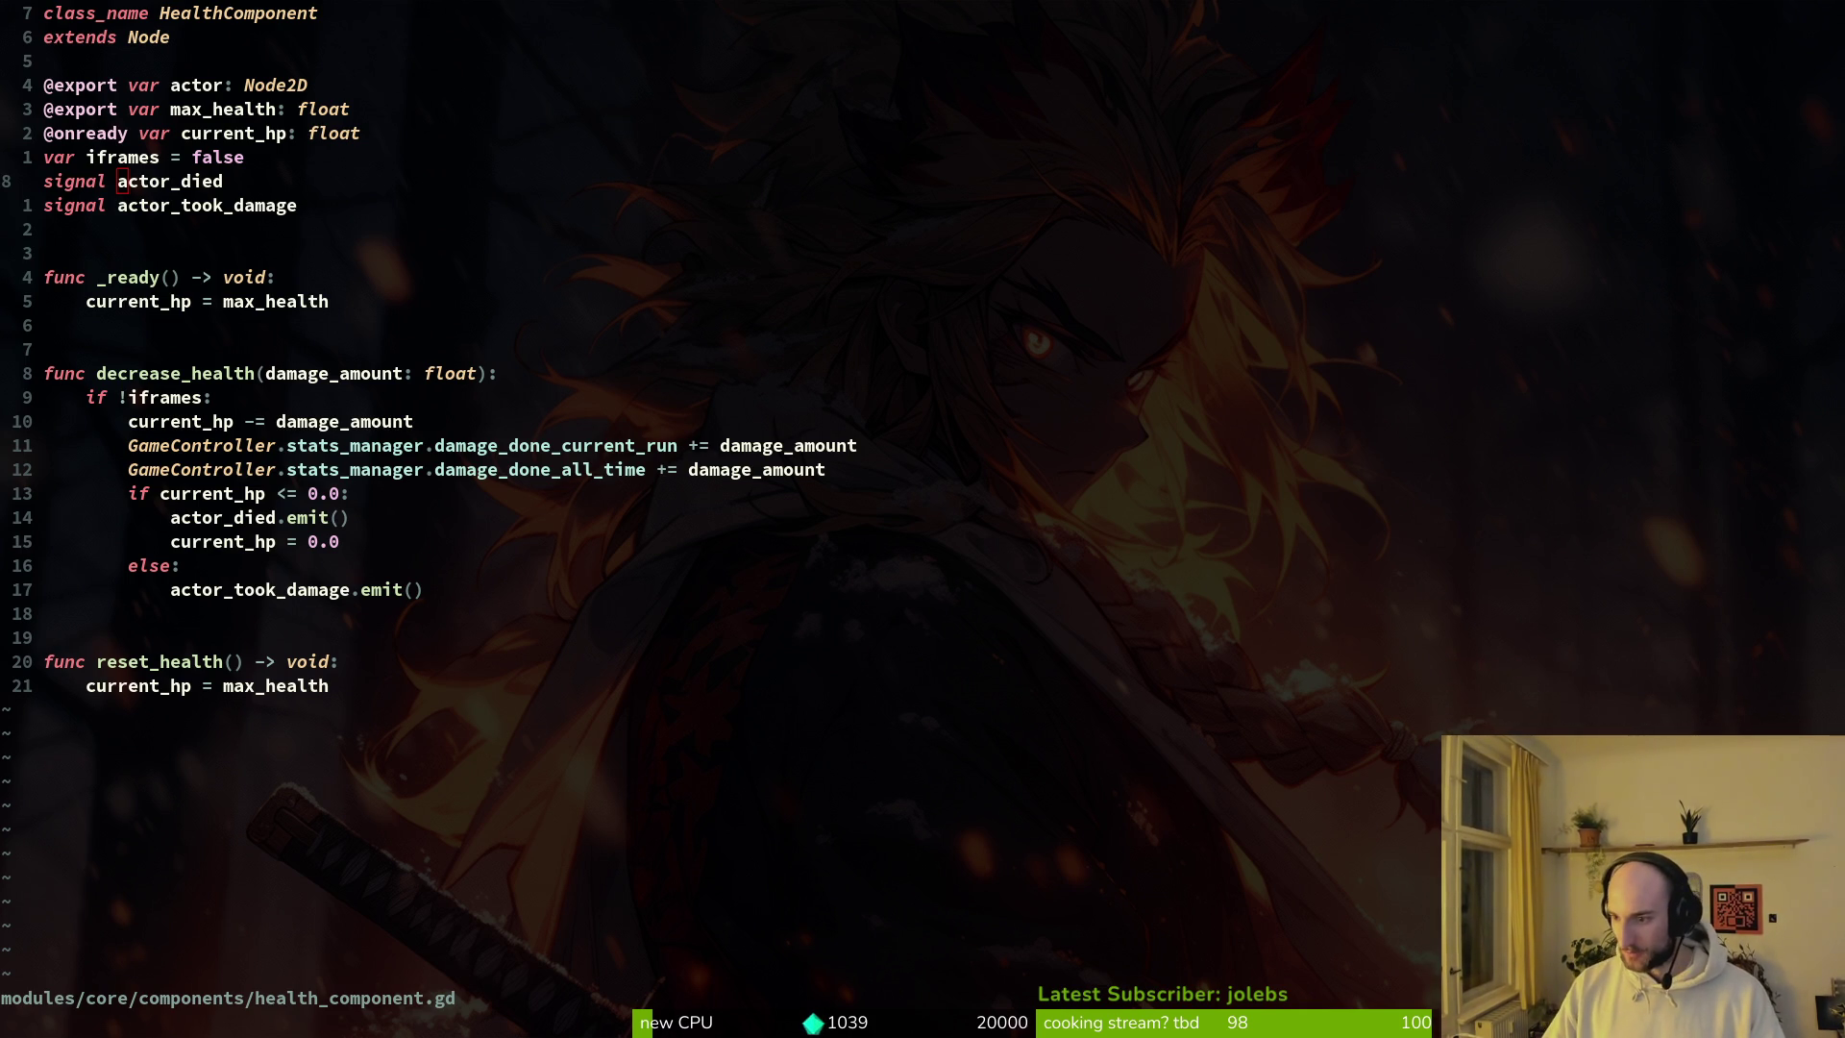
Step: From Heartbeast's Videos list, open the Channel Update video in a background tab
{"action": "key", "text": "alt+Tab"}
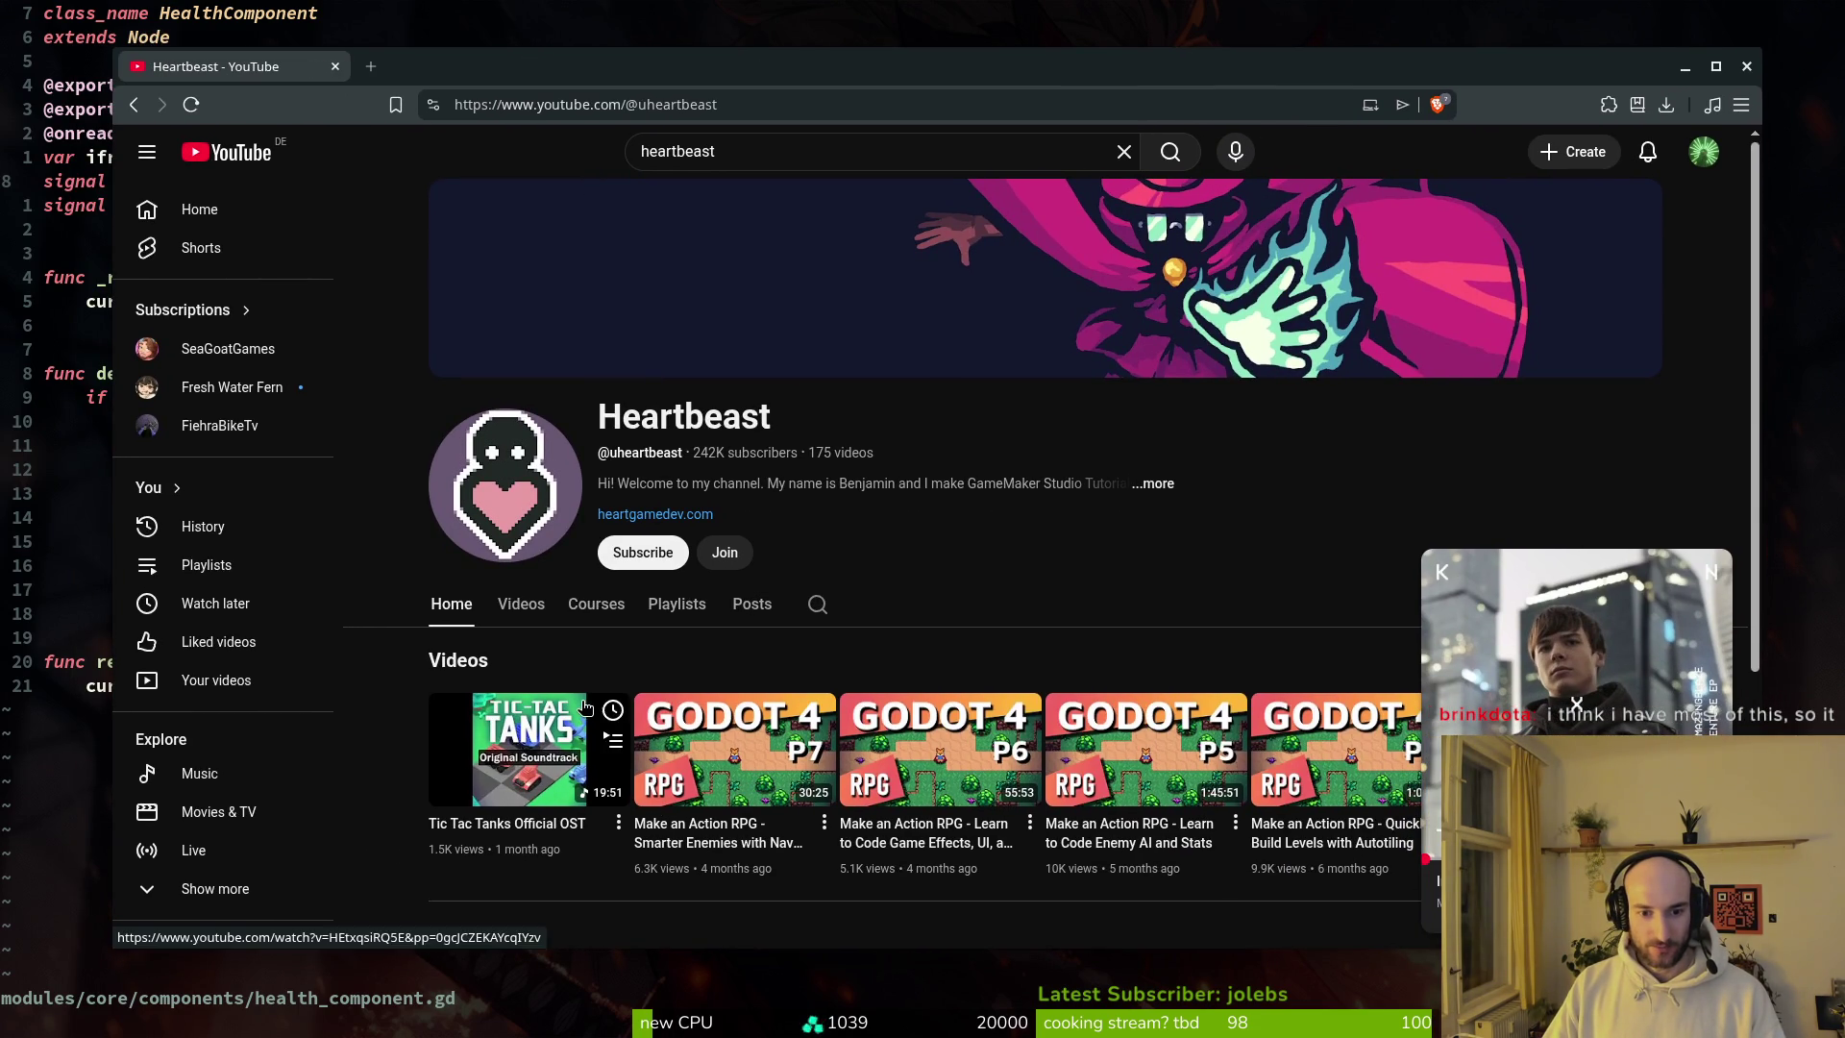
{"action": "left_click", "coordinate": [521, 604]}
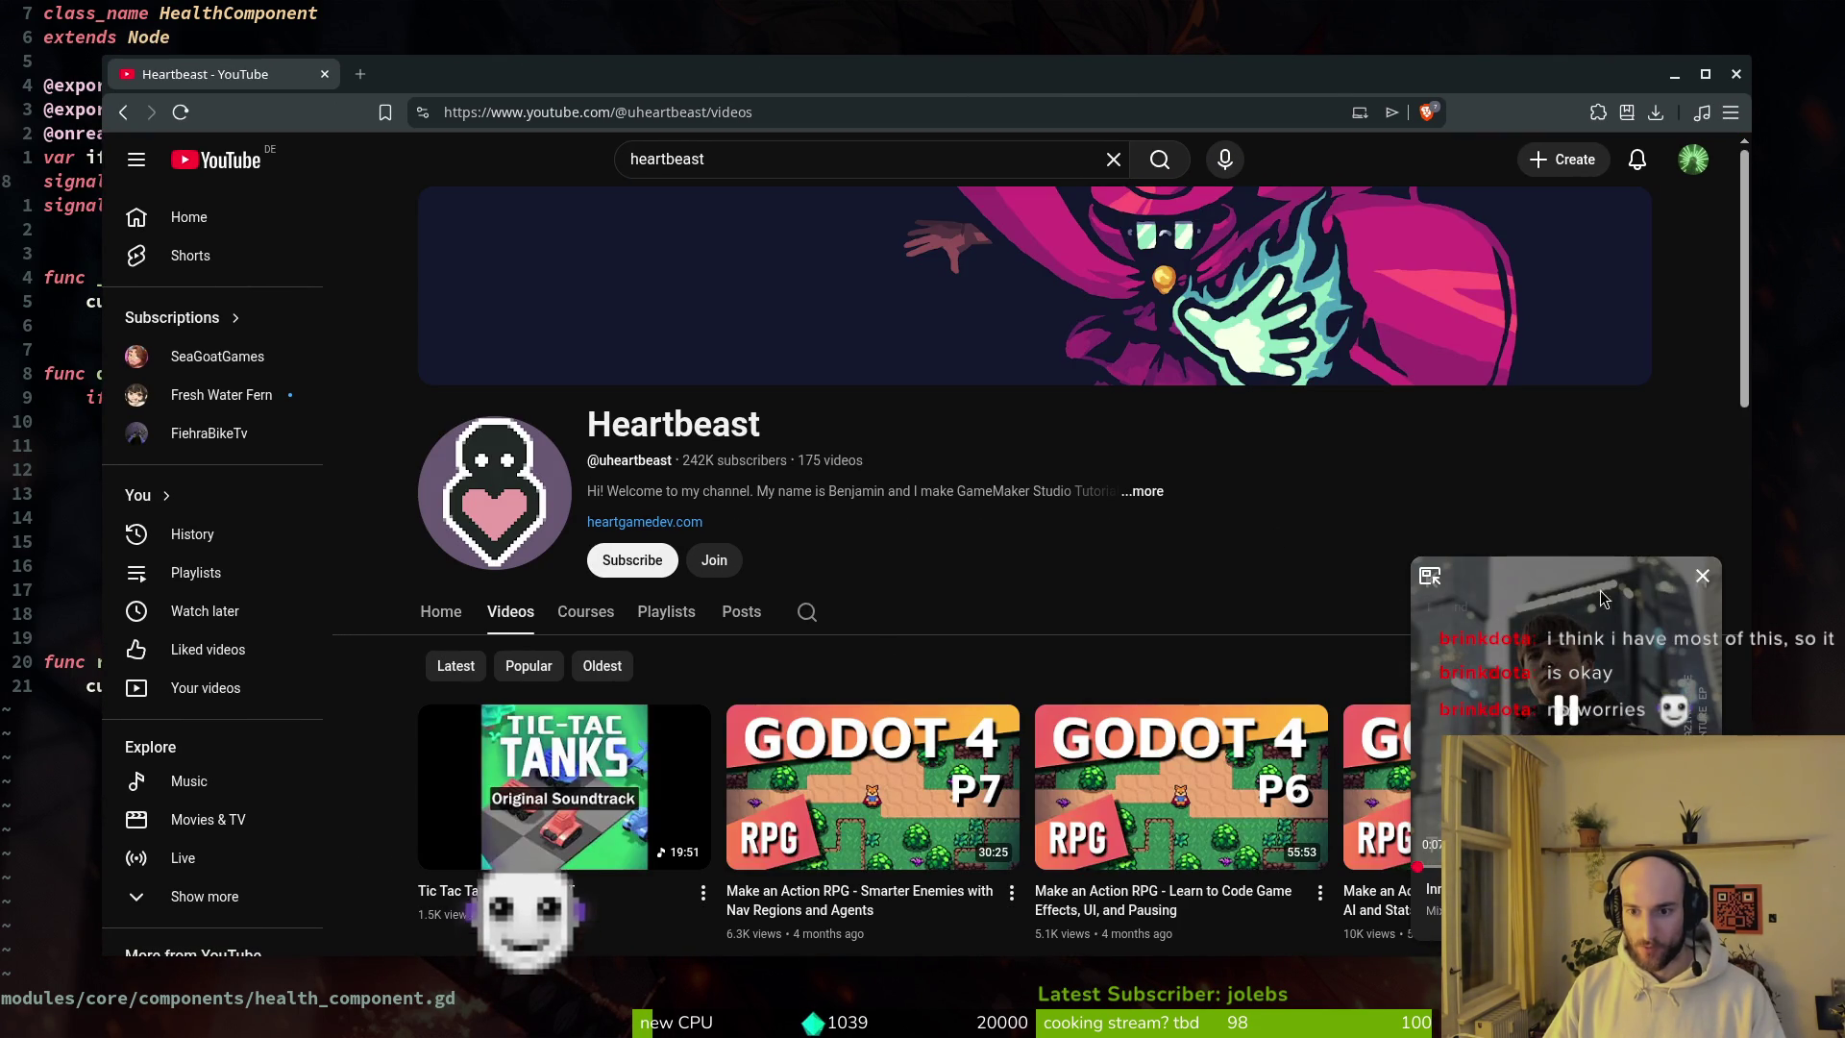
{"action": "scroll", "coordinate": [1105, 624], "scroll_direction": "down", "scroll_amount": 5}
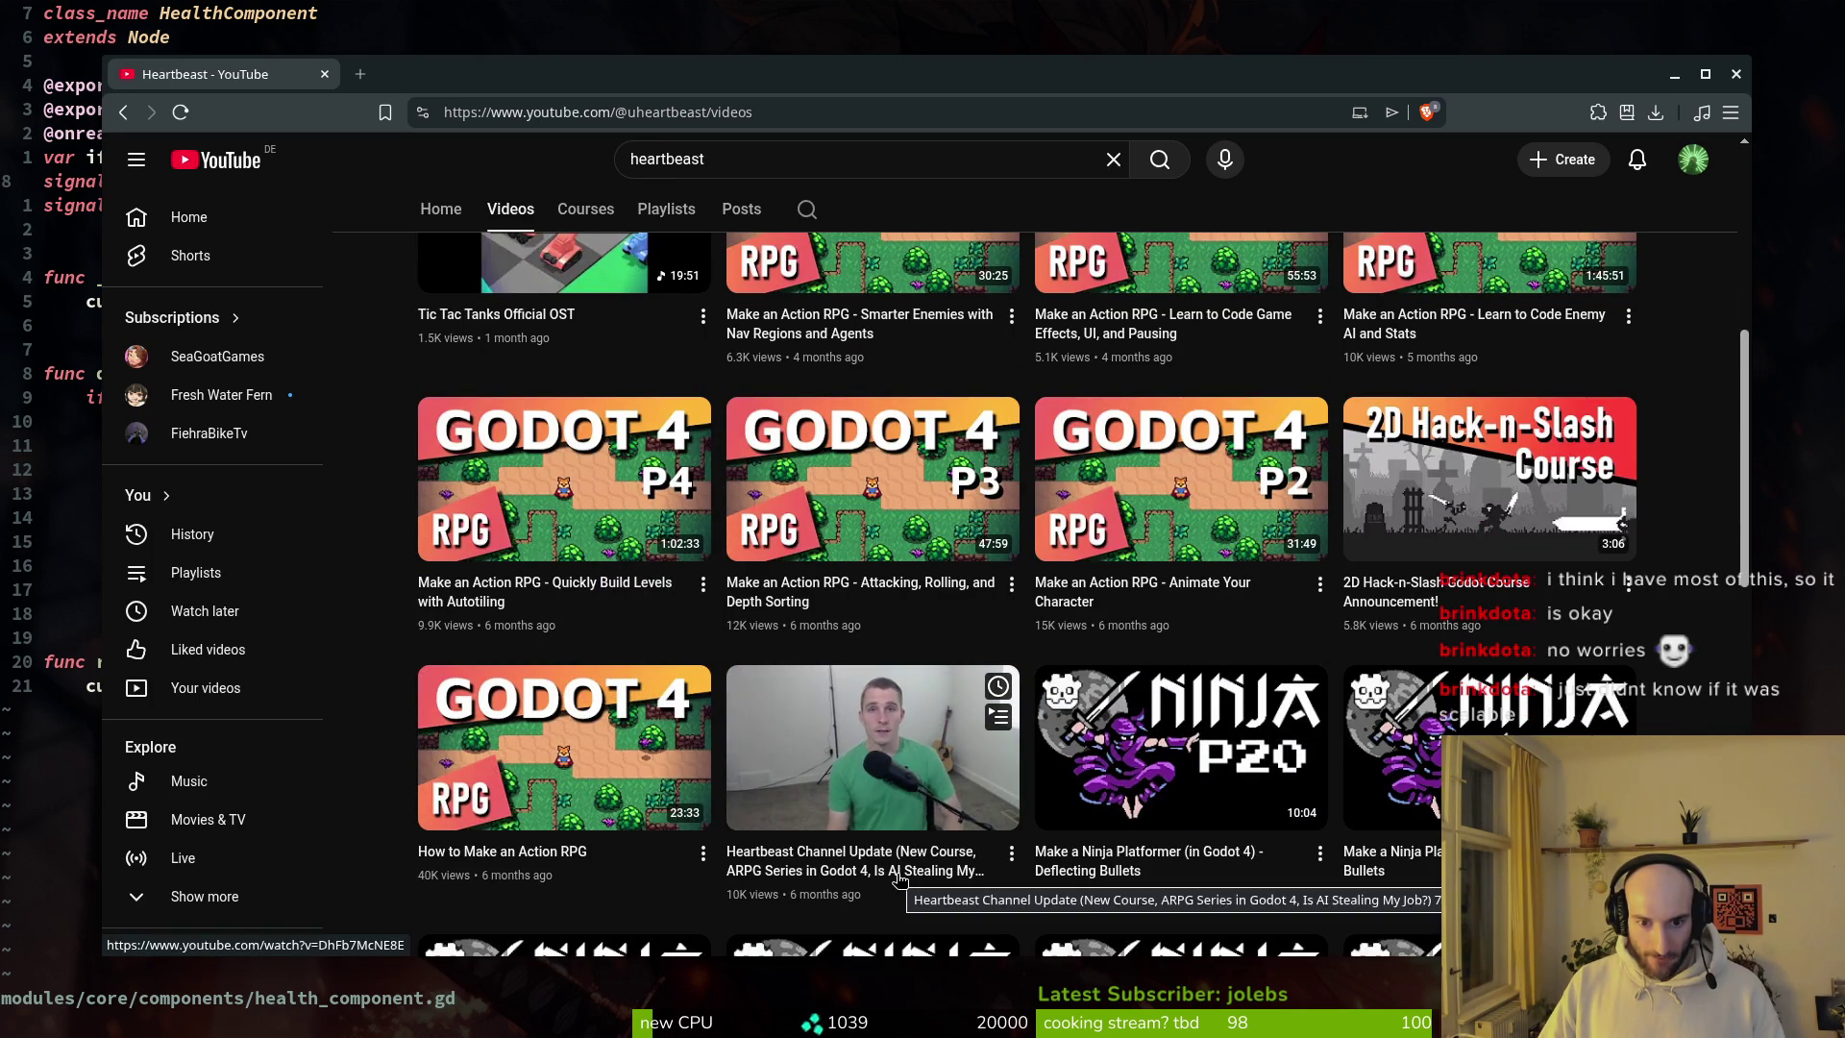
{"action": "right_click", "coordinate": [837, 810]}
{"action": "key", "text": "Down"}
{"action": "key", "text": "Return"}
Step: Scroll through the channel's Godot tutorial videos, then close the channel page
{"action": "scroll", "coordinate": [538, 769], "scroll_direction": "up", "scroll_amount": 3}
{"action": "scroll", "coordinate": [1300, 672], "scroll_direction": "down", "scroll_amount": 12}
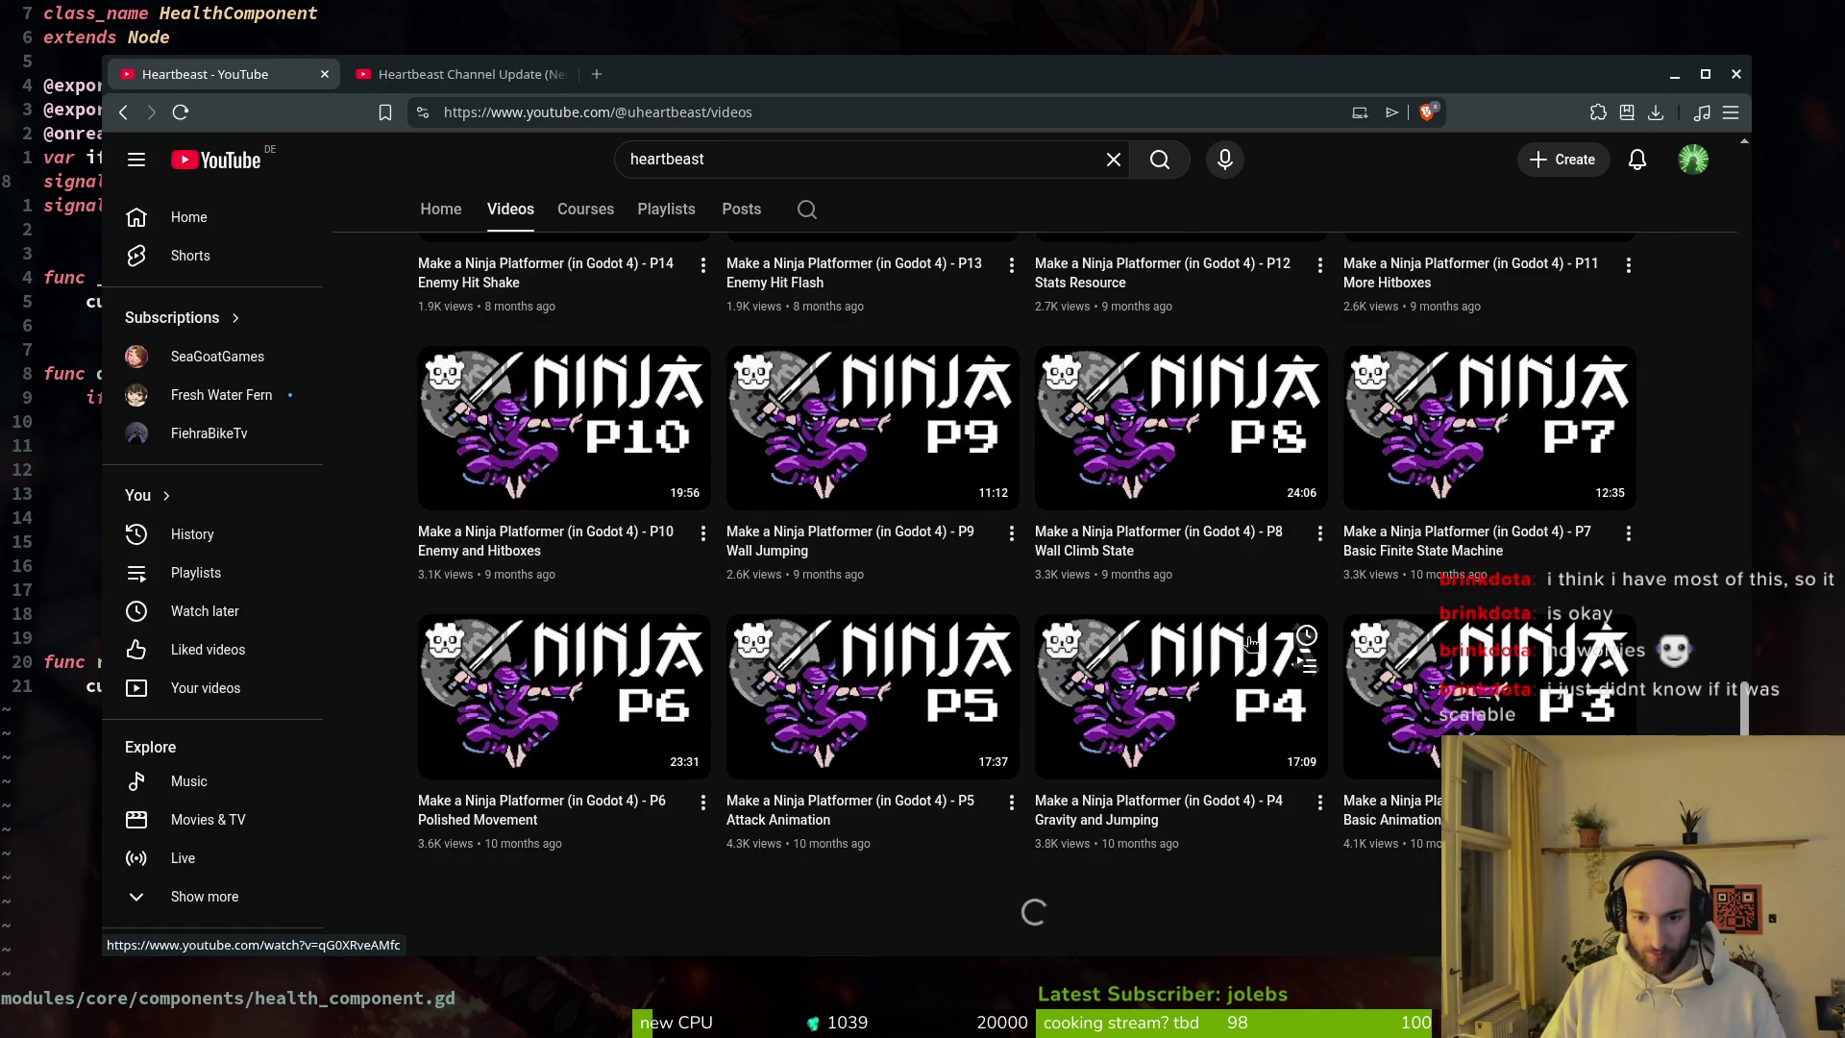
{"action": "scroll", "coordinate": [1299, 672], "scroll_direction": "down", "scroll_amount": 7}
{"action": "scroll", "coordinate": [1369, 606], "scroll_direction": "down", "scroll_amount": 6}
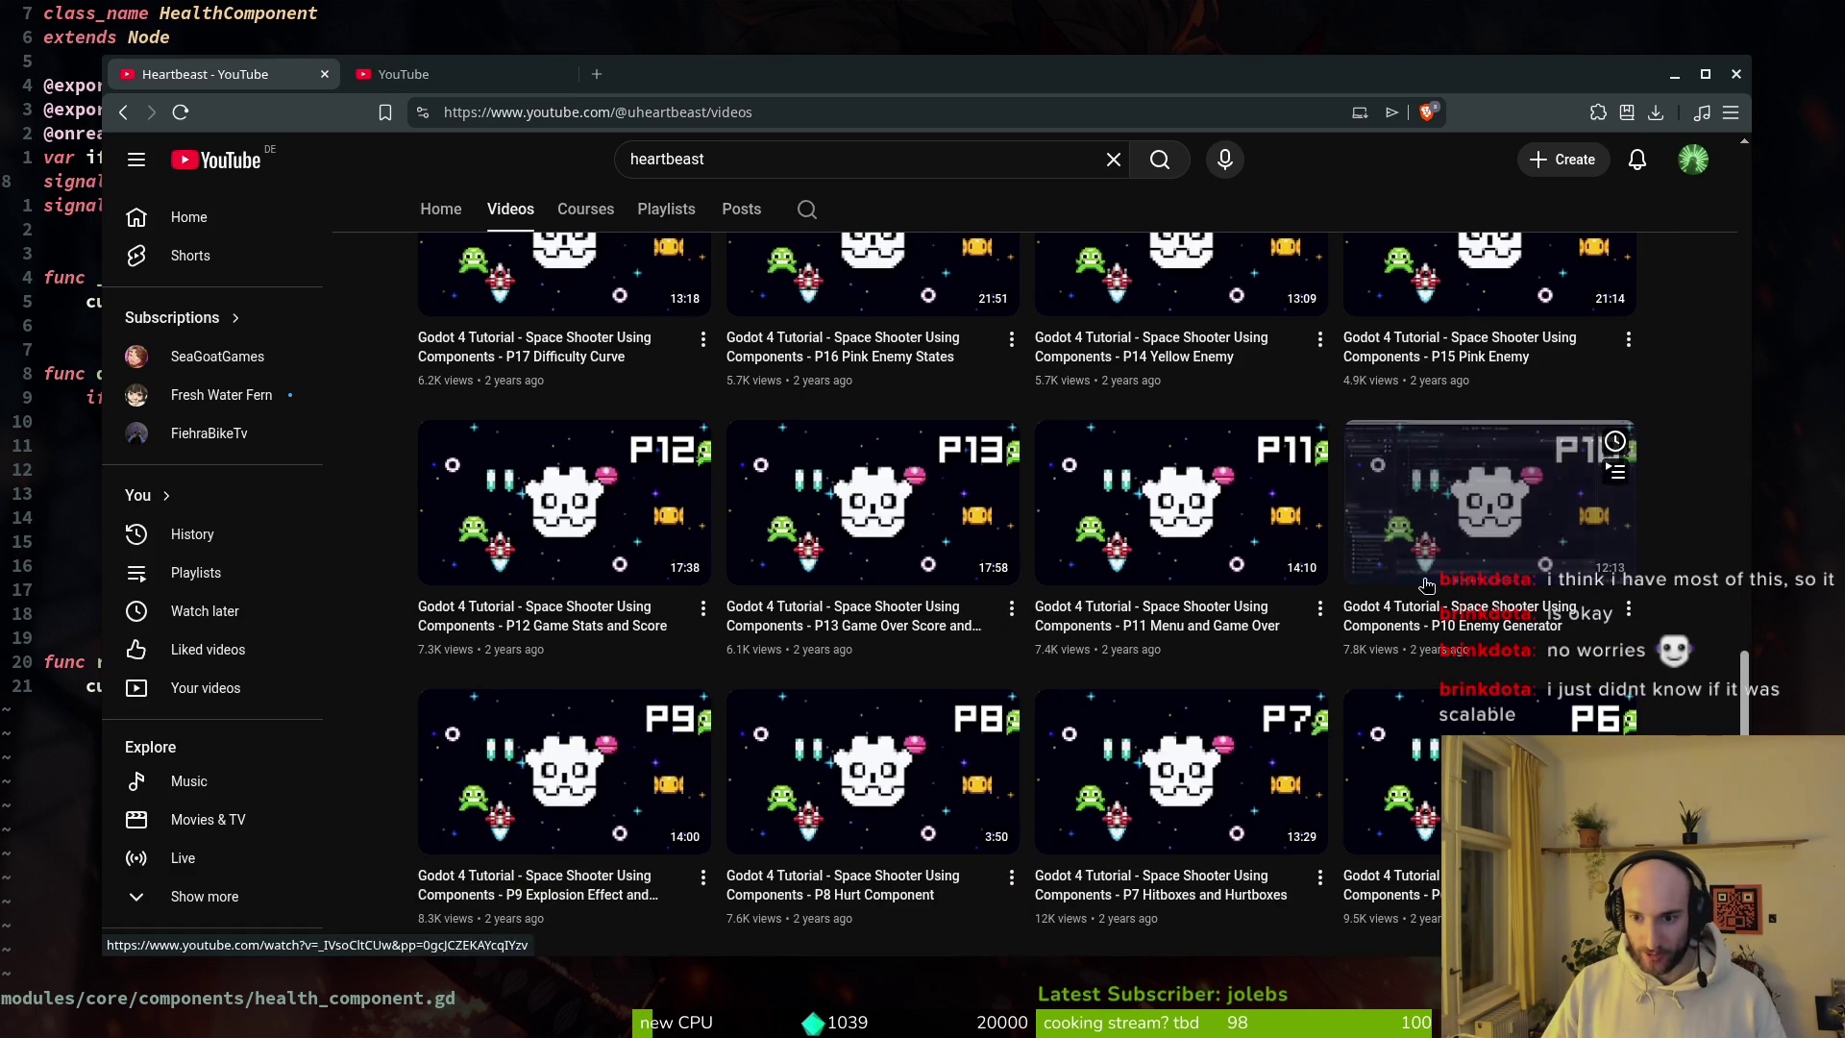
{"action": "scroll", "coordinate": [1207, 795], "scroll_direction": "down", "scroll_amount": 1}
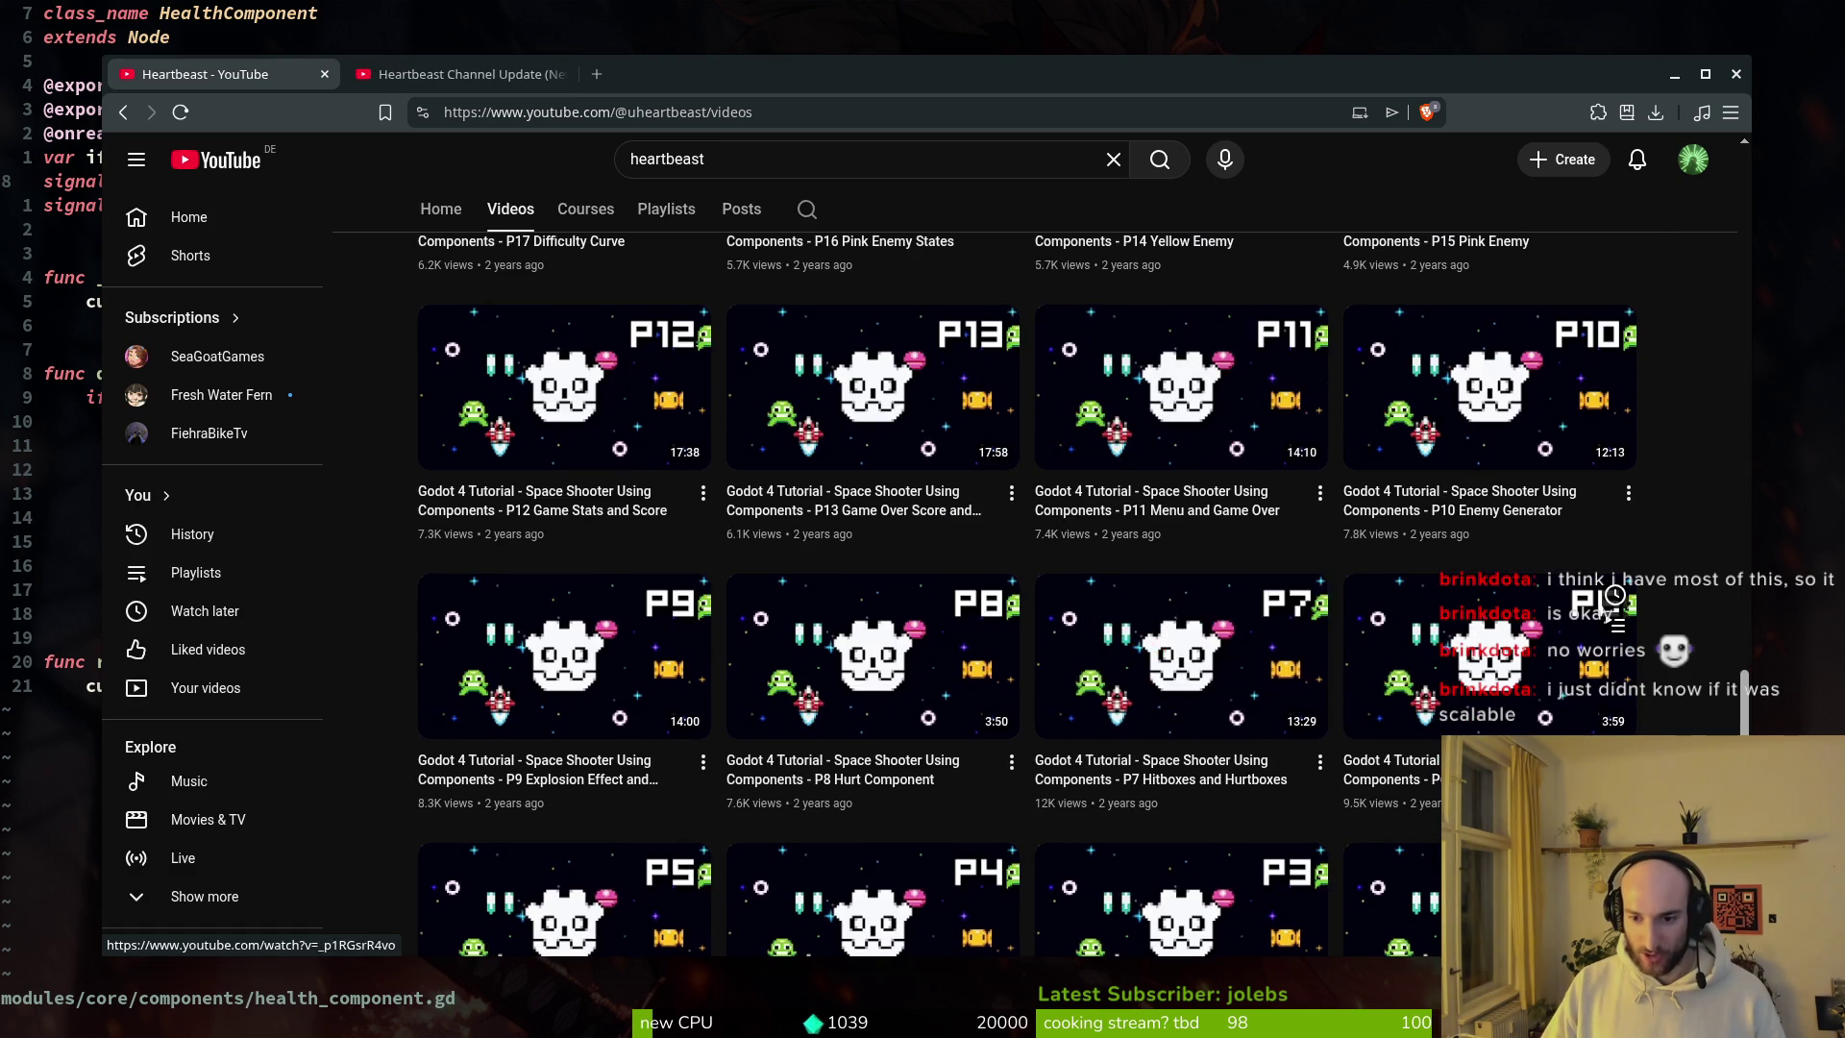
{"action": "scroll", "coordinate": [869, 717], "scroll_direction": "down", "scroll_amount": 1}
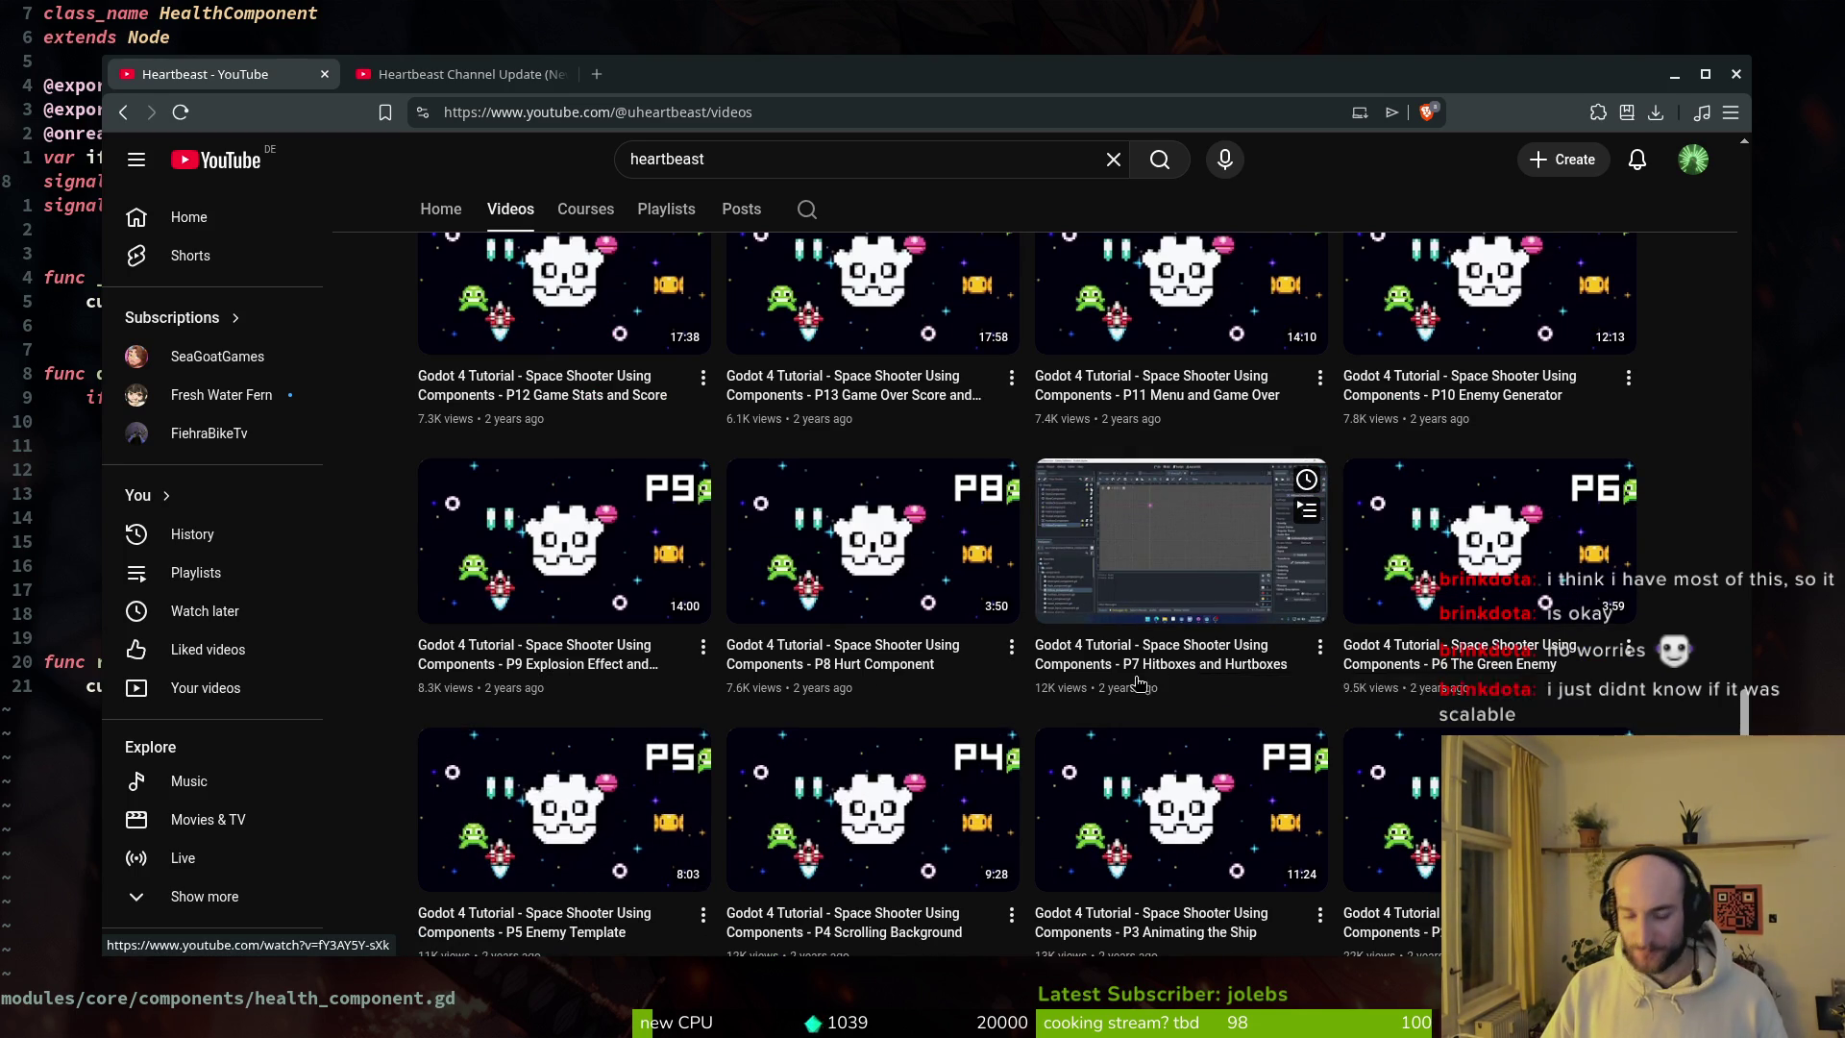
{"action": "scroll", "coordinate": [1160, 675], "scroll_direction": "down", "scroll_amount": 3}
{"action": "scroll", "coordinate": [1006, 670], "scroll_direction": "down", "scroll_amount": 2}
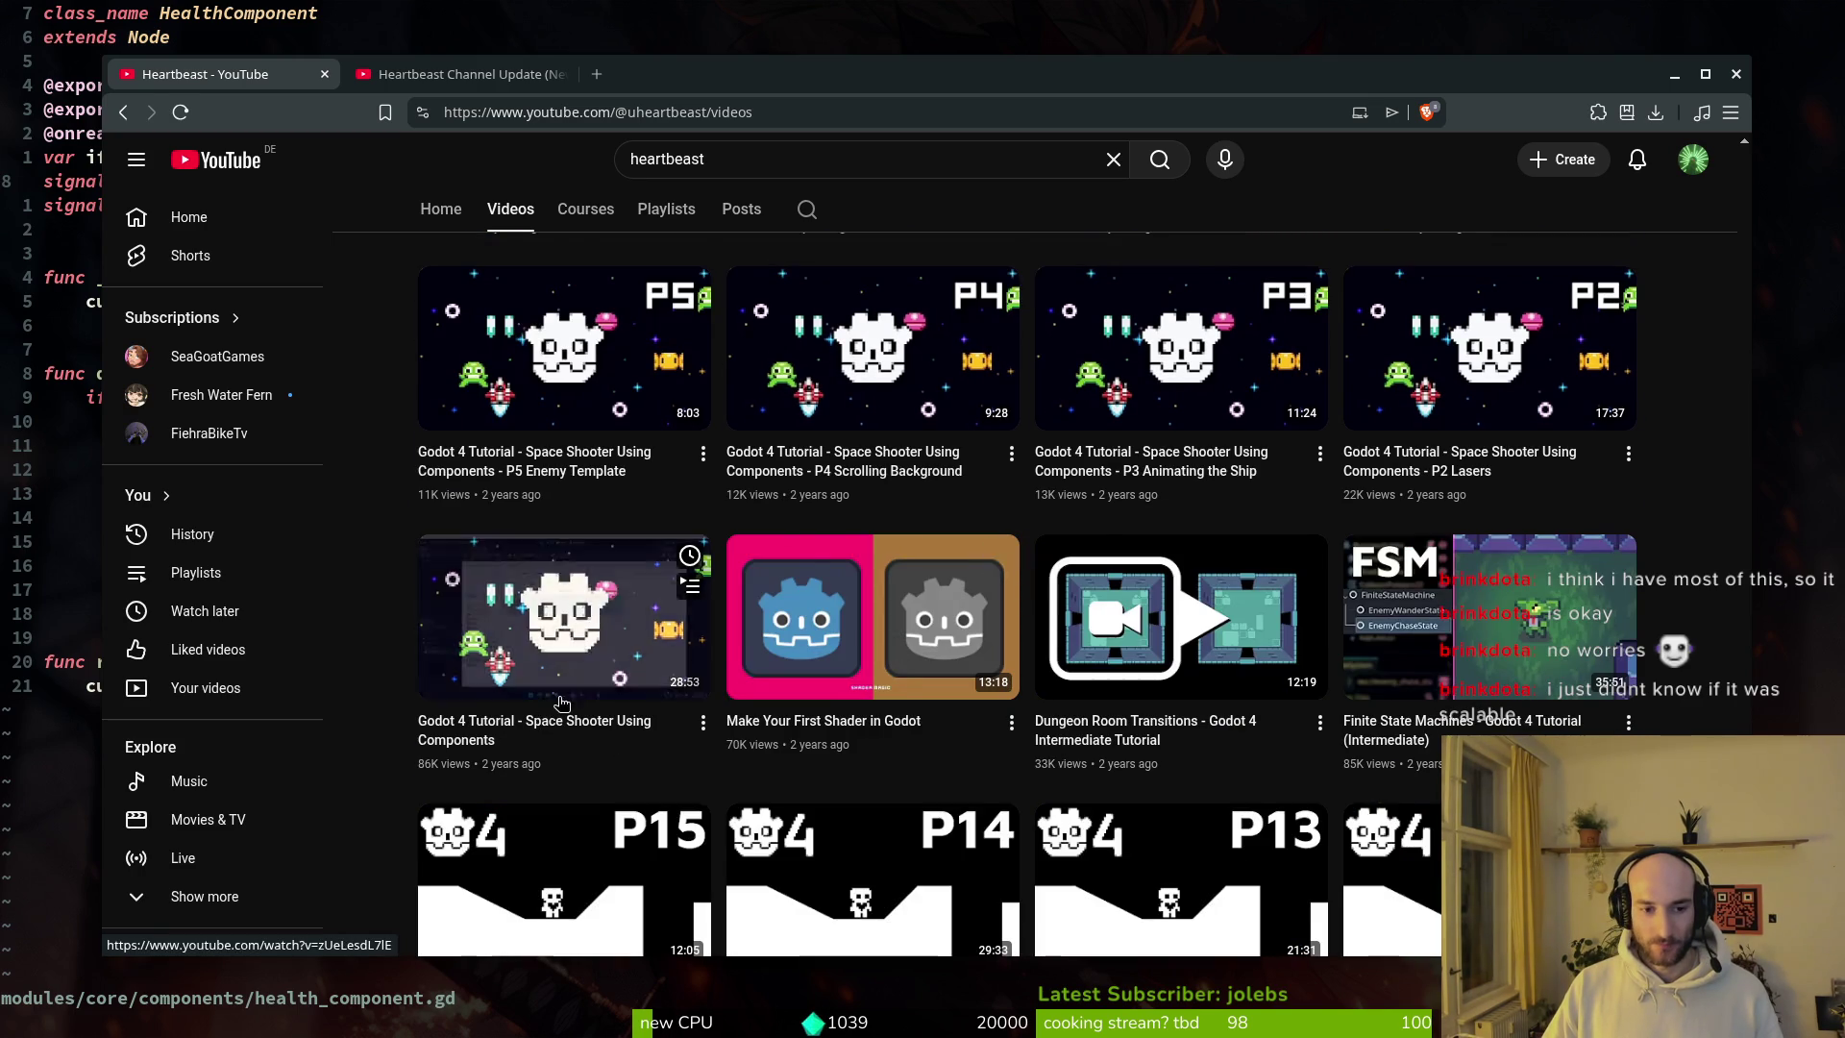
{"action": "scroll", "coordinate": [652, 564], "scroll_direction": "up", "scroll_amount": 3}
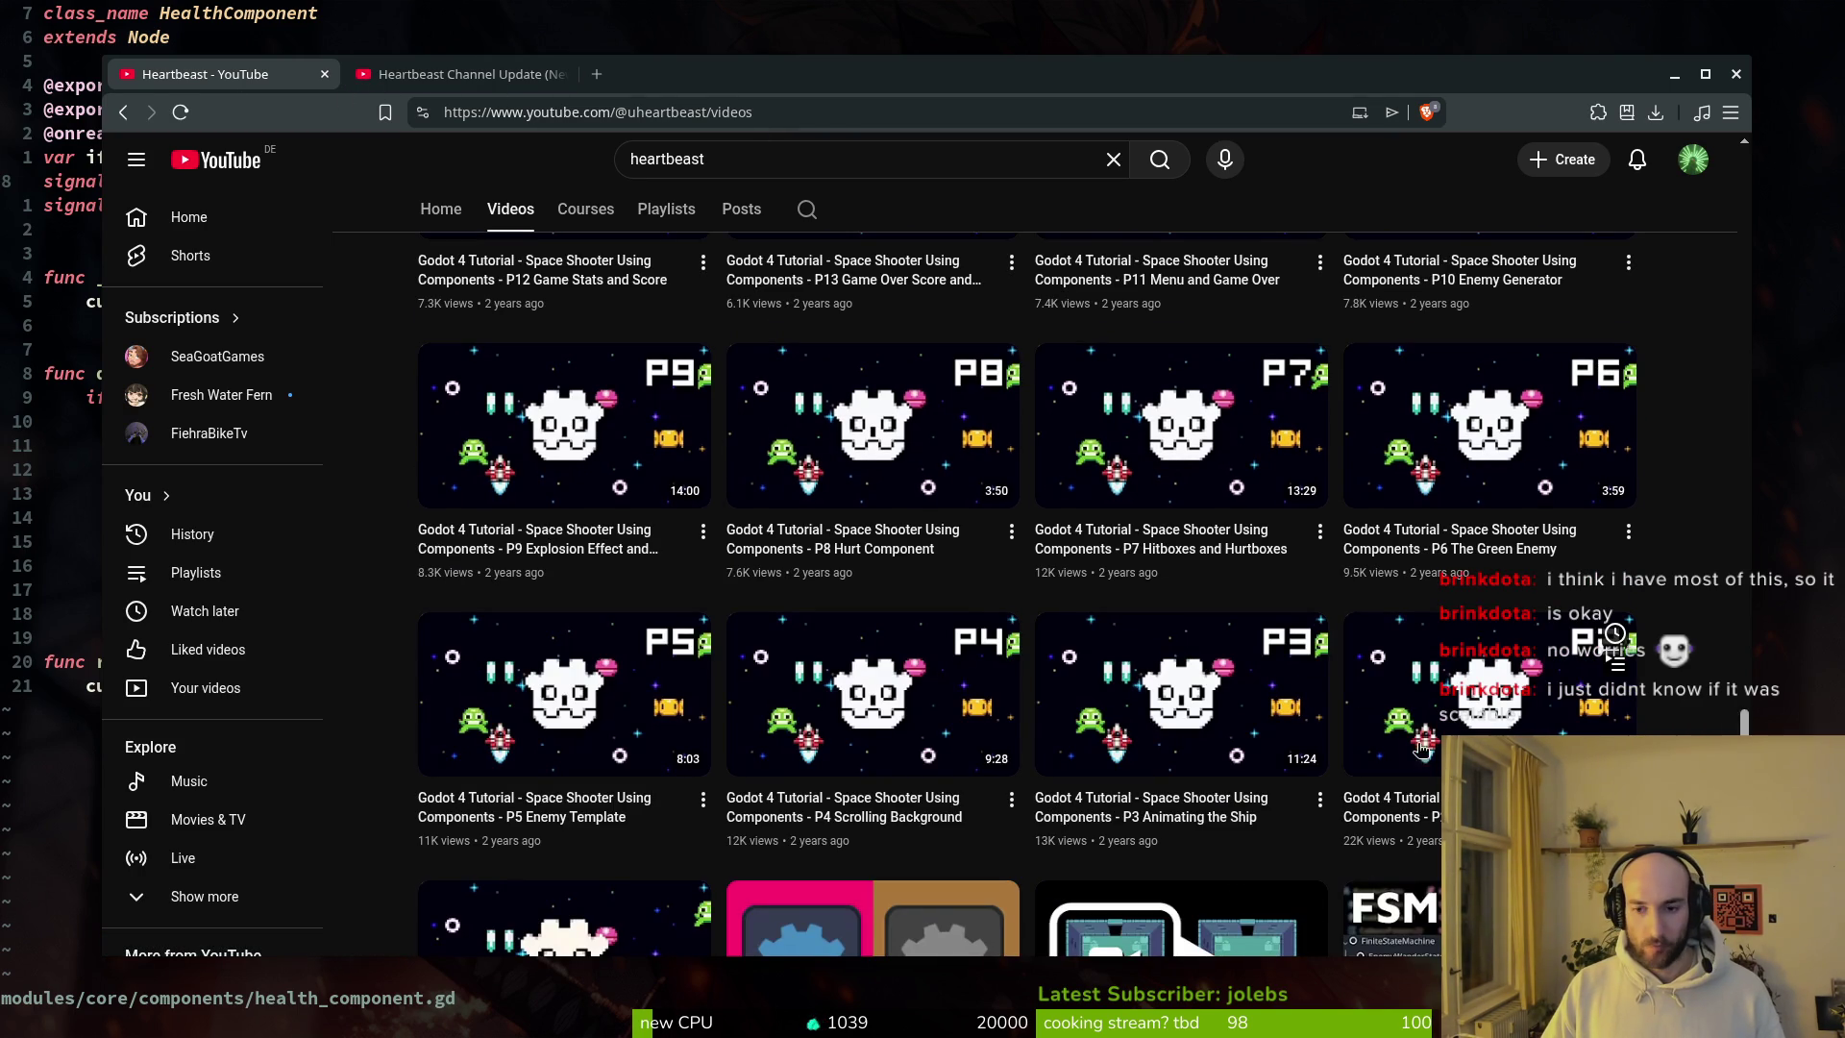
{"action": "scroll", "coordinate": [1478, 319], "scroll_direction": "up", "scroll_amount": 5}
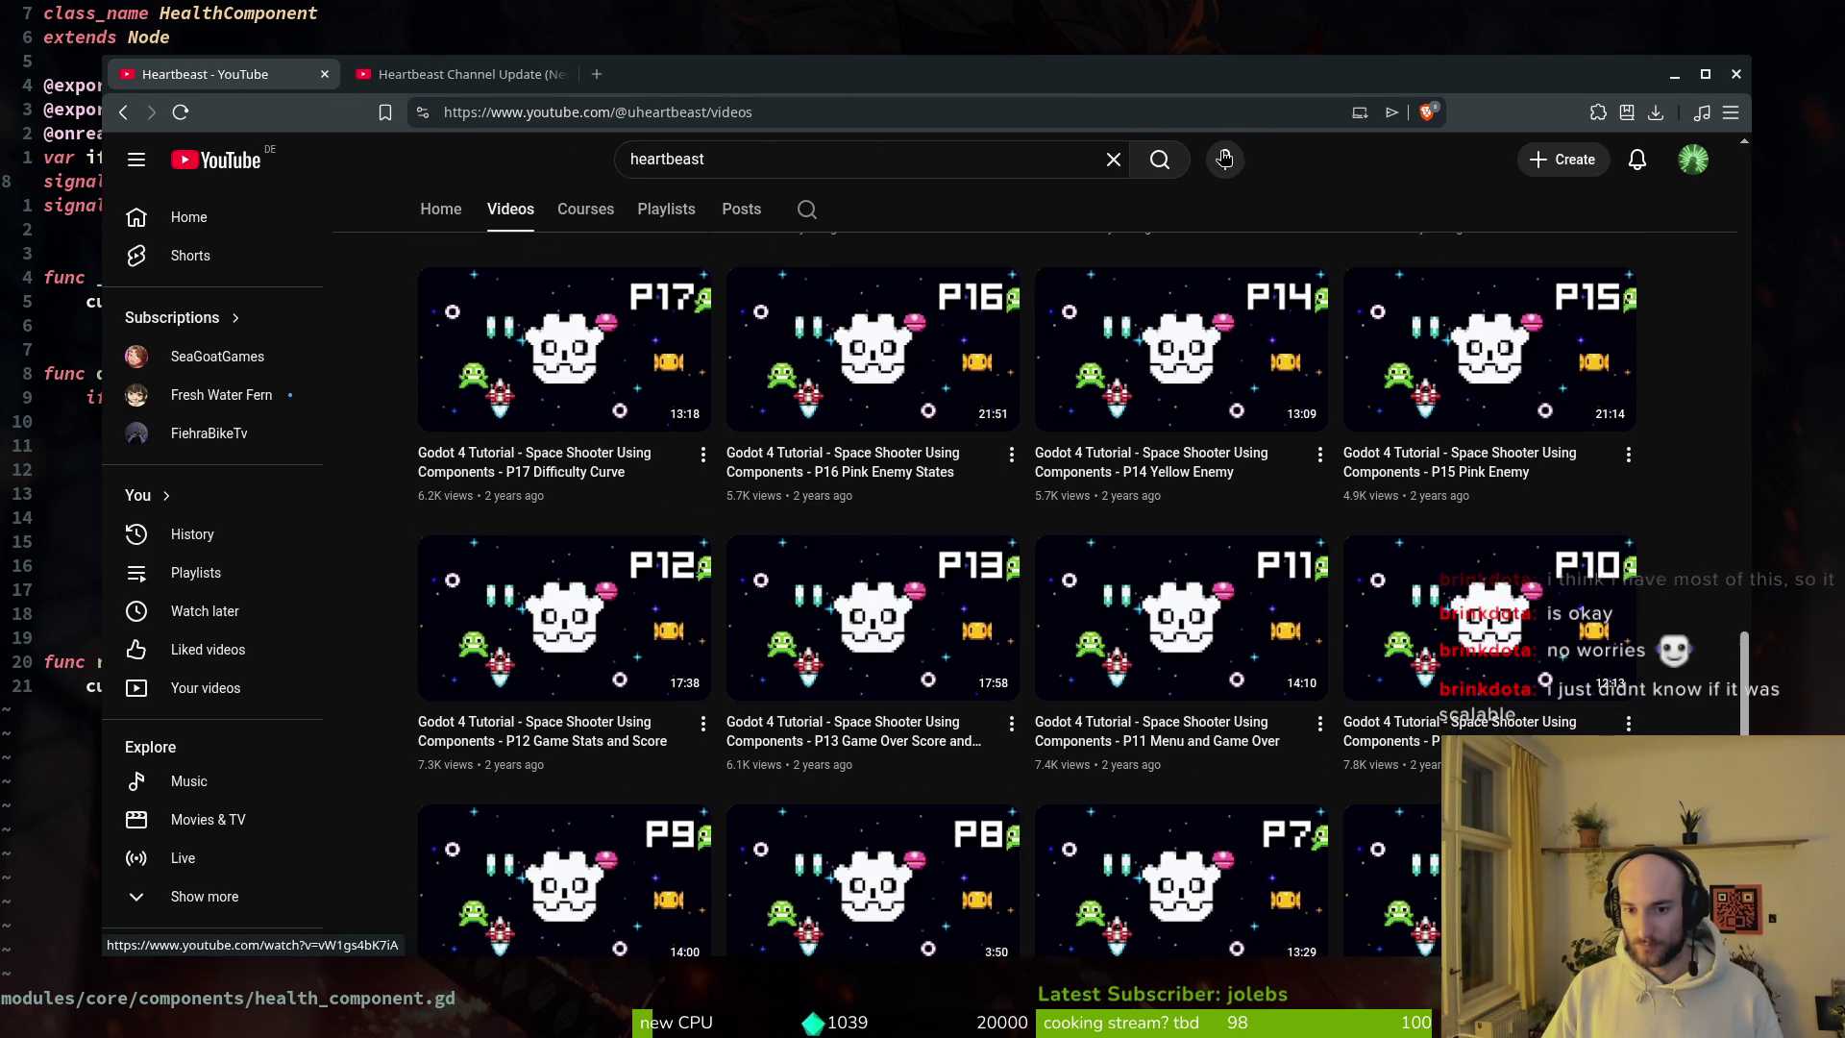
{"action": "key", "text": "ctrl+w"}
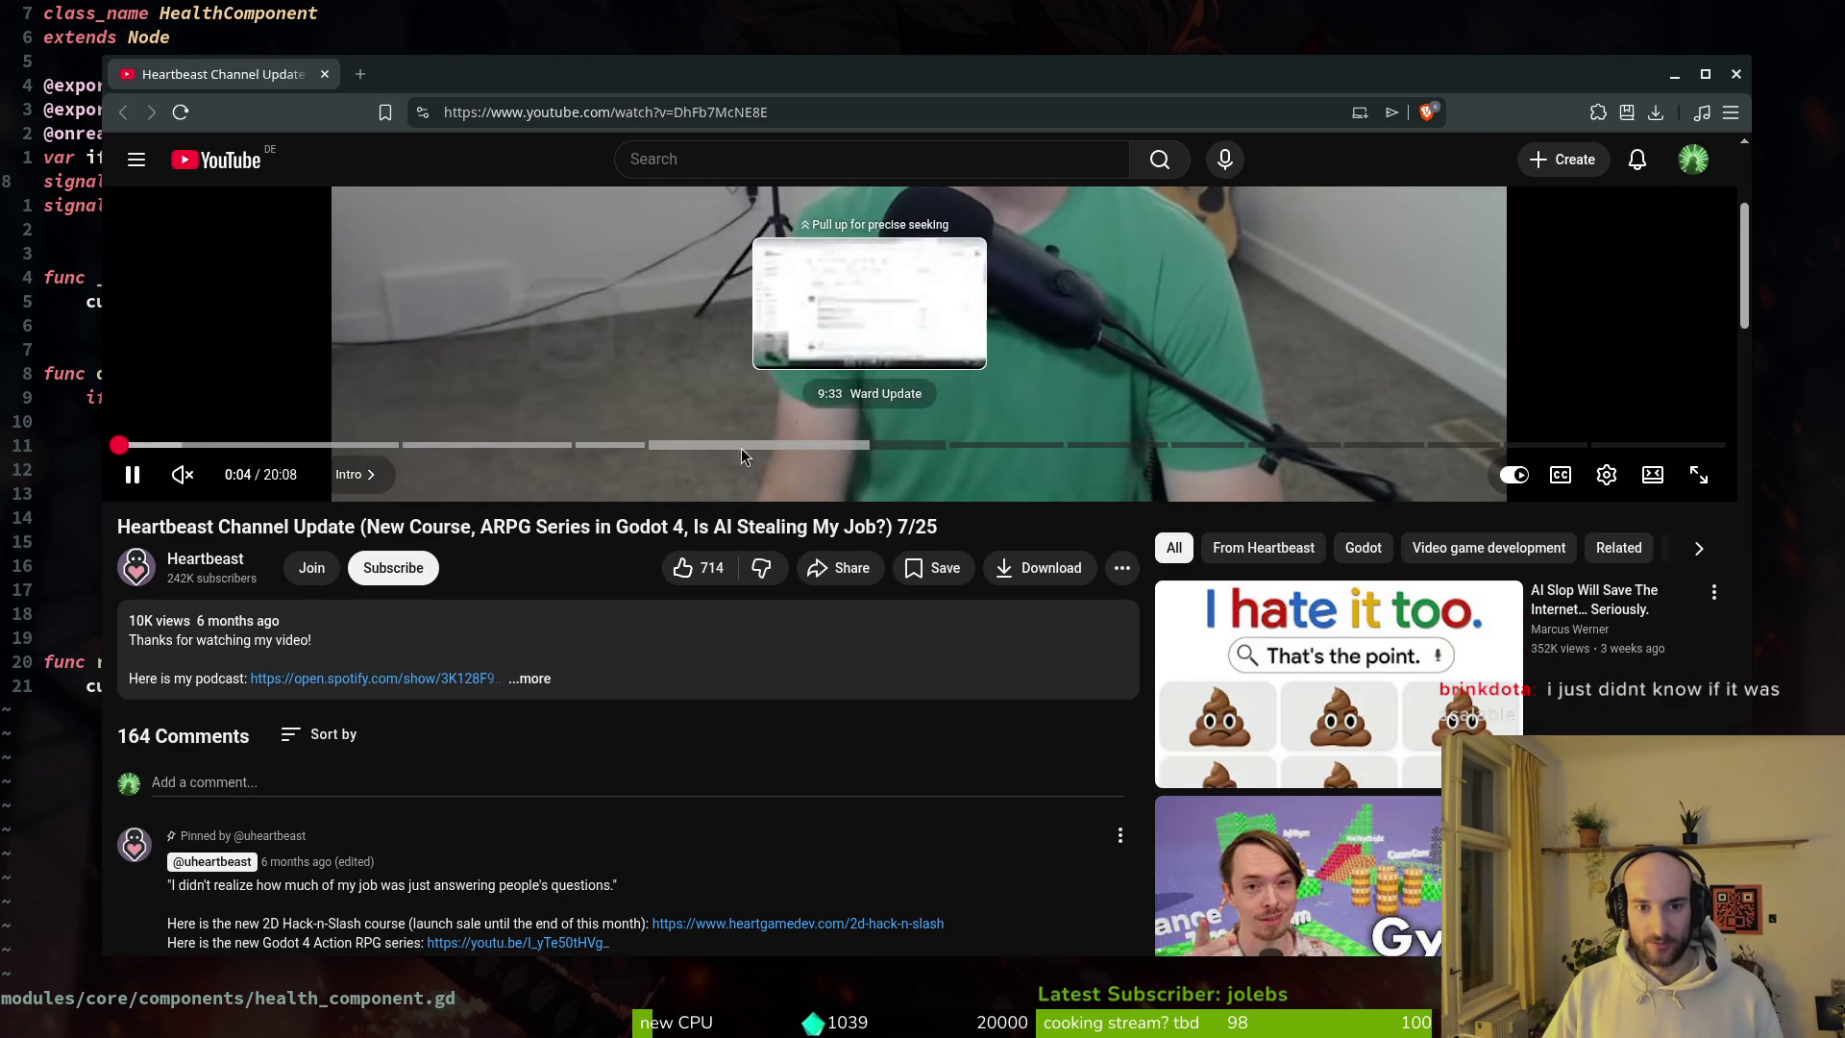
Step: Skip the Channel Update video to the Ward Update chapter and pause it
{"action": "left_click", "coordinate": [690, 444]}
{"action": "scroll", "coordinate": [831, 715], "scroll_direction": "up", "scroll_amount": 3}
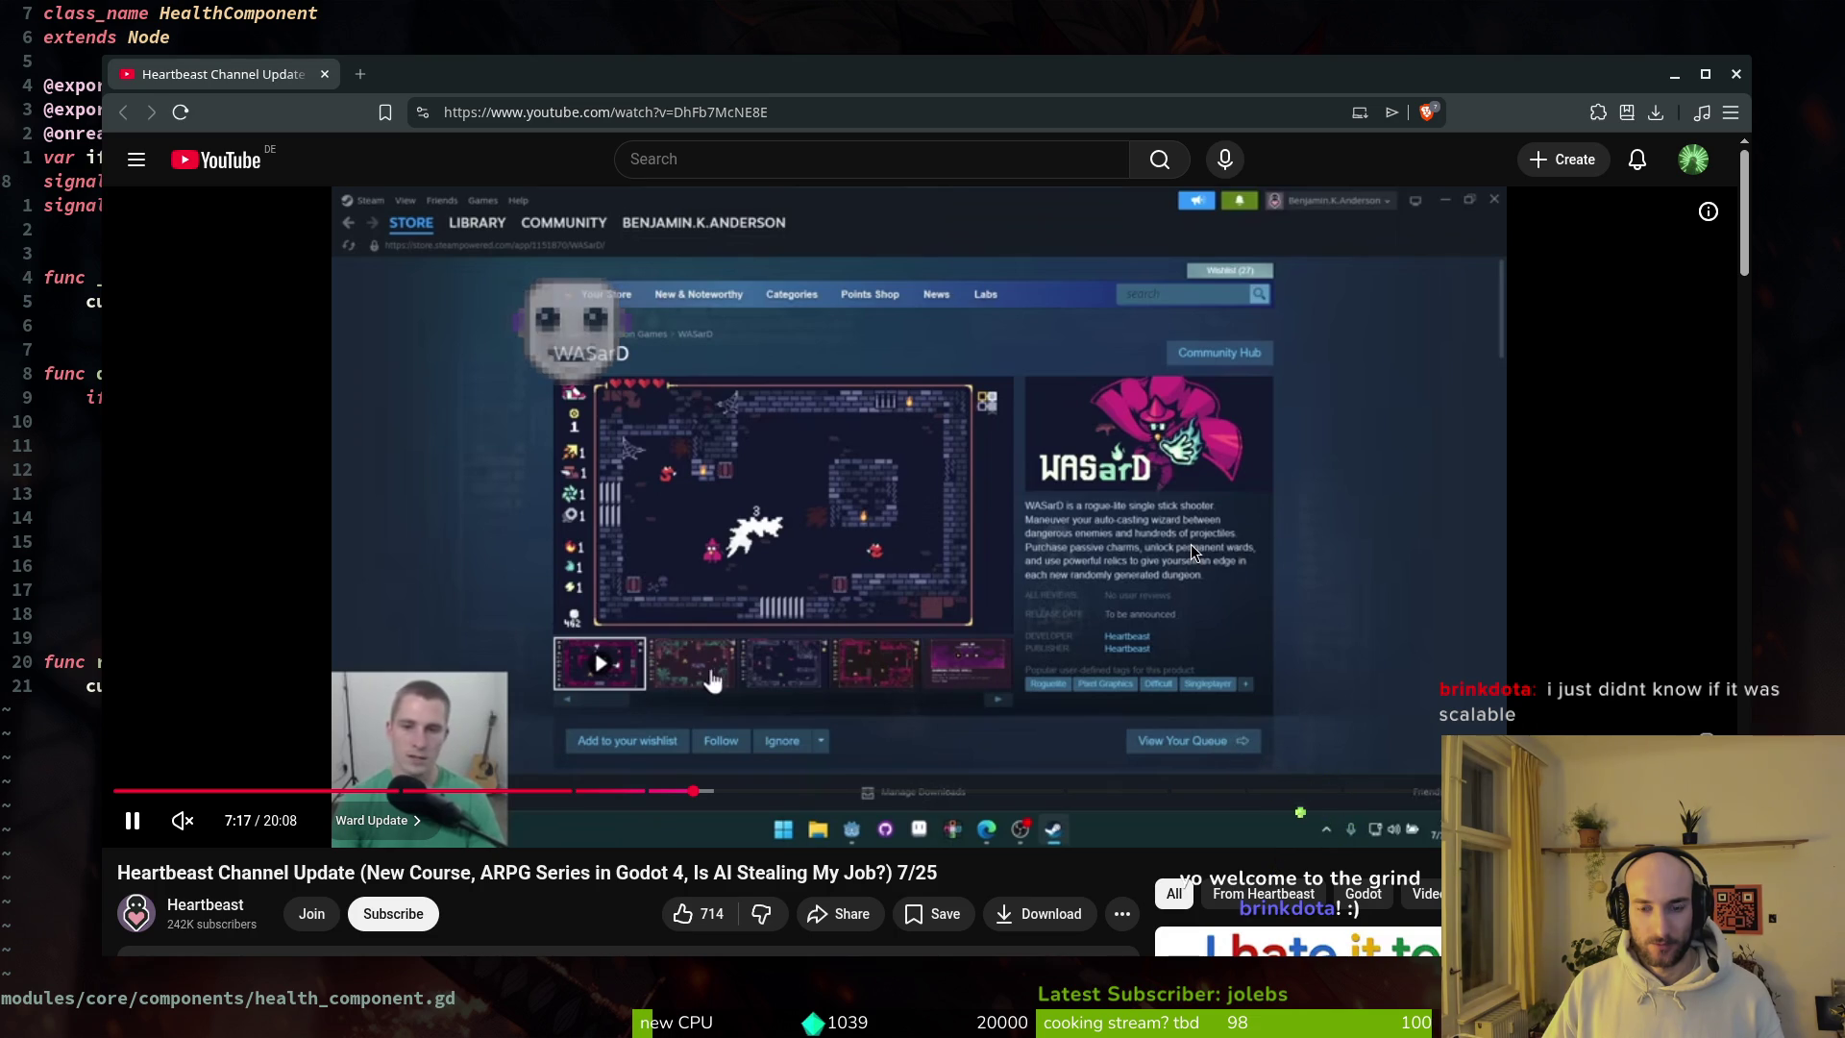
{"action": "left_click", "coordinate": [1431, 630]}
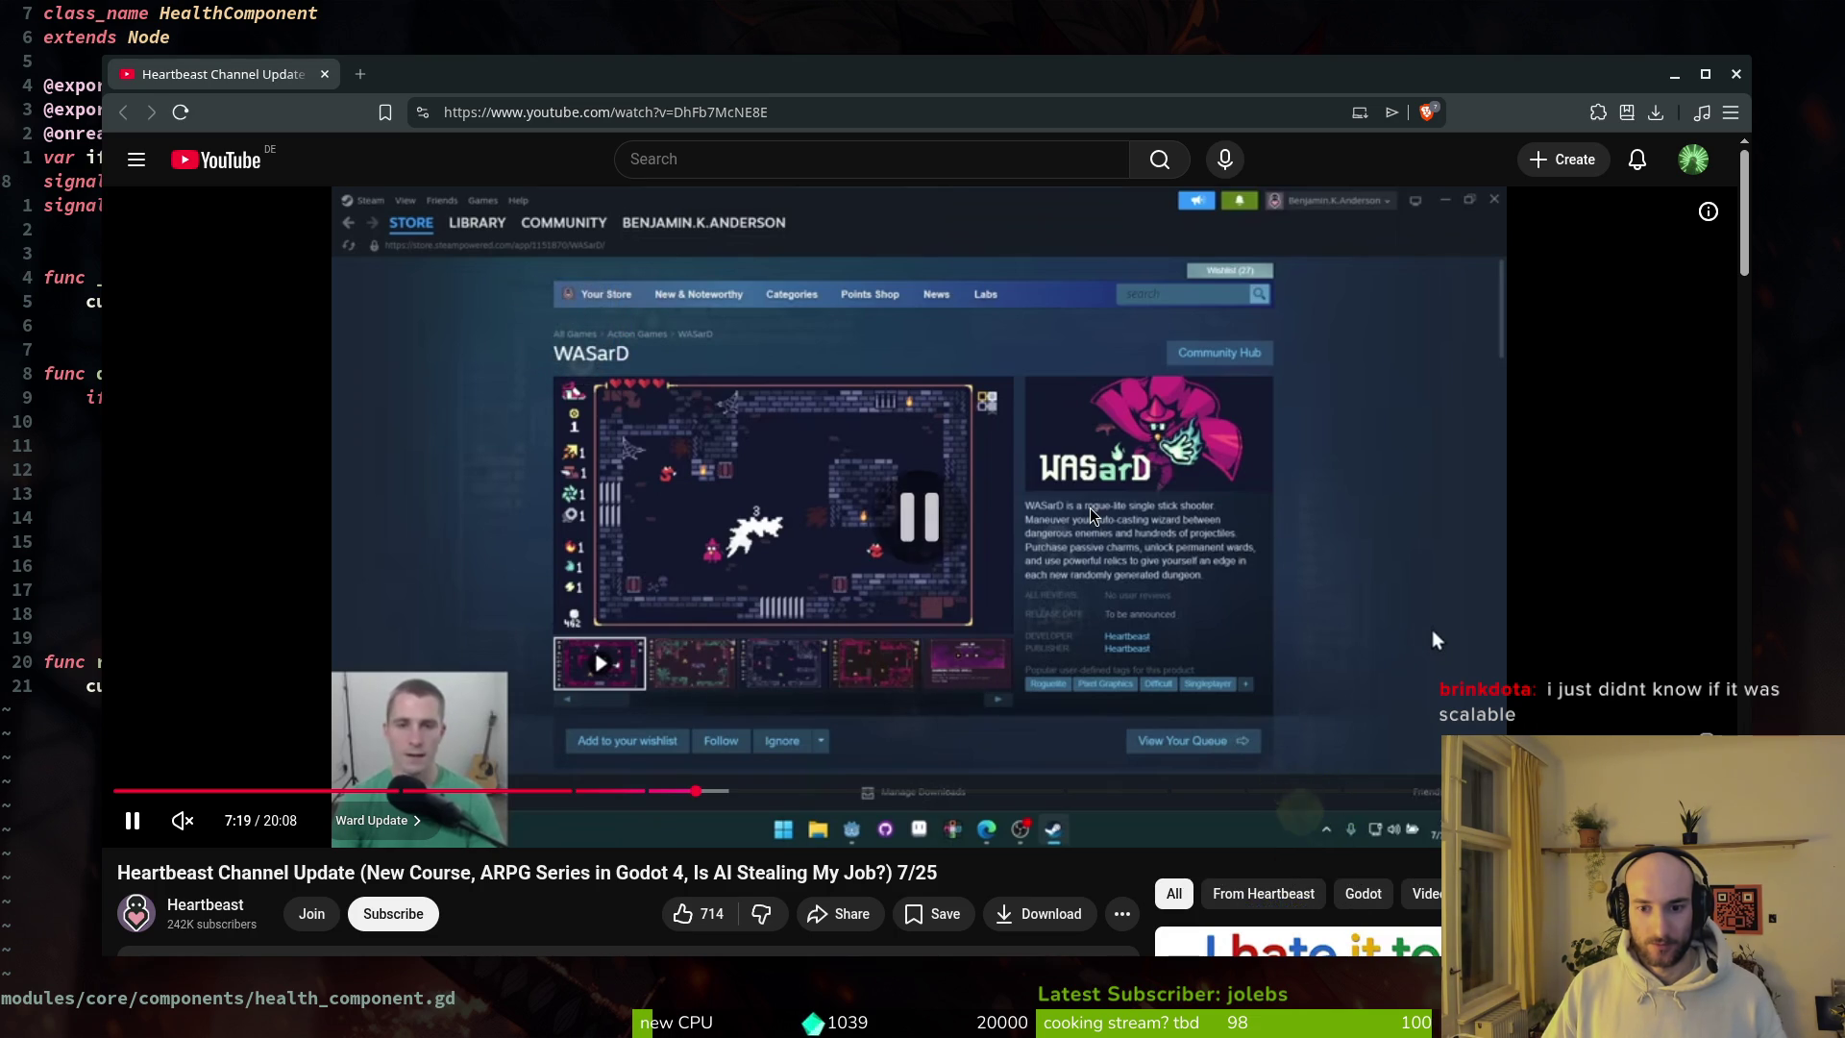
Step: Start entering a Steam address, 'stea', in a new browser tab
{"action": "key", "text": "ctrl+t"}
{"action": "type", "text": "stea"}
{"action": "key", "text": "Down"}
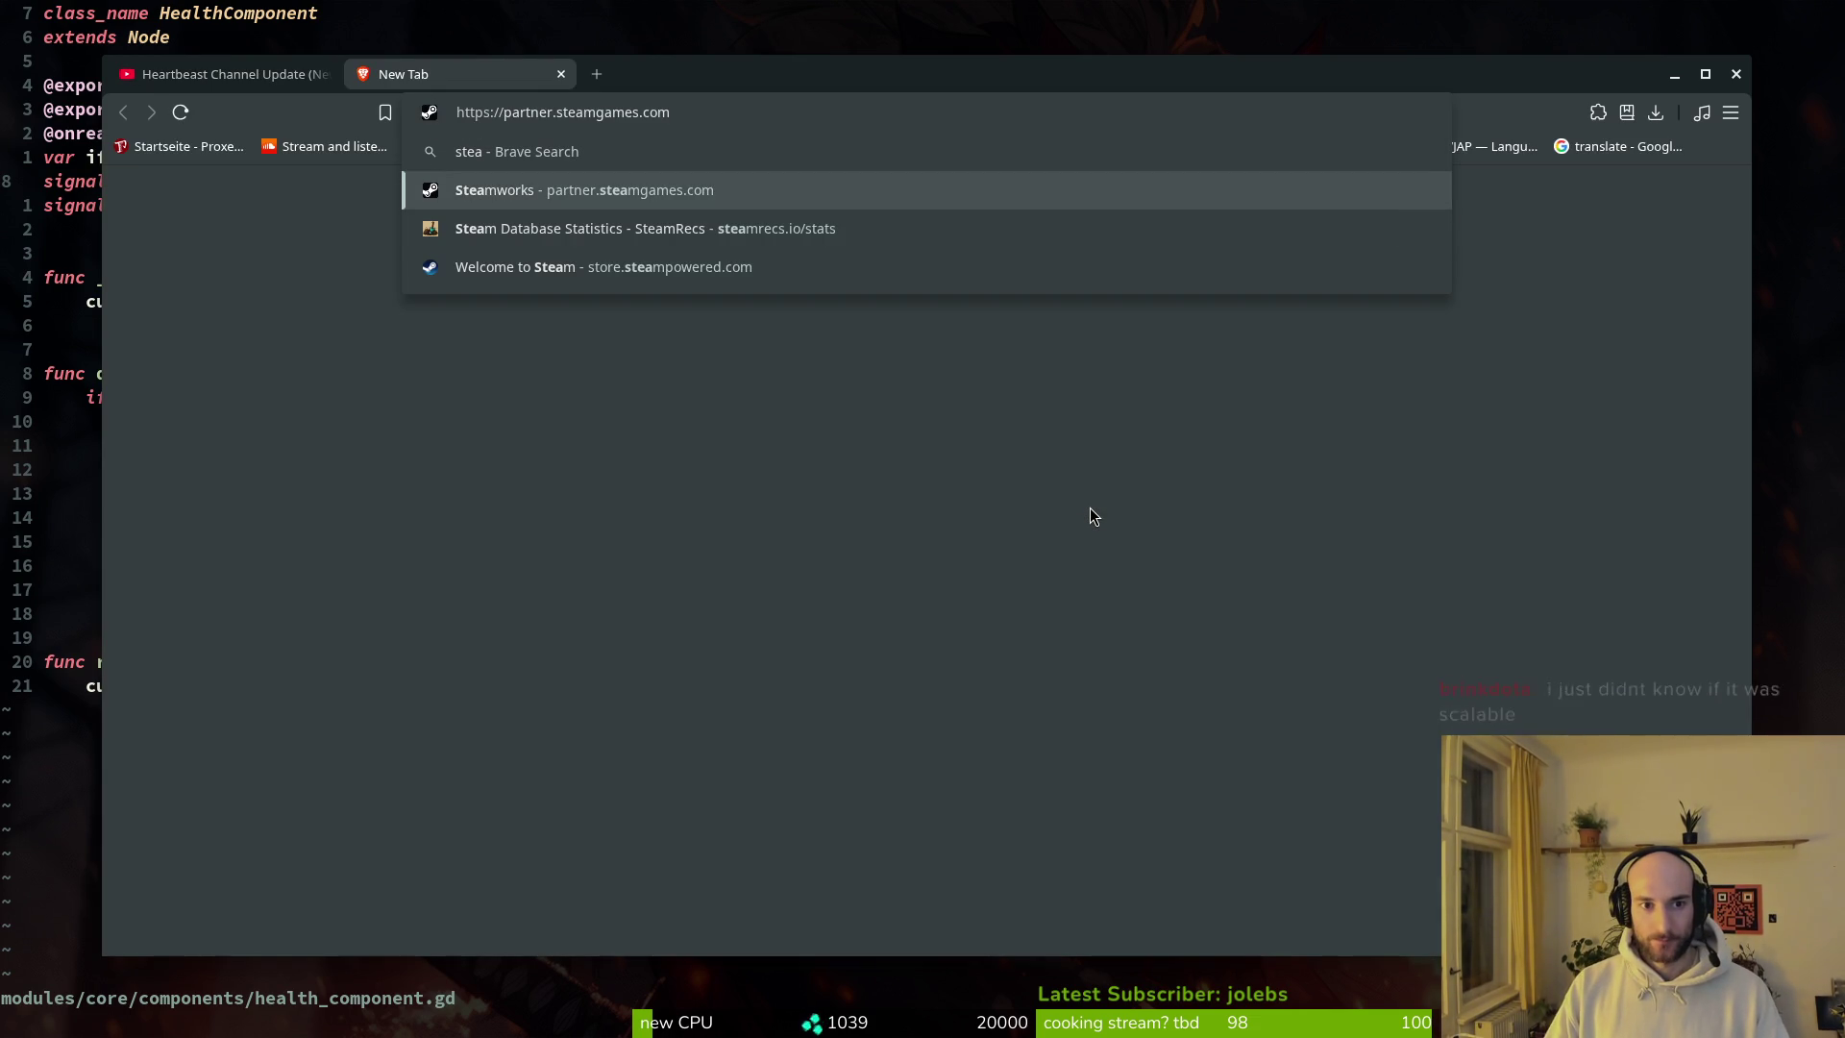
Step: Open the Steam store site, search 'wasard', and open WASarD's store page
{"action": "key", "text": "Down"}
{"action": "key", "text": "Down"}
{"action": "key", "text": "Return"}
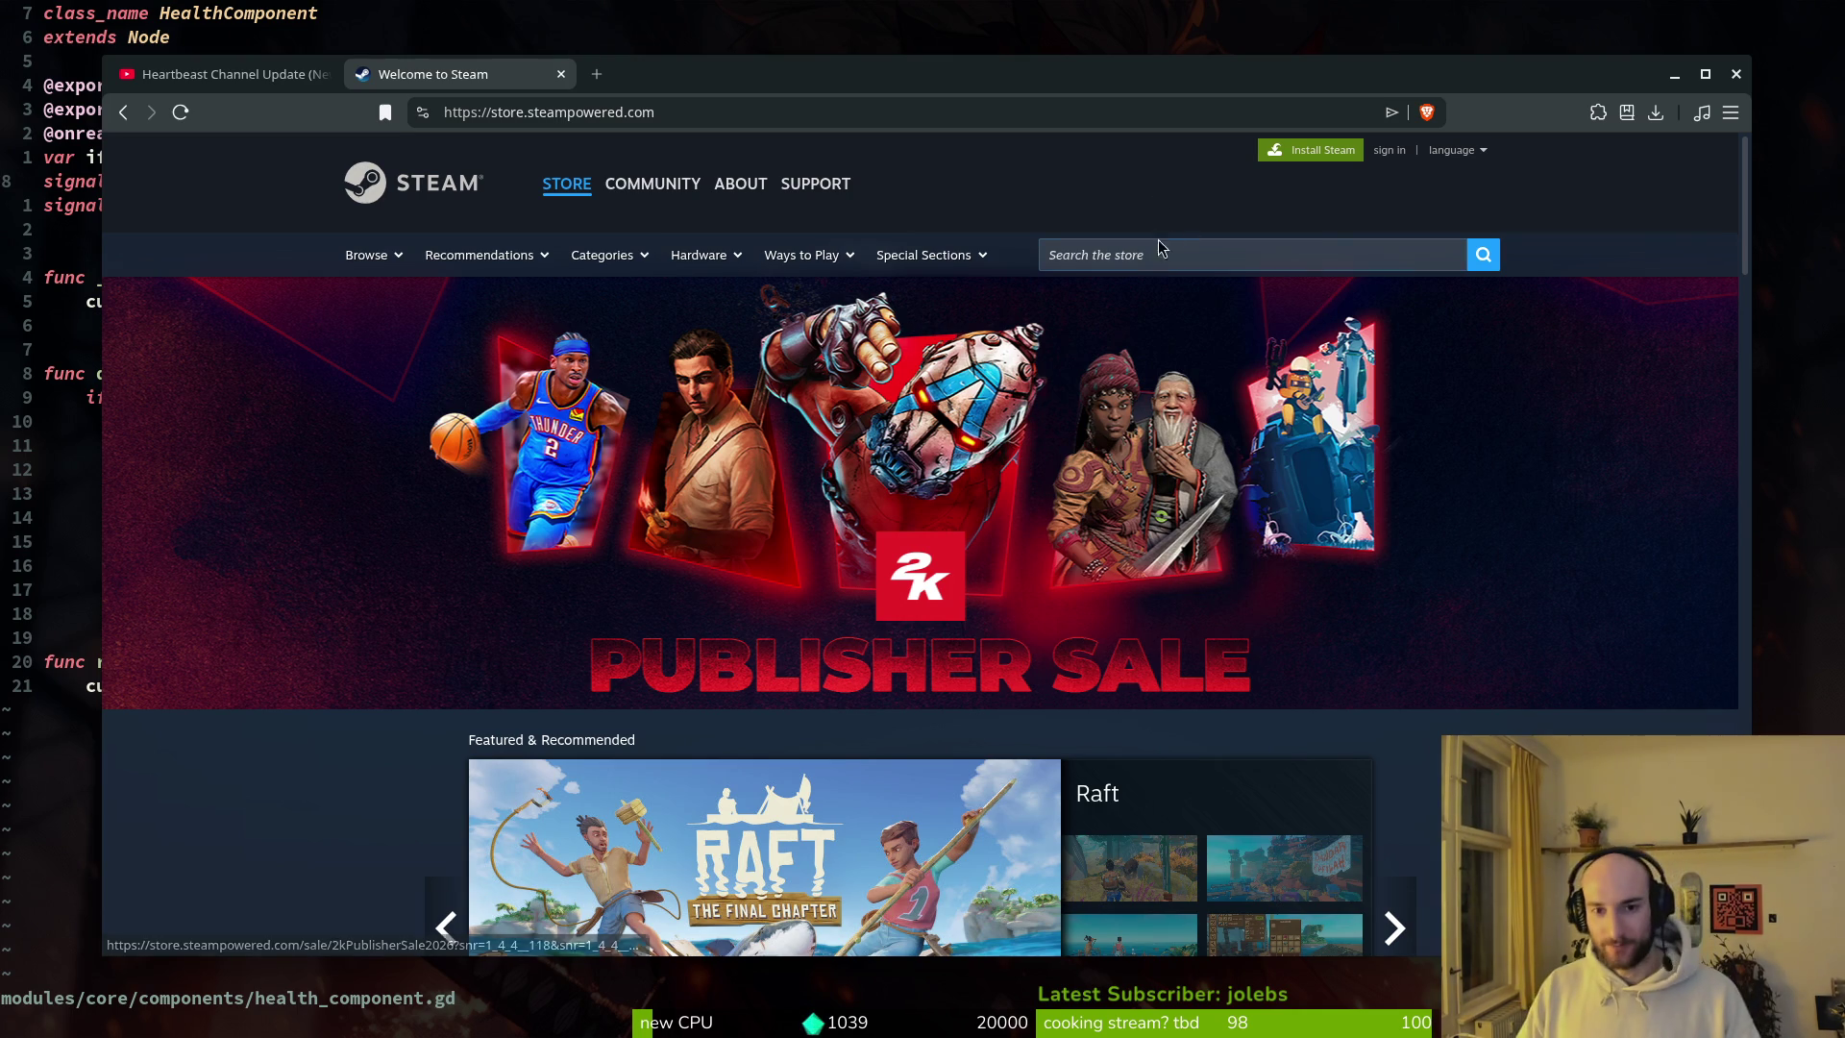
{"action": "left_click", "coordinate": [1144, 254]}
{"action": "type", "text": "wasard"}
{"action": "key", "text": "Return"}
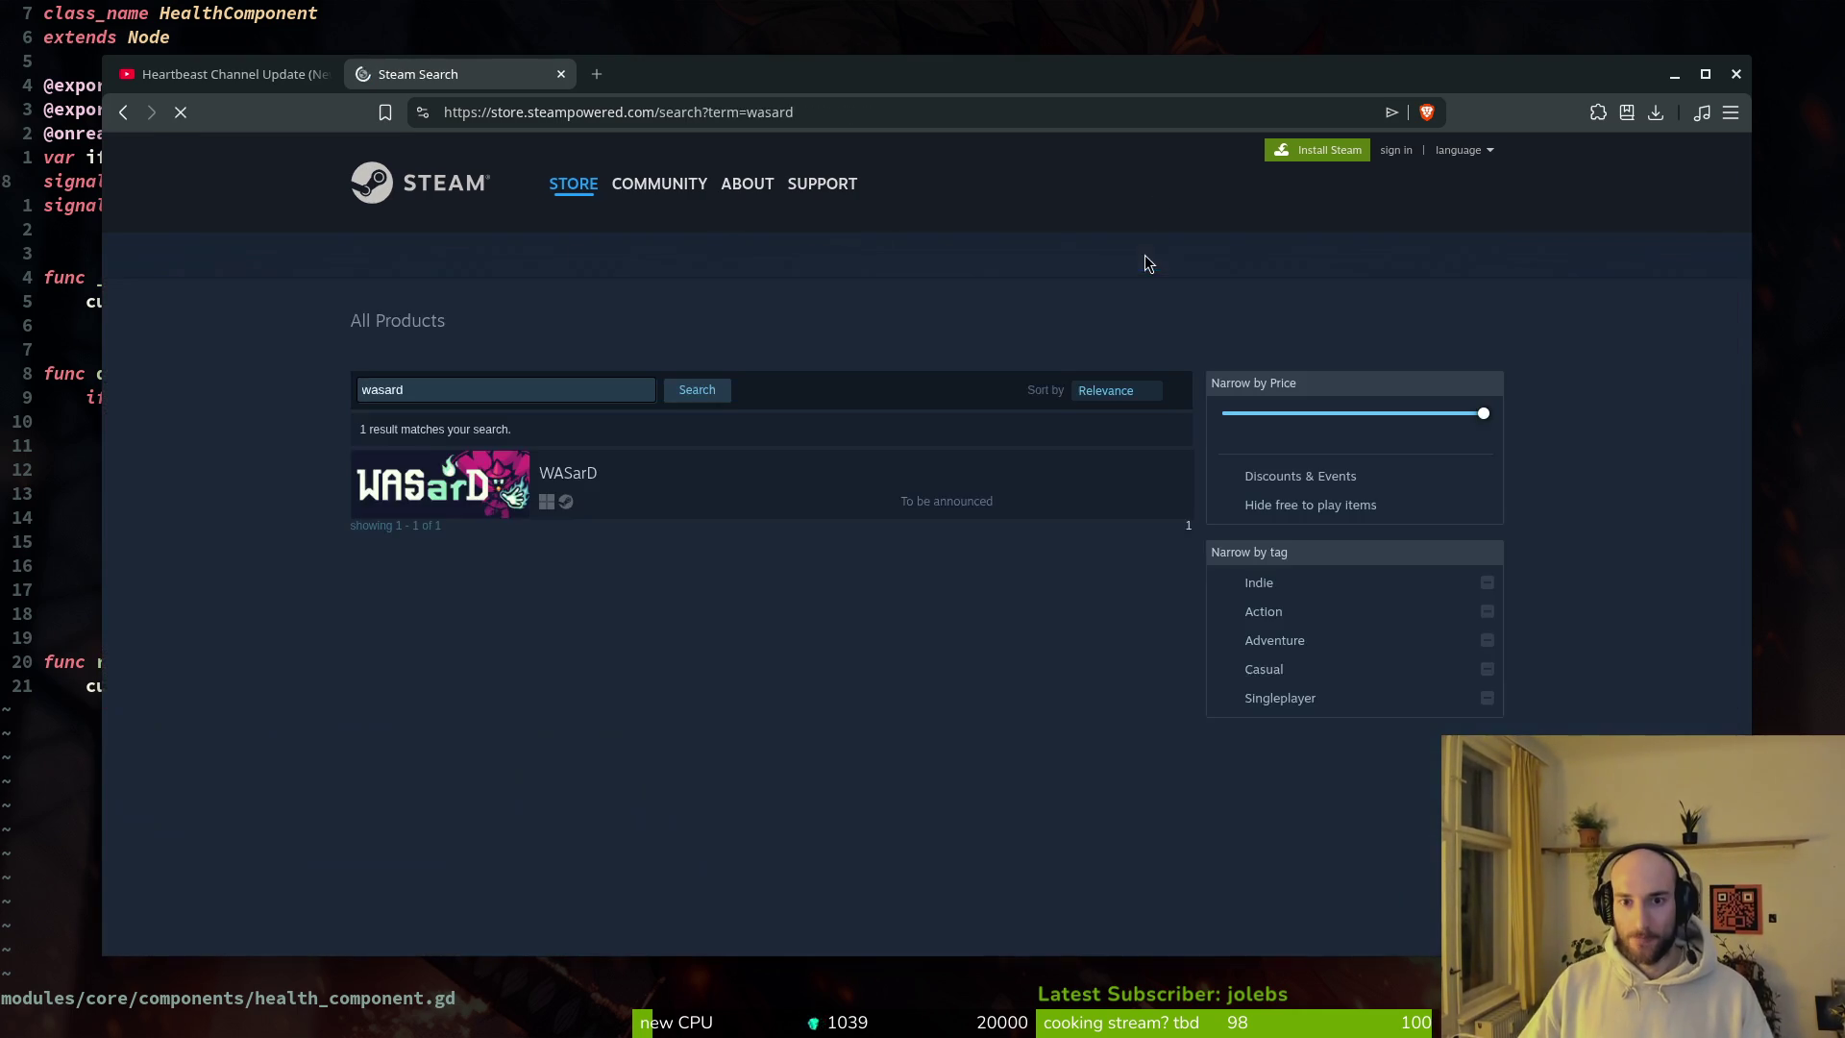
{"action": "left_click", "coordinate": [558, 480]}
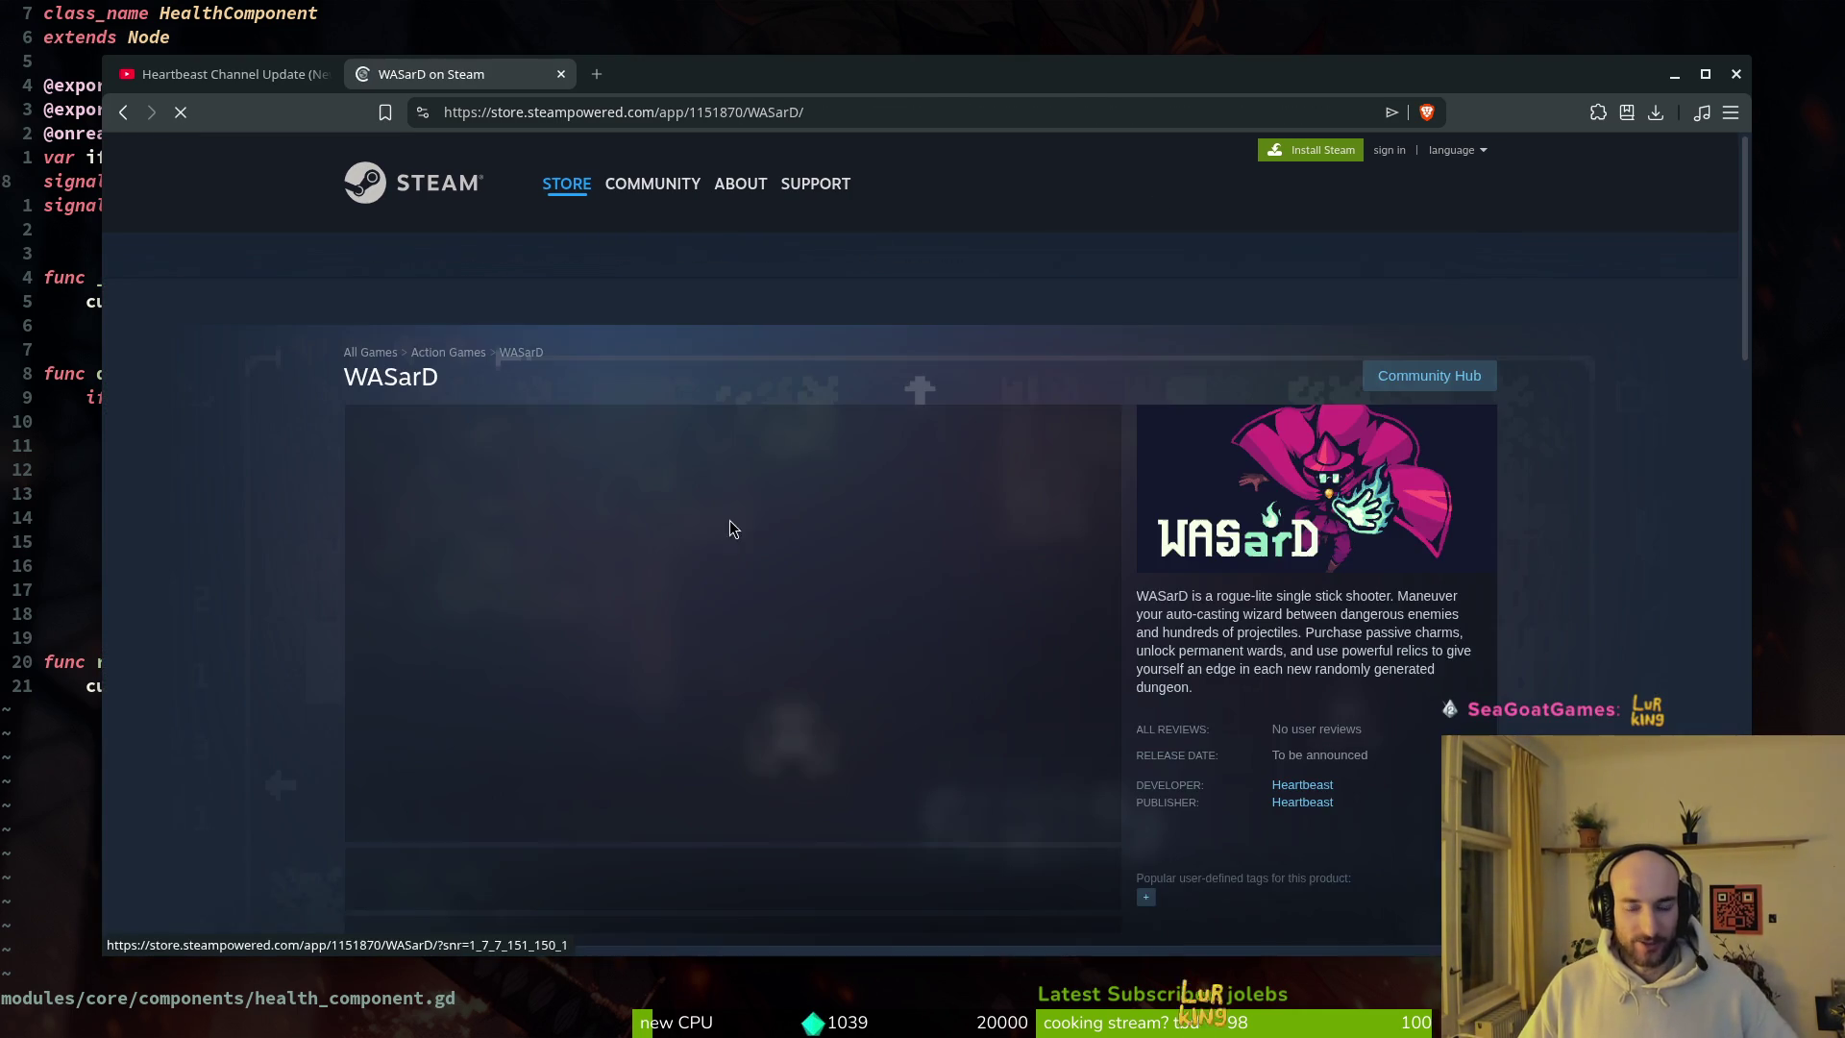
Step: Flip through WASarD's screenshots and start its teaser trailer
{"action": "left_click", "coordinate": [624, 895]}
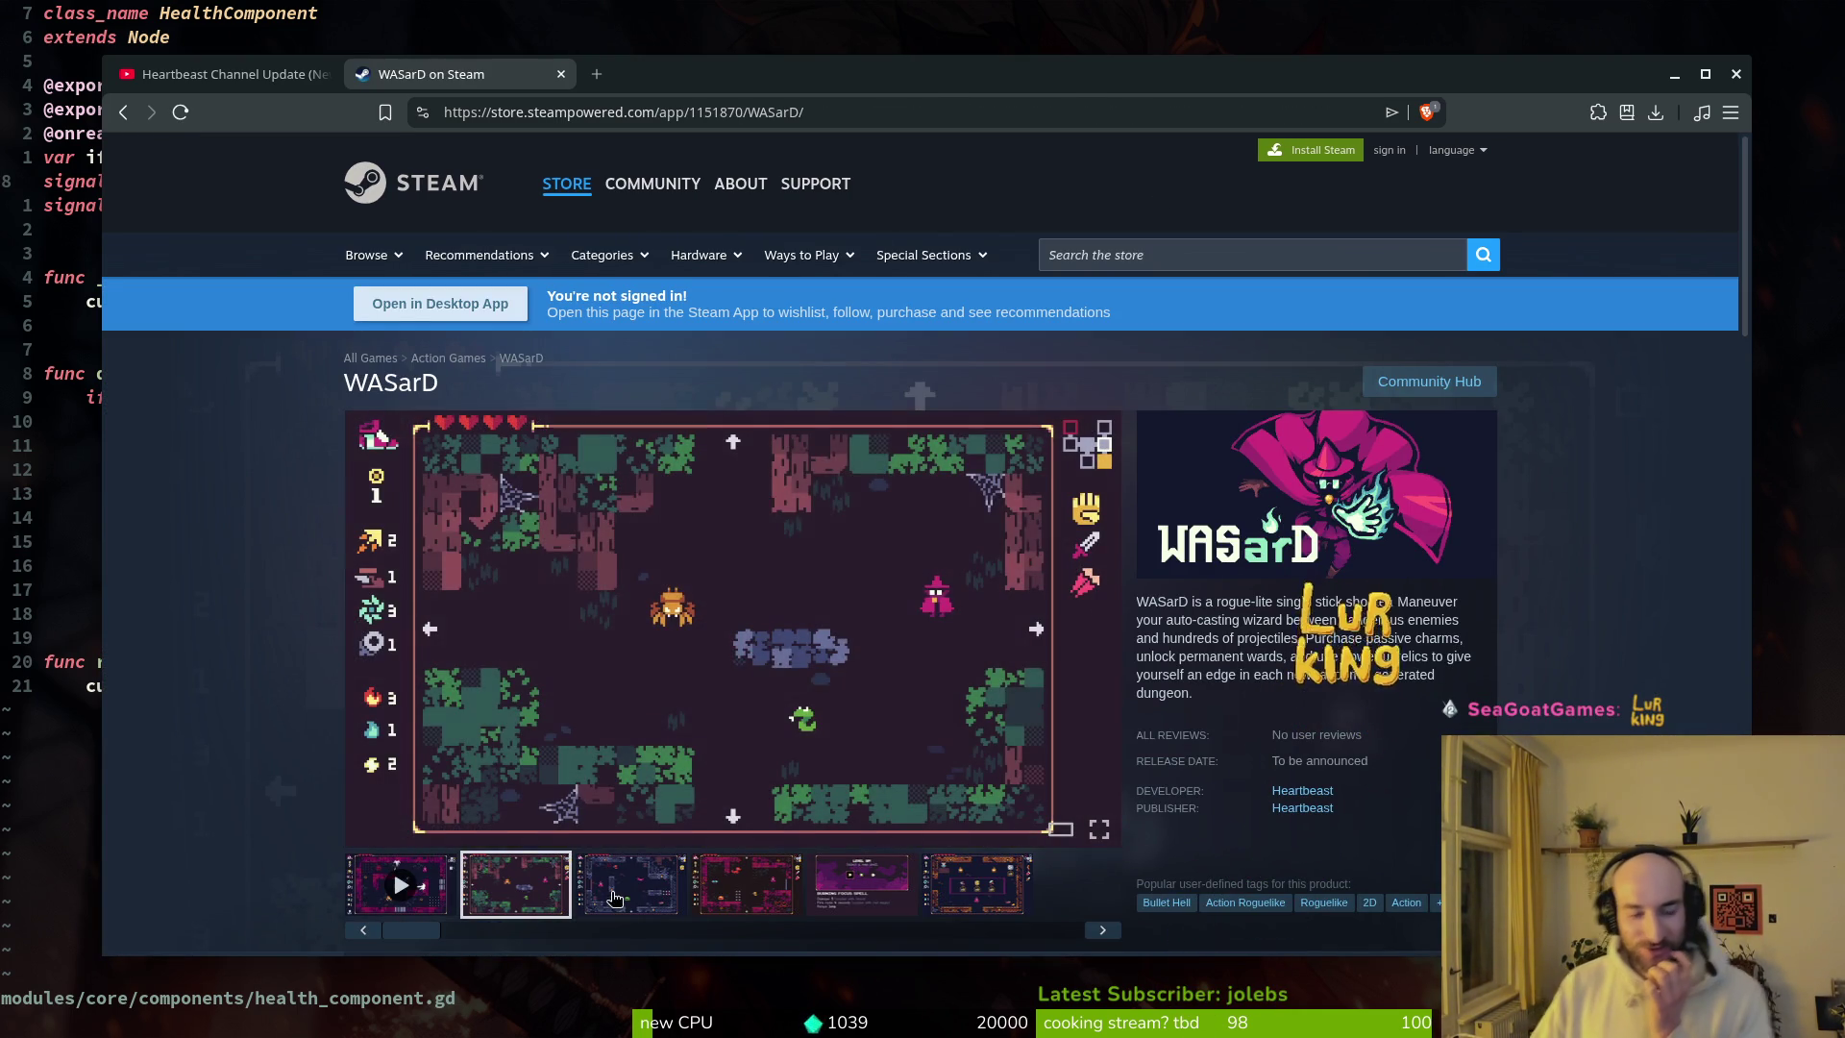
{"action": "left_click", "coordinate": [773, 898]}
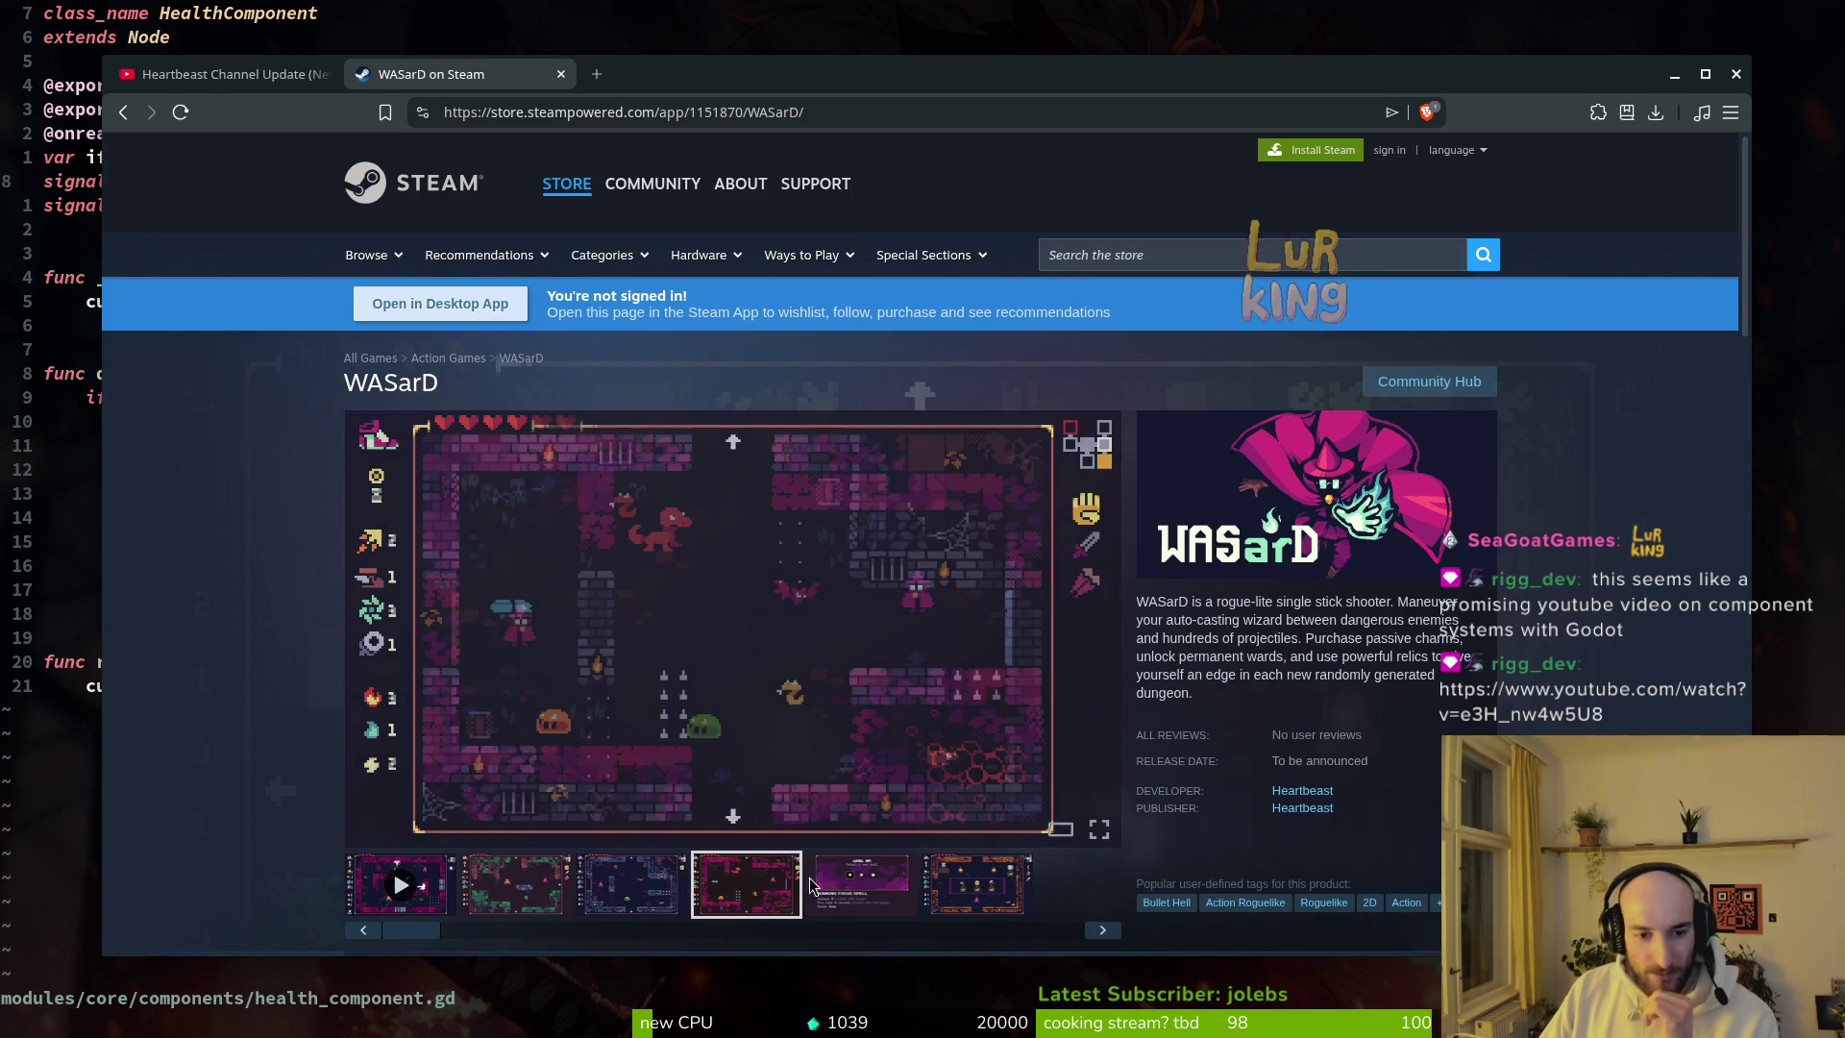
{"action": "left_click", "coordinate": [868, 885]}
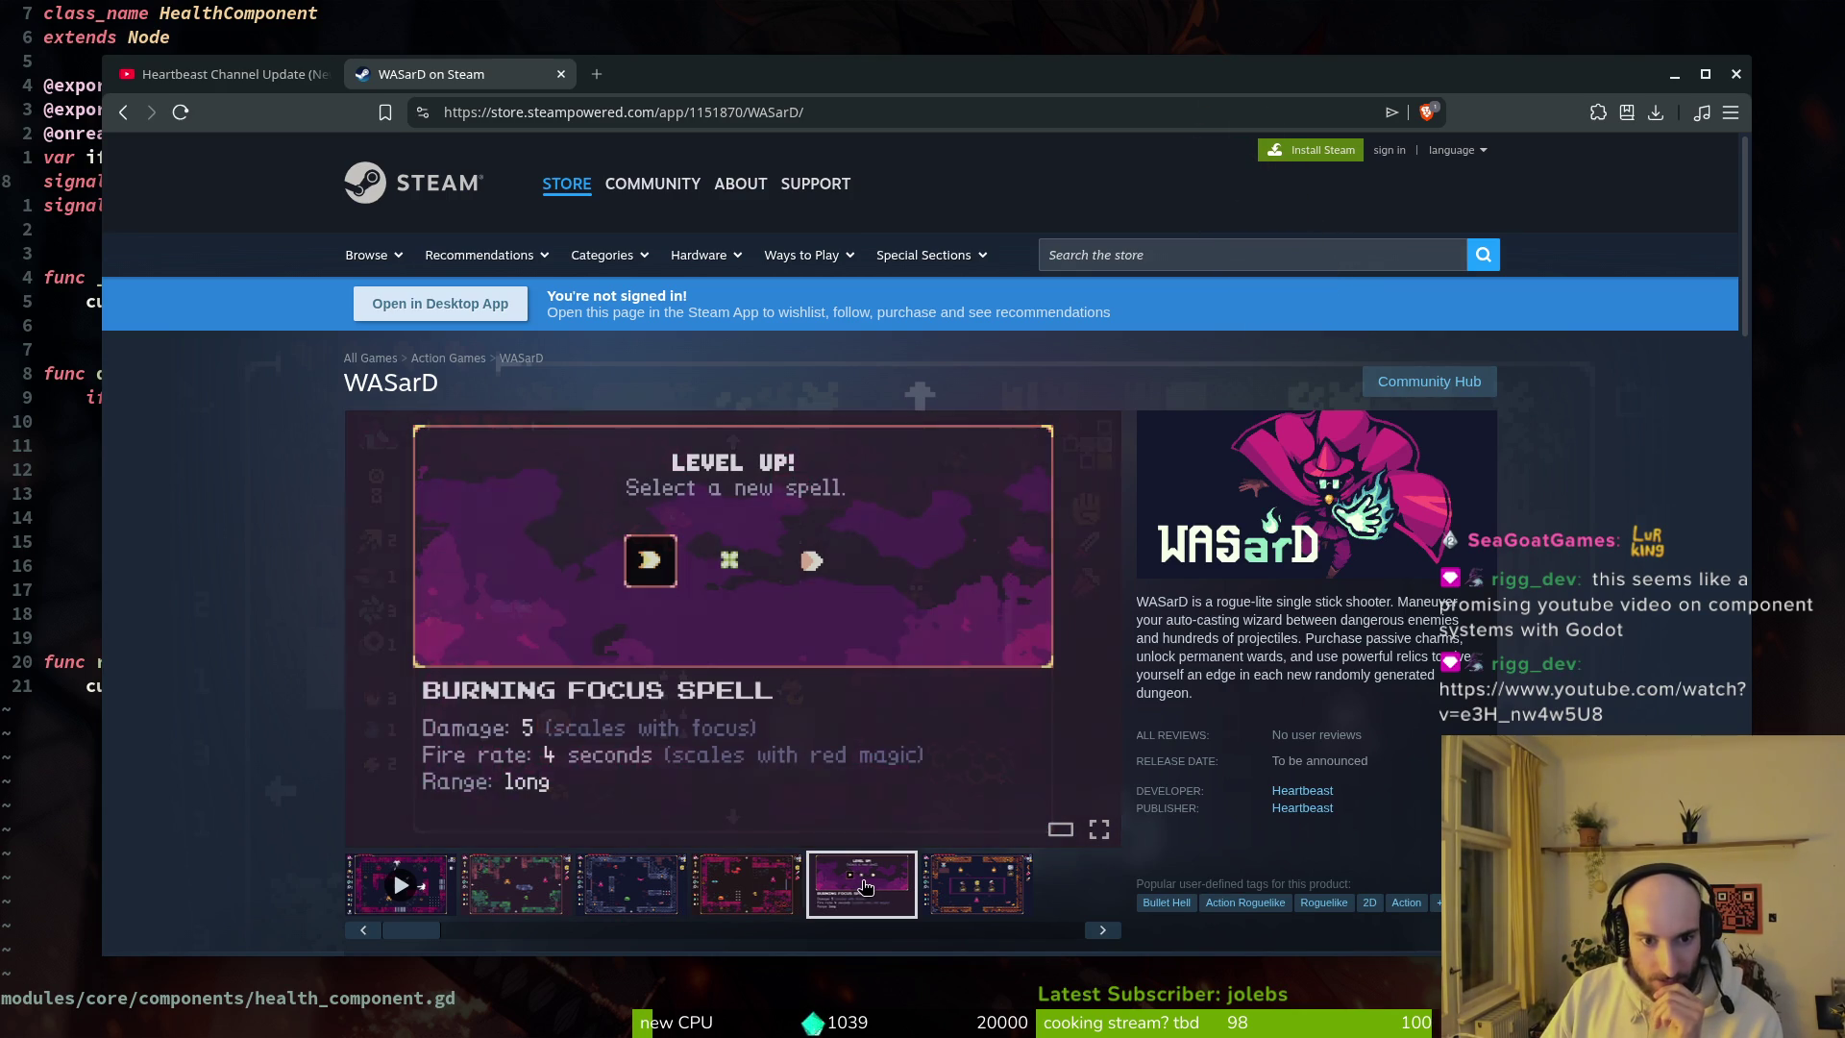
{"action": "left_click", "coordinate": [969, 883]}
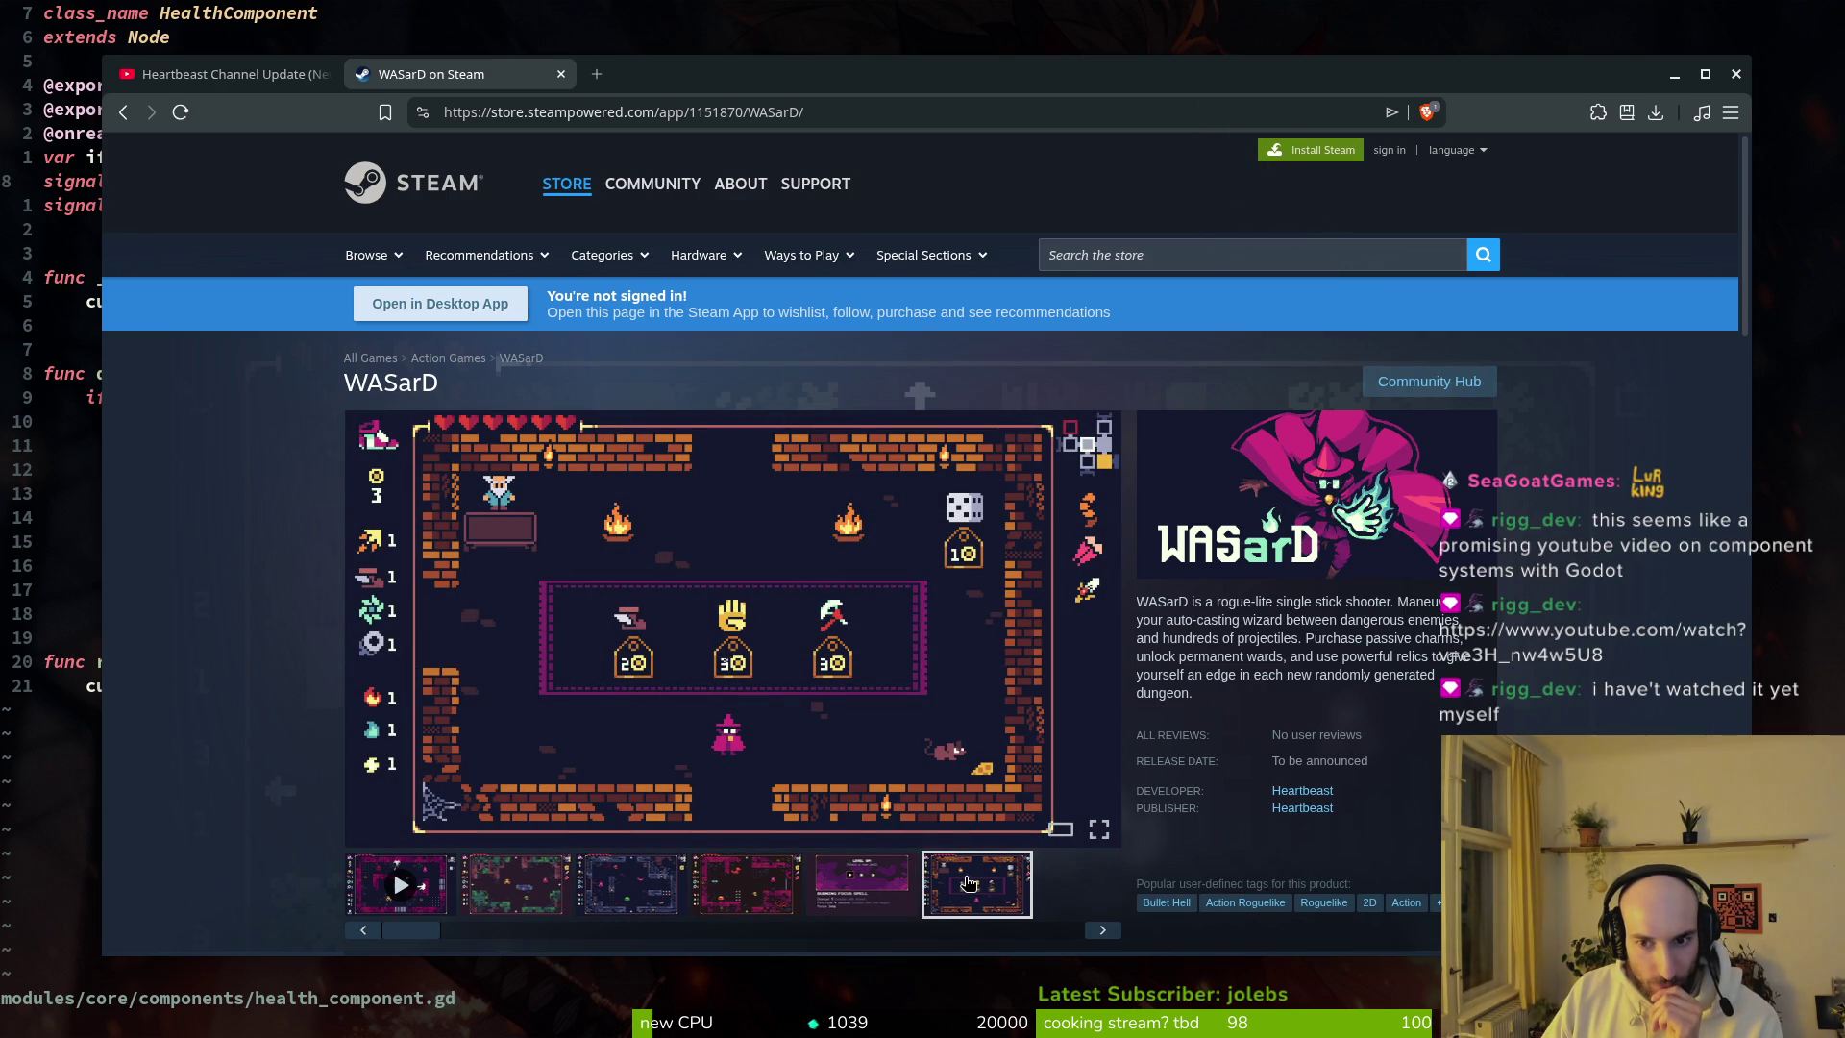
{"action": "left_click", "coordinate": [1105, 931]}
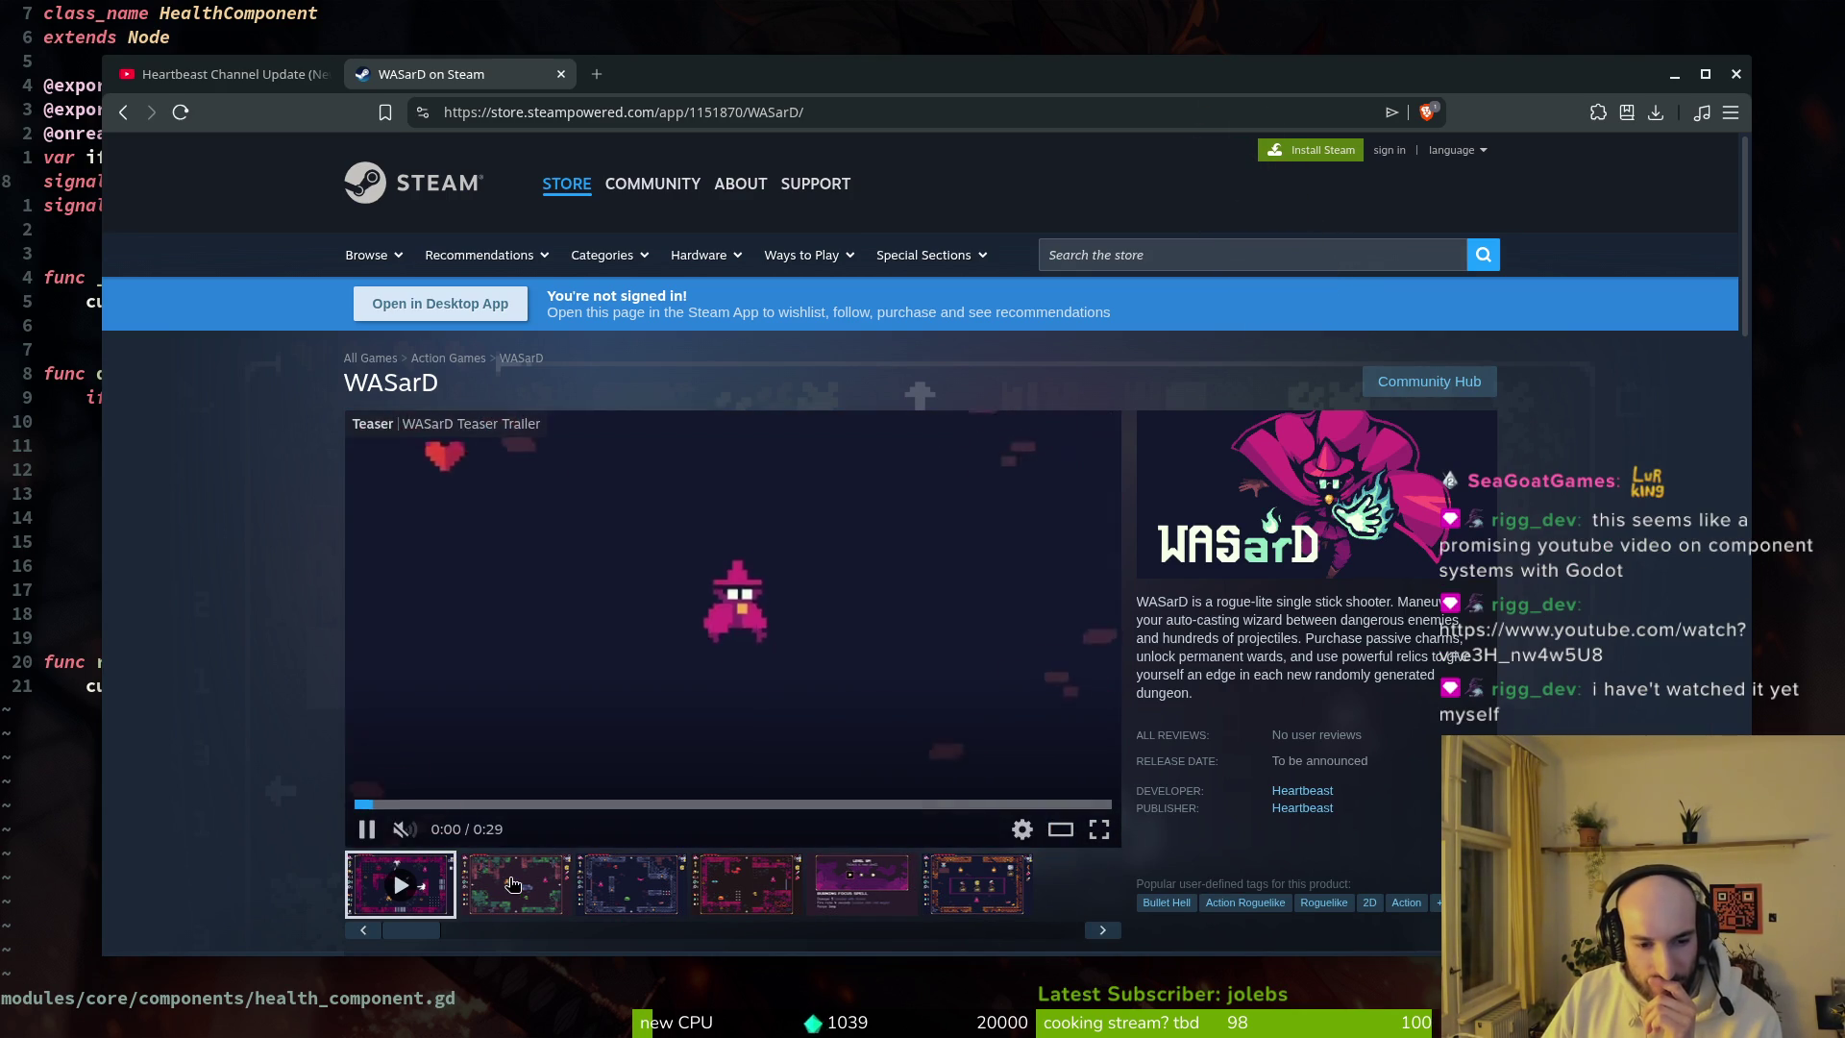
{"action": "left_click", "coordinate": [516, 884]}
{"action": "left_click", "coordinate": [627, 894]}
{"action": "left_click", "coordinate": [400, 884]}
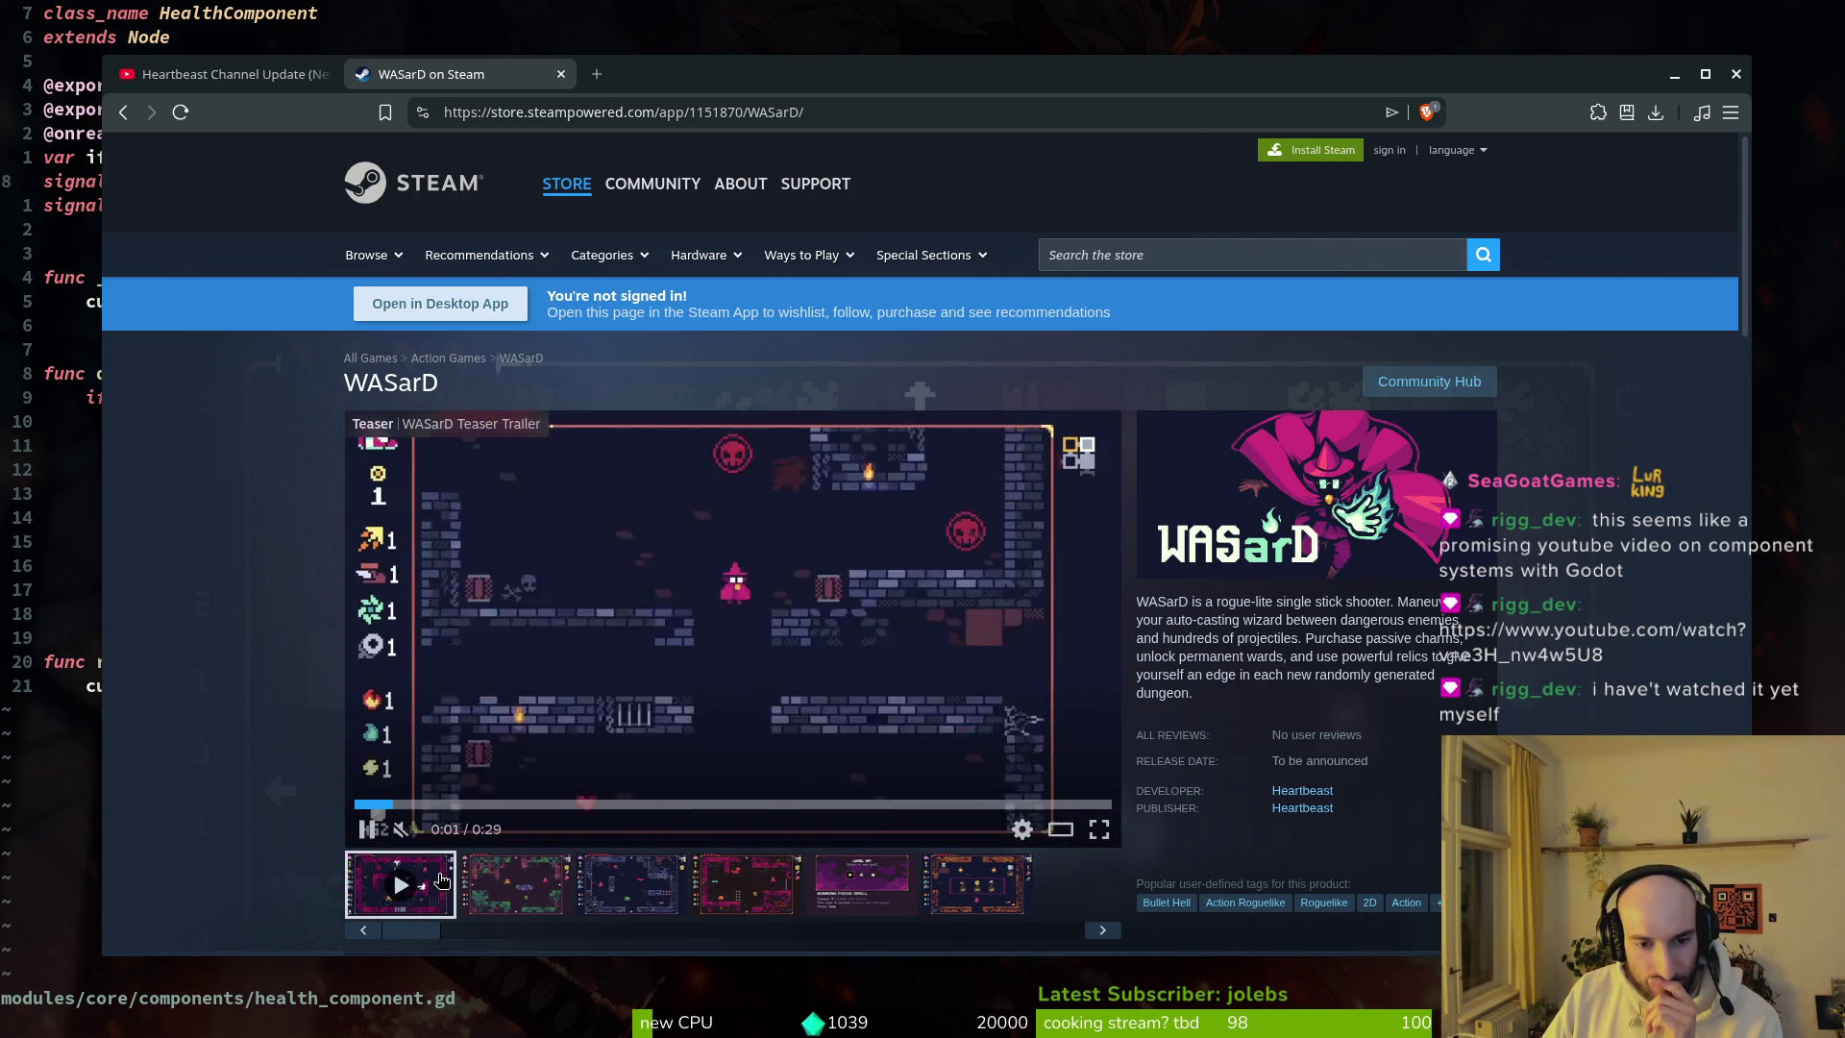
Step: Scroll the WASarD page, then watch the teaser trailer fullscreen
{"action": "scroll", "coordinate": [263, 742], "scroll_direction": "down", "scroll_amount": 5}
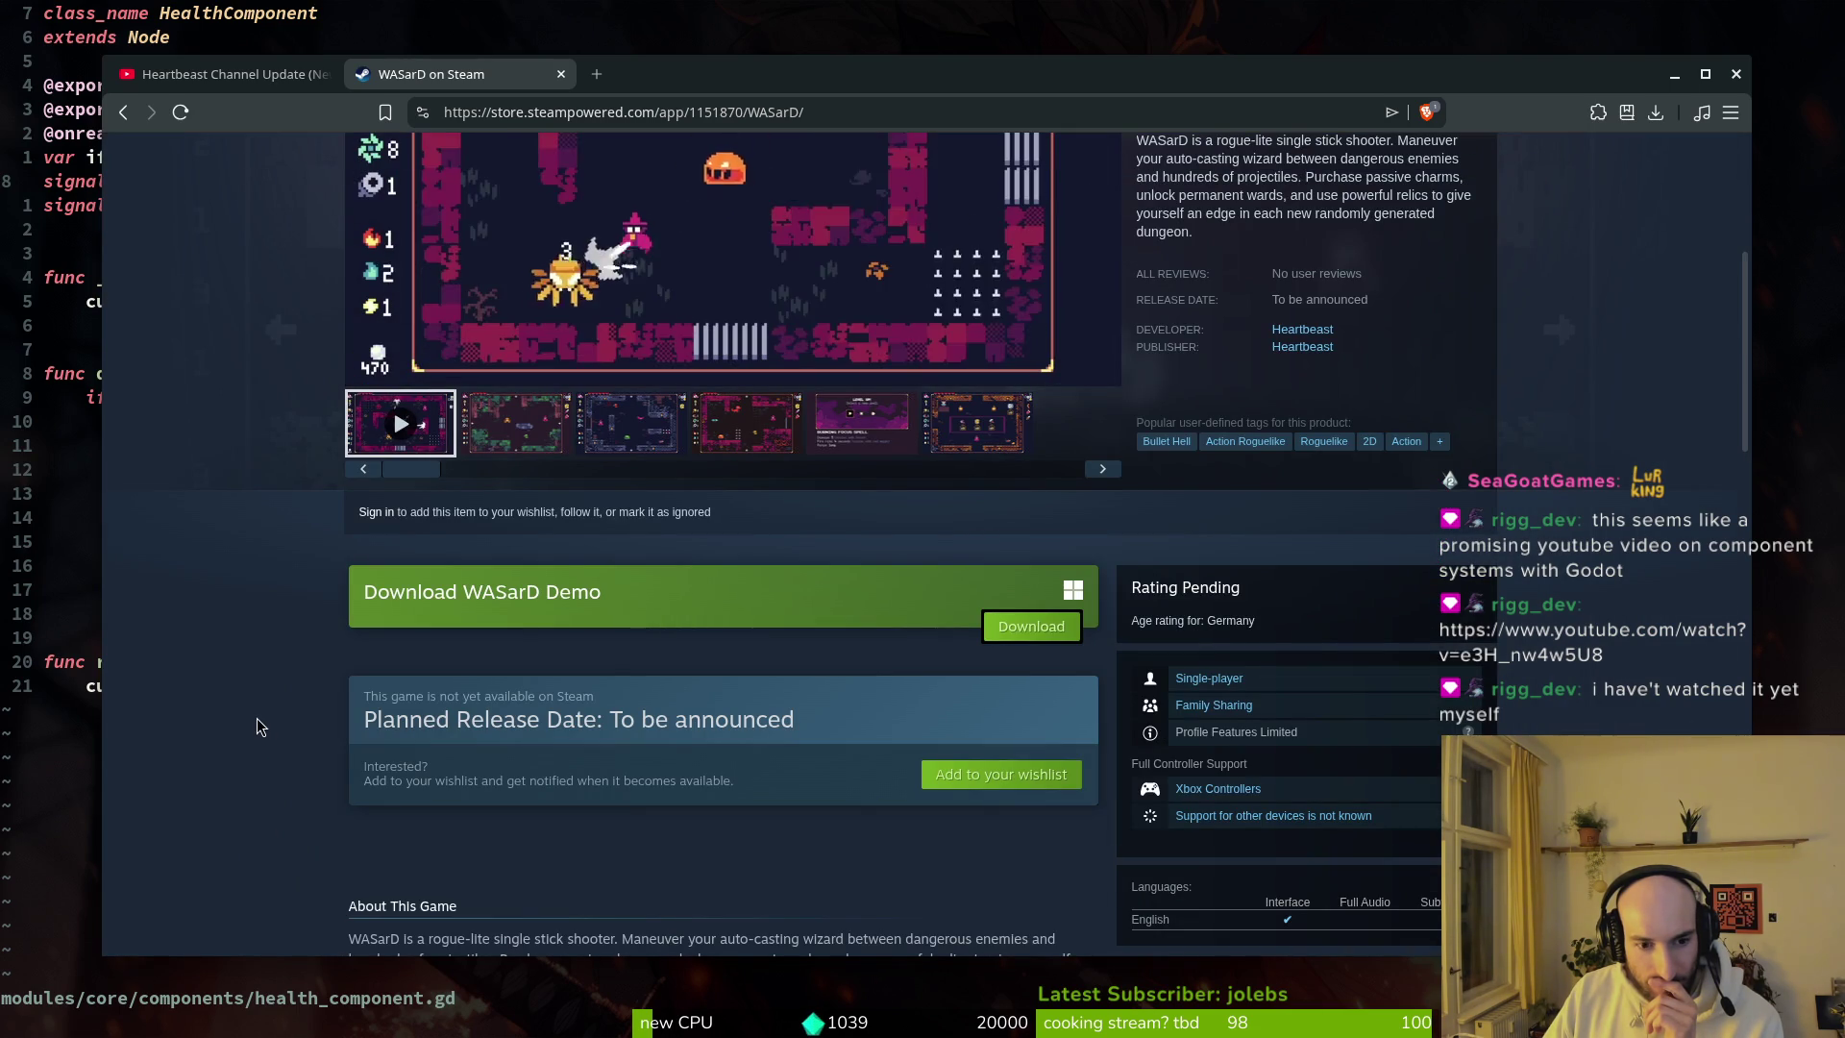
{"action": "scroll", "coordinate": [256, 718], "scroll_direction": "down", "scroll_amount": 4}
{"action": "scroll", "coordinate": [256, 718], "scroll_direction": "up", "scroll_amount": 7}
{"action": "scroll", "coordinate": [242, 687], "scroll_direction": "down", "scroll_amount": 5}
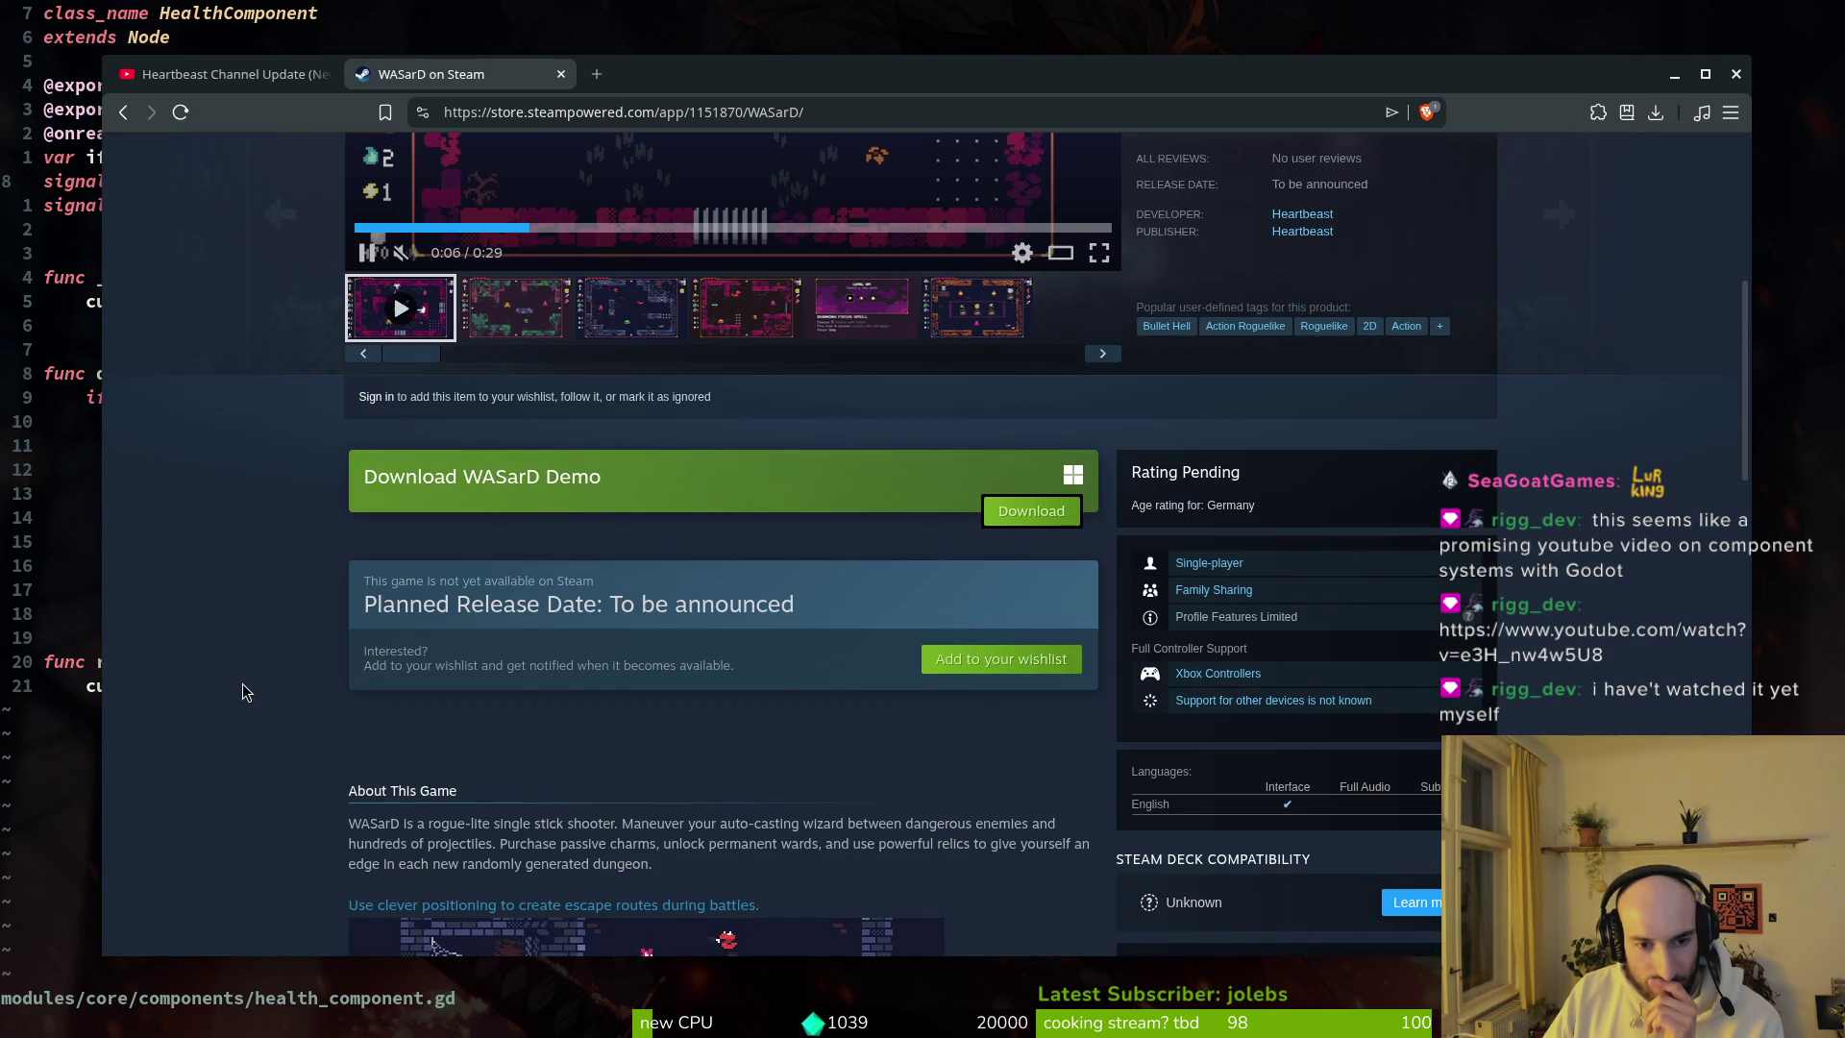
{"action": "key", "text": "super"}
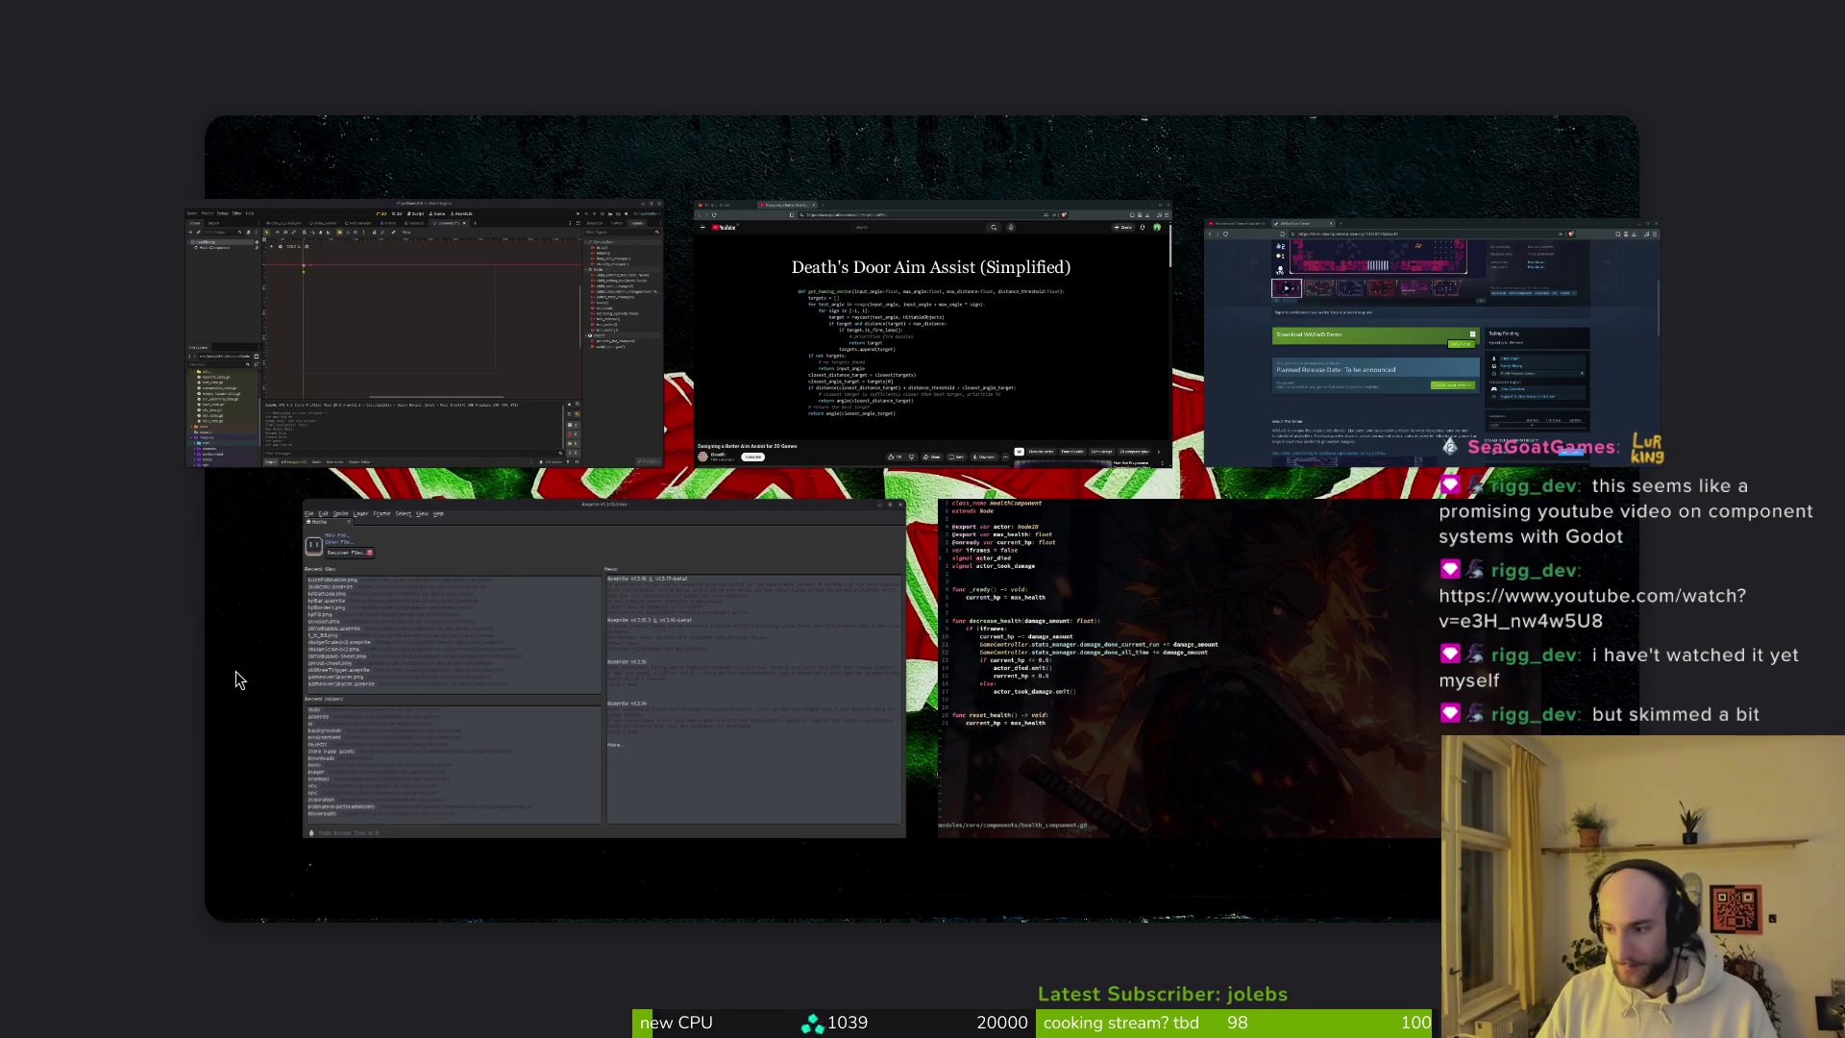
{"action": "key", "text": "super"}
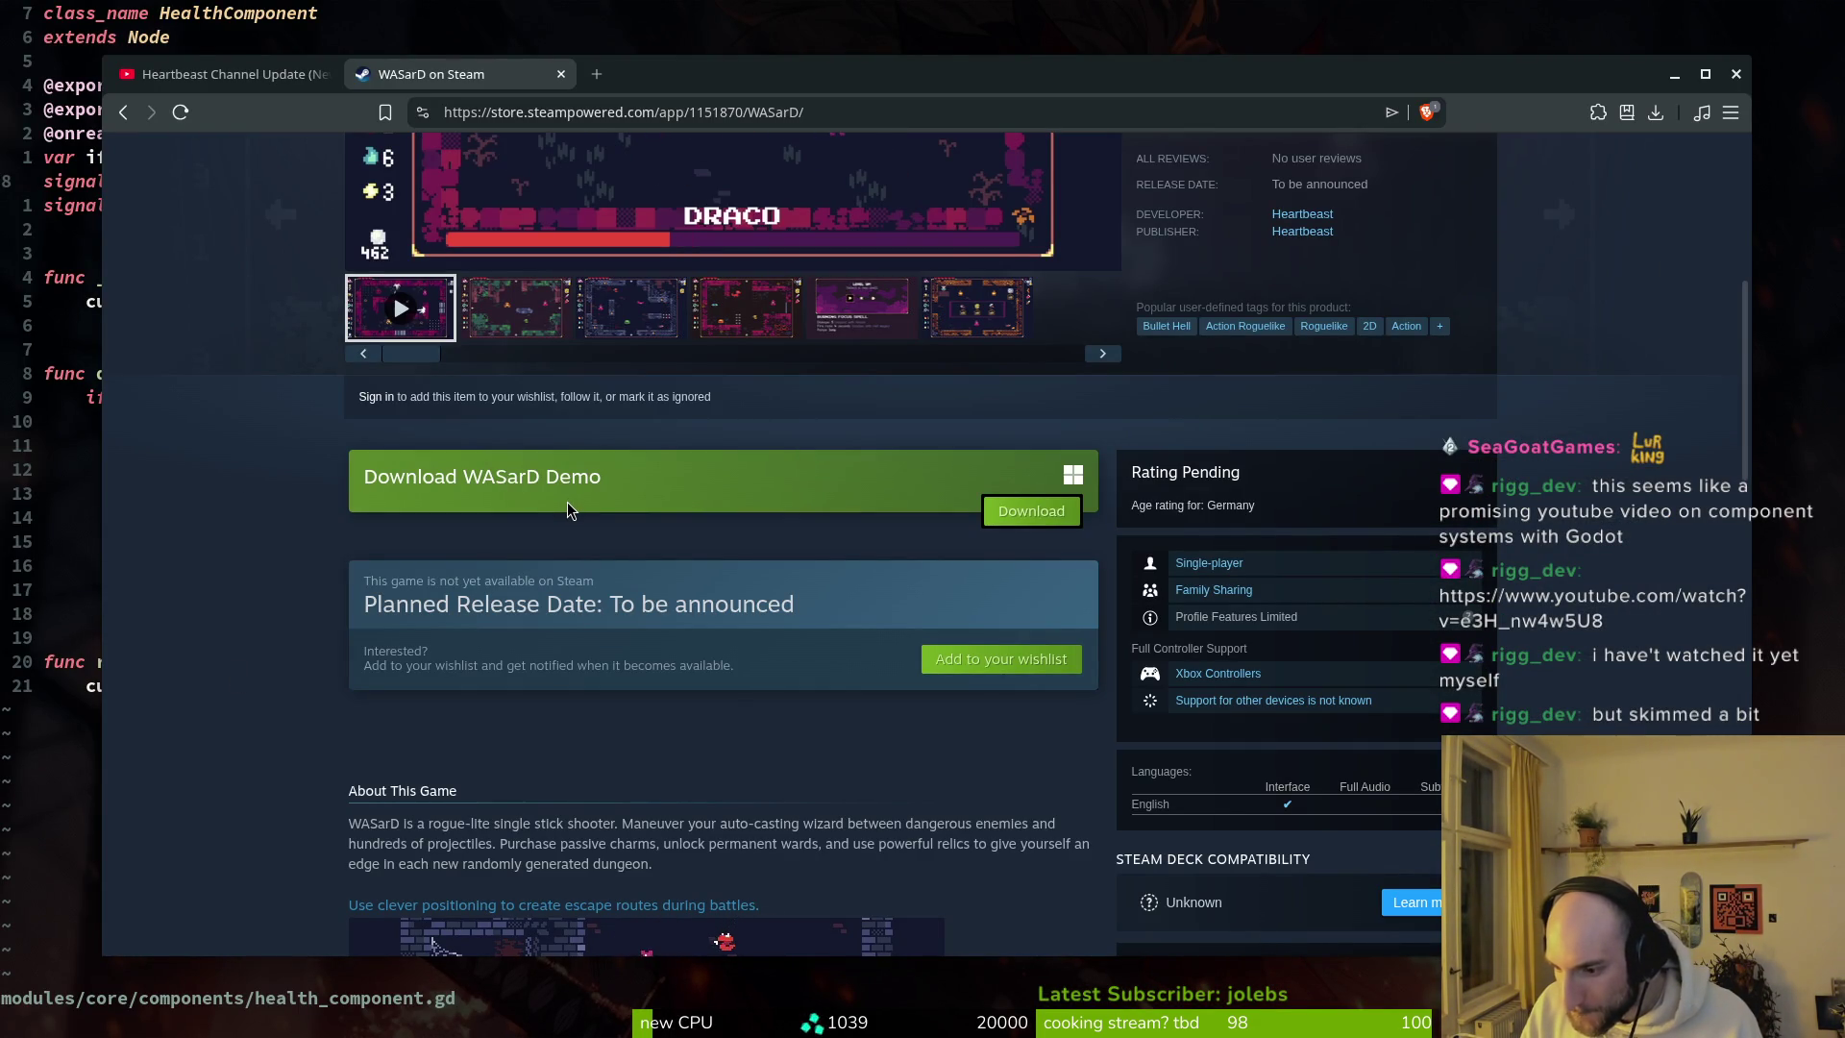
{"action": "scroll", "coordinate": [866, 588], "scroll_direction": "up", "scroll_amount": 3}
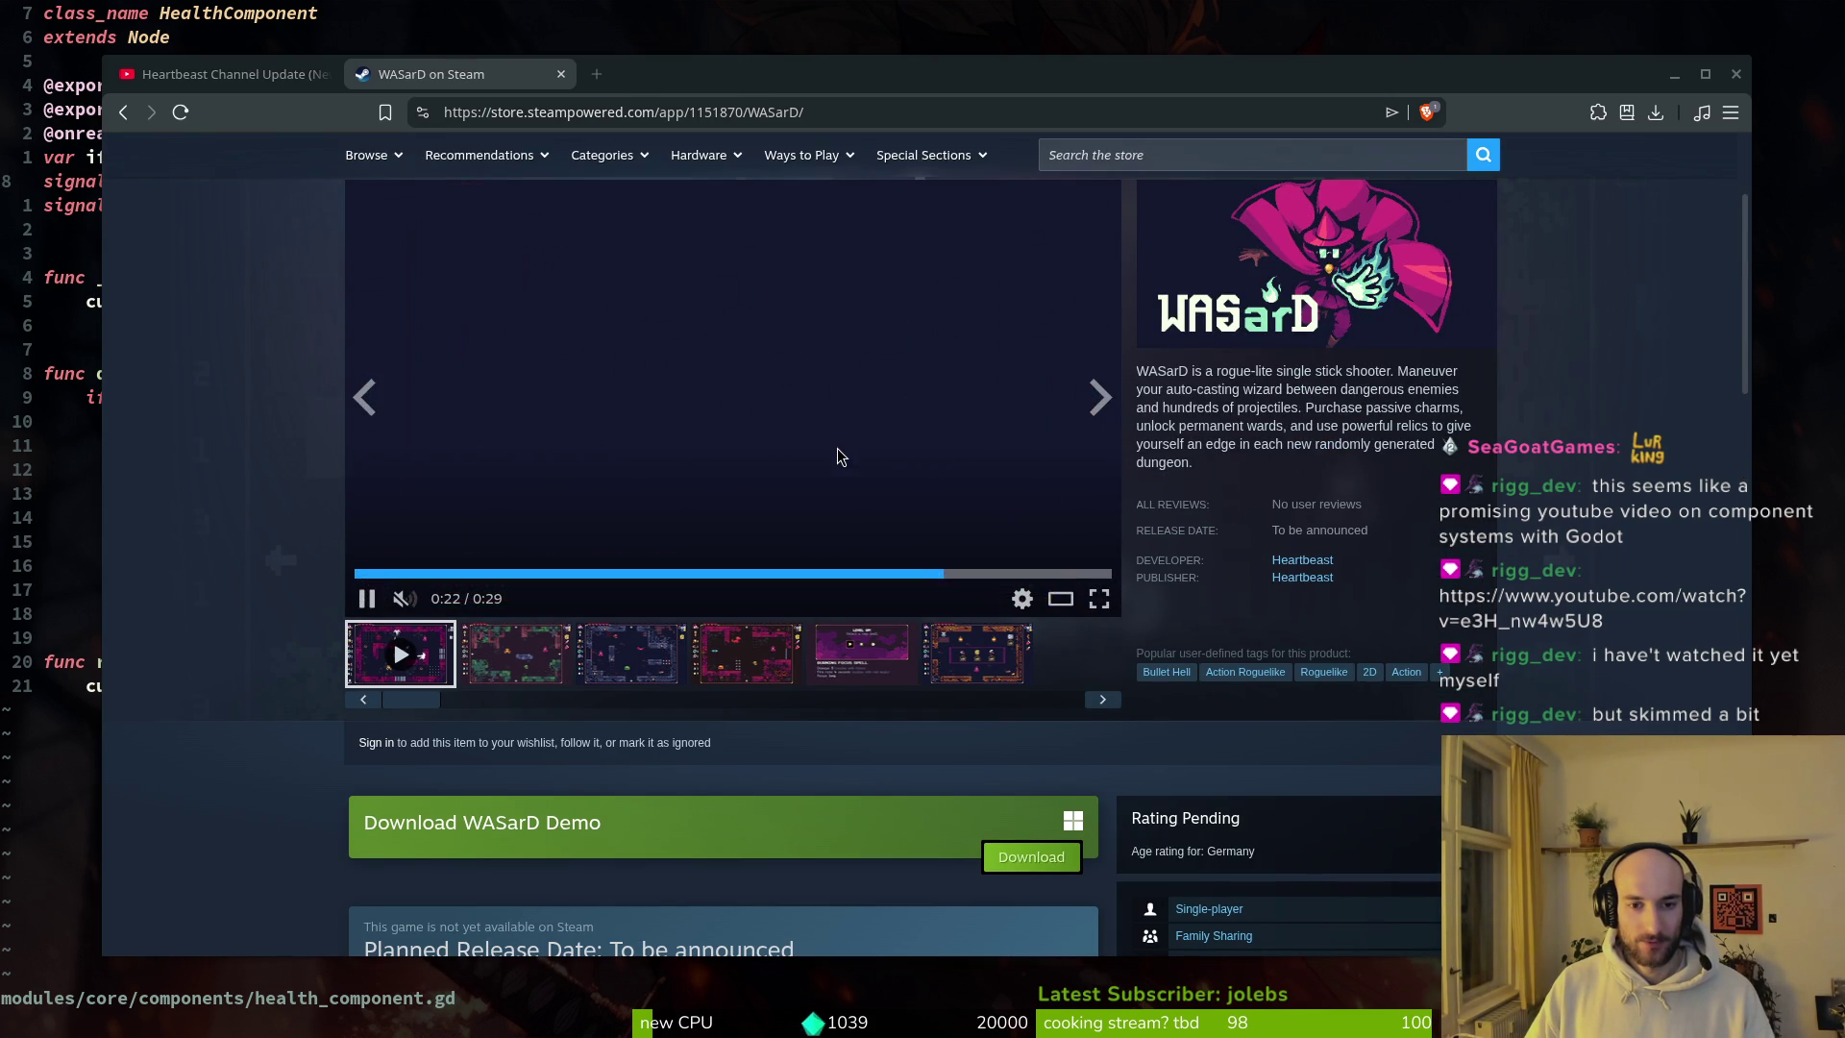
{"action": "double_click", "coordinate": [839, 455]}
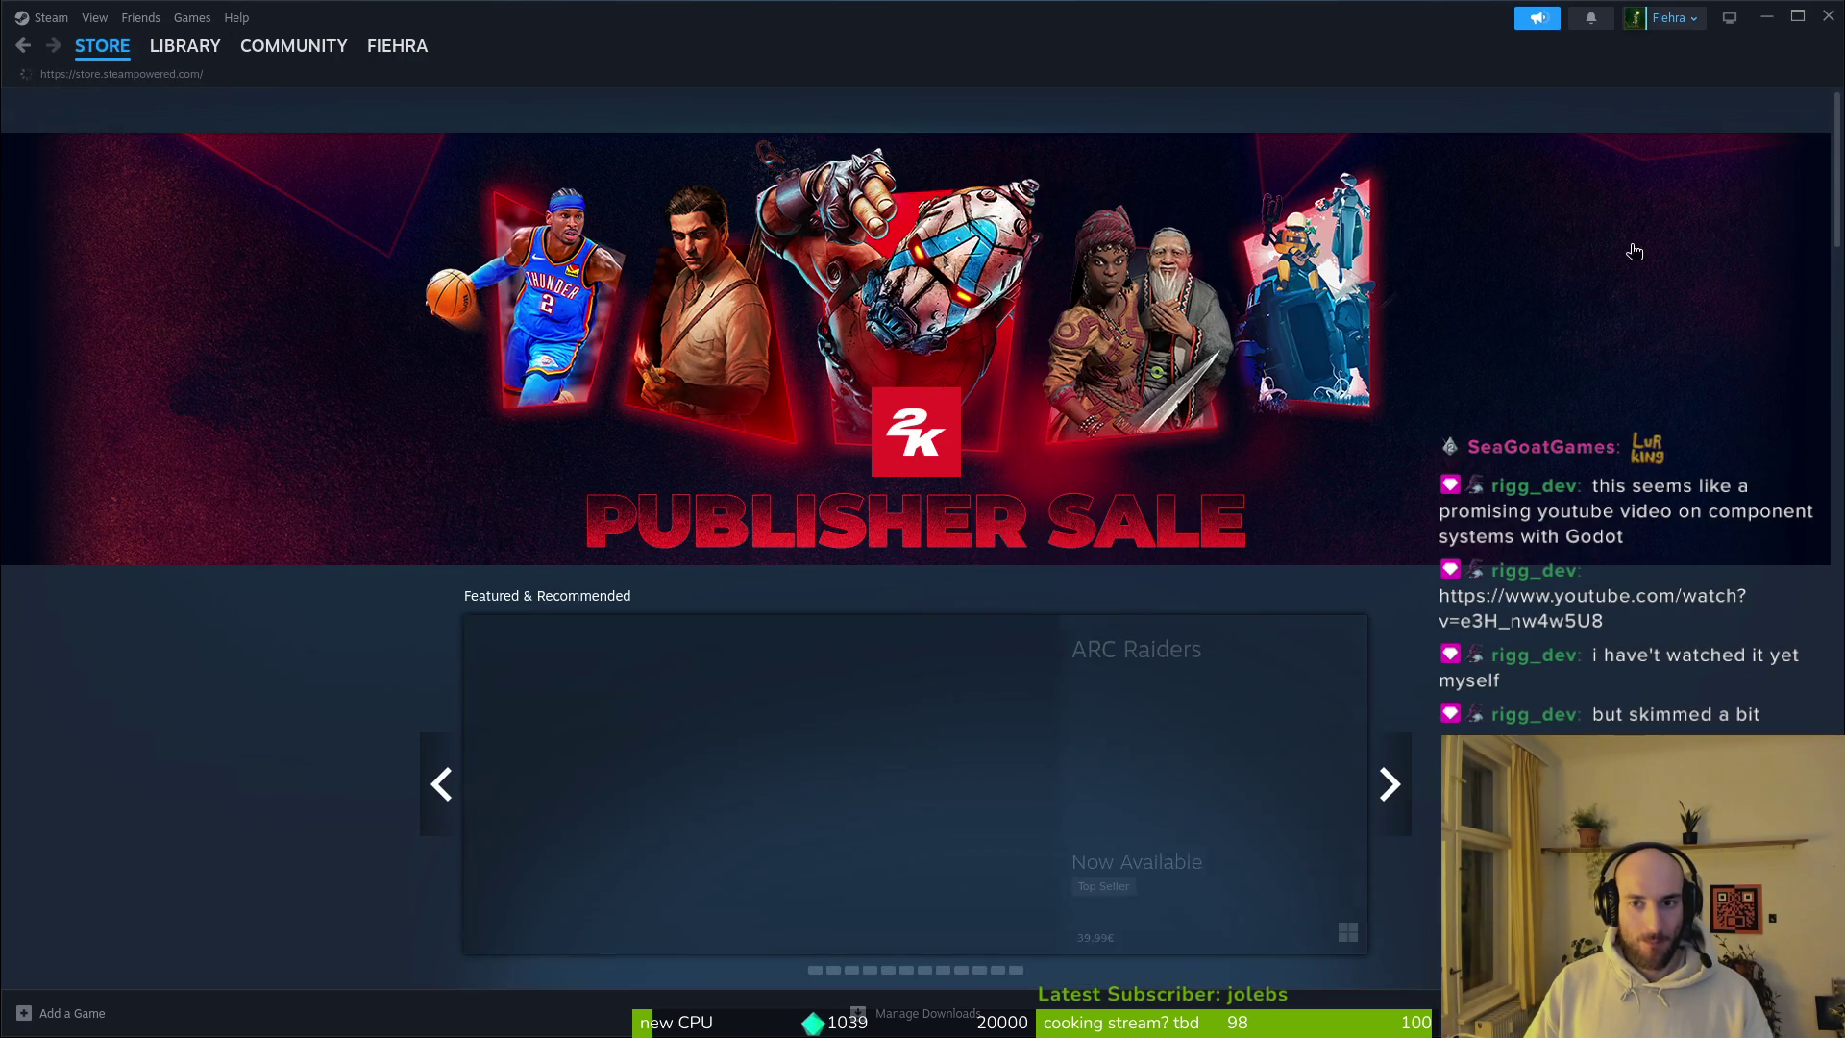
Step: Search 'wasard' in the Steam client, wishlist WASarD, and return to the browser
{"action": "left_click", "coordinate": [1134, 103]}
{"action": "type", "text": "wasard"}
{"action": "key", "text": "Return"}
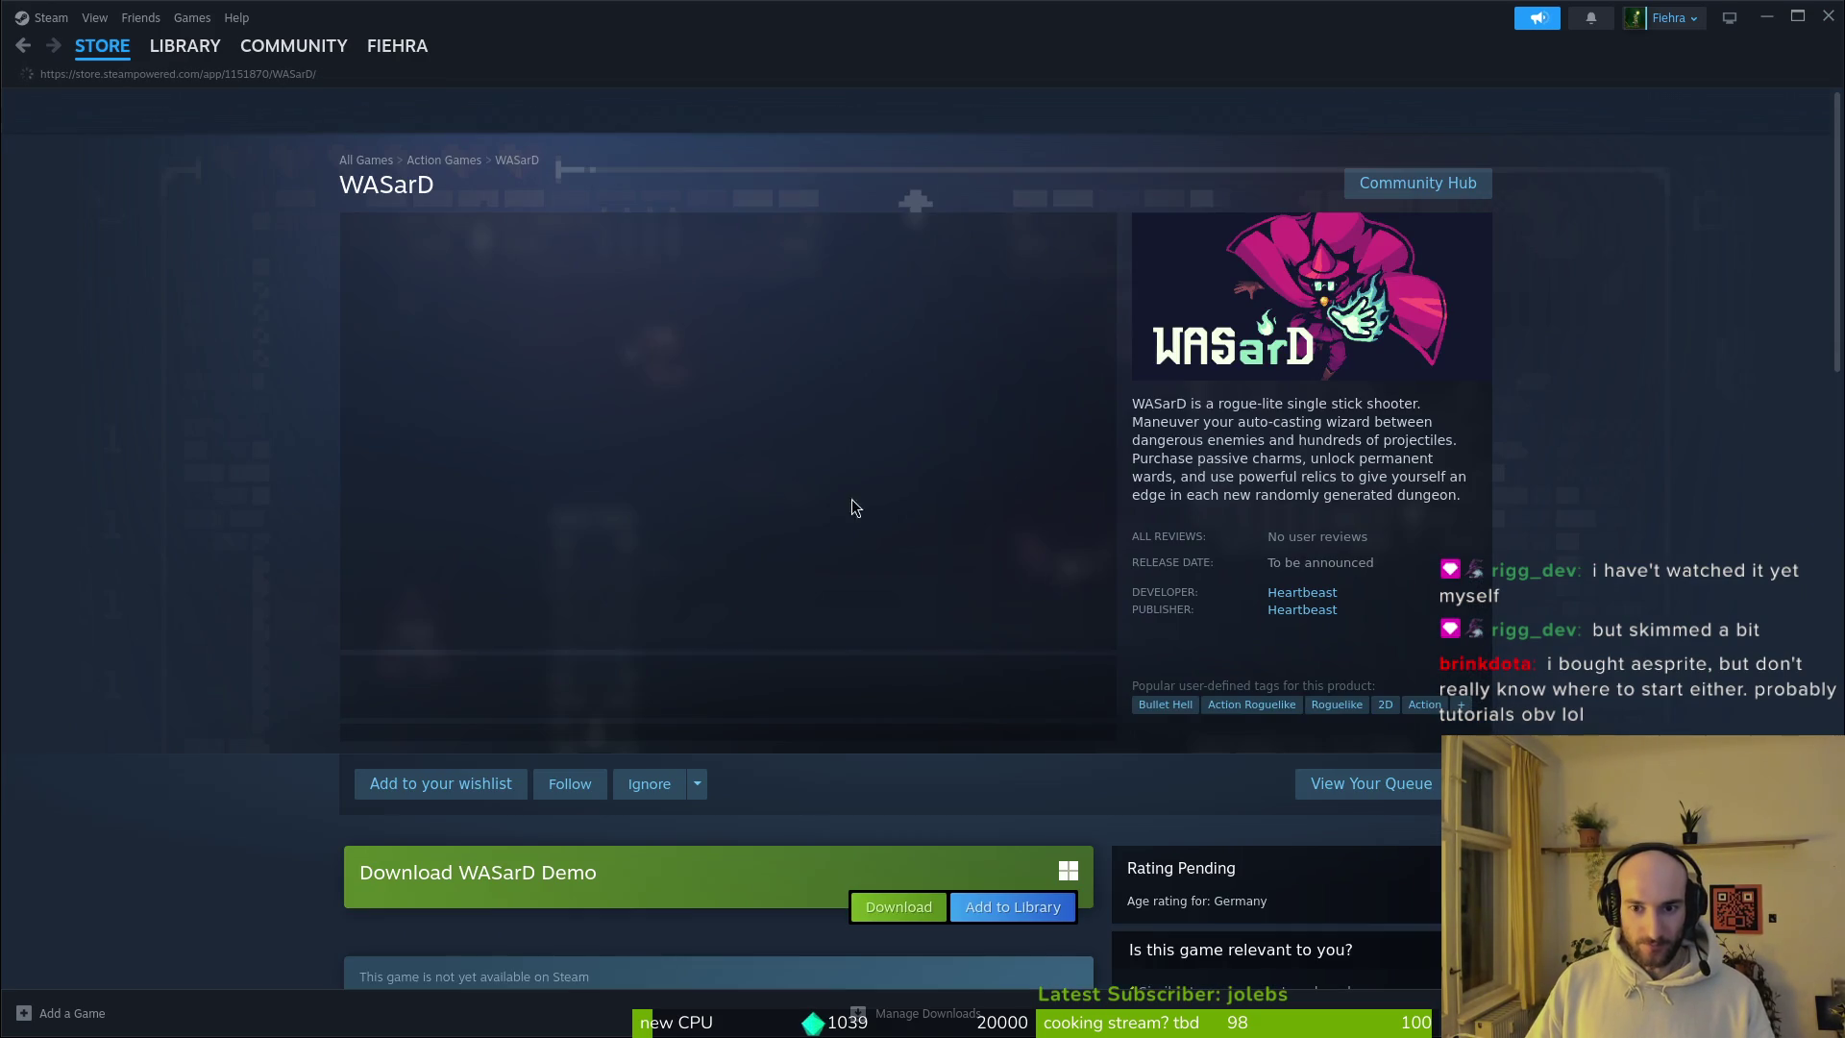
{"action": "scroll", "coordinate": [912, 951], "scroll_direction": "down", "scroll_amount": 1}
{"action": "left_click", "coordinate": [1031, 939]}
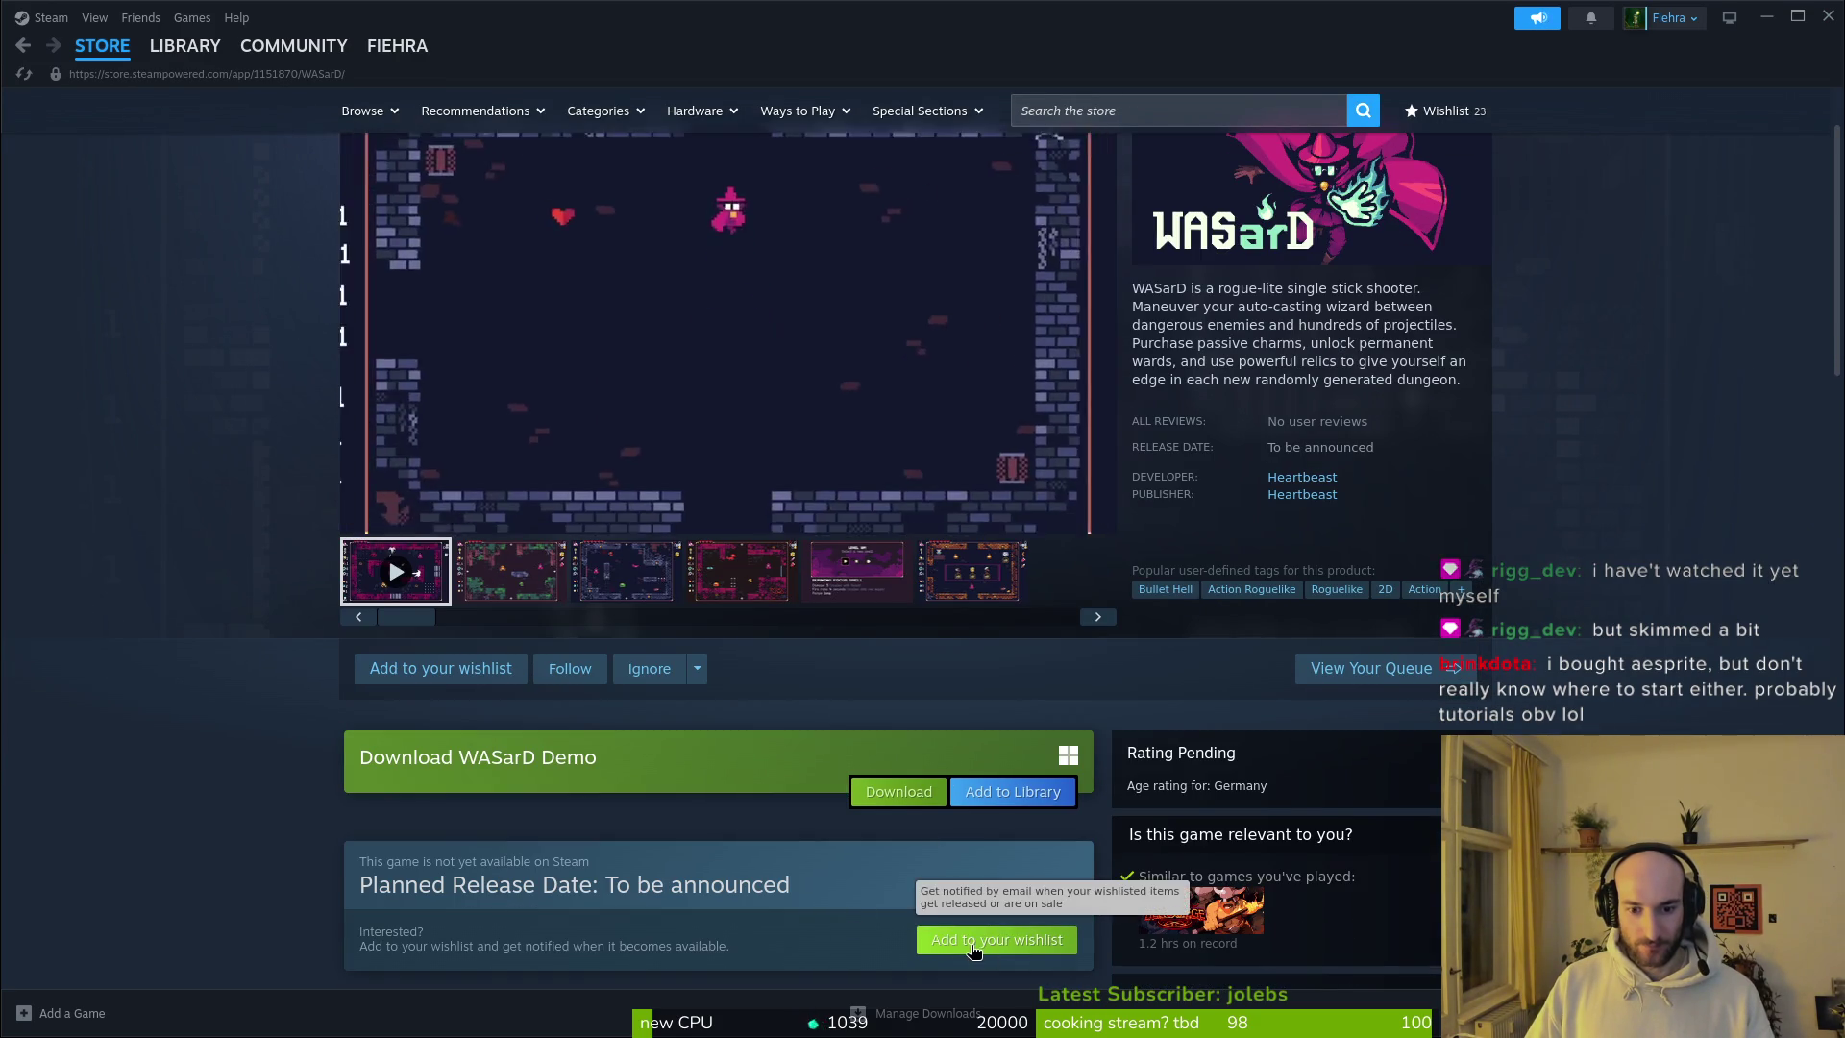
{"action": "scroll", "coordinate": [176, 321], "scroll_direction": "up", "scroll_amount": 1}
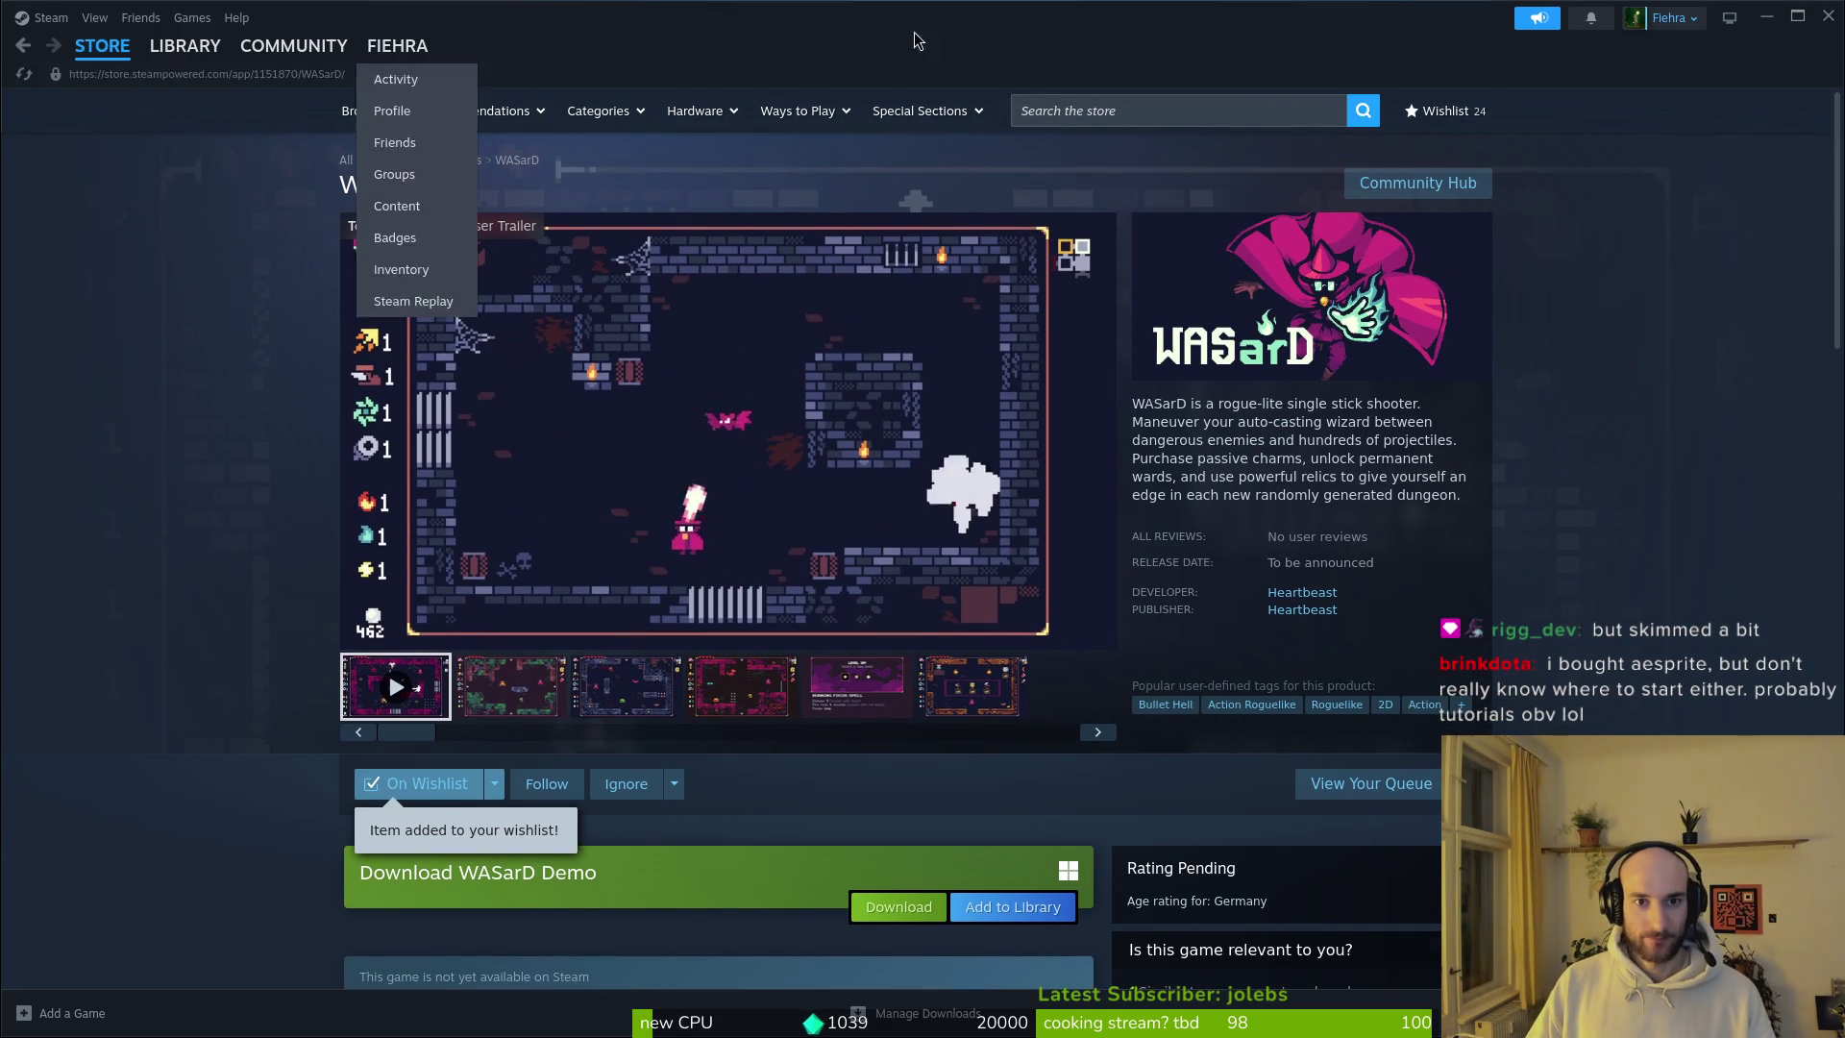
{"action": "key", "text": "alt+Tab"}
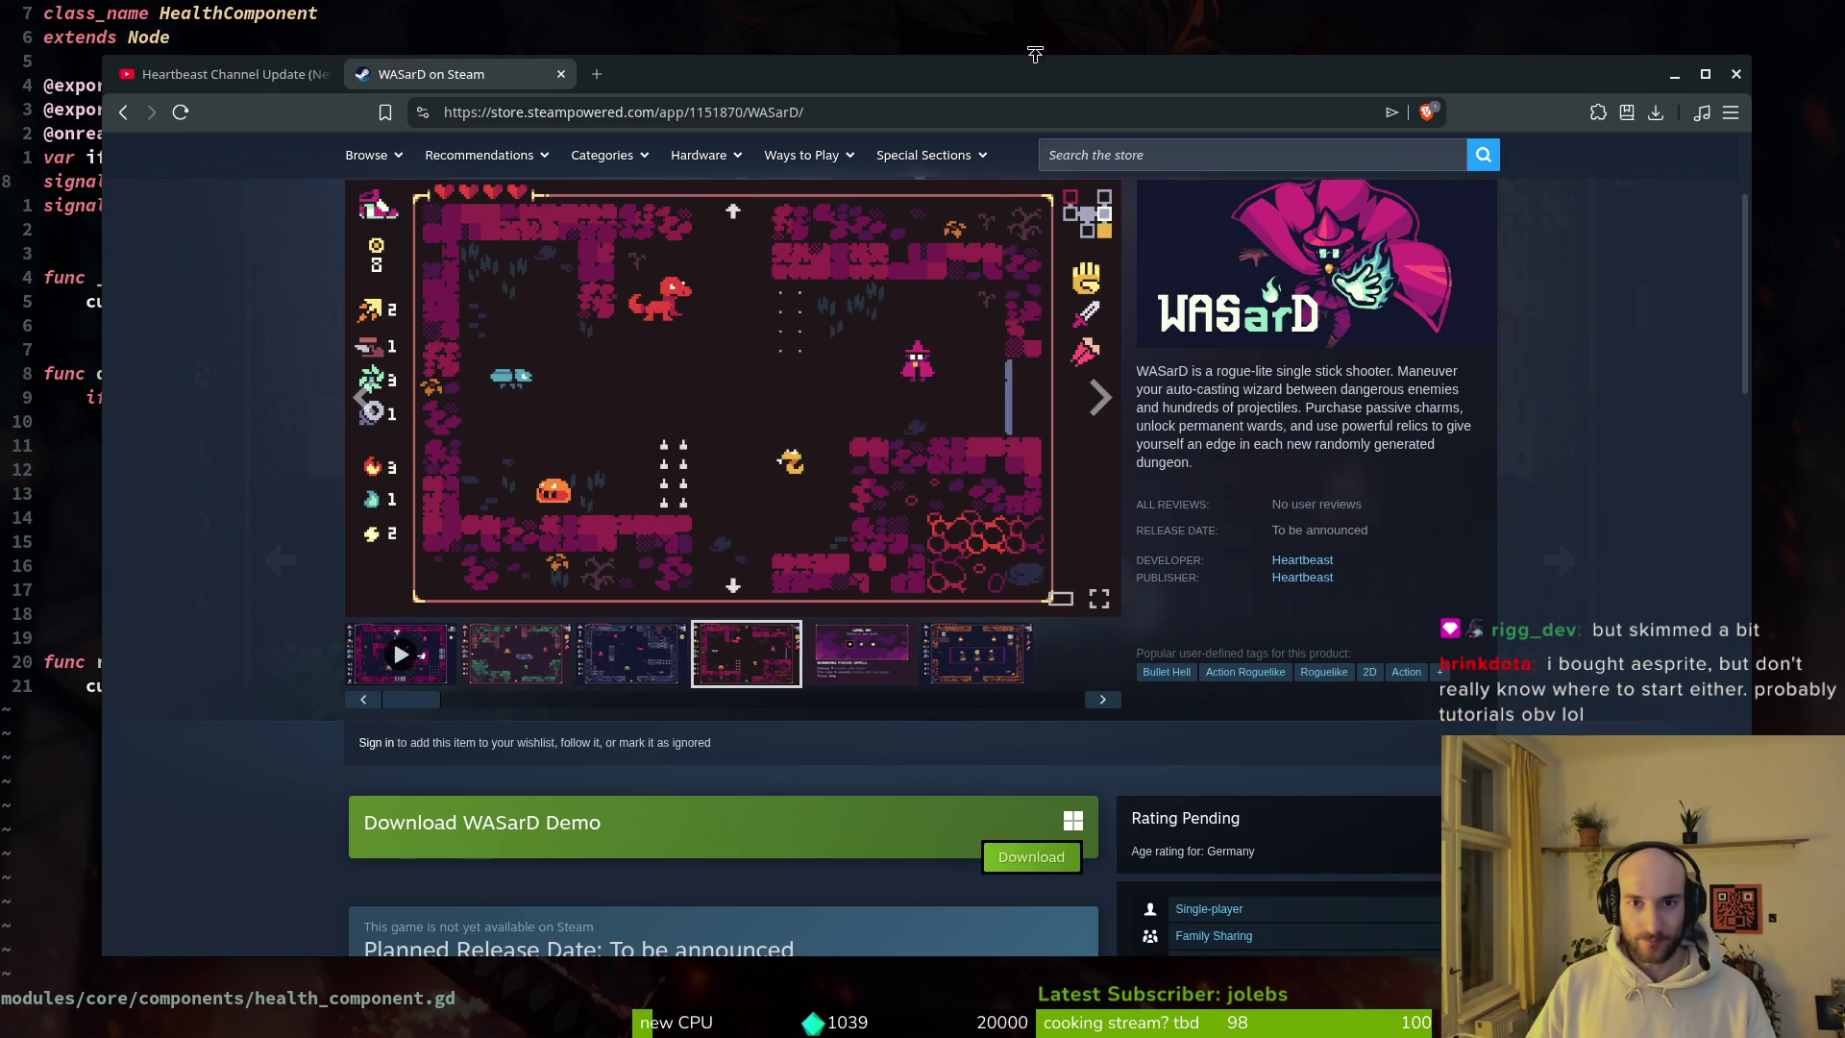
Step: Close the WASarD Steam tab, play the Heartbeast update video, then switch back to Neovim
{"action": "key", "text": "ctrl+w"}
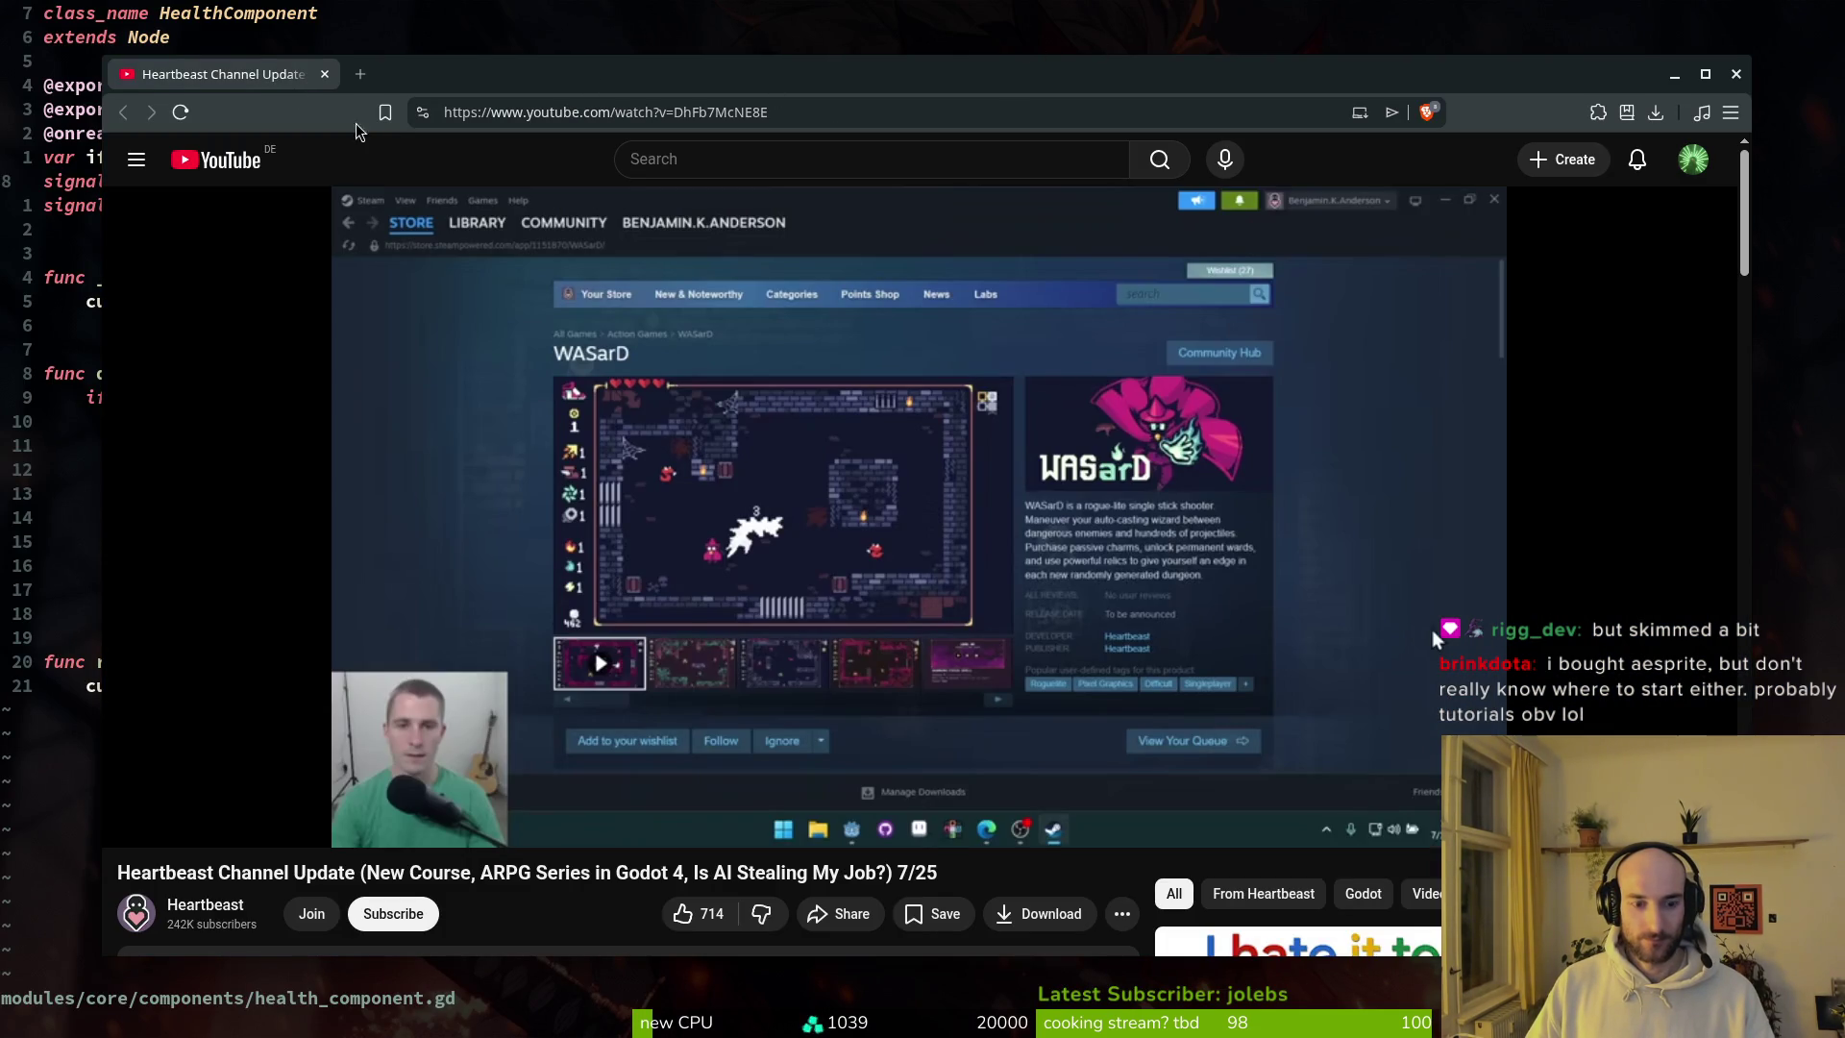
{"action": "left_click", "coordinate": [1138, 549]}
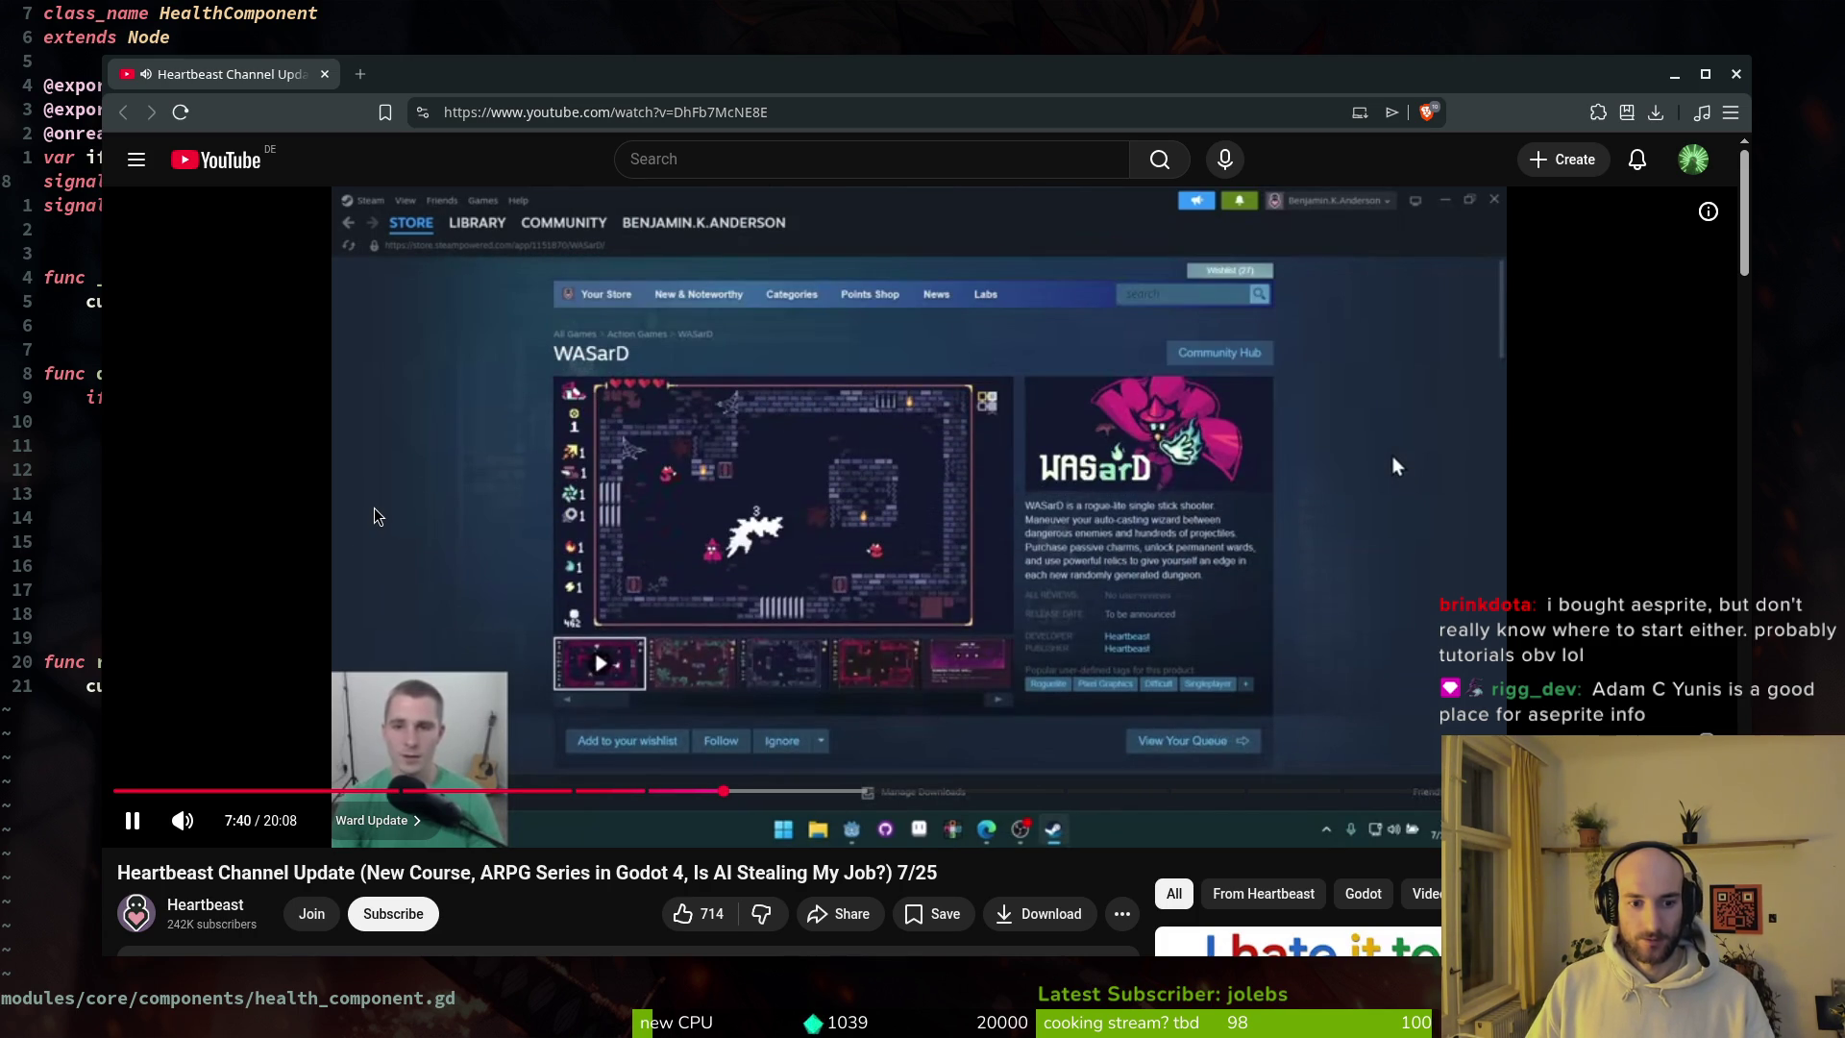
{"action": "key", "text": "alt+Tab"}
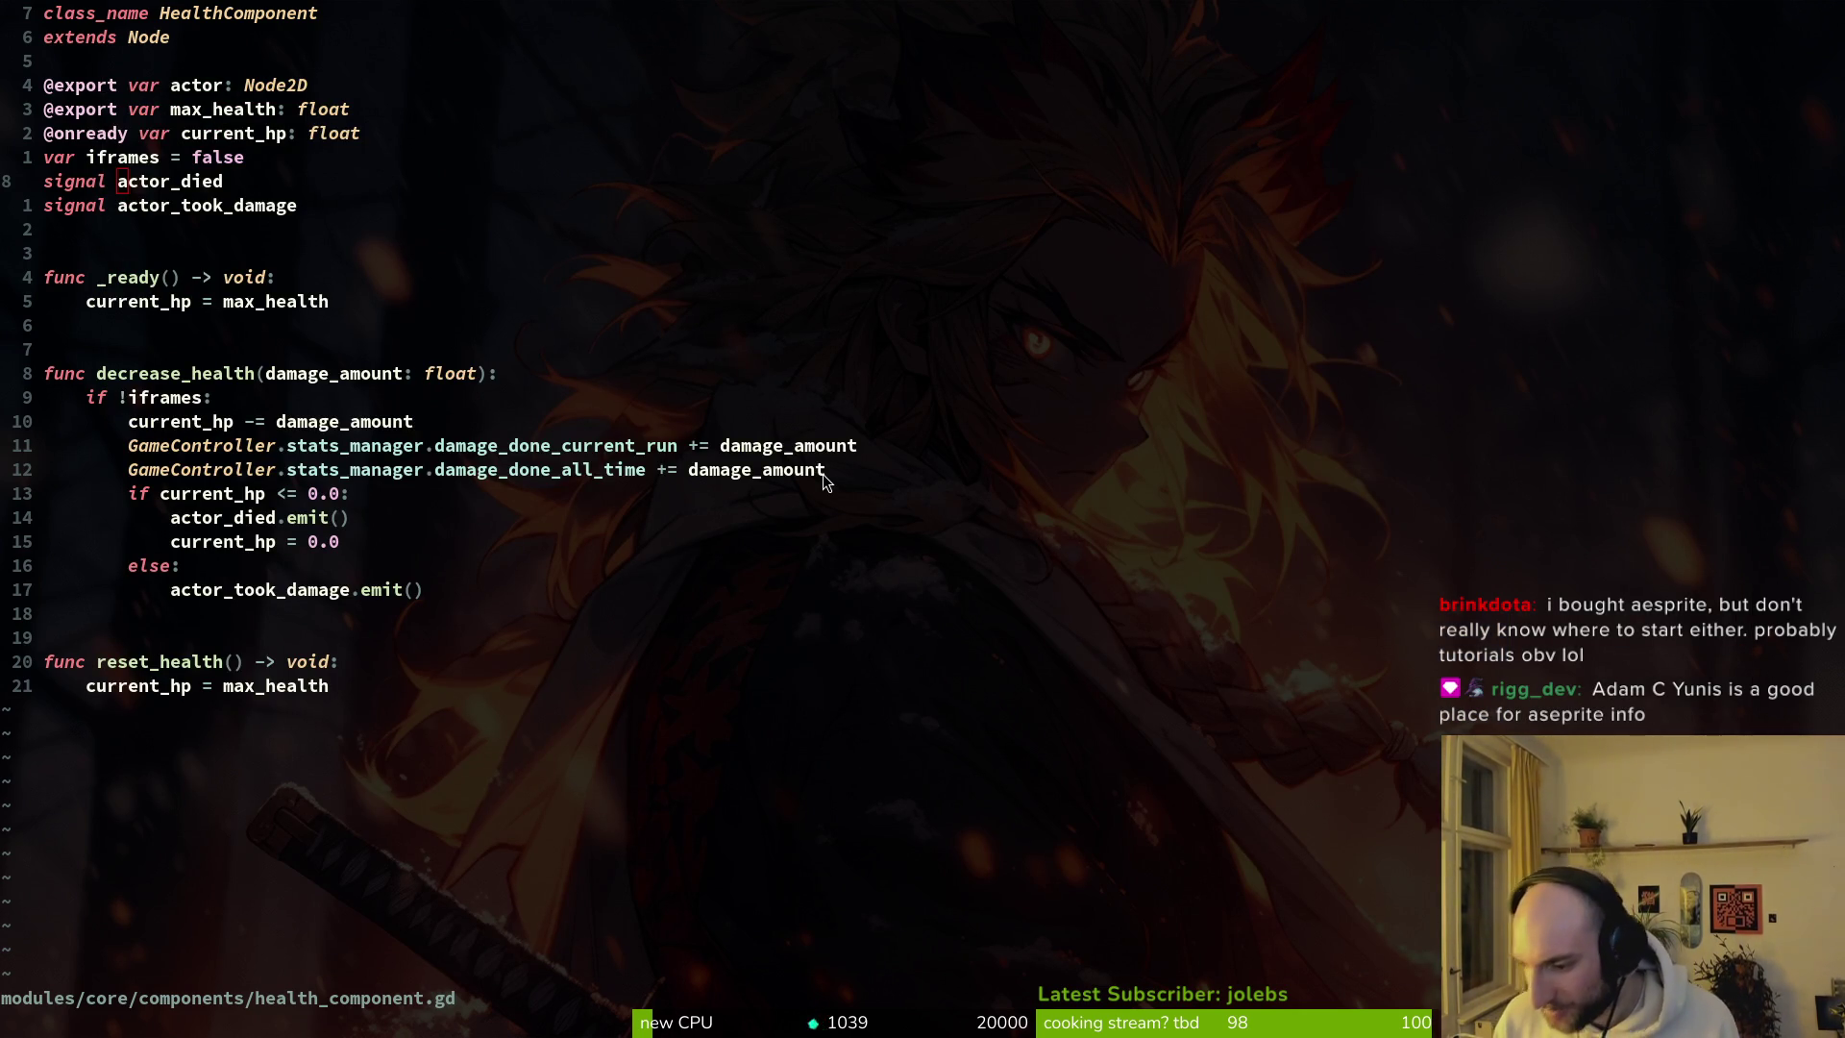
Step: Switch from Neovim to the Aseprite window through the window overview
{"action": "key", "text": "super"}
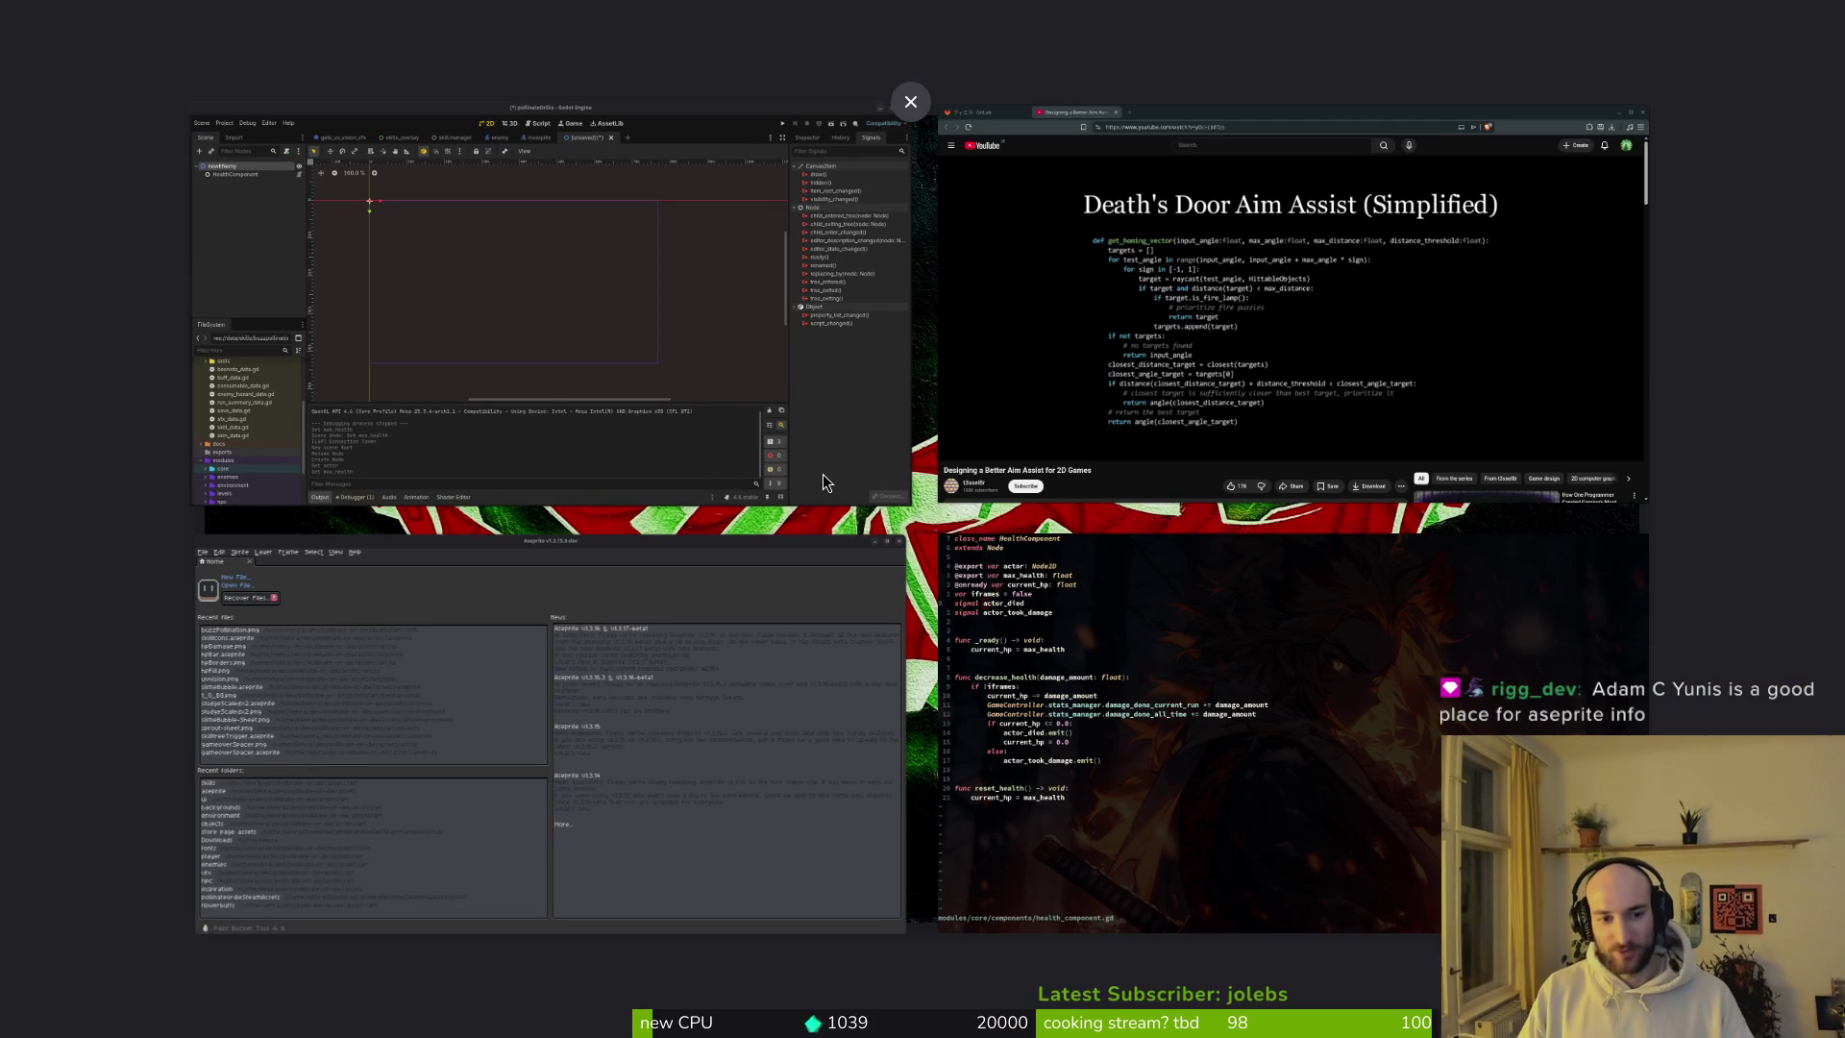
{"action": "left_click", "coordinate": [444, 774]}
{"action": "key", "text": "super"}
{"action": "key", "text": "super"}
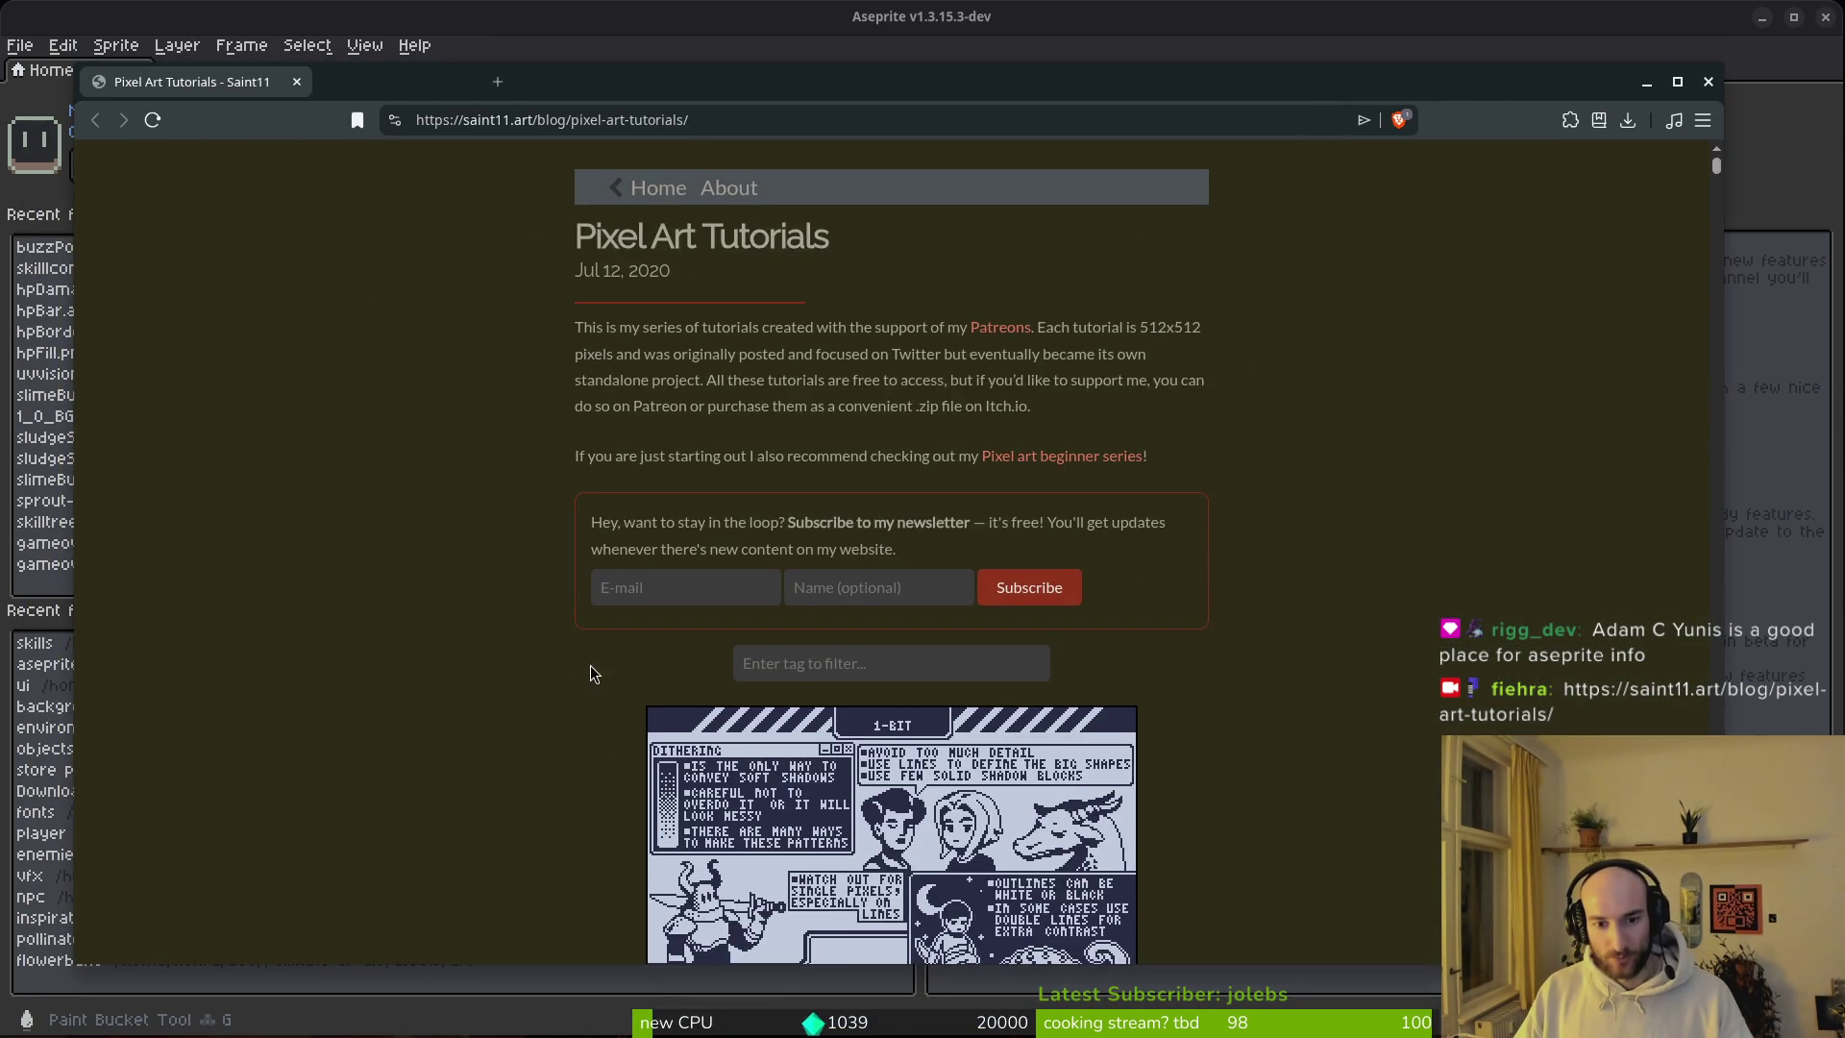
Step: Scroll down through Saint11's pixel-art tutorial sheets
{"action": "scroll", "coordinate": [815, 491], "scroll_direction": "down", "scroll_amount": 5}
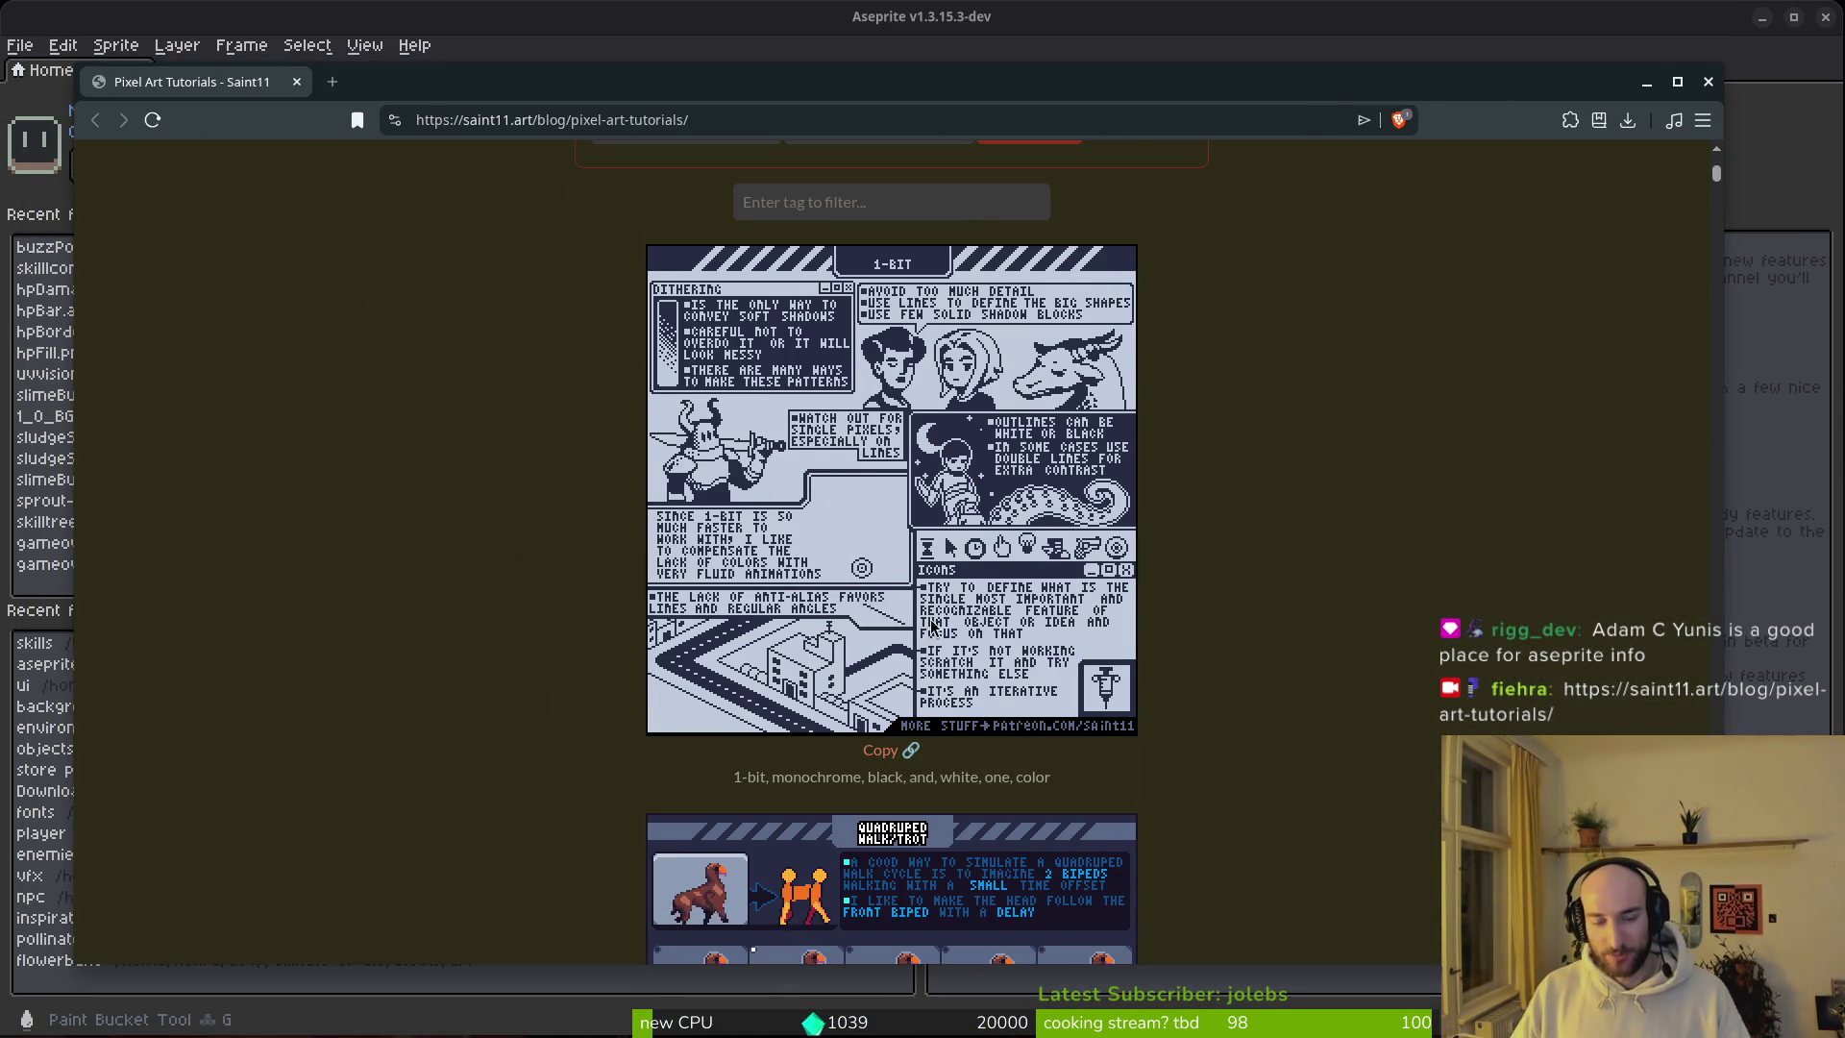
{"action": "scroll", "coordinate": [815, 491], "scroll_direction": "down", "scroll_amount": 5}
{"action": "scroll", "coordinate": [909, 662], "scroll_direction": "down", "scroll_amount": 5}
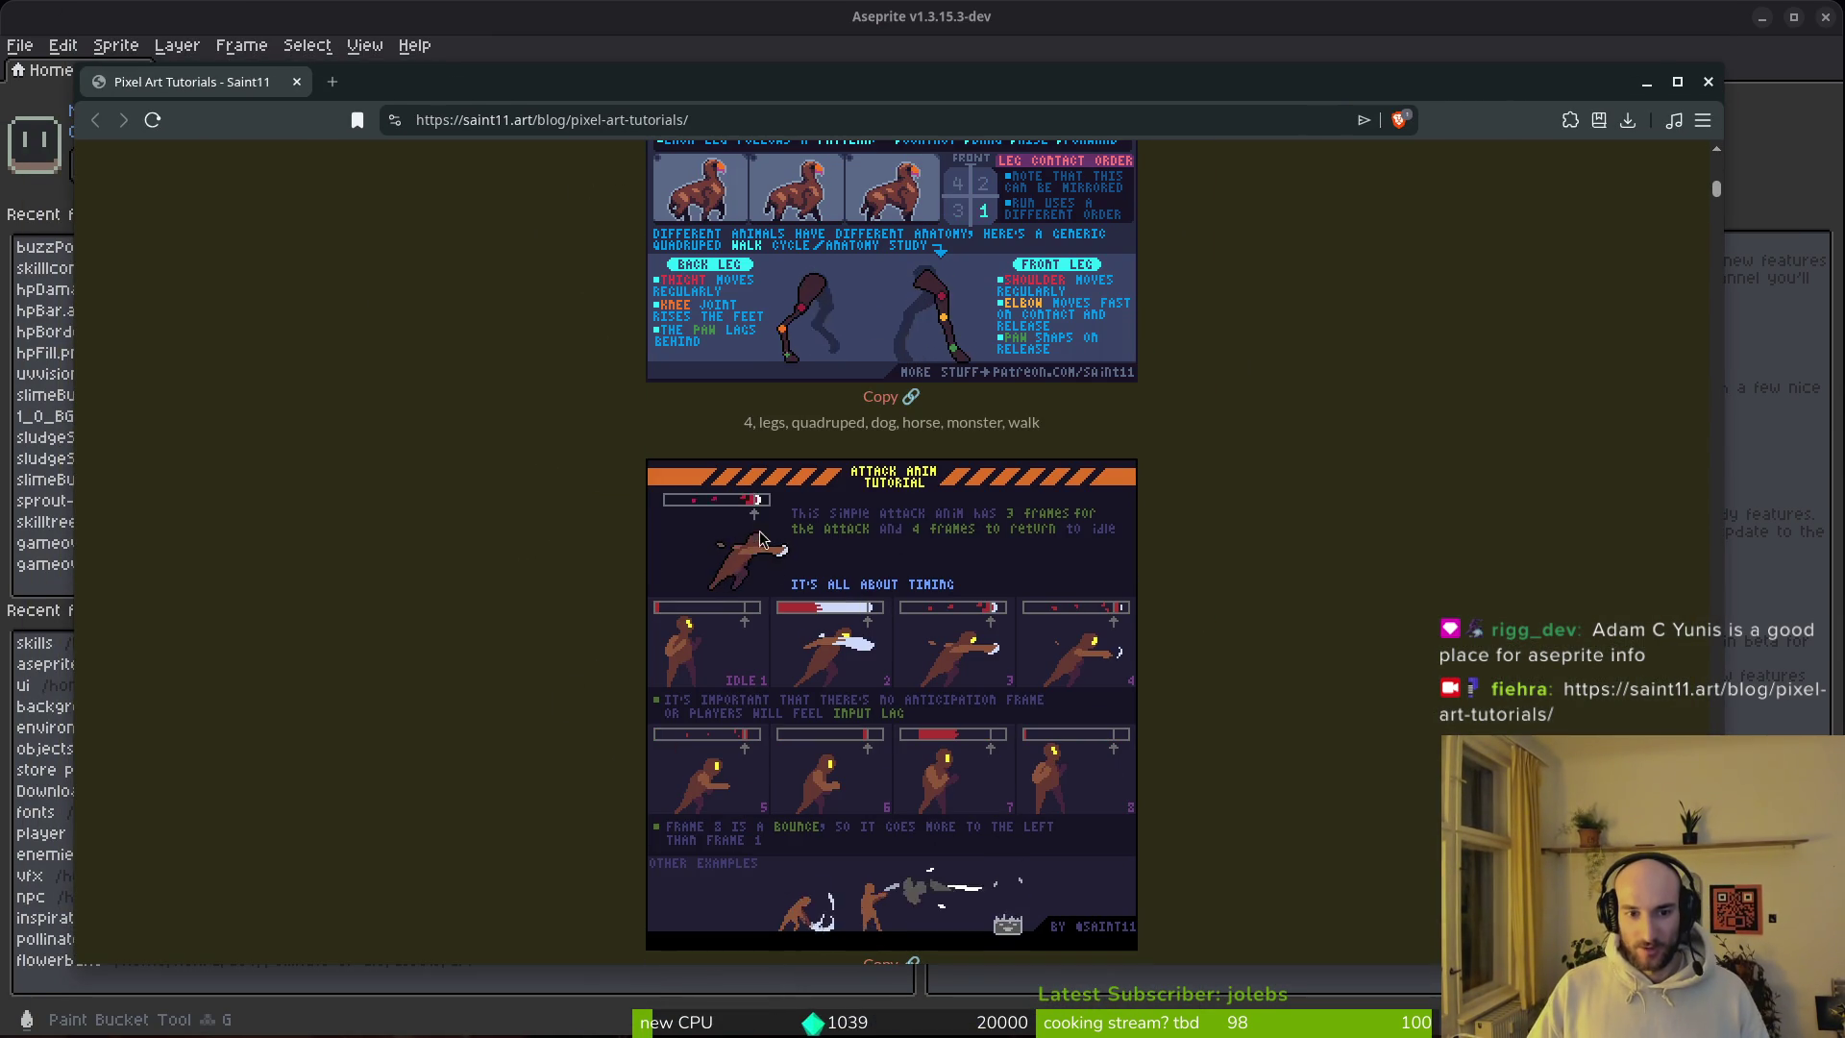
{"action": "scroll", "coordinate": [930, 805], "scroll_direction": "down", "scroll_amount": 5}
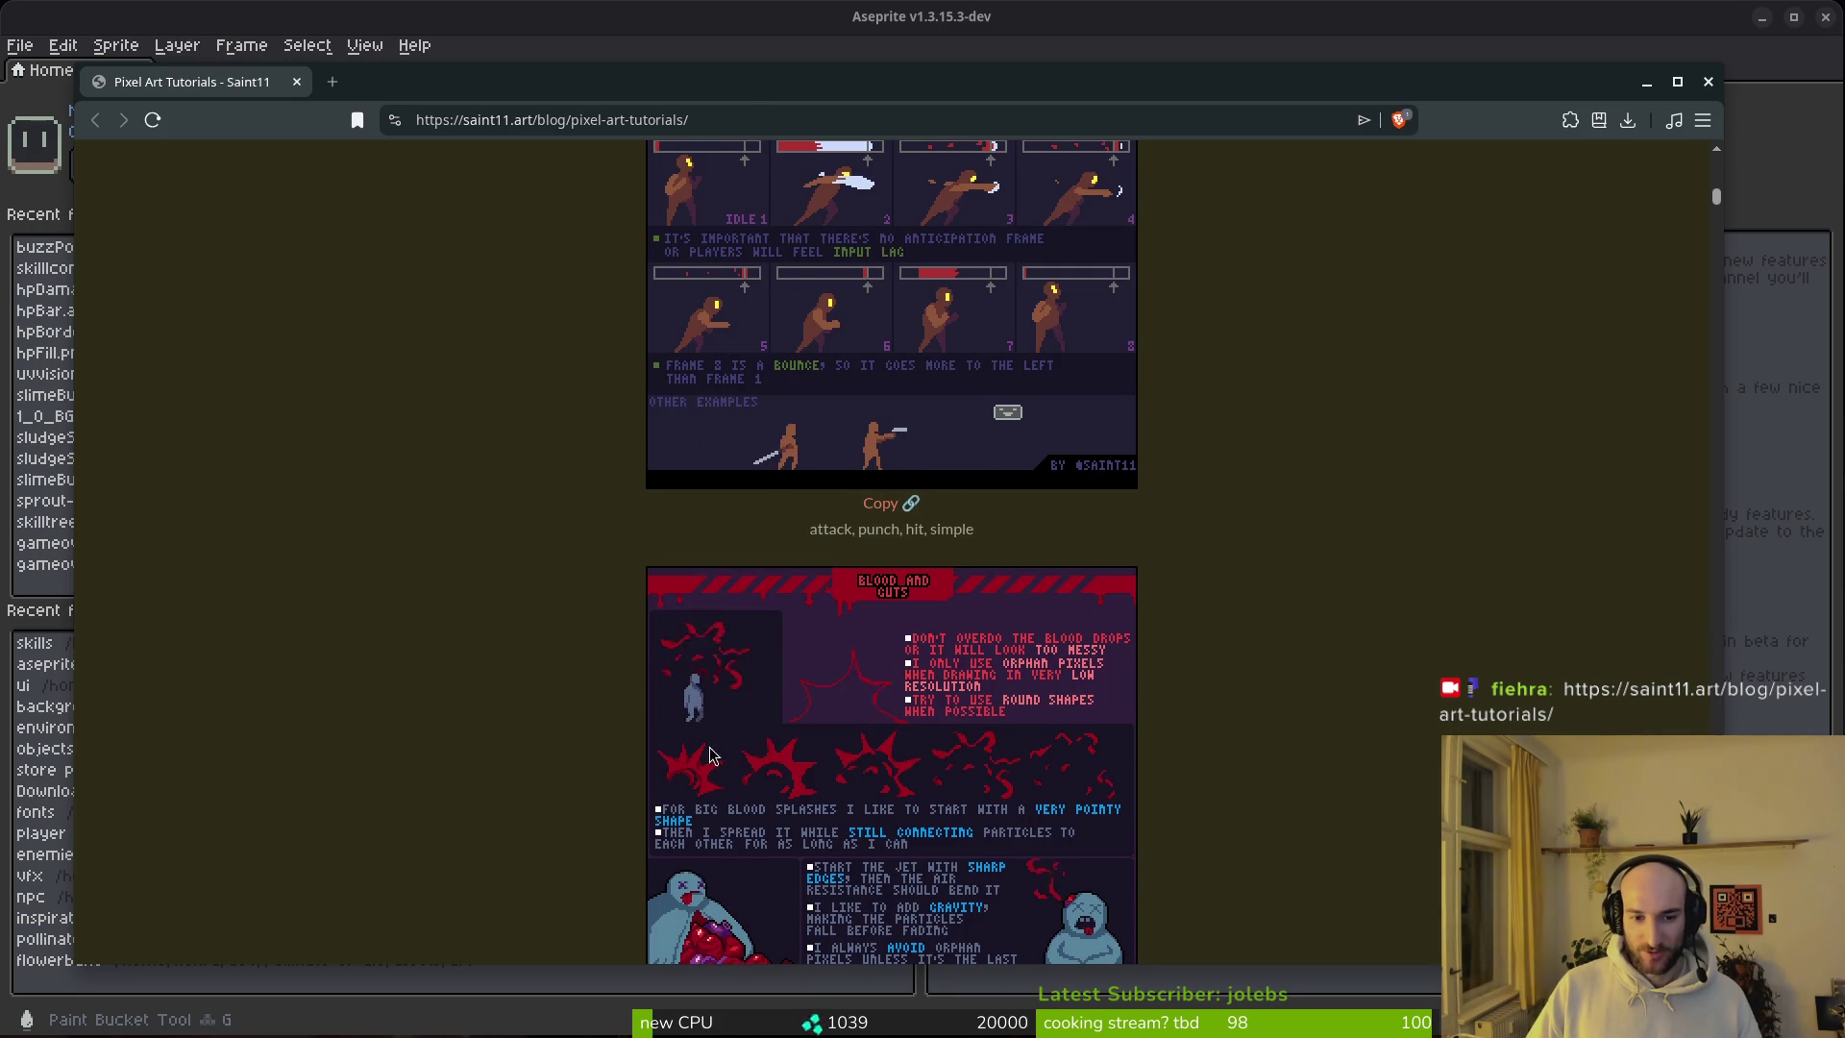
{"action": "scroll", "coordinate": [771, 665], "scroll_direction": "down", "scroll_amount": 1}
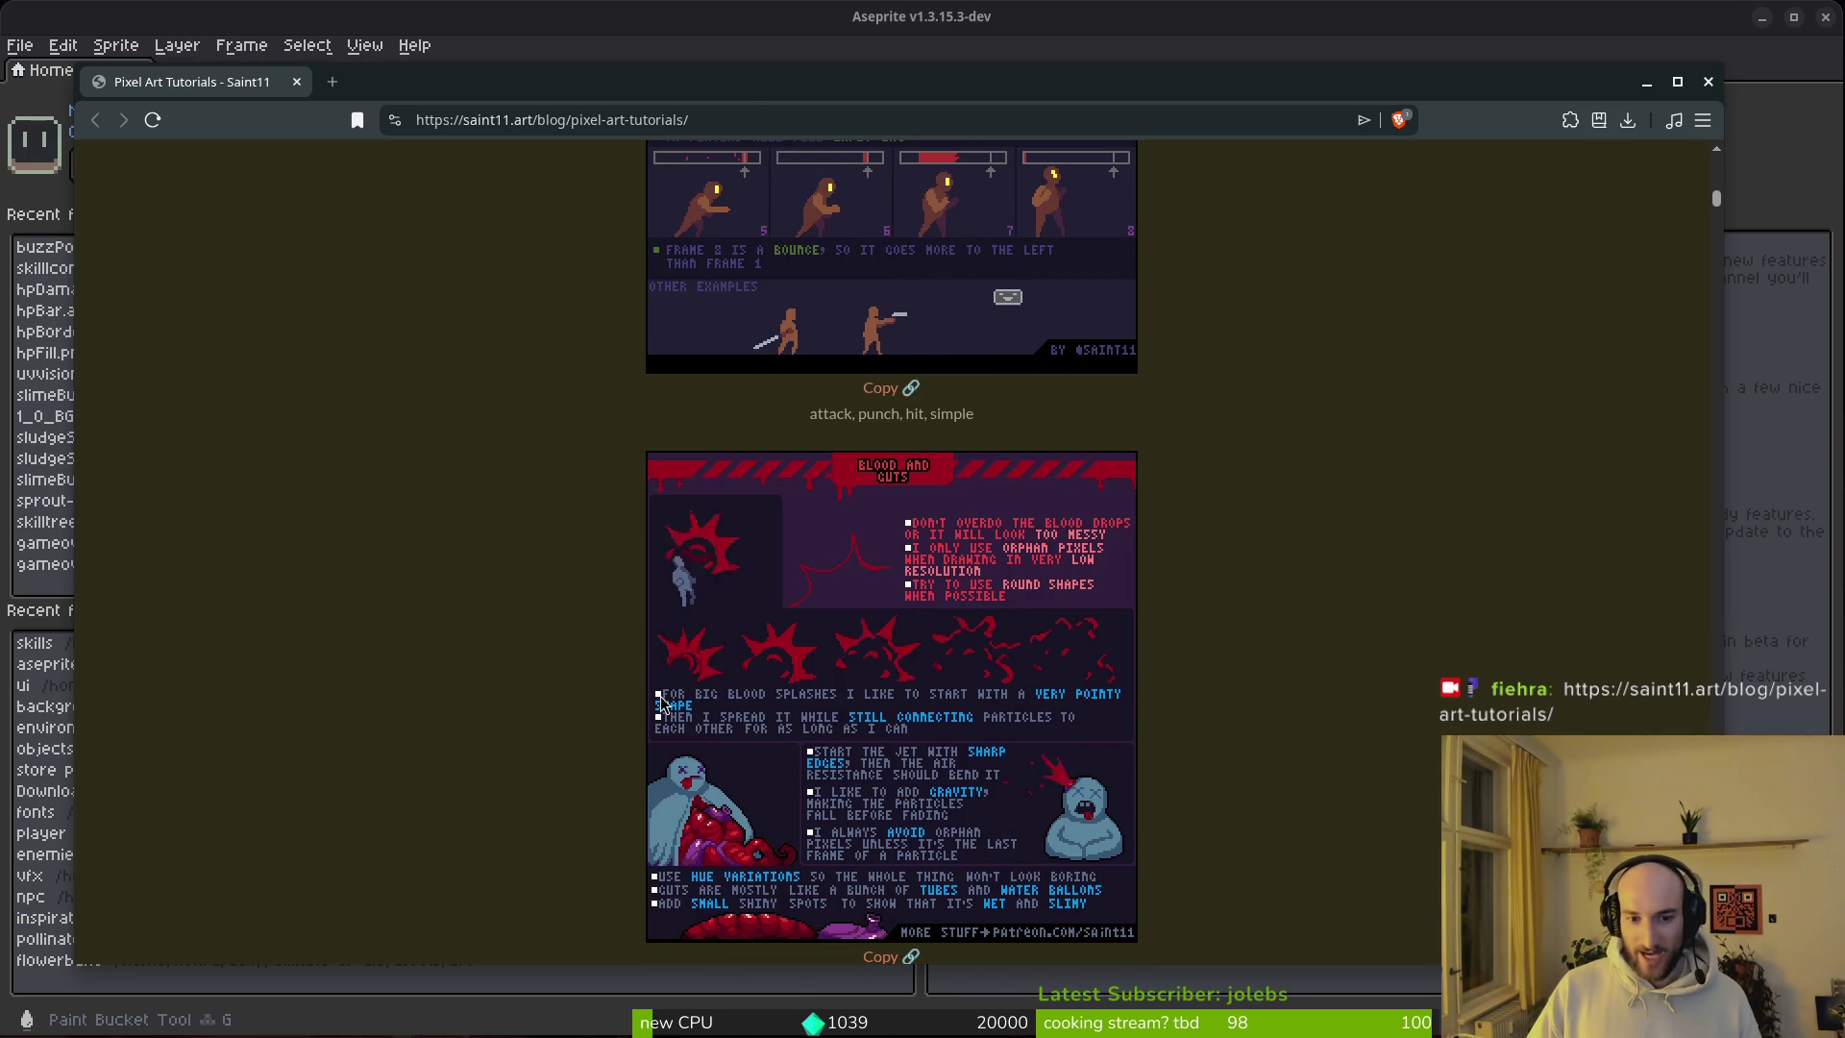
{"action": "scroll", "coordinate": [732, 670], "scroll_direction": "down", "scroll_amount": 1}
Step: Adjust the tutorials page zoom, trying 90% and 110% before settling back at 100%
{"action": "key", "text": "ctrl+plus"}
{"action": "key", "text": "ctrl+plus"}
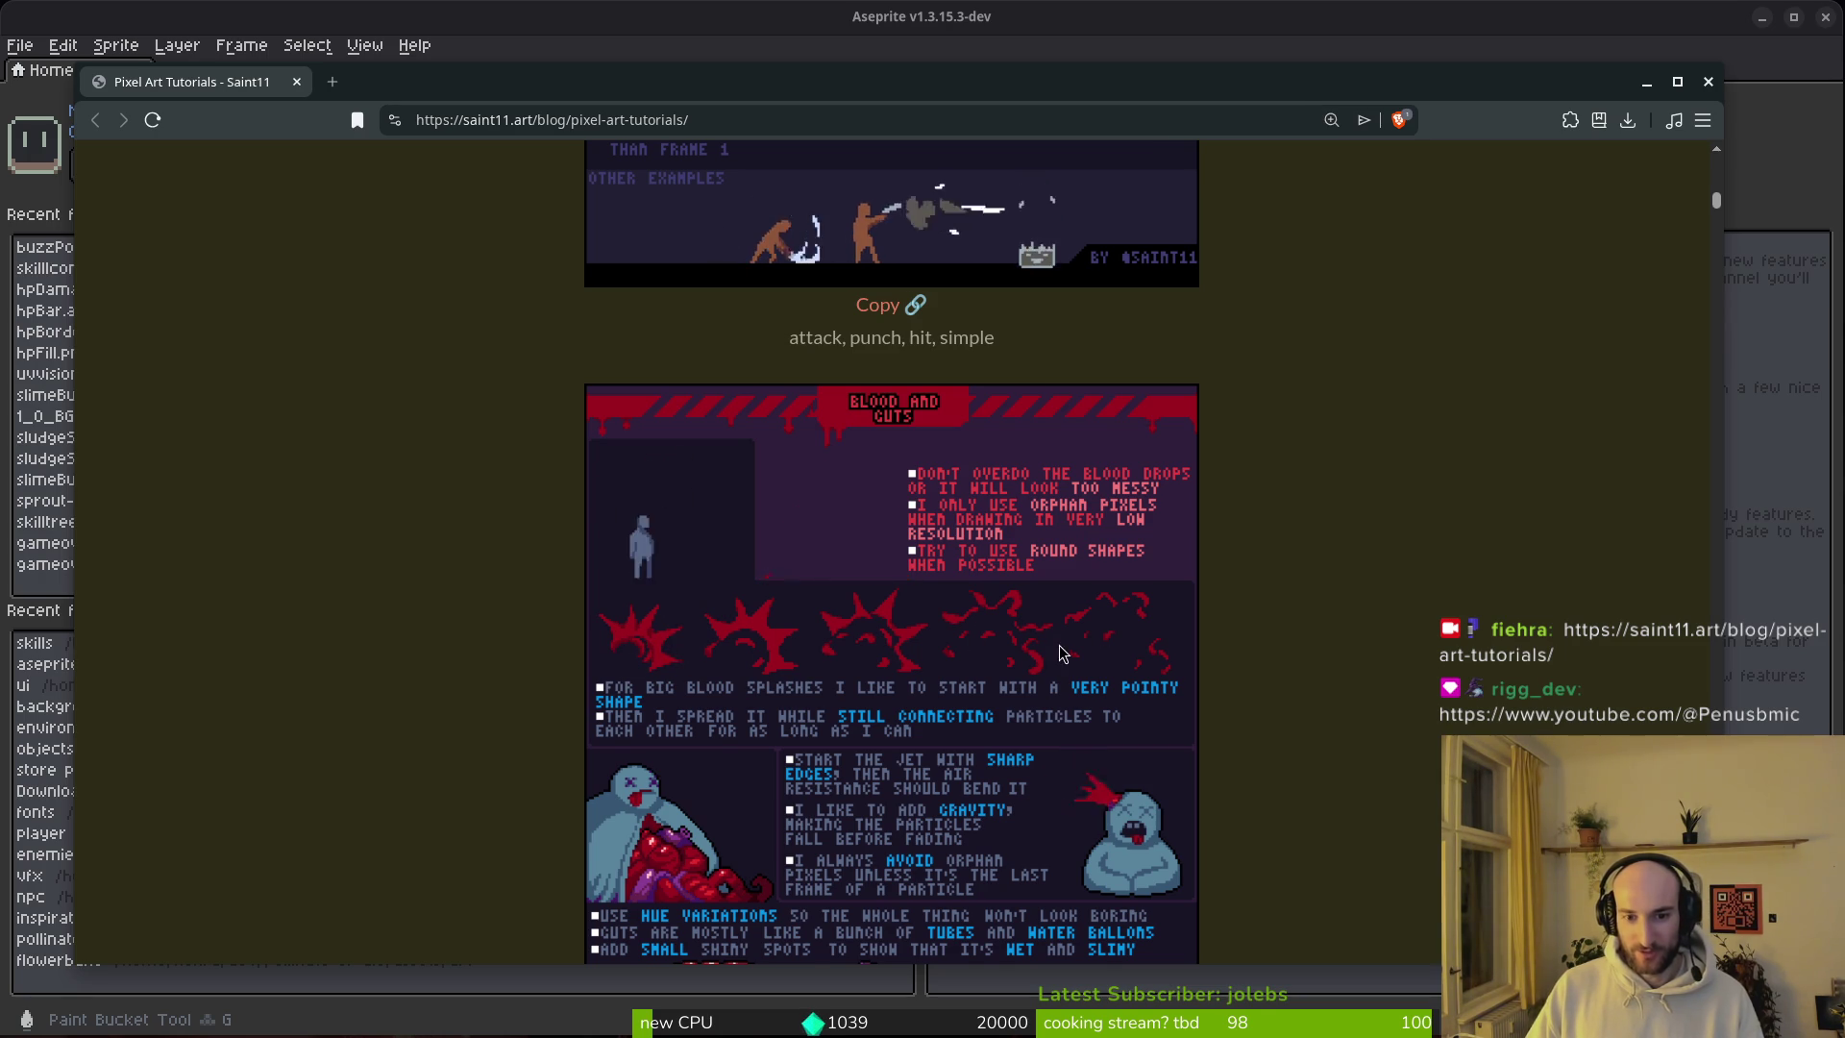
{"action": "key", "text": "ctrl+minus"}
{"action": "key", "text": "ctrl+minus"}
{"action": "key", "text": "ctrl+minus"}
{"action": "scroll", "coordinate": [898, 555], "scroll_direction": "up", "scroll_amount": 4}
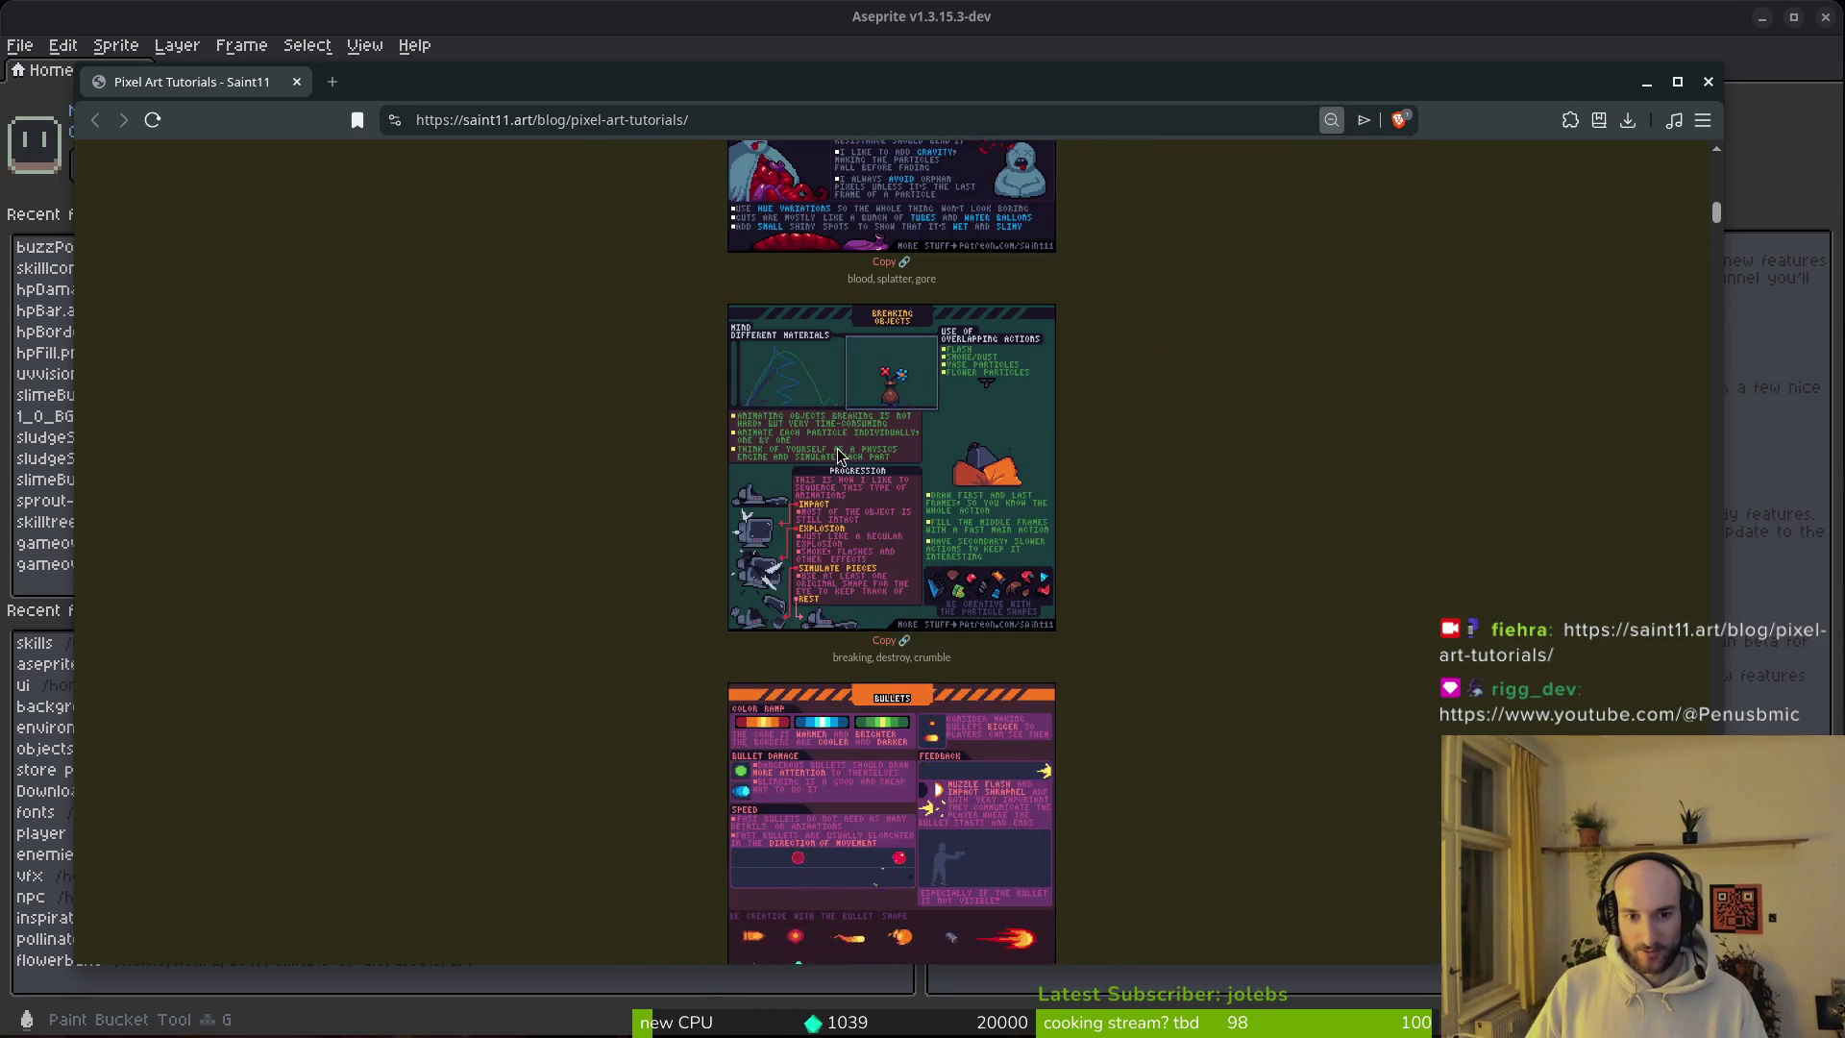
{"action": "key", "text": "ctrl+plus"}
{"action": "key", "text": "ctrl+plus"}
{"action": "key", "text": "ctrl+plus"}
{"action": "scroll", "coordinate": [711, 653], "scroll_direction": "up", "scroll_amount": 3}
{"action": "scroll", "coordinate": [711, 653], "scroll_direction": "down", "scroll_amount": 2}
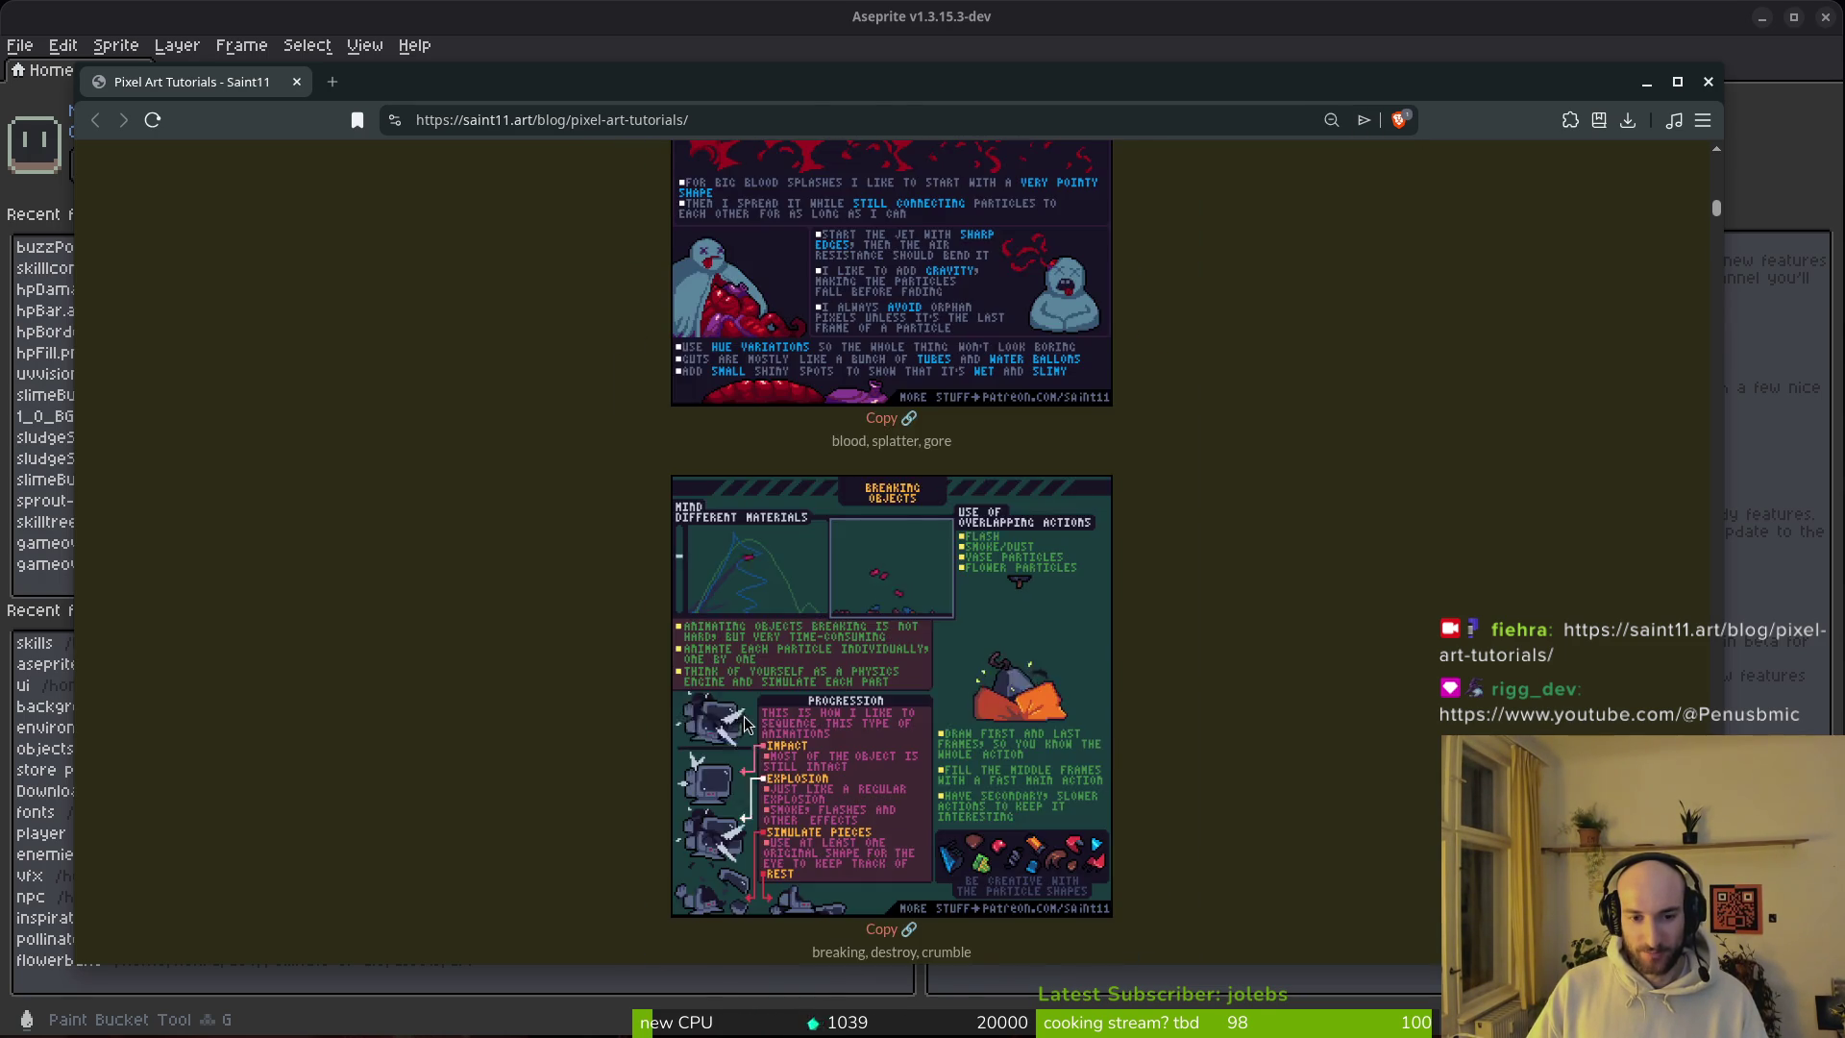
{"action": "key", "text": "ctrl+plus"}
{"action": "key", "text": "ctrl+plus"}
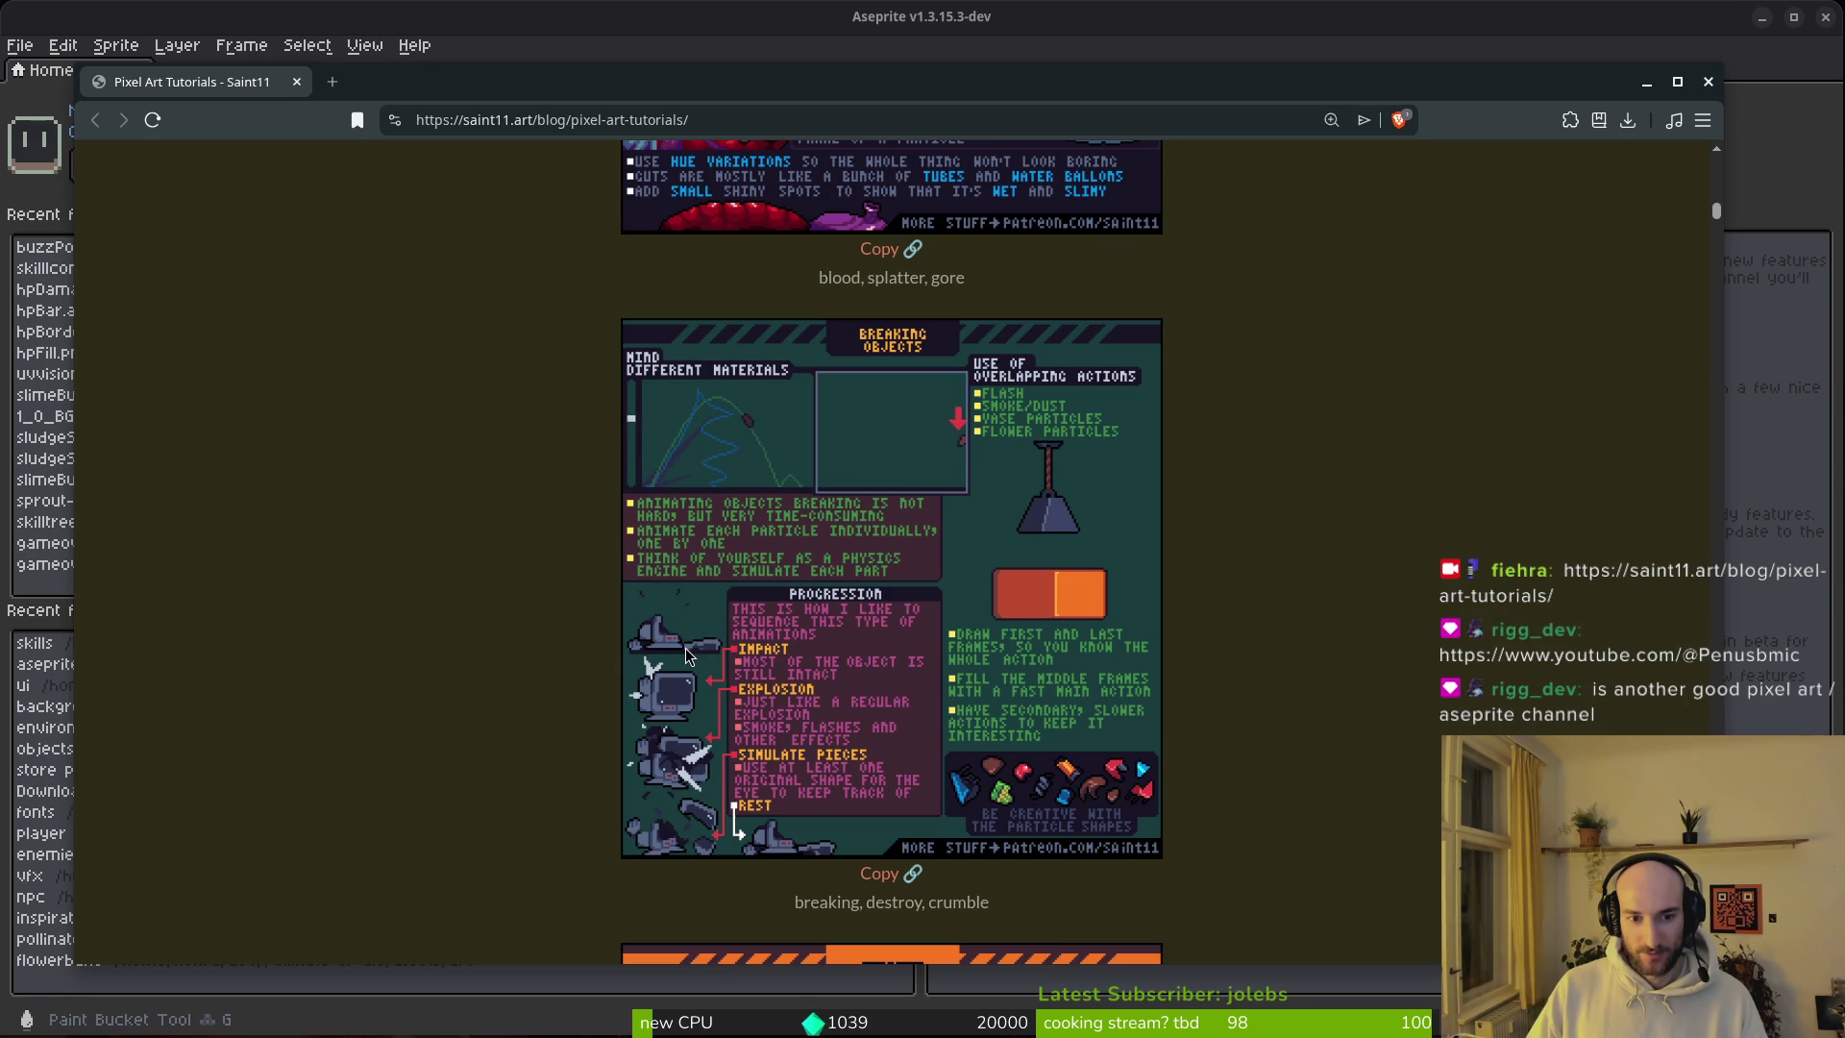
{"action": "key", "text": "ctrl+minus"}
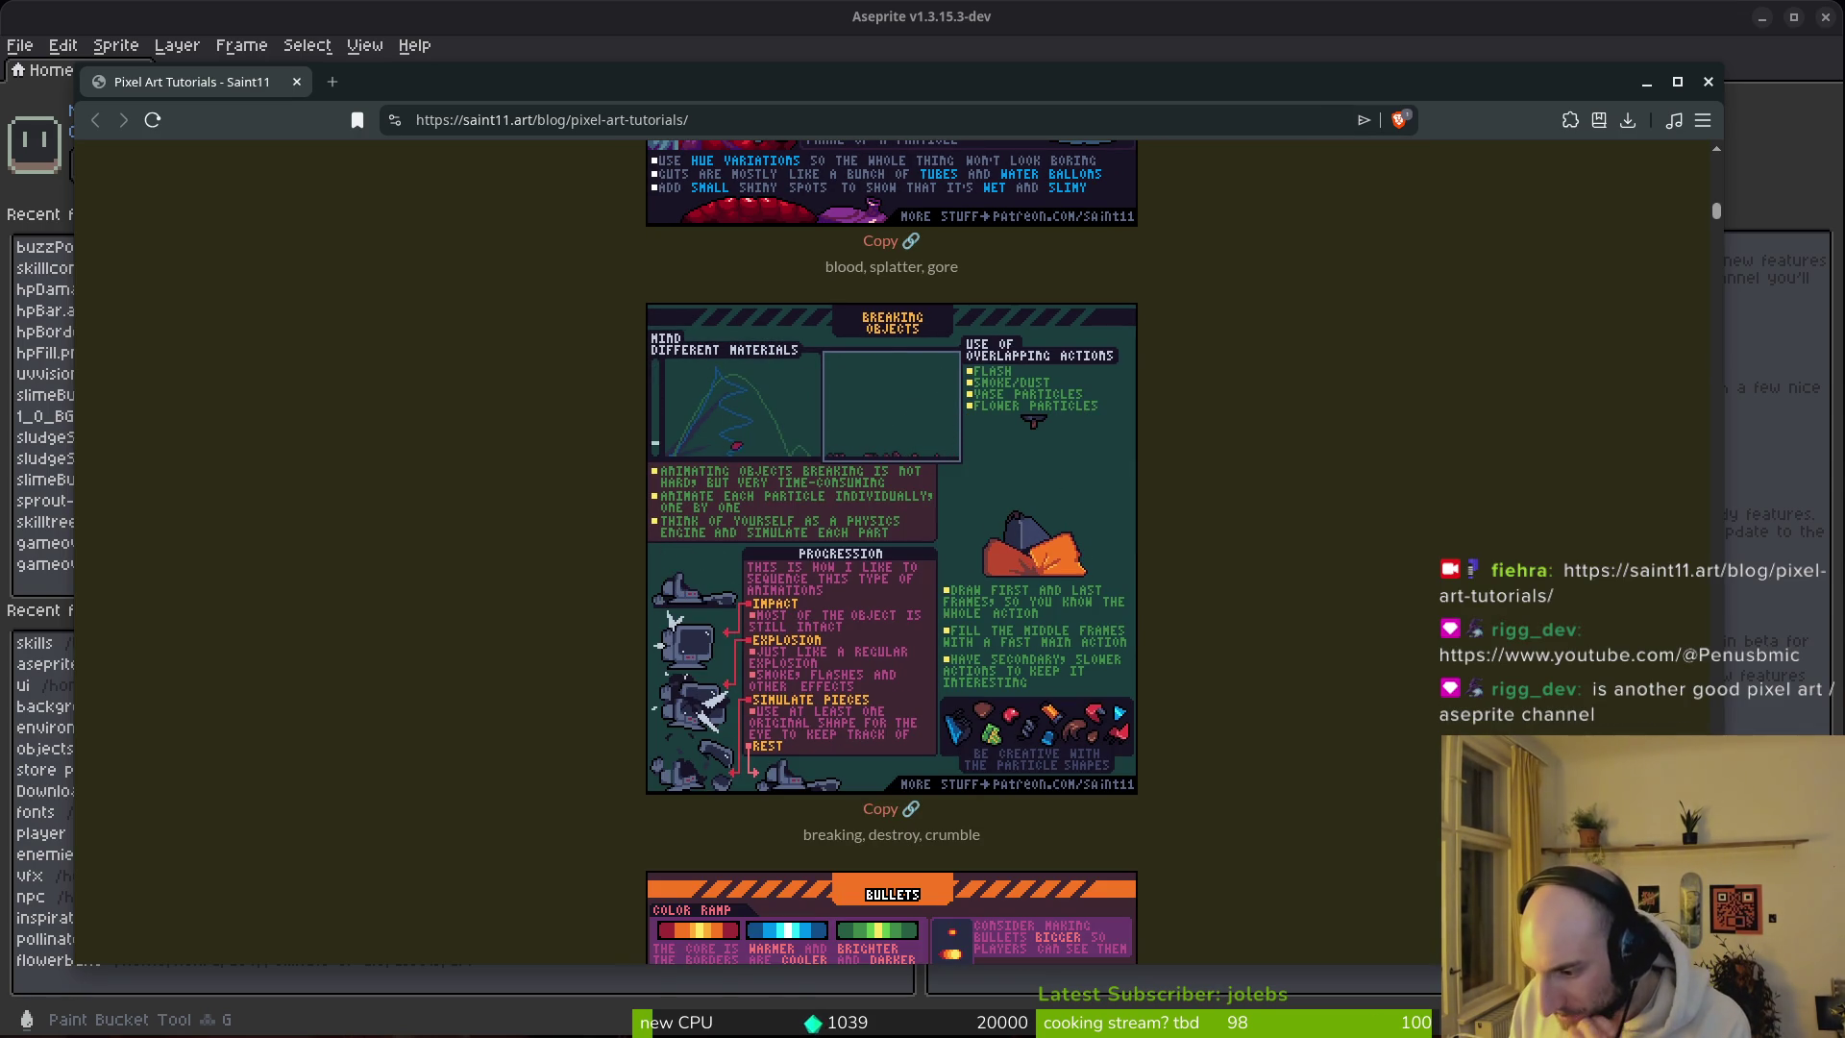
Step: Read past the Defend, Easing and Electricity sheets to Explosions Part 1, then return to Aseprite
{"action": "scroll", "coordinate": [1121, 639], "scroll_direction": "down", "scroll_amount": 4}
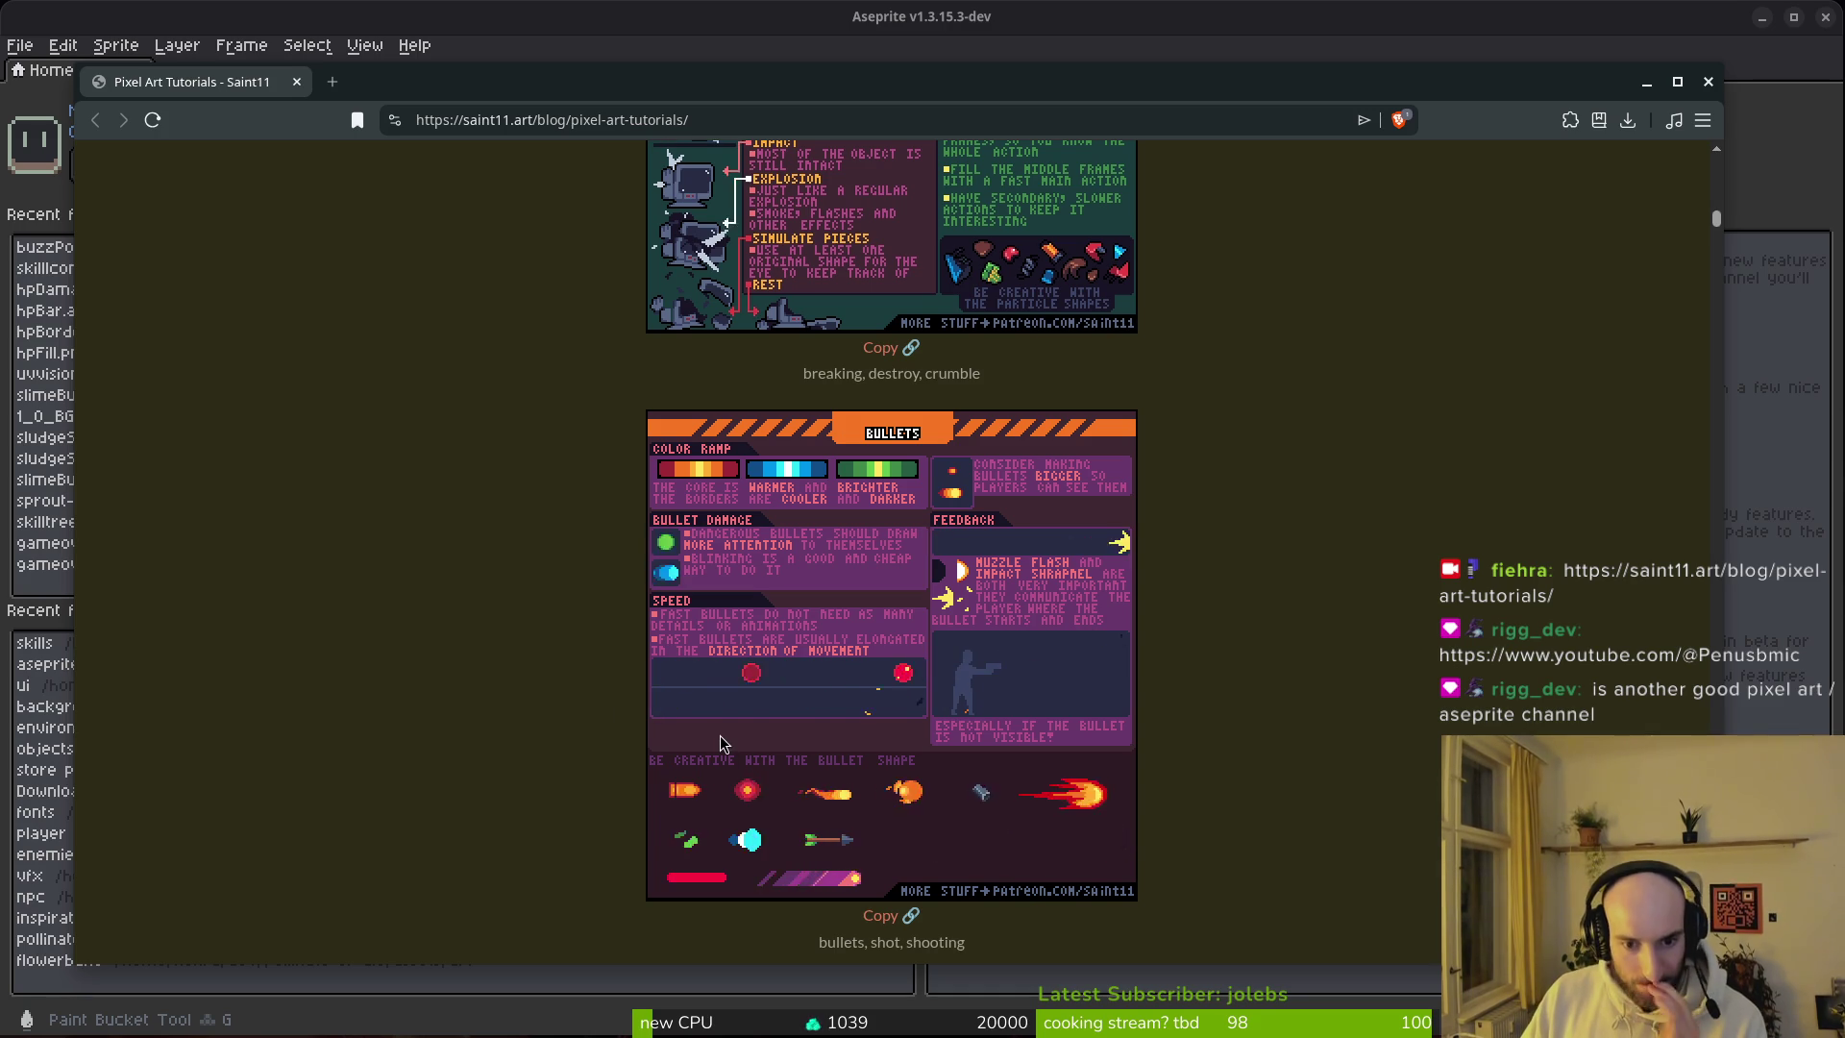
{"action": "scroll", "coordinate": [824, 755], "scroll_direction": "down", "scroll_amount": 13}
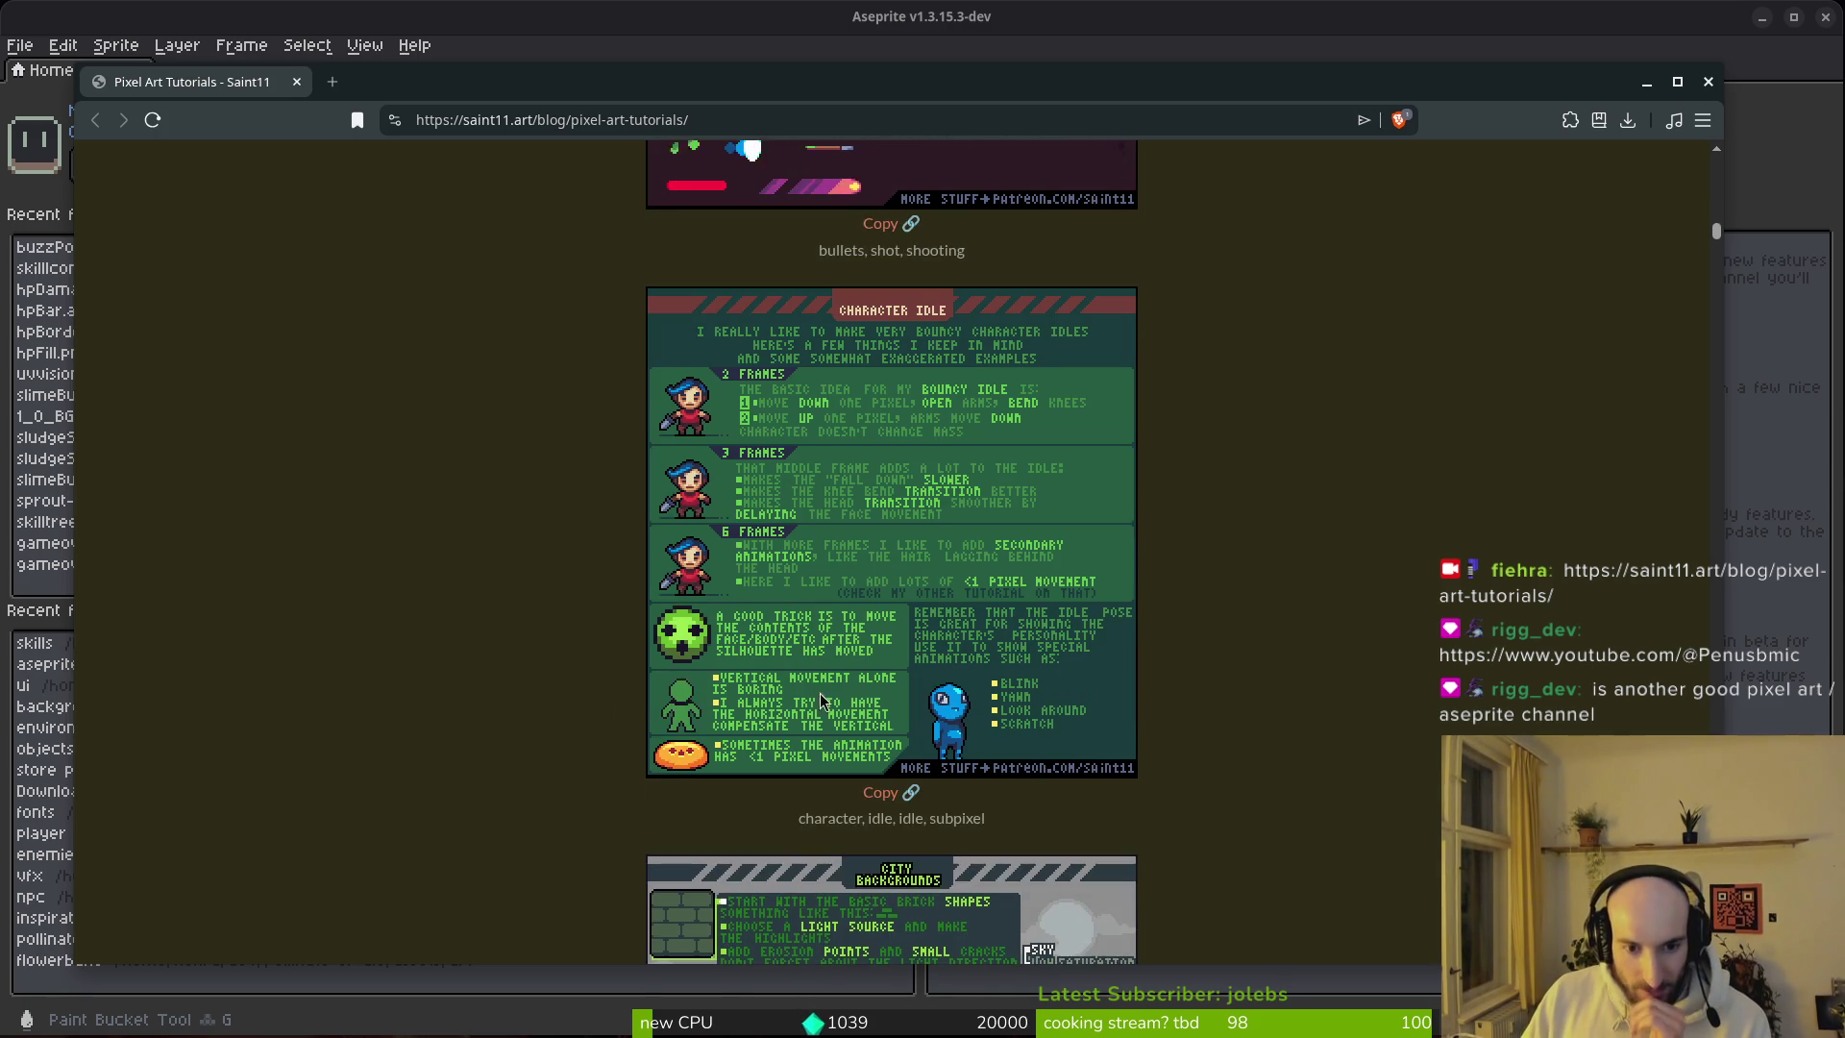
{"action": "scroll", "coordinate": [867, 645], "scroll_direction": "down", "scroll_amount": 15}
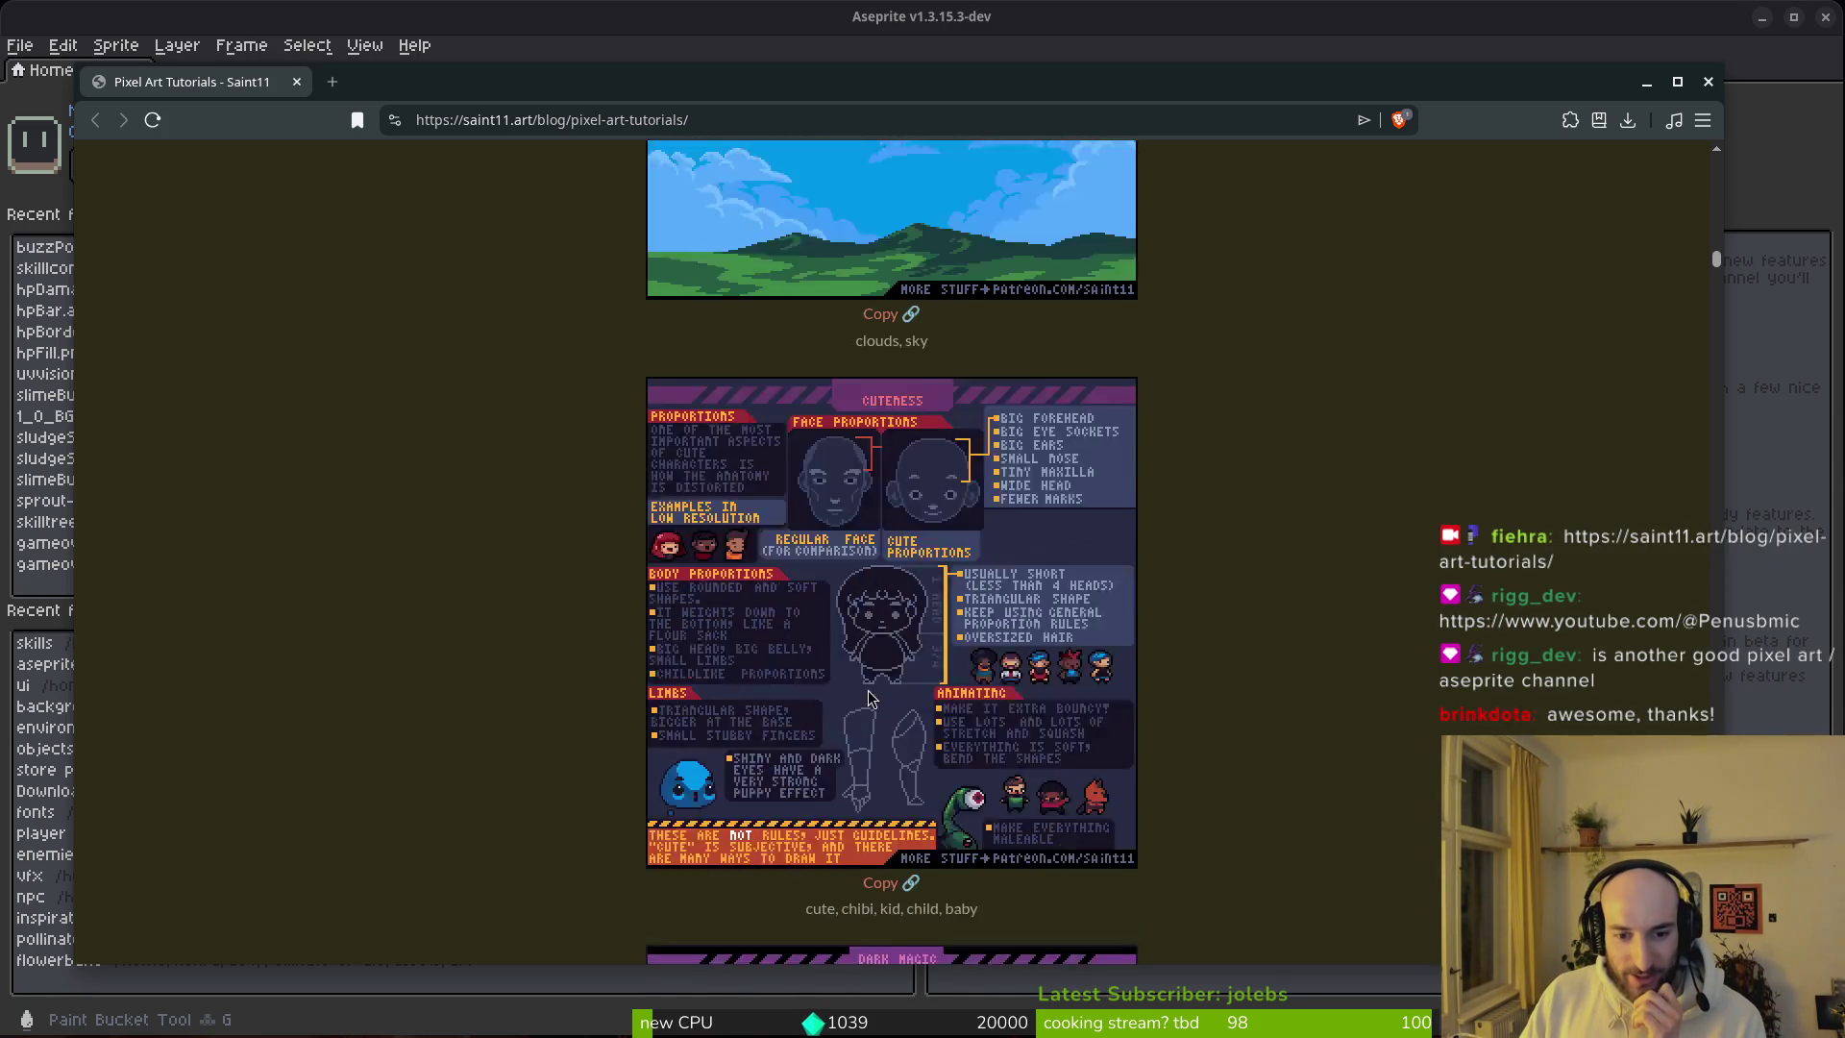
{"action": "scroll", "coordinate": [850, 629], "scroll_direction": "down", "scroll_amount": 8}
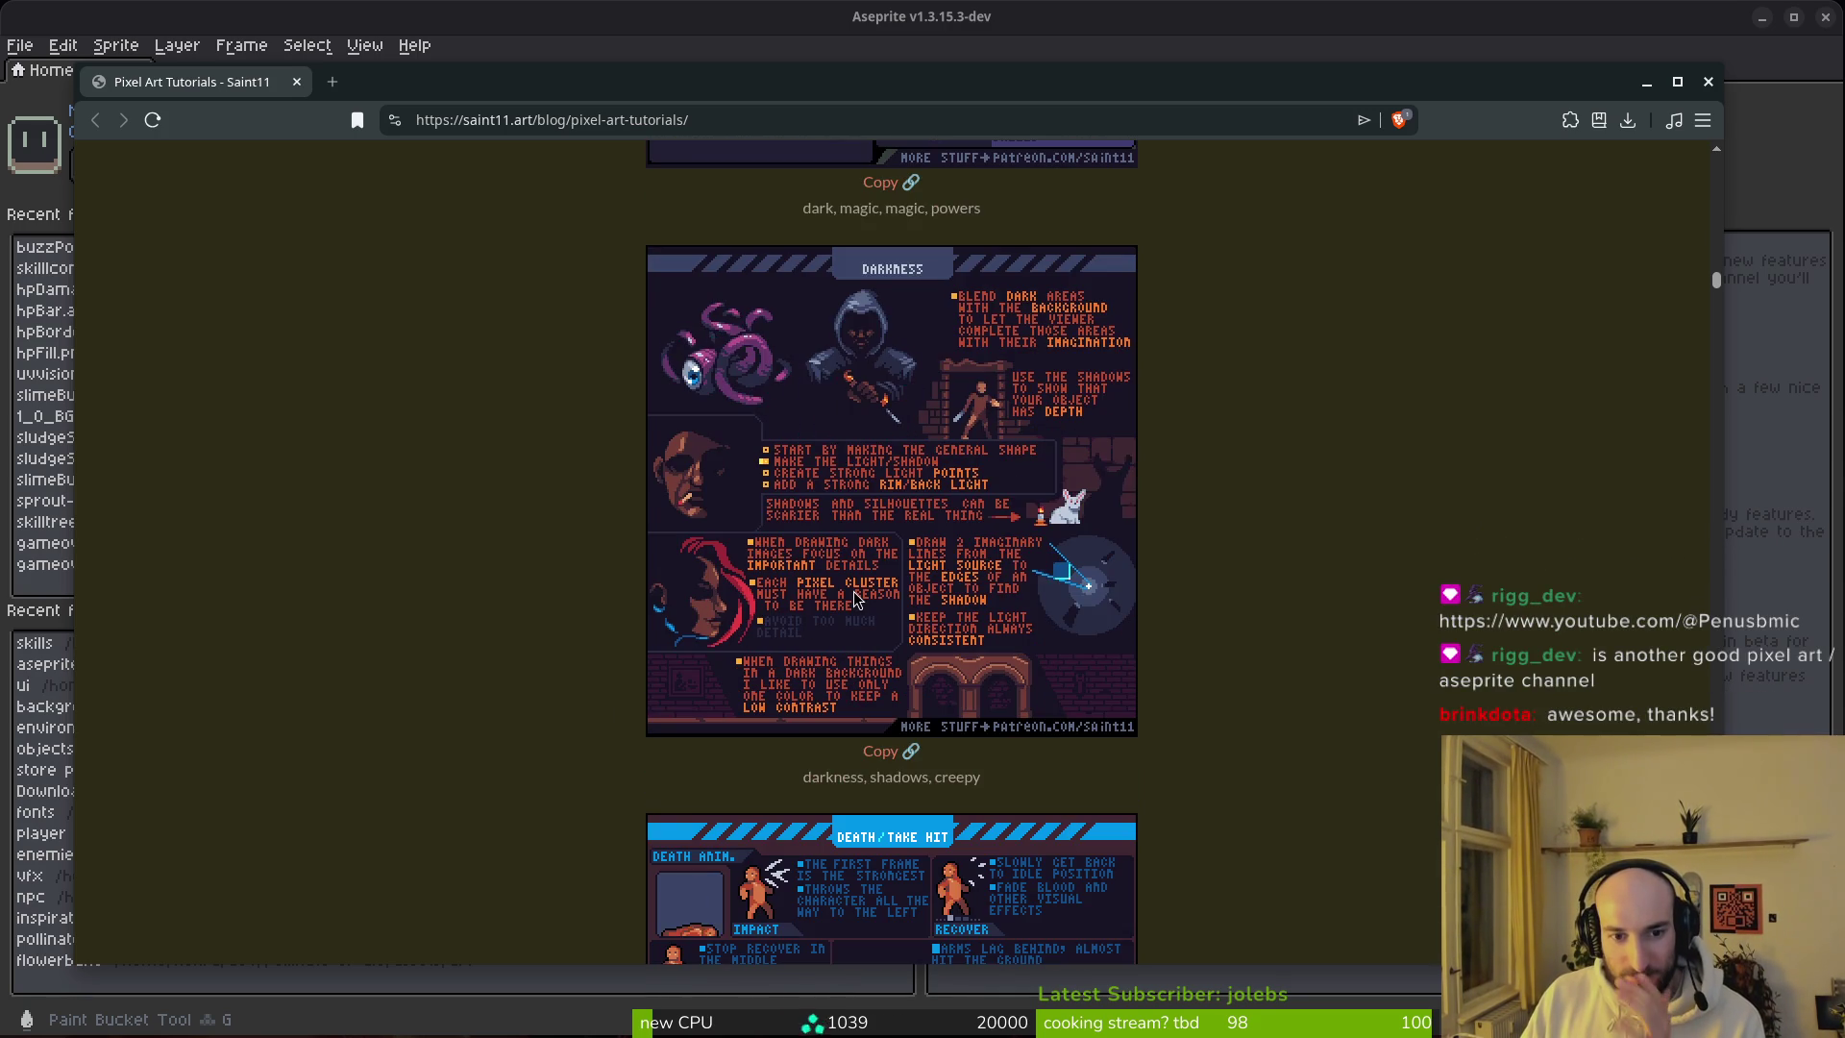
{"action": "scroll", "coordinate": [858, 645], "scroll_direction": "up", "scroll_amount": 4}
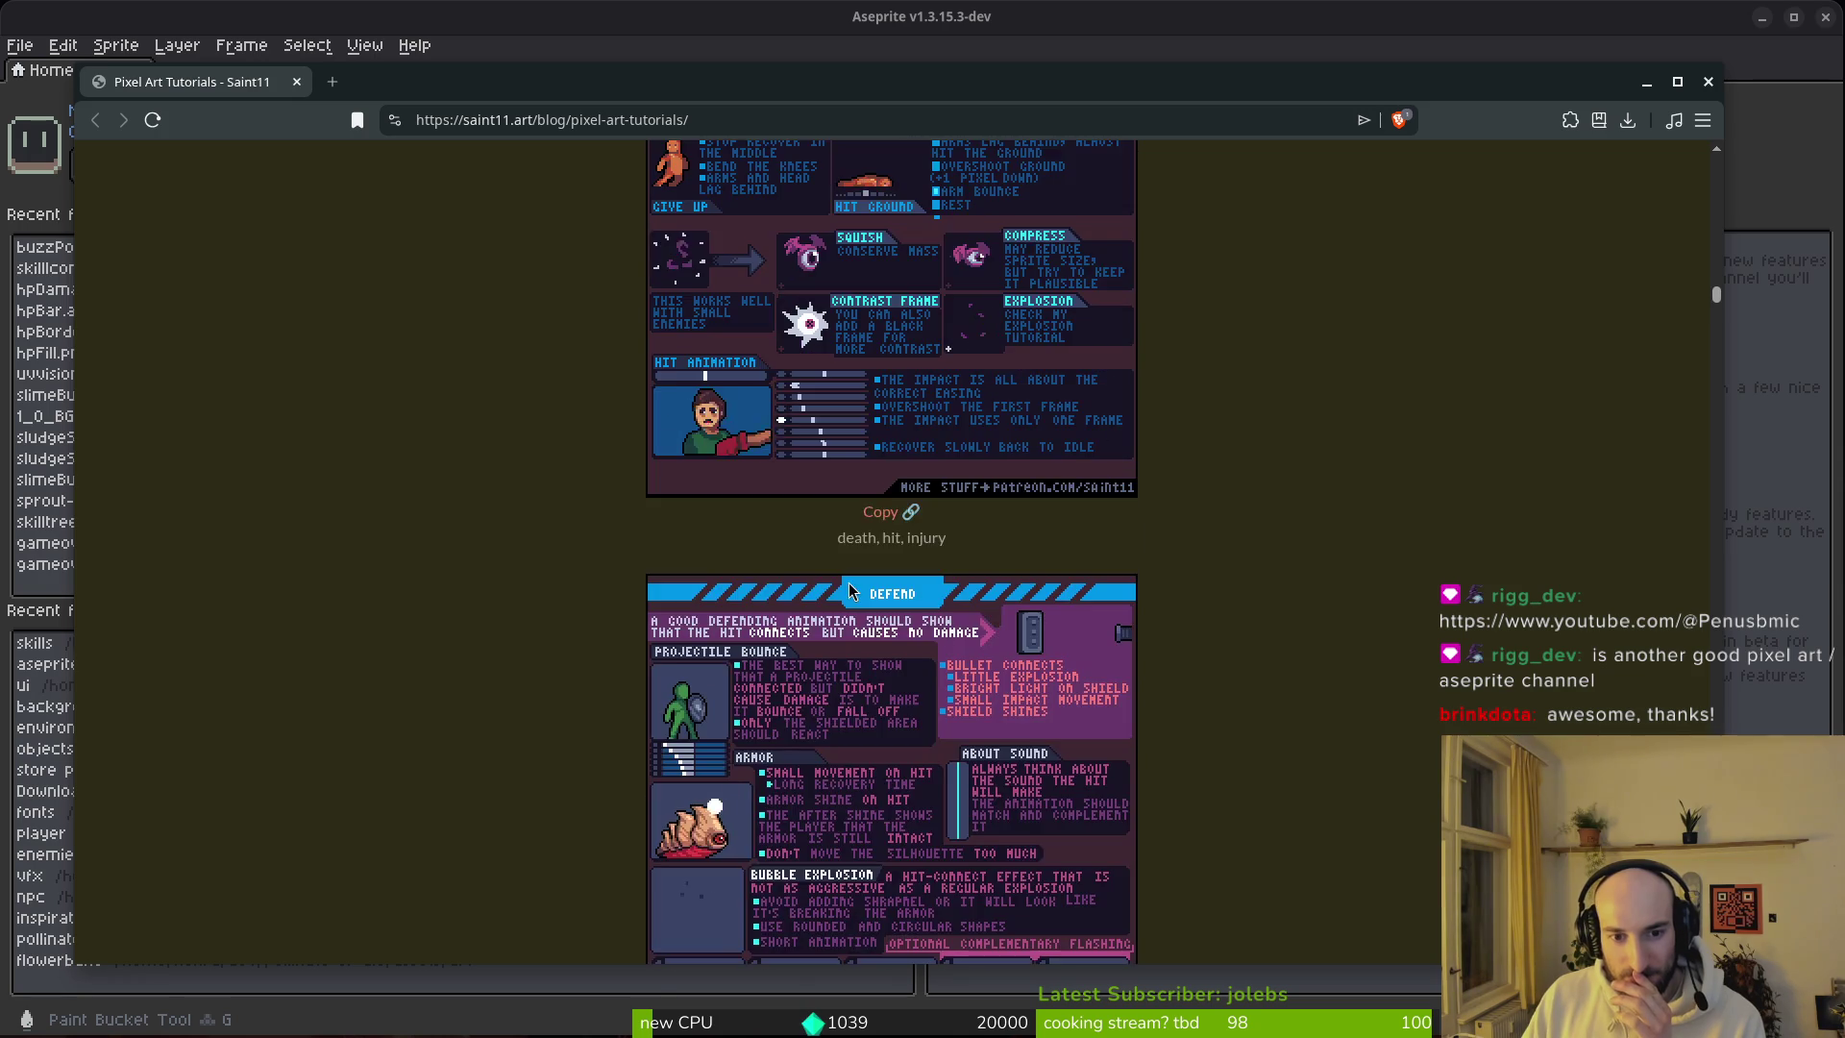
{"action": "scroll", "coordinate": [1020, 747], "scroll_direction": "down", "scroll_amount": 3}
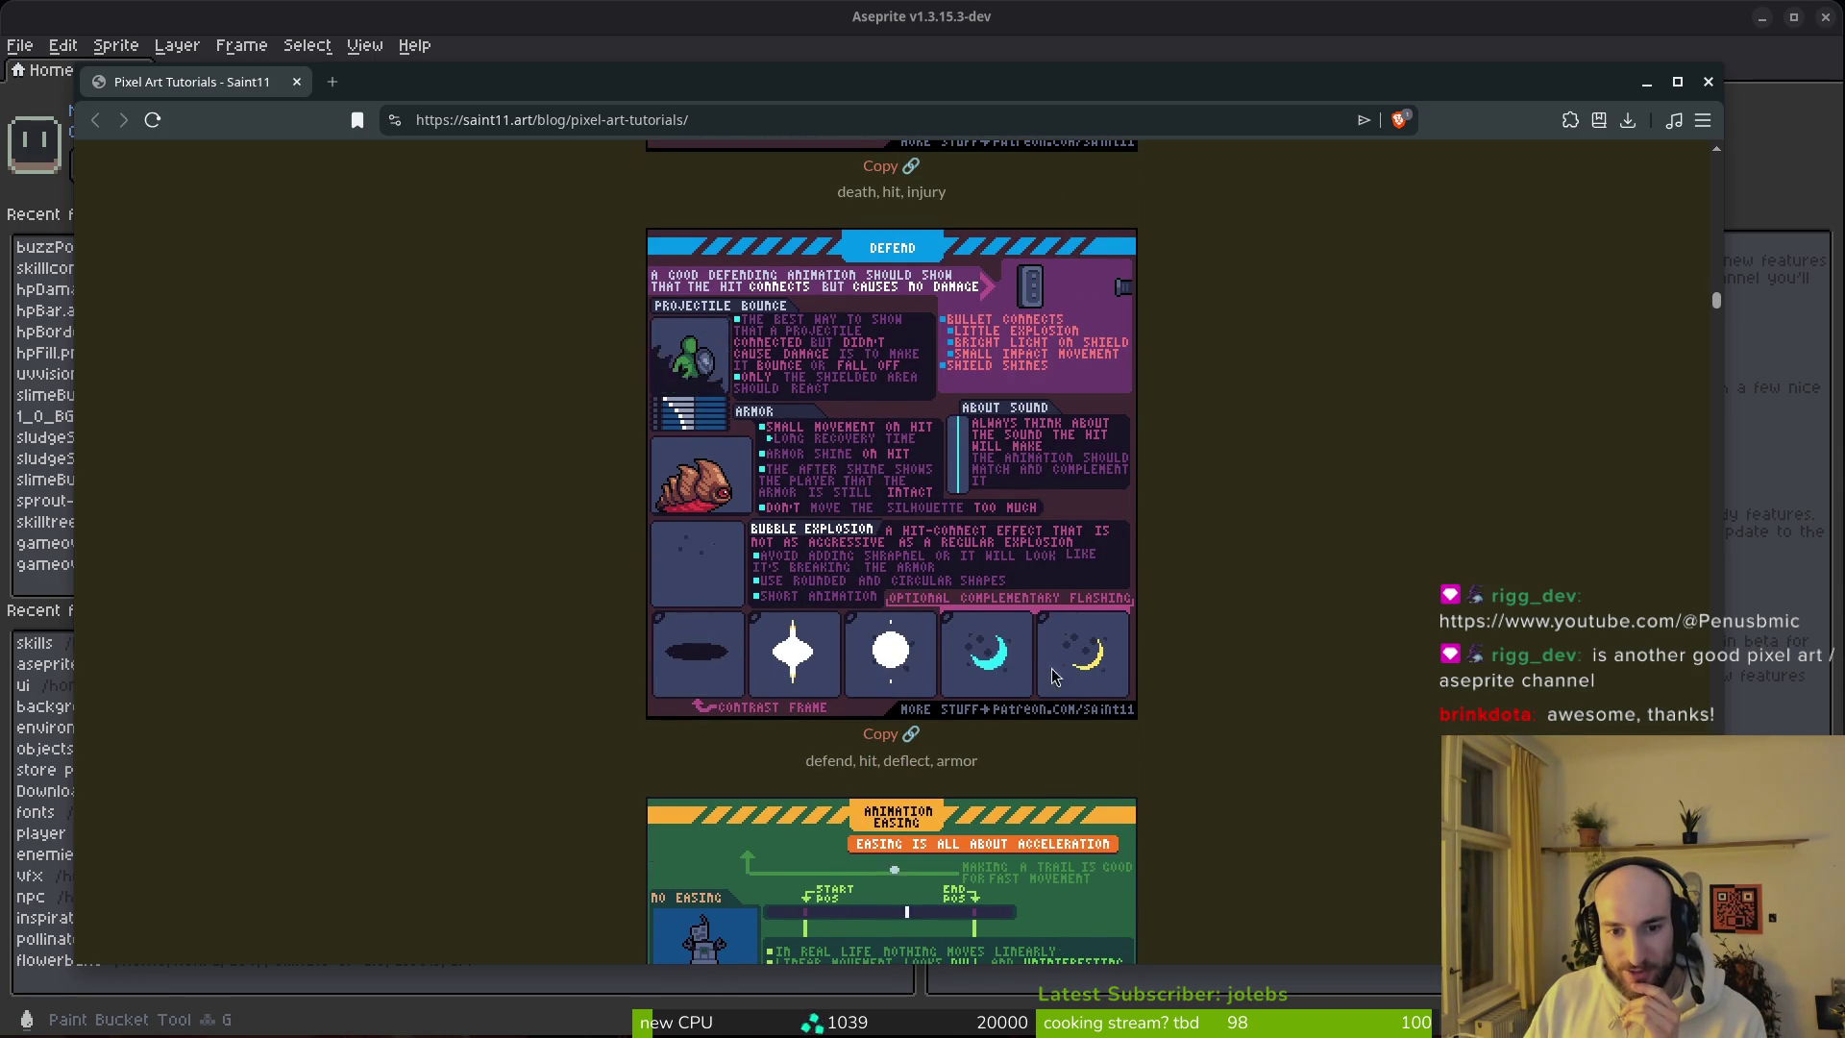
{"action": "scroll", "coordinate": [921, 597], "scroll_direction": "down", "scroll_amount": 12}
{"action": "scroll", "coordinate": [927, 606], "scroll_direction": "up", "scroll_amount": 3}
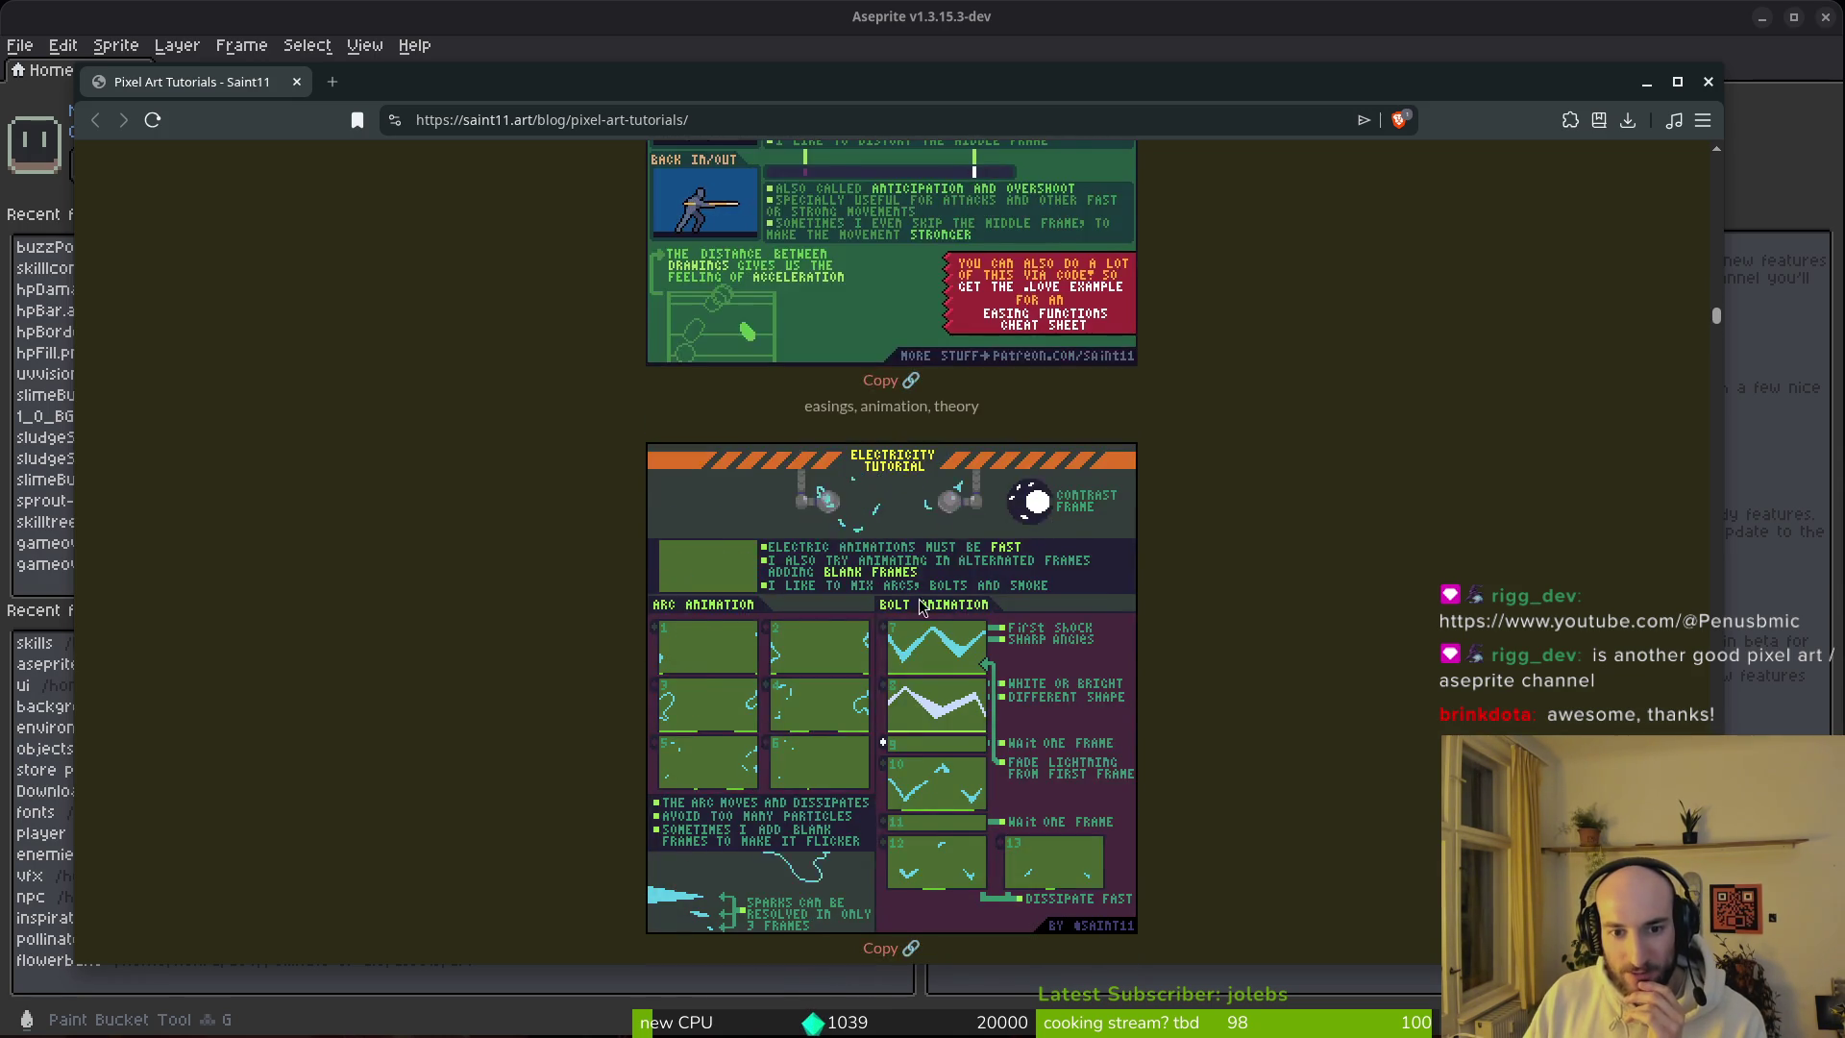
{"action": "scroll", "coordinate": [942, 620], "scroll_direction": "down", "scroll_amount": 1}
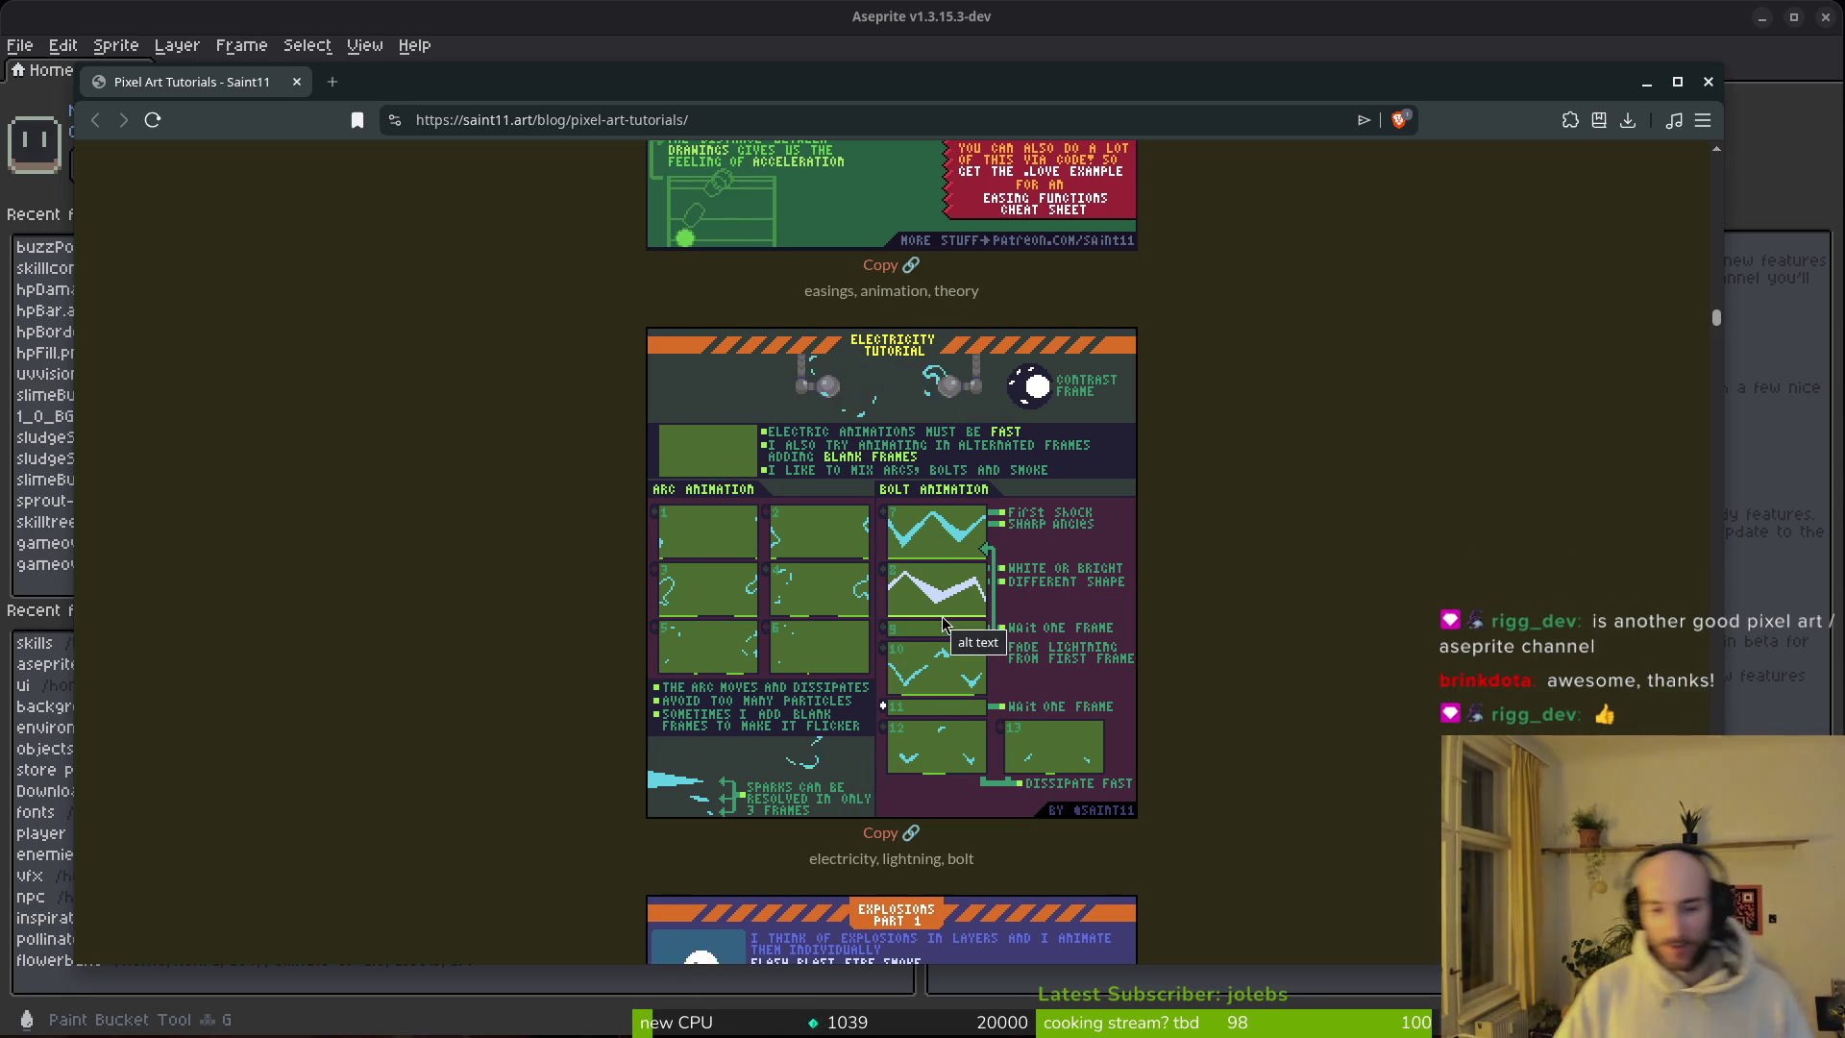
{"action": "scroll", "coordinate": [1100, 717], "scroll_direction": "down", "scroll_amount": 5}
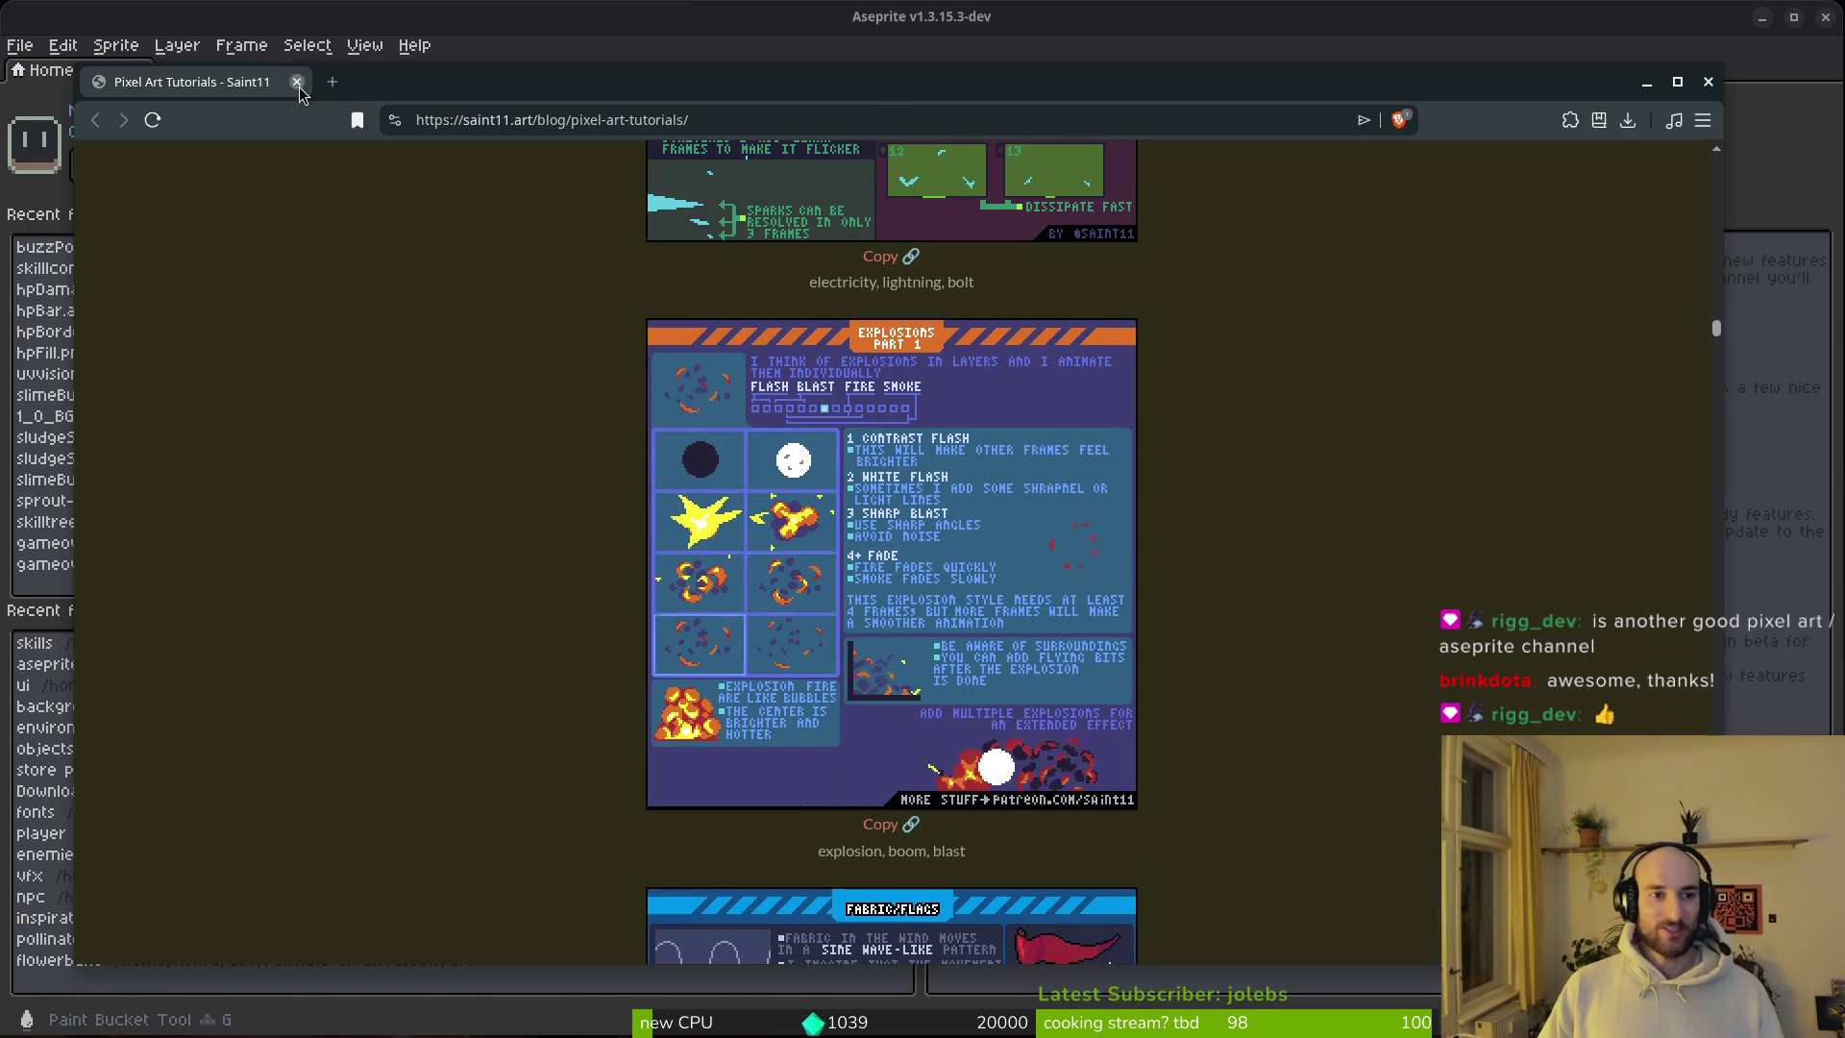
{"action": "key", "text": "alt+Tab"}
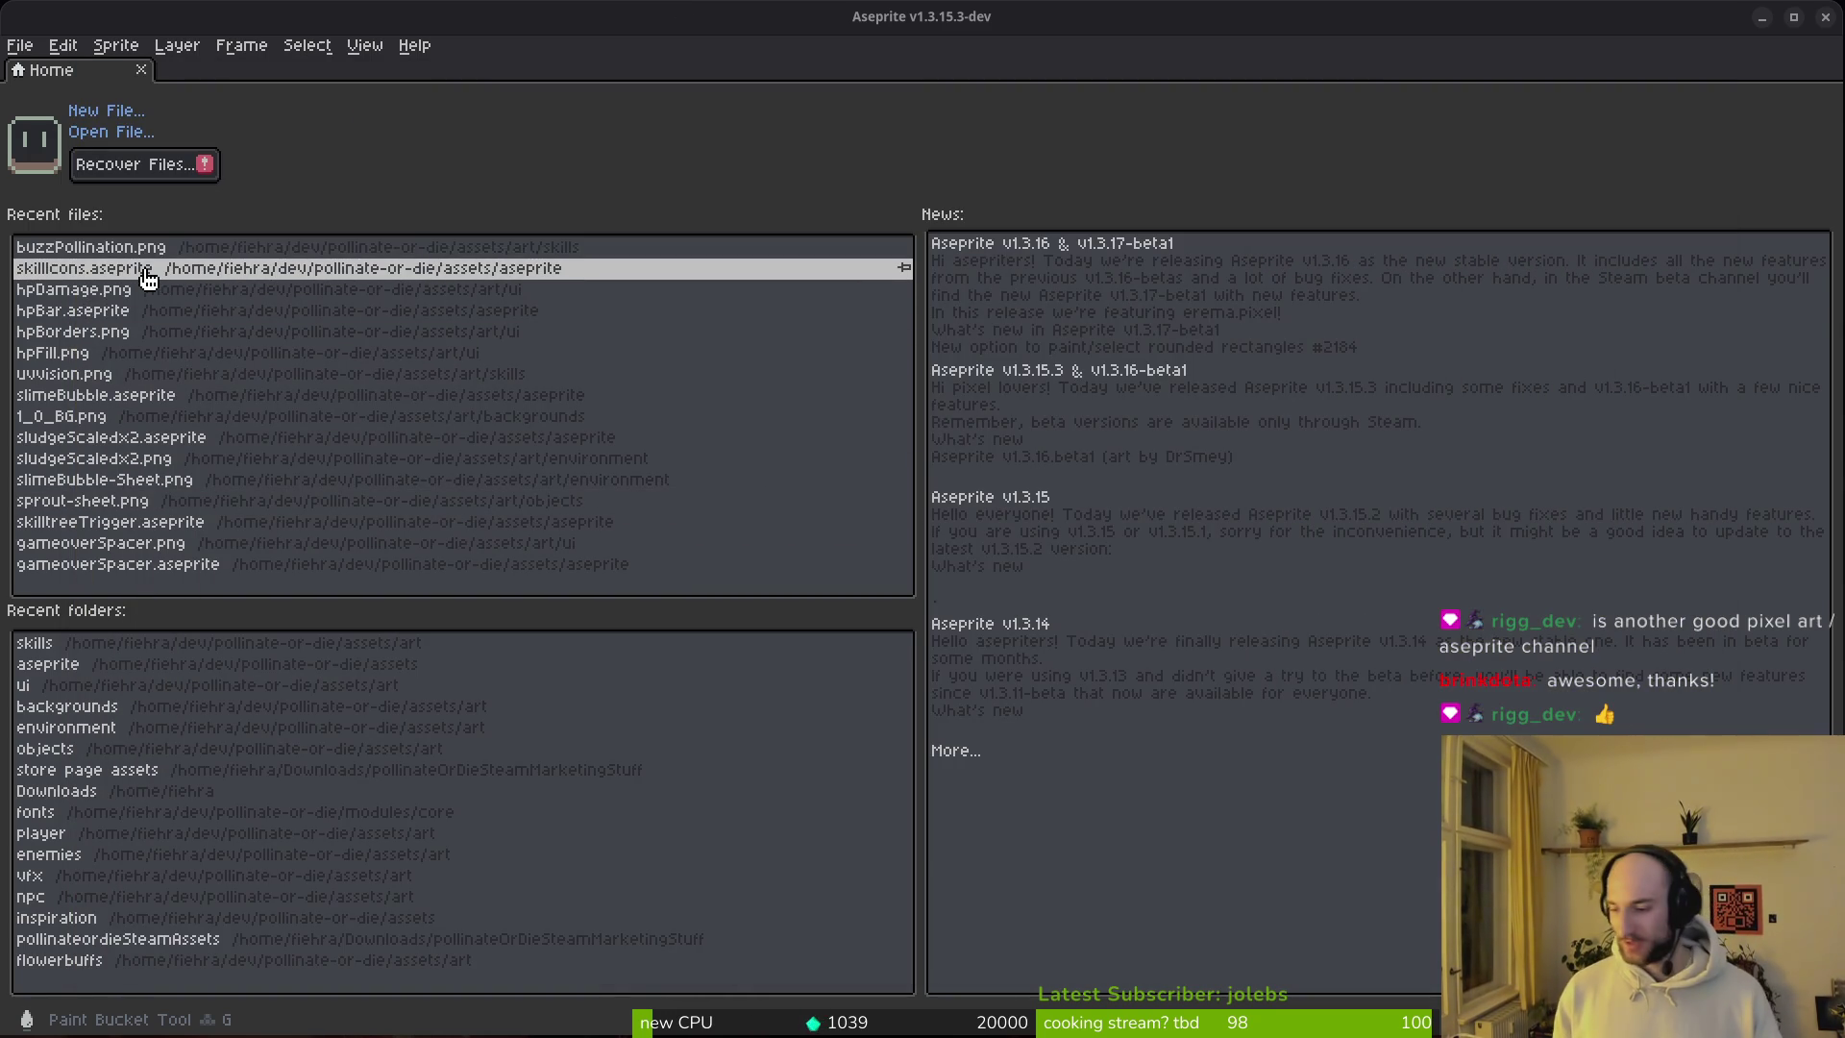
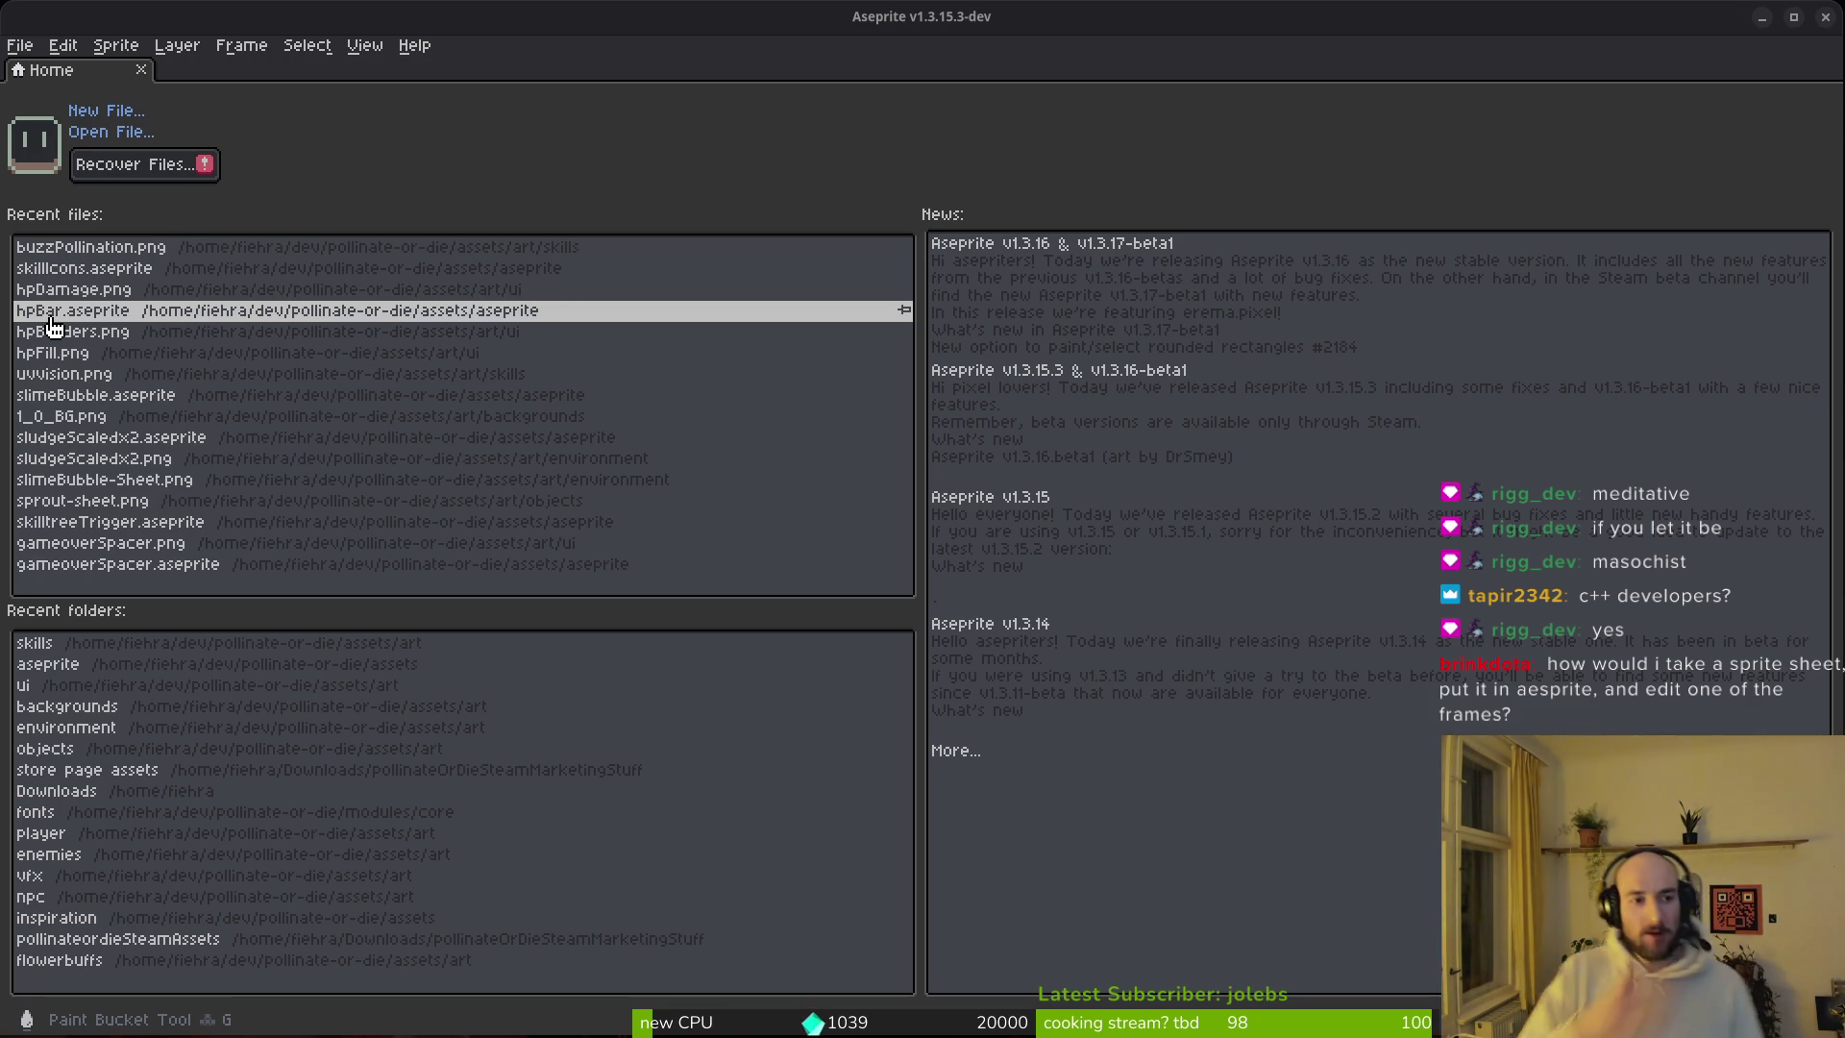
Step: In Files, browse to pollinate-or-die/assets/art/enemies
{"action": "key", "text": "super+e"}
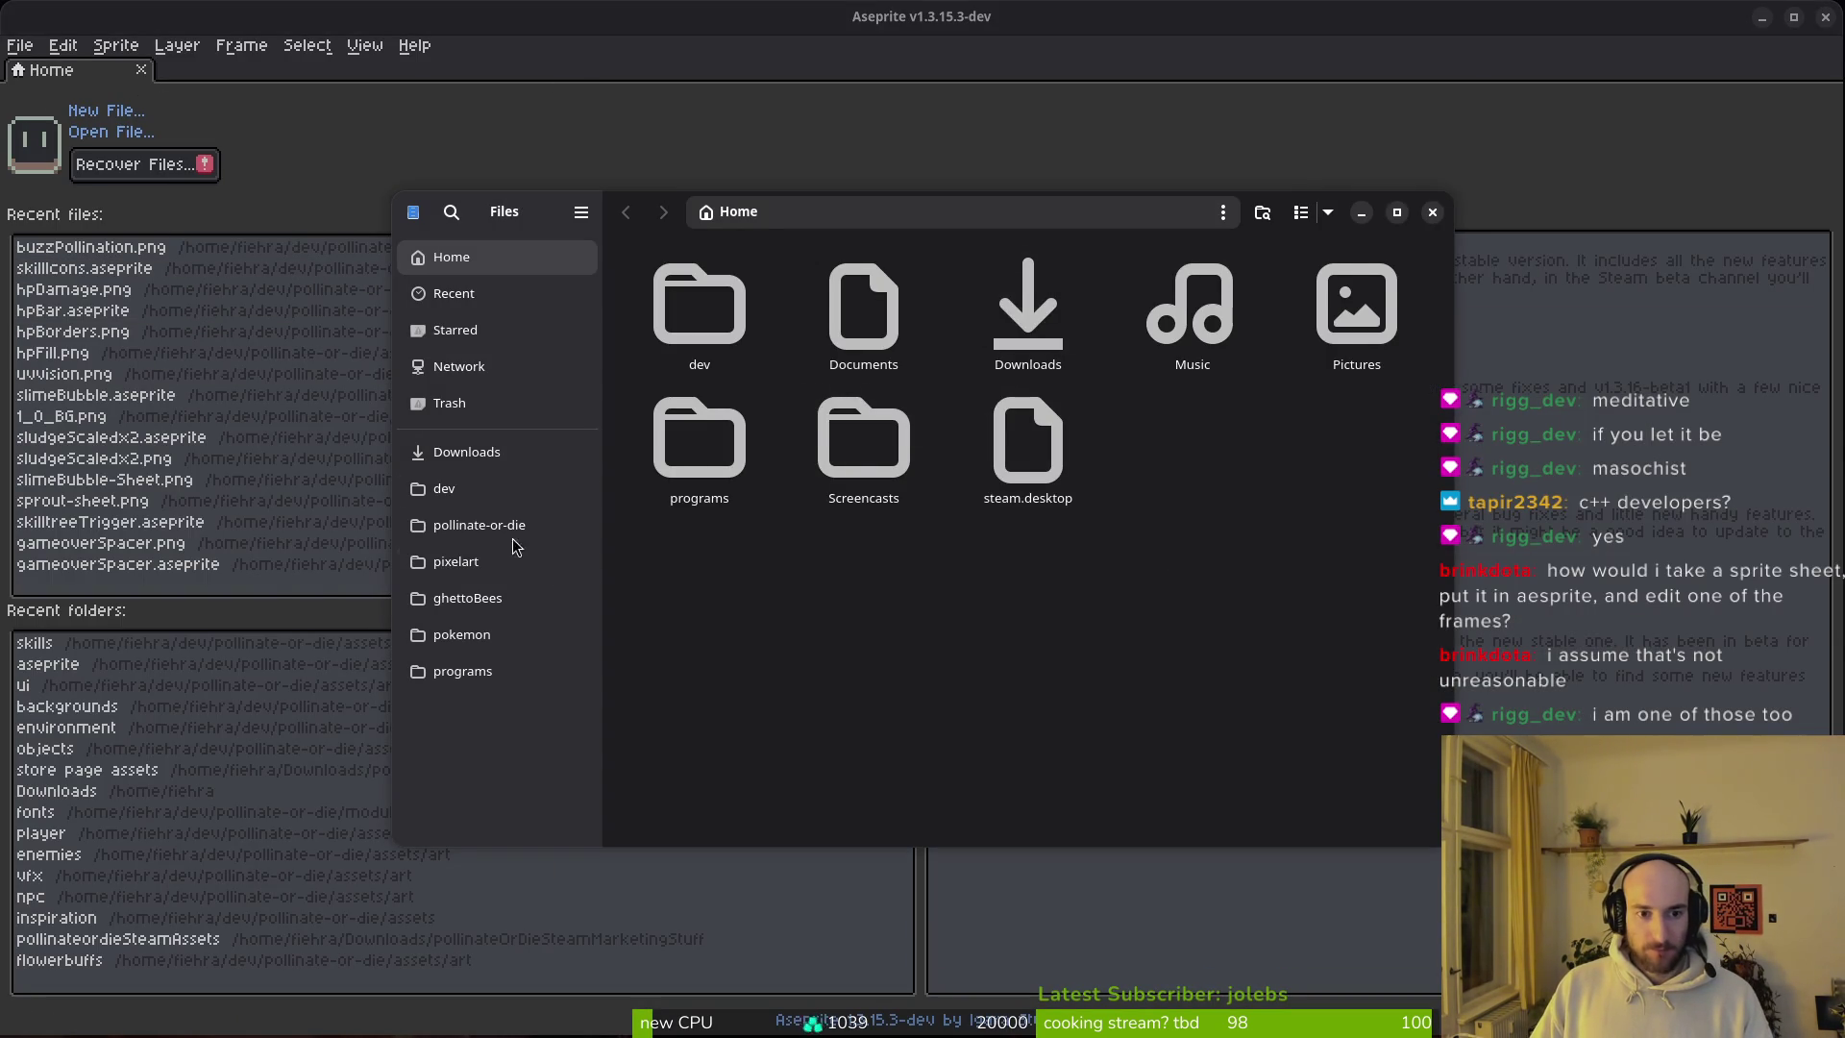
{"action": "left_click", "coordinate": [512, 535]}
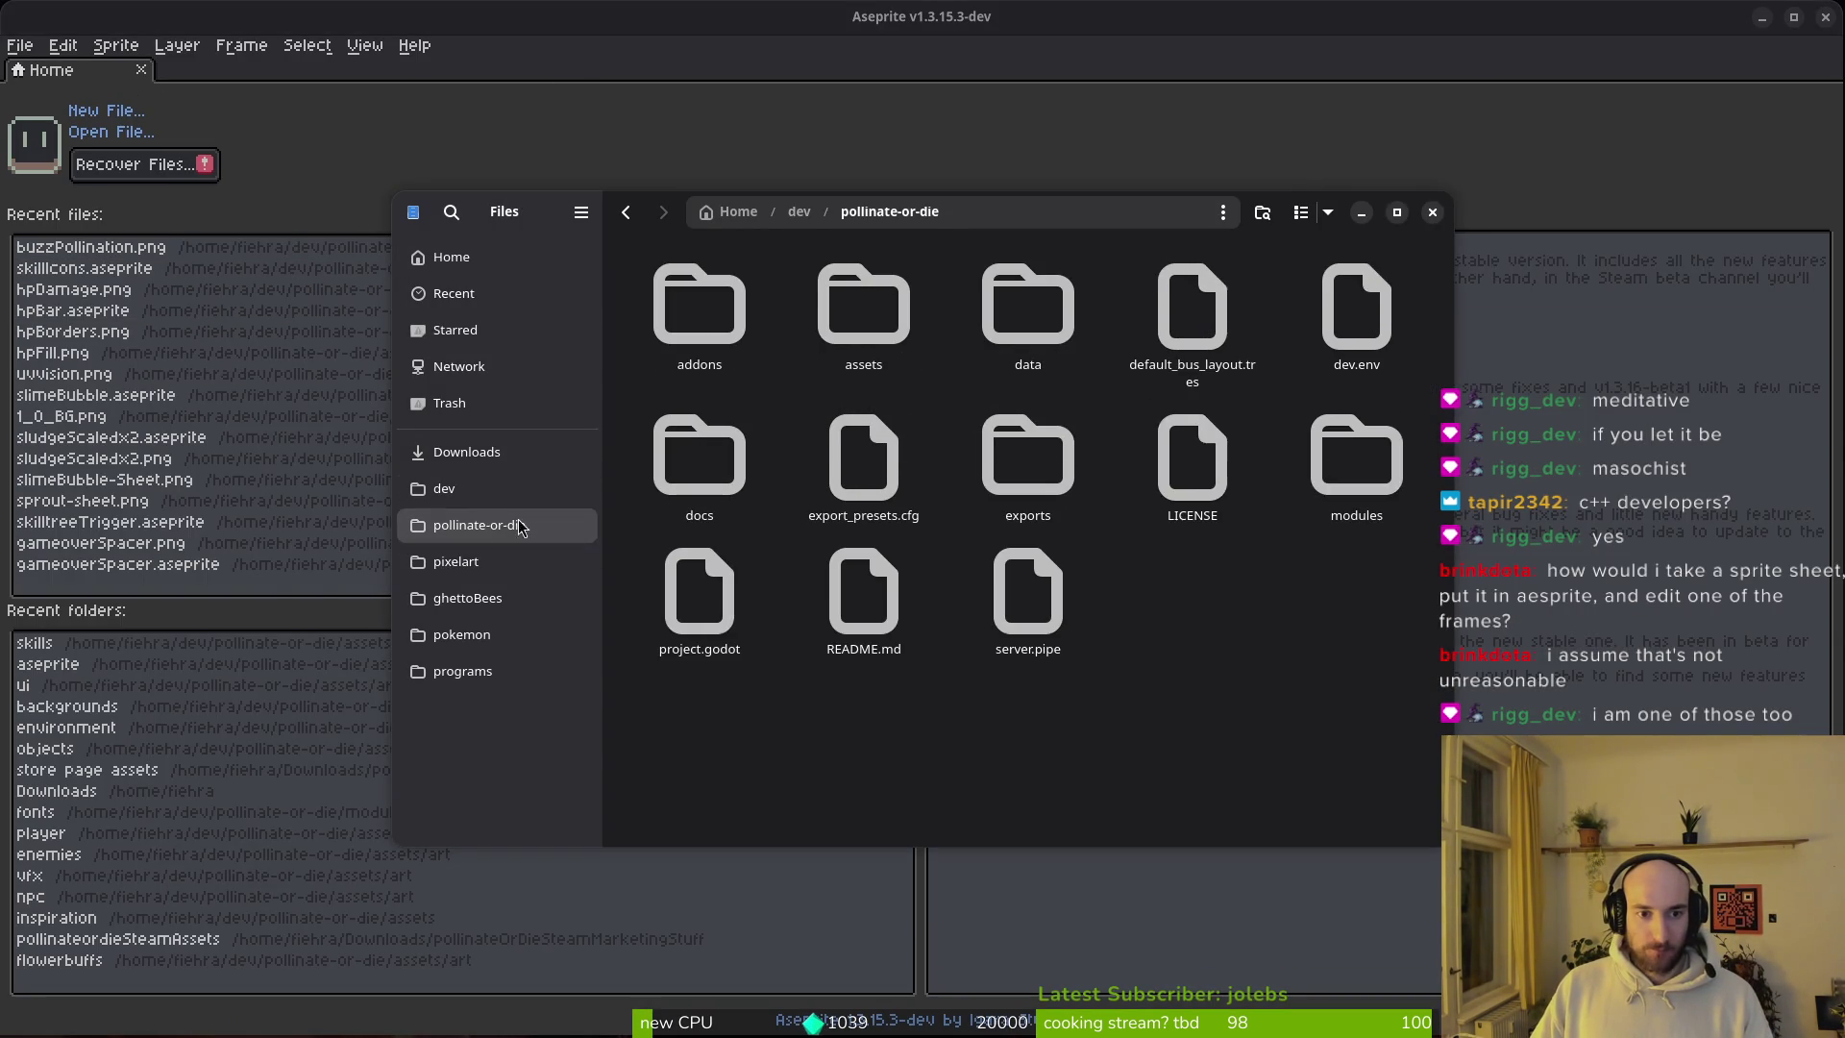
{"action": "double_click", "coordinate": [699, 307]}
{"action": "double_click", "coordinate": [764, 317]}
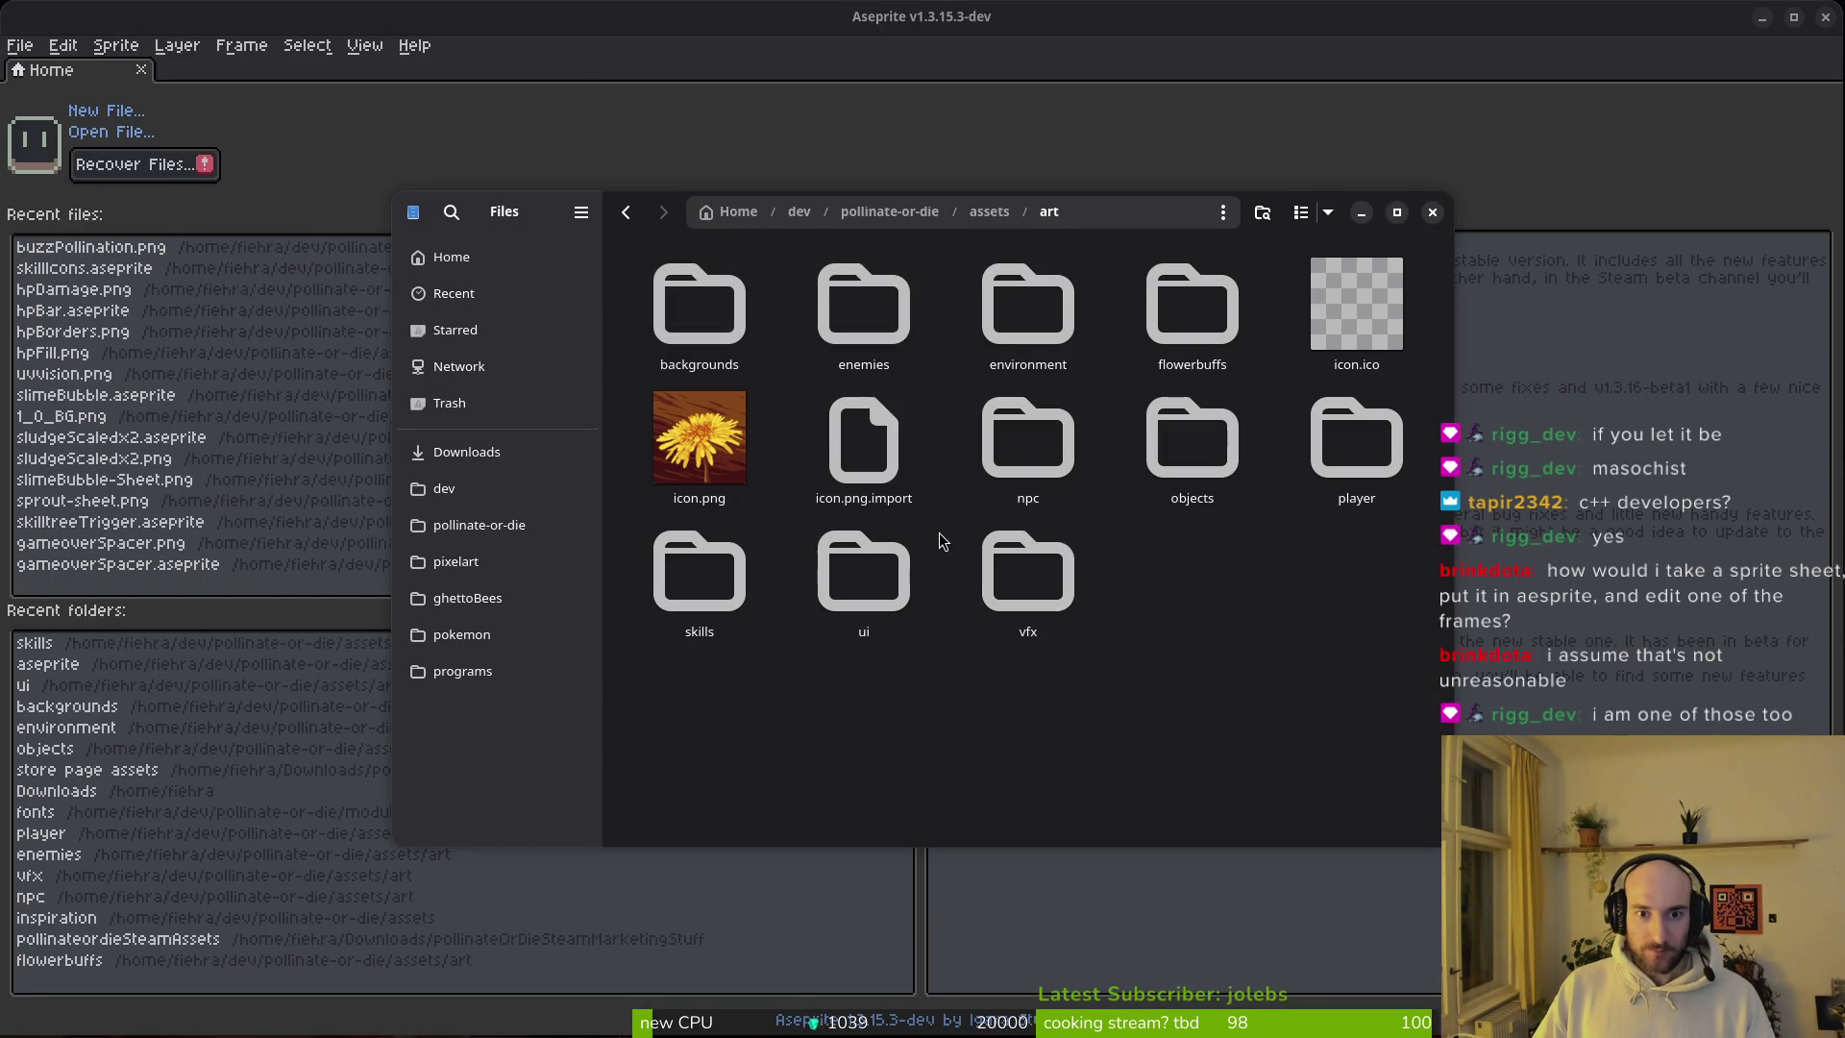
{"action": "double_click", "coordinate": [853, 303]}
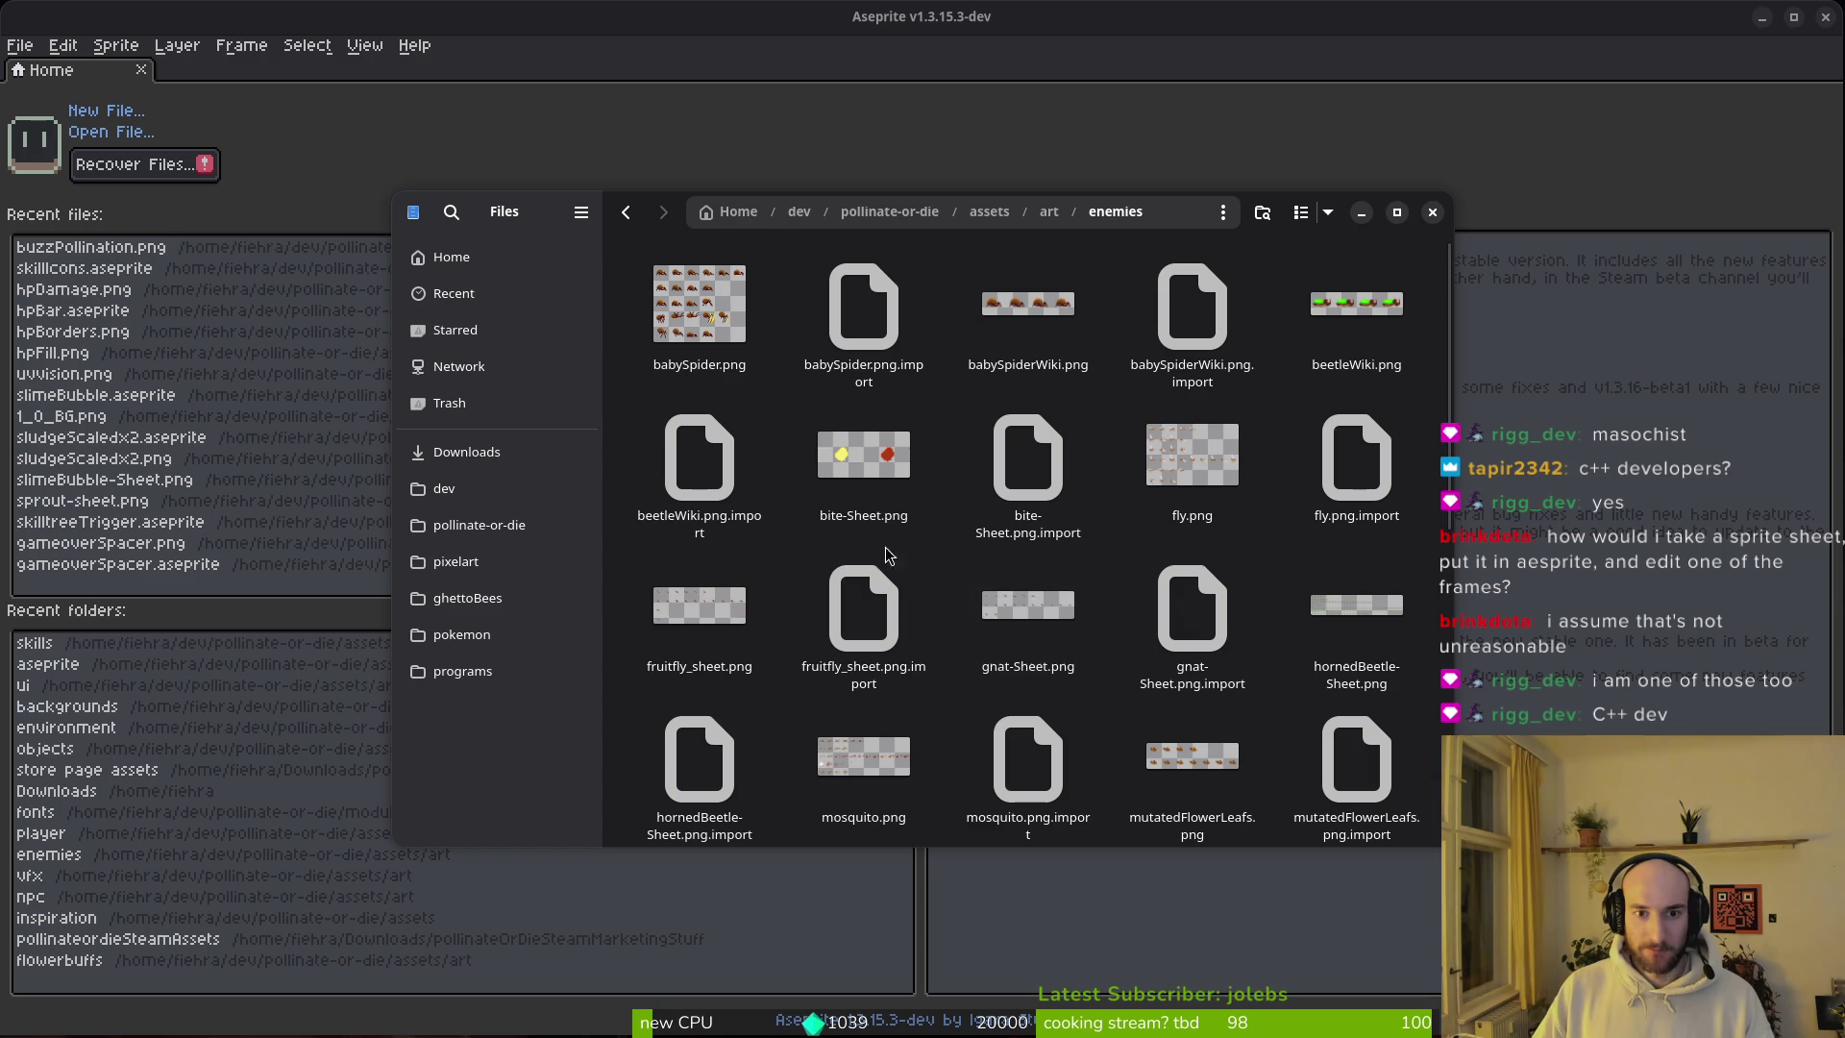
Step: Copy babySpider.png into Downloads and close the file manager
{"action": "left_click", "coordinate": [694, 322]}
{"action": "mouse_move", "coordinate": [689, 545]}
{"action": "left_mouse_down"}
{"action": "mouse_move", "coordinate": [494, 471]}
{"action": "mouse_move", "coordinate": [1137, 770]}
{"action": "mouse_move", "coordinate": [1153, 759]}
{"action": "left_mouse_up"}
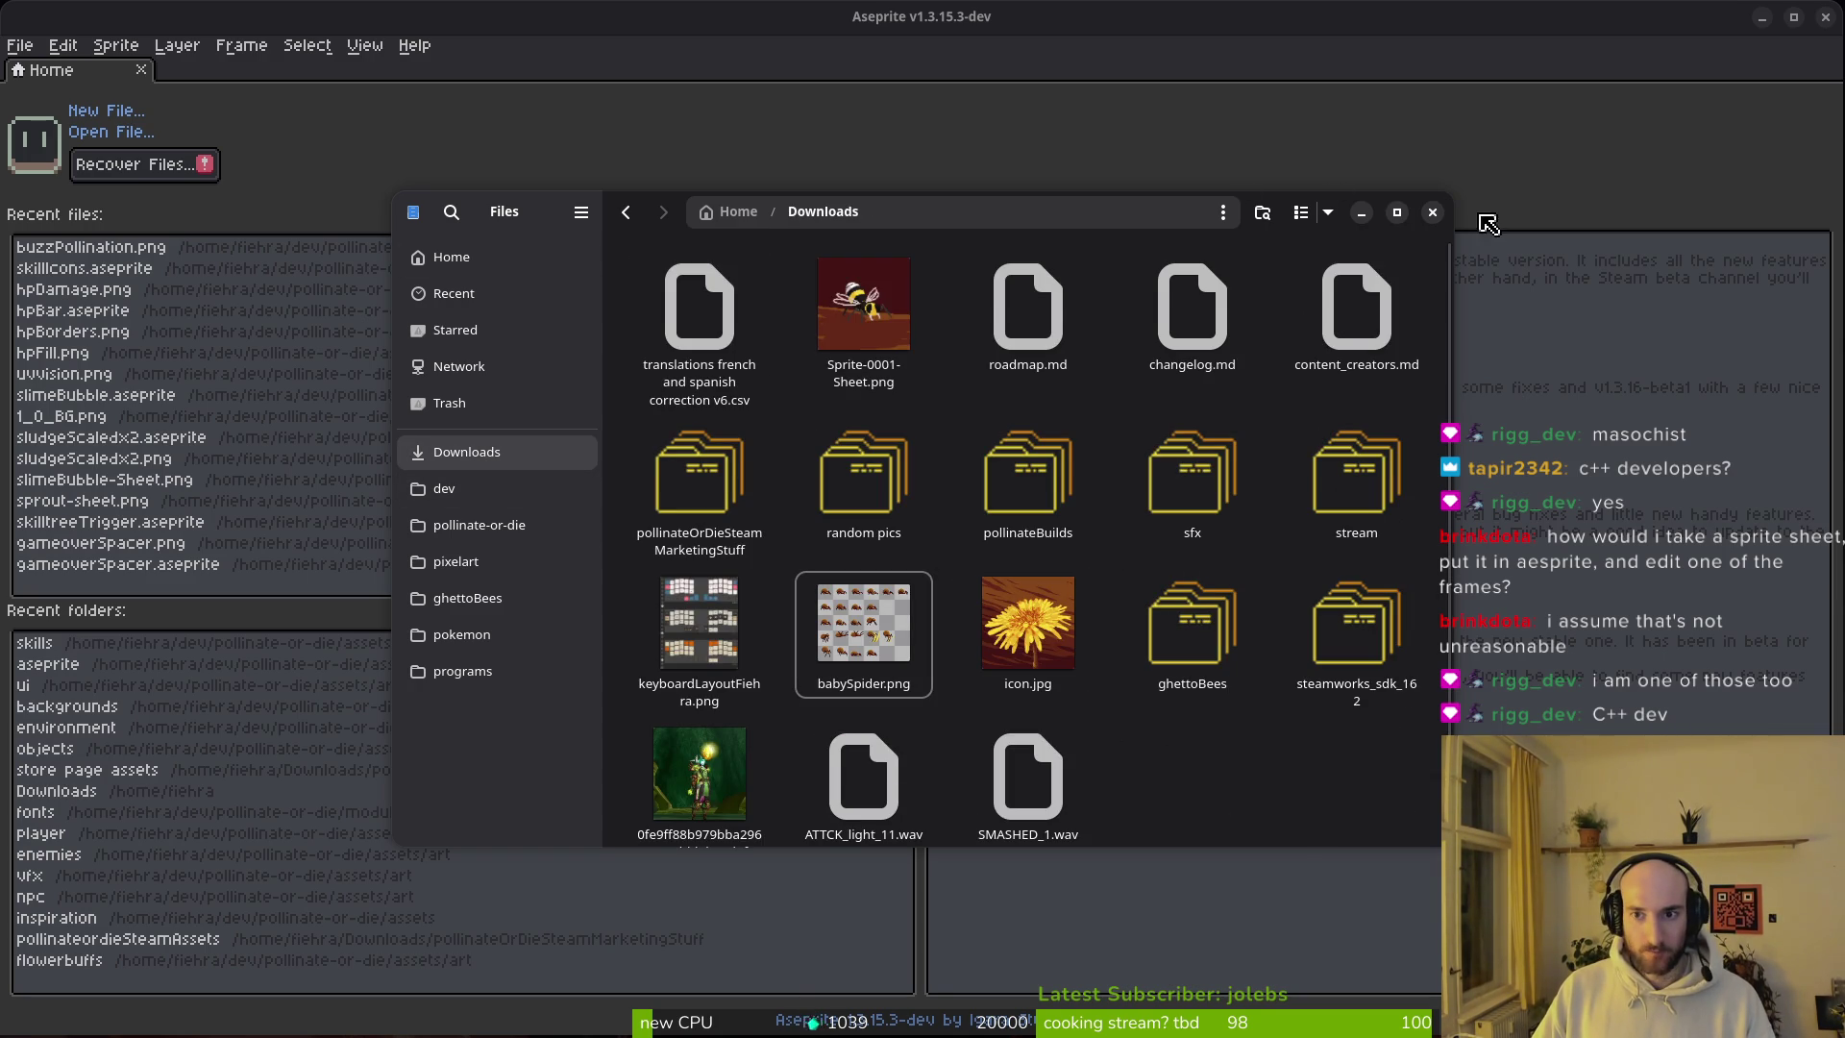
{"action": "left_click", "coordinate": [1433, 212]}
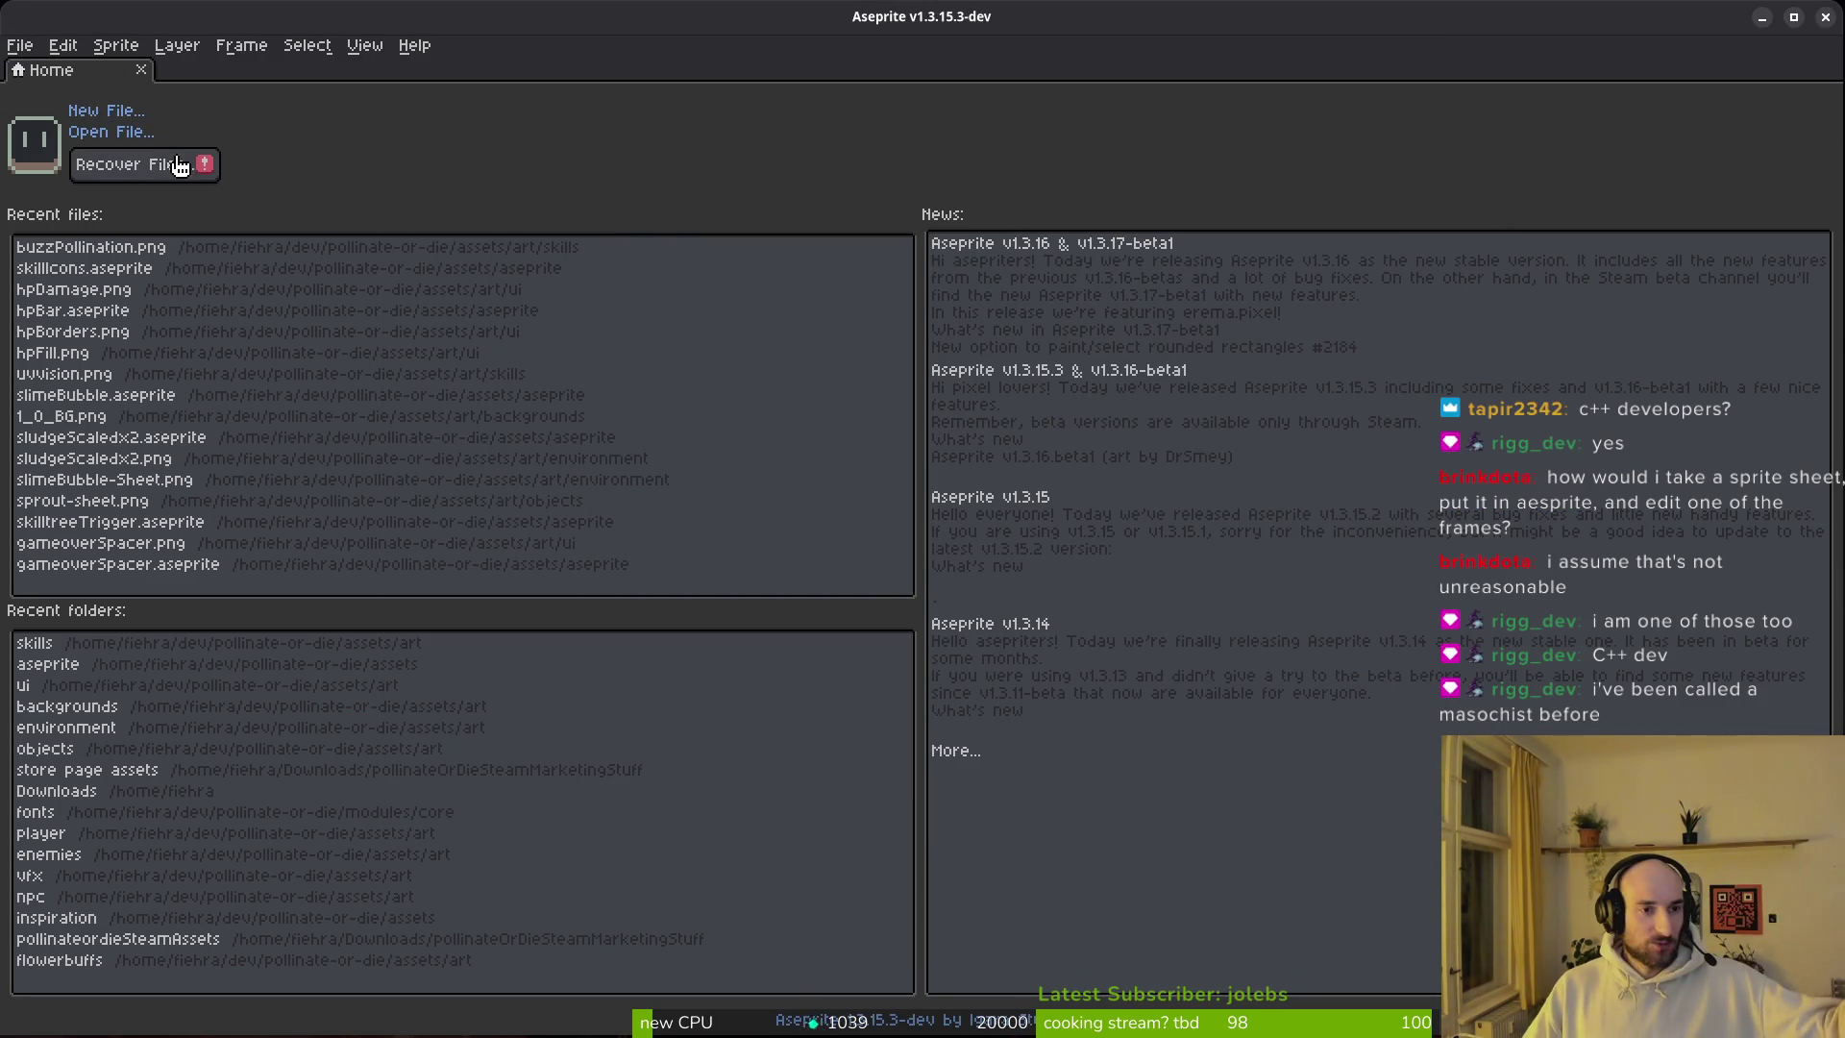
Step: Start an Import Sprite Sheet, browse up two folders, then cancel the import
{"action": "left_click", "coordinate": [19, 48]}
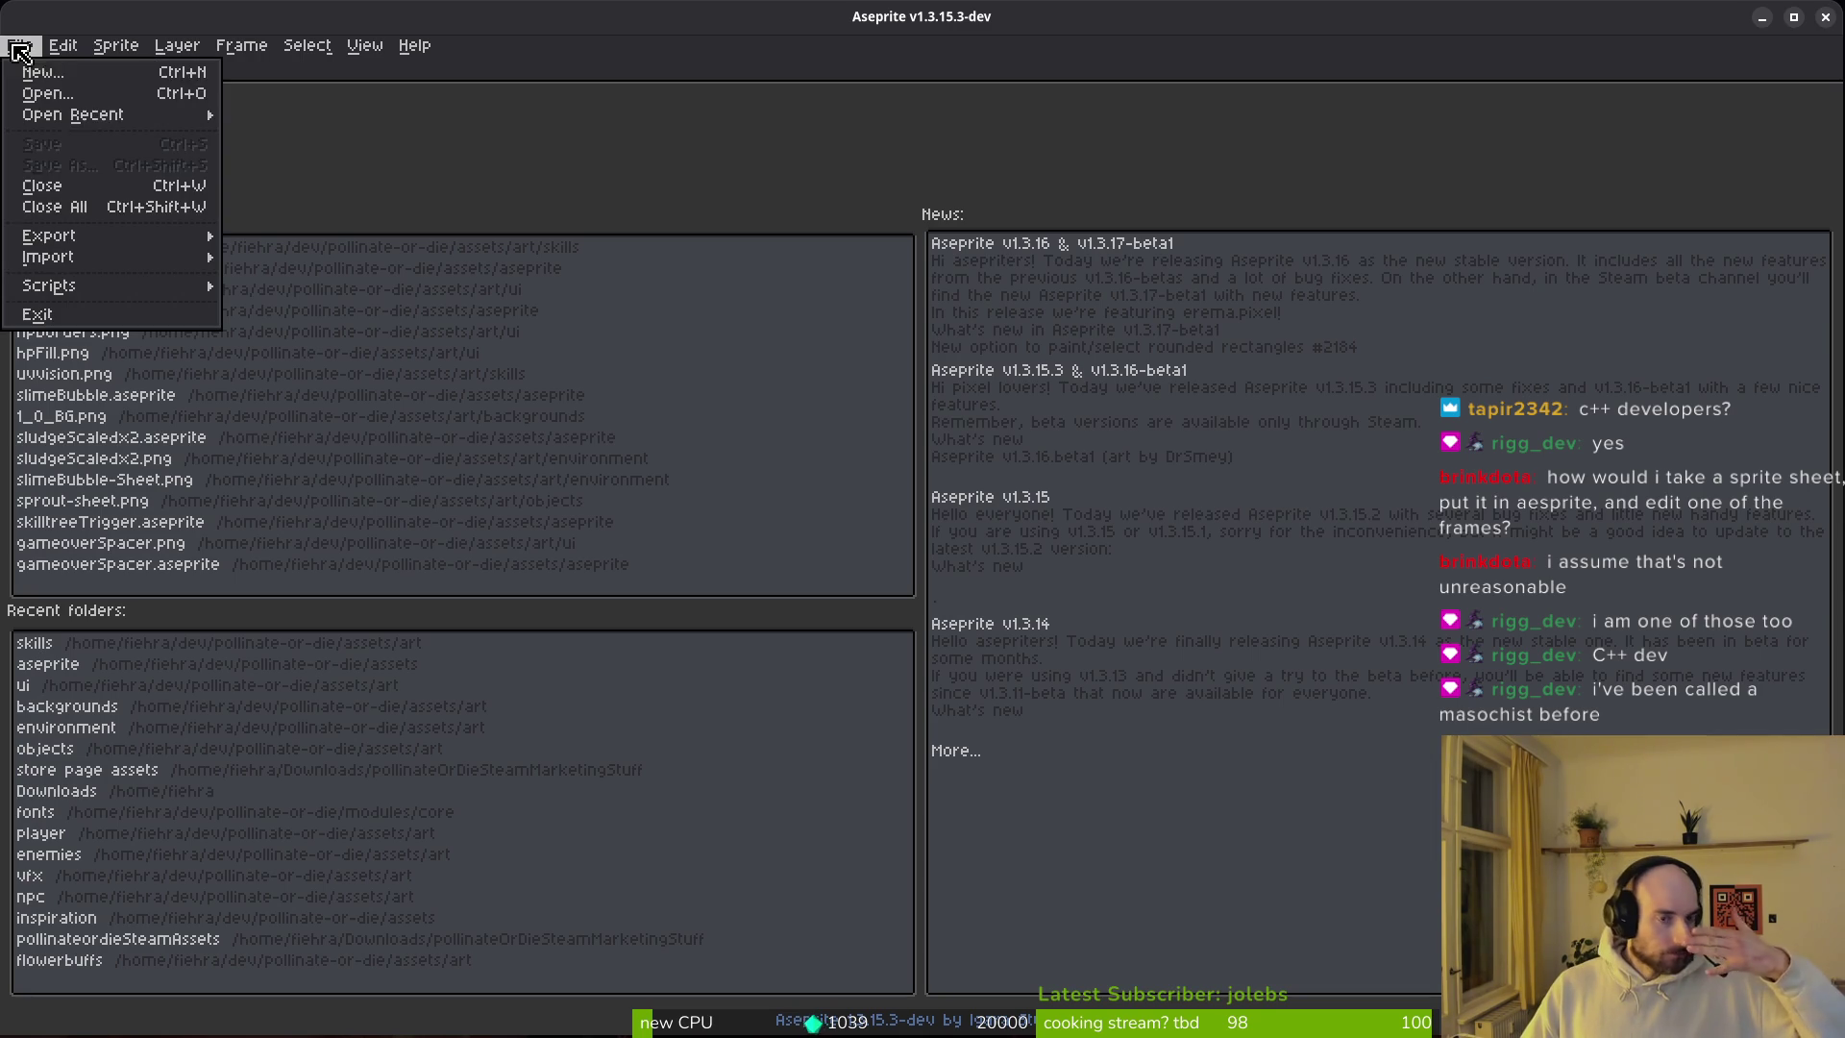
{"action": "mouse_move", "coordinate": [173, 259]}
{"action": "left_click", "coordinate": [322, 257]}
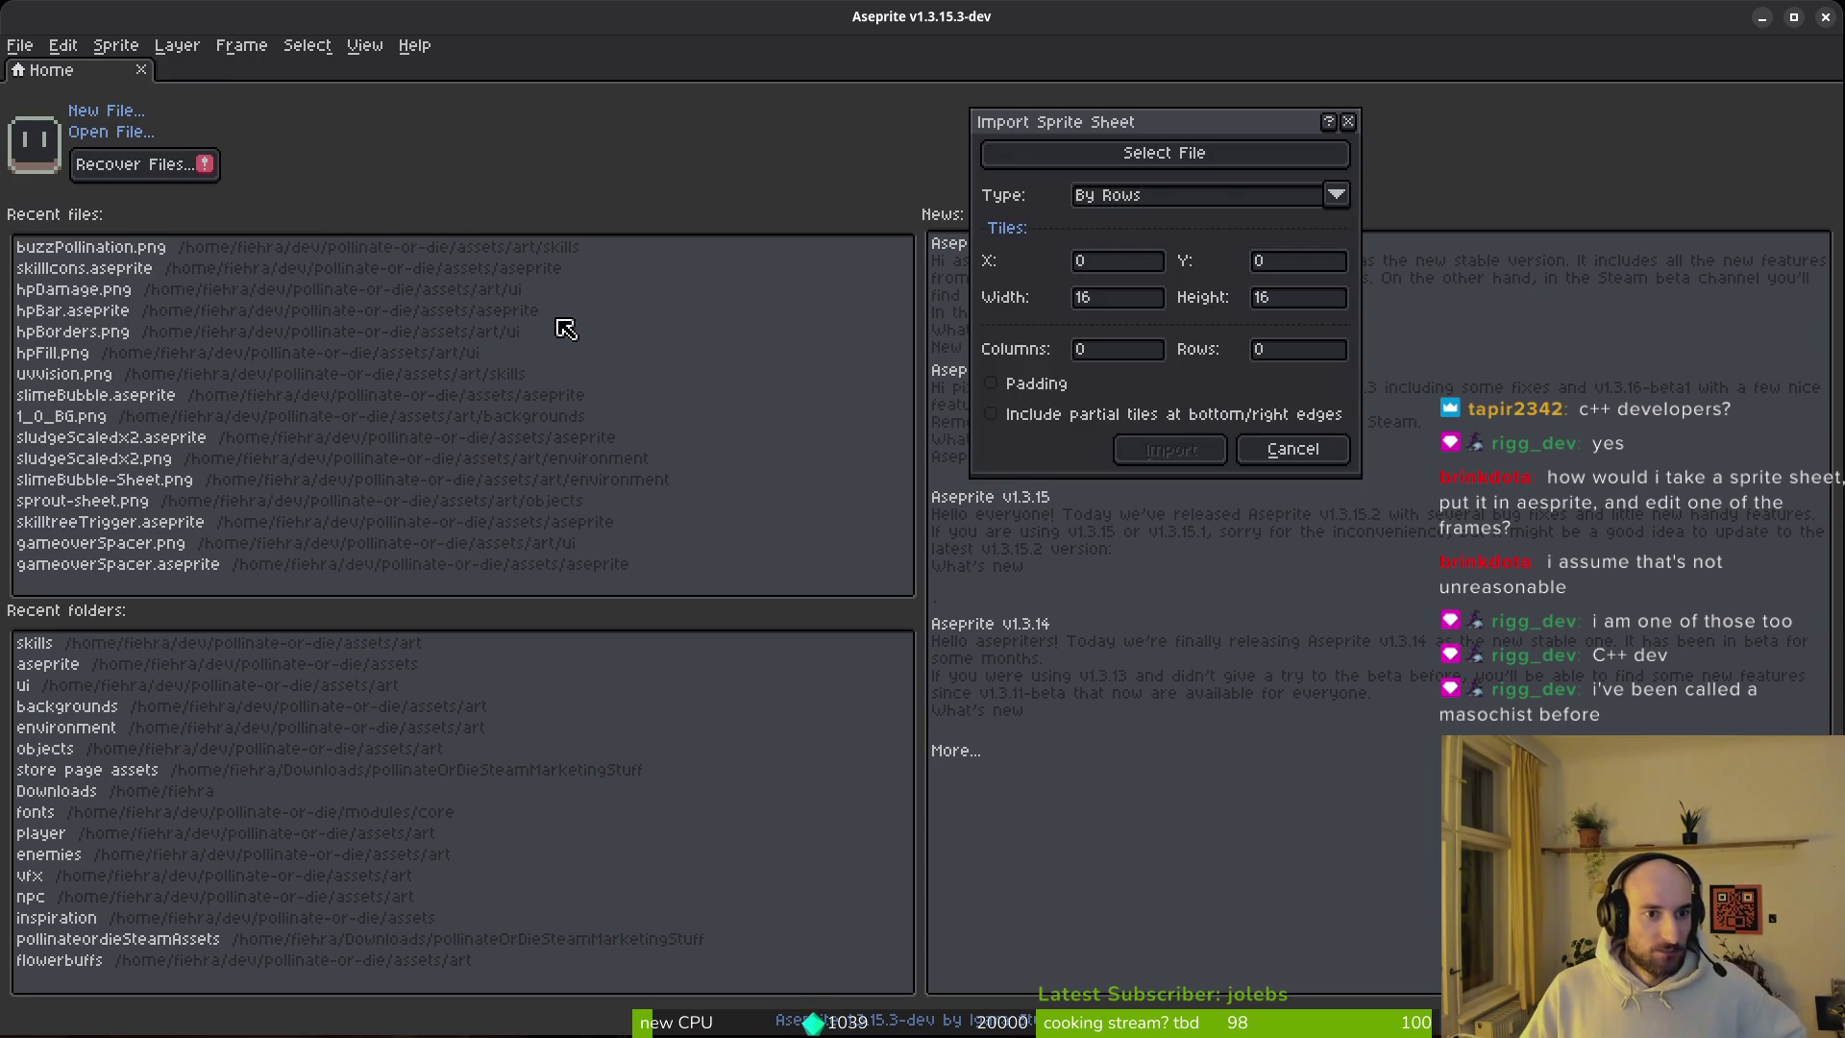
{"action": "left_click", "coordinate": [1297, 156]}
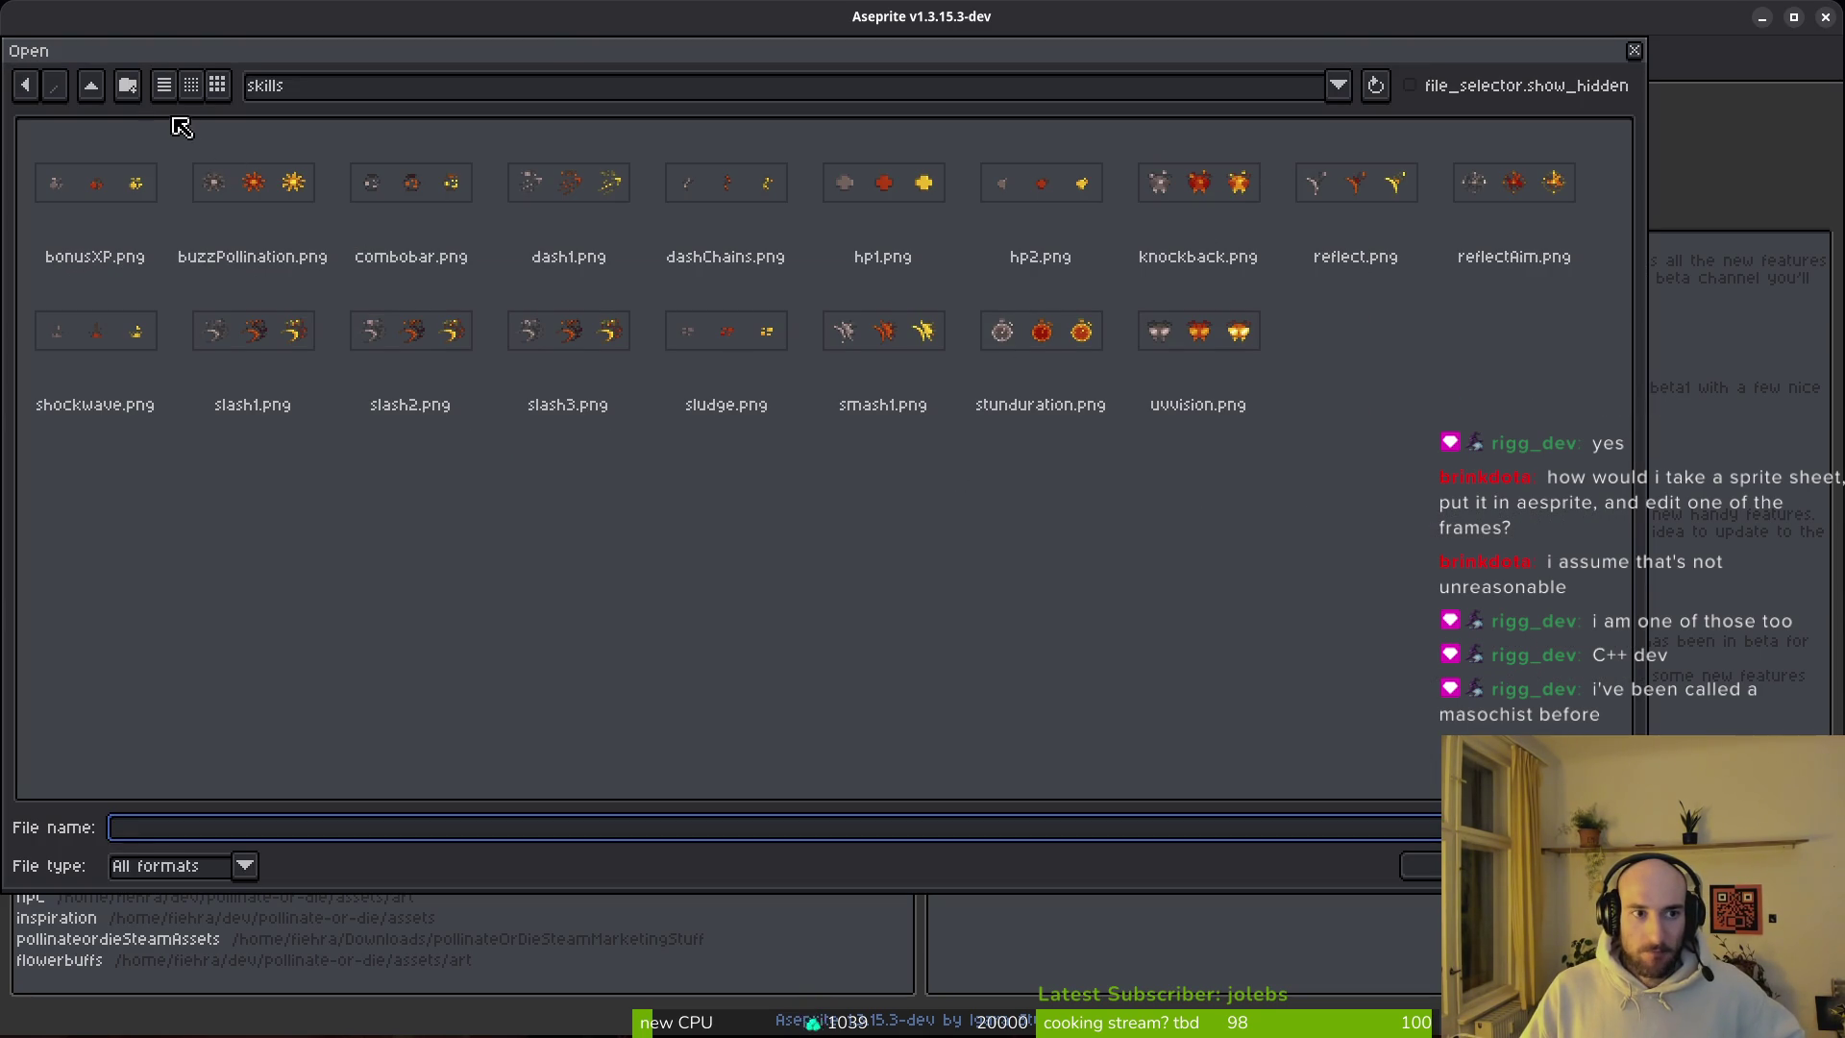
{"action": "left_click", "coordinate": [88, 94]}
{"action": "left_click", "coordinate": [89, 94]}
{"action": "left_click", "coordinate": [92, 92]}
{"action": "left_click", "coordinate": [93, 92]}
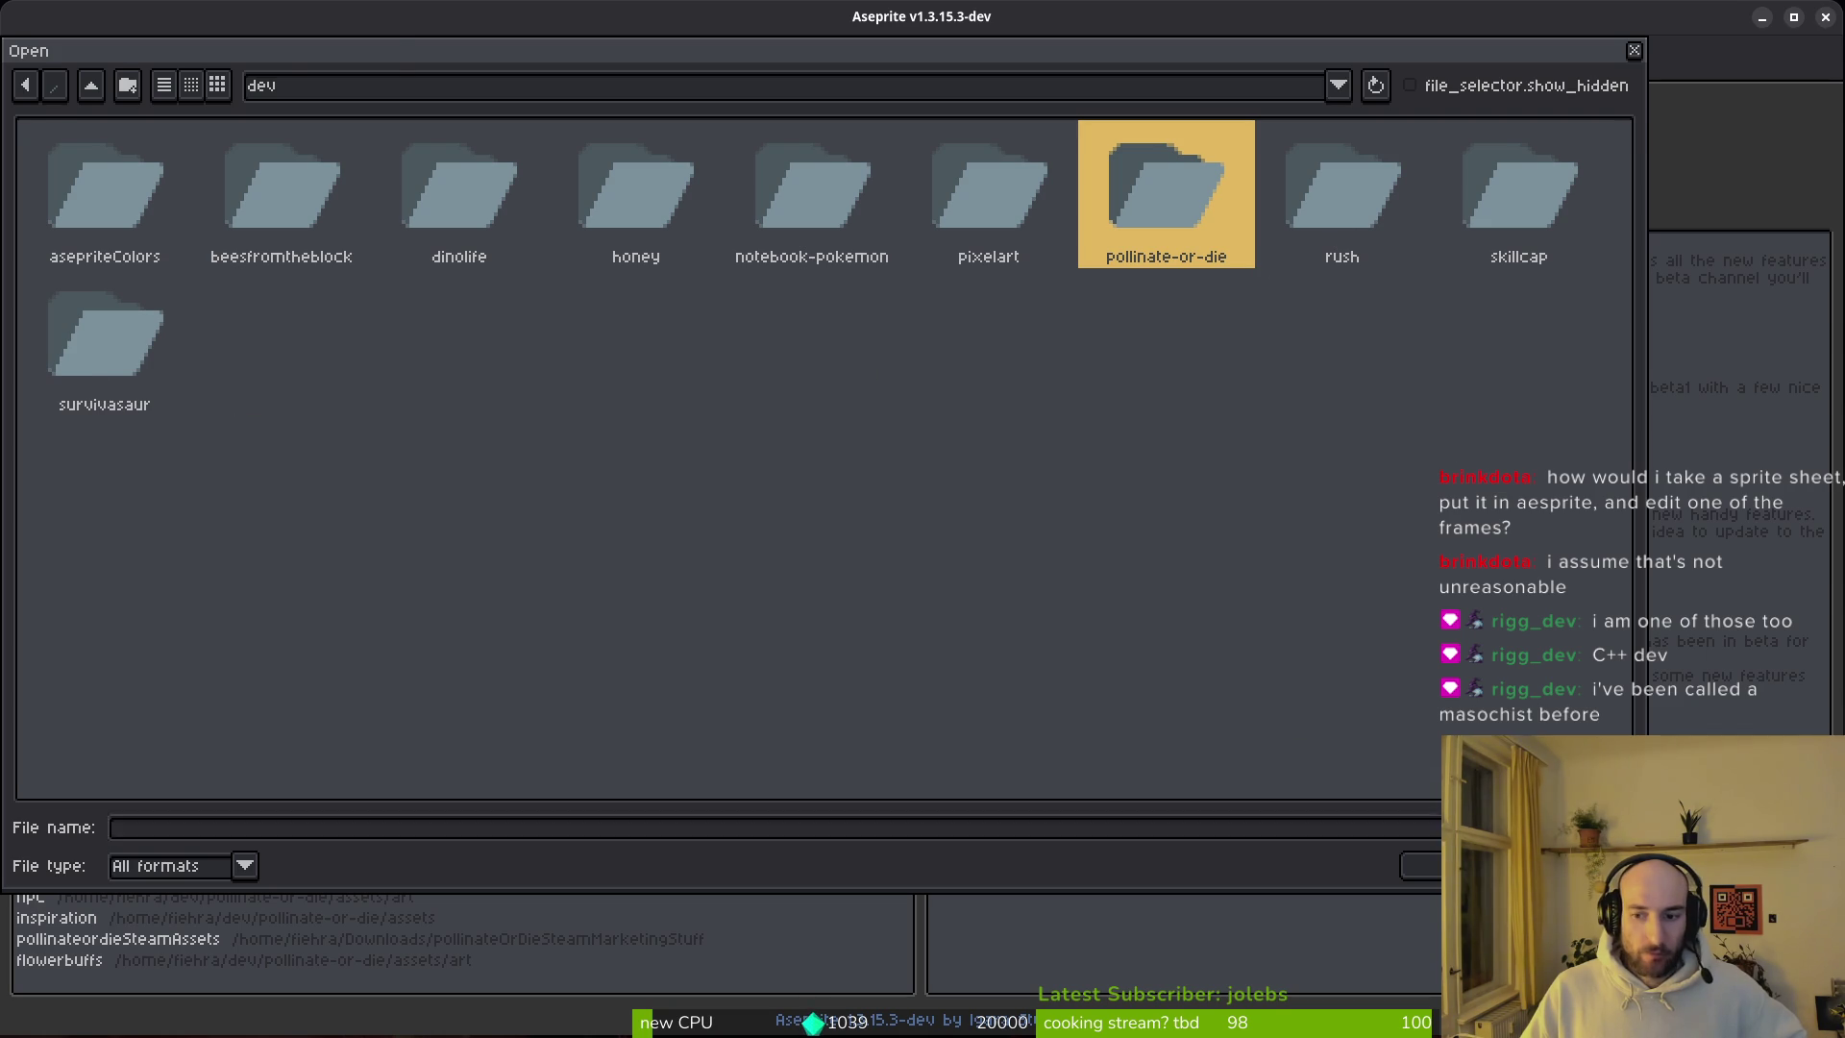
{"action": "key", "text": "Escape"}
{"action": "left_click", "coordinate": [1374, 132]}
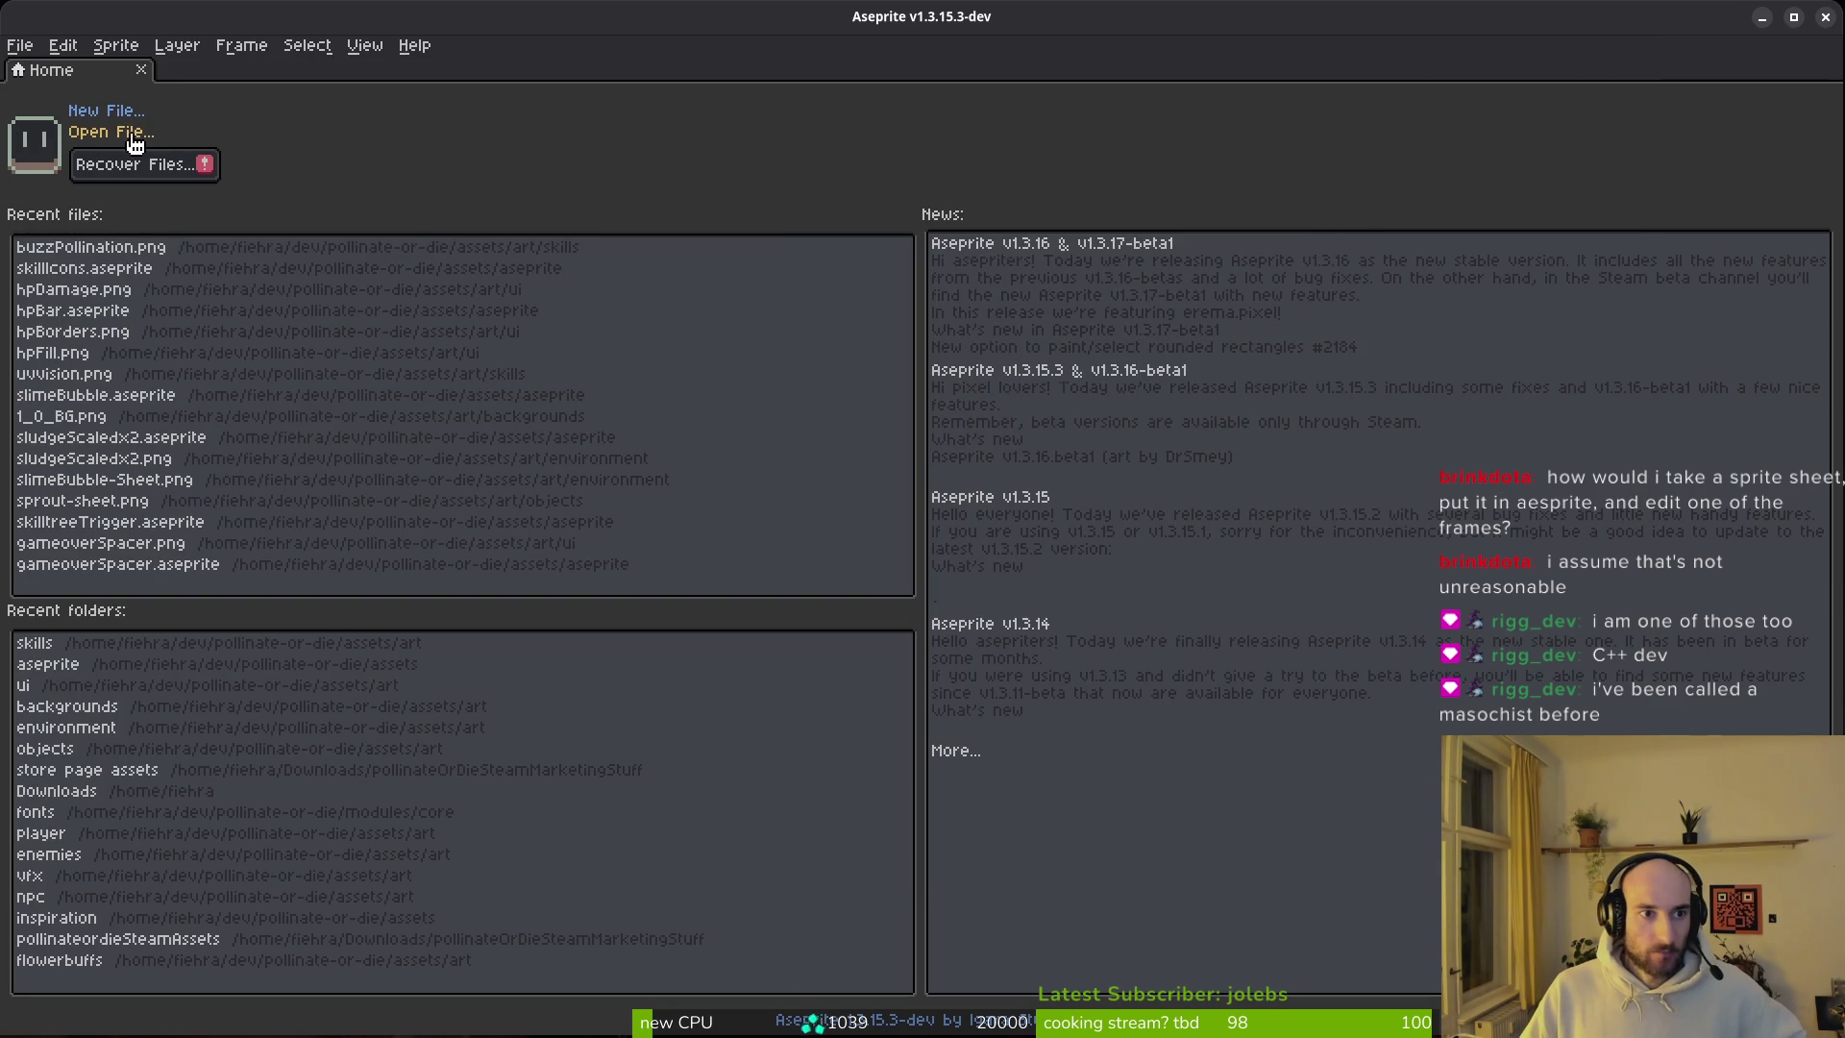
Step: Open babySpider.png from the Downloads folder in the home directory
{"action": "left_click", "coordinate": [135, 139]}
{"action": "left_click", "coordinate": [92, 87]}
{"action": "left_click", "coordinate": [92, 86]}
{"action": "left_click", "coordinate": [92, 87]}
{"action": "left_click", "coordinate": [94, 86]}
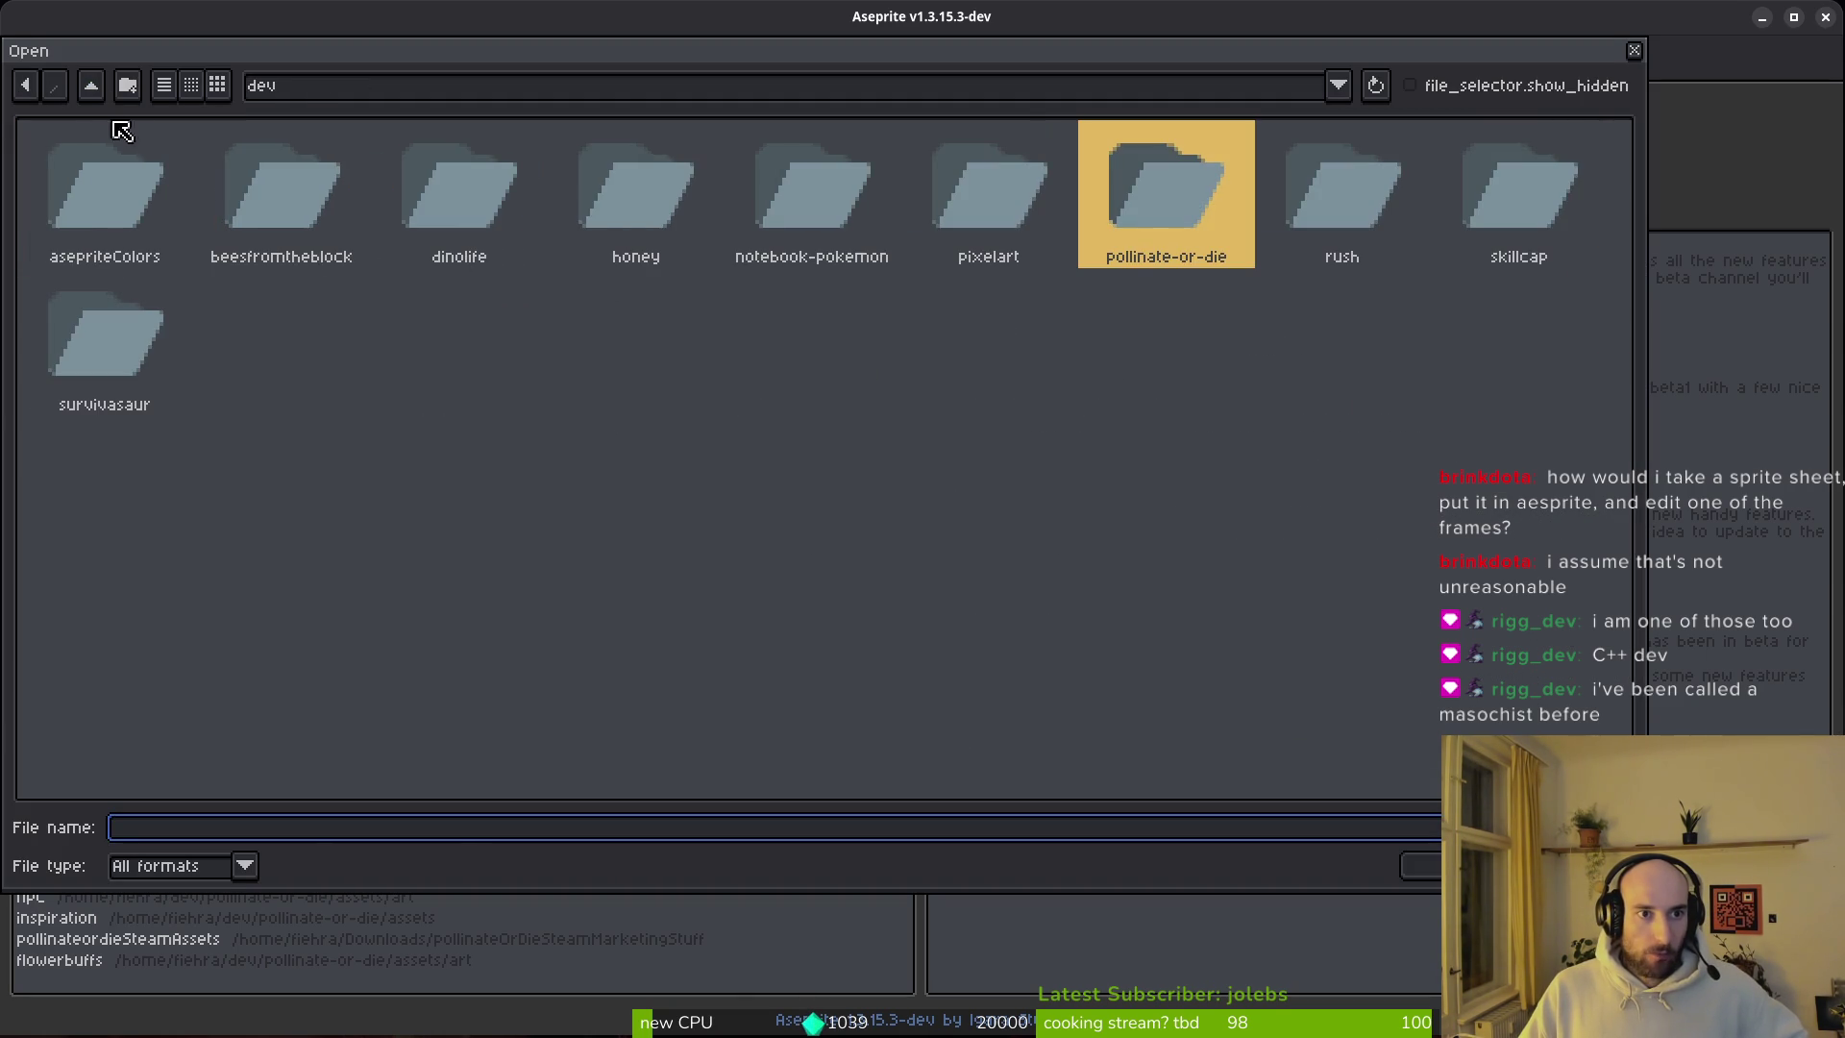
{"action": "left_click", "coordinate": [92, 86]}
{"action": "left_click", "coordinate": [380, 204]}
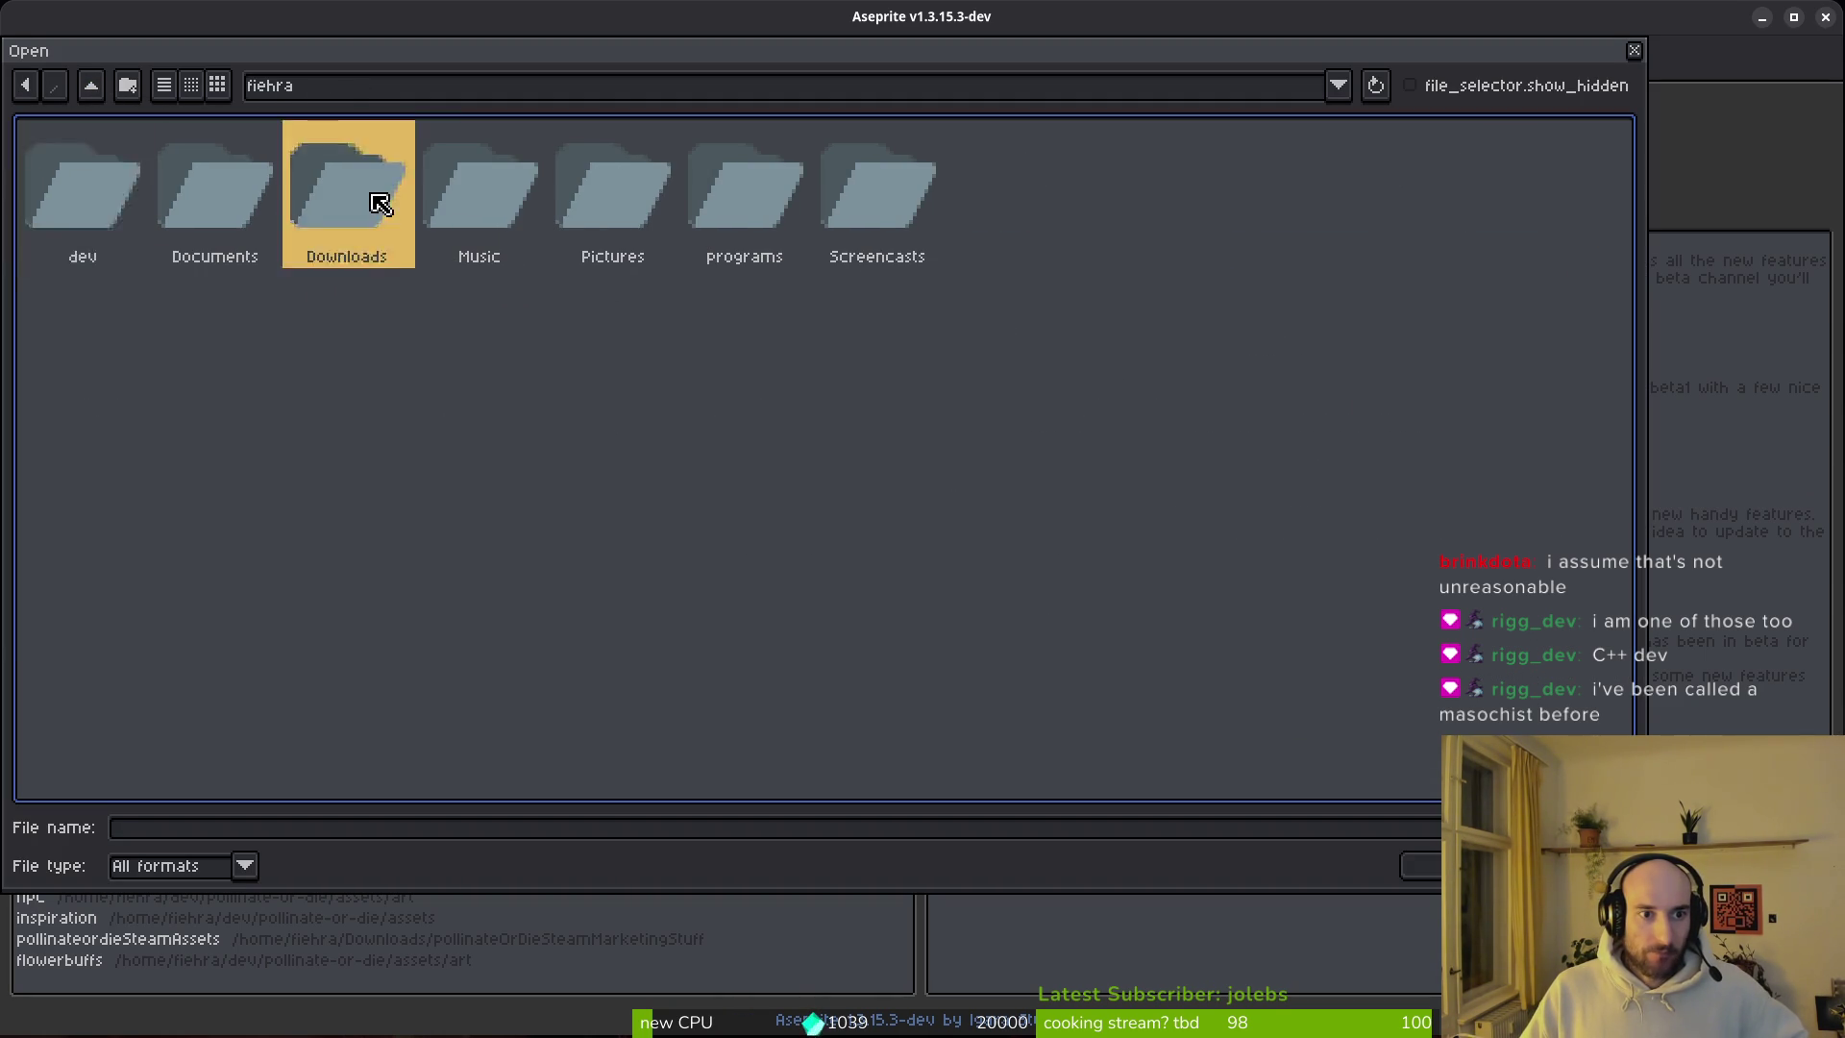
{"action": "double_click", "coordinate": [380, 204]}
{"action": "left_click", "coordinate": [738, 337]}
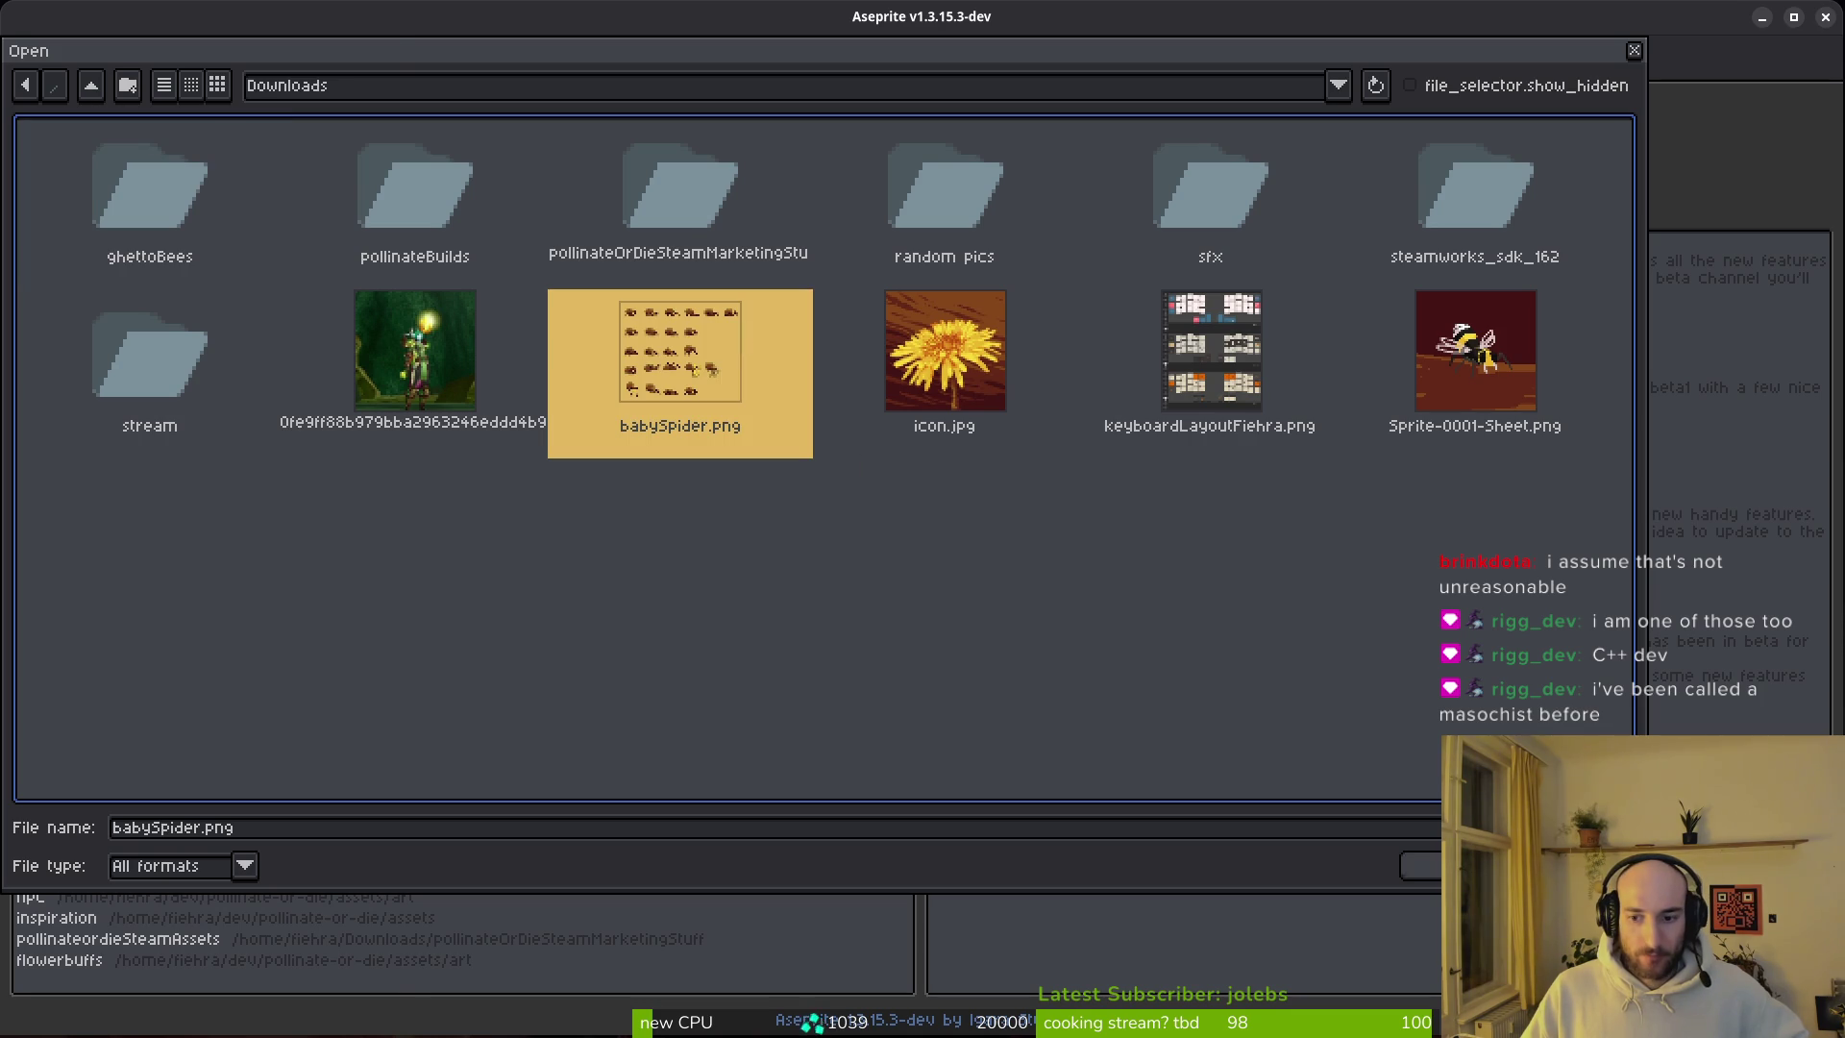
{"action": "double_click", "coordinate": [694, 370]}
{"action": "scroll", "coordinate": [973, 446], "scroll_direction": "up", "scroll_amount": 6}
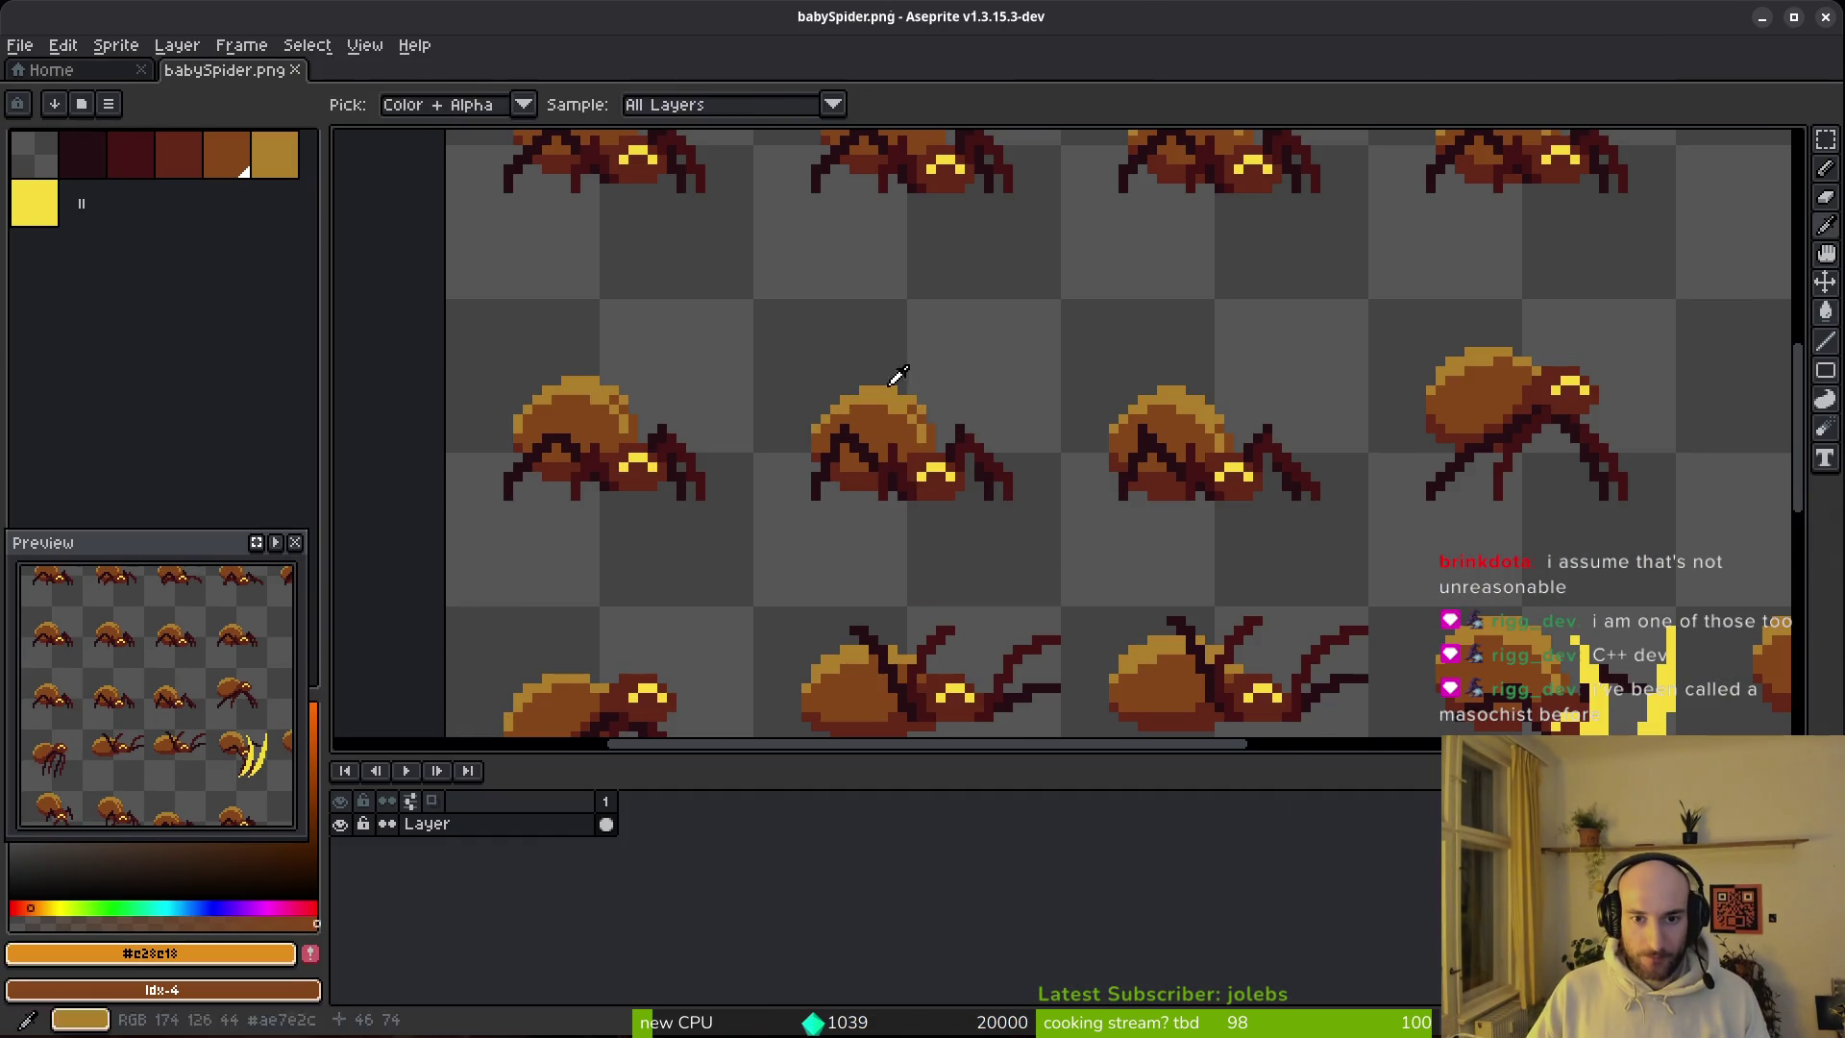
Step: Load the default palette and replace the spider's tan shell colour with grey
{"action": "scroll", "coordinate": [914, 399], "scroll_direction": "up", "scroll_amount": 1}
{"action": "left_click", "coordinate": [109, 103]}
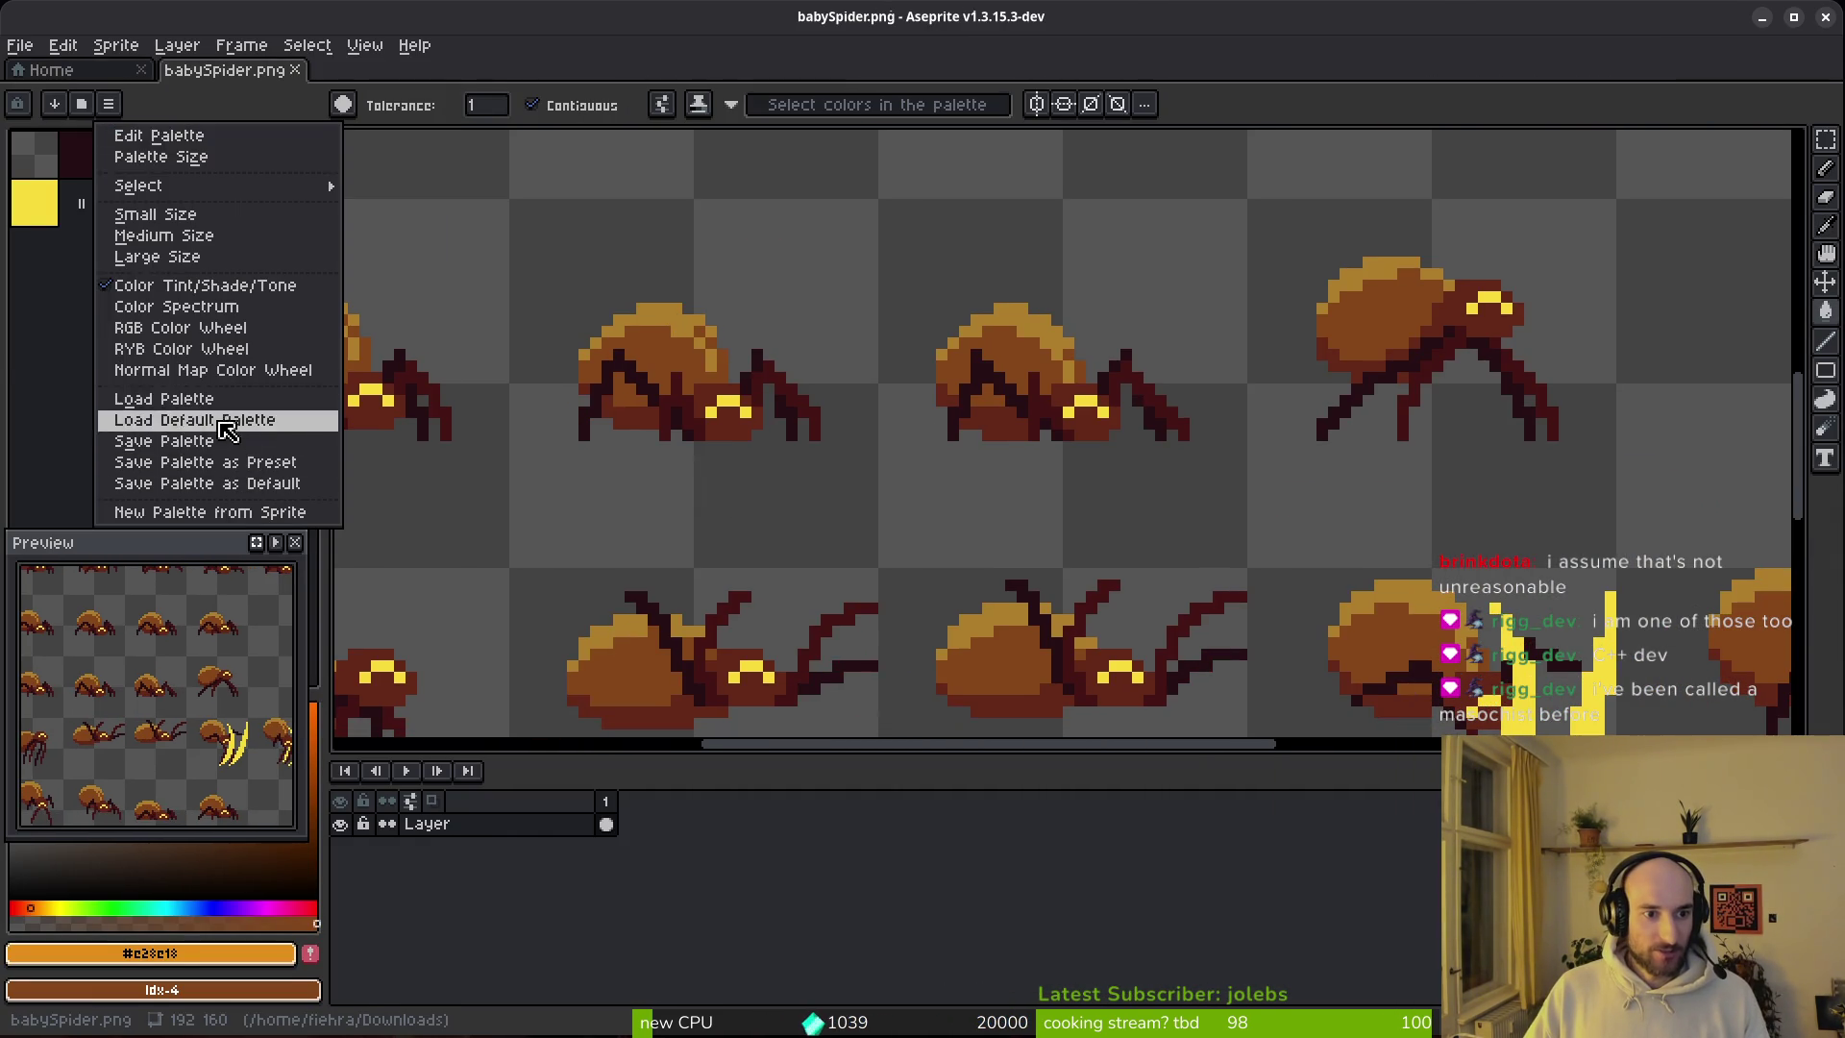
{"action": "left_click", "coordinate": [144, 425]}
{"action": "scroll", "coordinate": [734, 354], "scroll_direction": "up", "scroll_amount": 3}
{"action": "left_click", "coordinate": [734, 353], "text": "alt"}
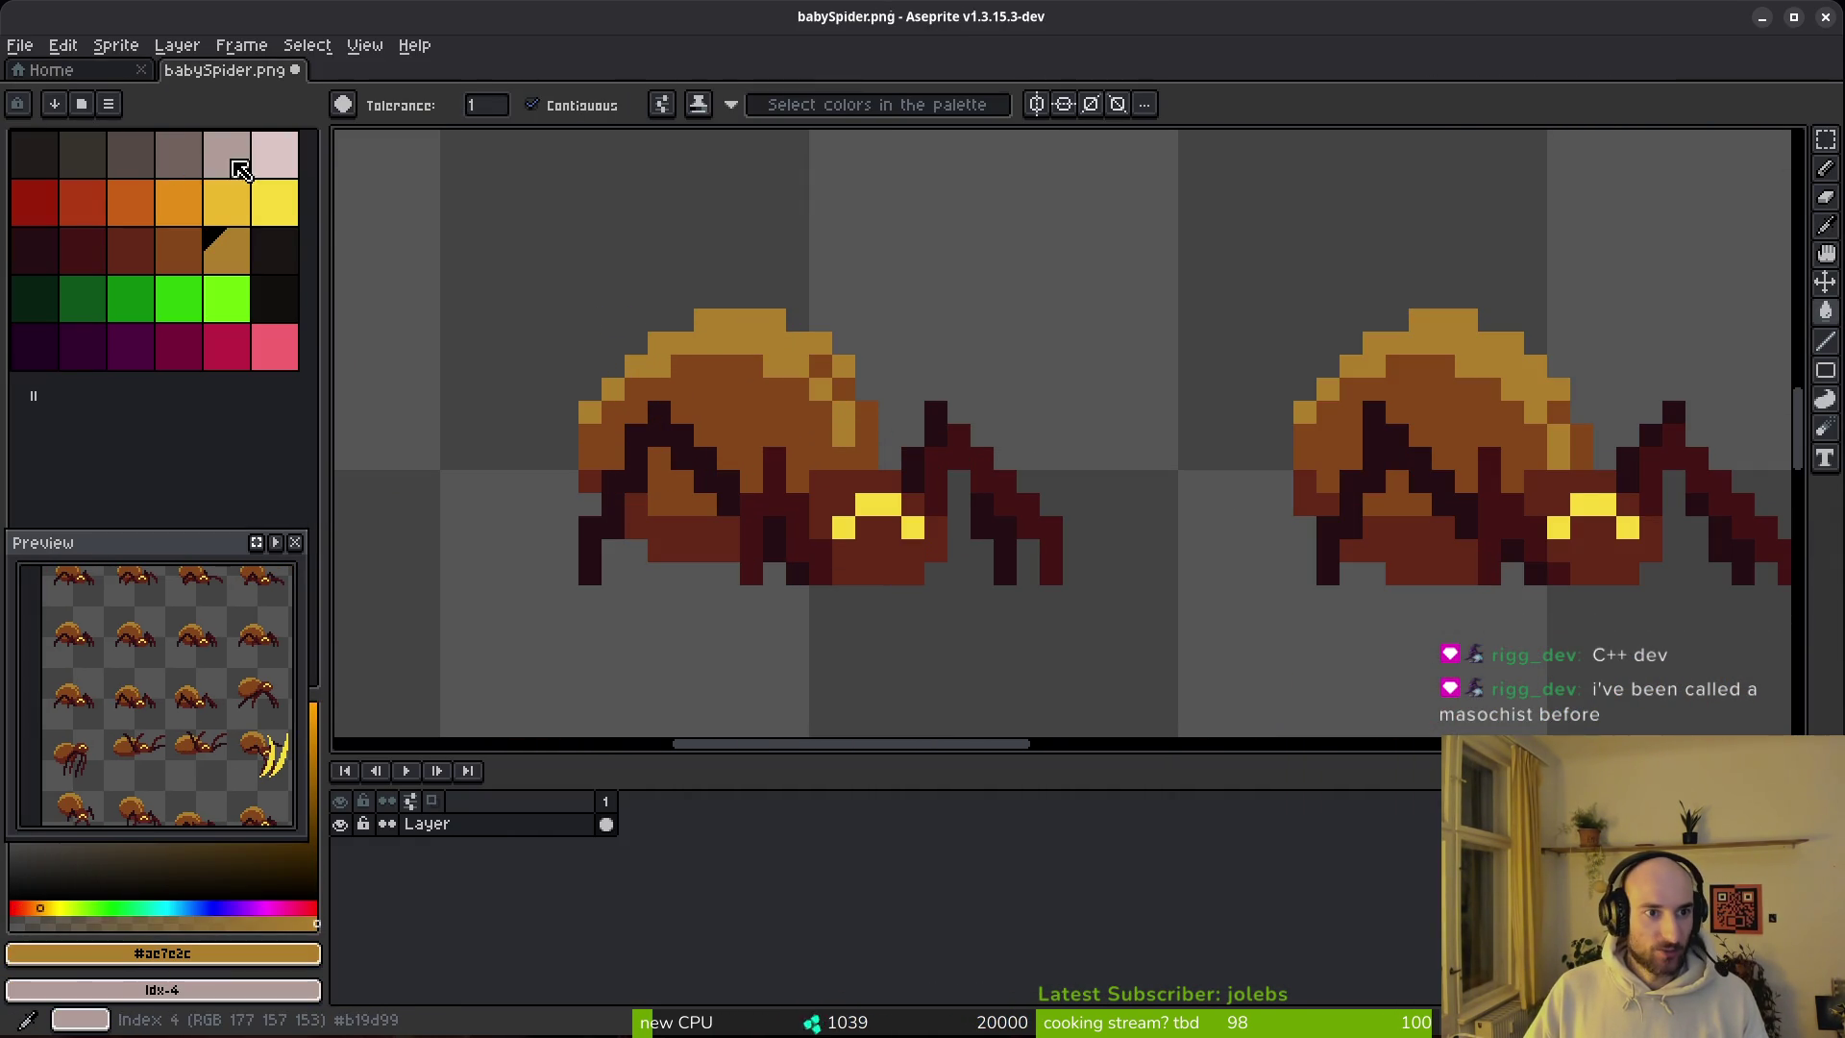
{"action": "key", "text": "shift+r"}
{"action": "left_click", "coordinate": [634, 165]}
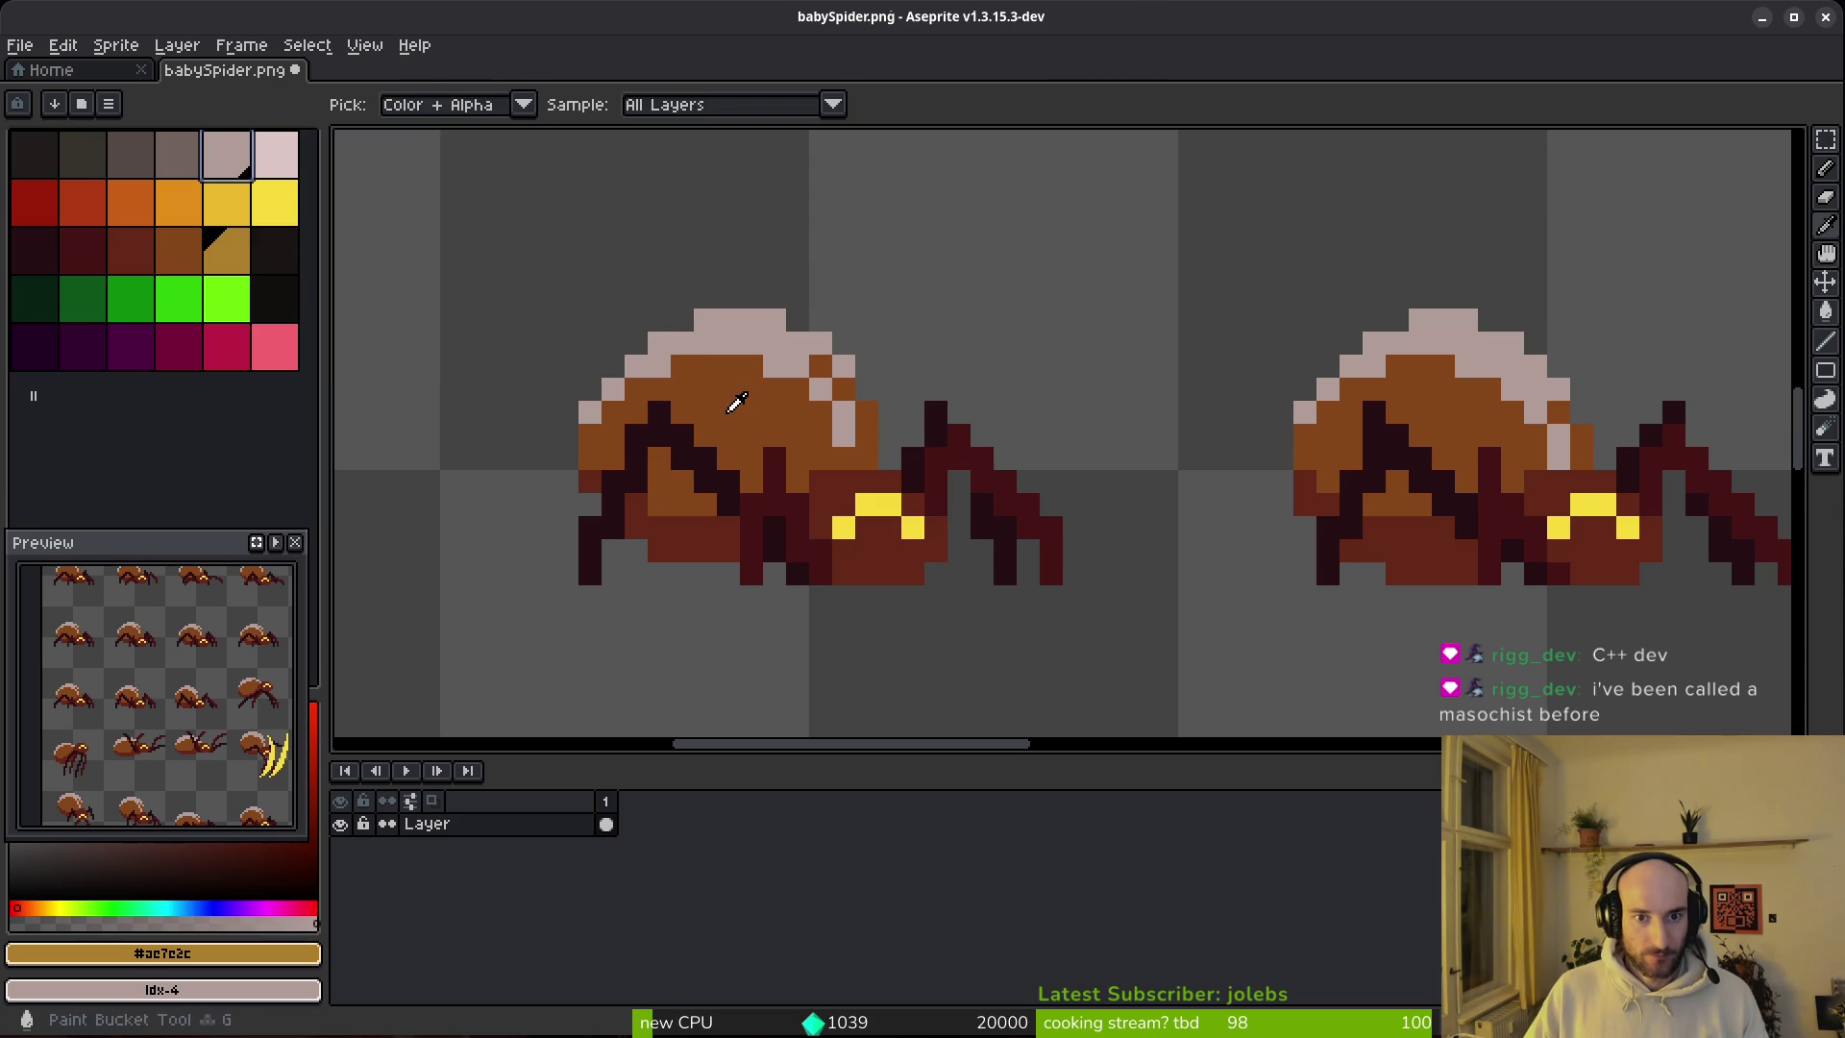
Step: Recolour the brown body and dark red pixels to two shades of grey
{"action": "left_click", "coordinate": [728, 399], "text": "alt"}
{"action": "right_click", "coordinate": [184, 166]}
{"action": "key", "text": "shift+r"}
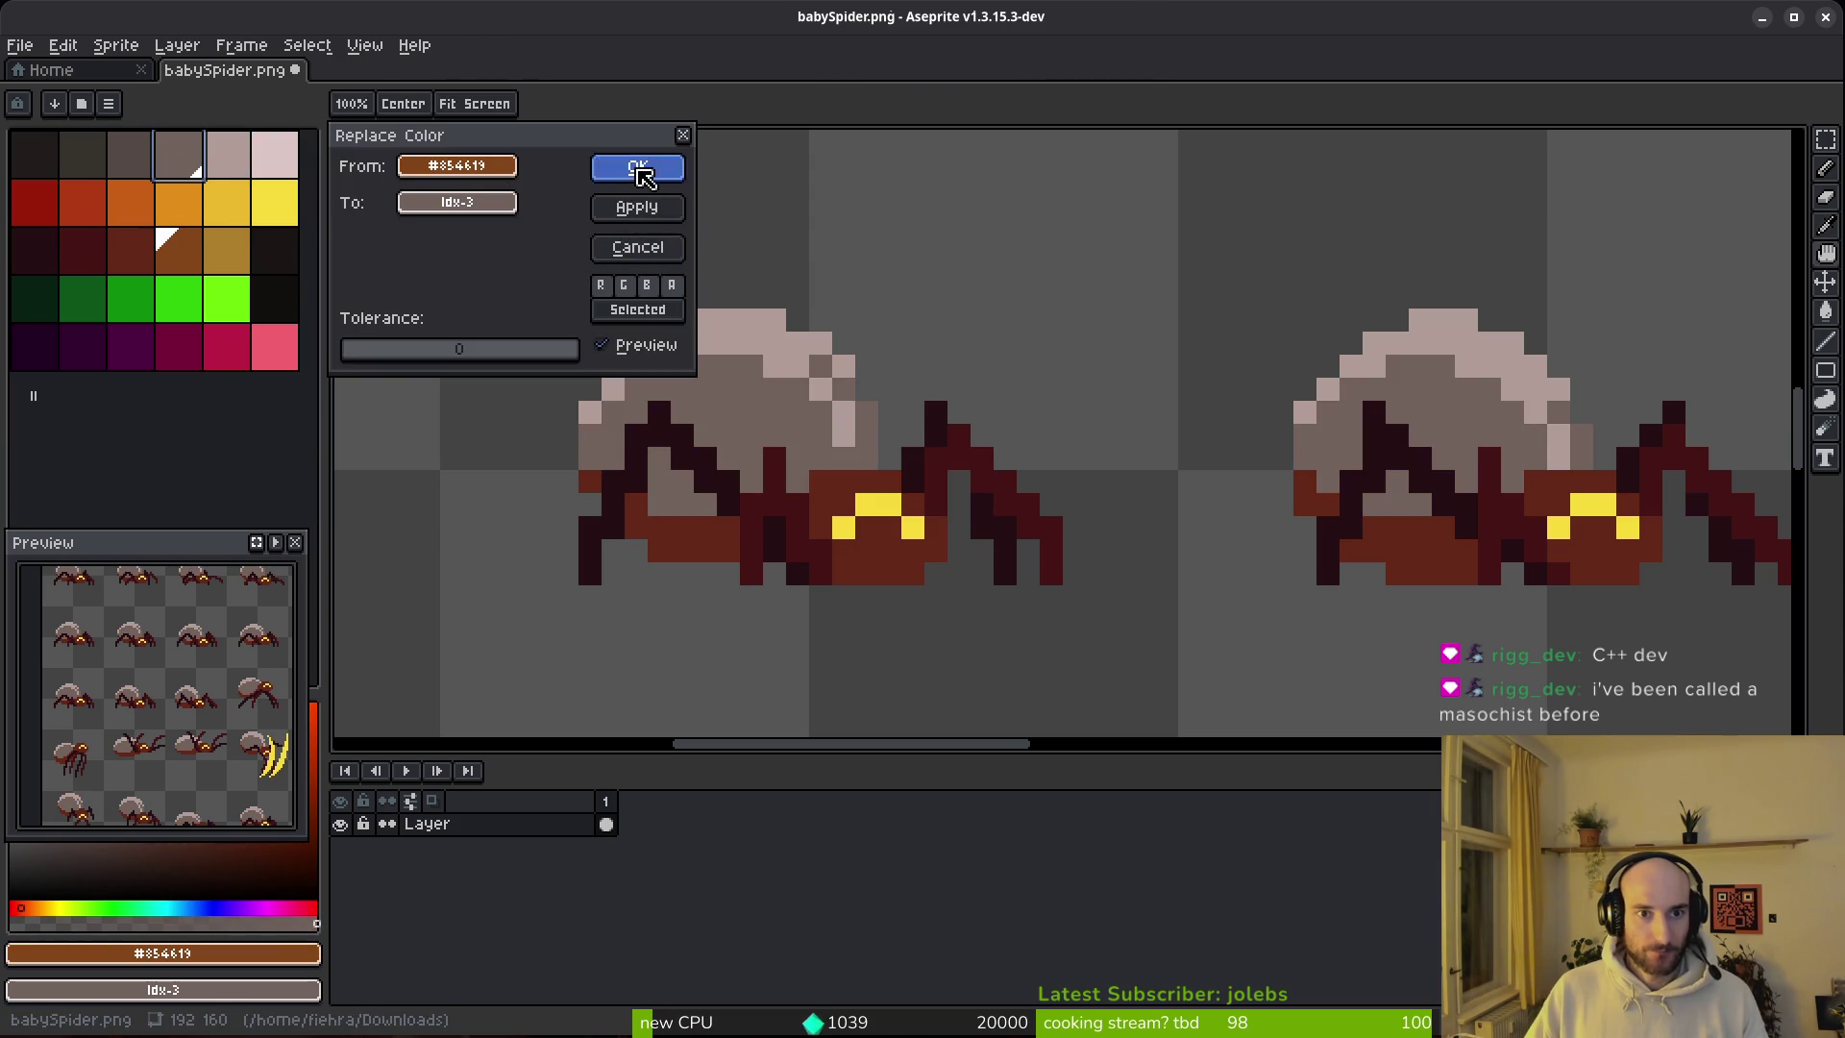
{"action": "left_click", "coordinate": [638, 165]}
{"action": "left_click", "coordinate": [832, 494], "text": "alt"}
{"action": "right_click", "coordinate": [131, 153]}
{"action": "key", "text": "shift+r"}
{"action": "left_click", "coordinate": [643, 178]}
Step: Replace the darkest outline with near-black and the remaining #431414 red with dark grey
{"action": "left_click", "coordinate": [930, 460], "text": "alt"}
{"action": "right_click", "coordinate": [34, 154]}
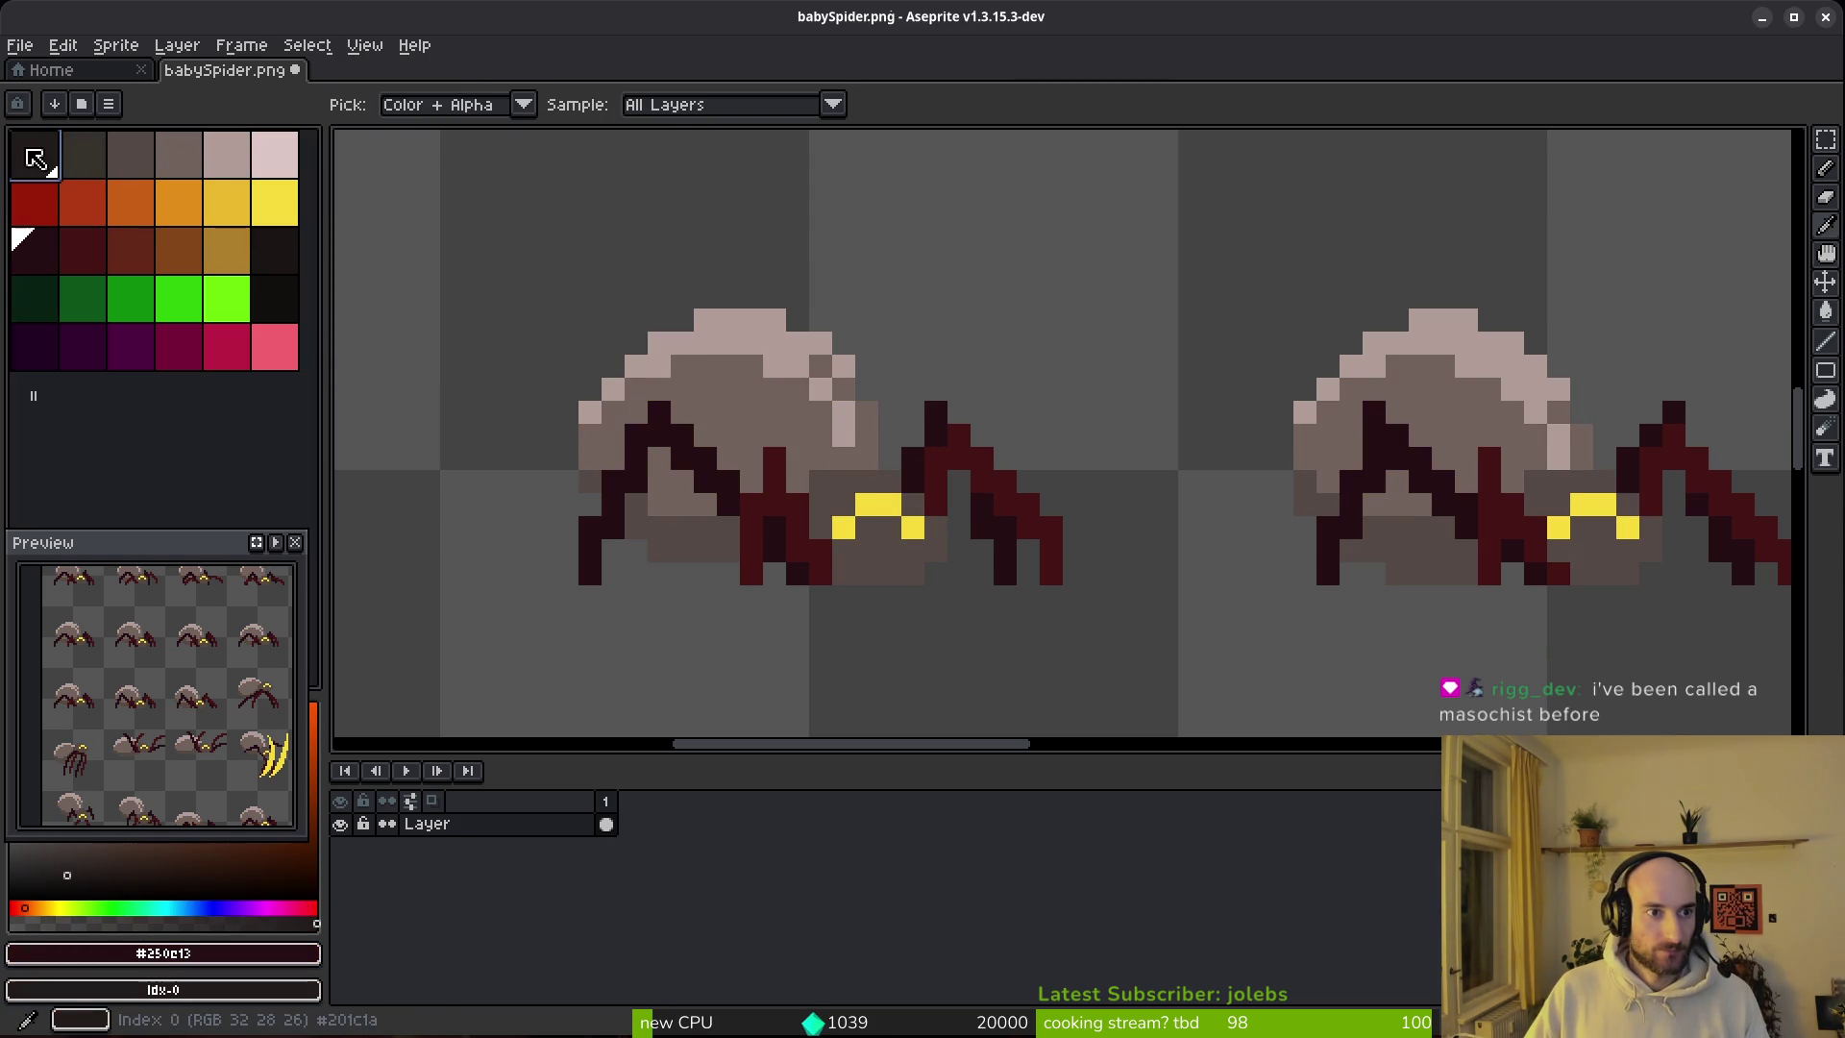
{"action": "key", "text": "shift+r"}
{"action": "key", "text": "Return"}
{"action": "left_click", "coordinate": [960, 434], "text": "alt"}
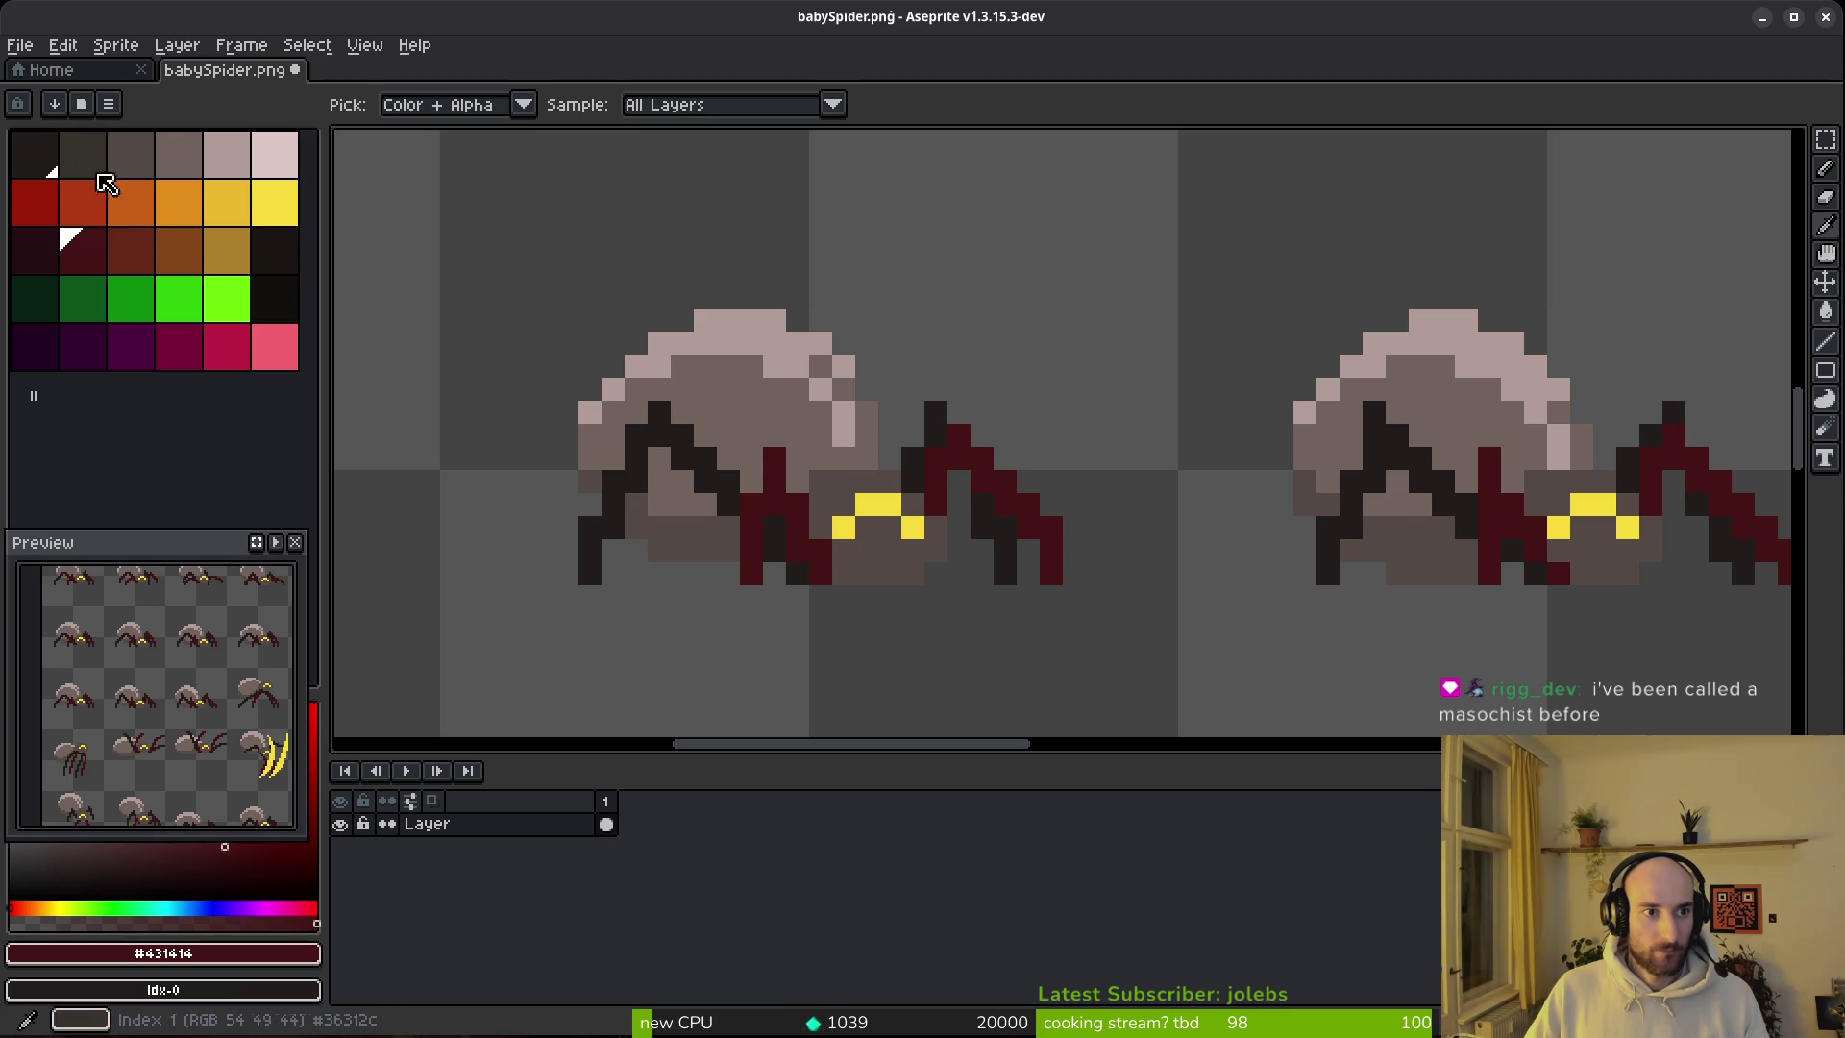
{"action": "right_click", "coordinate": [82, 154]}
{"action": "key", "text": "shift+r"}
{"action": "left_click", "coordinate": [636, 167]}
Step: Save the recoloured babySpider.png and close it
{"action": "key", "text": "w"}
{"action": "scroll", "coordinate": [960, 471], "scroll_direction": "down", "scroll_amount": 6}
{"action": "key", "text": "ctrl+s"}
{"action": "scroll", "coordinate": [960, 471], "scroll_direction": "down", "scroll_amount": 3}
{"action": "scroll", "coordinate": [961, 471], "scroll_direction": "up", "scroll_amount": 4}
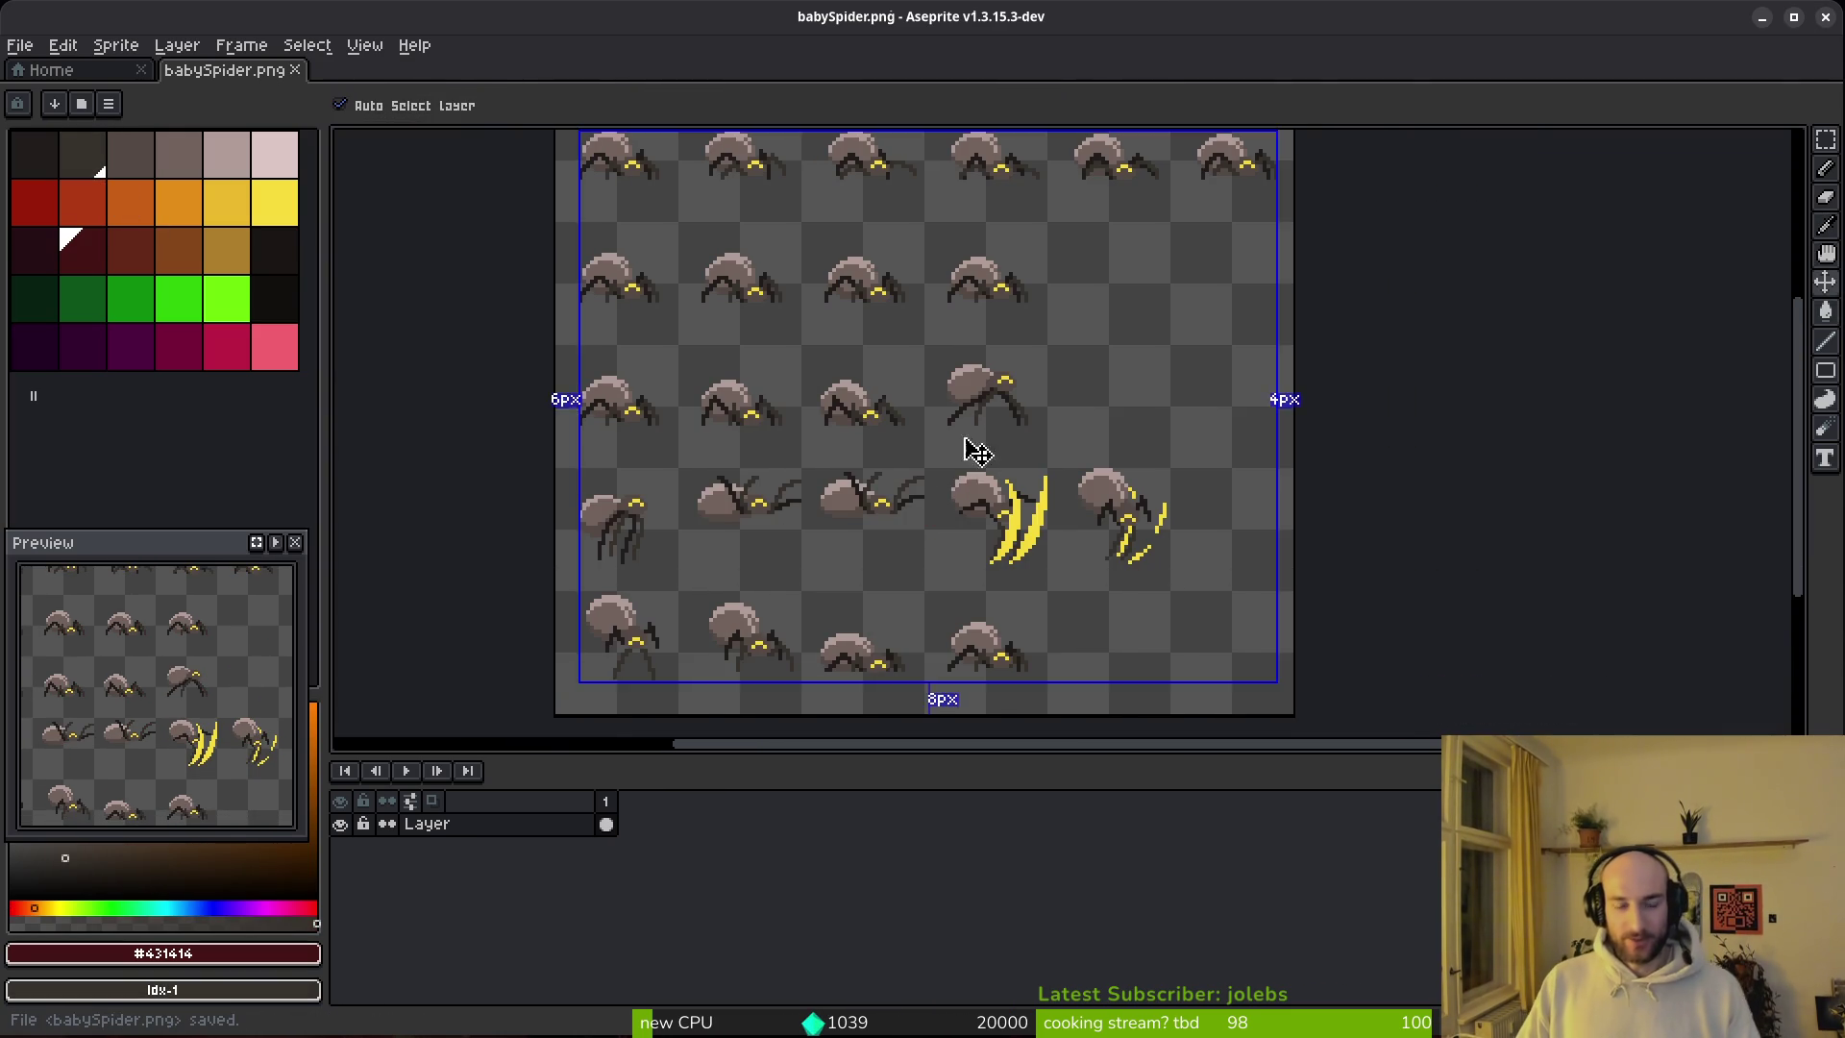
{"action": "left_click", "coordinate": [294, 70]}
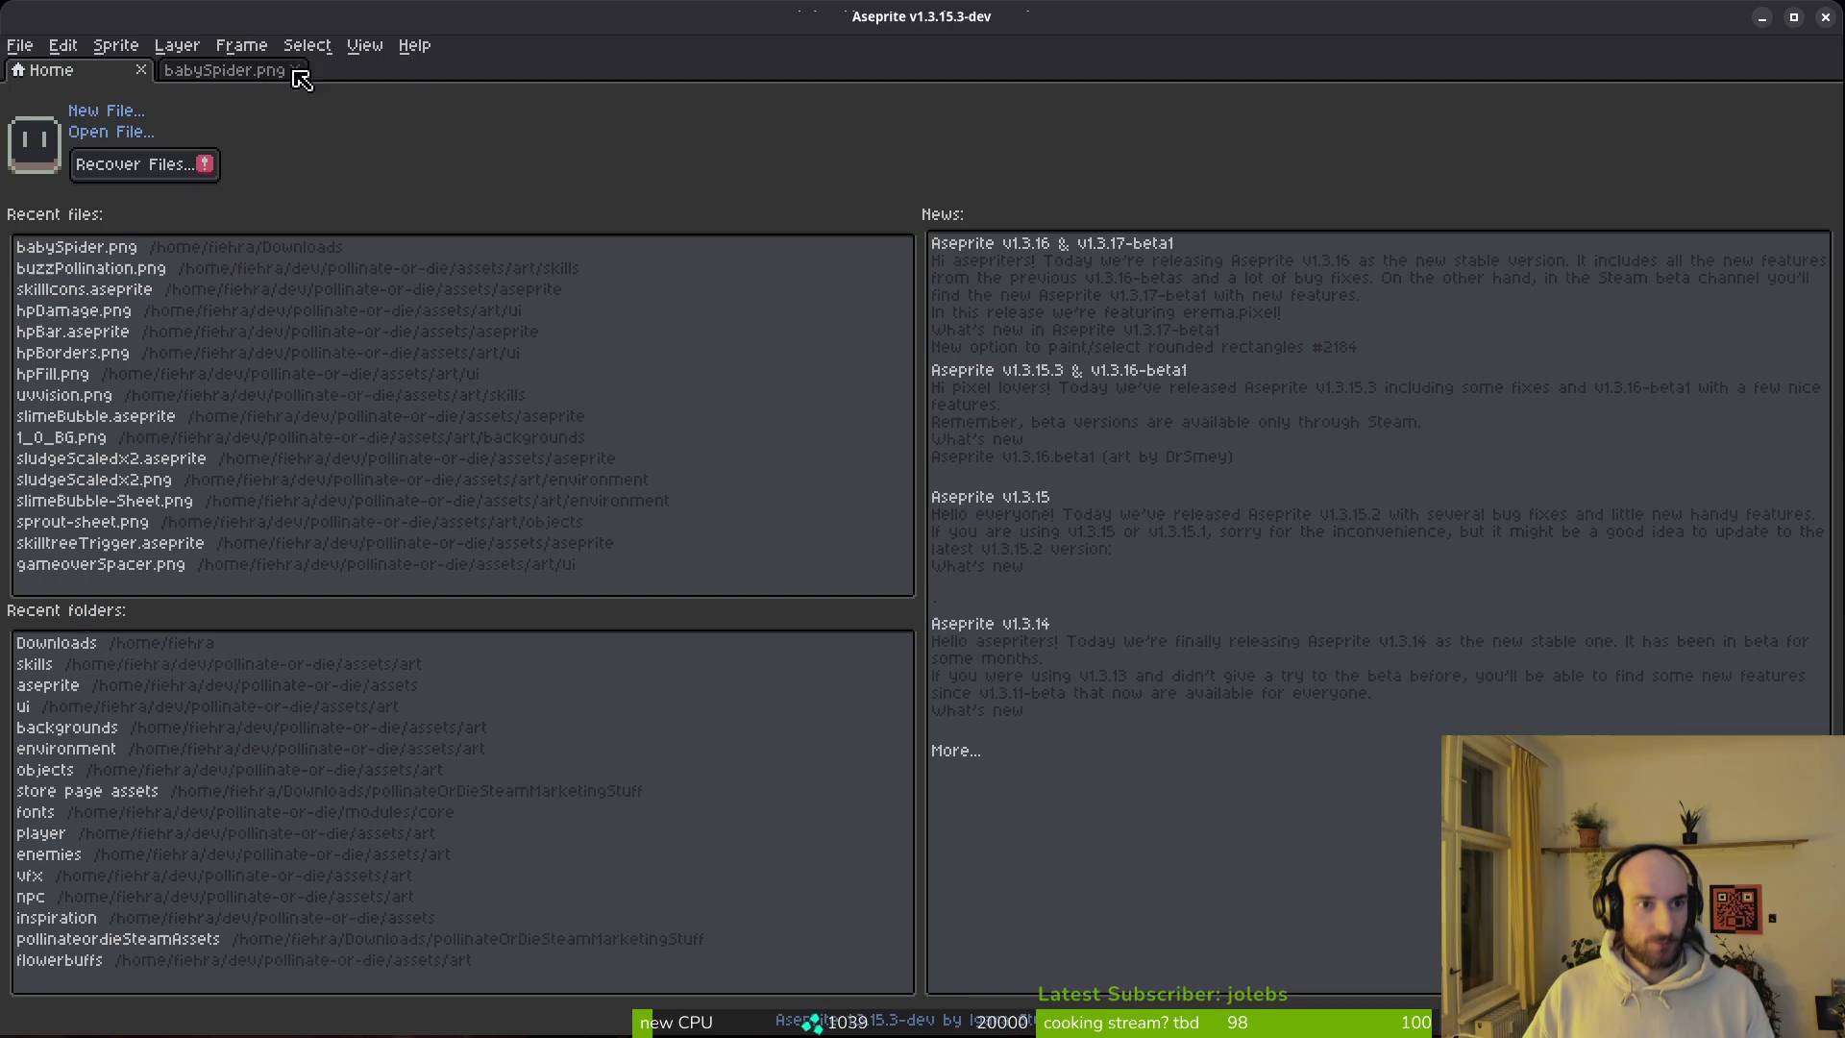
Step: Start an Import Sprite Sheet with babySpider.png as the source file
{"action": "left_click", "coordinate": [20, 45]}
{"action": "mouse_move", "coordinate": [102, 260]}
{"action": "left_click", "coordinate": [335, 257]}
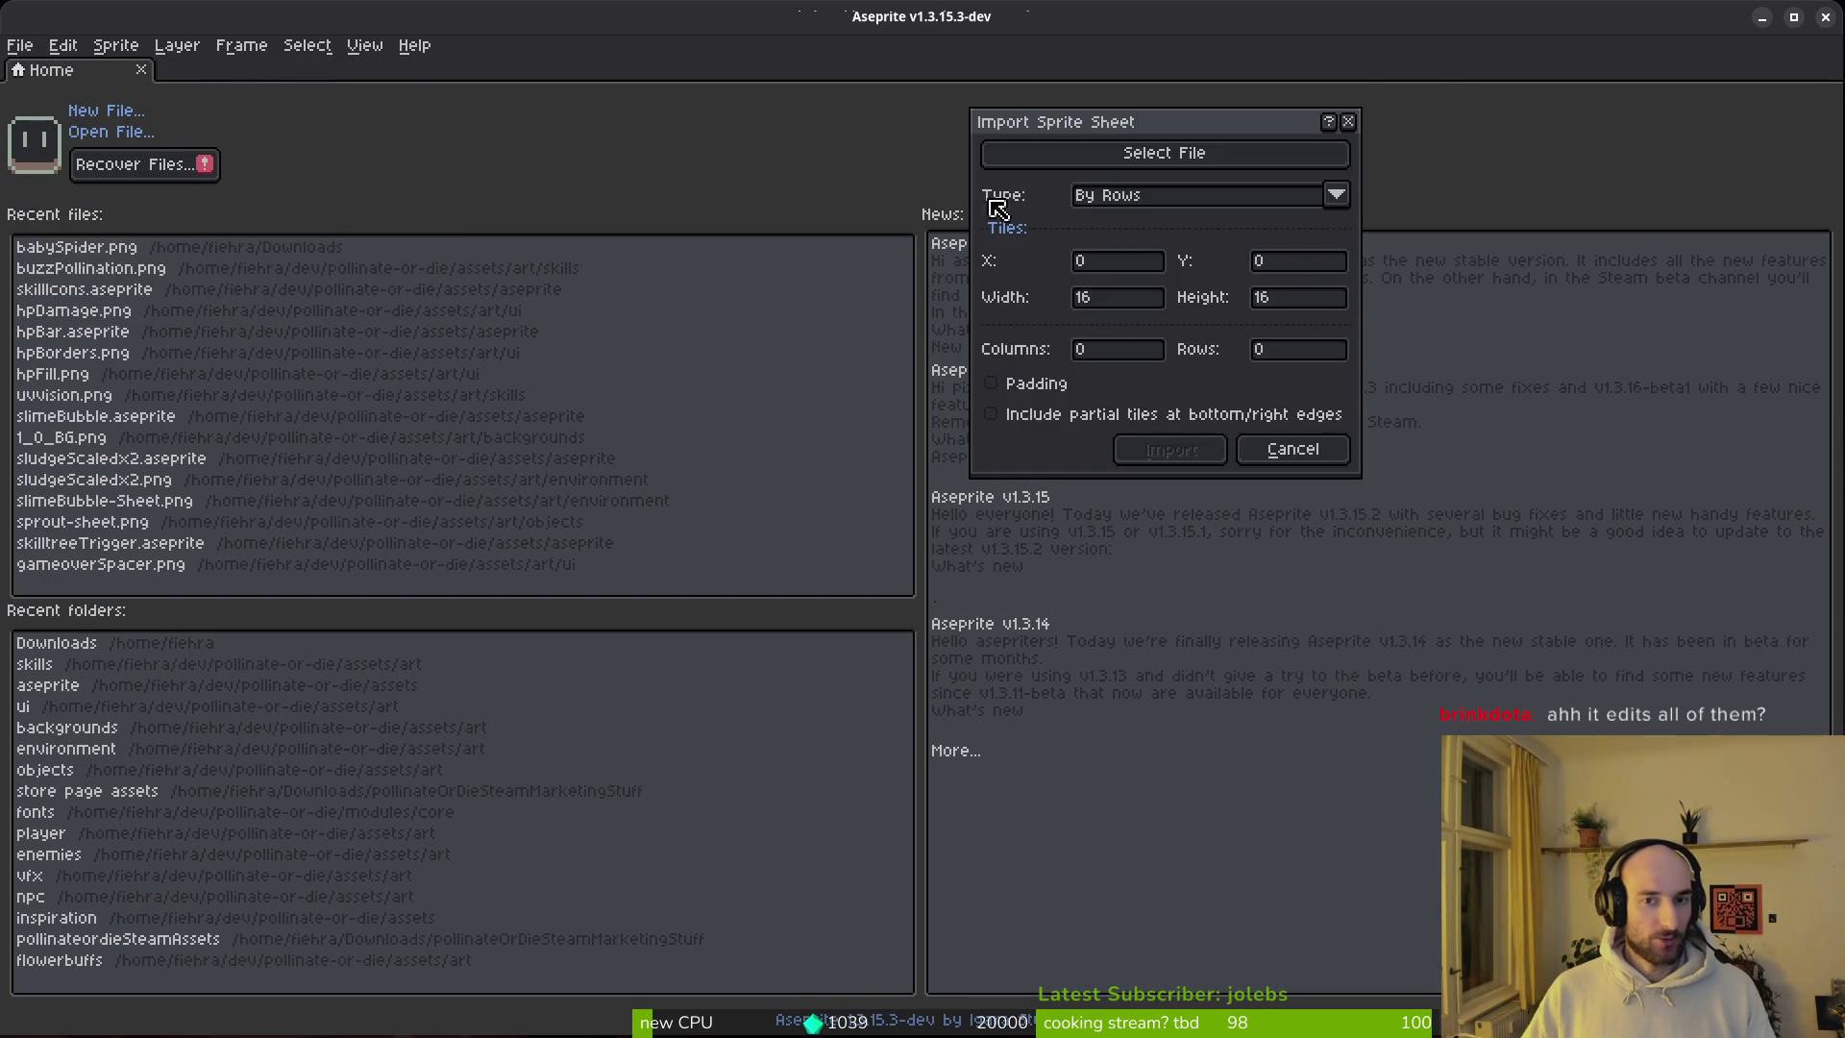
{"action": "left_click", "coordinate": [1086, 161]}
{"action": "left_click", "coordinate": [650, 369]}
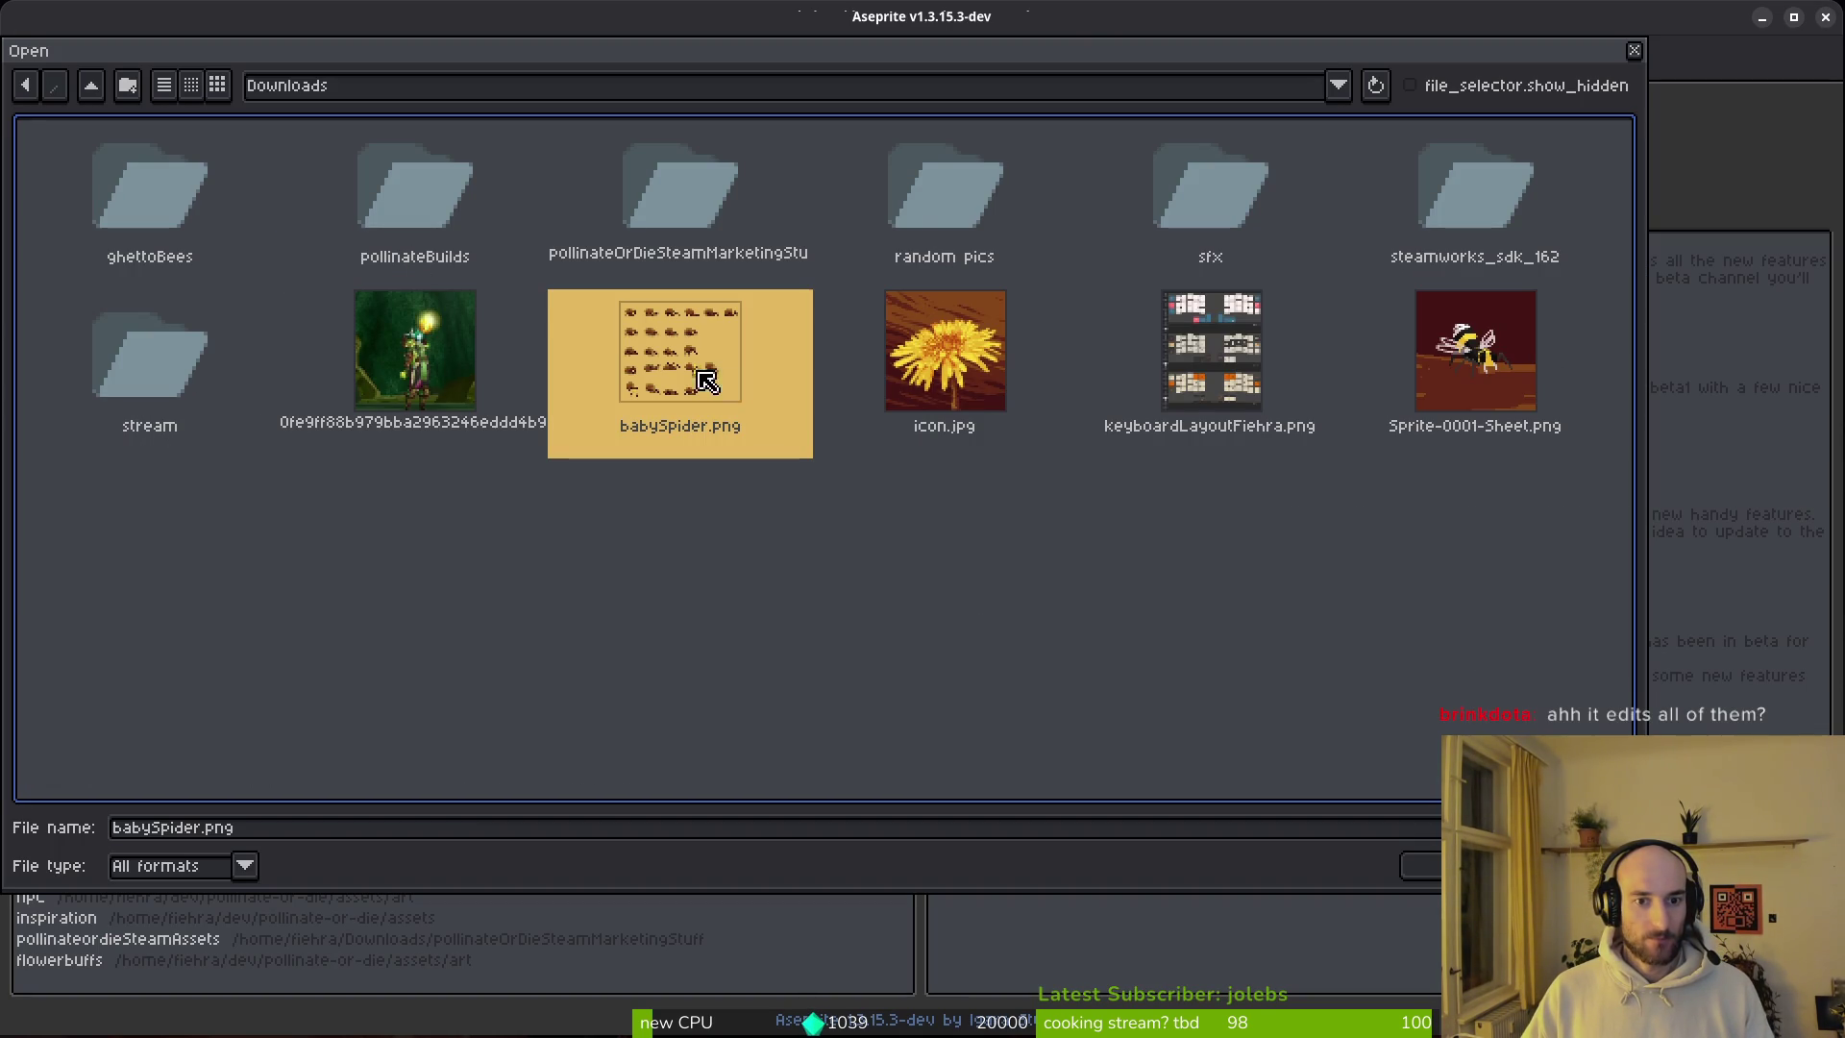
{"action": "left_click", "coordinate": [1420, 865]}
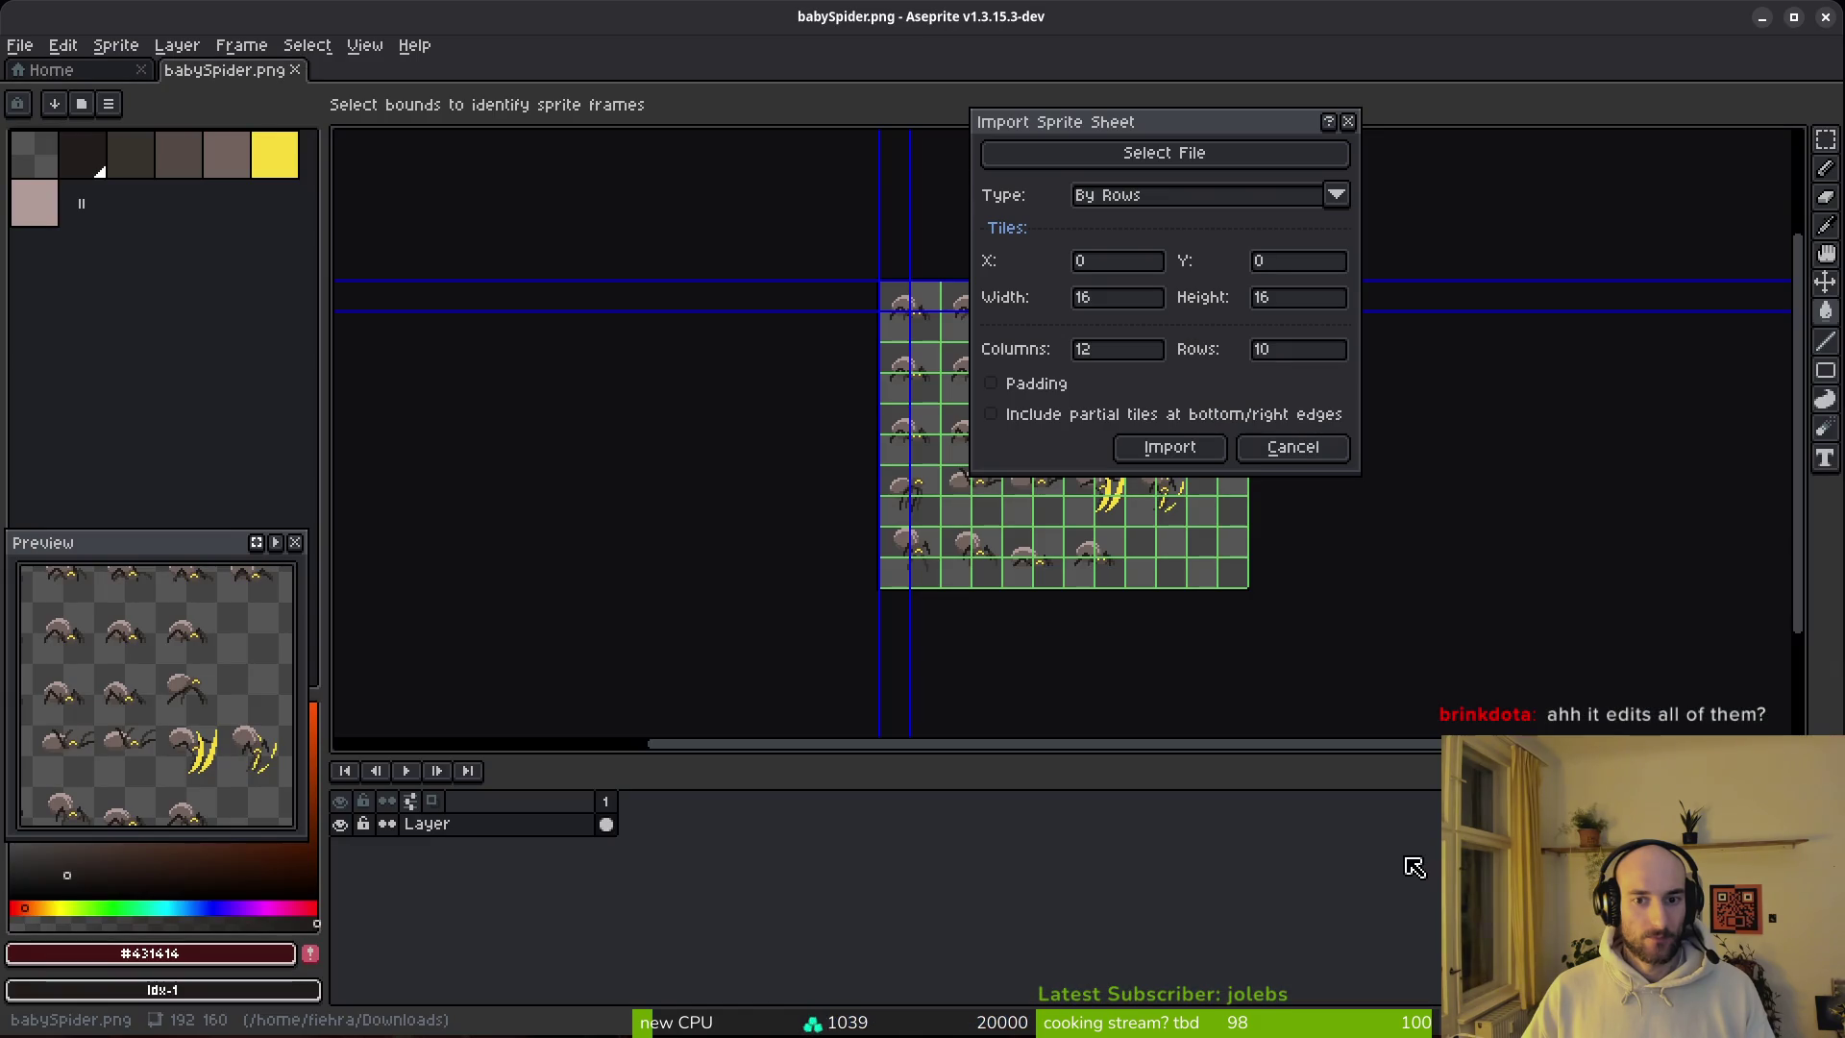
{"action": "mouse_move", "coordinate": [881, 545]}
{"action": "left_mouse_down"}
{"action": "mouse_move", "coordinate": [568, 535]}
{"action": "mouse_move", "coordinate": [520, 557]}
{"action": "left_mouse_up"}
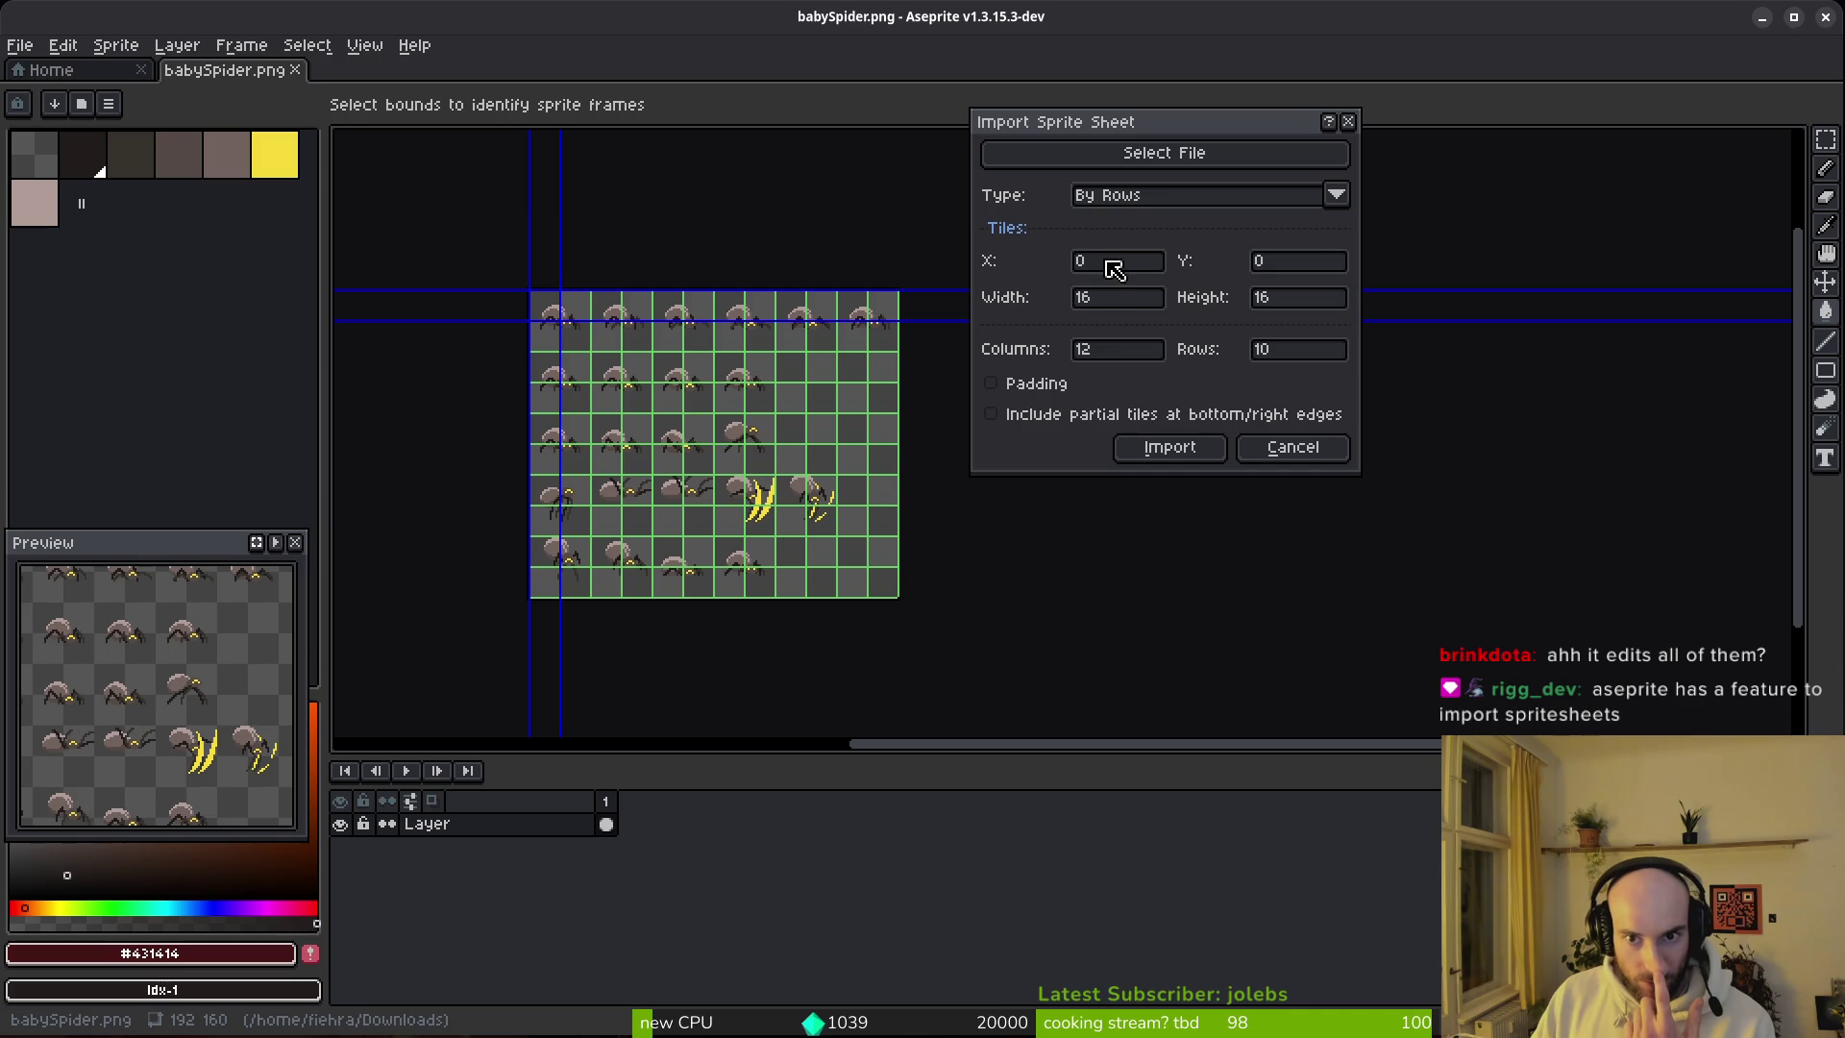
Step: Set 32×32 tiles (6 columns, 5 rows) and import the sheet as 30 frames
{"action": "left_click", "coordinate": [1114, 307]}
{"action": "type", "text": "32"}
{"action": "key", "text": "BackSpace"}
{"action": "key", "text": "BackSpace"}
{"action": "type", "text": "32"}
{"action": "key", "text": "Tab"}
{"action": "type", "text": "32"}
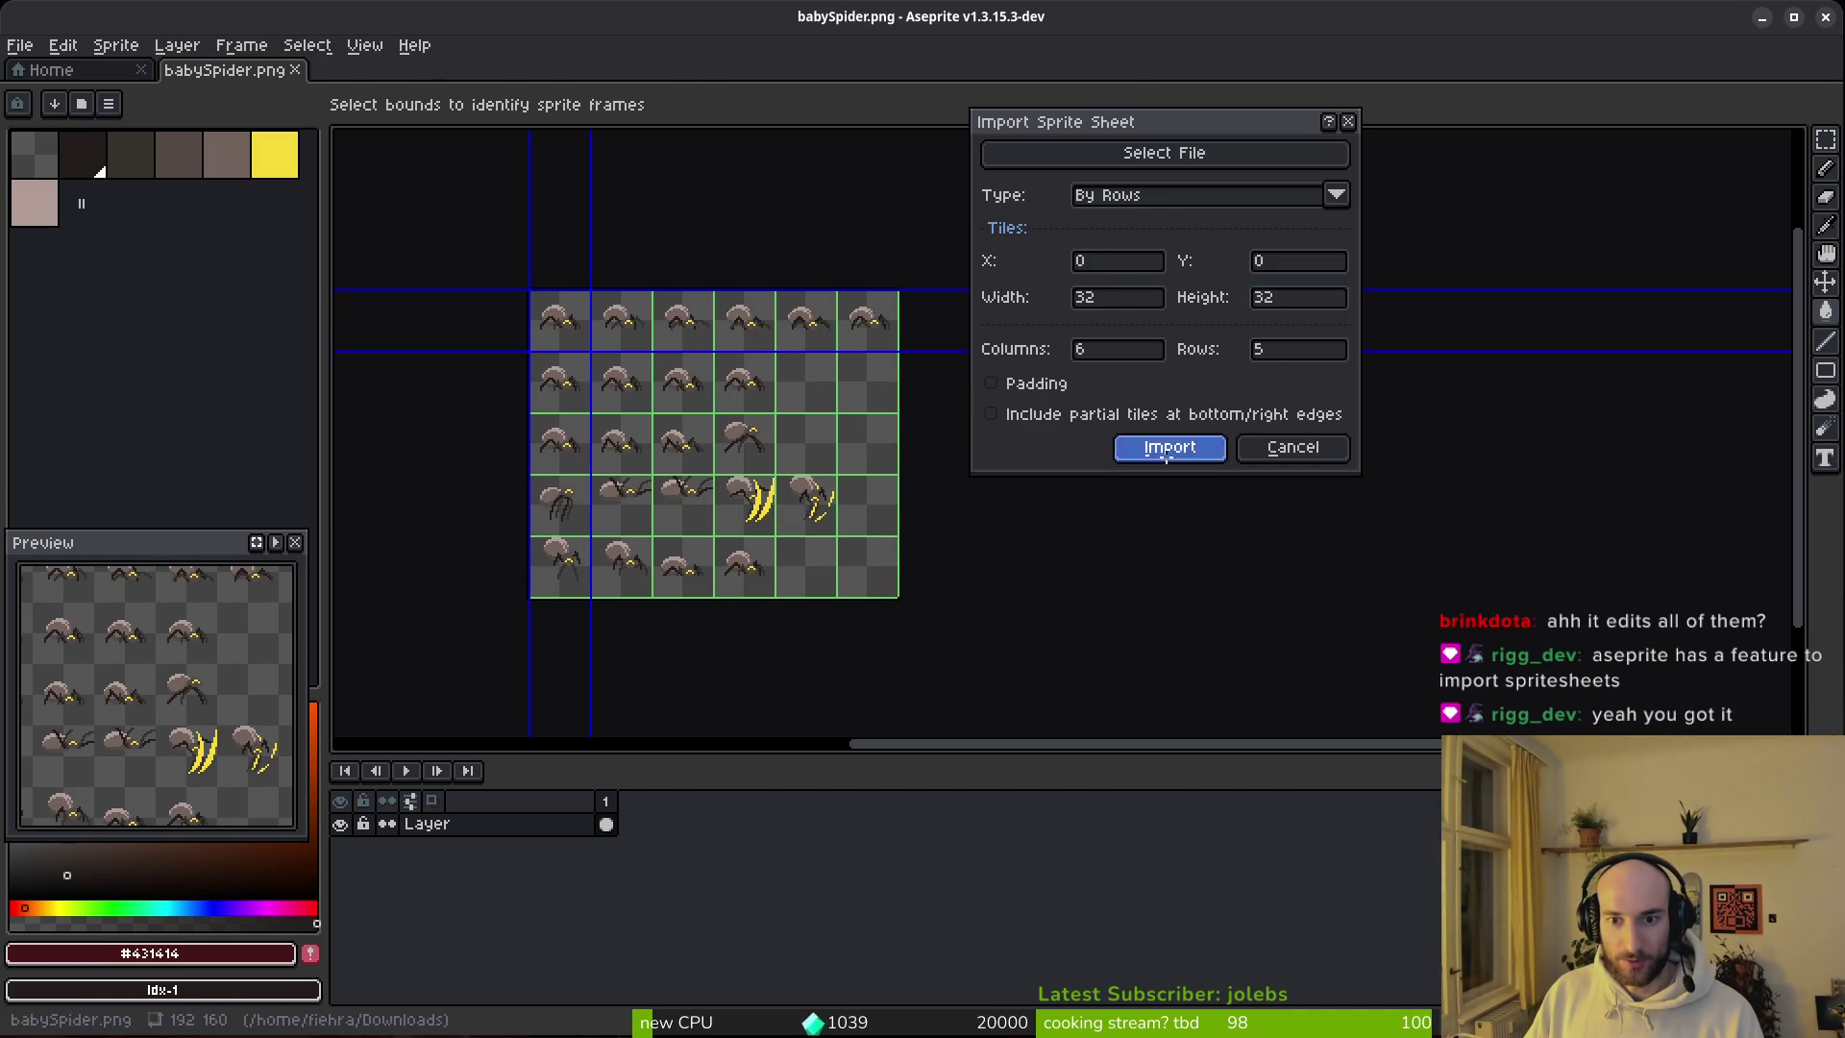
{"action": "left_click", "coordinate": [1171, 449]}
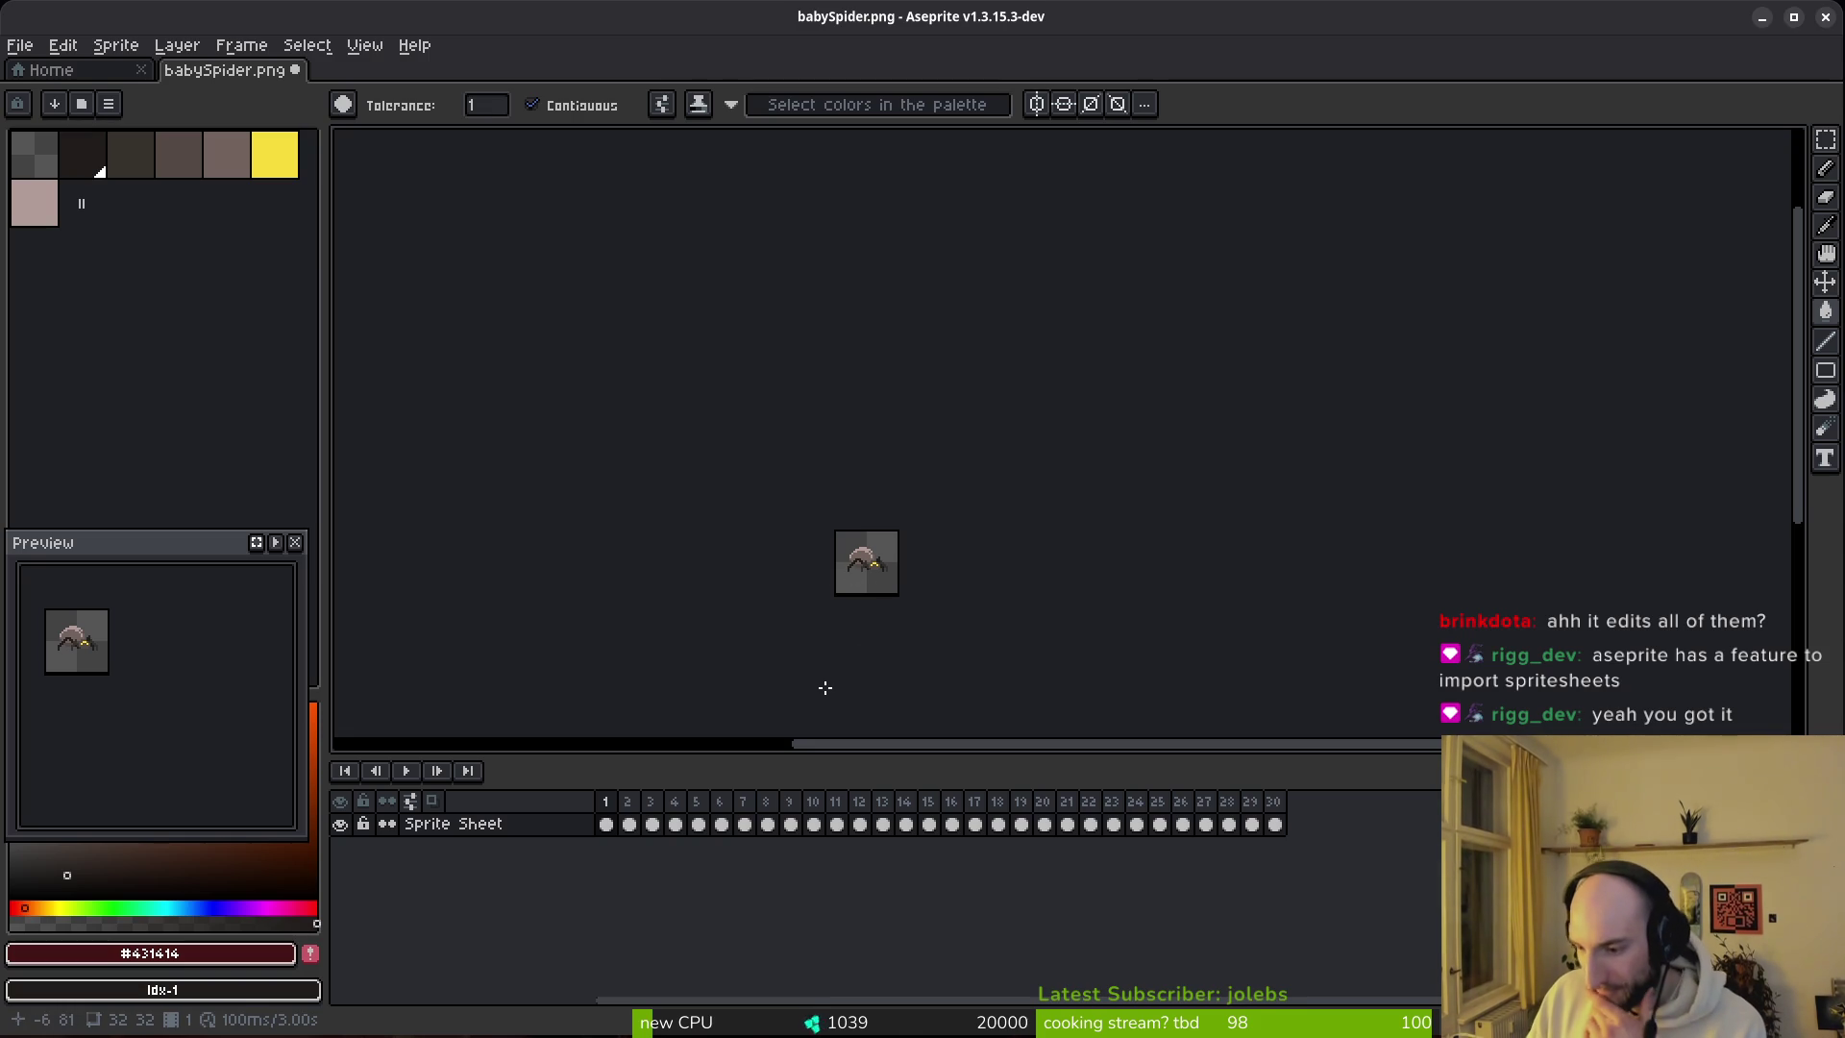
Step: Play the imported 30-frame spider animation
{"action": "scroll", "coordinate": [893, 591], "scroll_direction": "up", "scroll_amount": 4}
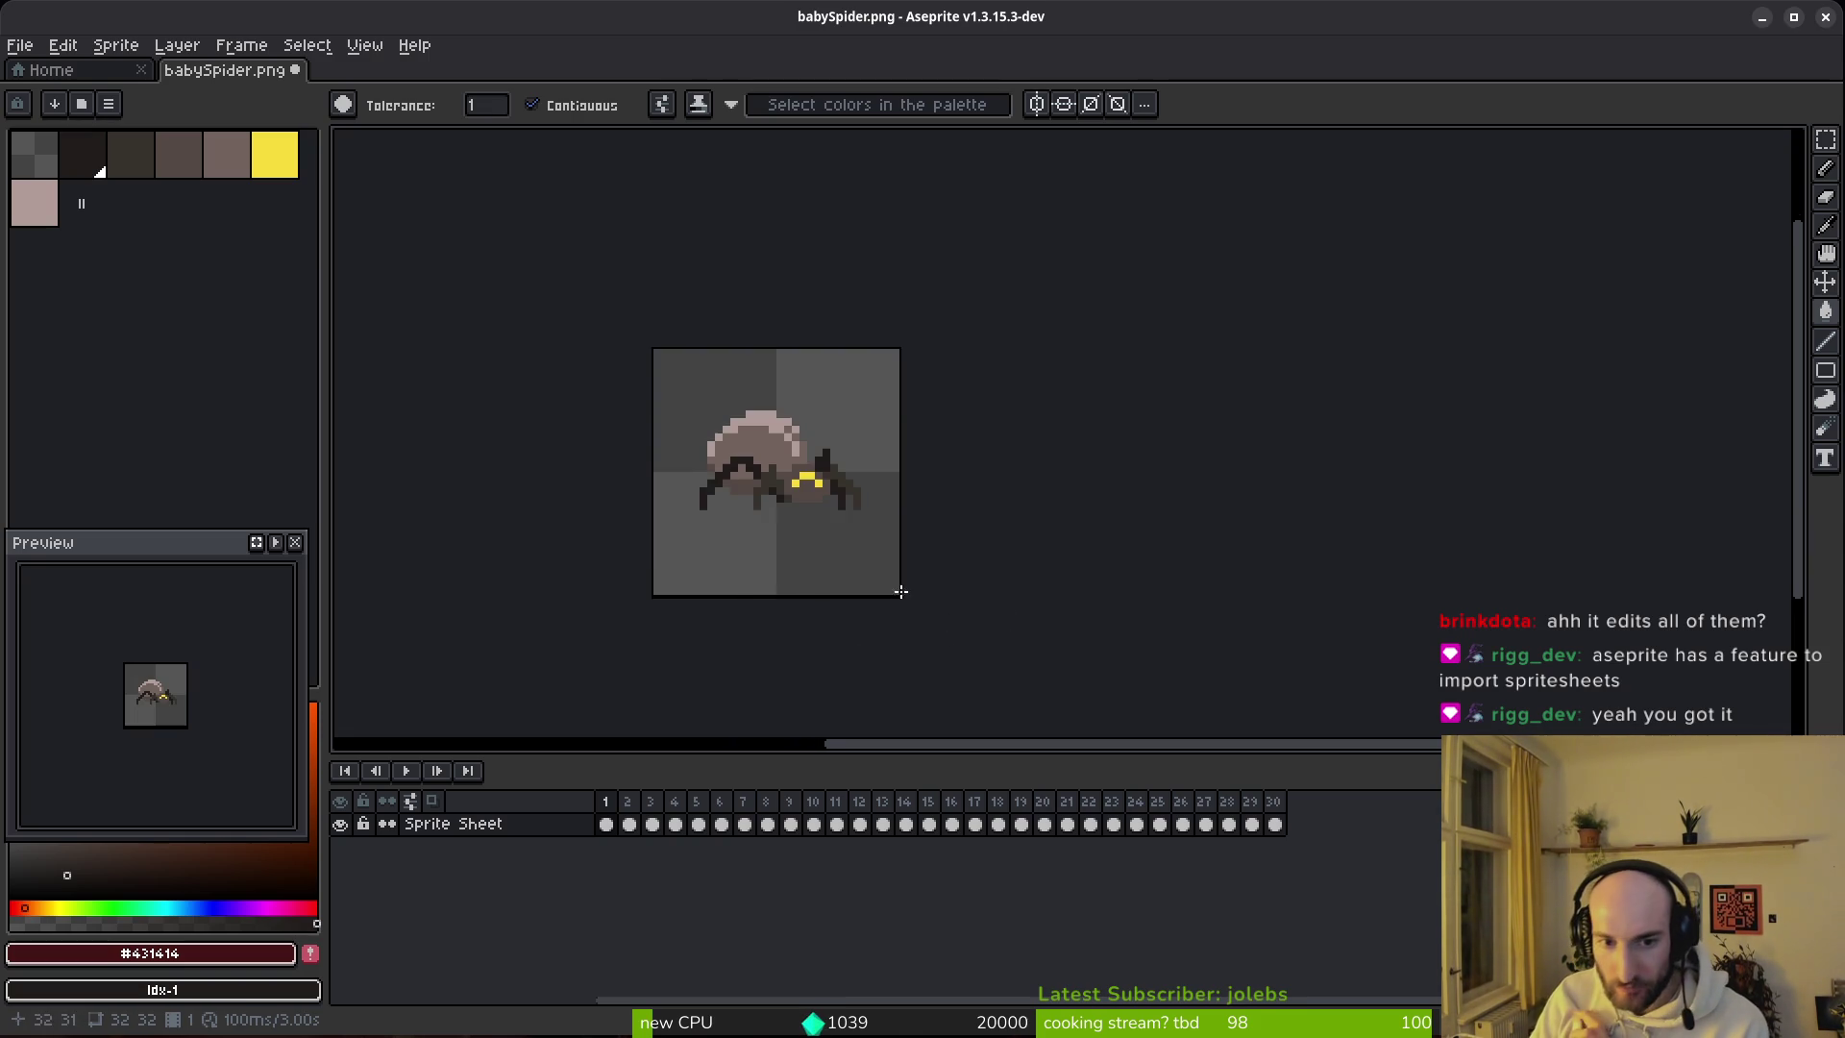
{"action": "key", "text": "i"}
{"action": "key", "text": "Return"}
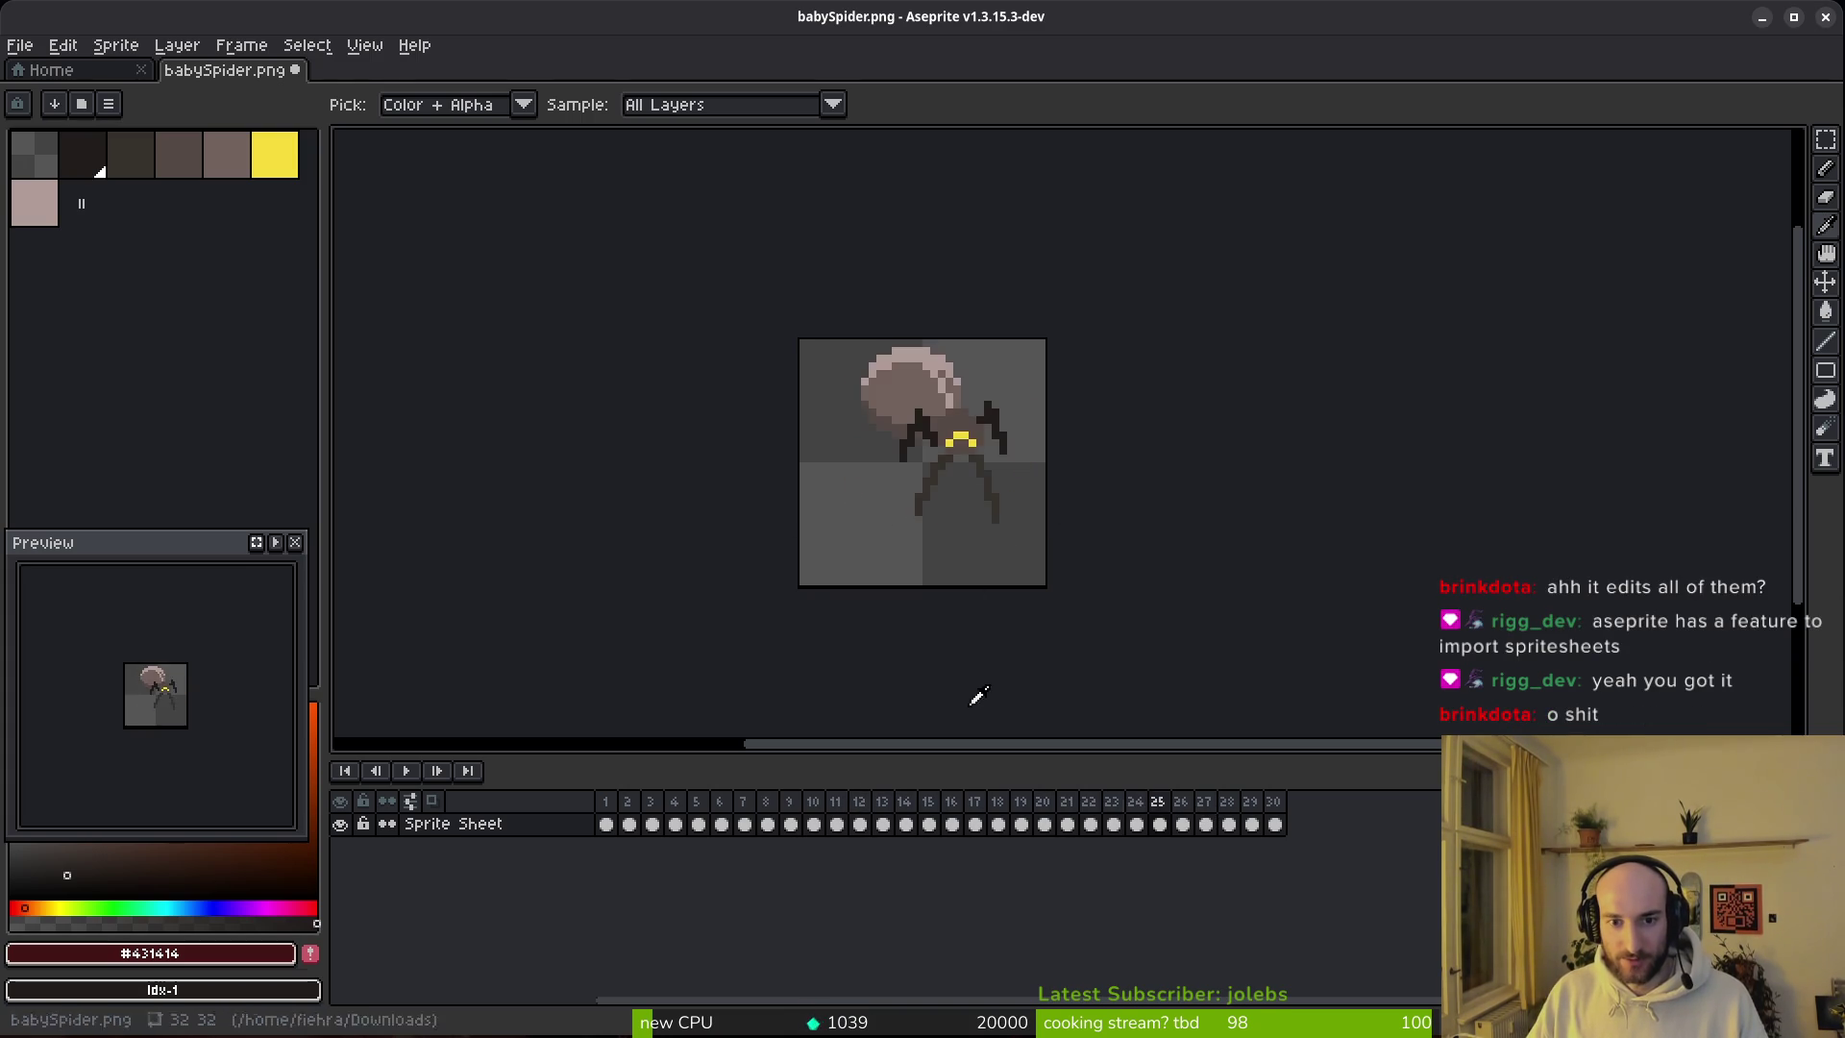
{"action": "key", "text": "w"}
Step: Undo the sprite sheet import and return to the start page
{"action": "key", "text": "ctrl+z"}
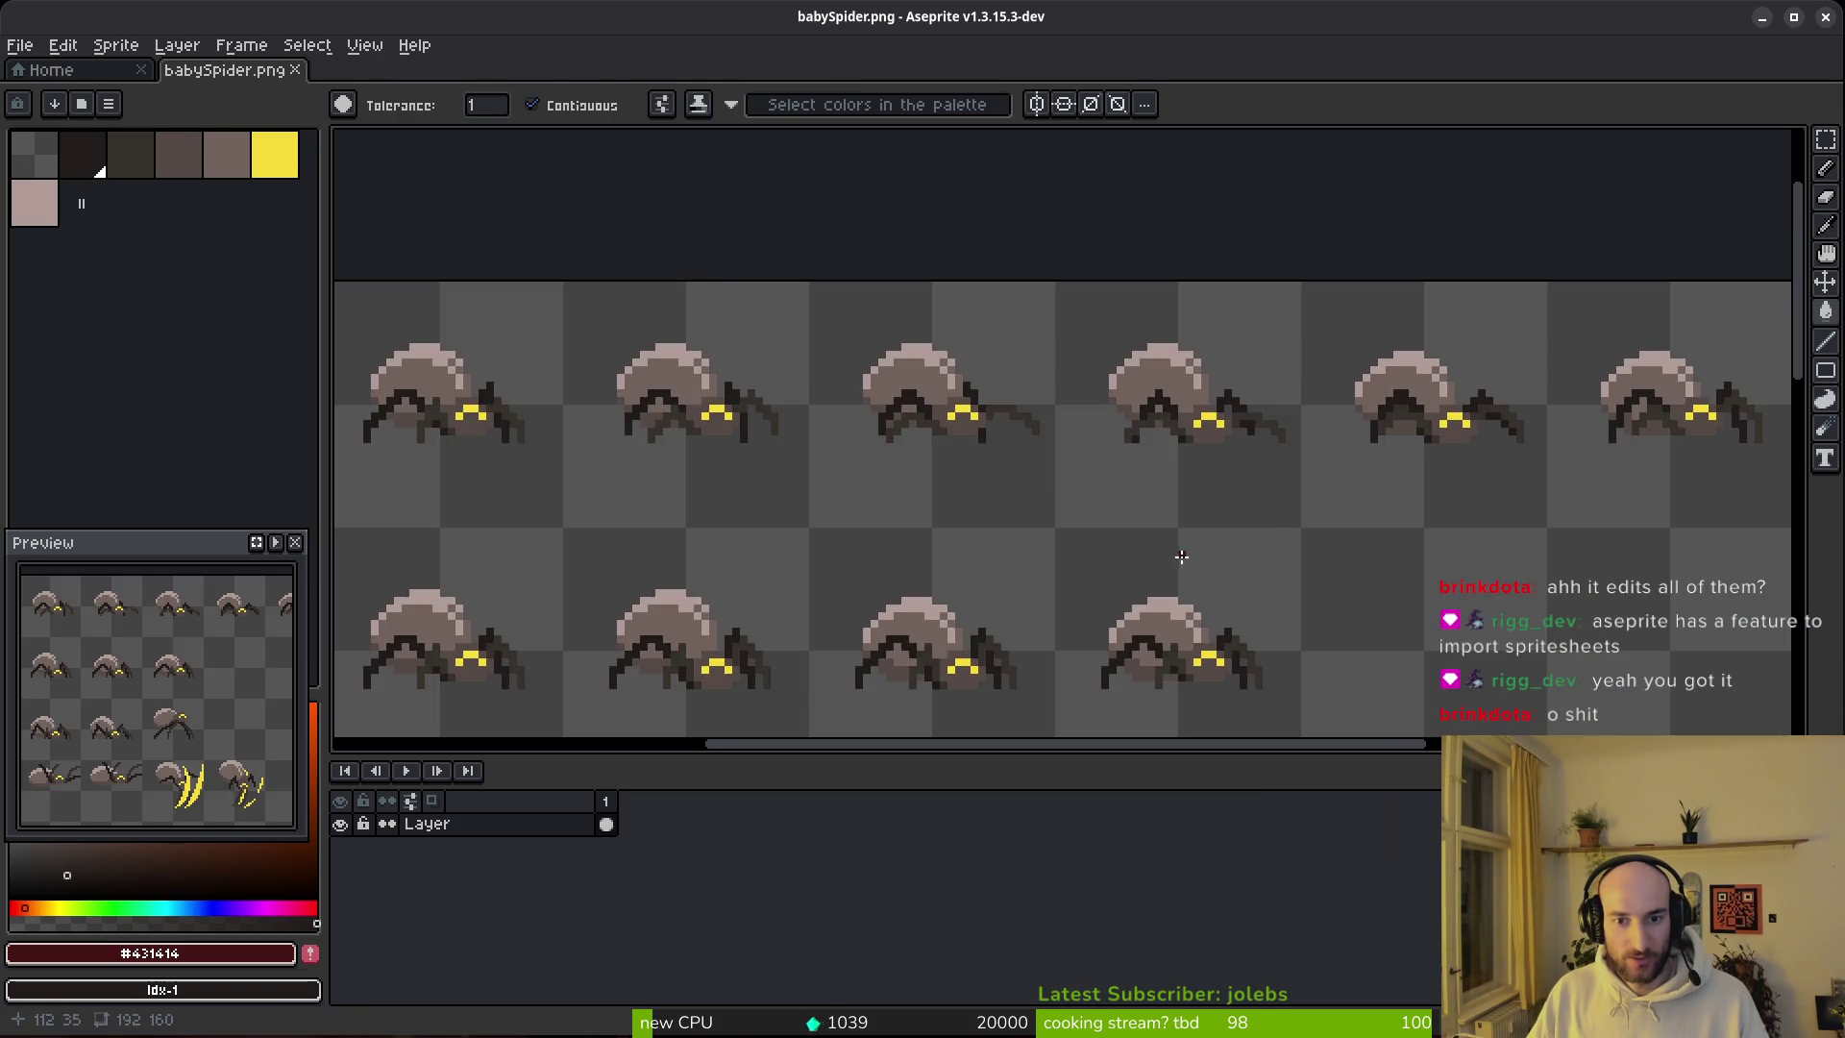
{"action": "scroll", "coordinate": [1345, 596], "scroll_direction": "down", "scroll_amount": 5}
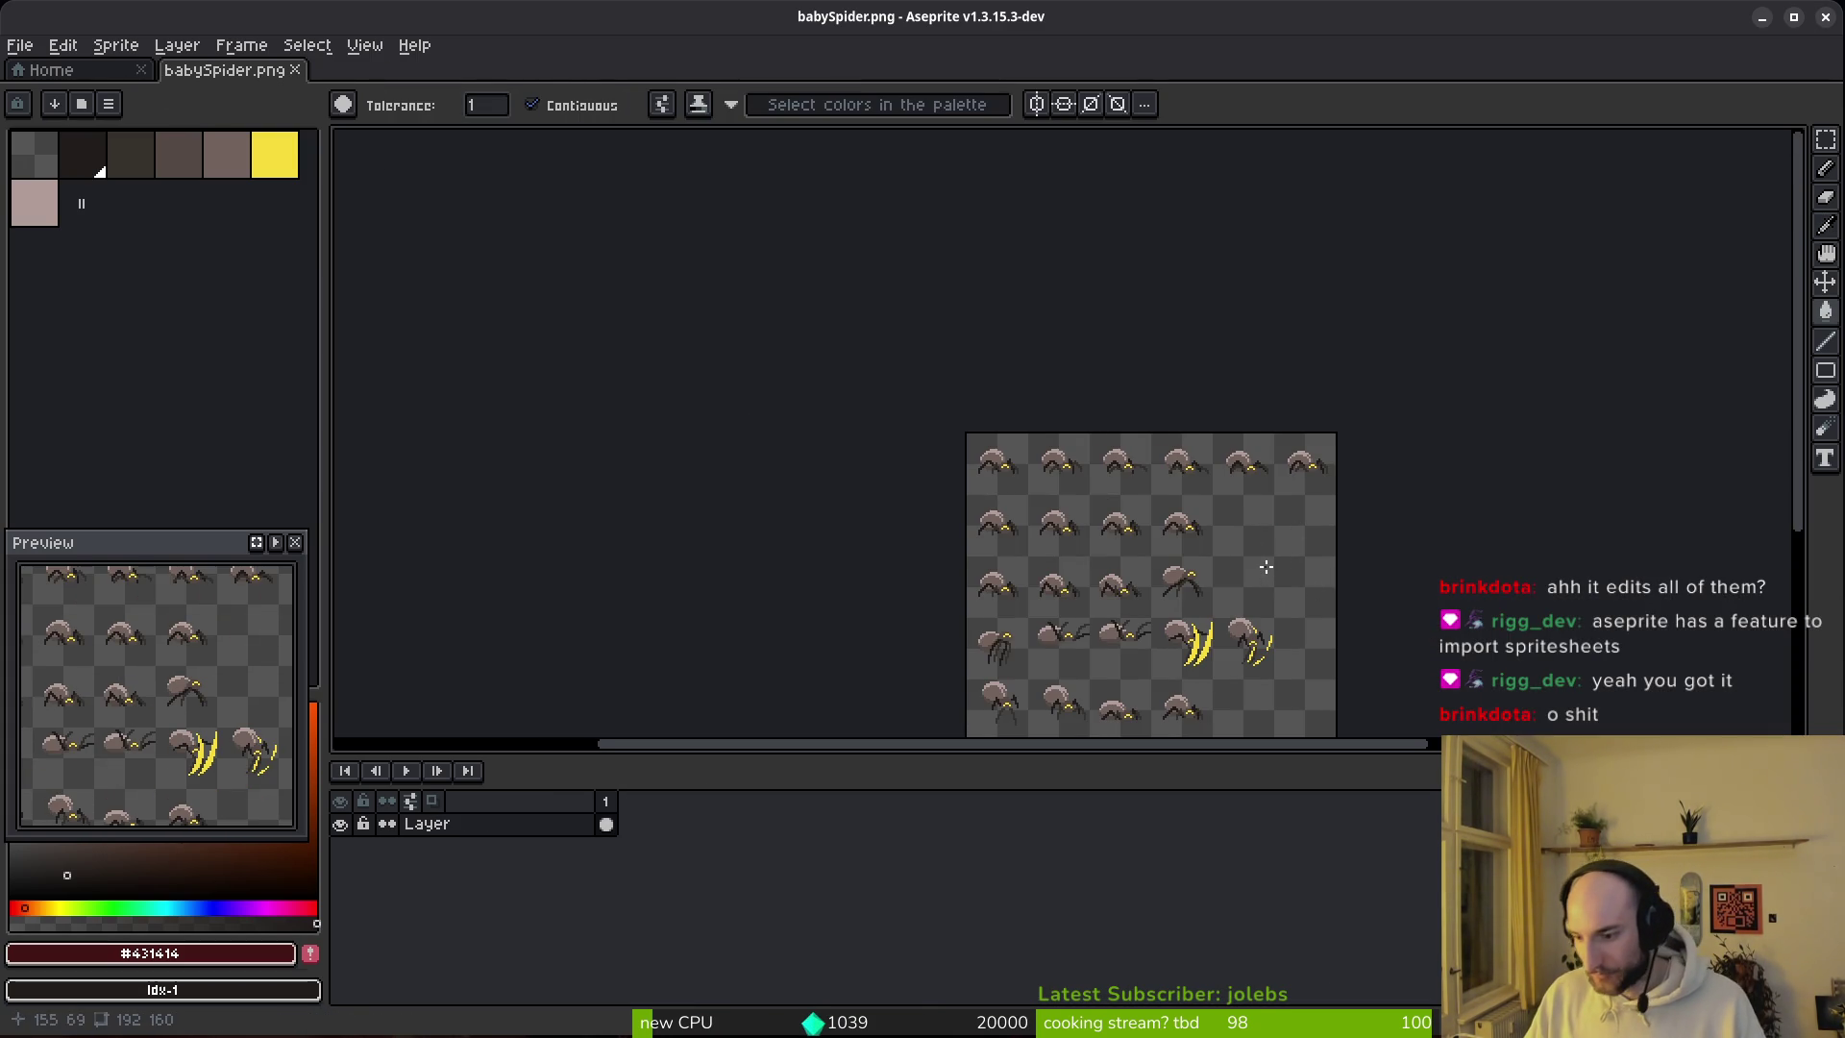
{"action": "scroll", "coordinate": [1318, 597], "scroll_direction": "down", "scroll_amount": 4}
{"action": "scroll", "coordinate": [1317, 596], "scroll_direction": "right", "scroll_amount": 3}
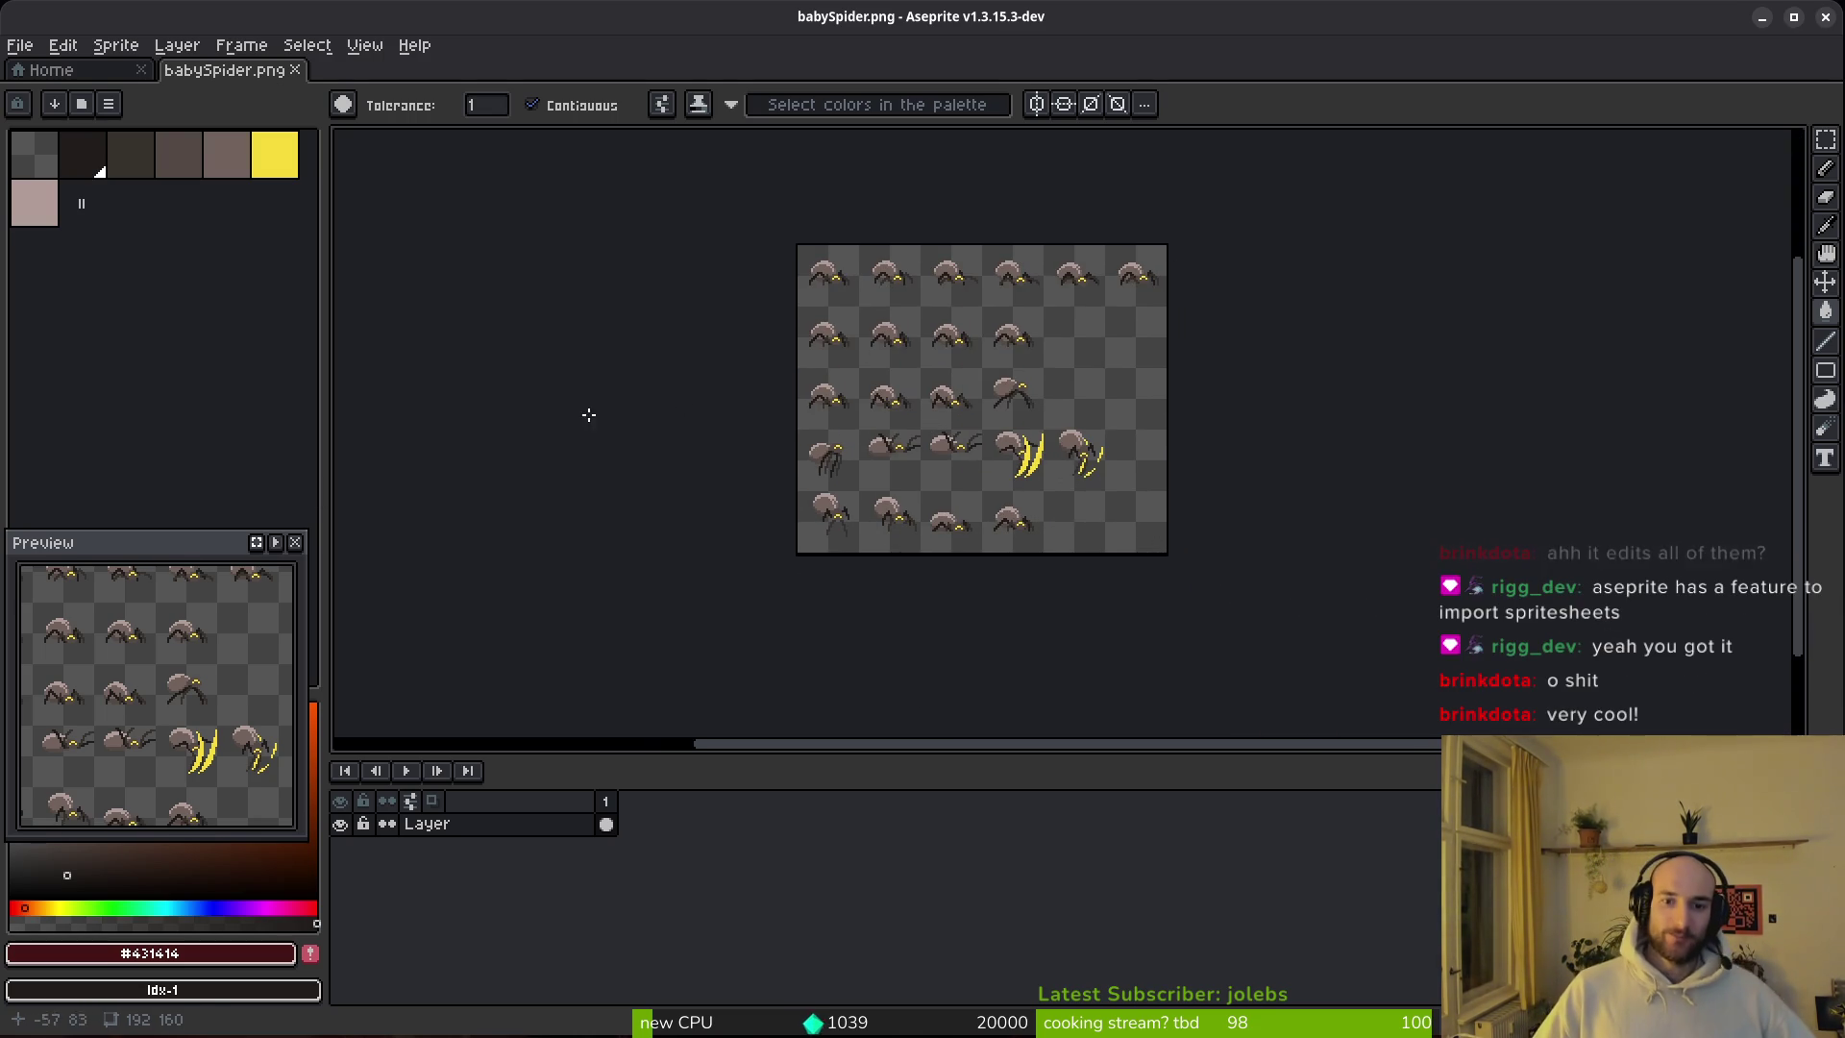
{"action": "left_click", "coordinate": [81, 71]}
Step: Browse the Open dialog to dev/pollinate-or-die/assets/aseprite
{"action": "left_click", "coordinate": [137, 141]}
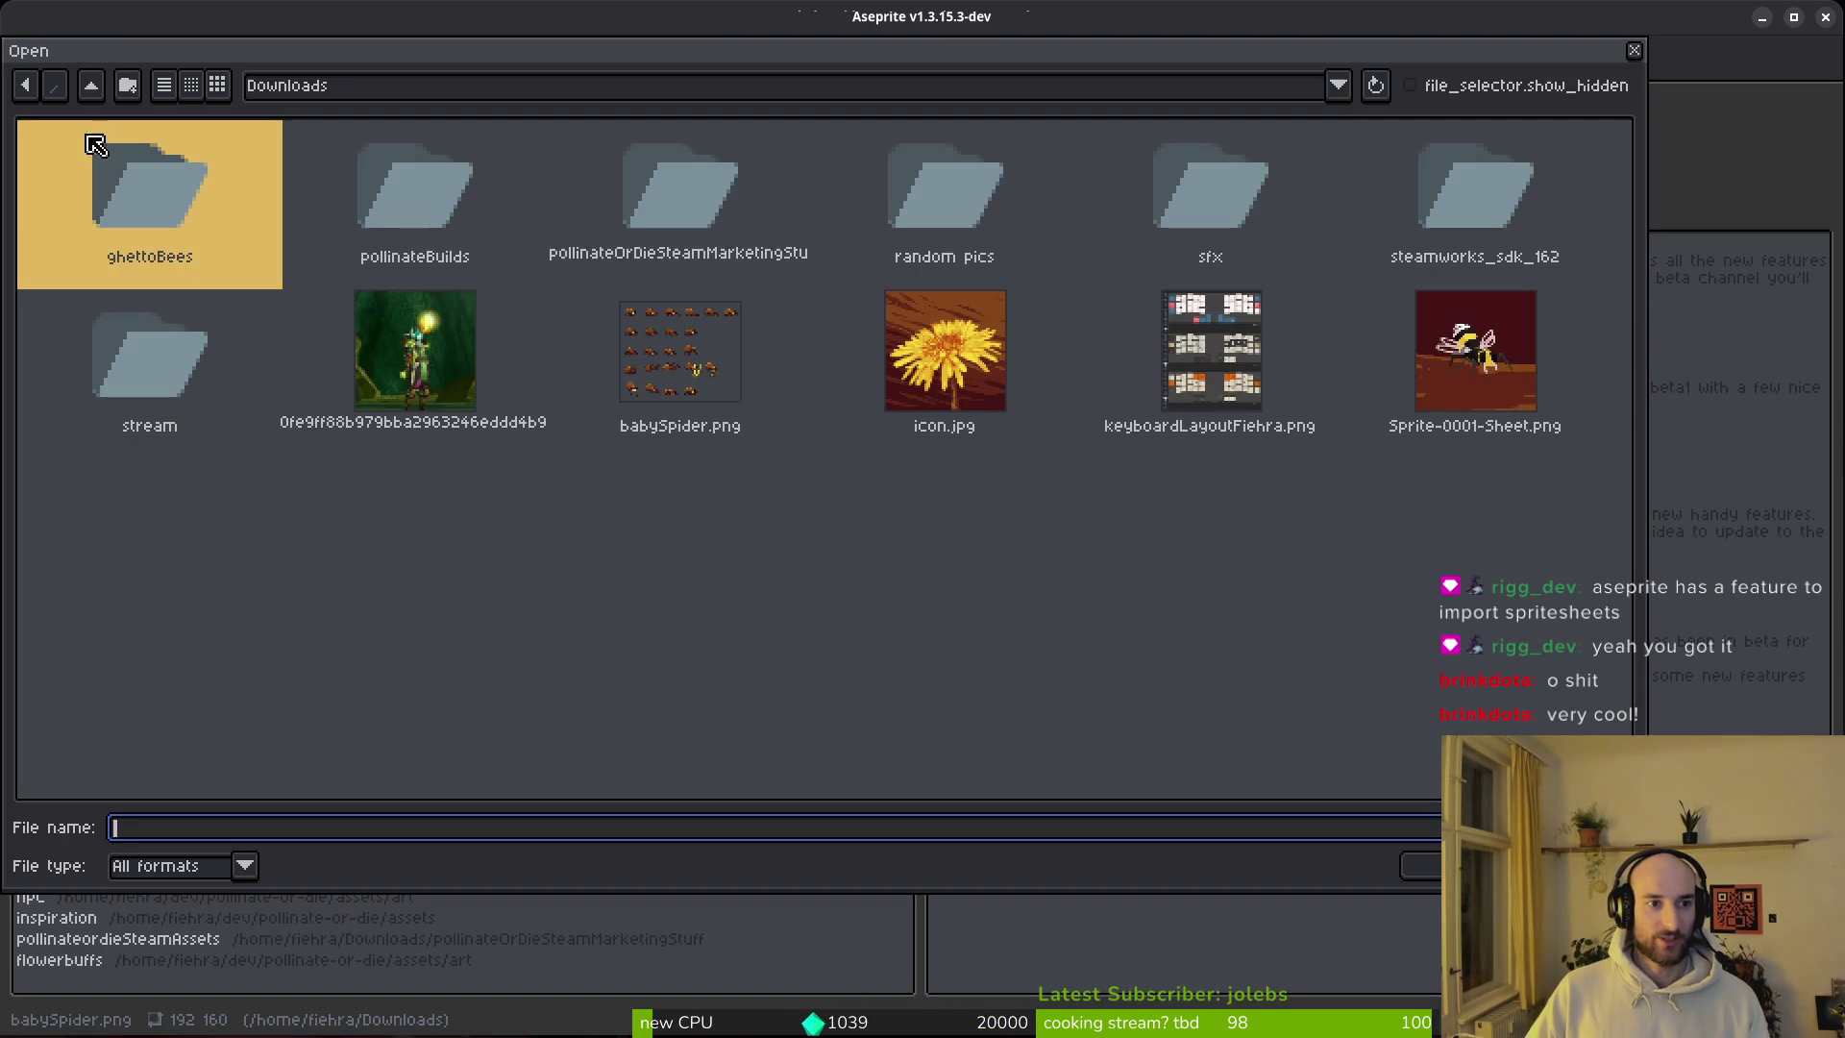
{"action": "left_click", "coordinate": [96, 87]}
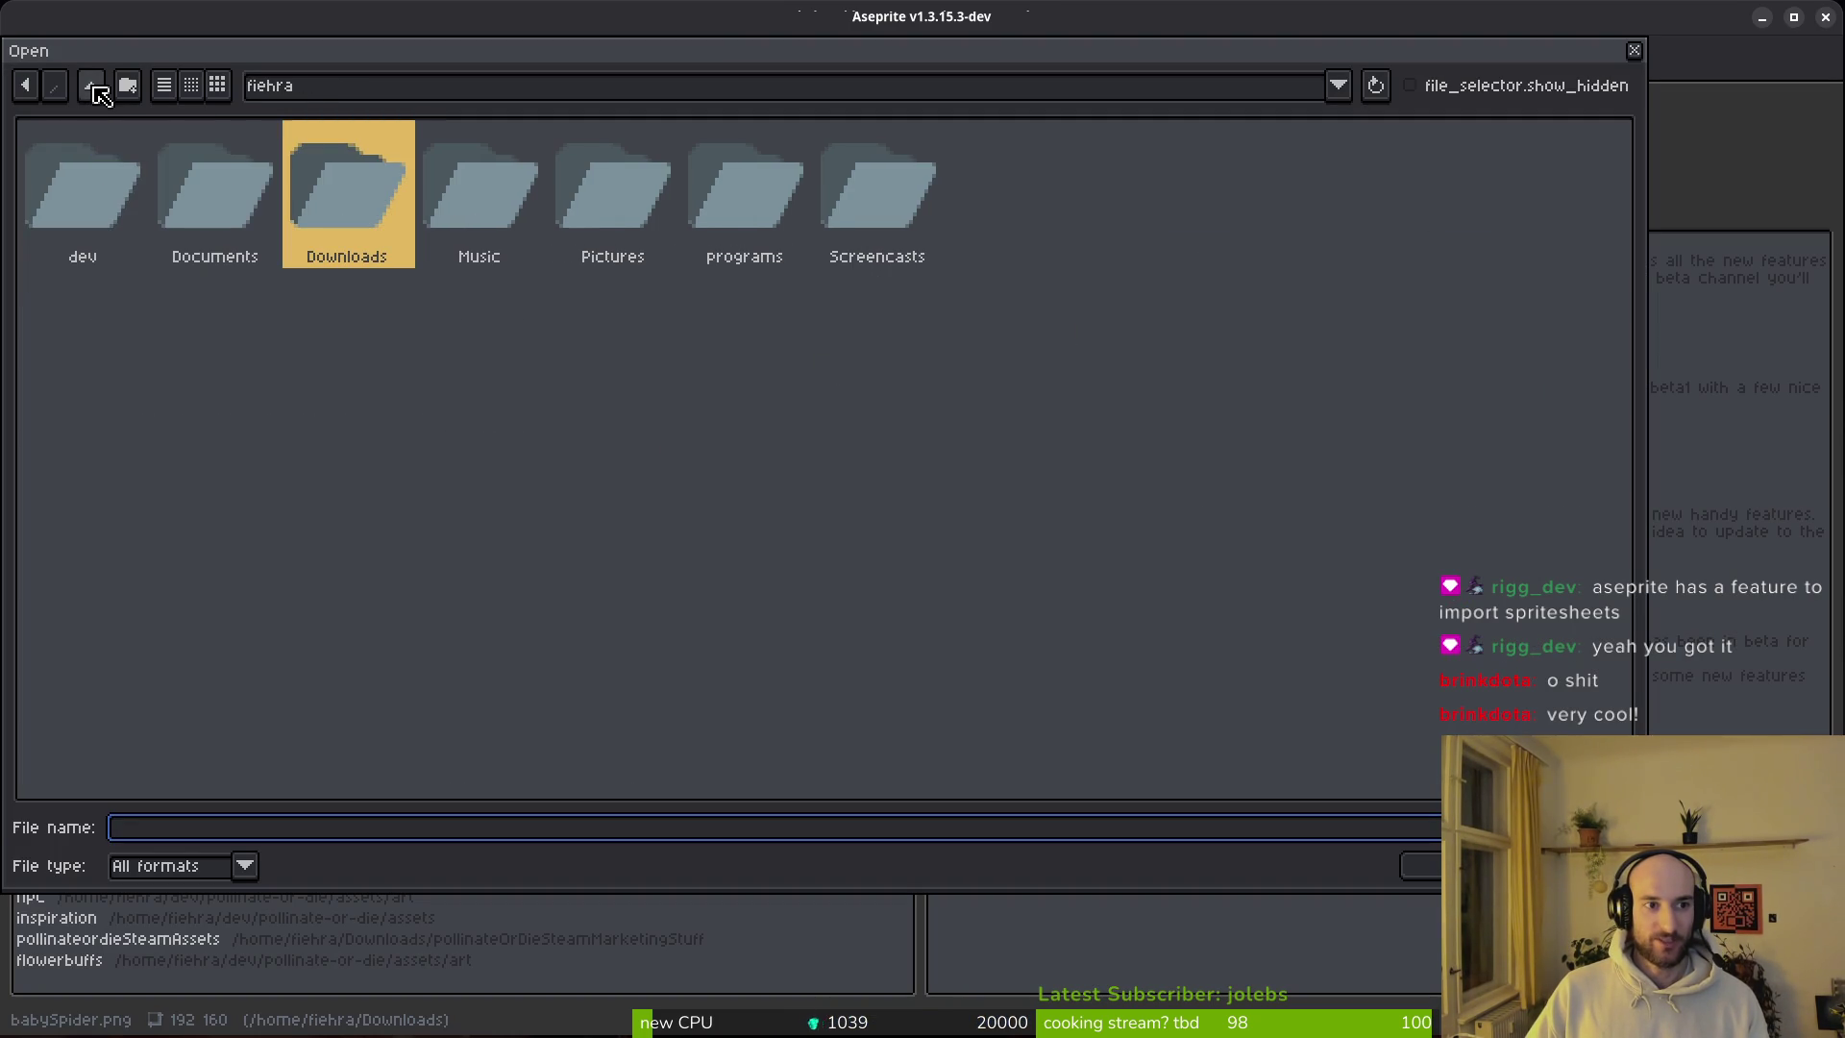
{"action": "double_click", "coordinate": [99, 197]}
{"action": "double_click", "coordinate": [1153, 209]}
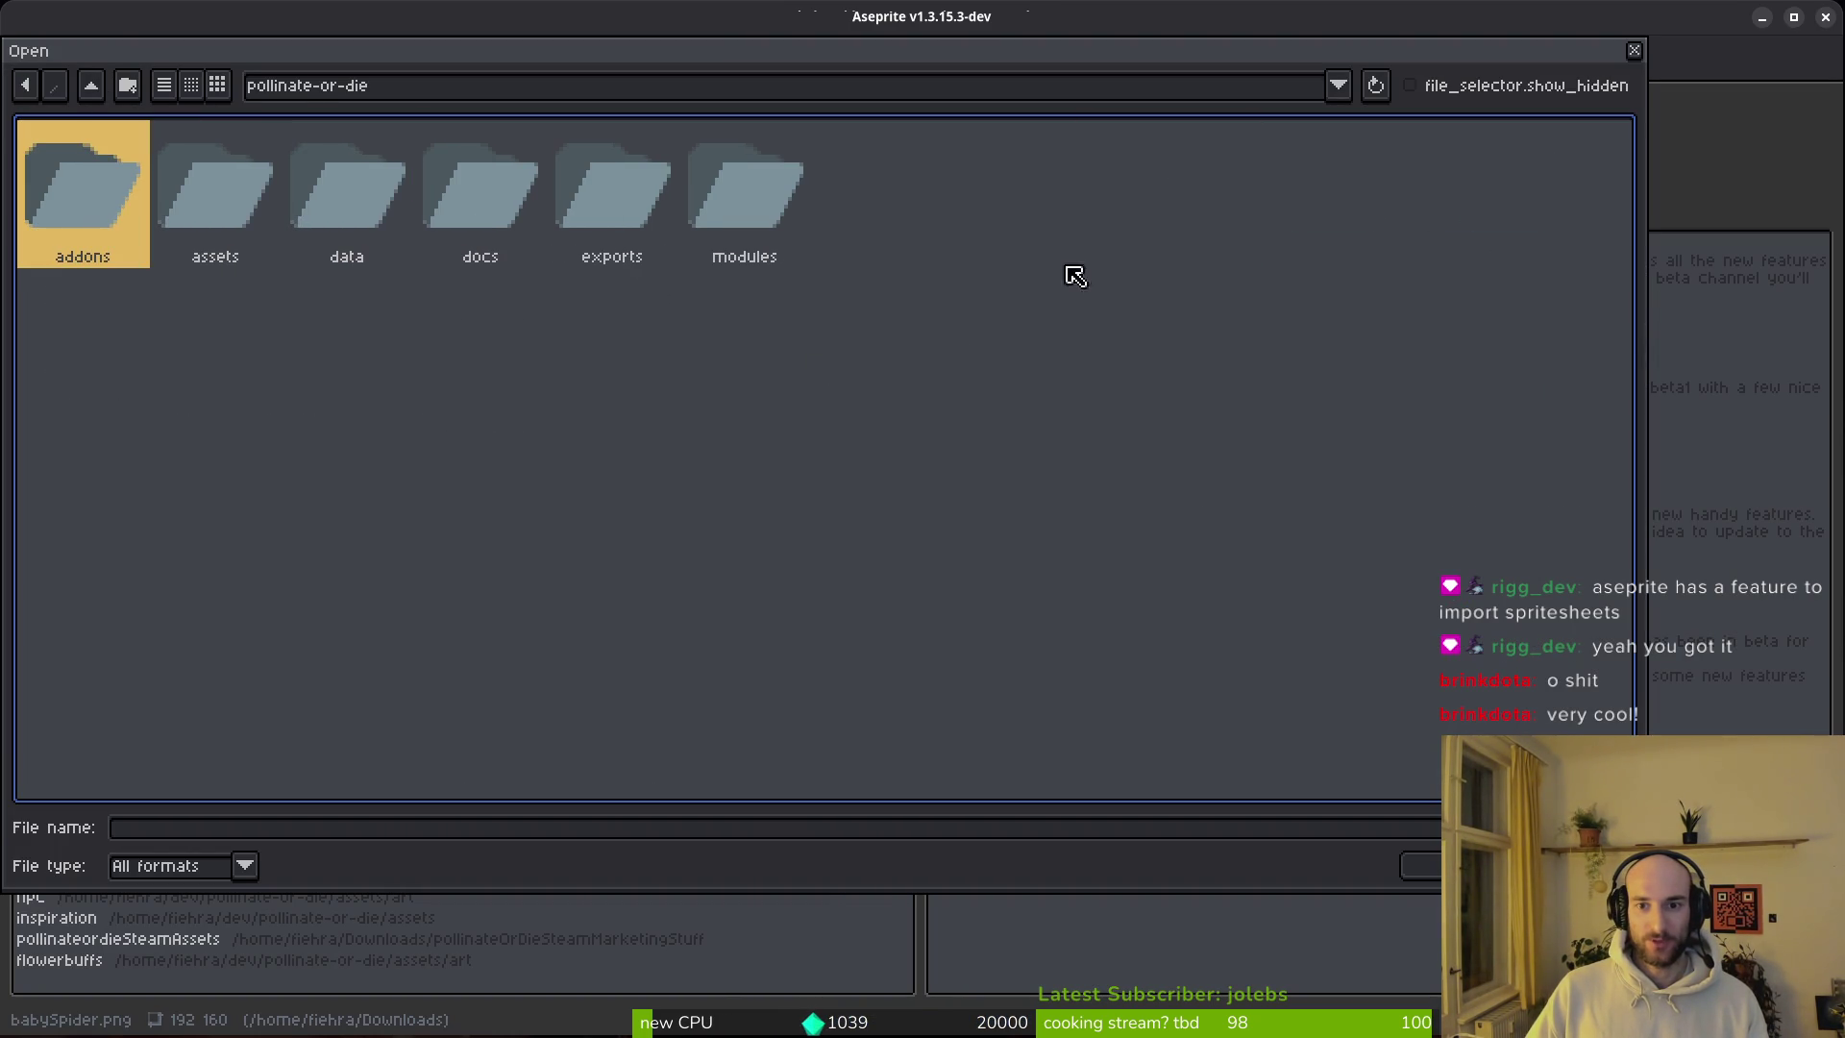
{"action": "double_click", "coordinate": [200, 184]}
{"action": "left_click", "coordinate": [208, 192]}
{"action": "double_click", "coordinate": [209, 192]}
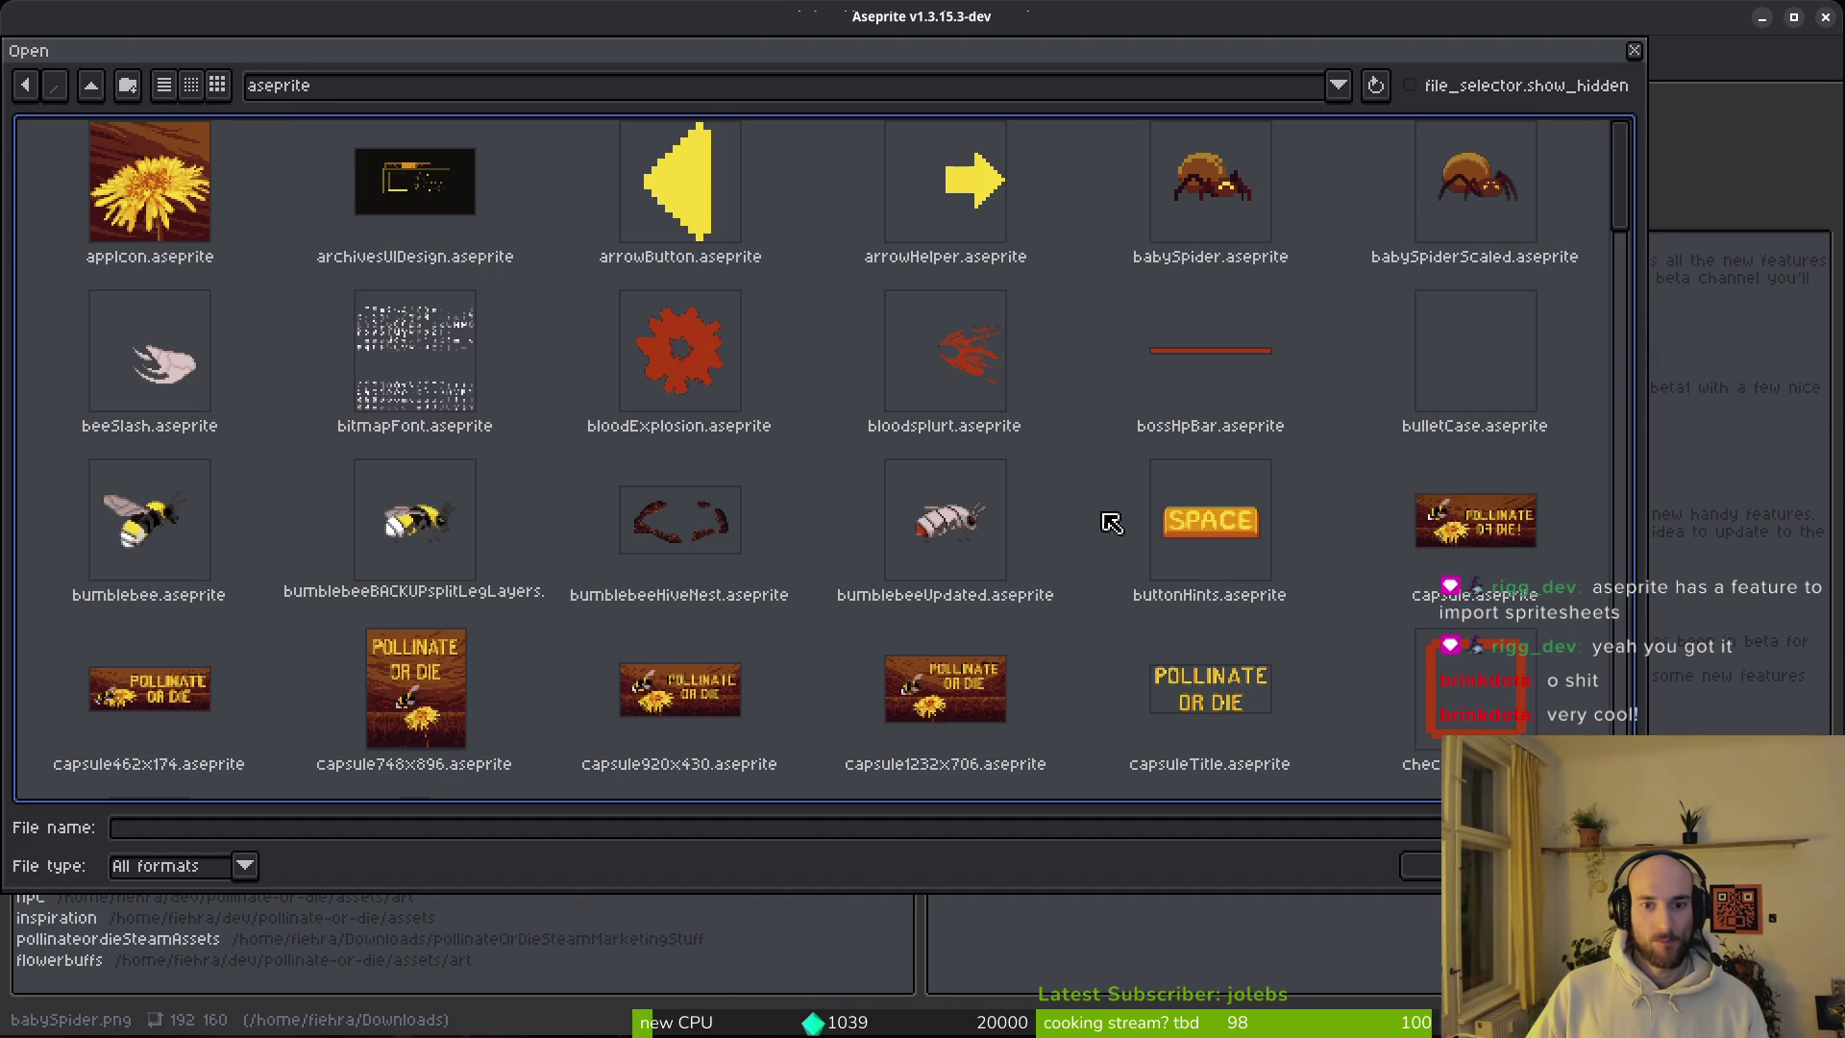
{"action": "scroll", "coordinate": [1160, 456], "scroll_direction": "down", "scroll_amount": 3}
{"action": "scroll", "coordinate": [1160, 455], "scroll_direction": "up", "scroll_amount": 3}
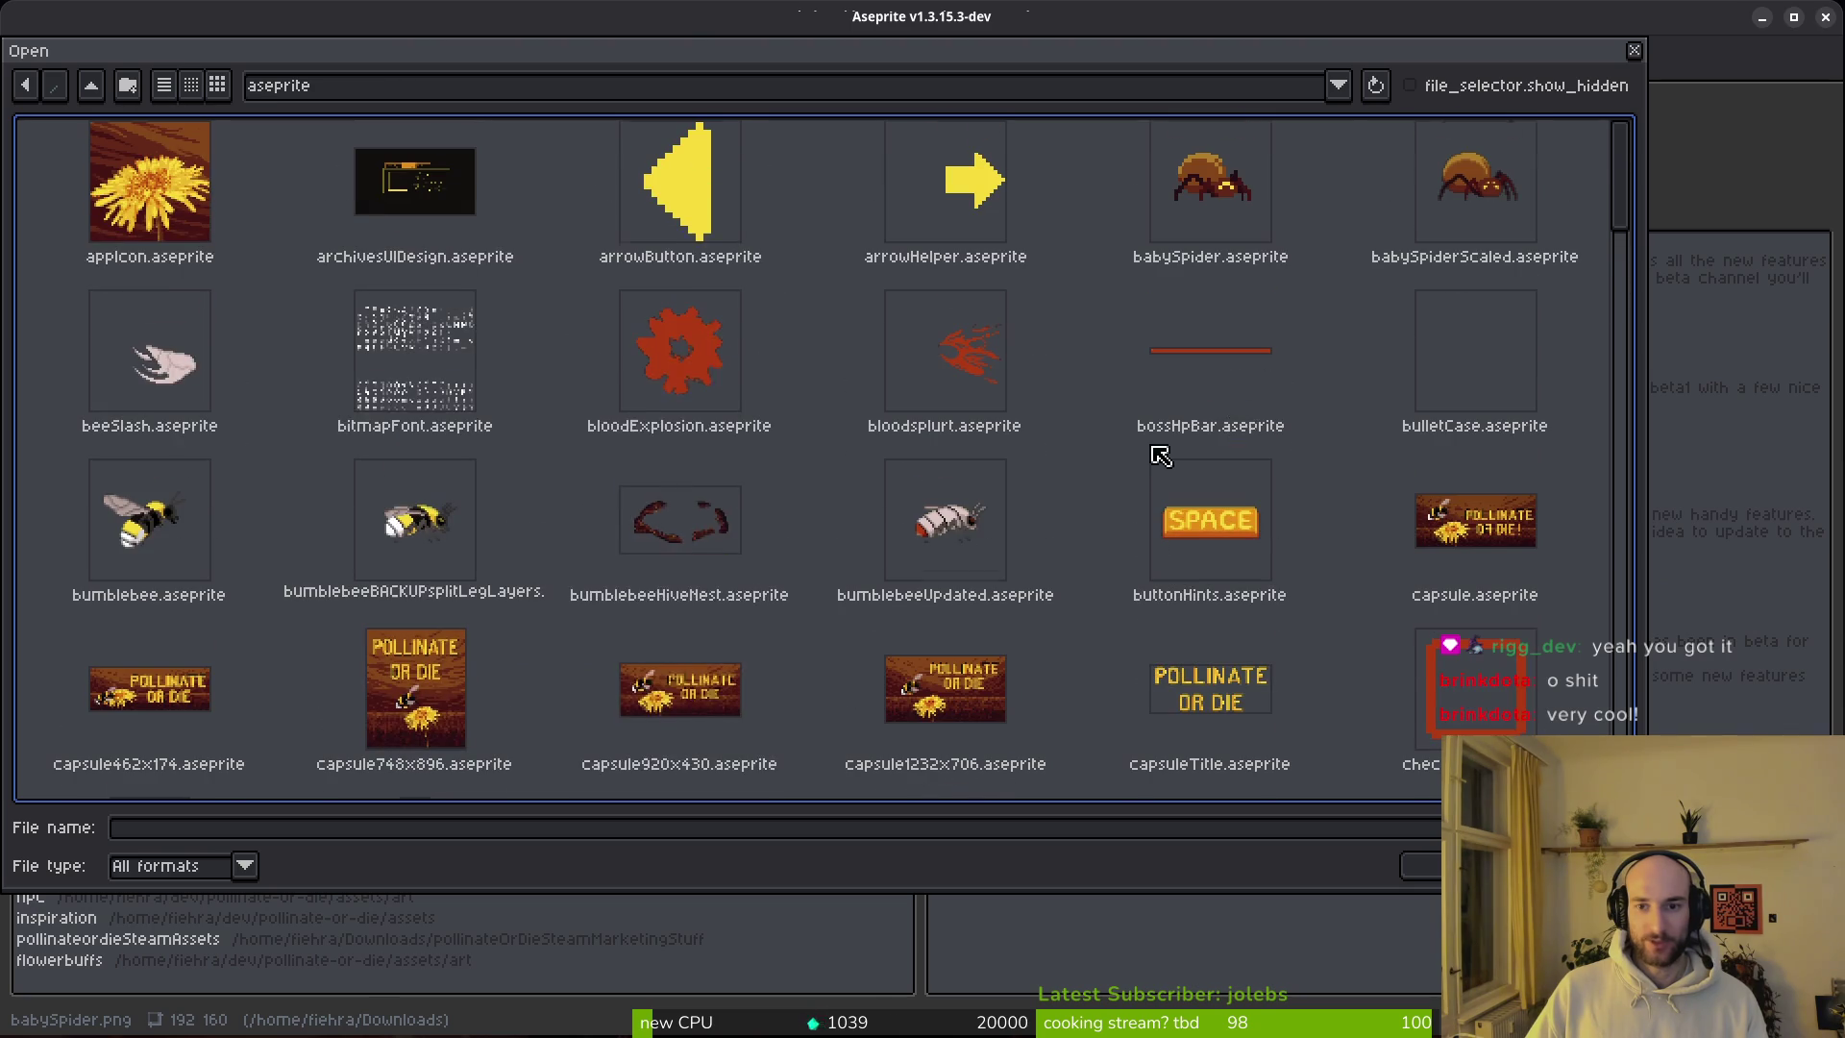
Step: Open babySpider.aseprite and select frames 1 to 20
{"action": "left_click", "coordinate": [1237, 220]}
{"action": "left_click", "coordinate": [1471, 216]}
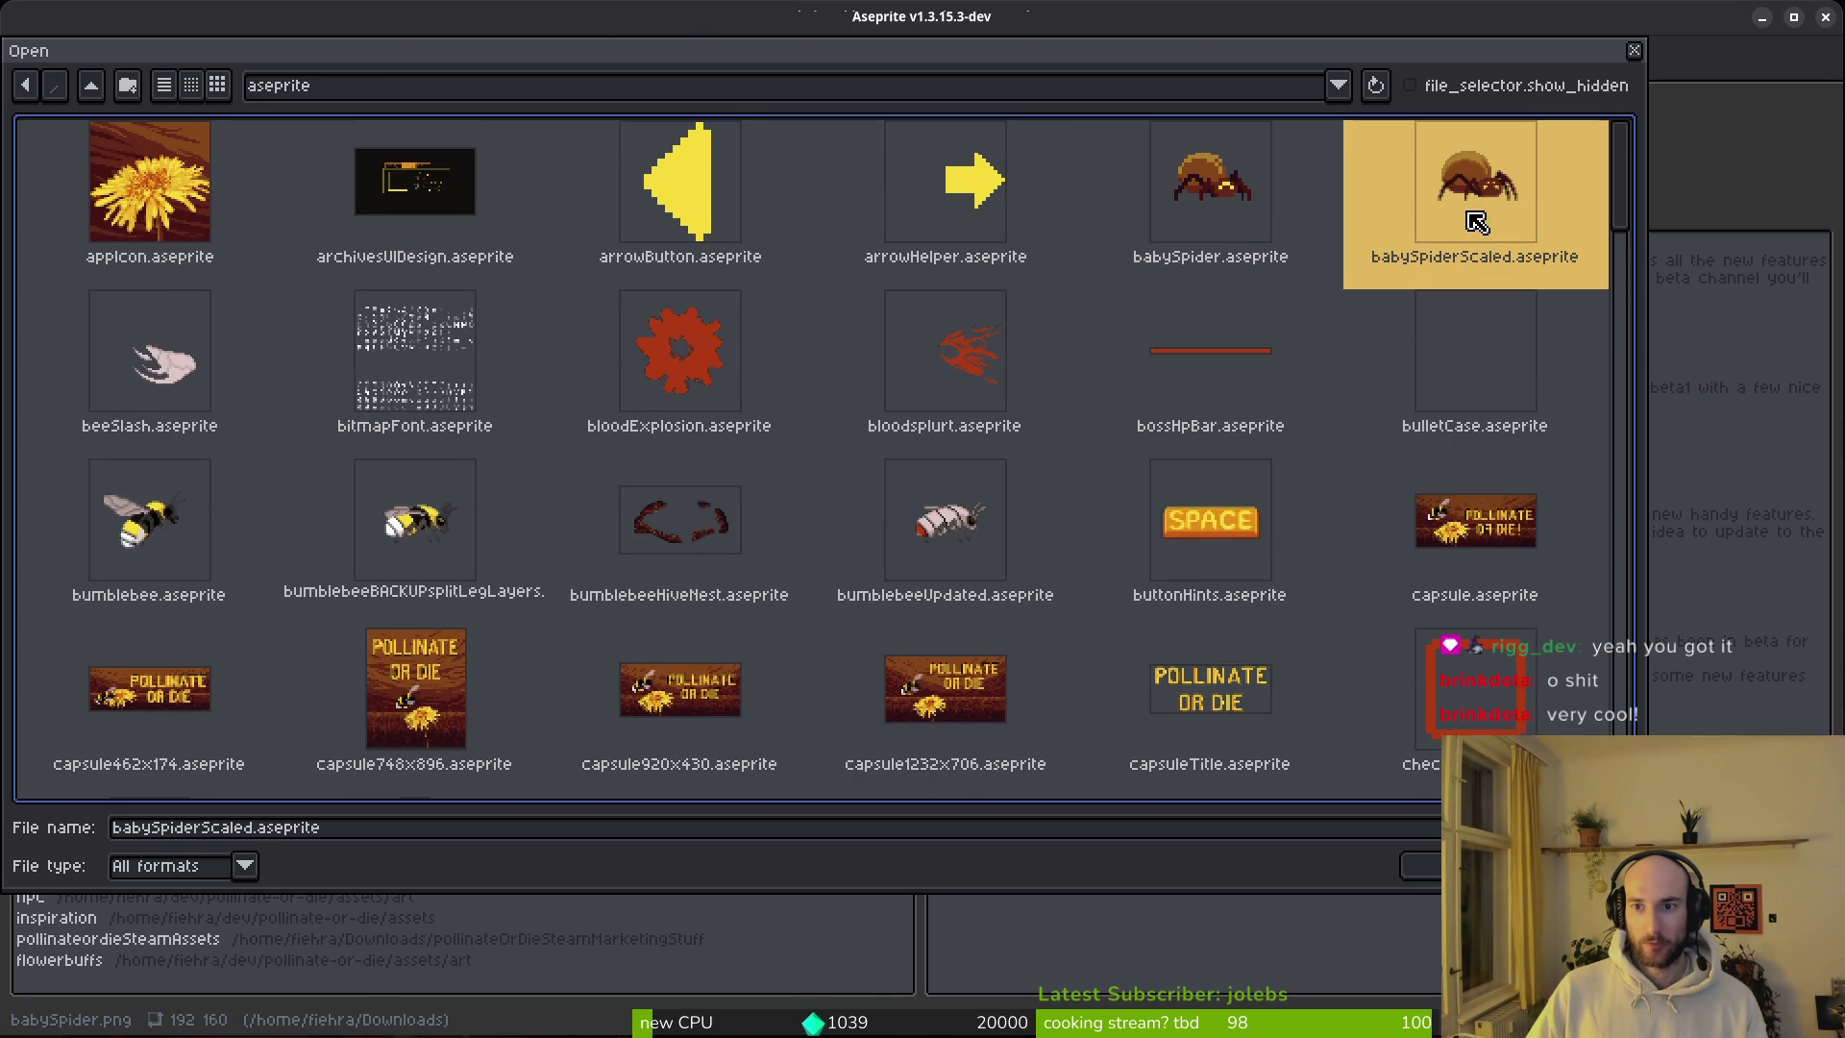
{"action": "double_click", "coordinate": [1245, 184]}
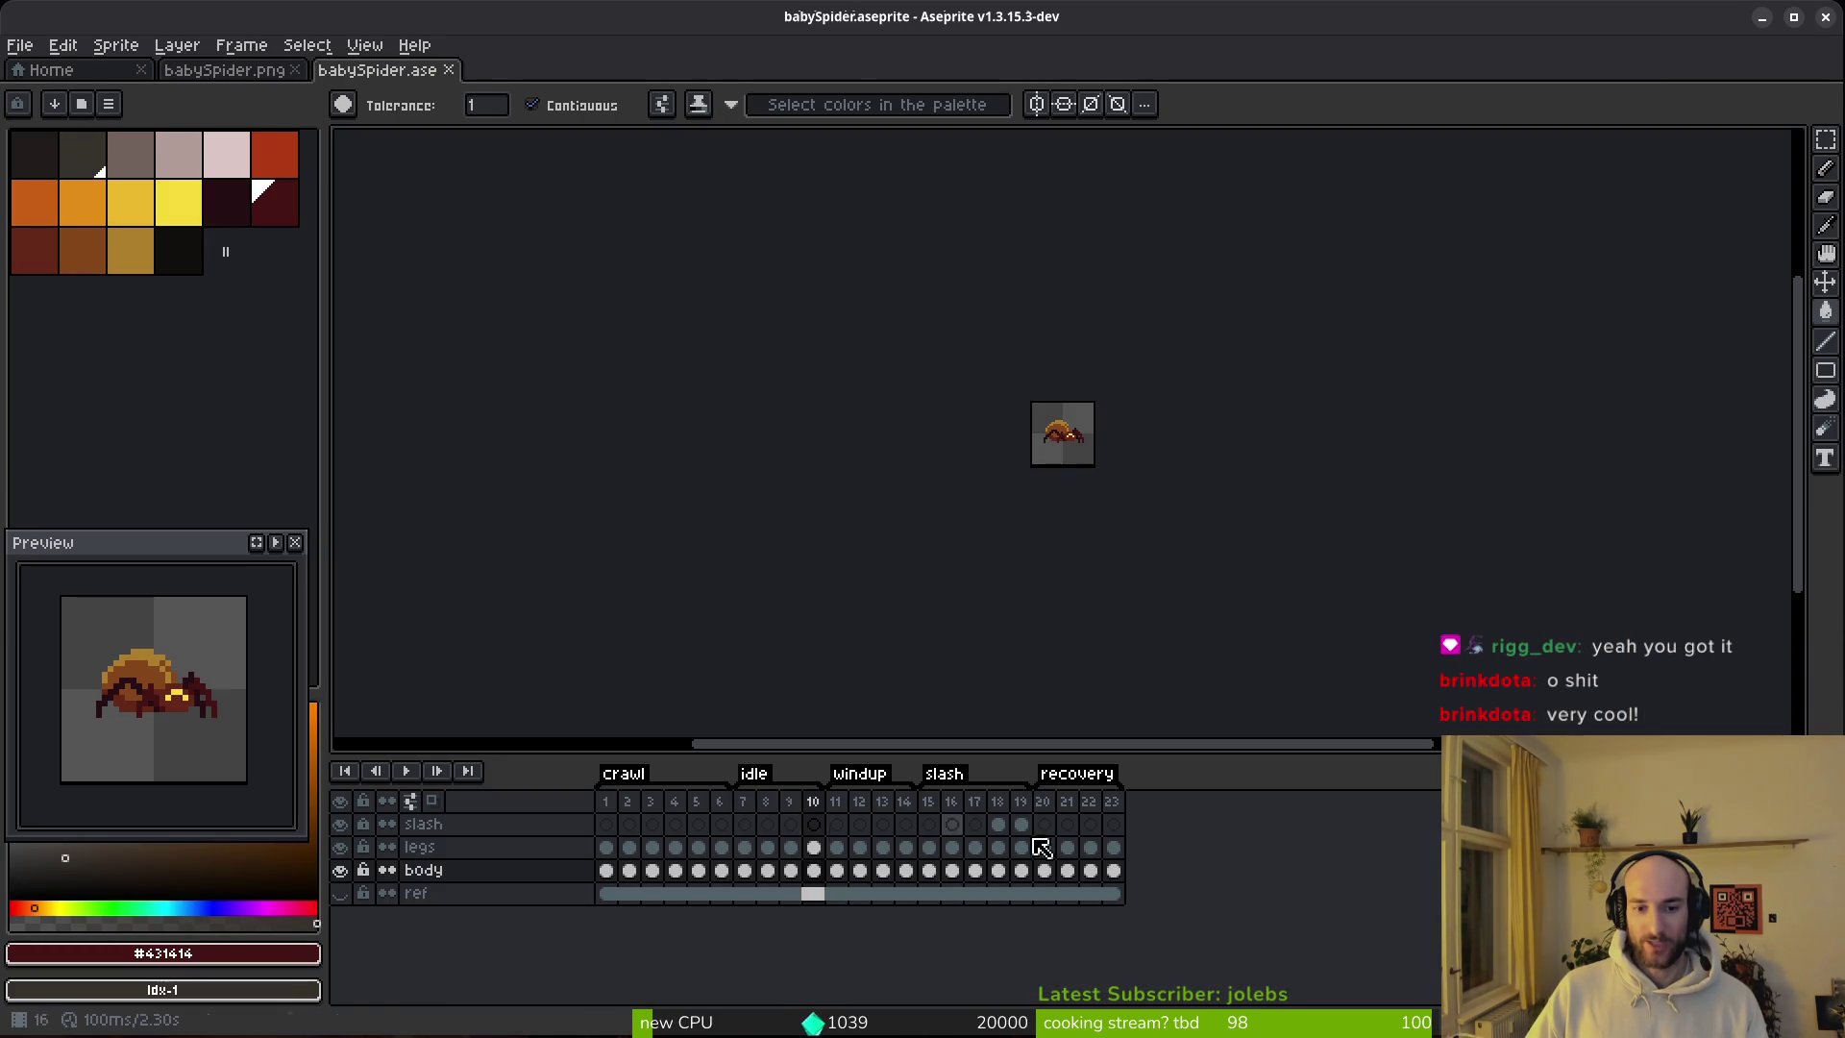
{"action": "left_click_drag", "start_coordinate": [607, 804], "coordinate": [1078, 803]}
{"action": "left_click", "coordinate": [1044, 869]}
{"action": "left_click", "coordinate": [697, 847]}
{"action": "left_click", "coordinate": [605, 847]}
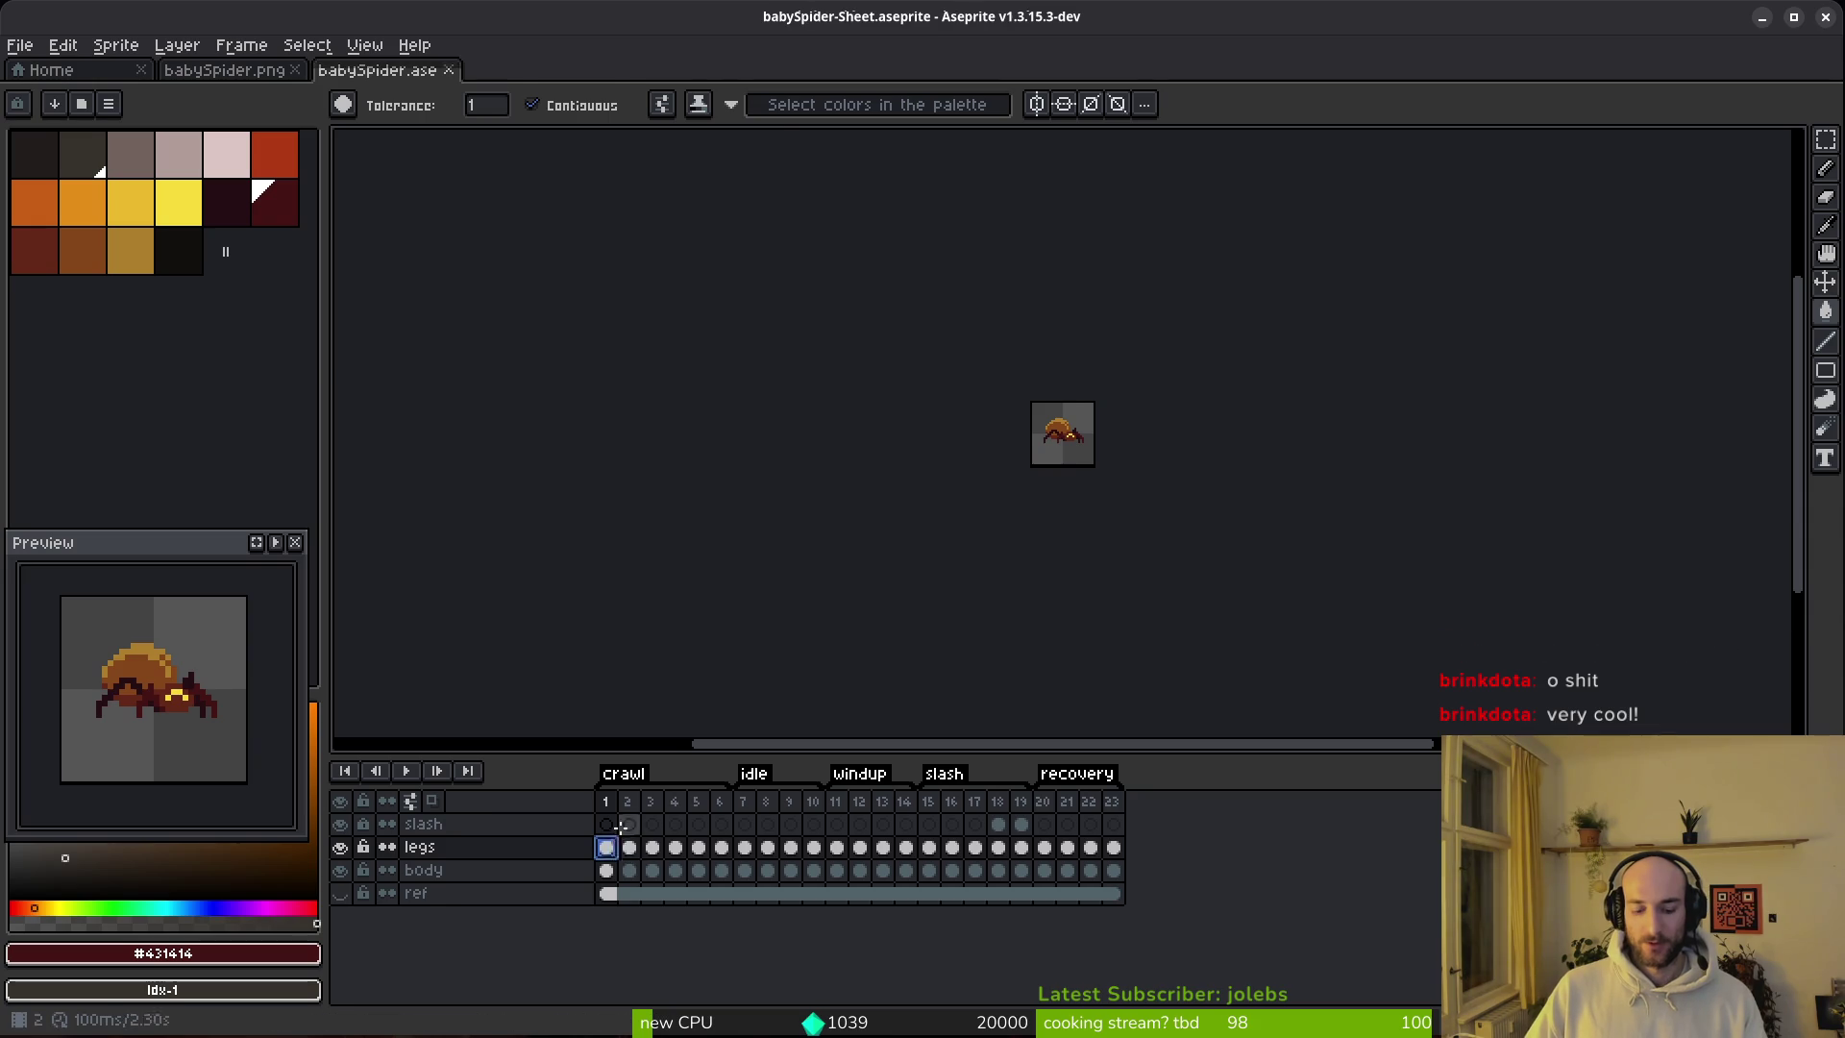
{"action": "key", "text": "ctrl+e"}
{"action": "left_click", "coordinate": [713, 341]}
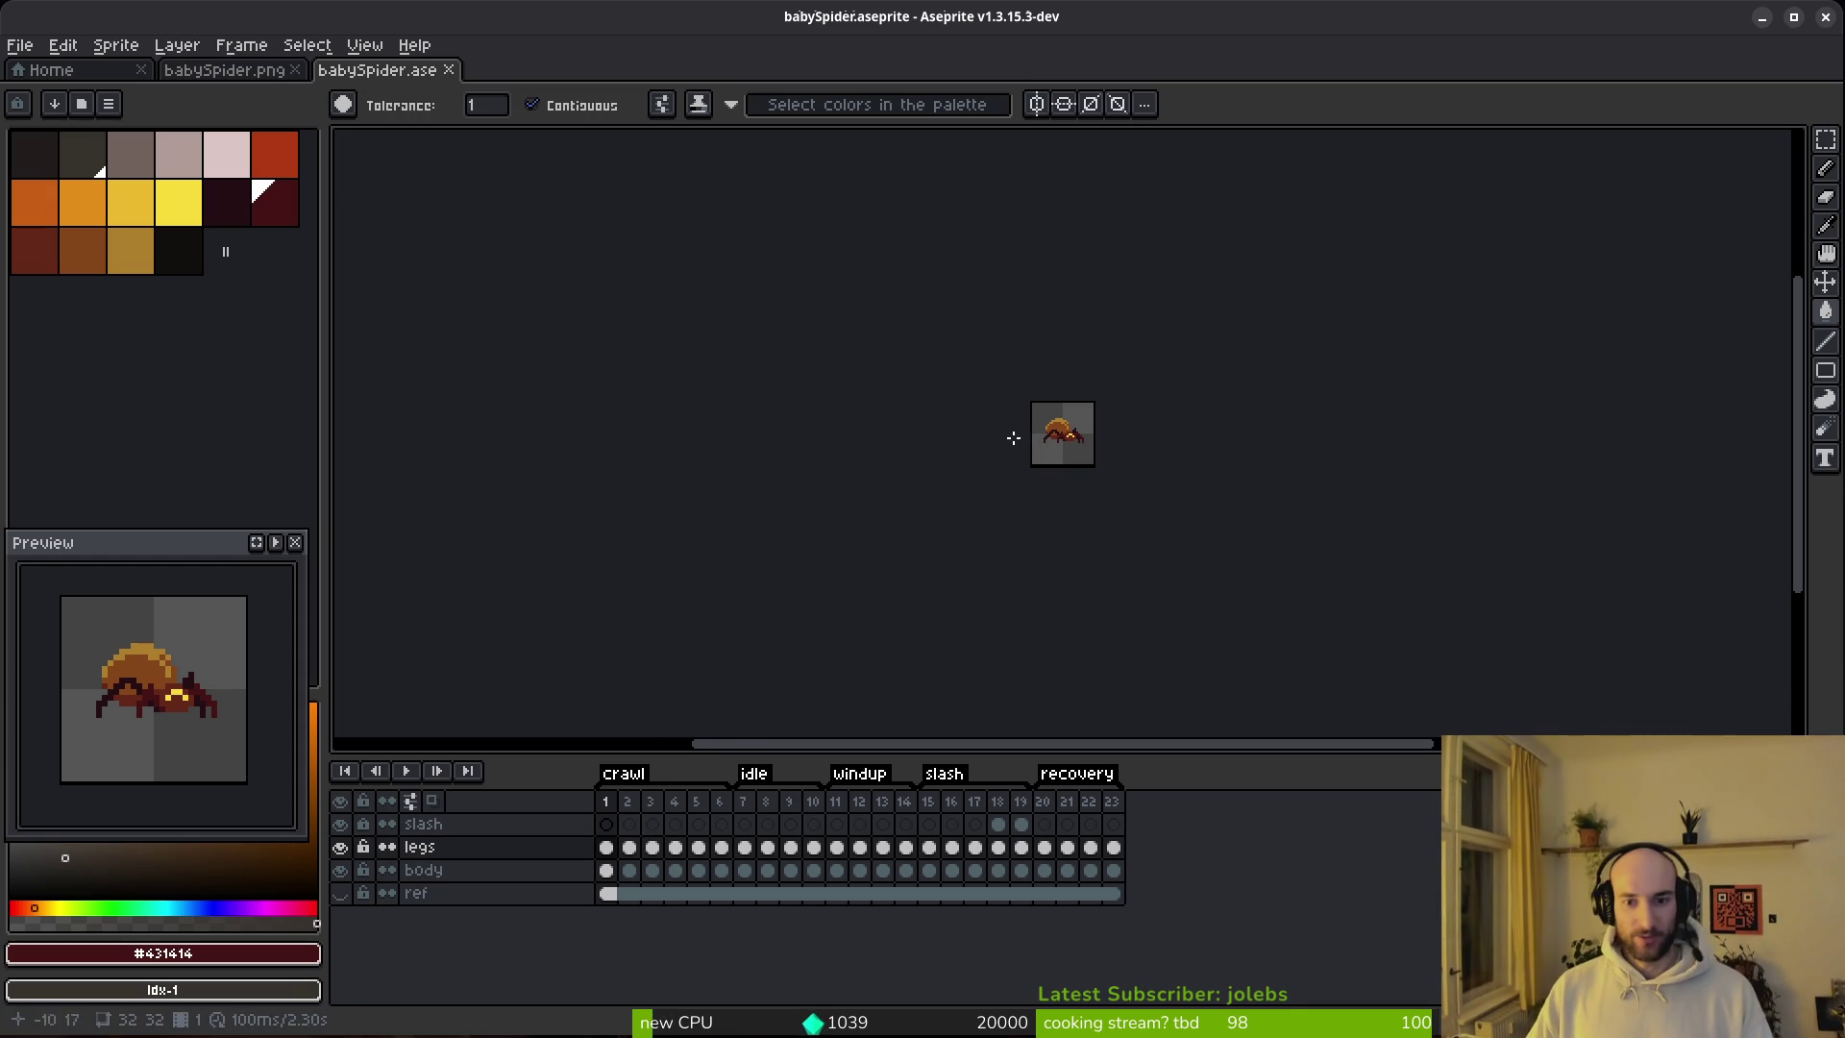
{"action": "left_click_drag", "start_coordinate": [1009, 428], "coordinate": [880, 451]}
Step: Export the babySpider animation as a sprite sheet with Split Tags on, one row per tag
{"action": "left_click", "coordinate": [21, 46]}
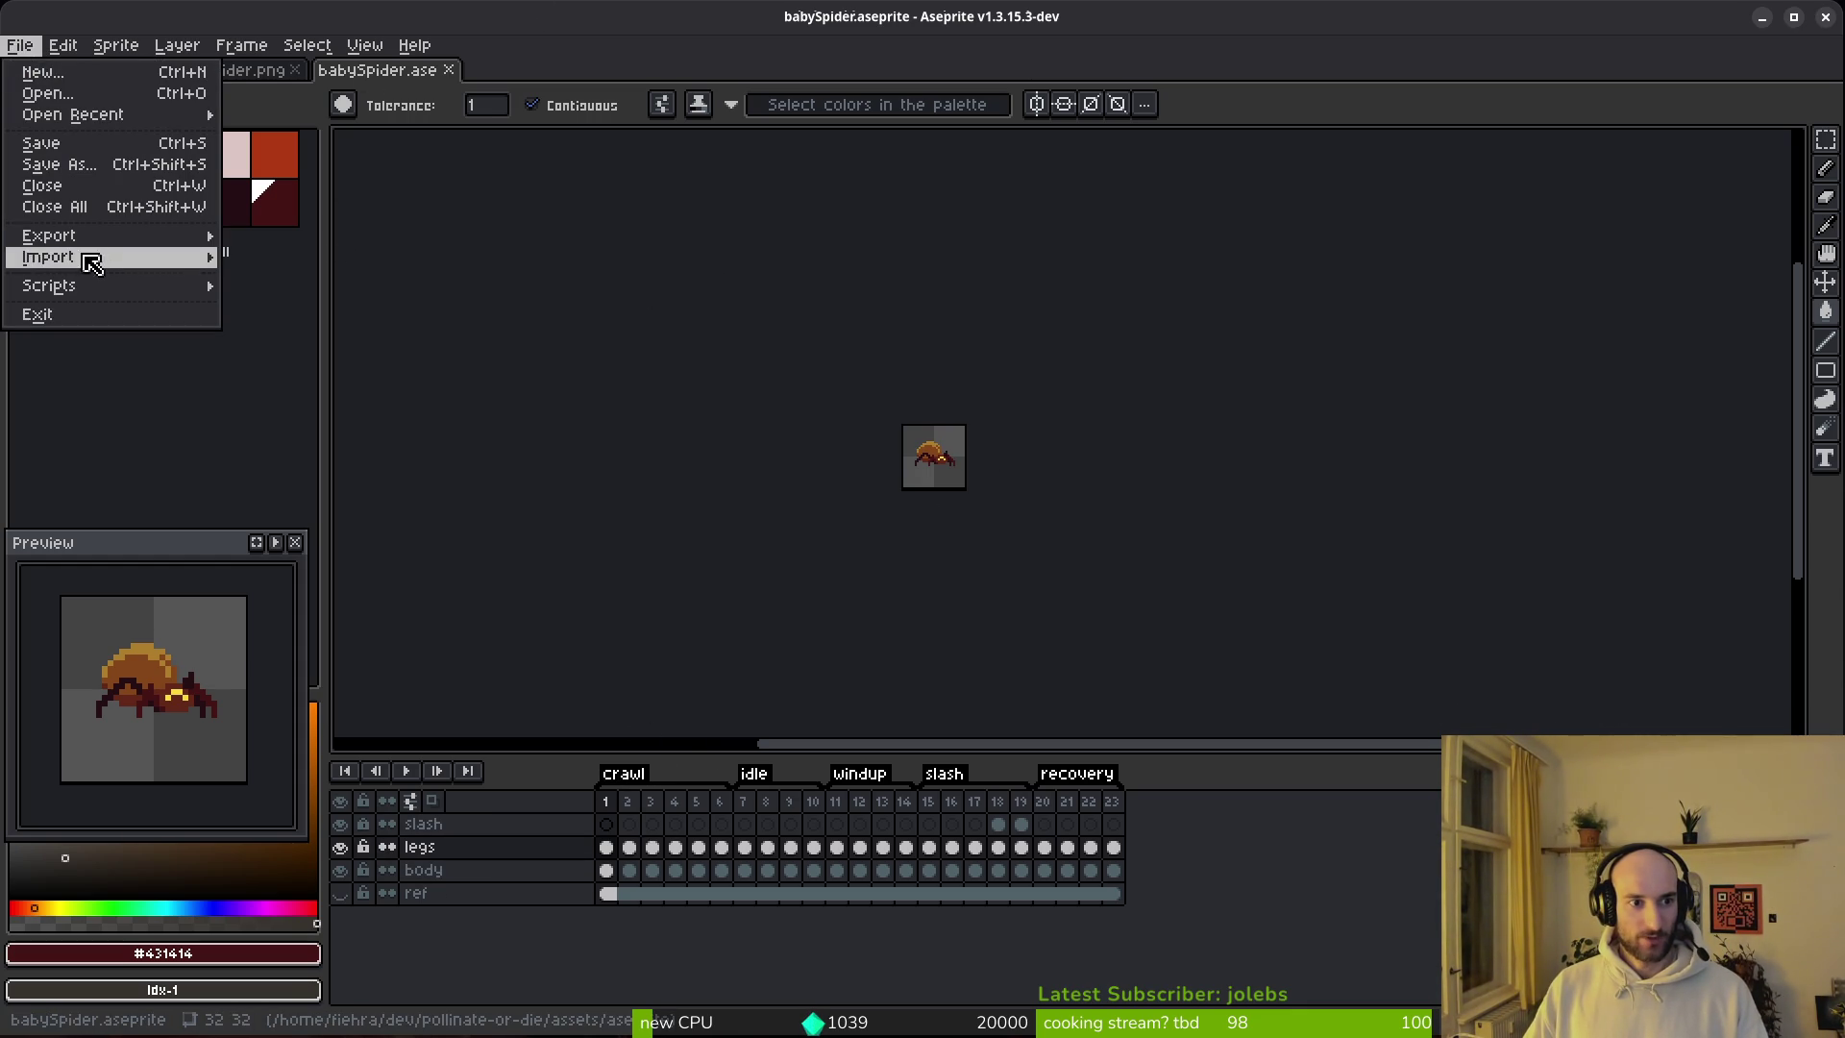
{"action": "mouse_move", "coordinate": [129, 239]}
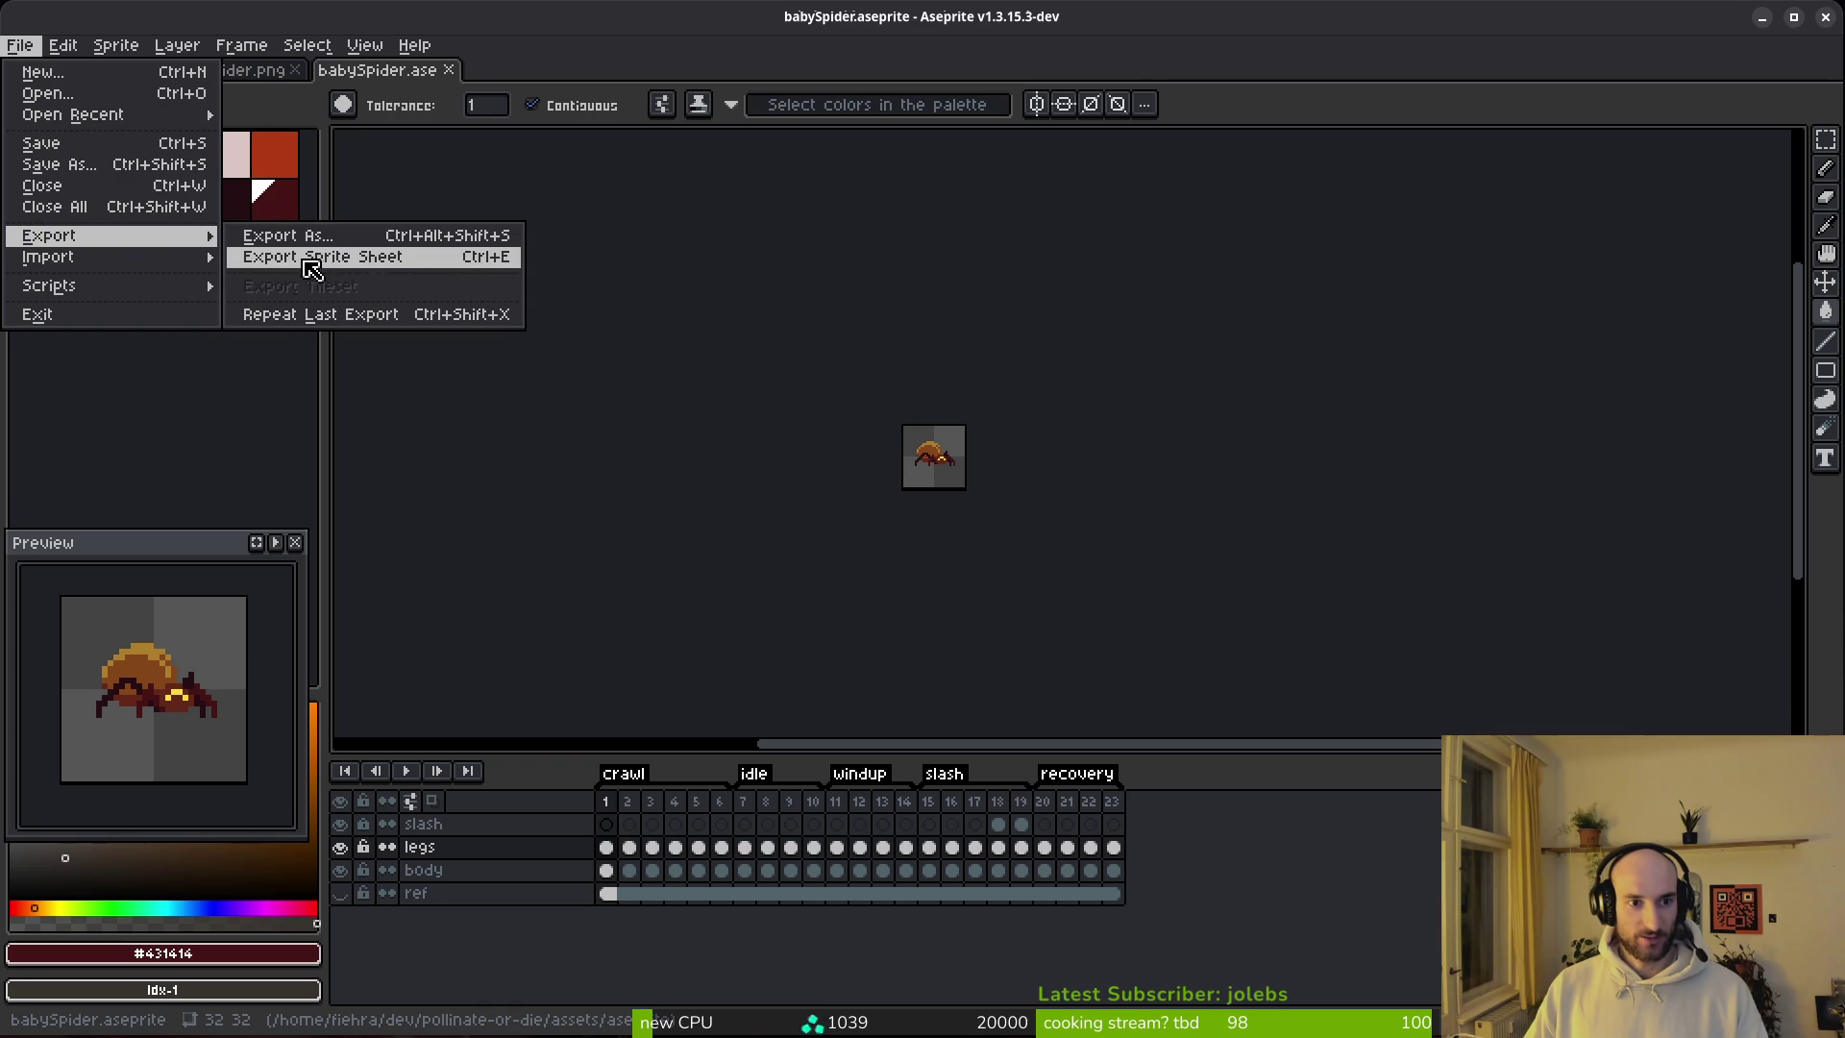
{"action": "left_click", "coordinate": [322, 257]}
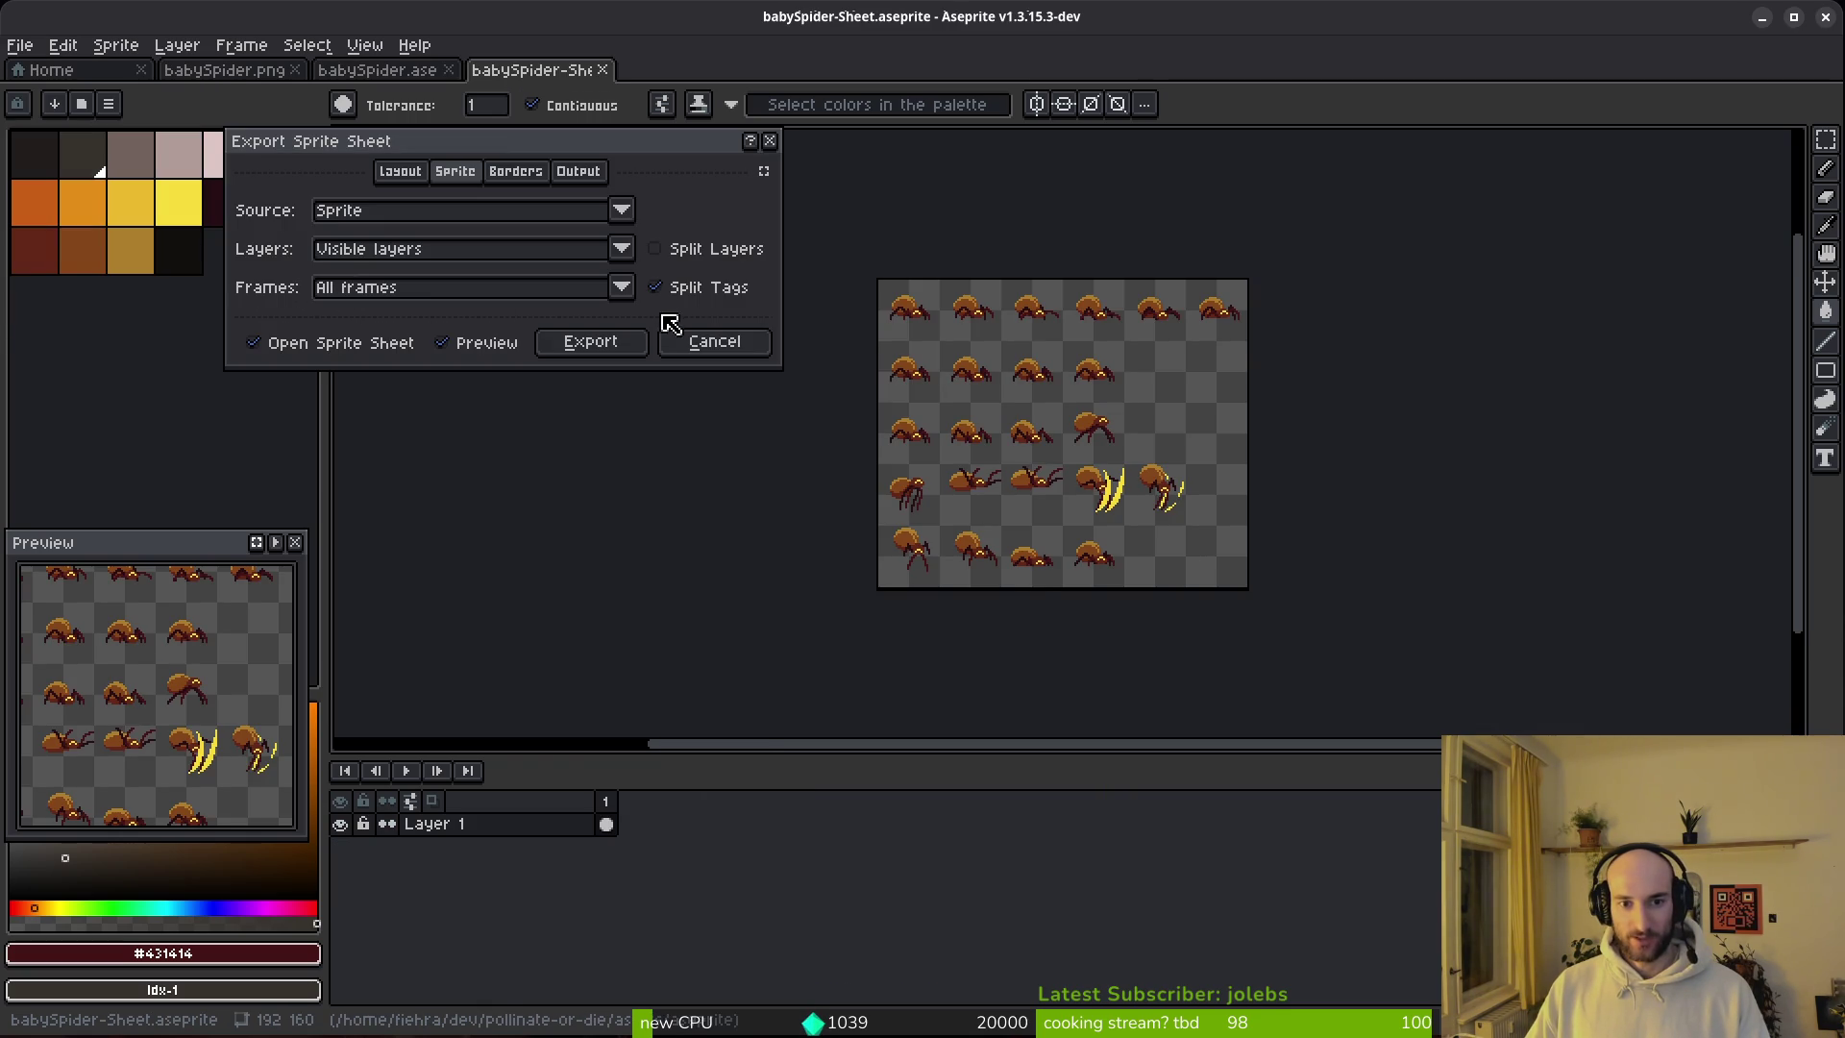
{"action": "left_click", "coordinate": [700, 290]}
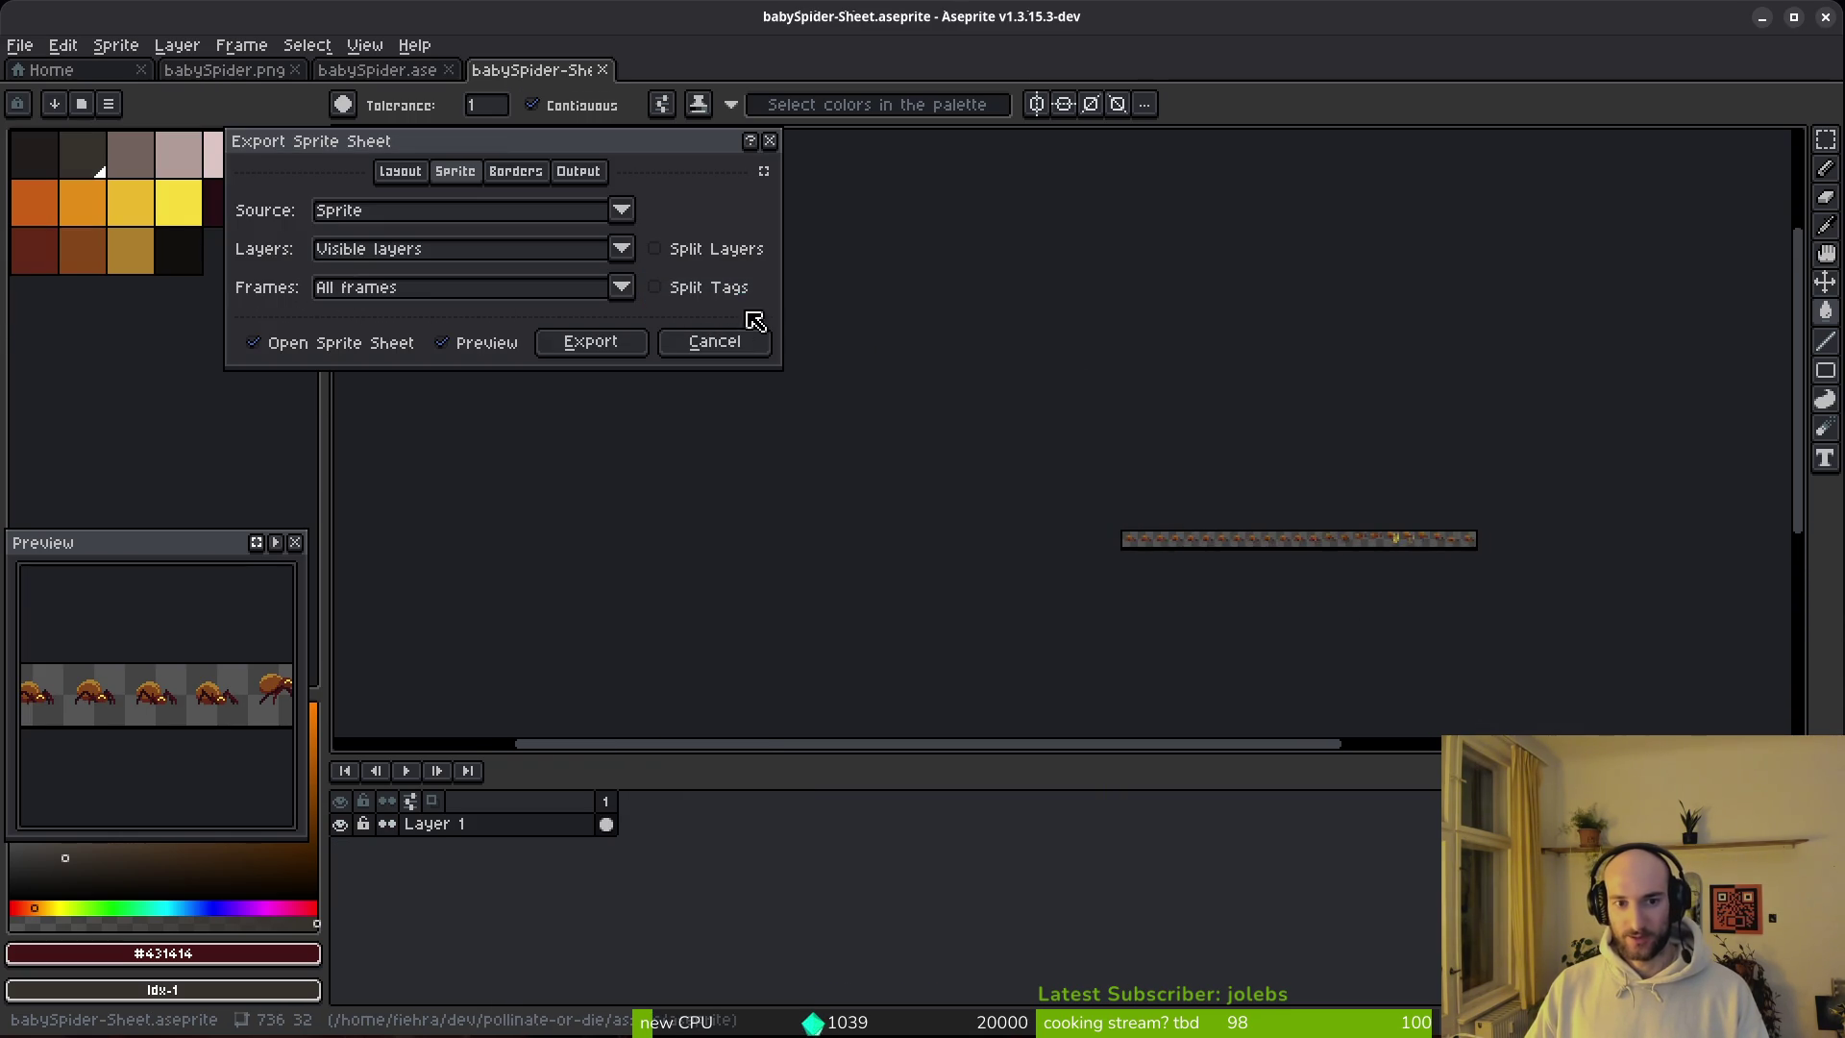
{"action": "left_click", "coordinate": [692, 287]}
{"action": "scroll", "coordinate": [1250, 558], "scroll_direction": "up", "scroll_amount": 3}
{"action": "scroll", "coordinate": [1250, 557], "scroll_direction": "down", "scroll_amount": 3}
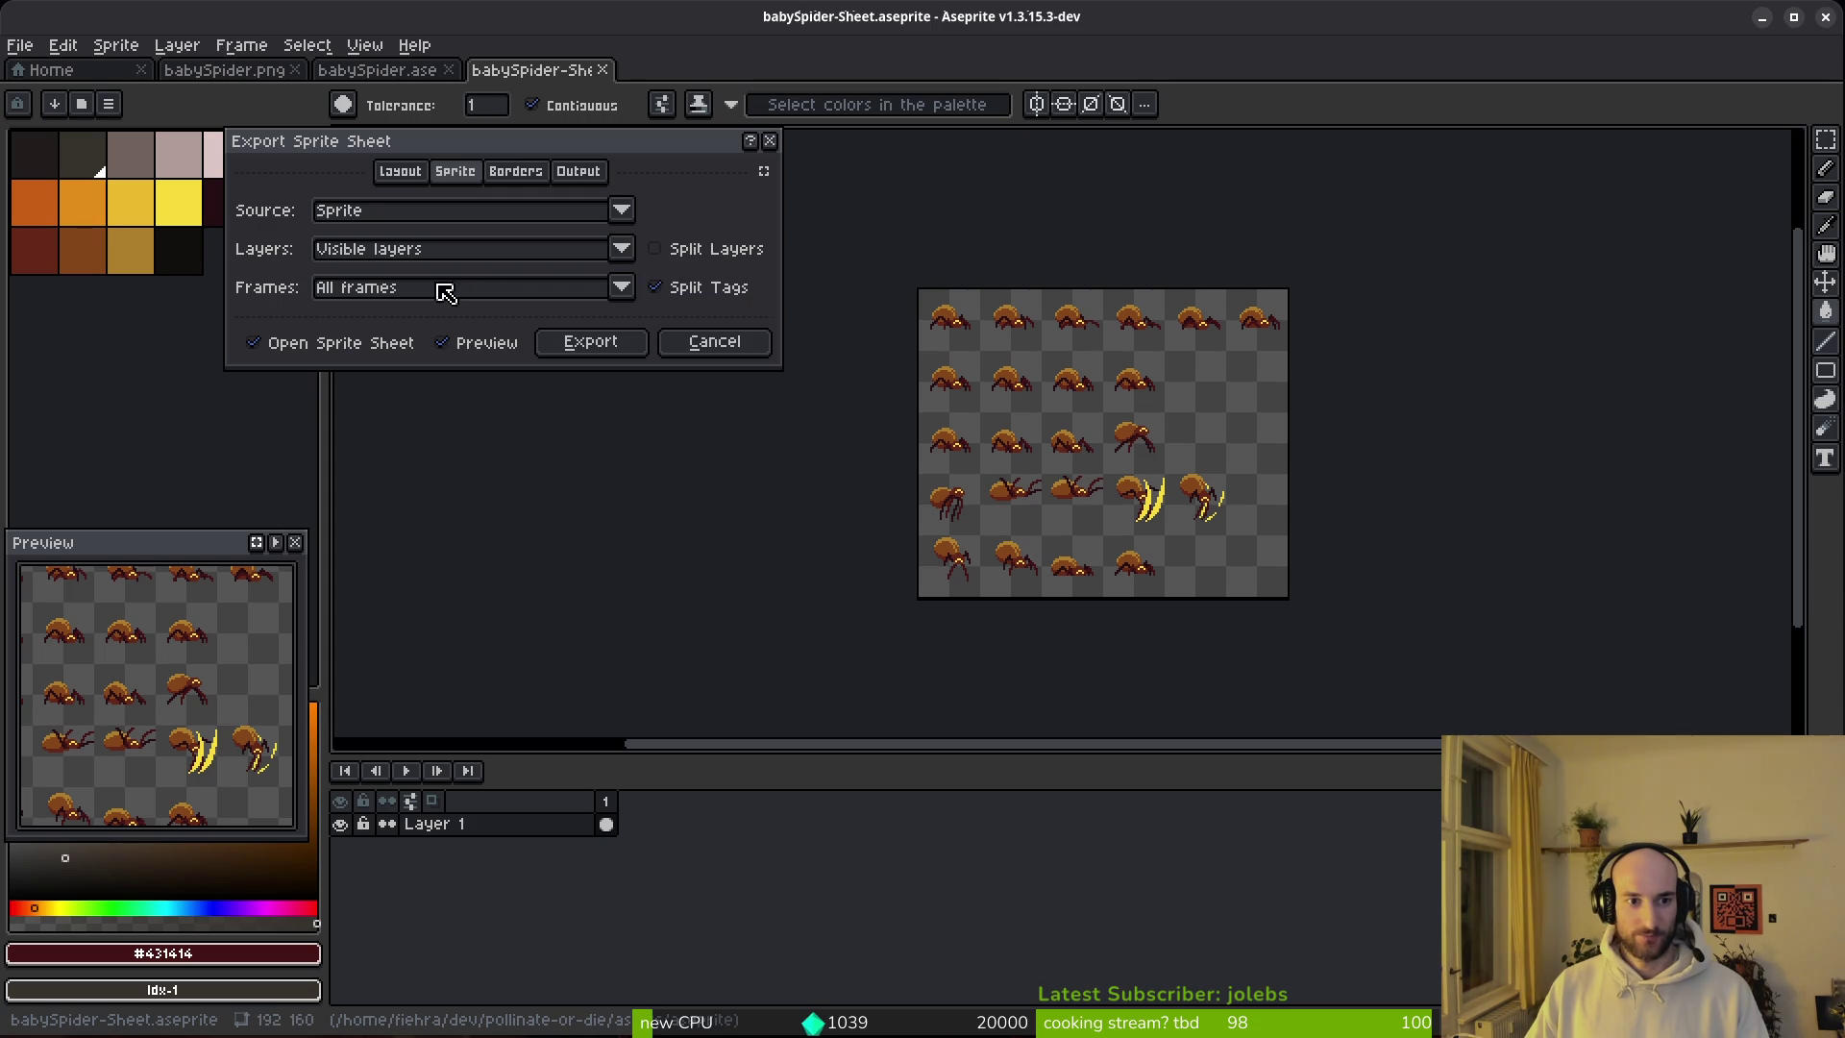
{"action": "left_click", "coordinate": [591, 343]}
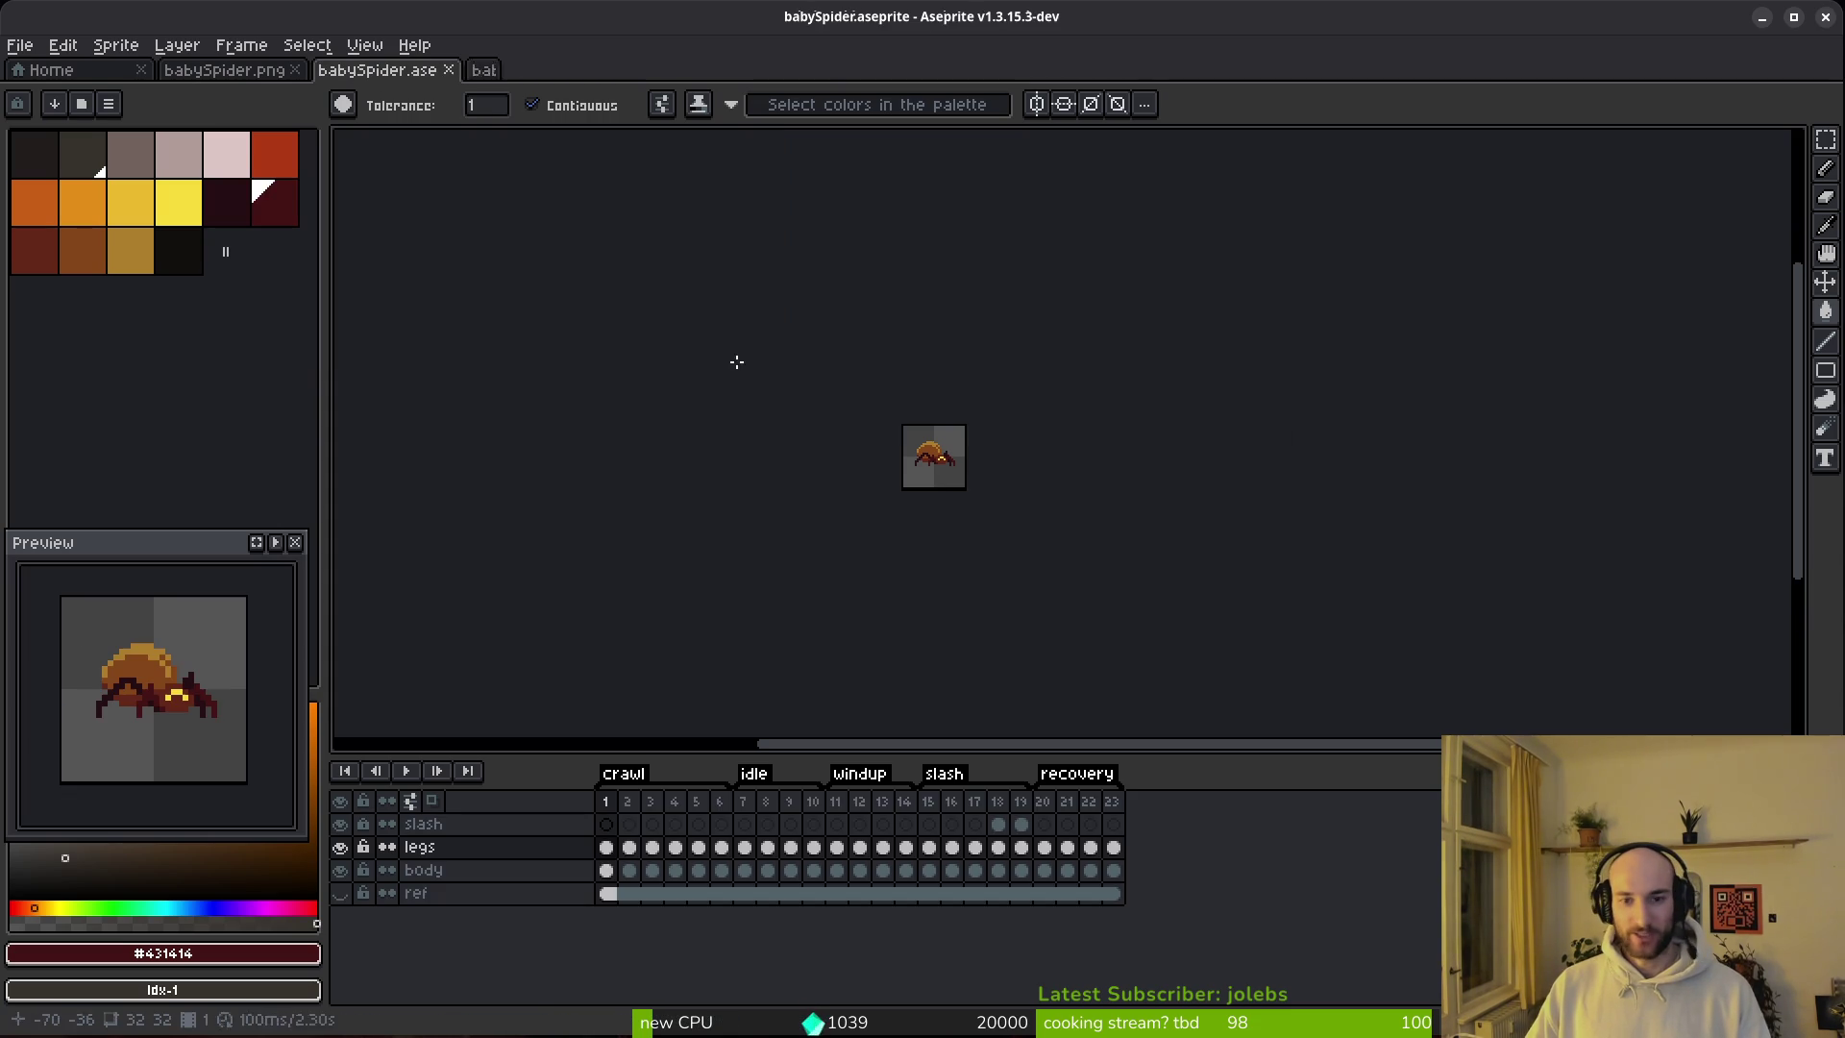
Step: Close the generated babySpider-Sheet without exporting it to a file
{"action": "key", "text": "ctrl+e"}
{"action": "left_click", "coordinate": [673, 346]}
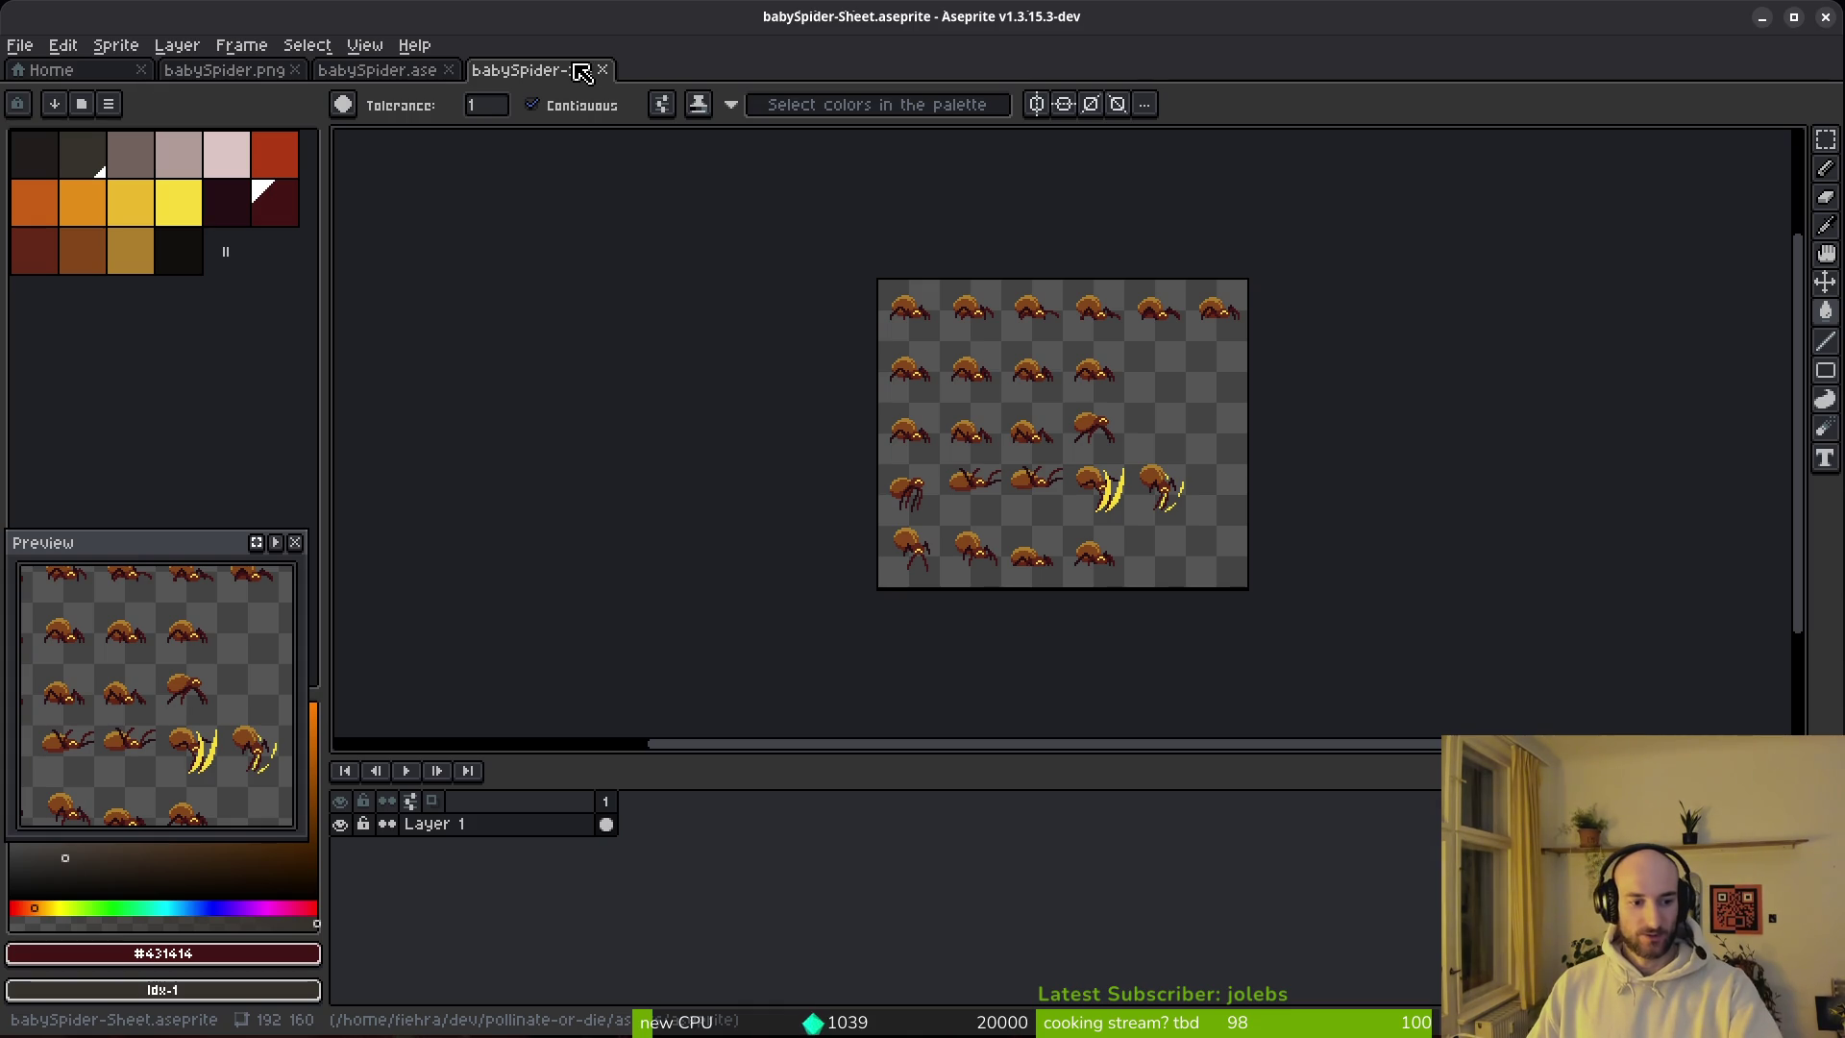
{"action": "right_click", "coordinate": [581, 74]}
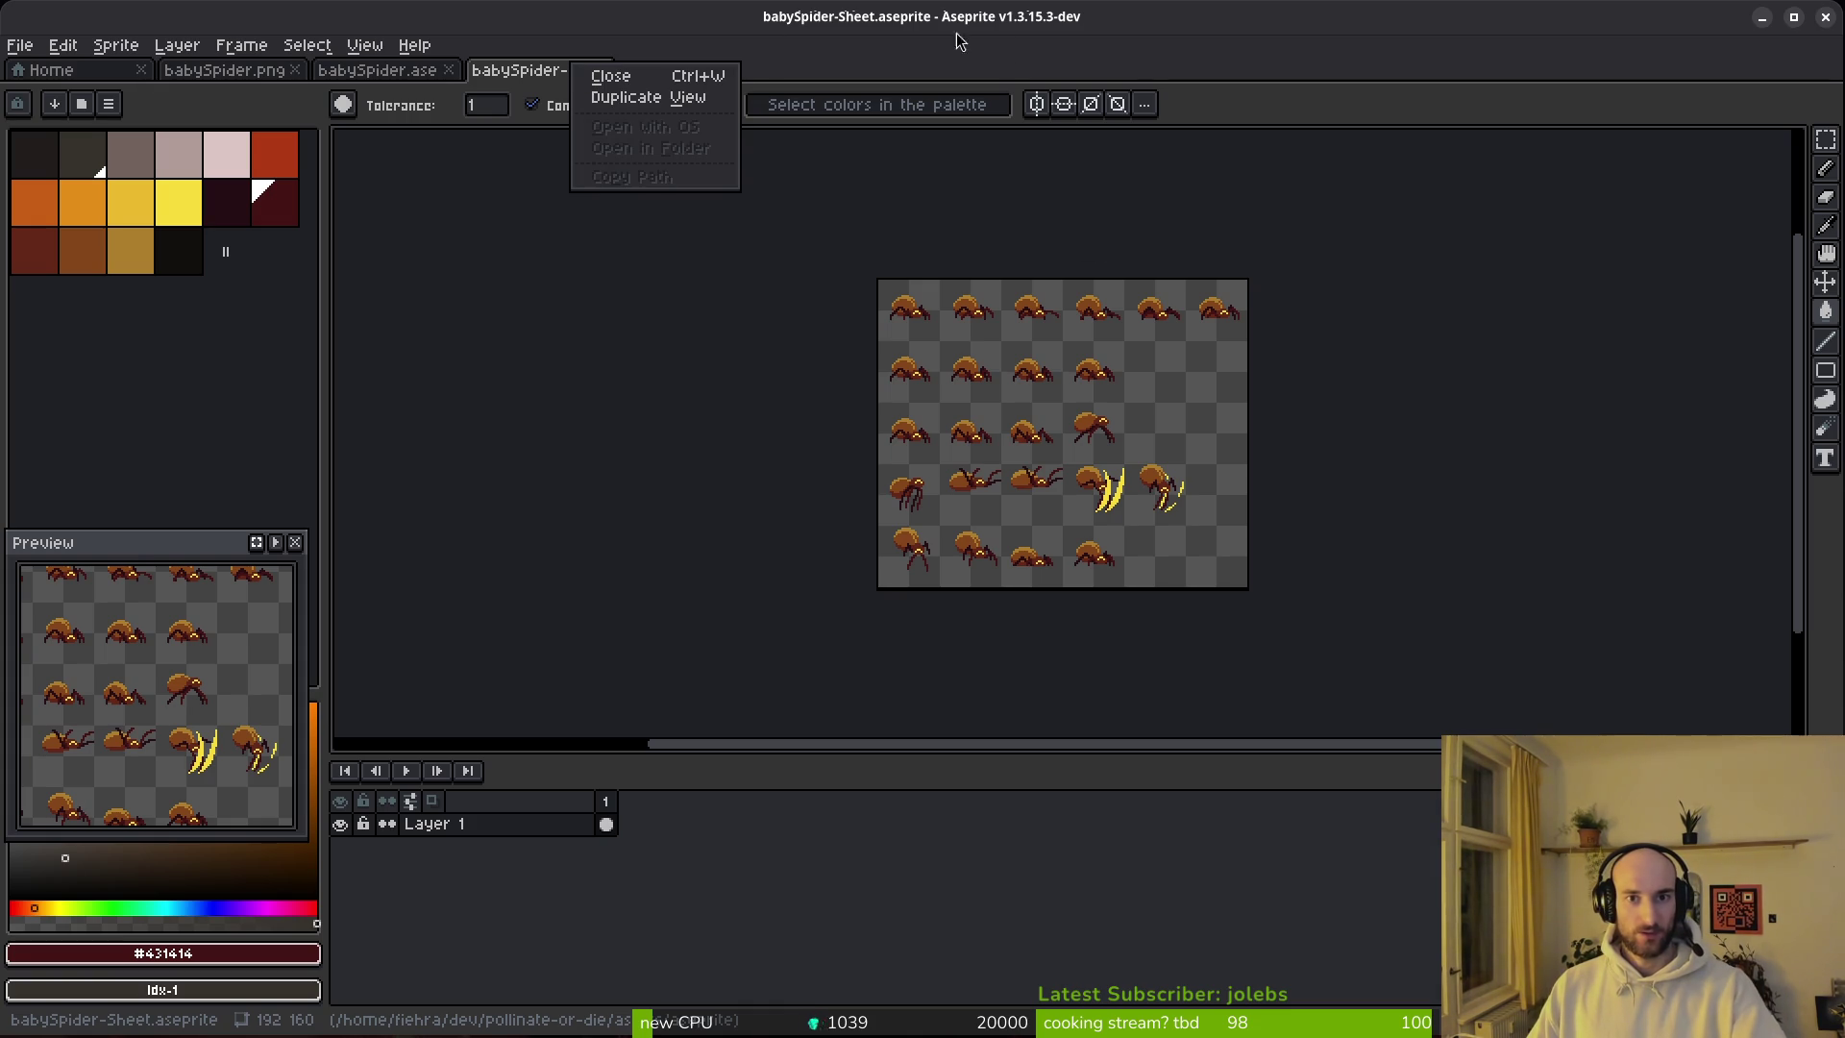
{"action": "left_click", "coordinate": [585, 415]}
{"action": "key", "text": "ctrl+e"}
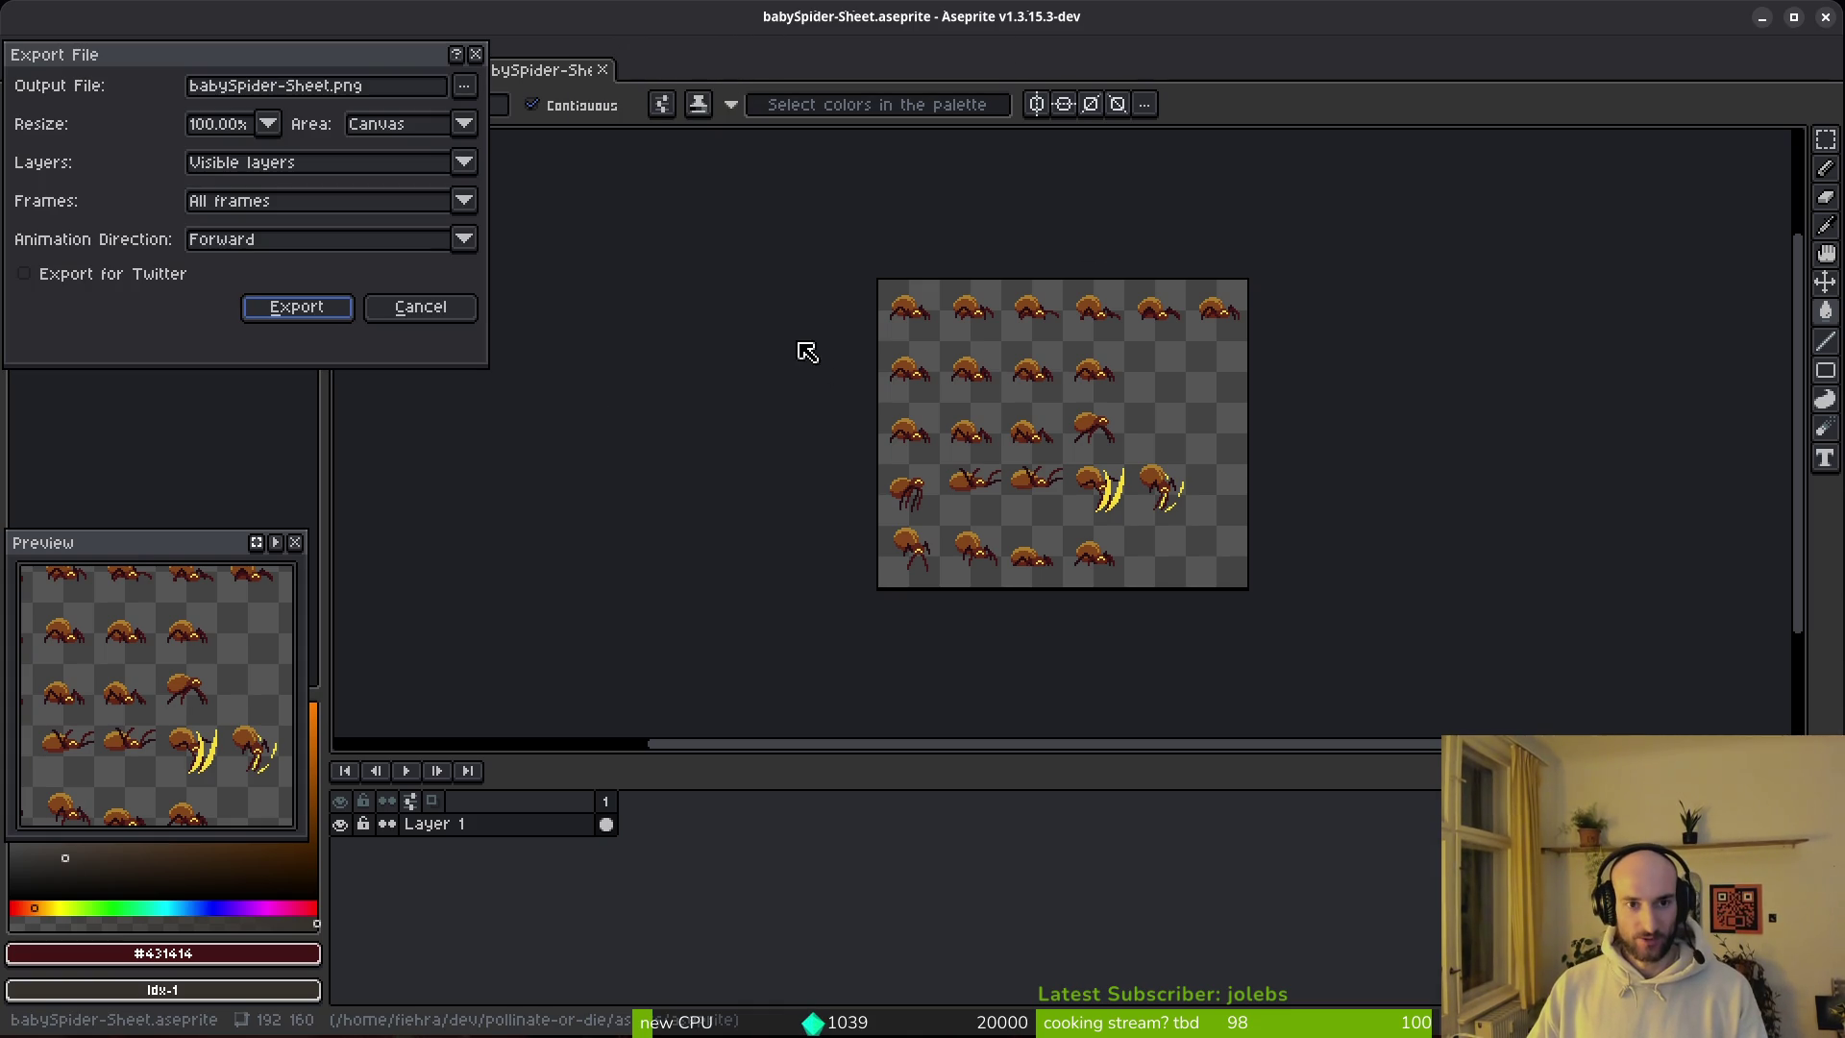
{"action": "left_click", "coordinate": [433, 312]}
{"action": "key", "text": "ctrl+w"}
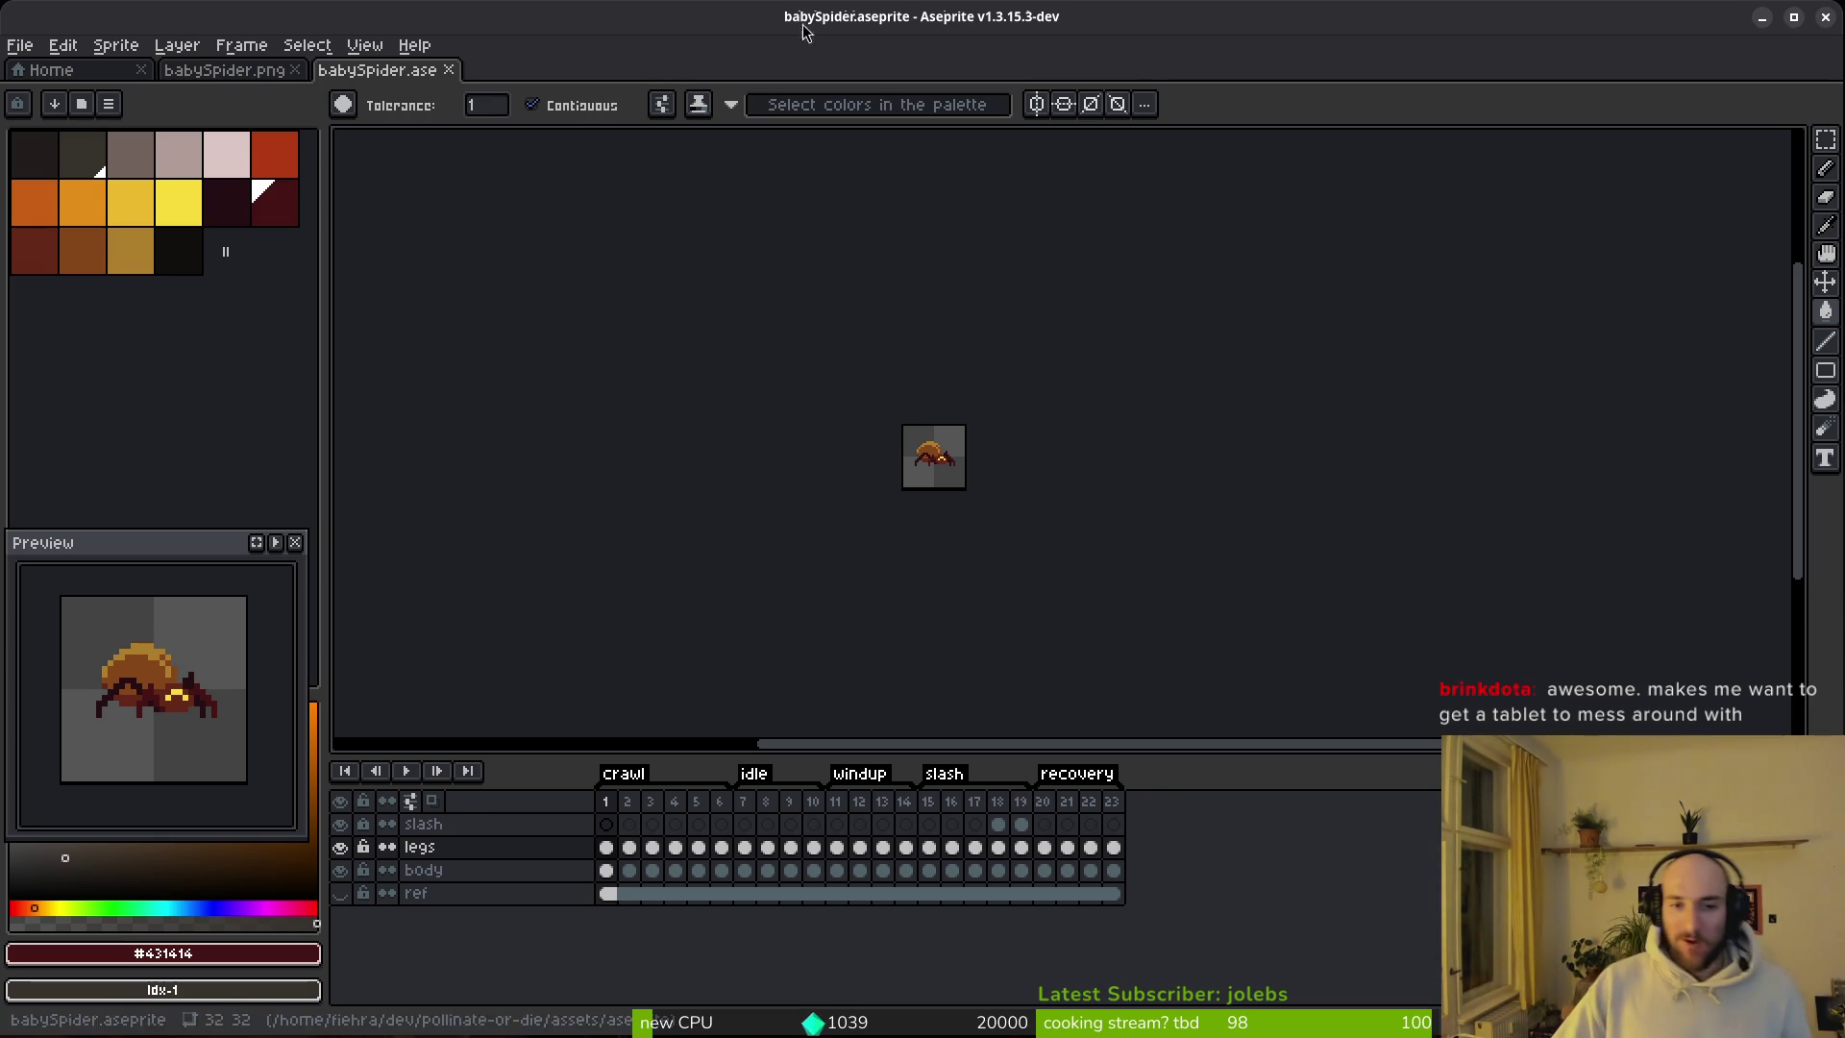
Step: Save babySpider.aseprite
{"action": "scroll", "coordinate": [946, 480], "scroll_direction": "up", "scroll_amount": 4}
{"action": "scroll", "coordinate": [890, 413], "scroll_direction": "up", "scroll_amount": 1}
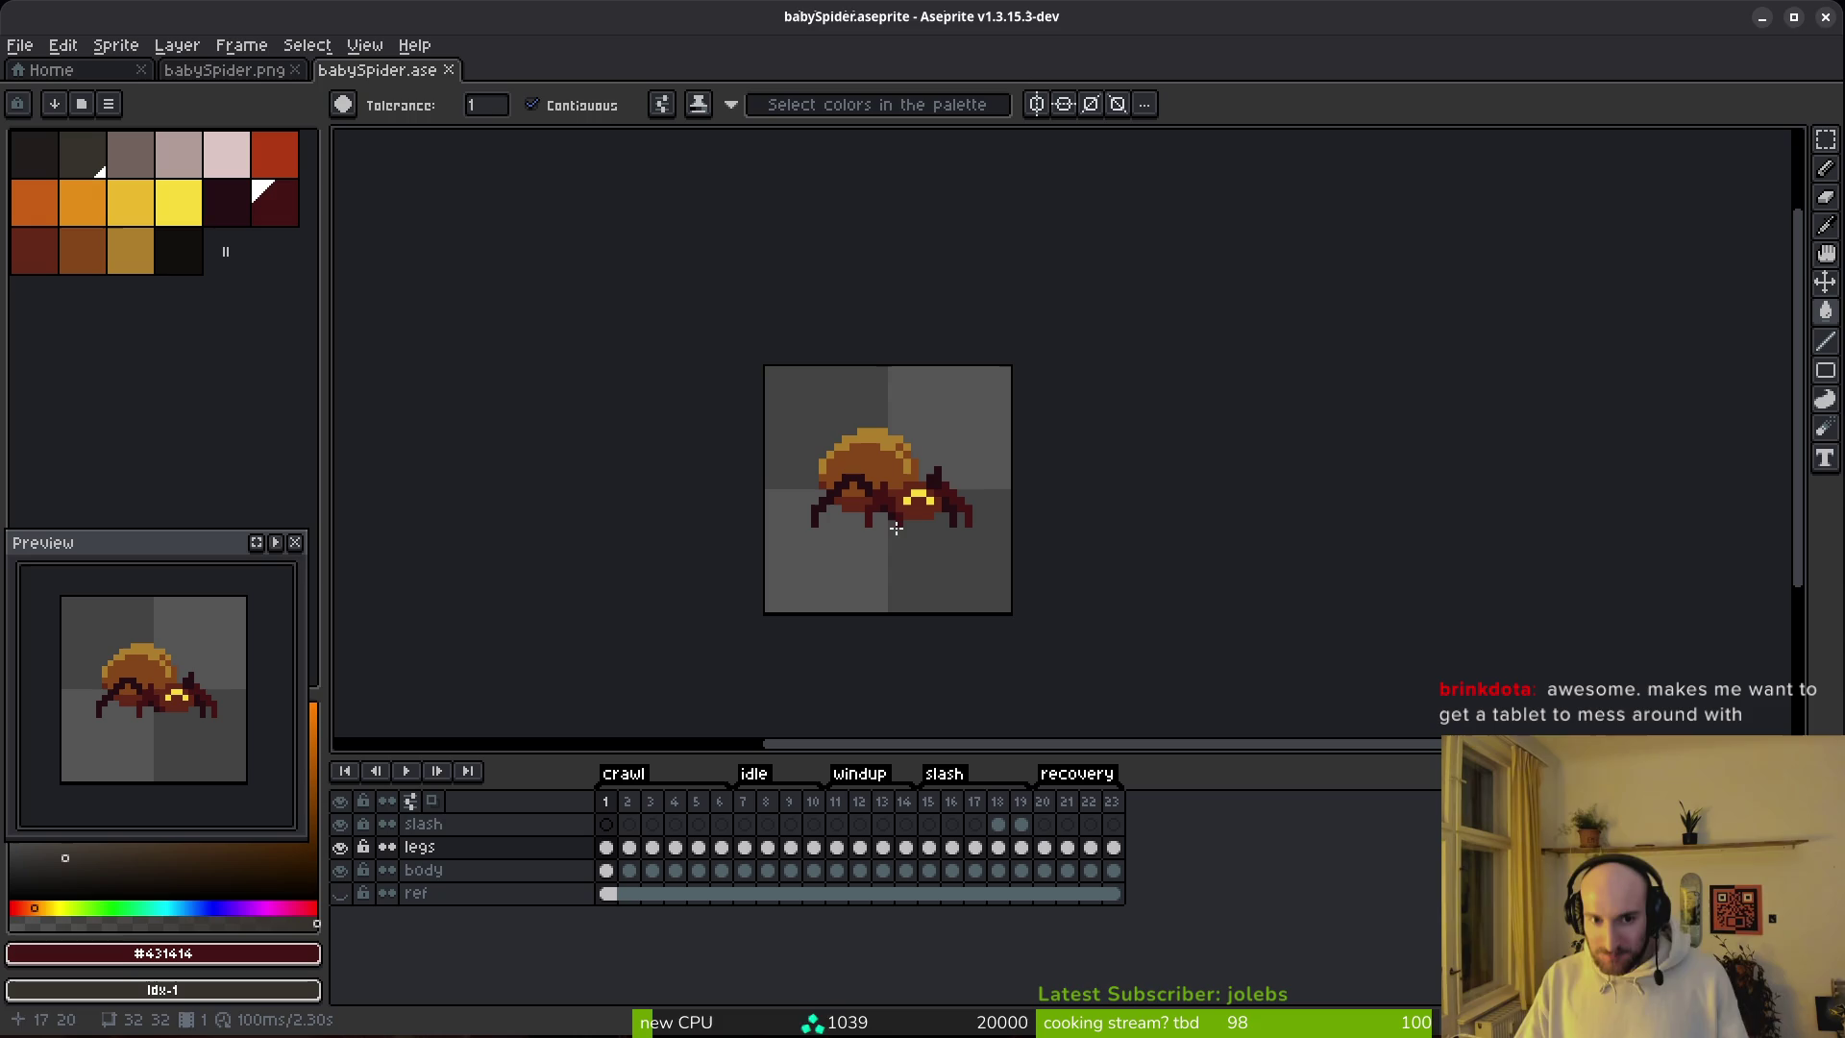
{"action": "key", "text": "ctrl+s"}
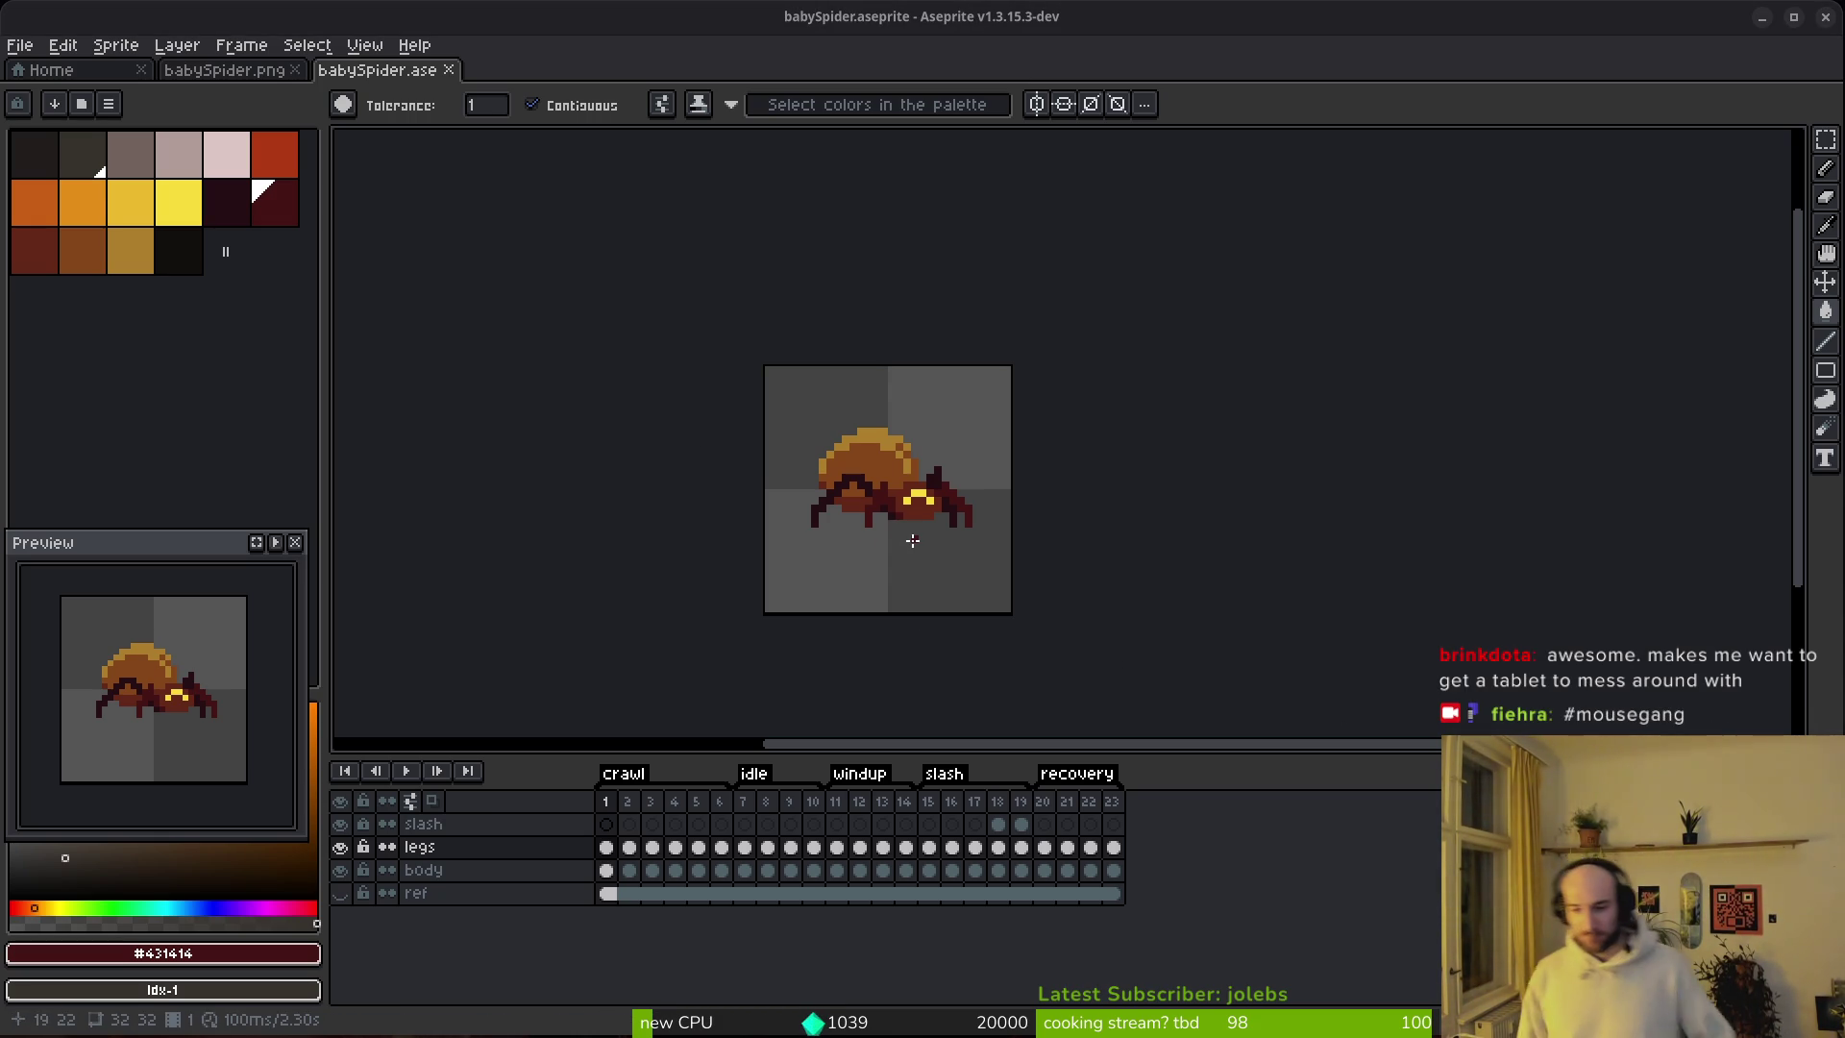
Step: Close the babySpider.aseprite tab and the babySpider.png sheet
{"action": "scroll", "coordinate": [913, 541], "scroll_direction": "up", "scroll_amount": 2}
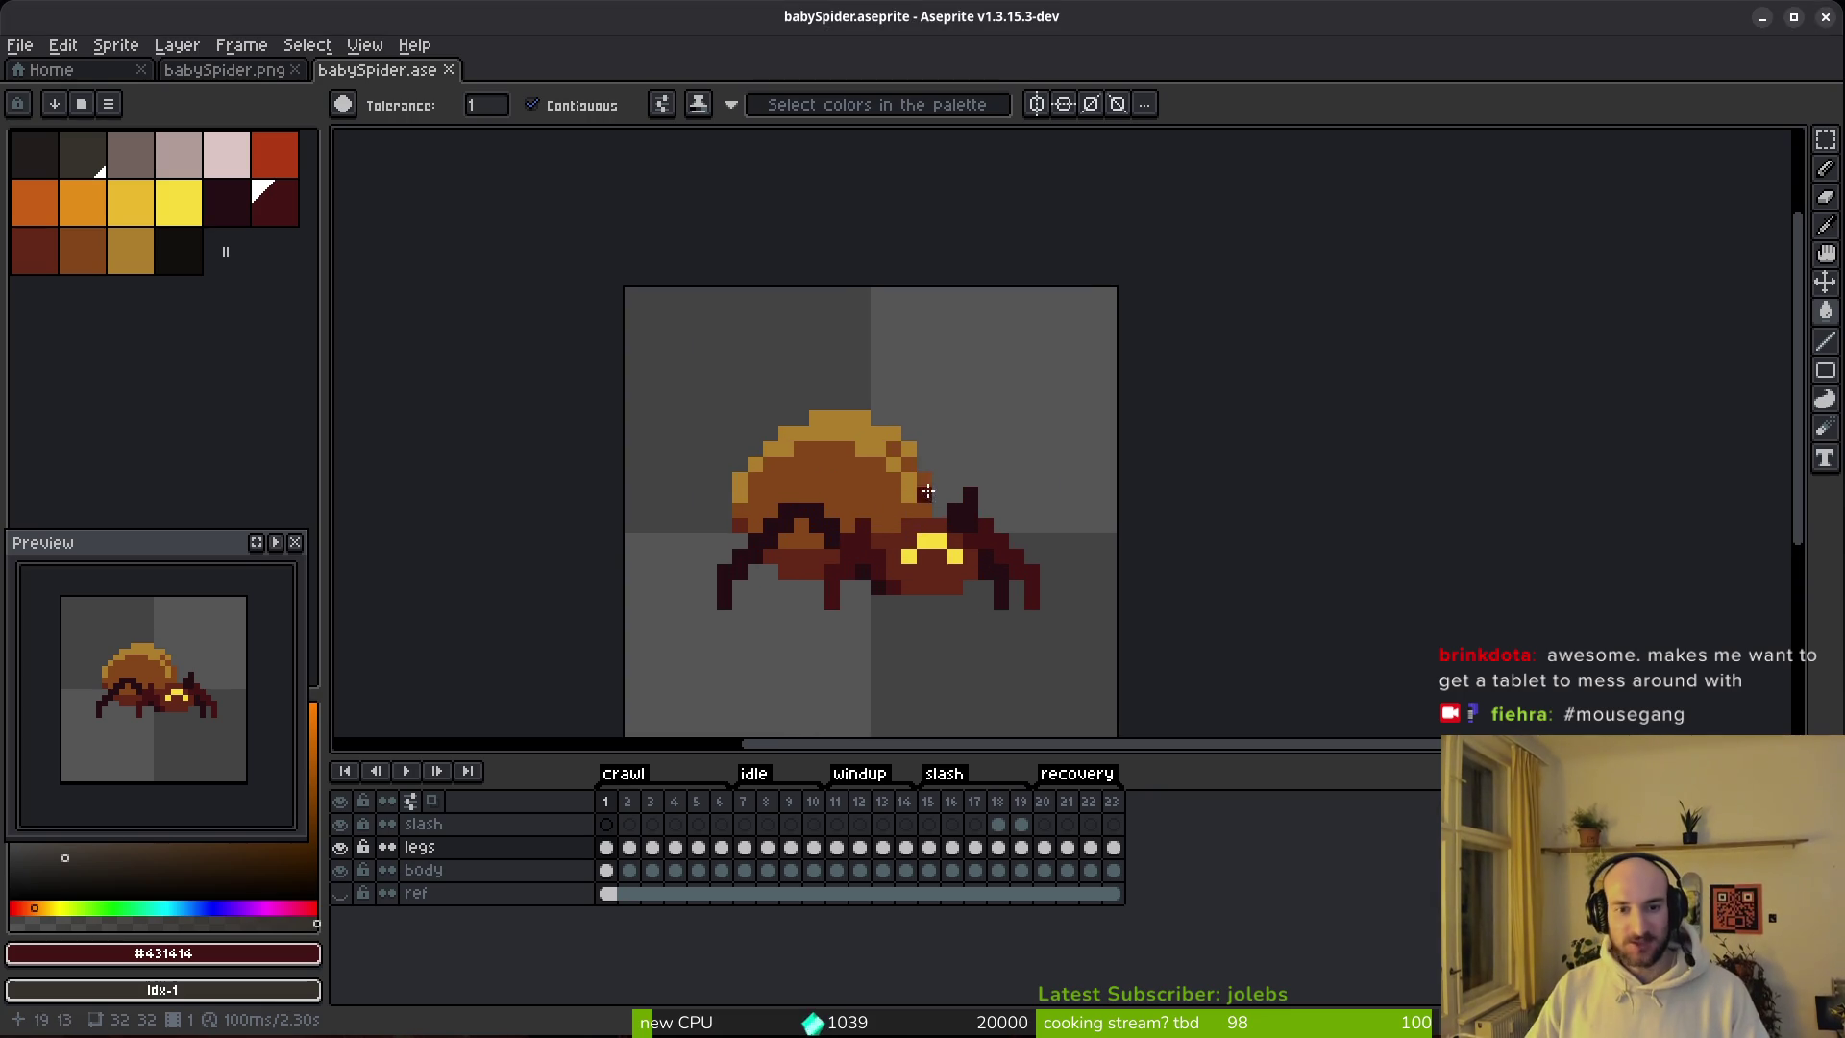
{"action": "scroll", "coordinate": [864, 433], "scroll_direction": "up", "scroll_amount": 2}
{"action": "scroll", "coordinate": [816, 336], "scroll_direction": "down", "scroll_amount": 3}
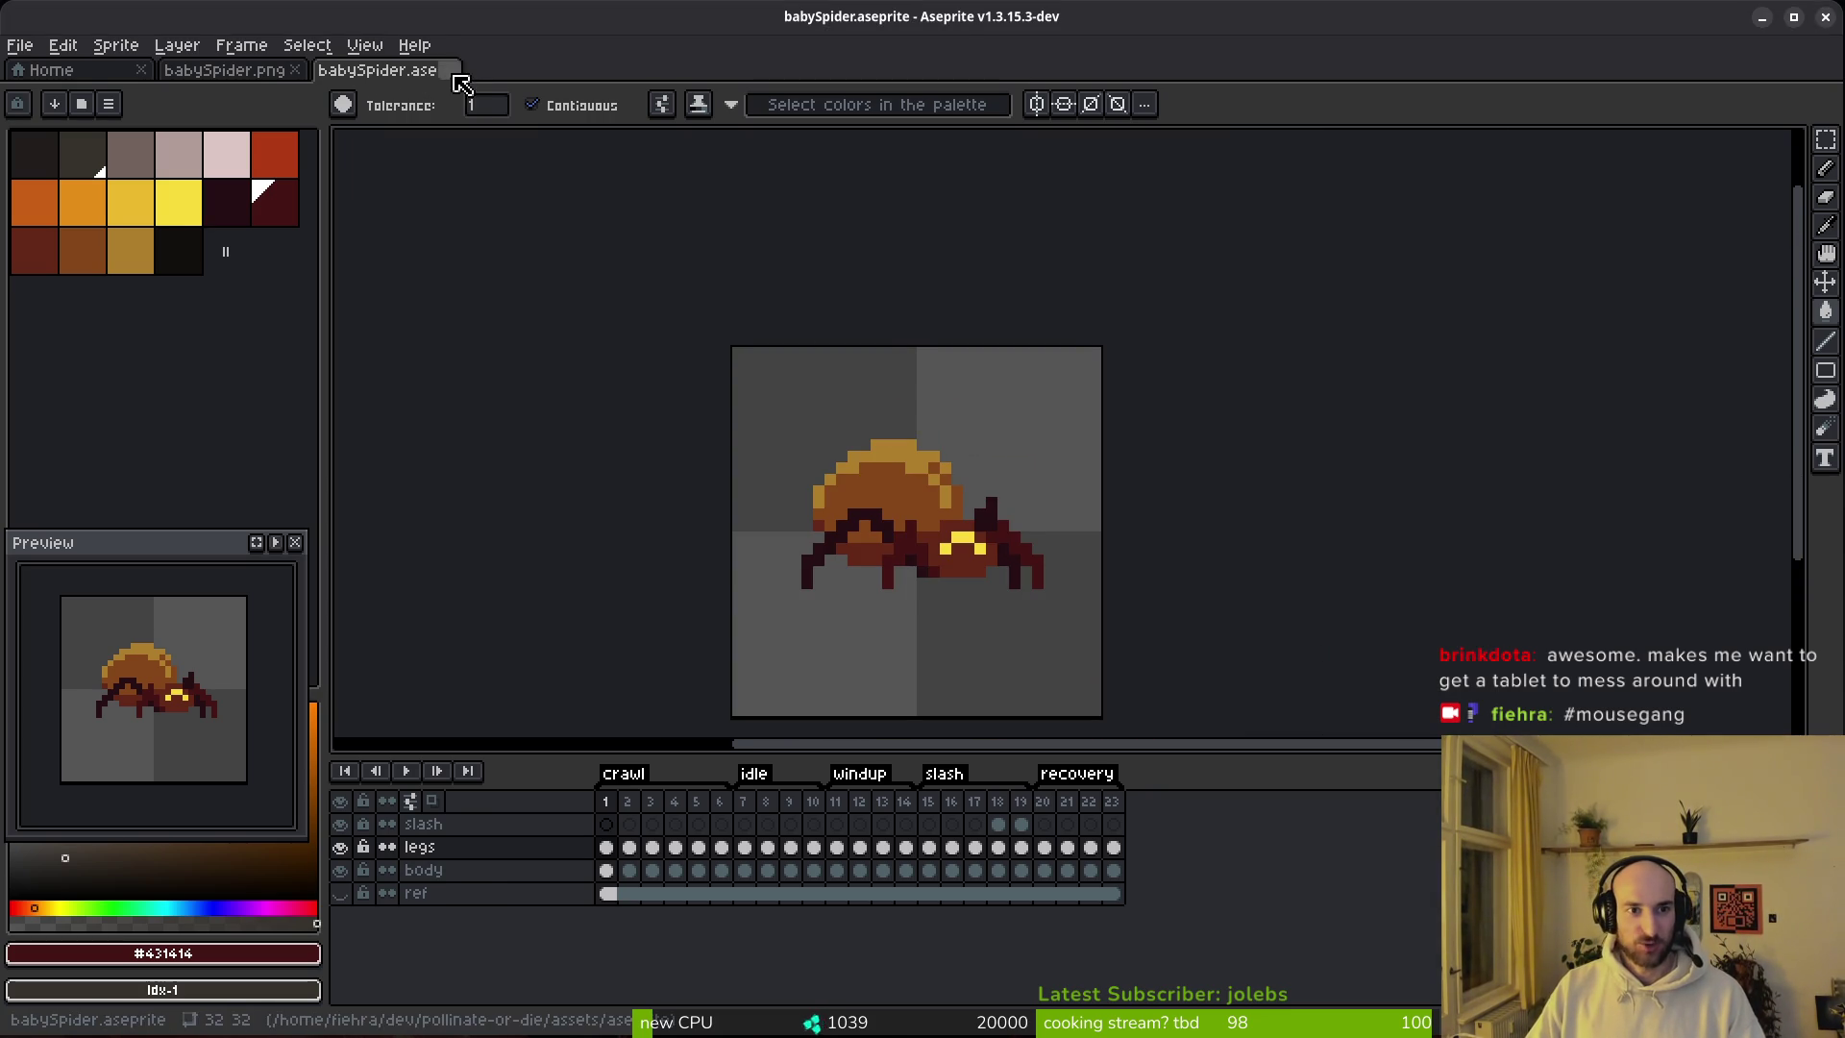
{"action": "left_click", "coordinate": [448, 70]}
{"action": "scroll", "coordinate": [981, 433], "scroll_direction": "up", "scroll_amount": 3}
{"action": "scroll", "coordinate": [981, 434], "scroll_direction": "down", "scroll_amount": 2}
{"action": "key", "text": "ctrl+w"}
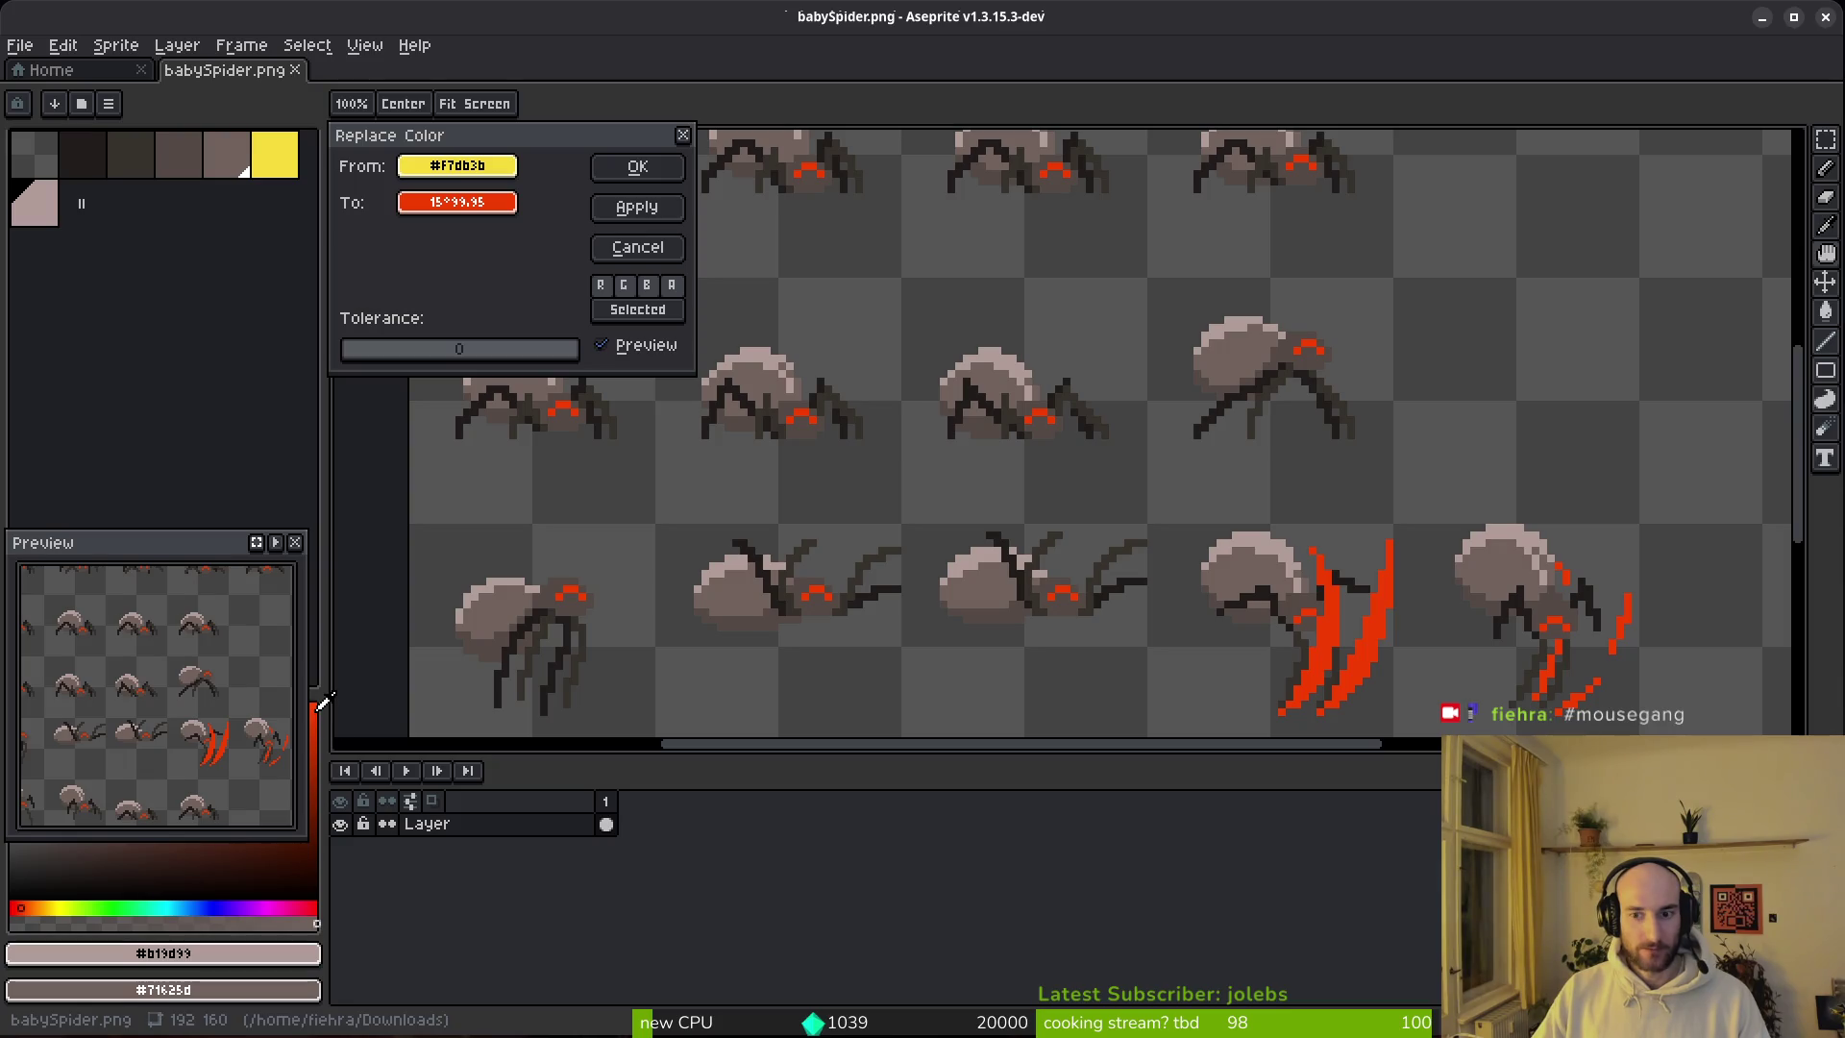
{"action": "left_click", "coordinate": [639, 154]}
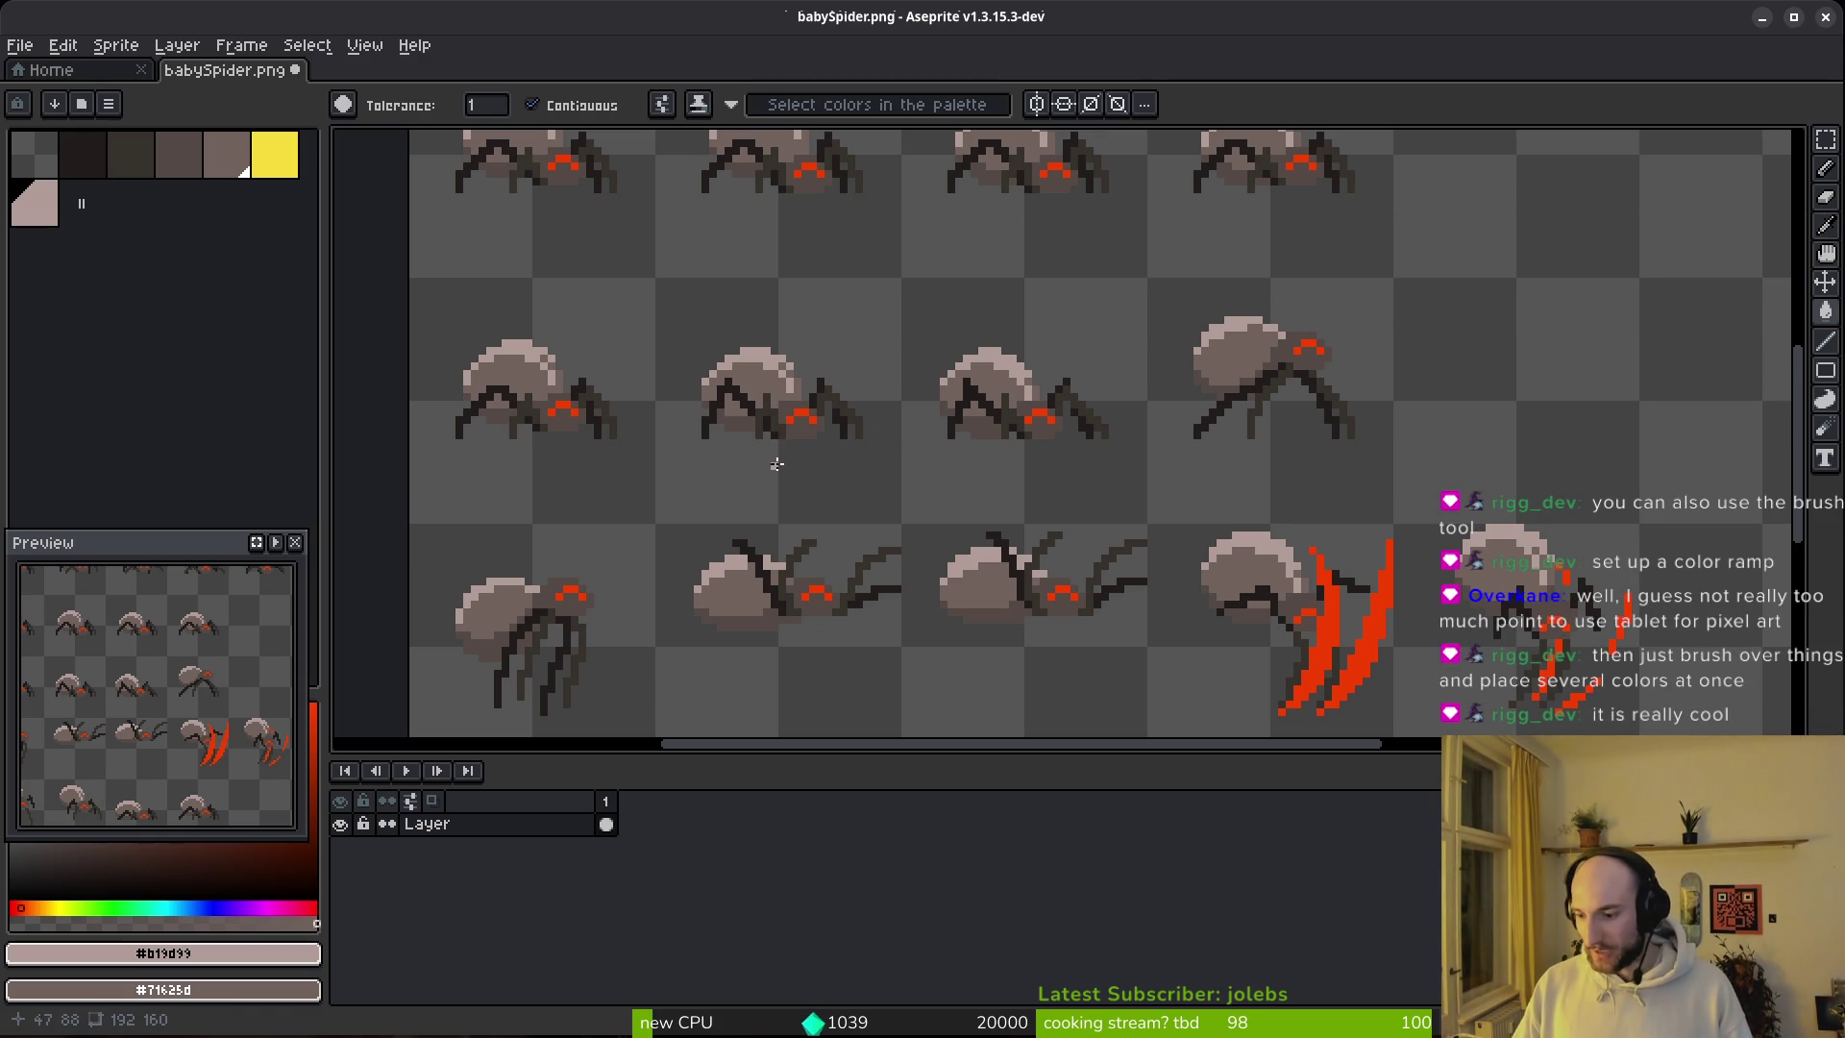
{"action": "scroll", "coordinate": [776, 464], "scroll_direction": "down", "scroll_amount": 3}
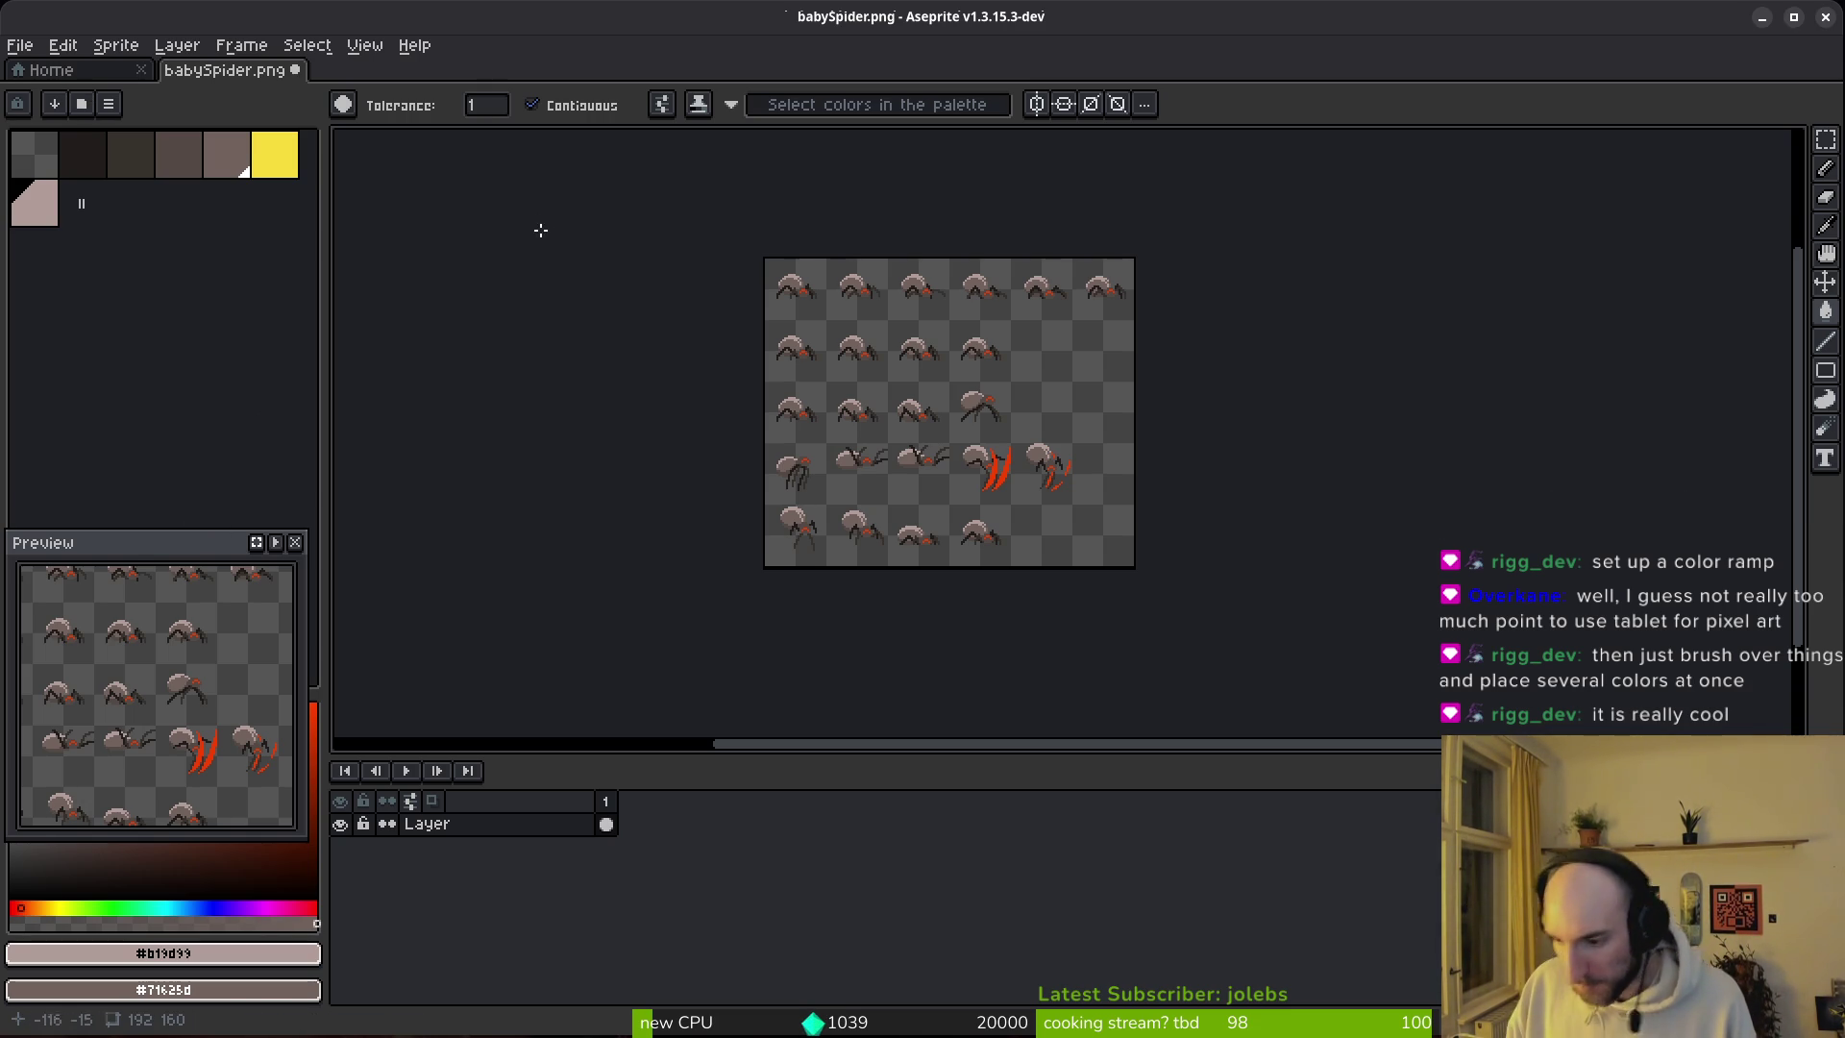
{"action": "scroll", "coordinate": [883, 454], "scroll_direction": "up", "scroll_amount": 4}
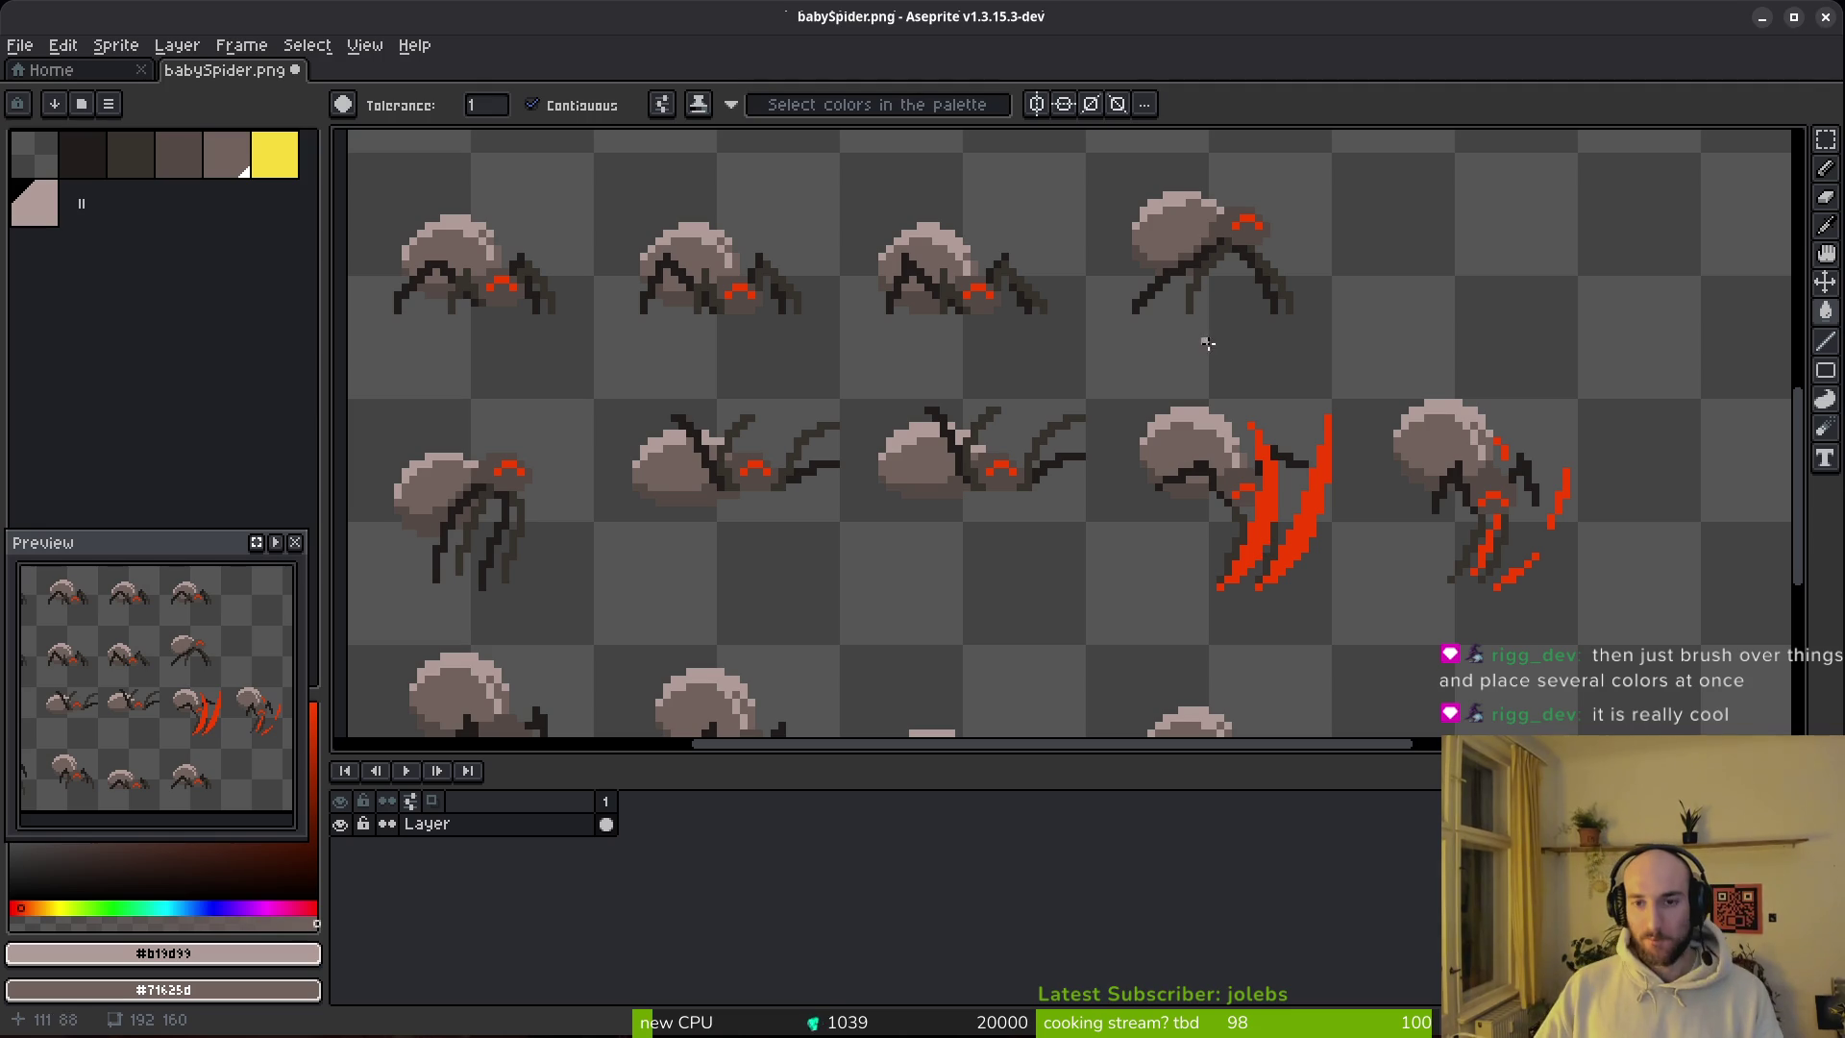
{"action": "scroll", "coordinate": [1278, 505], "scroll_direction": "down", "scroll_amount": 2}
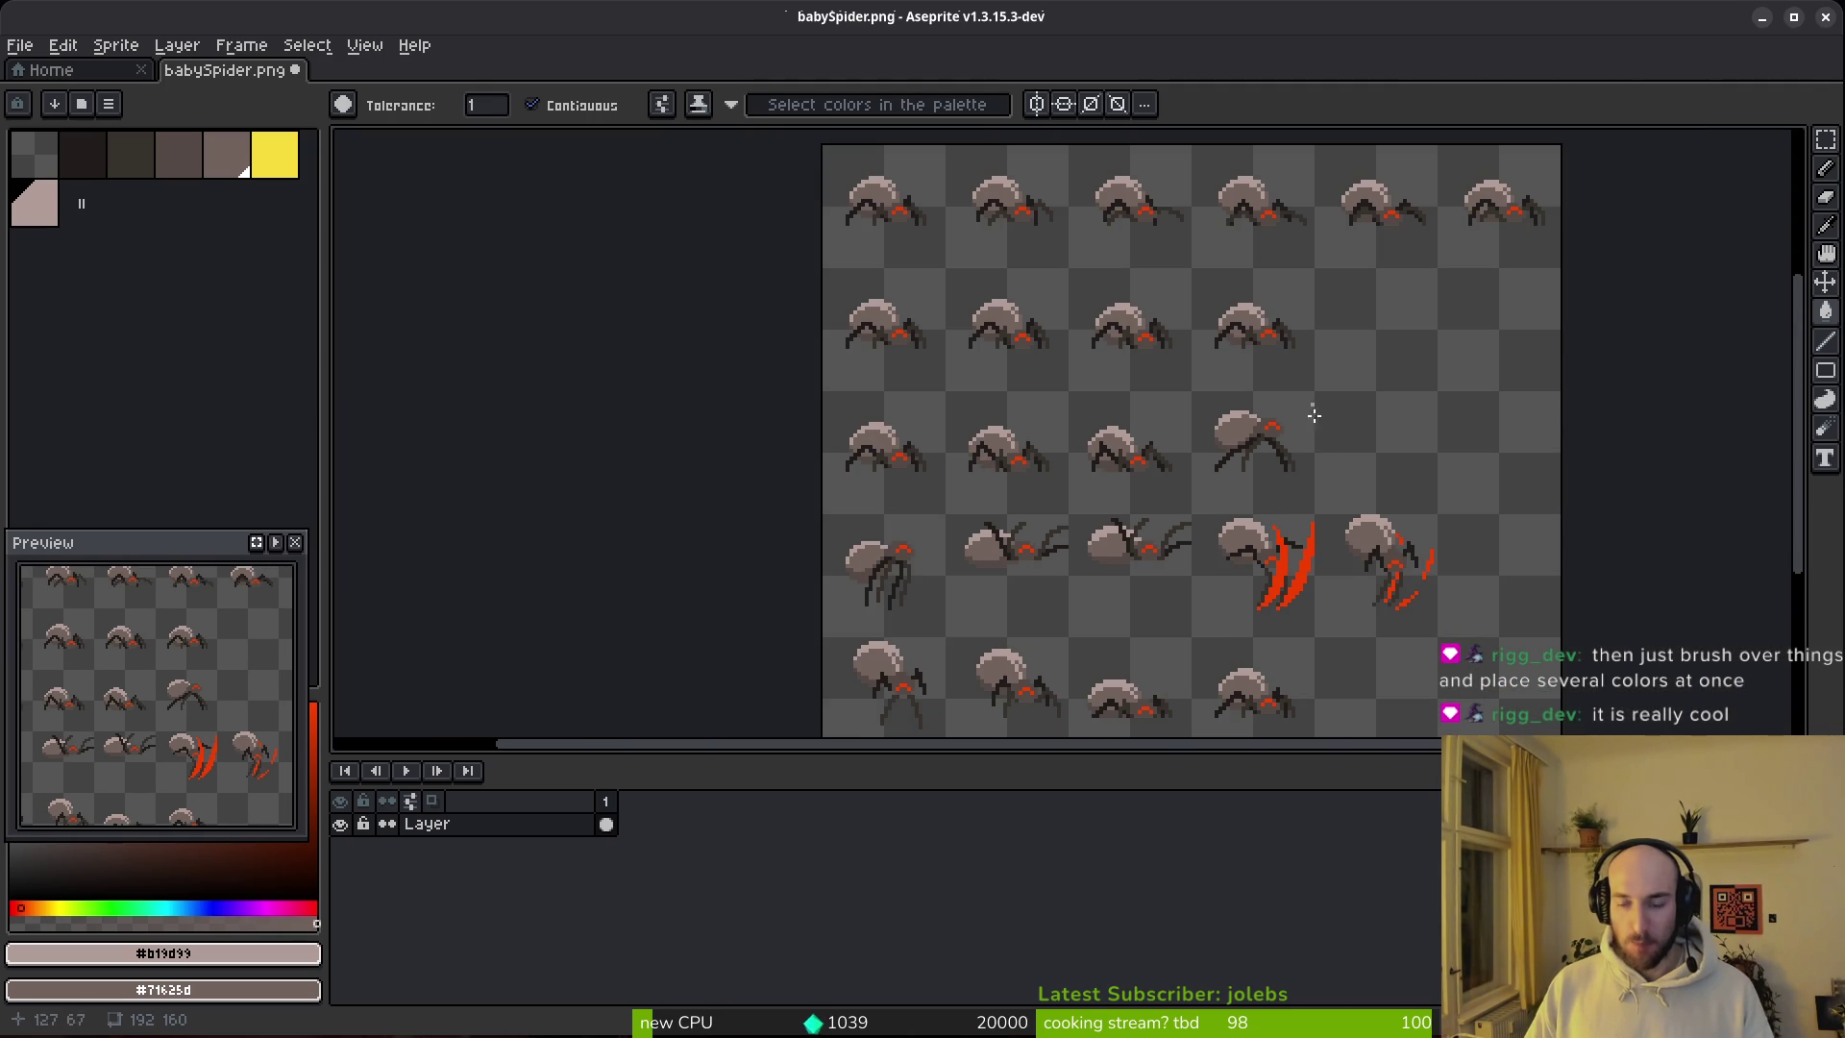
Step: Load the default palette and sample the slash red, abandoning a first replacement attempt
{"action": "left_click", "coordinate": [109, 104]}
{"action": "left_click", "coordinate": [247, 429]}
{"action": "scroll", "coordinate": [1236, 528], "scroll_direction": "up", "scroll_amount": 3}
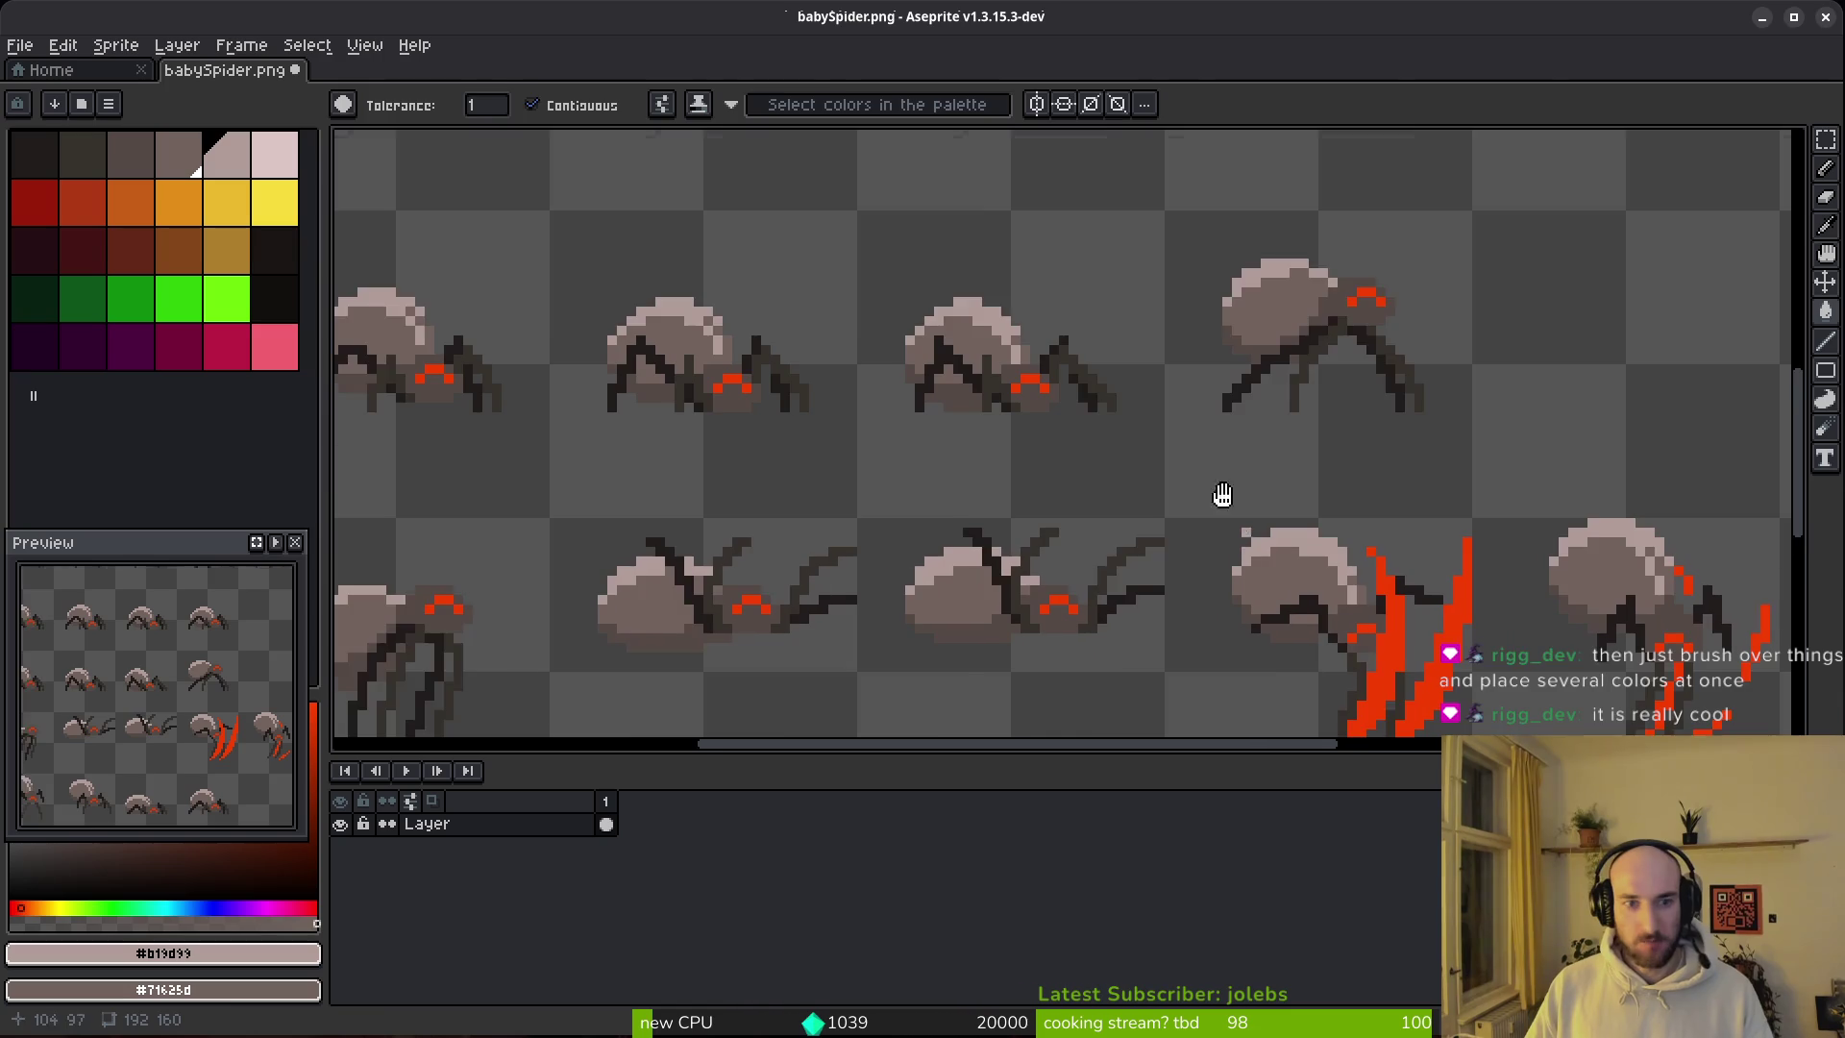
{"action": "left_click", "coordinate": [1316, 531], "text": "alt"}
{"action": "right_click", "coordinate": [82, 201]}
{"action": "key", "text": "shift+r"}
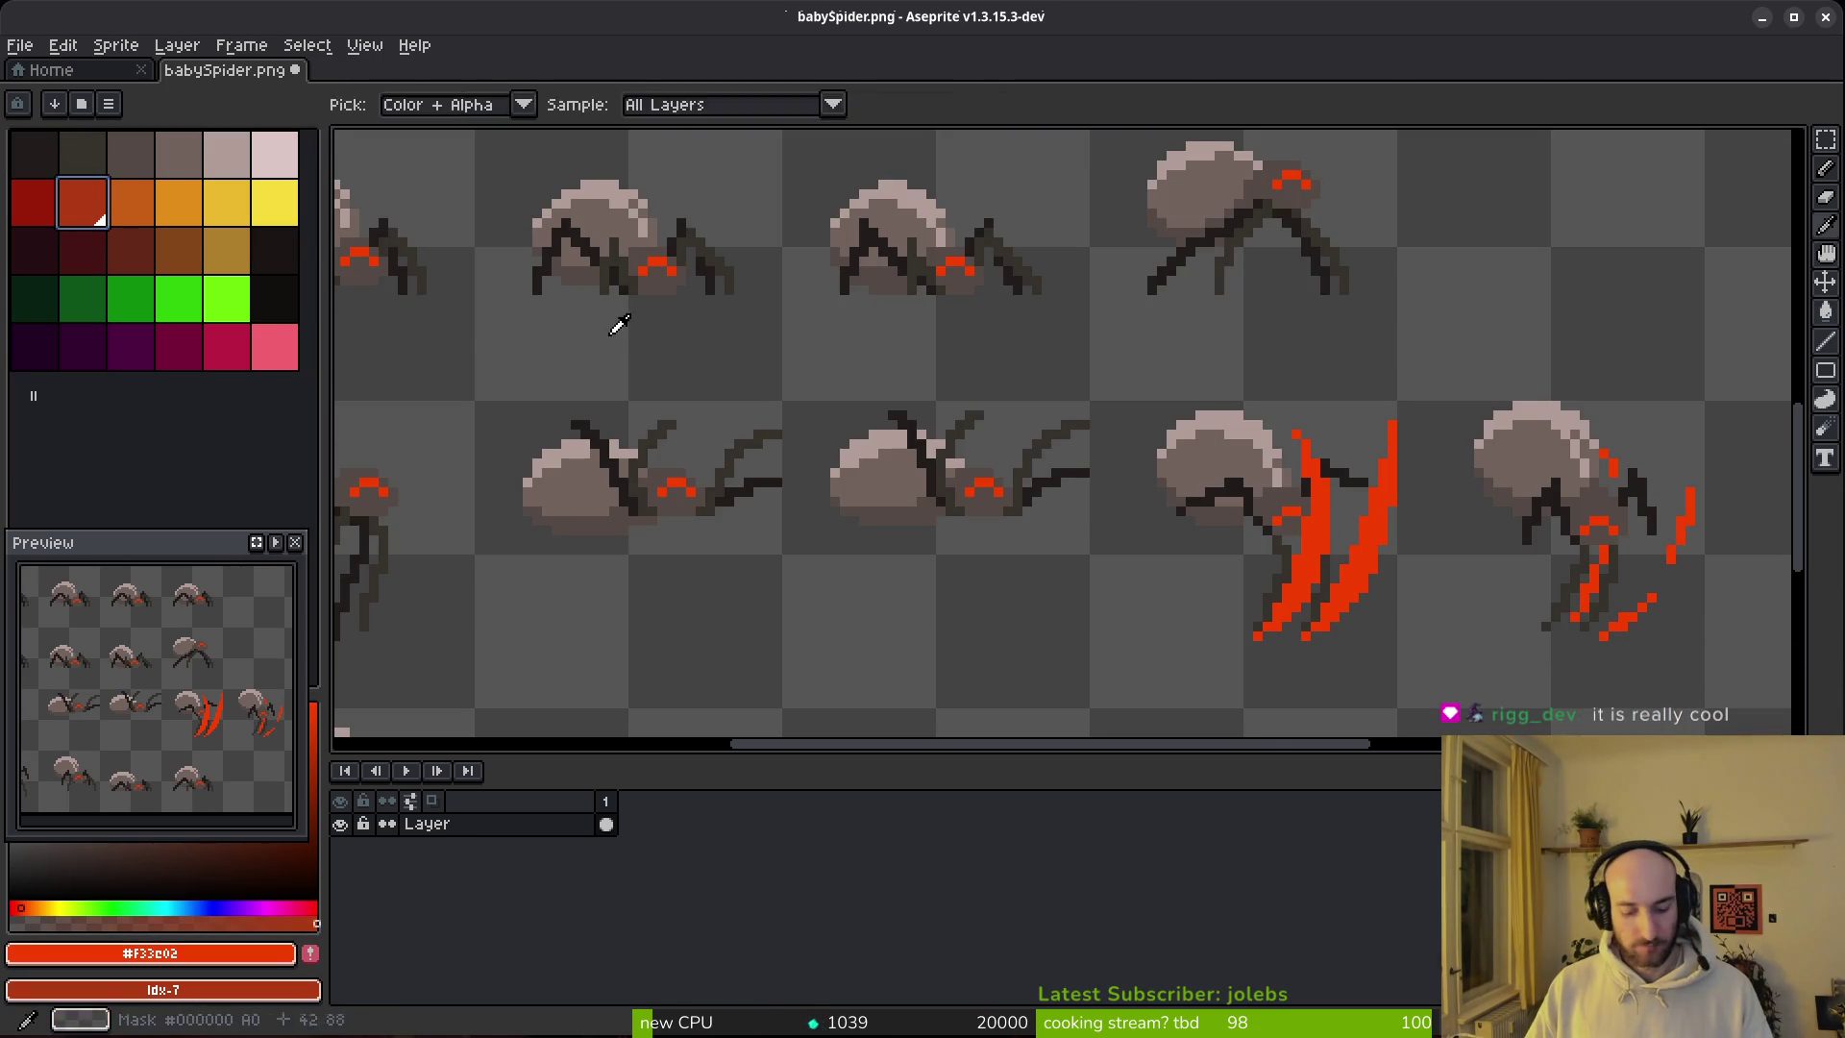
{"action": "key", "text": "Escape"}
Step: Replace the slash red with orange and resize the preview to show the whole sprite
{"action": "right_click", "coordinate": [144, 204]}
{"action": "key", "text": "shift+r"}
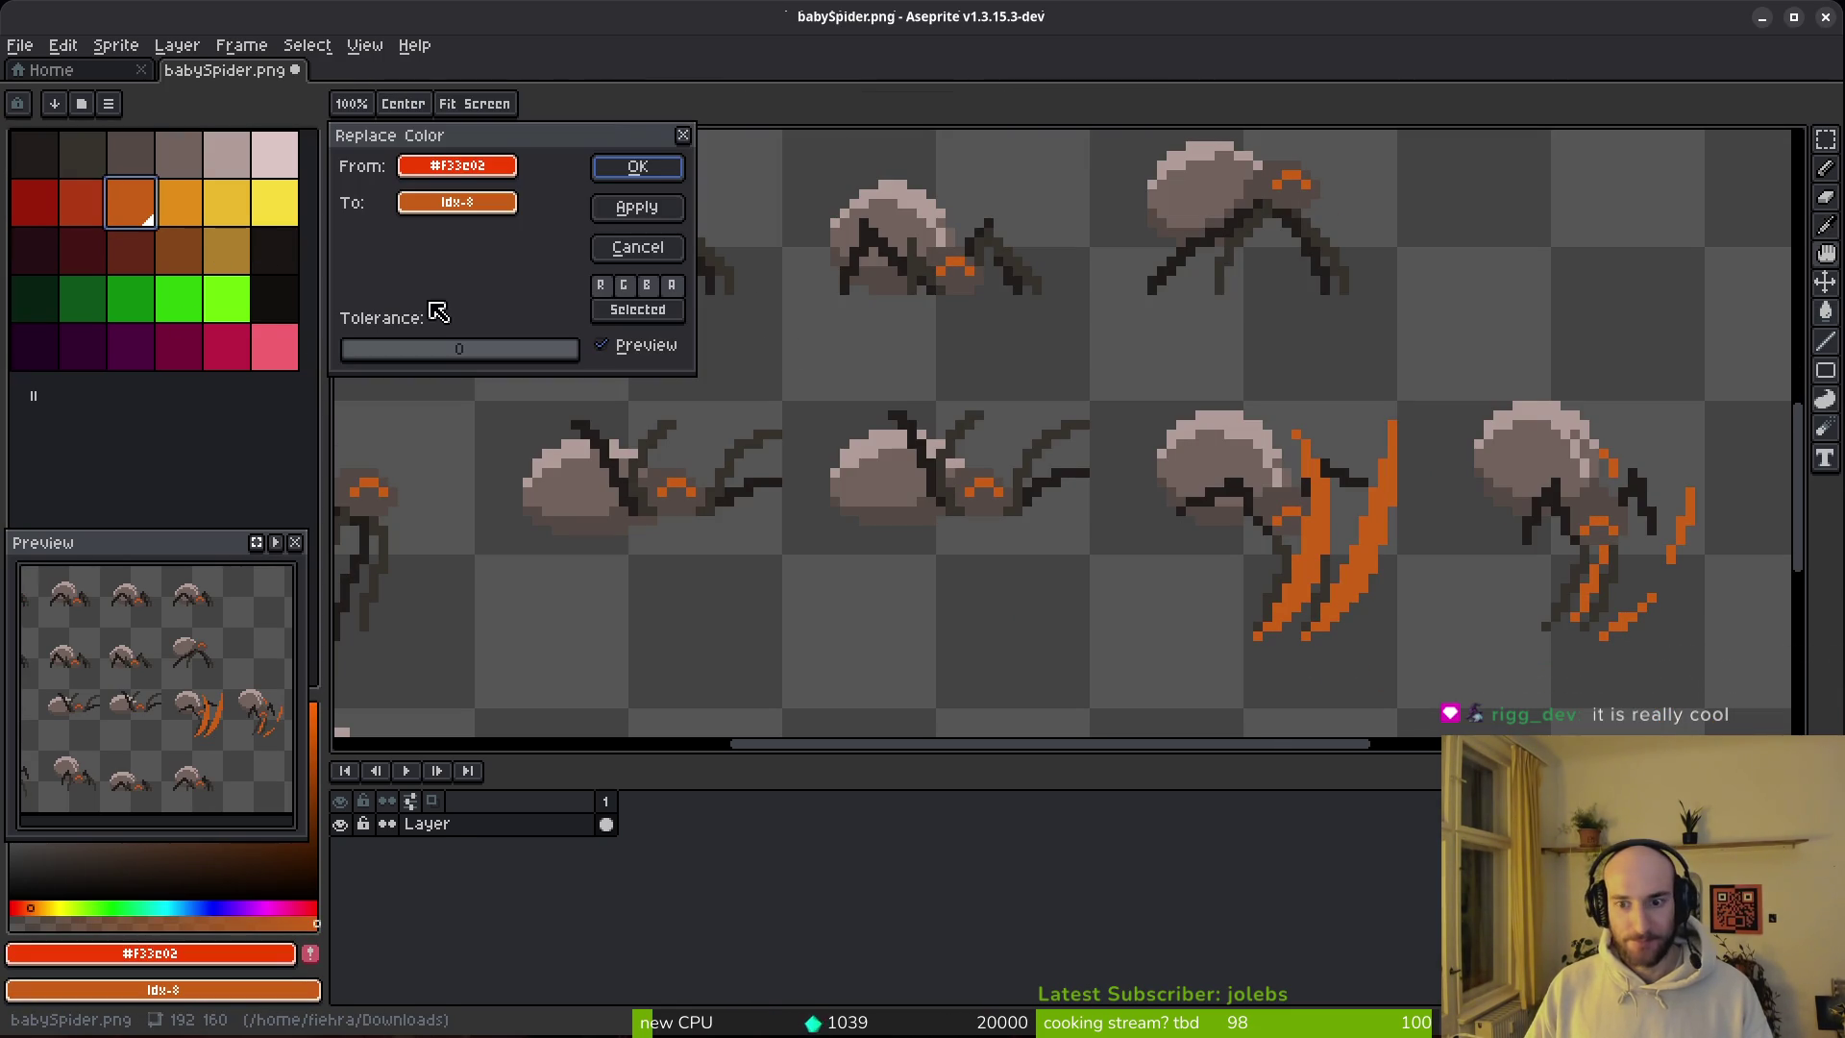
{"action": "left_click", "coordinate": [636, 166]}
{"action": "scroll", "coordinate": [1146, 504], "scroll_direction": "down", "scroll_amount": 4}
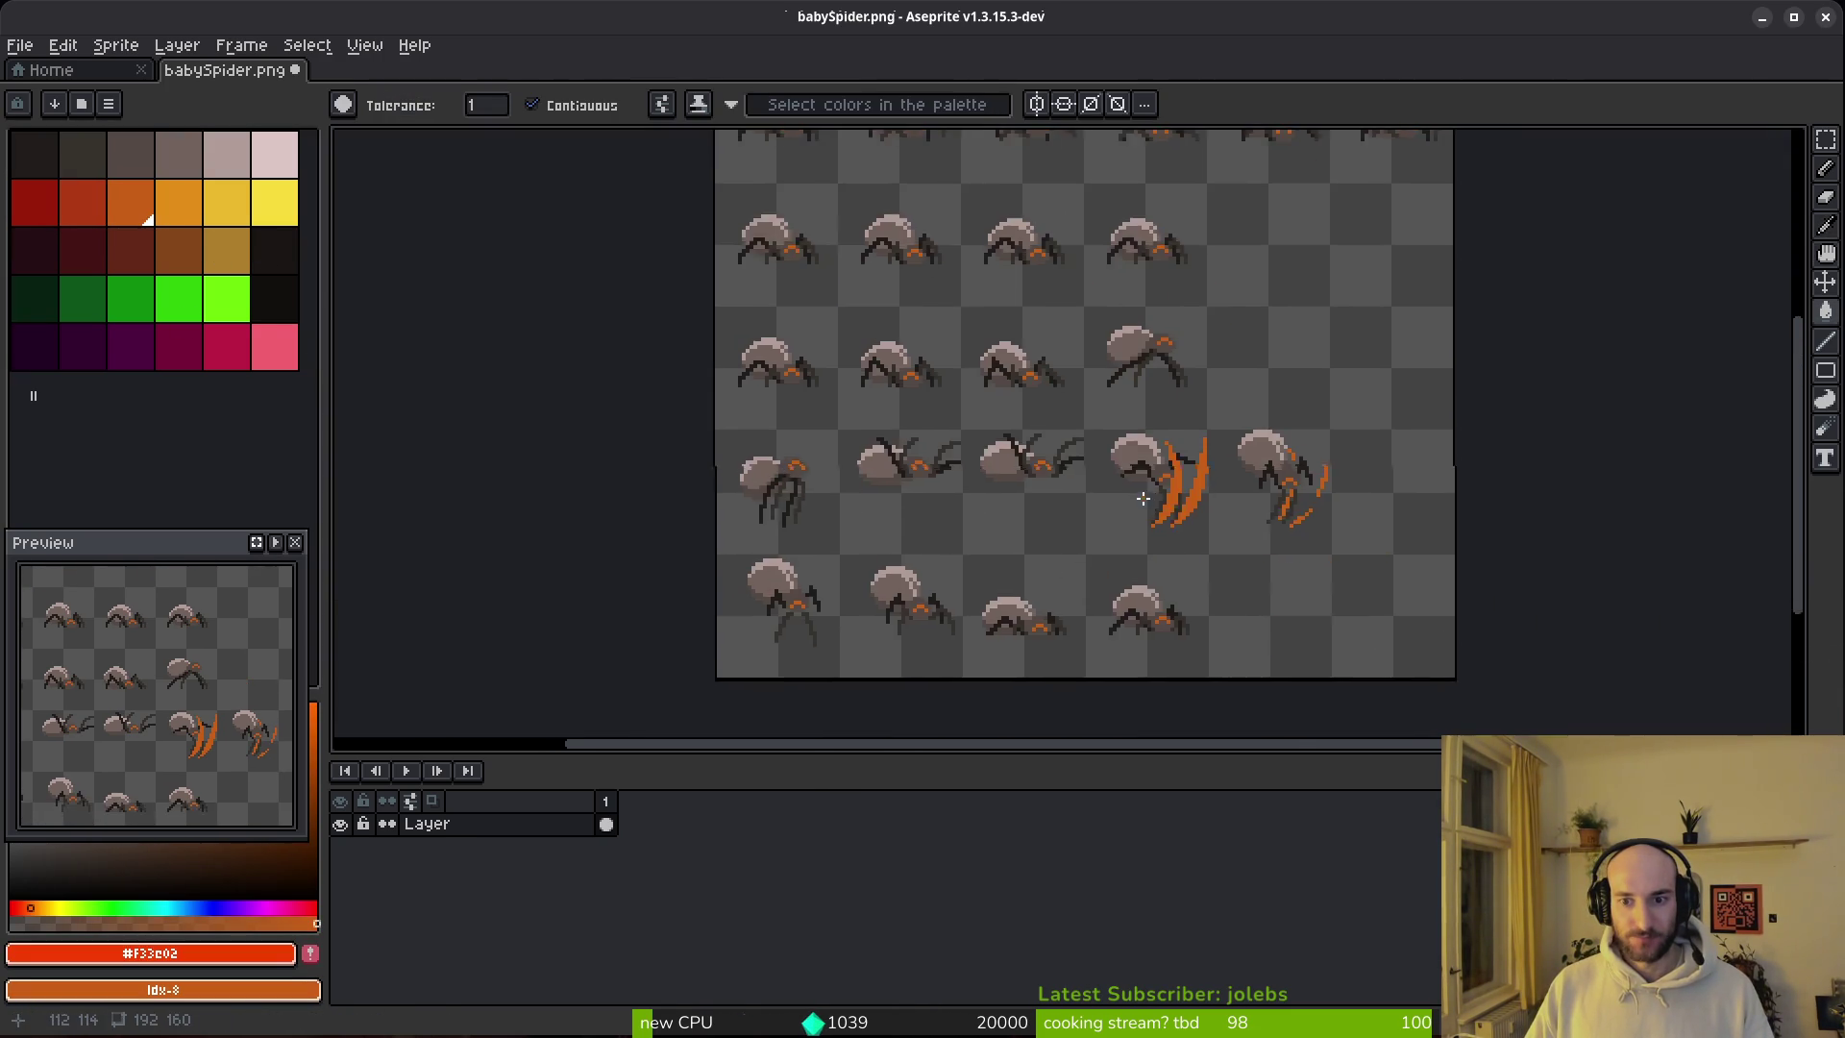
{"action": "scroll", "coordinate": [1152, 525], "scroll_direction": "up", "scroll_amount": 4}
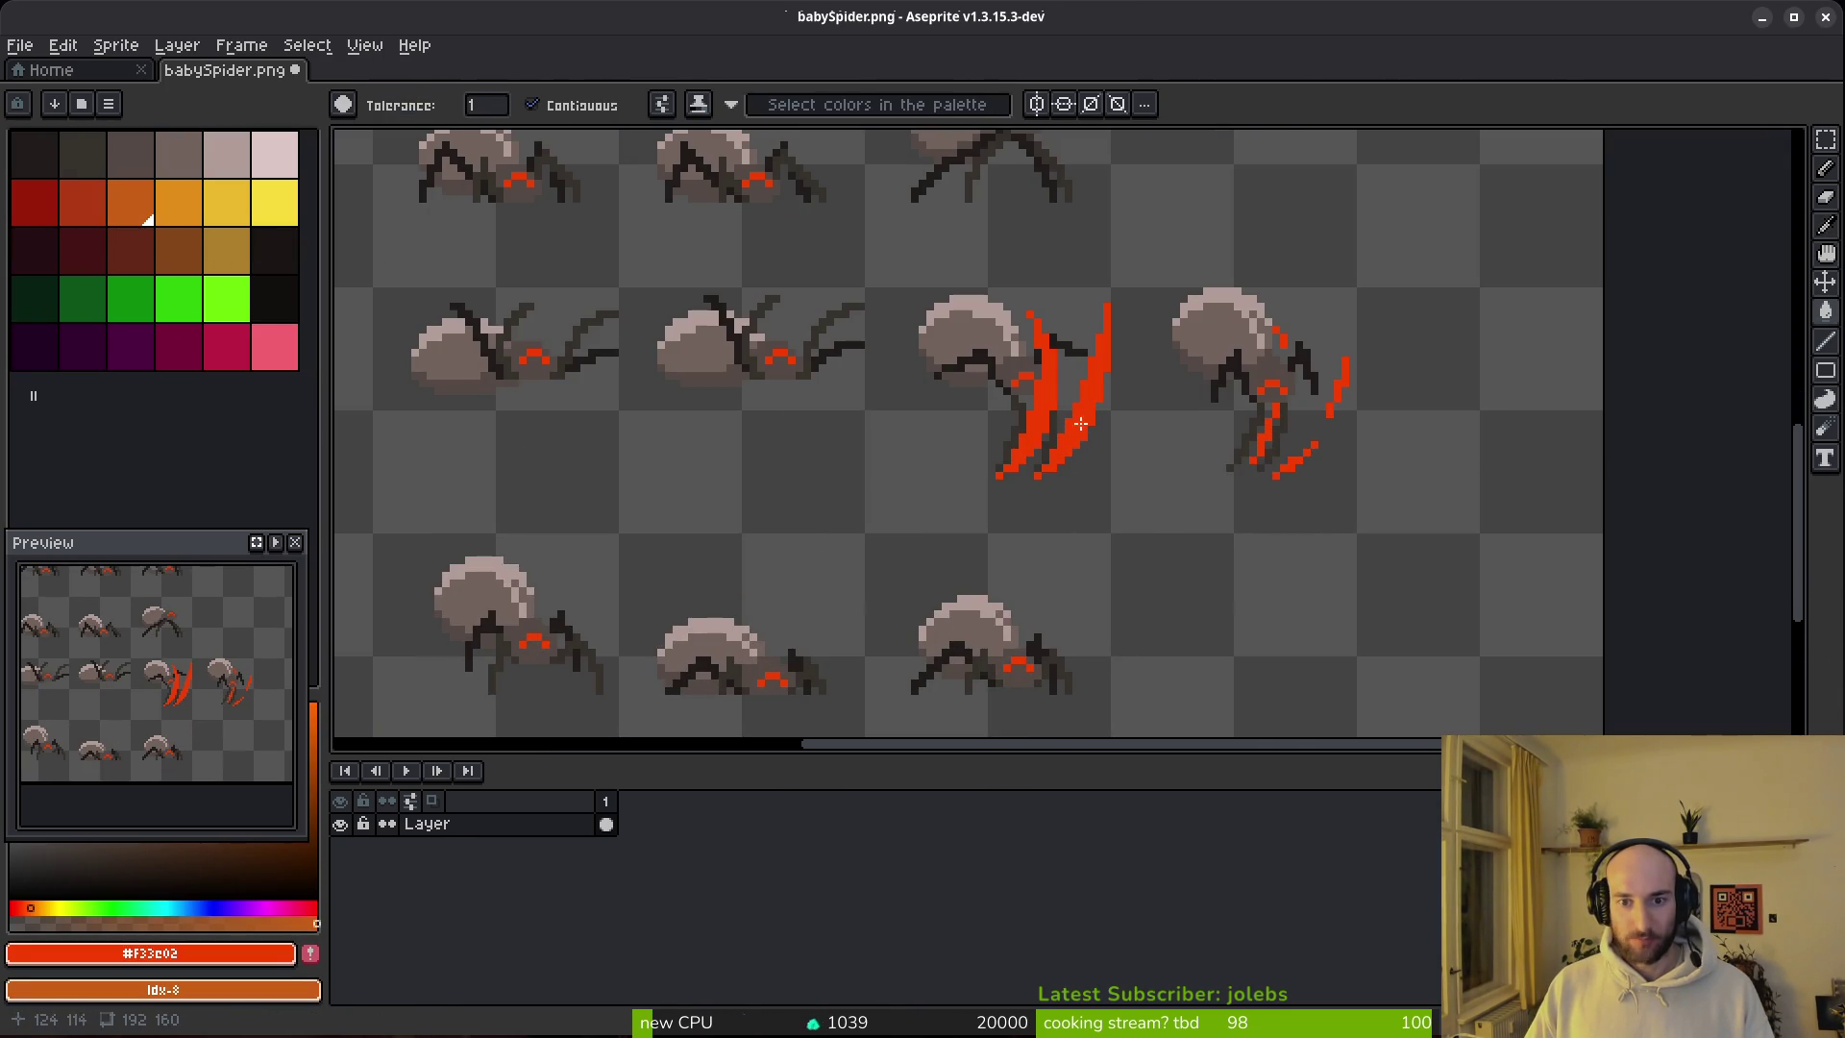
{"action": "mouse_move", "coordinate": [208, 537]}
{"action": "left_mouse_down"}
{"action": "mouse_move", "coordinate": [1086, 823]}
{"action": "mouse_move", "coordinate": [997, 782]}
{"action": "left_mouse_up"}
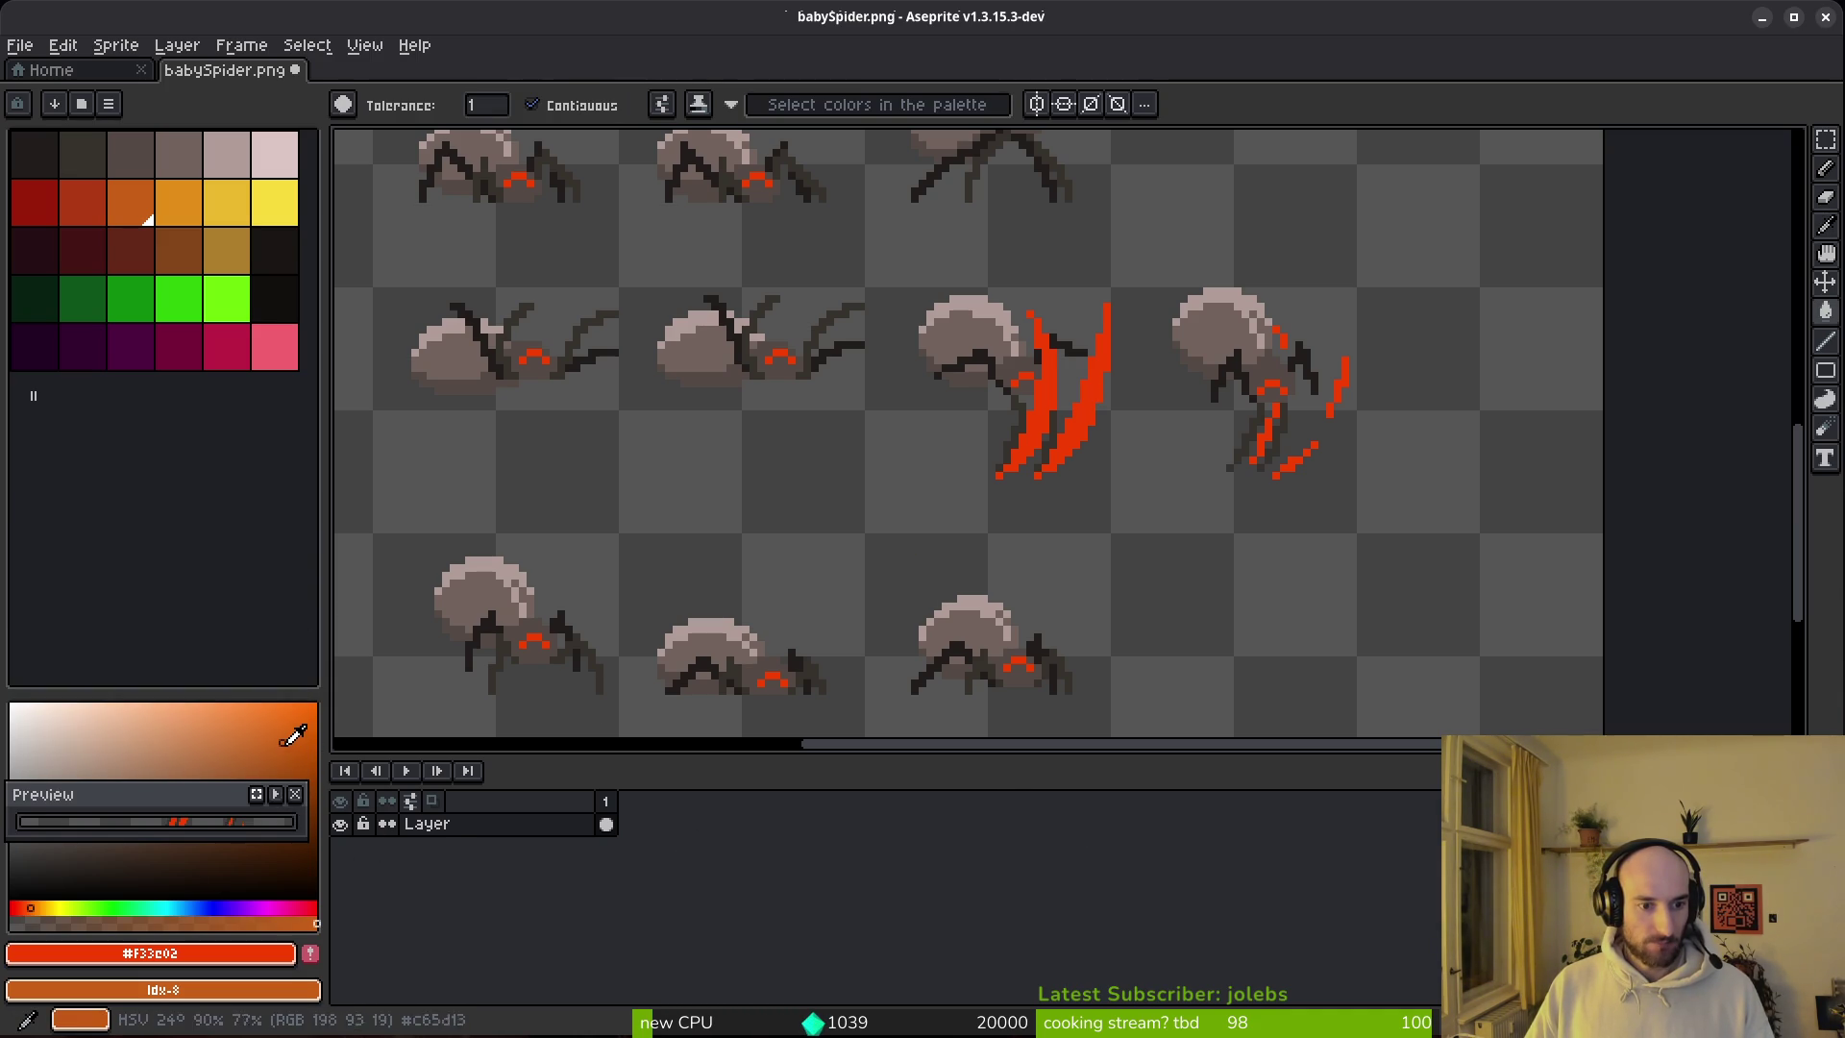
{"action": "mouse_move", "coordinate": [192, 785]}
{"action": "left_mouse_down"}
{"action": "mouse_move", "coordinate": [182, 535]}
{"action": "mouse_move", "coordinate": [212, 524]}
{"action": "mouse_move", "coordinate": [218, 373]}
{"action": "left_mouse_up"}
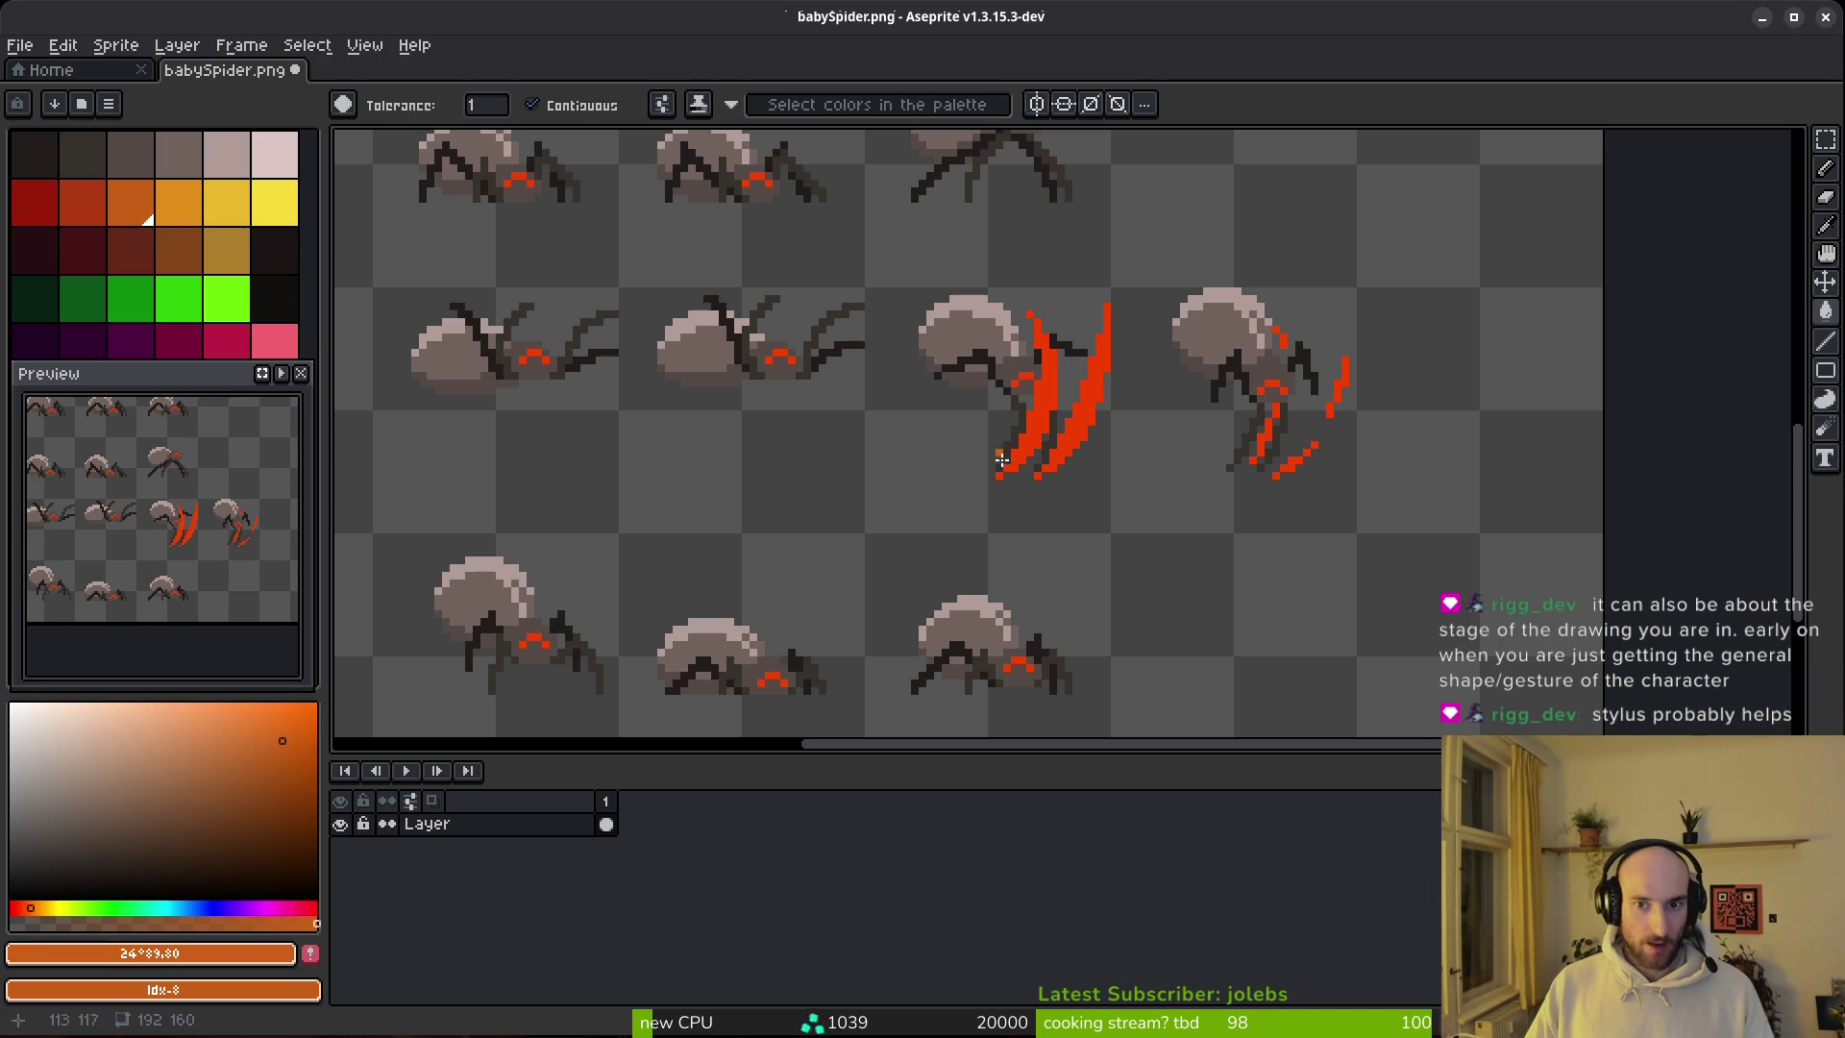
Step: Undo the orange recolour and make the slash red #F33C02 the drawing colour
{"action": "key", "text": "ctrl+z"}
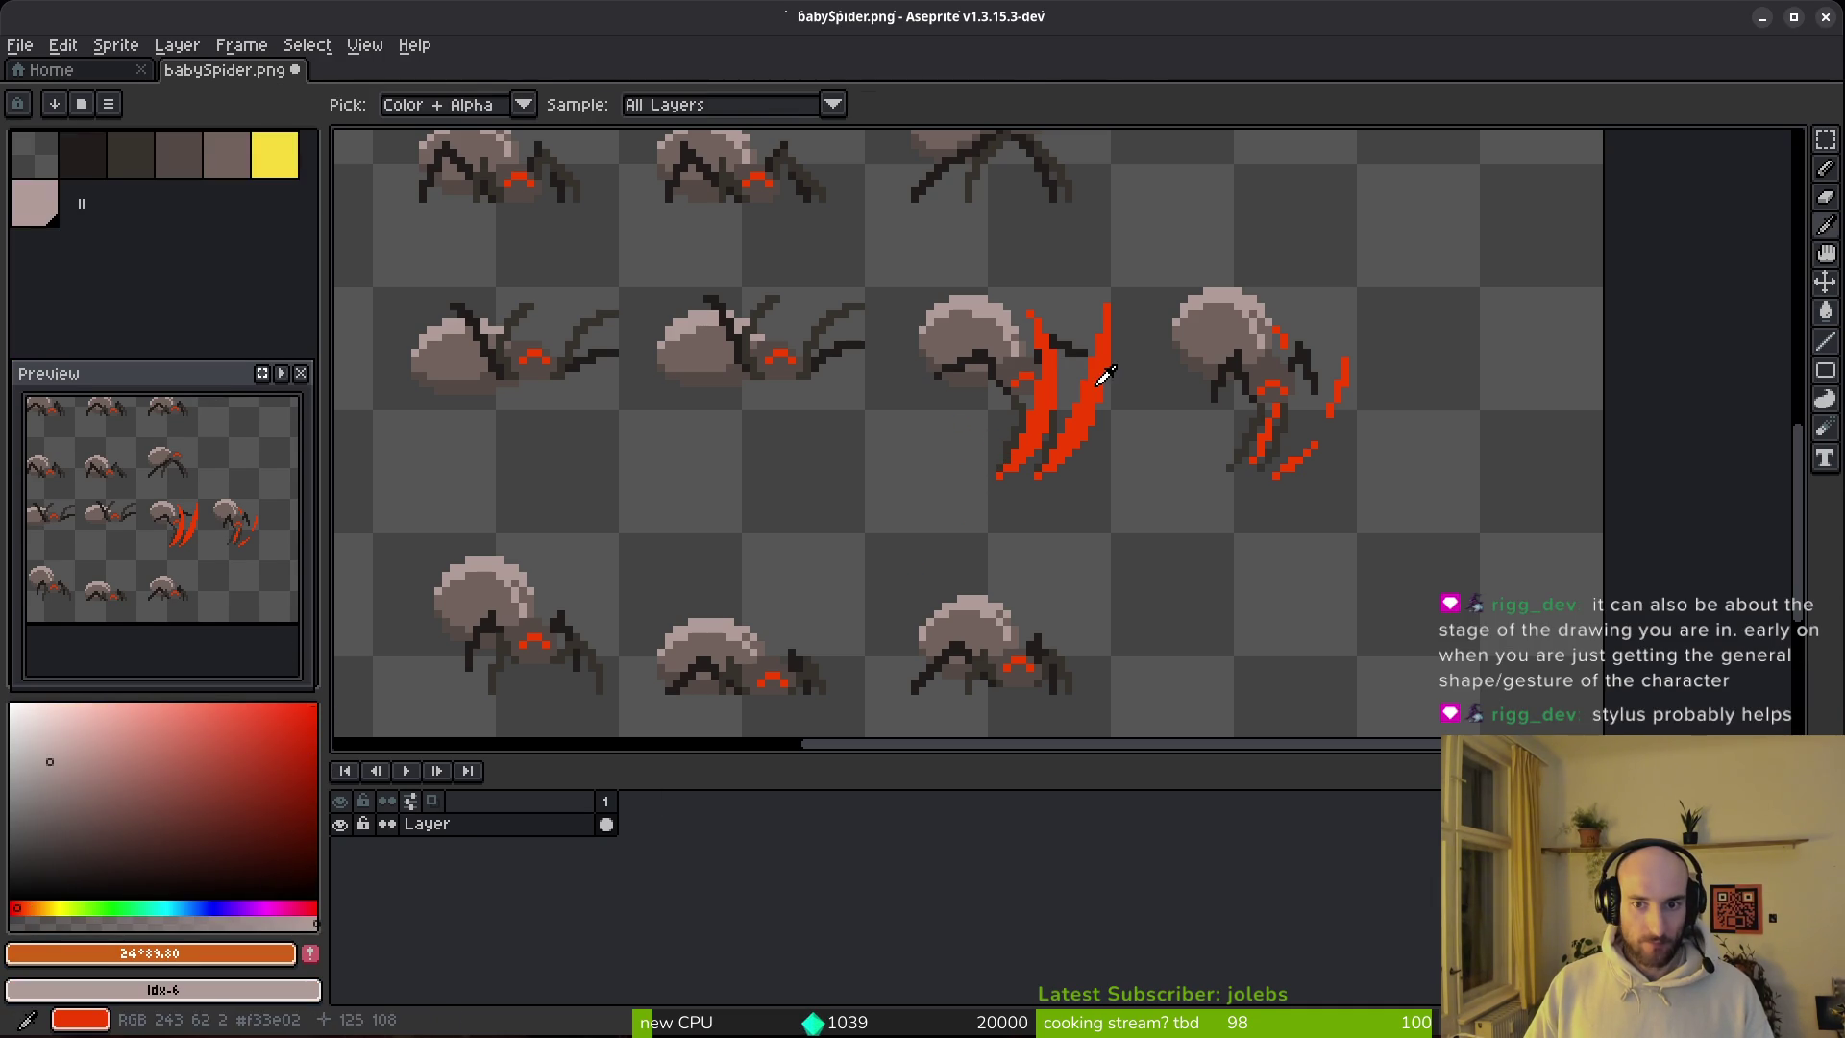
{"action": "left_click", "coordinate": [1099, 374], "text": "alt"}
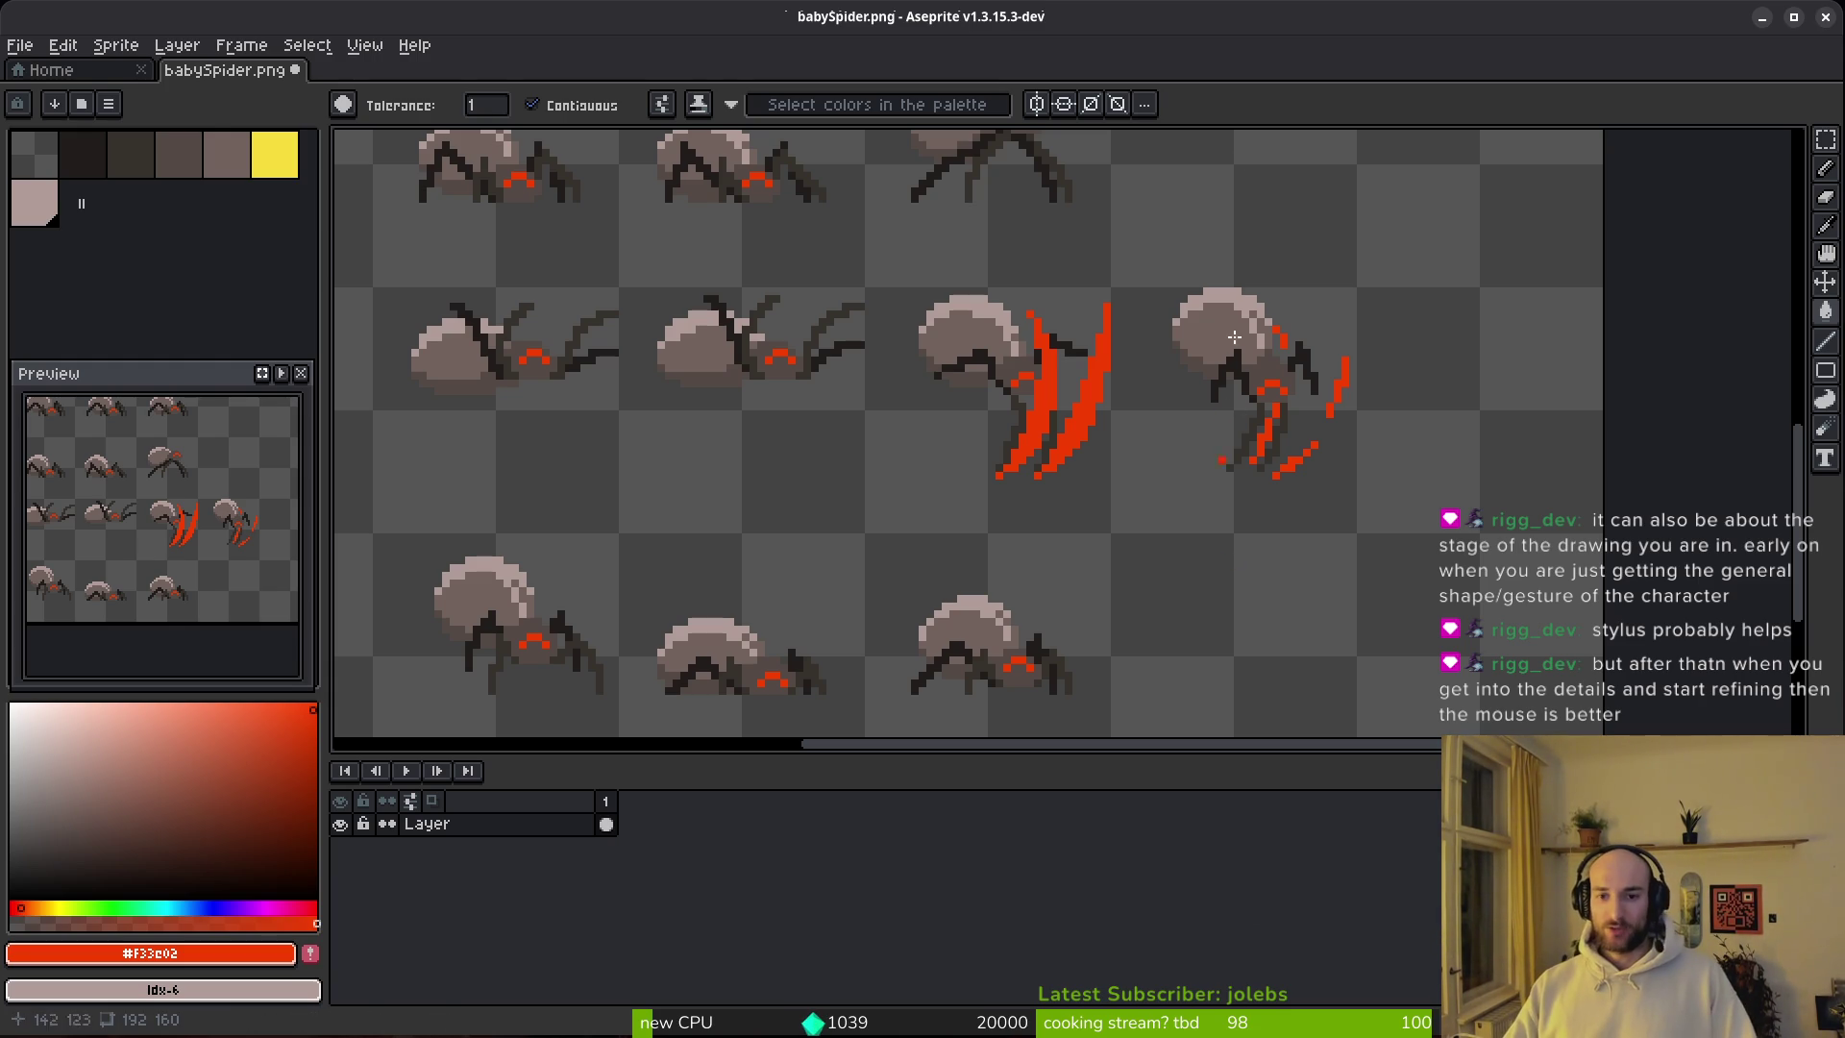
{"action": "scroll", "coordinate": [1225, 439], "scroll_direction": "up", "scroll_amount": 5}
{"action": "scroll", "coordinate": [1268, 502], "scroll_direction": "right", "scroll_amount": 5}
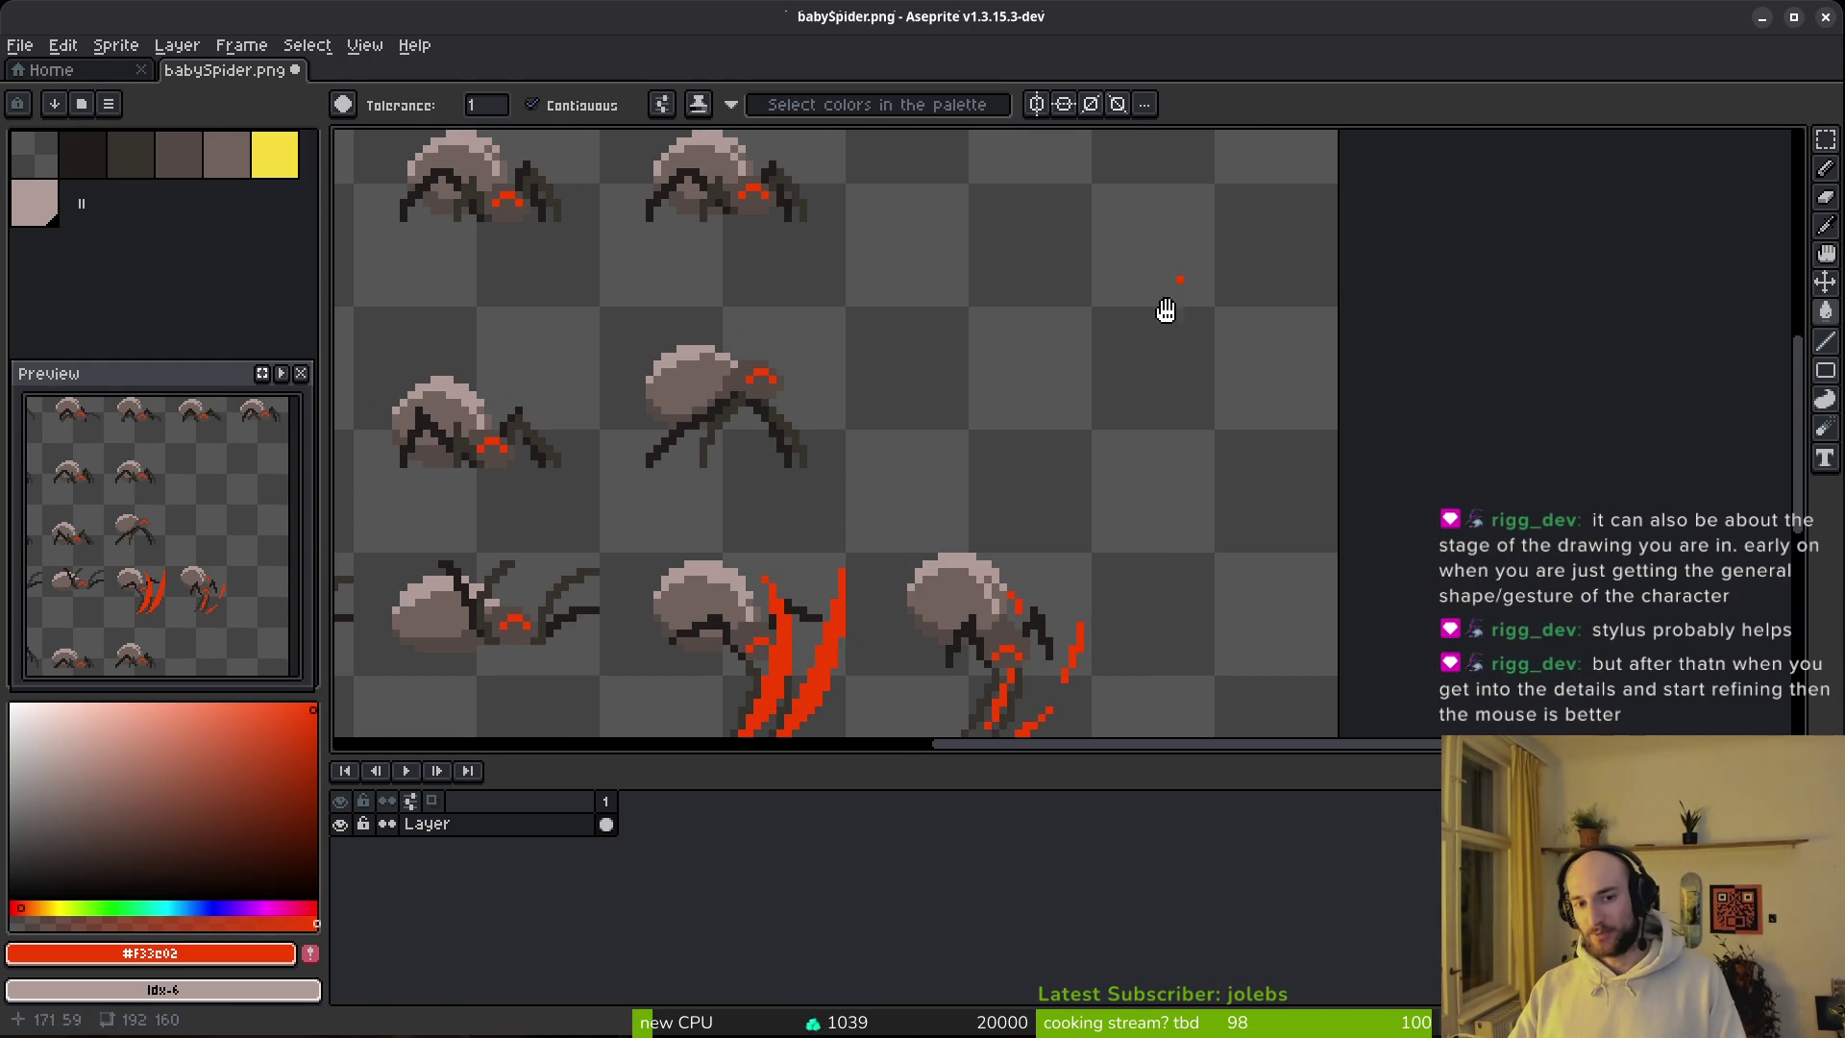
Step: Try a red bucket fill and a thick red pencil curve on babySpider.png, undoing both
{"action": "scroll", "coordinate": [1133, 308], "scroll_direction": "up", "scroll_amount": 5}
{"action": "scroll", "coordinate": [1133, 308], "scroll_direction": "right", "scroll_amount": 2}
{"action": "left_click", "coordinate": [794, 459]}
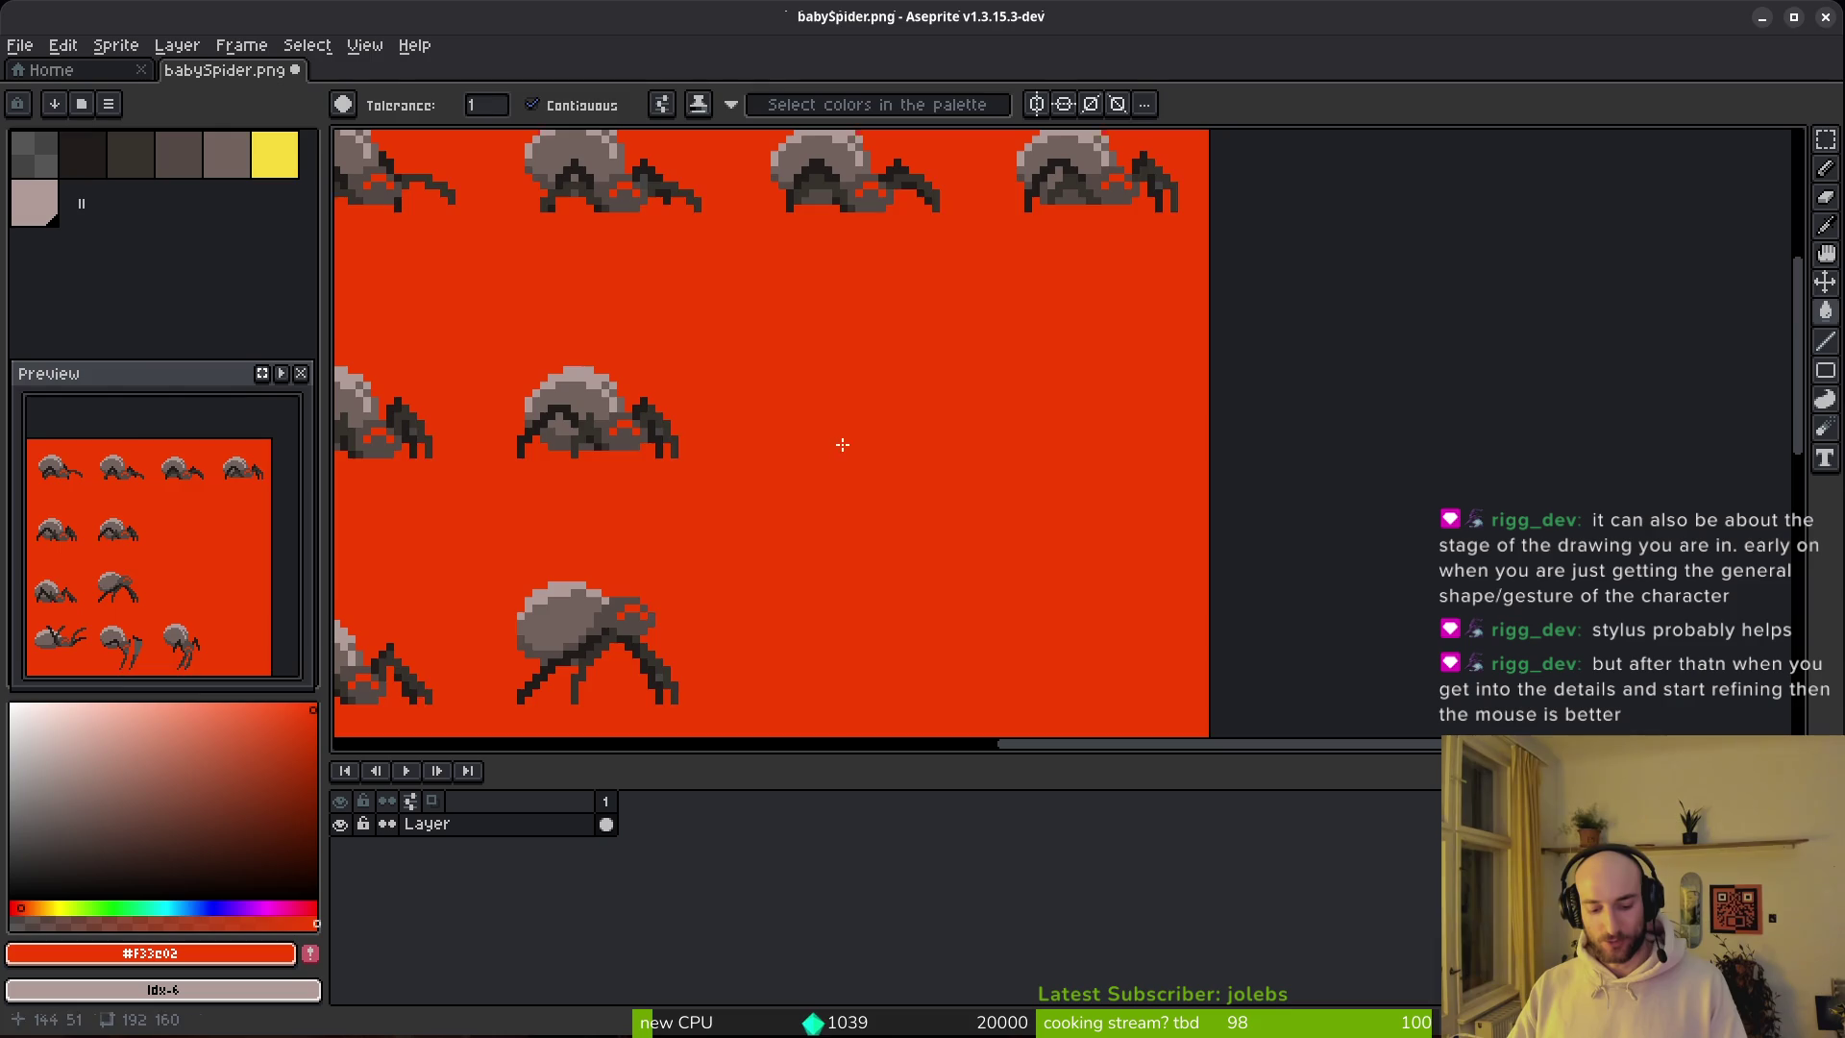
{"action": "key", "text": "ctrl+z"}
{"action": "key", "text": "b"}
{"action": "left_click_drag", "start_coordinate": [1091, 319], "coordinate": [769, 581]}
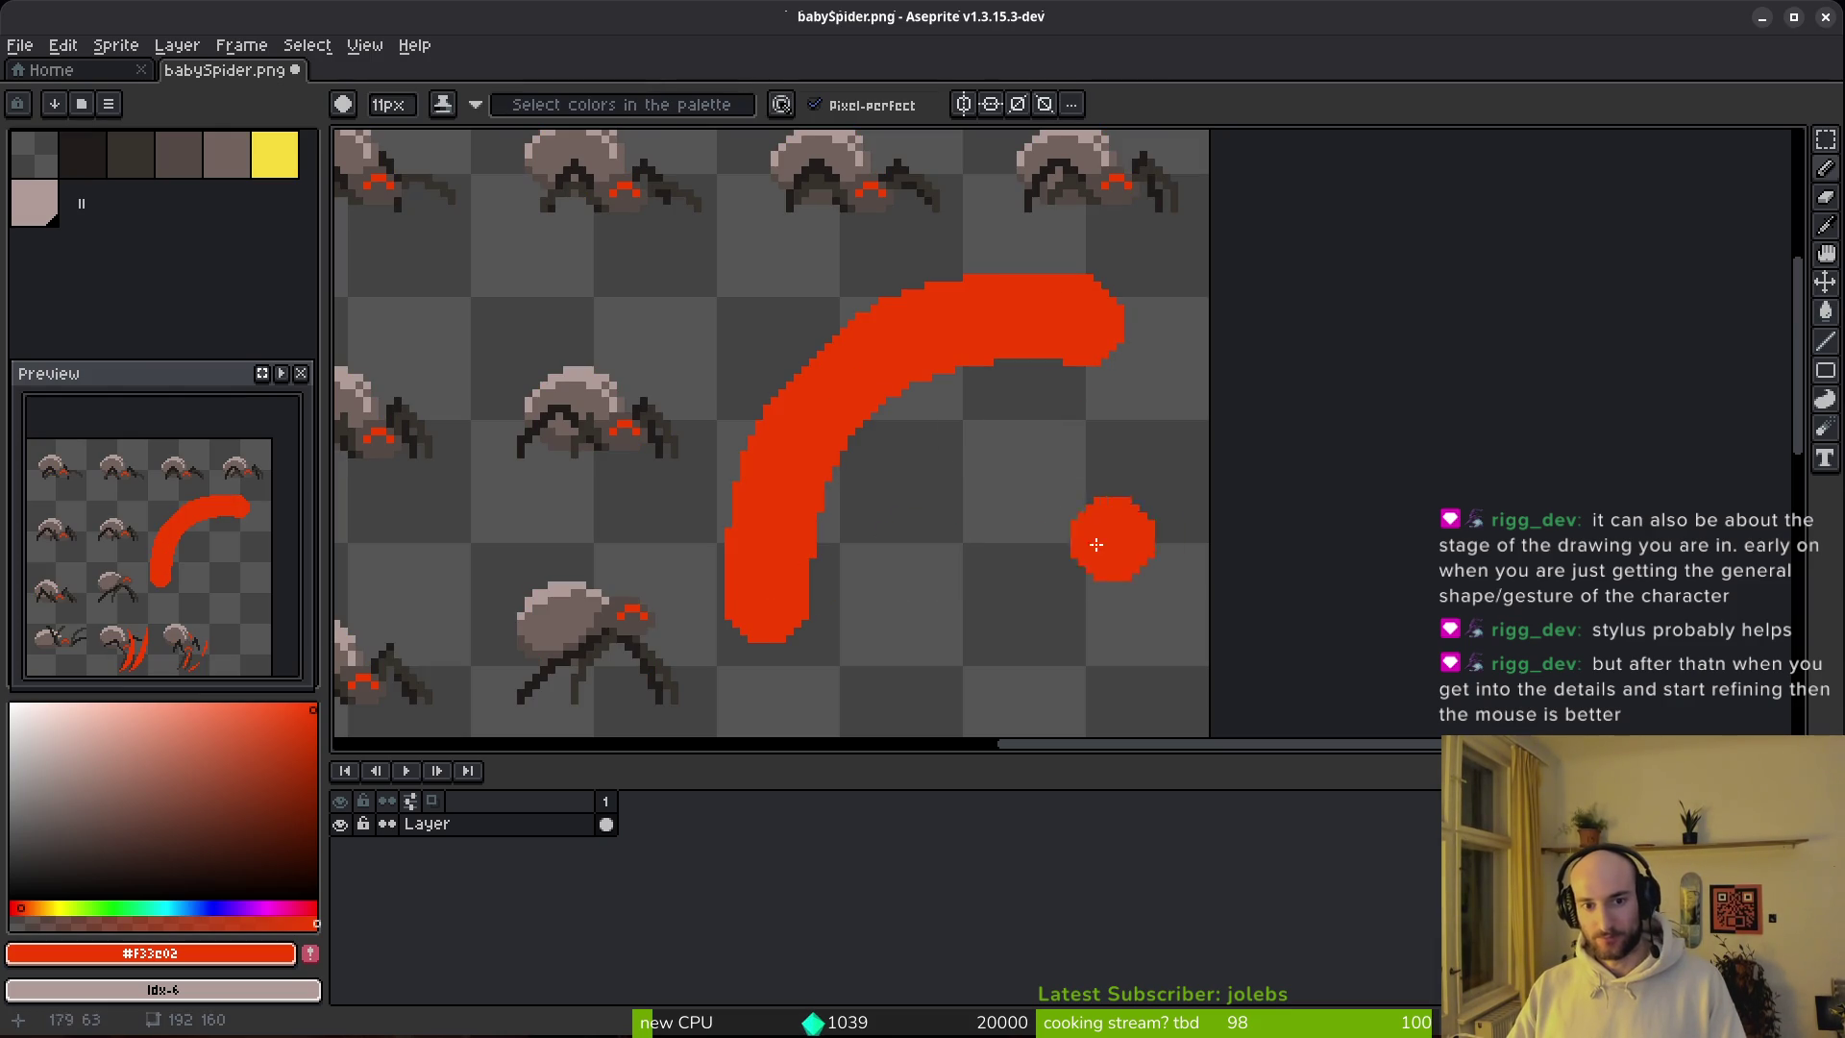
{"action": "key", "text": "ctrl+z"}
Step: Test a smaller red pencil brush, undo the streak, and save babySpider.png
{"action": "key", "text": "minus"}
{"action": "key", "text": "minus"}
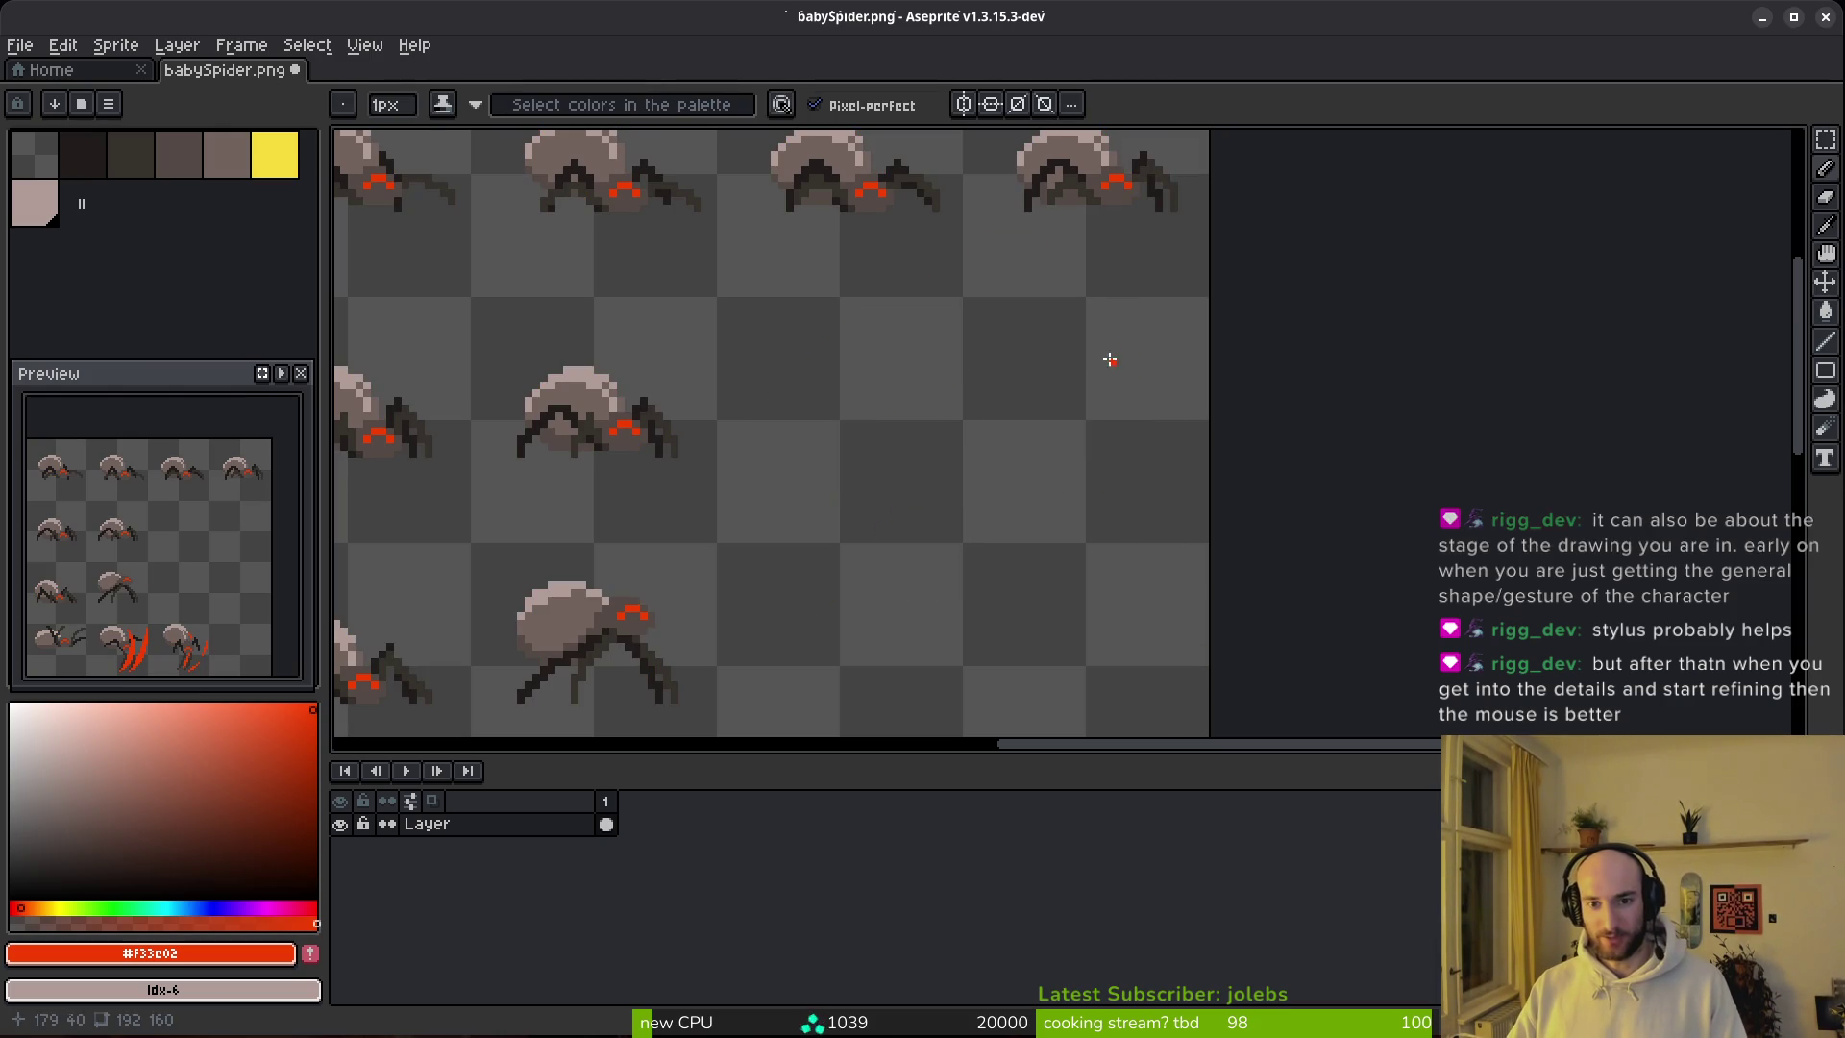
{"action": "scroll", "coordinate": [1000, 564], "scroll_direction": "down", "scroll_amount": 2}
{"action": "key", "text": "ctrl+z"}
{"action": "scroll", "coordinate": [992, 564], "scroll_direction": "up", "scroll_amount": 2}
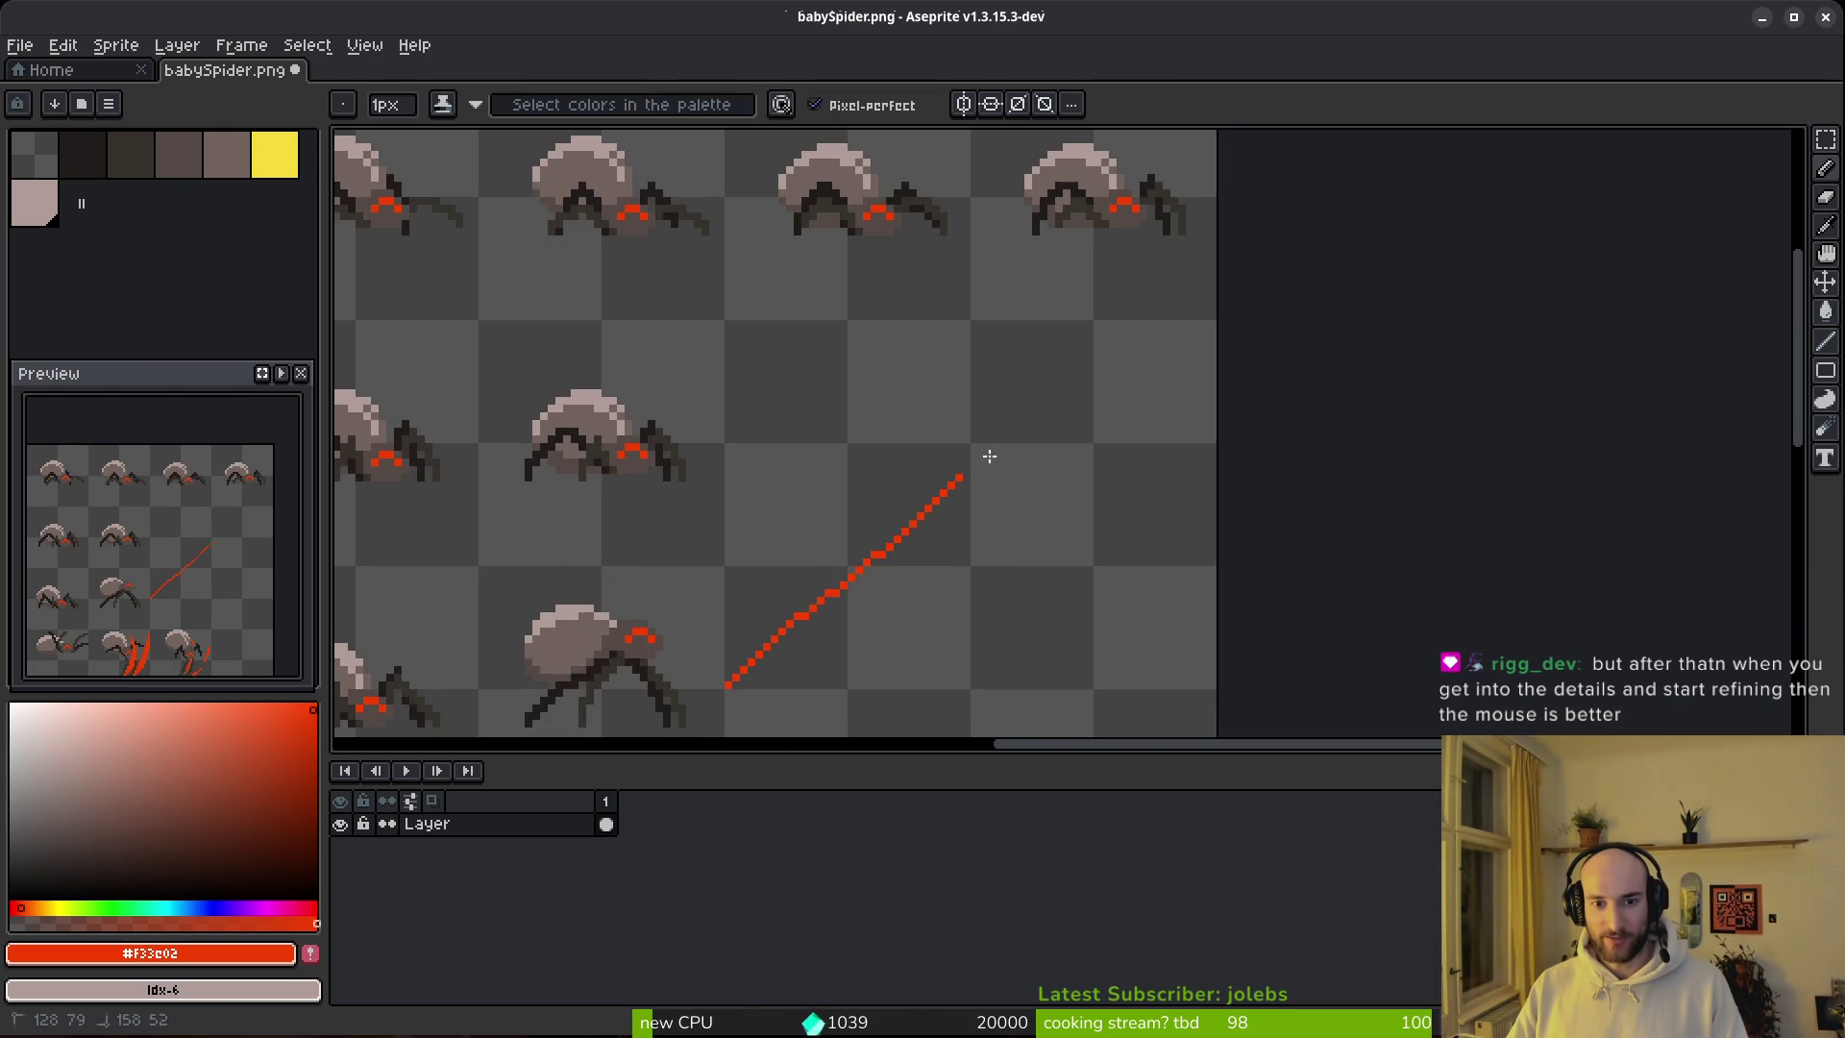
{"action": "left_click_drag", "start_coordinate": [1091, 309], "coordinate": [749, 639]}
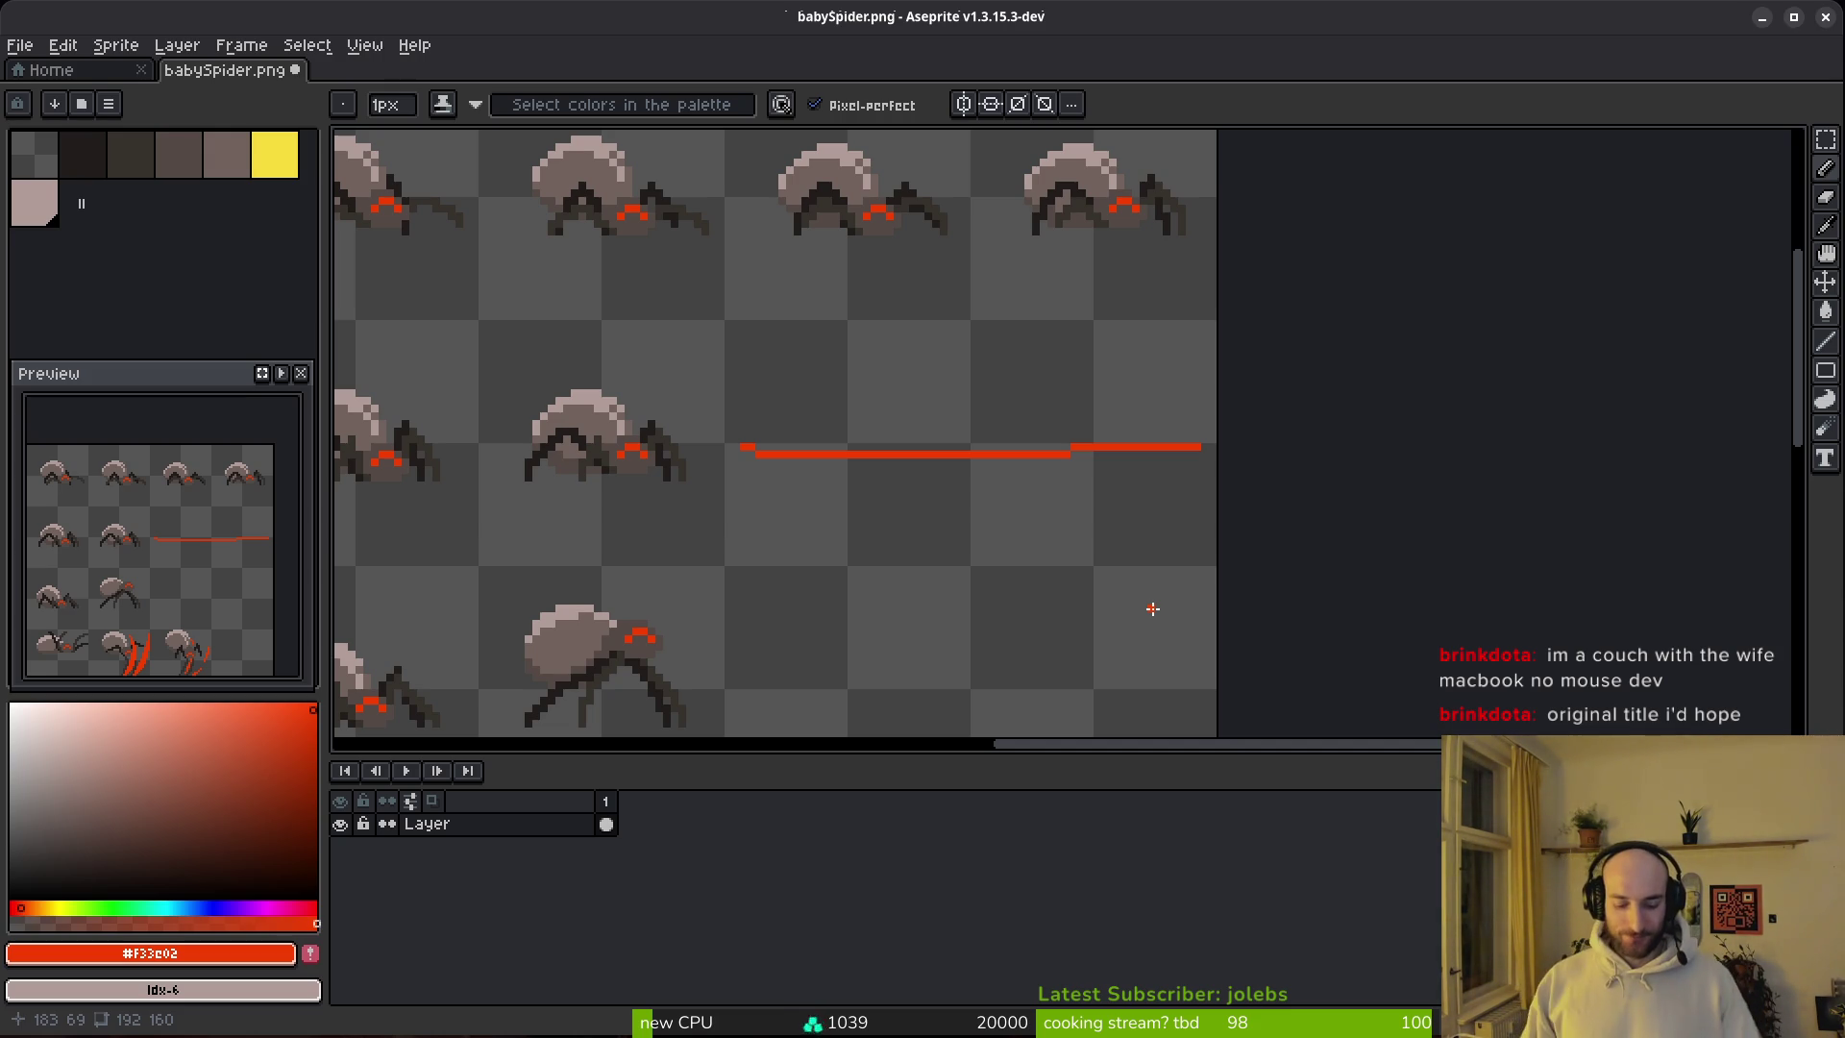
{"action": "left_click_drag", "start_coordinate": [876, 427], "coordinate": [764, 436]}
{"action": "key", "text": "ctrl+s"}
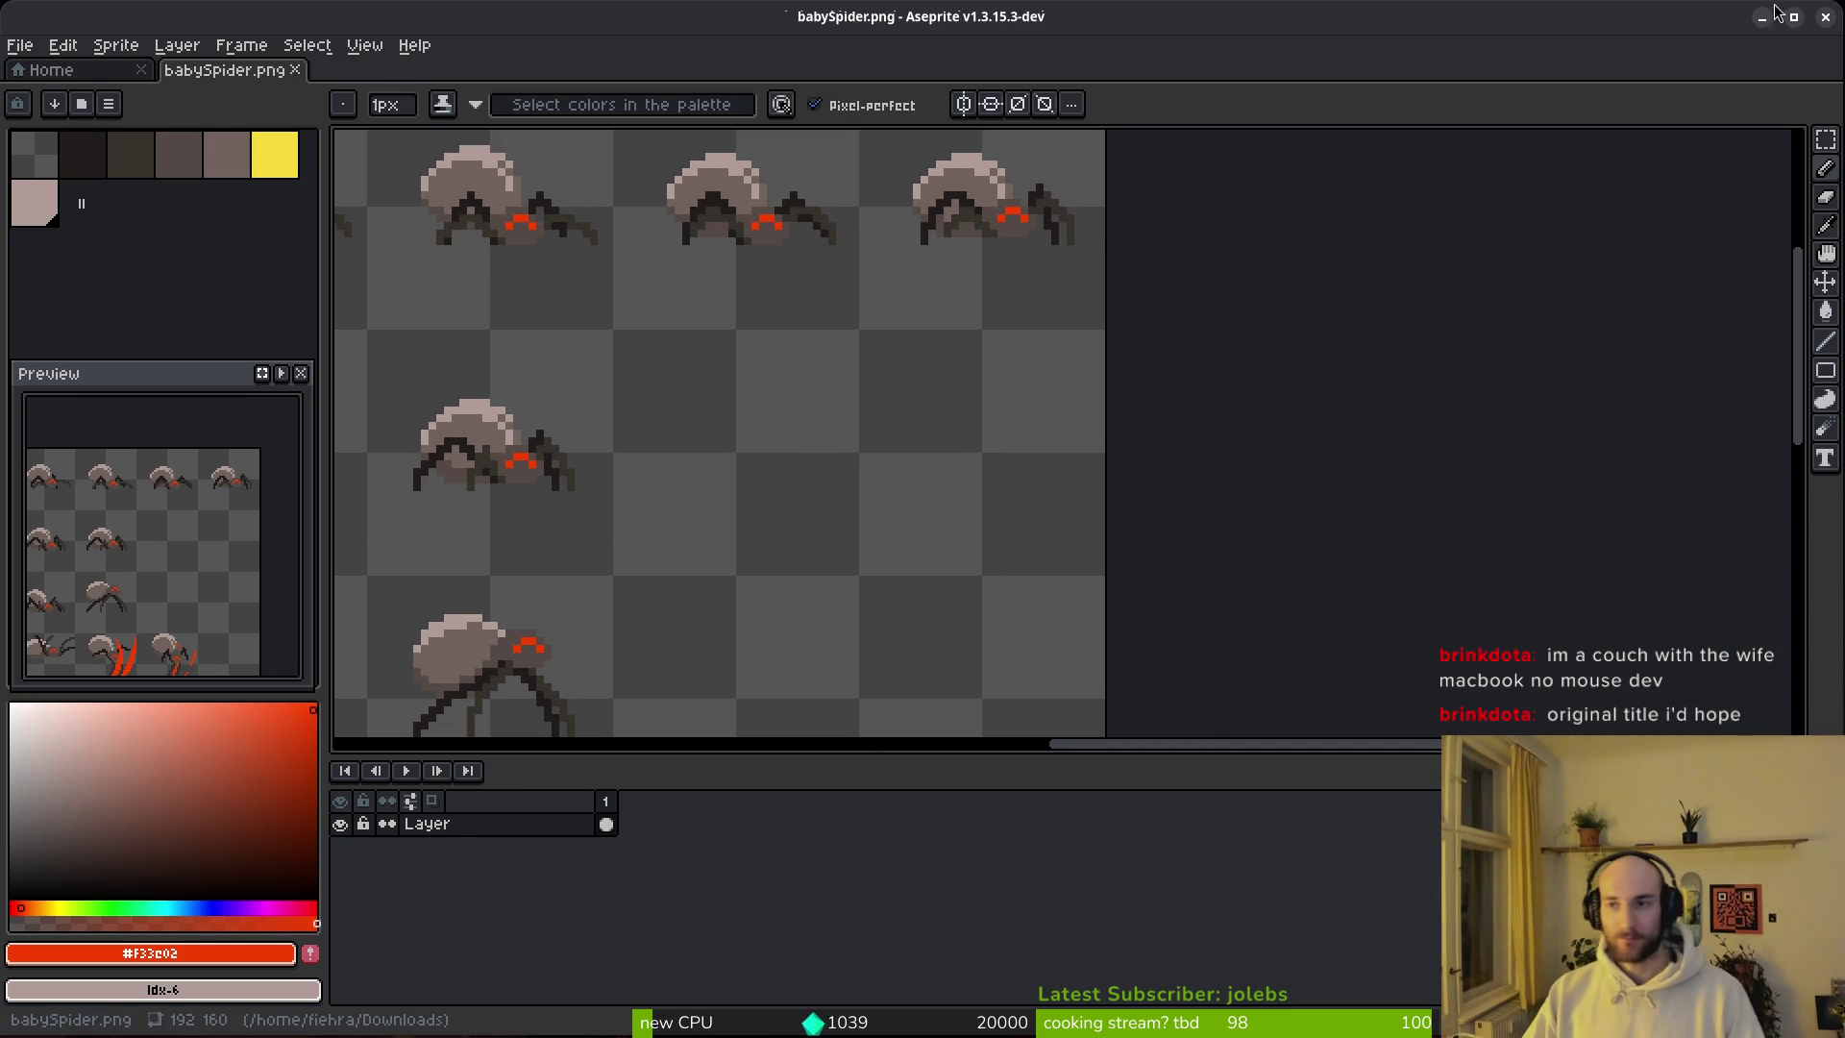
Step: Resize the Aseprite window back to full screen, then close Aseprite
{"action": "left_click", "coordinate": [1792, 16]}
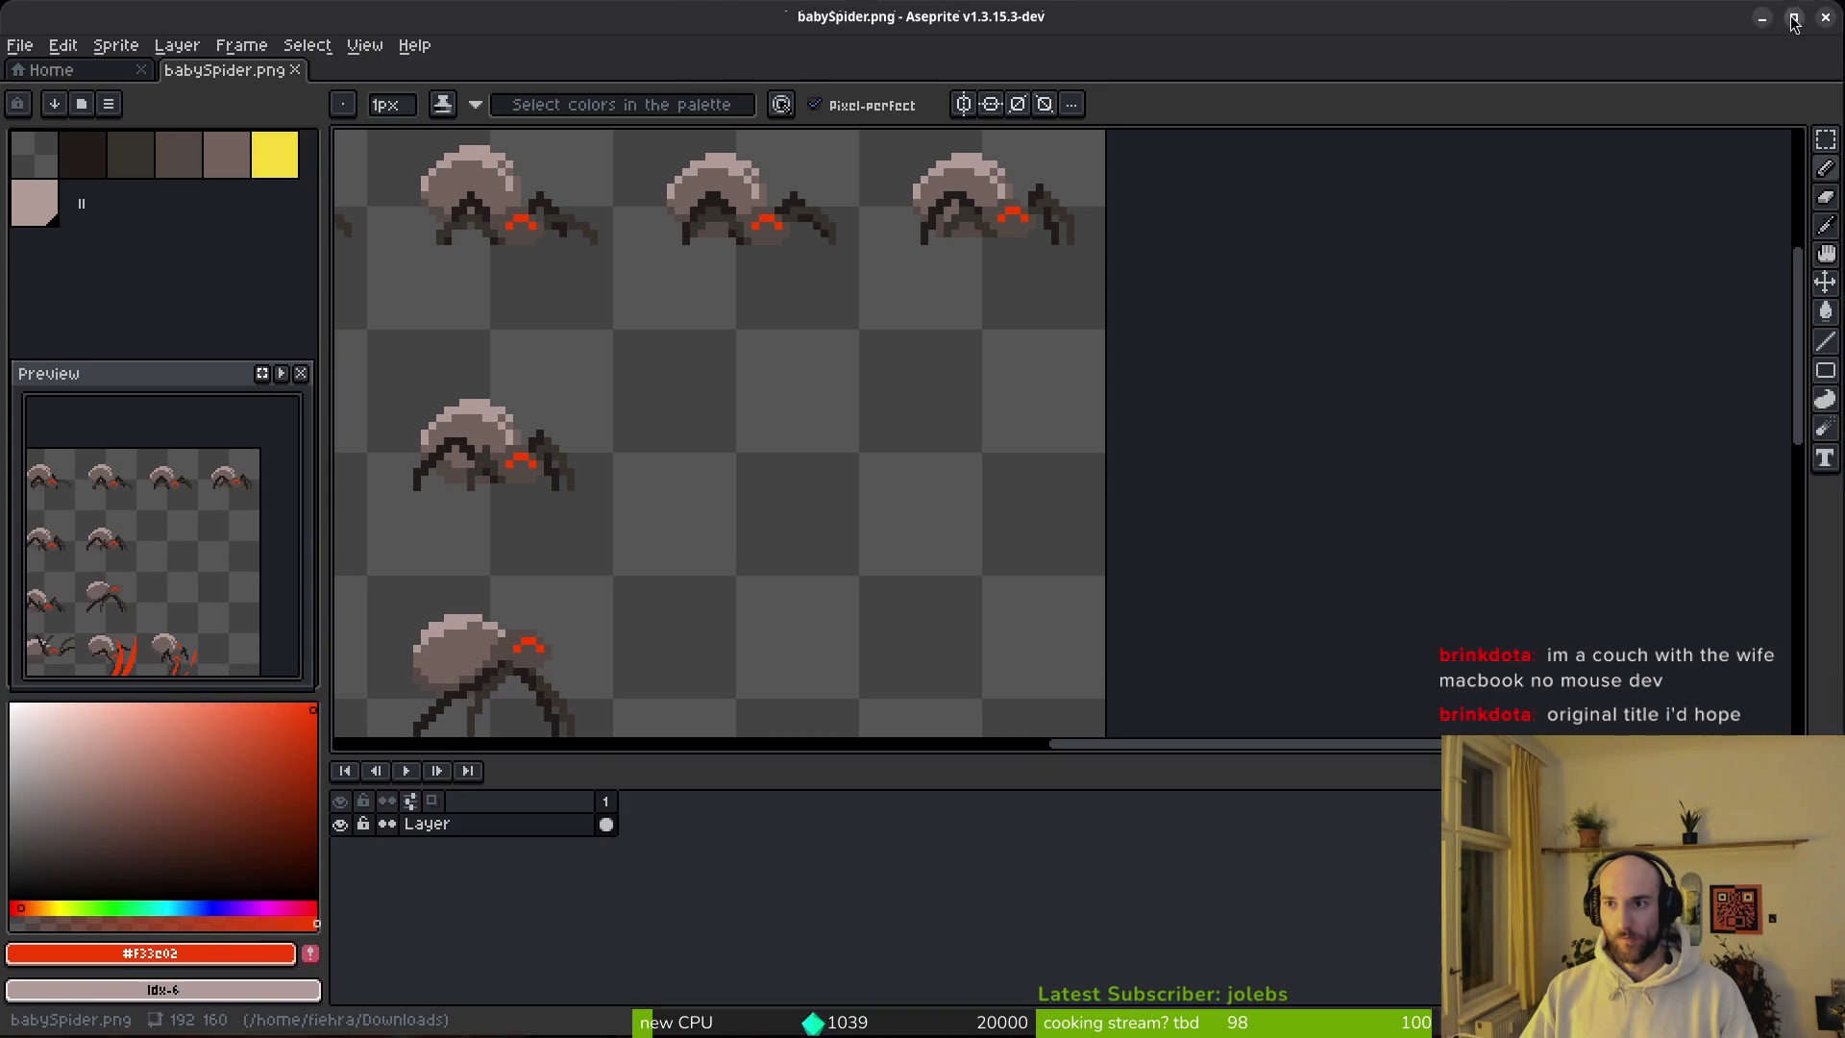
{"action": "left_click", "coordinate": [1792, 18]}
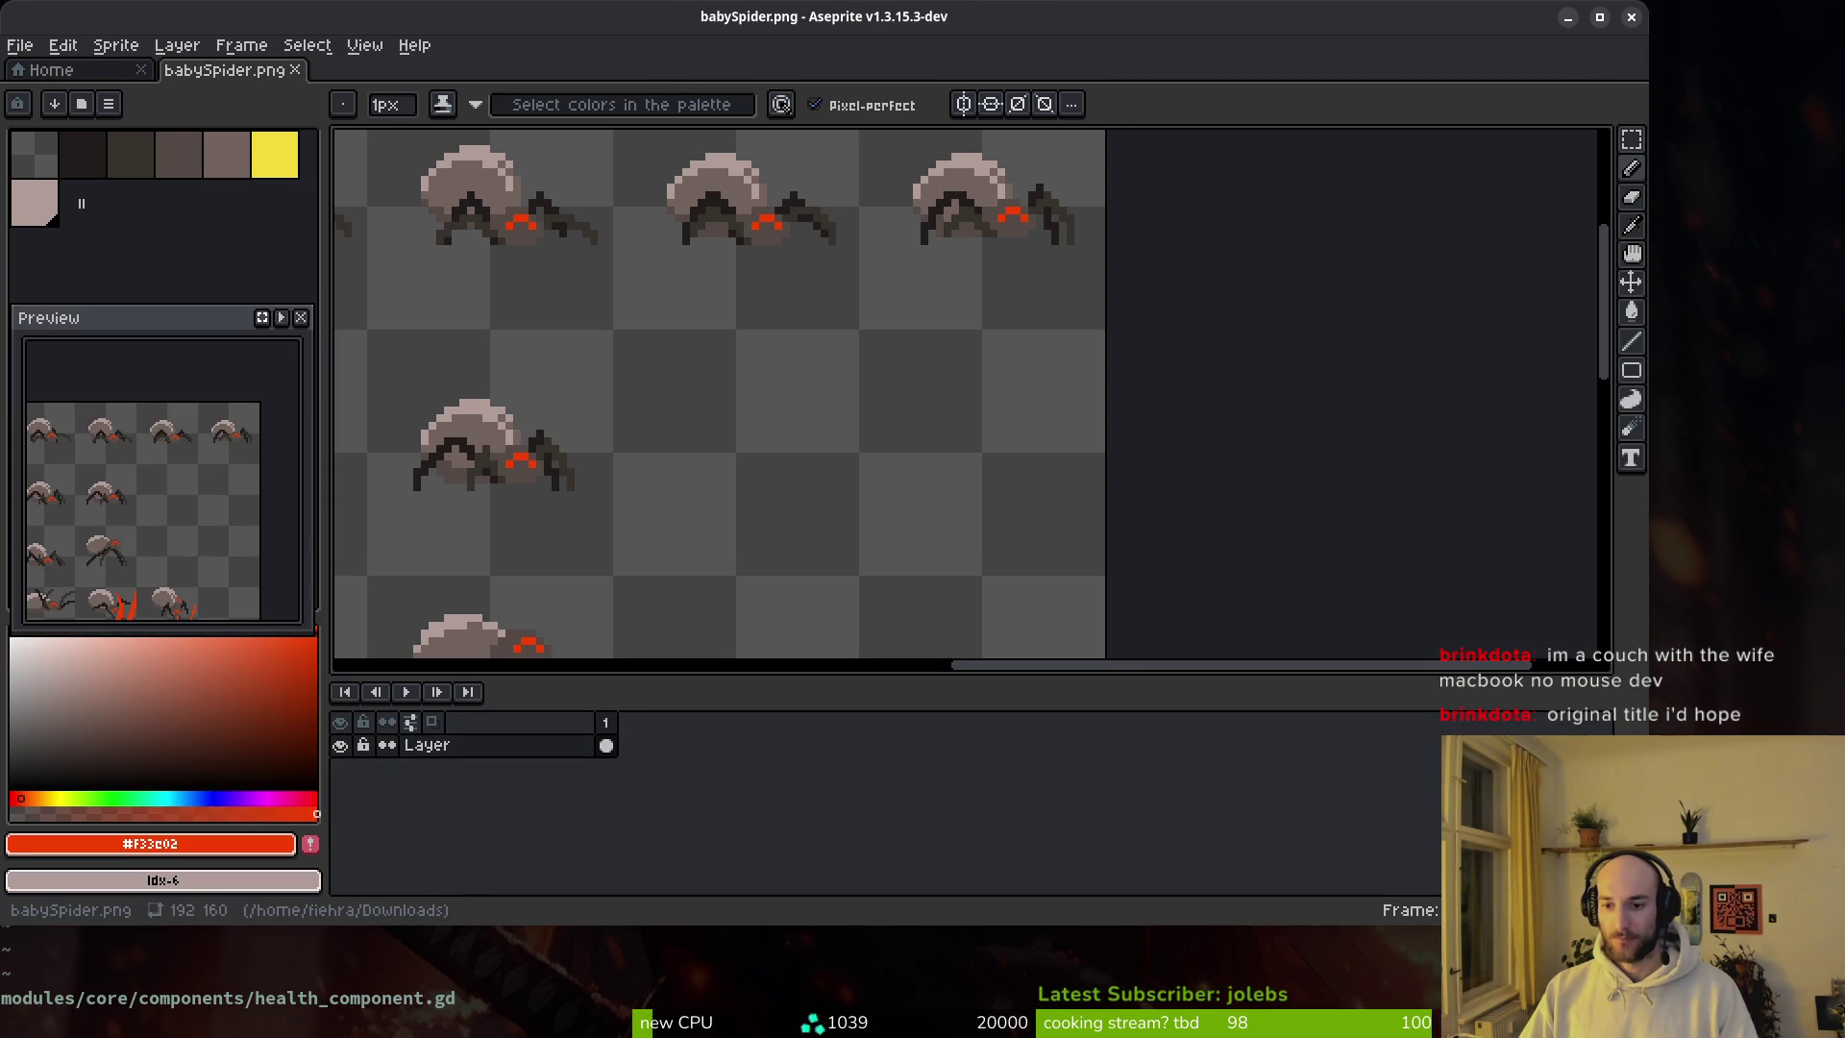
{"action": "key", "text": "super+Up"}
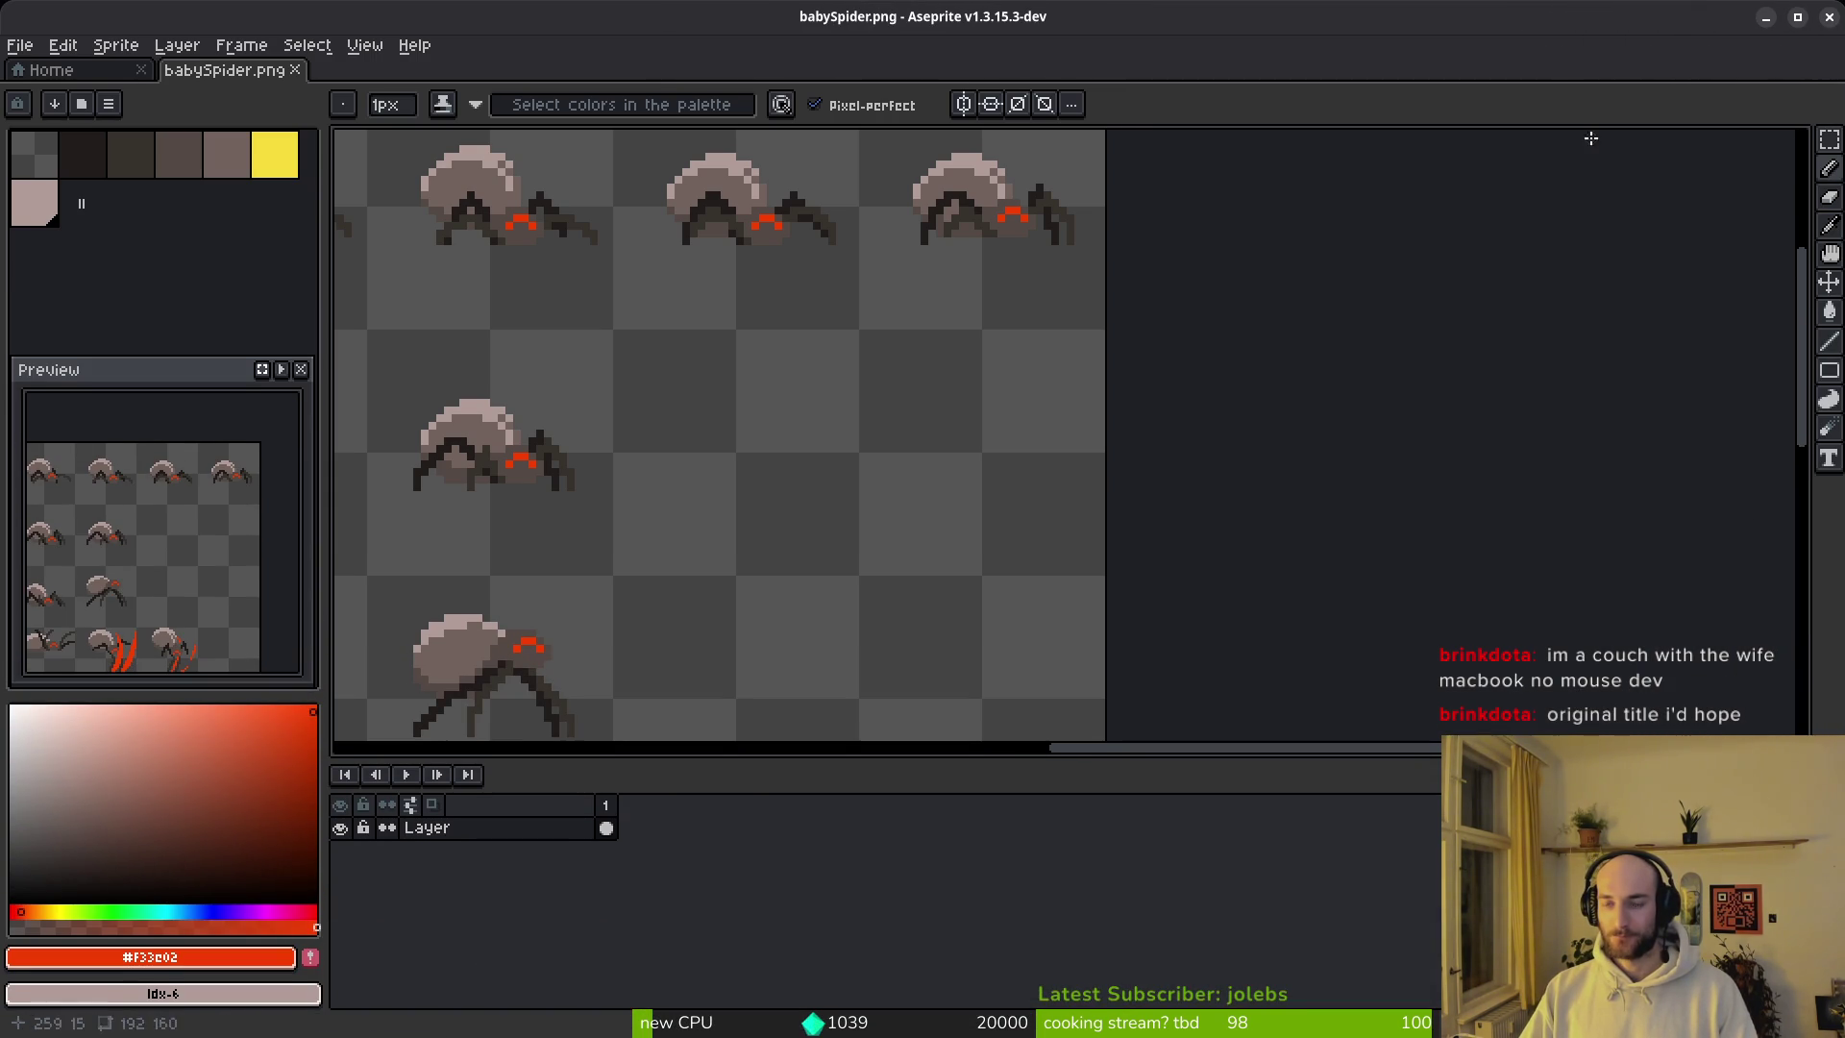
{"action": "left_click", "coordinate": [1828, 17]}
Step: Trash babySpider.png and the translations CSV from the Downloads folder in Files
{"action": "key", "text": "super"}
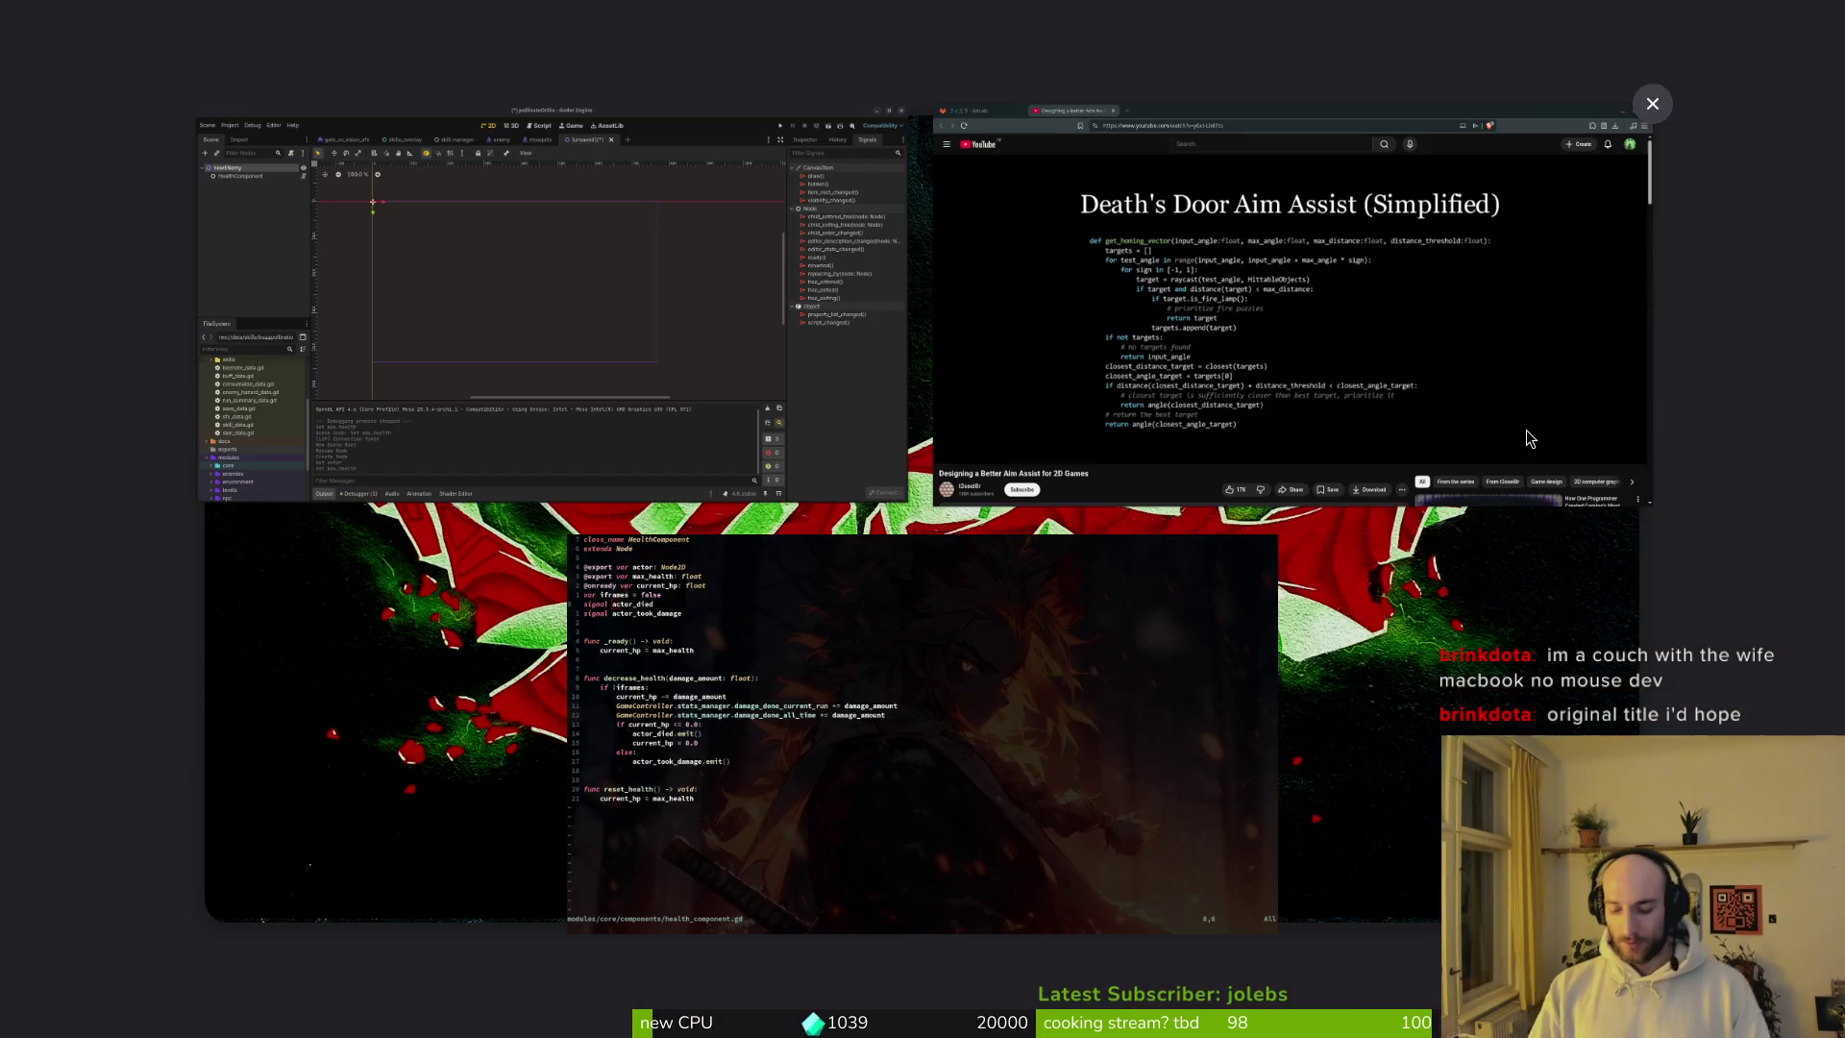
{"action": "double_click", "coordinate": [995, 323]}
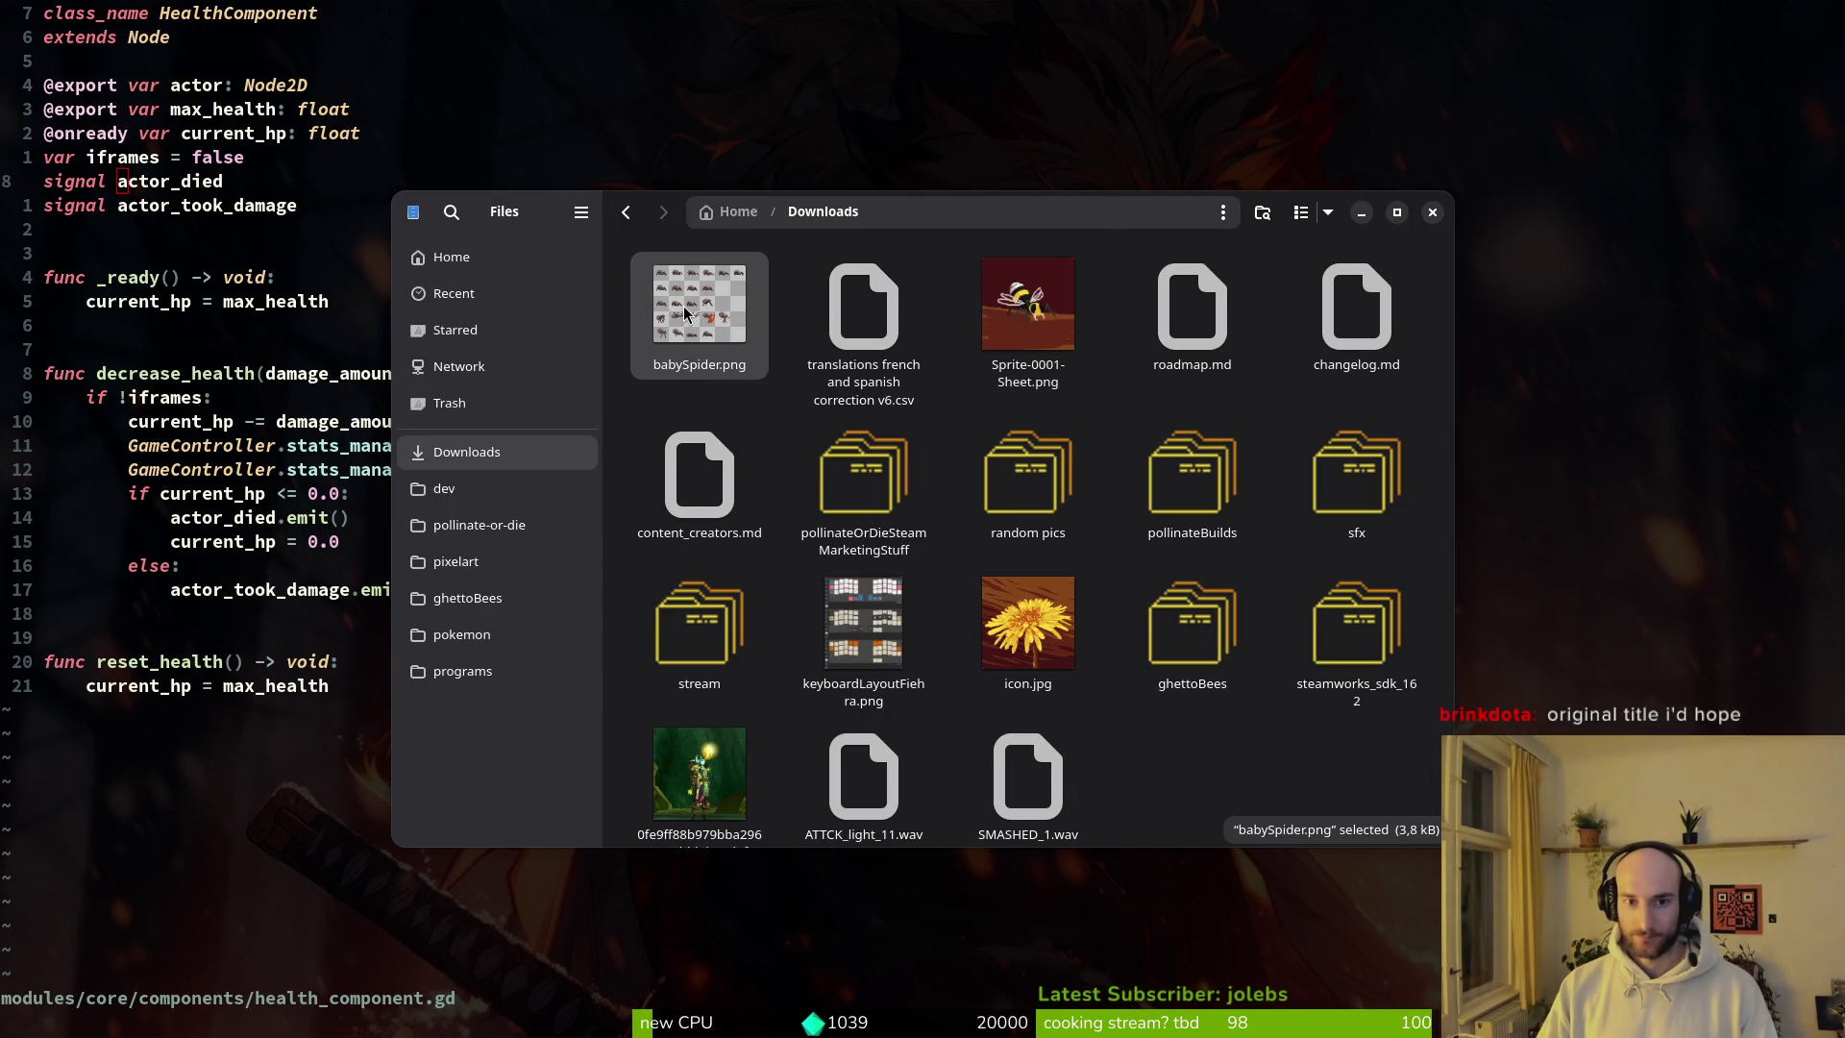
{"action": "key", "text": "Delete"}
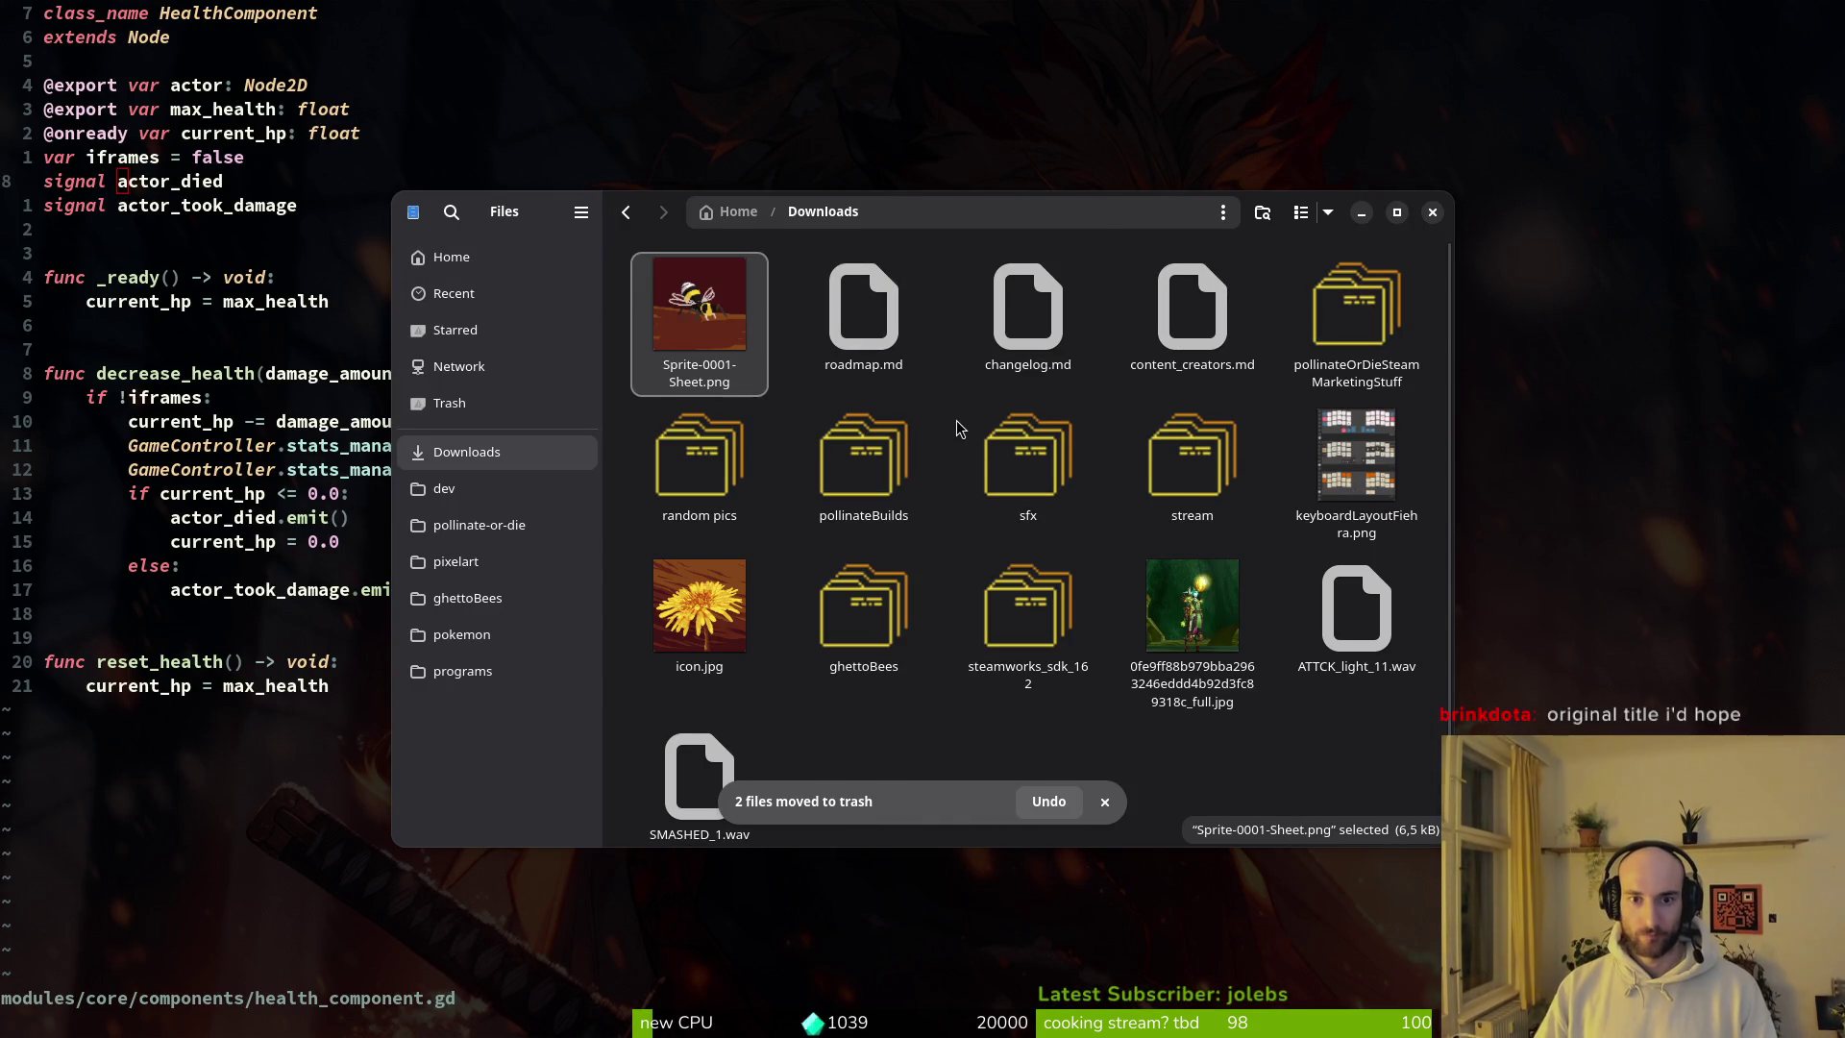
Step: Preview ATTCK_light_11.wav and SMASHED_1.wav, then close Files
{"action": "left_click", "coordinate": [1318, 620]}
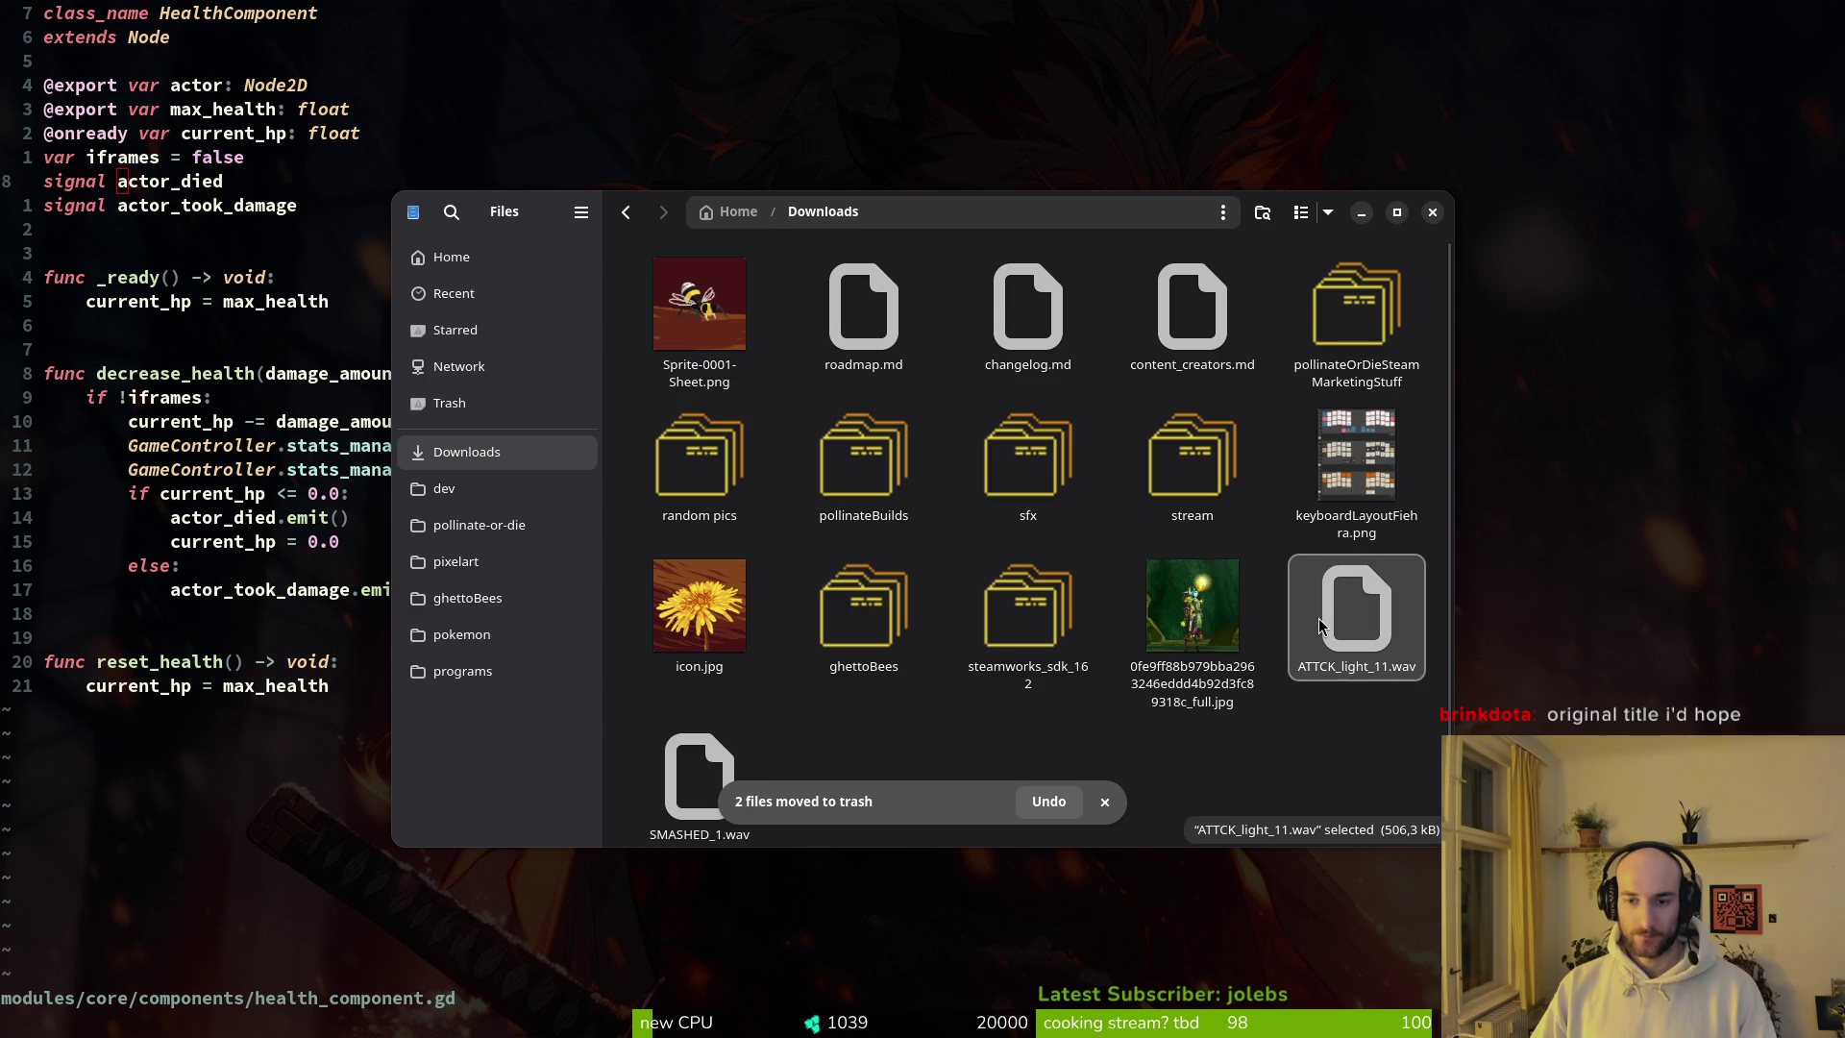
{"action": "key", "text": "space"}
{"action": "key", "text": "space"}
{"action": "scroll", "coordinate": [721, 747], "scroll_direction": "down", "scroll_amount": 1}
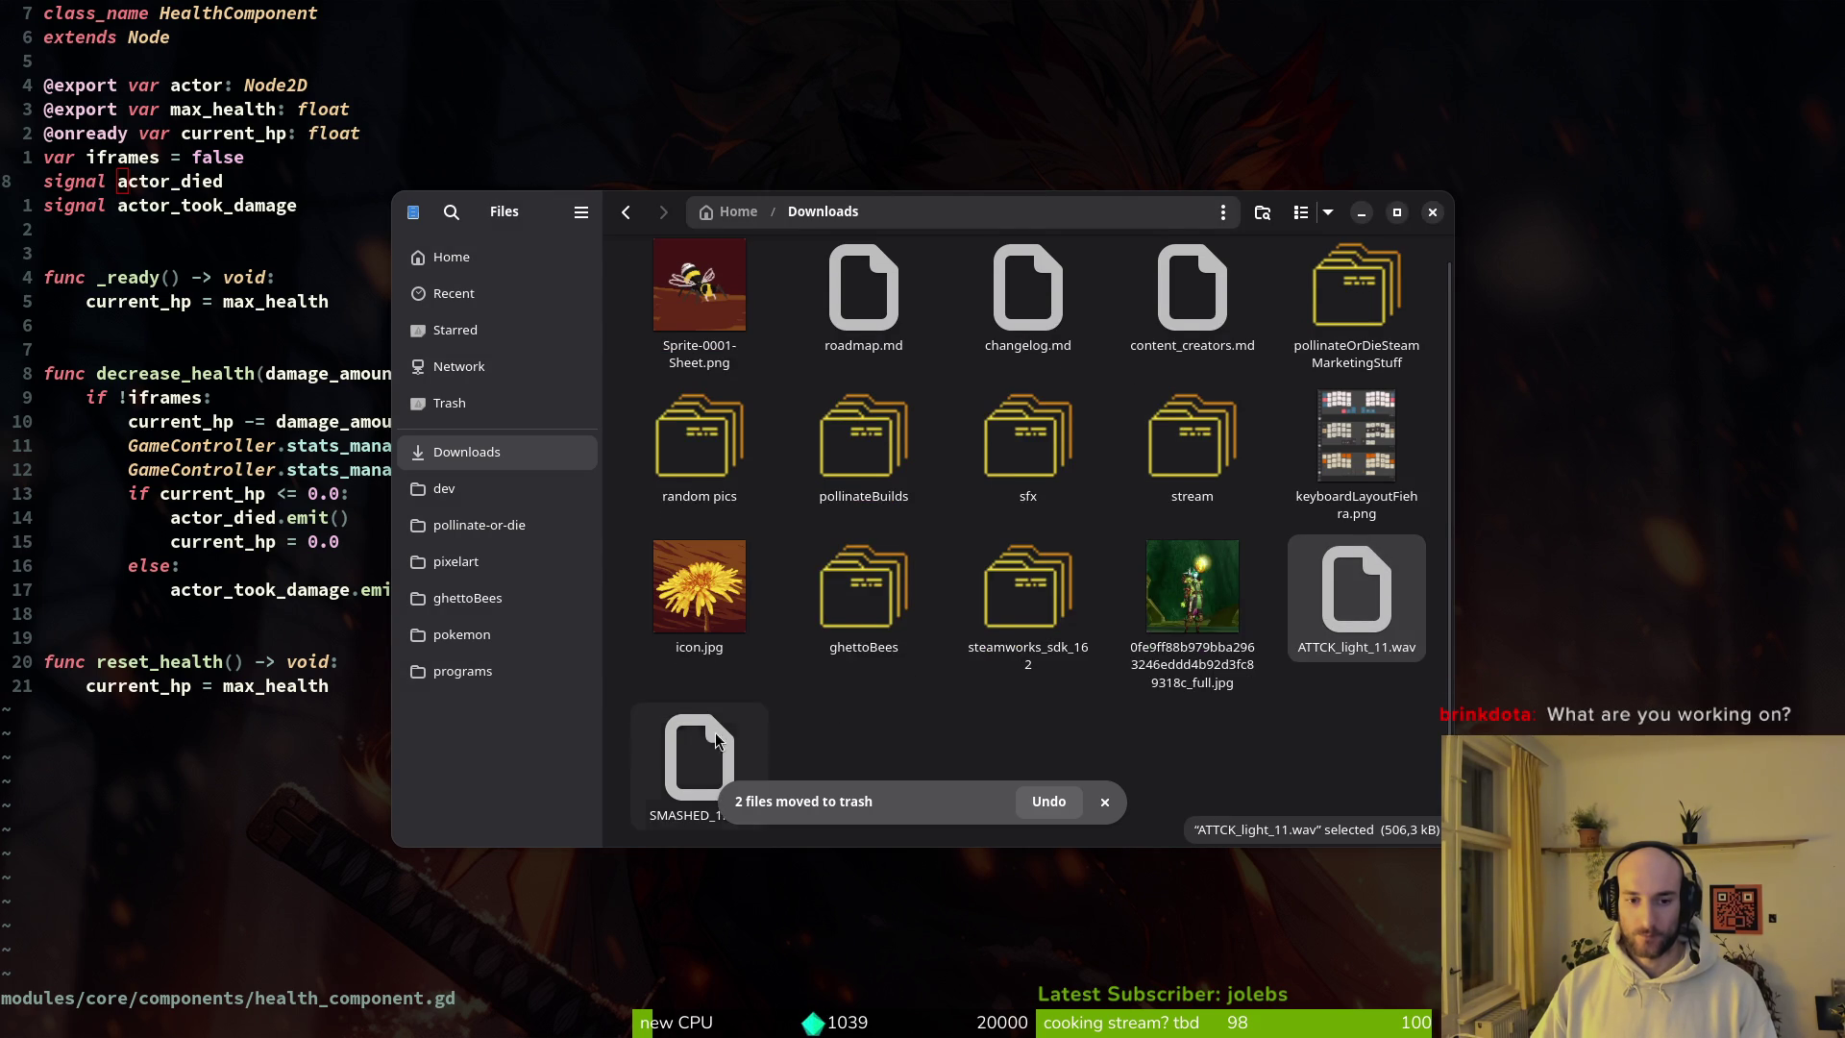
{"action": "left_click", "coordinate": [676, 718]}
{"action": "key", "text": "space"}
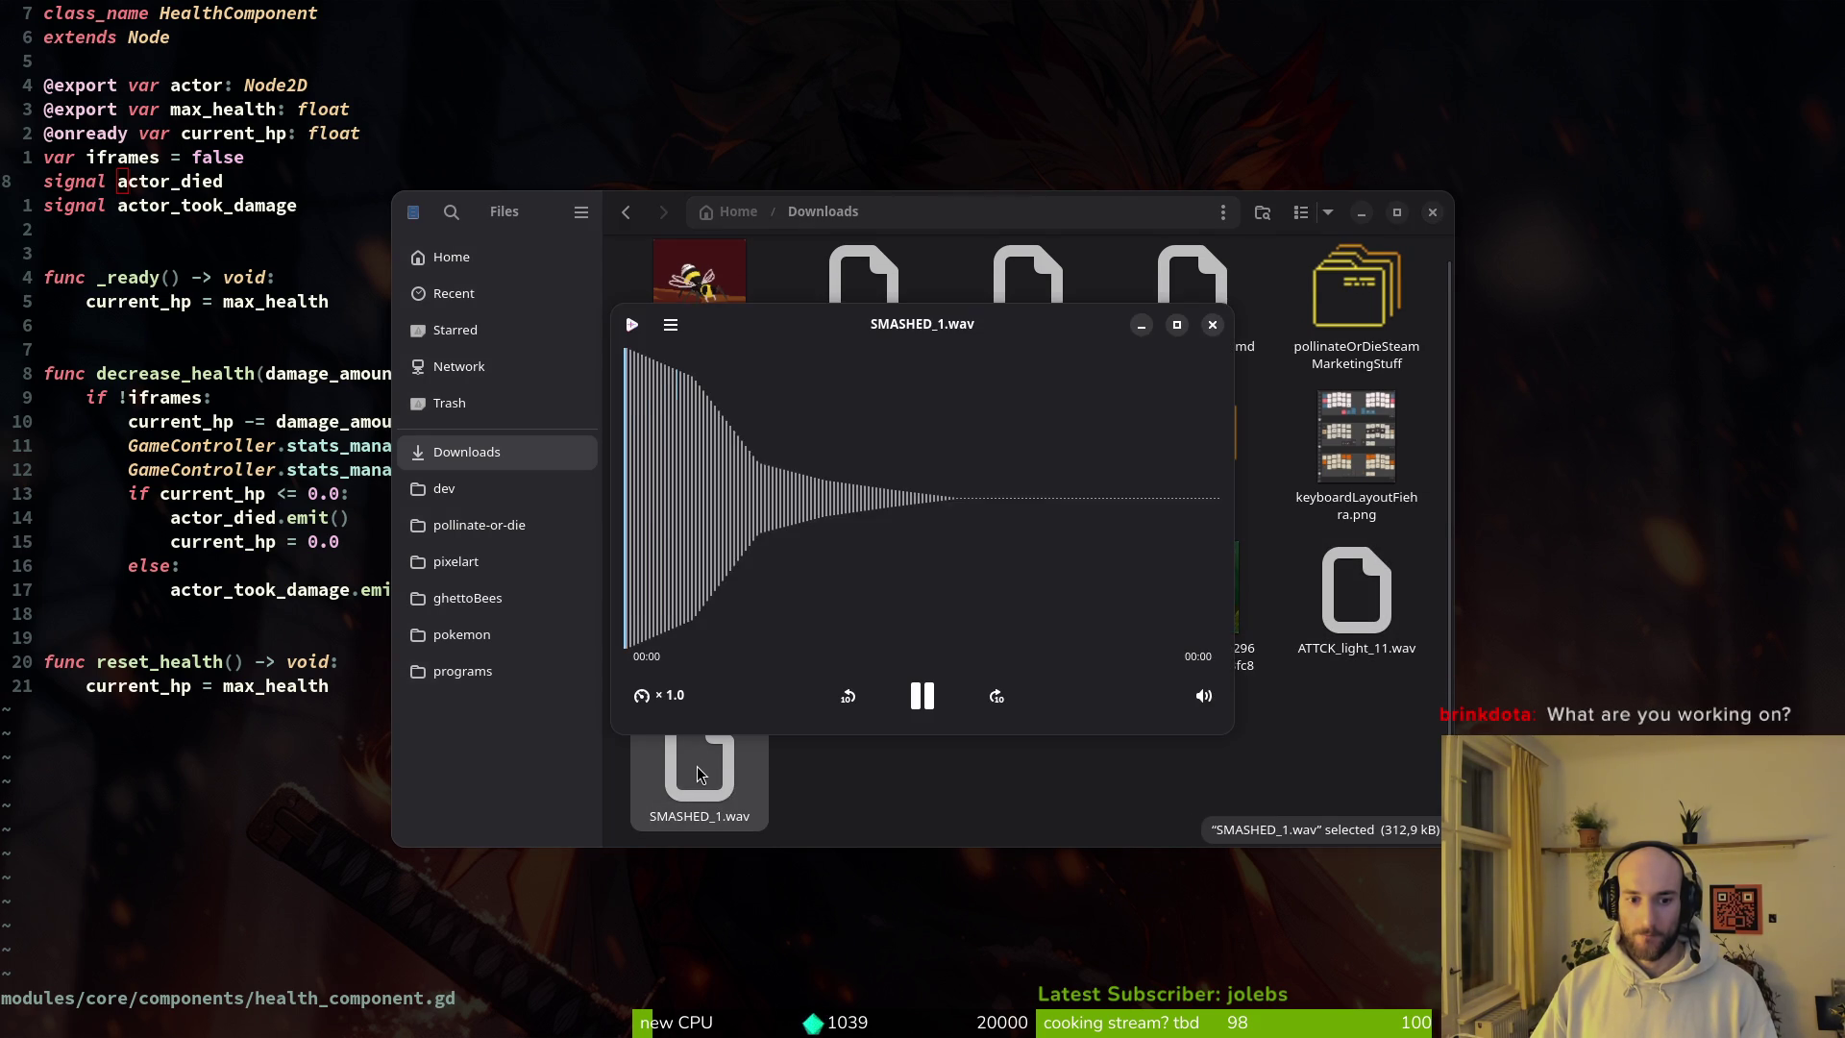
{"action": "key", "text": "space"}
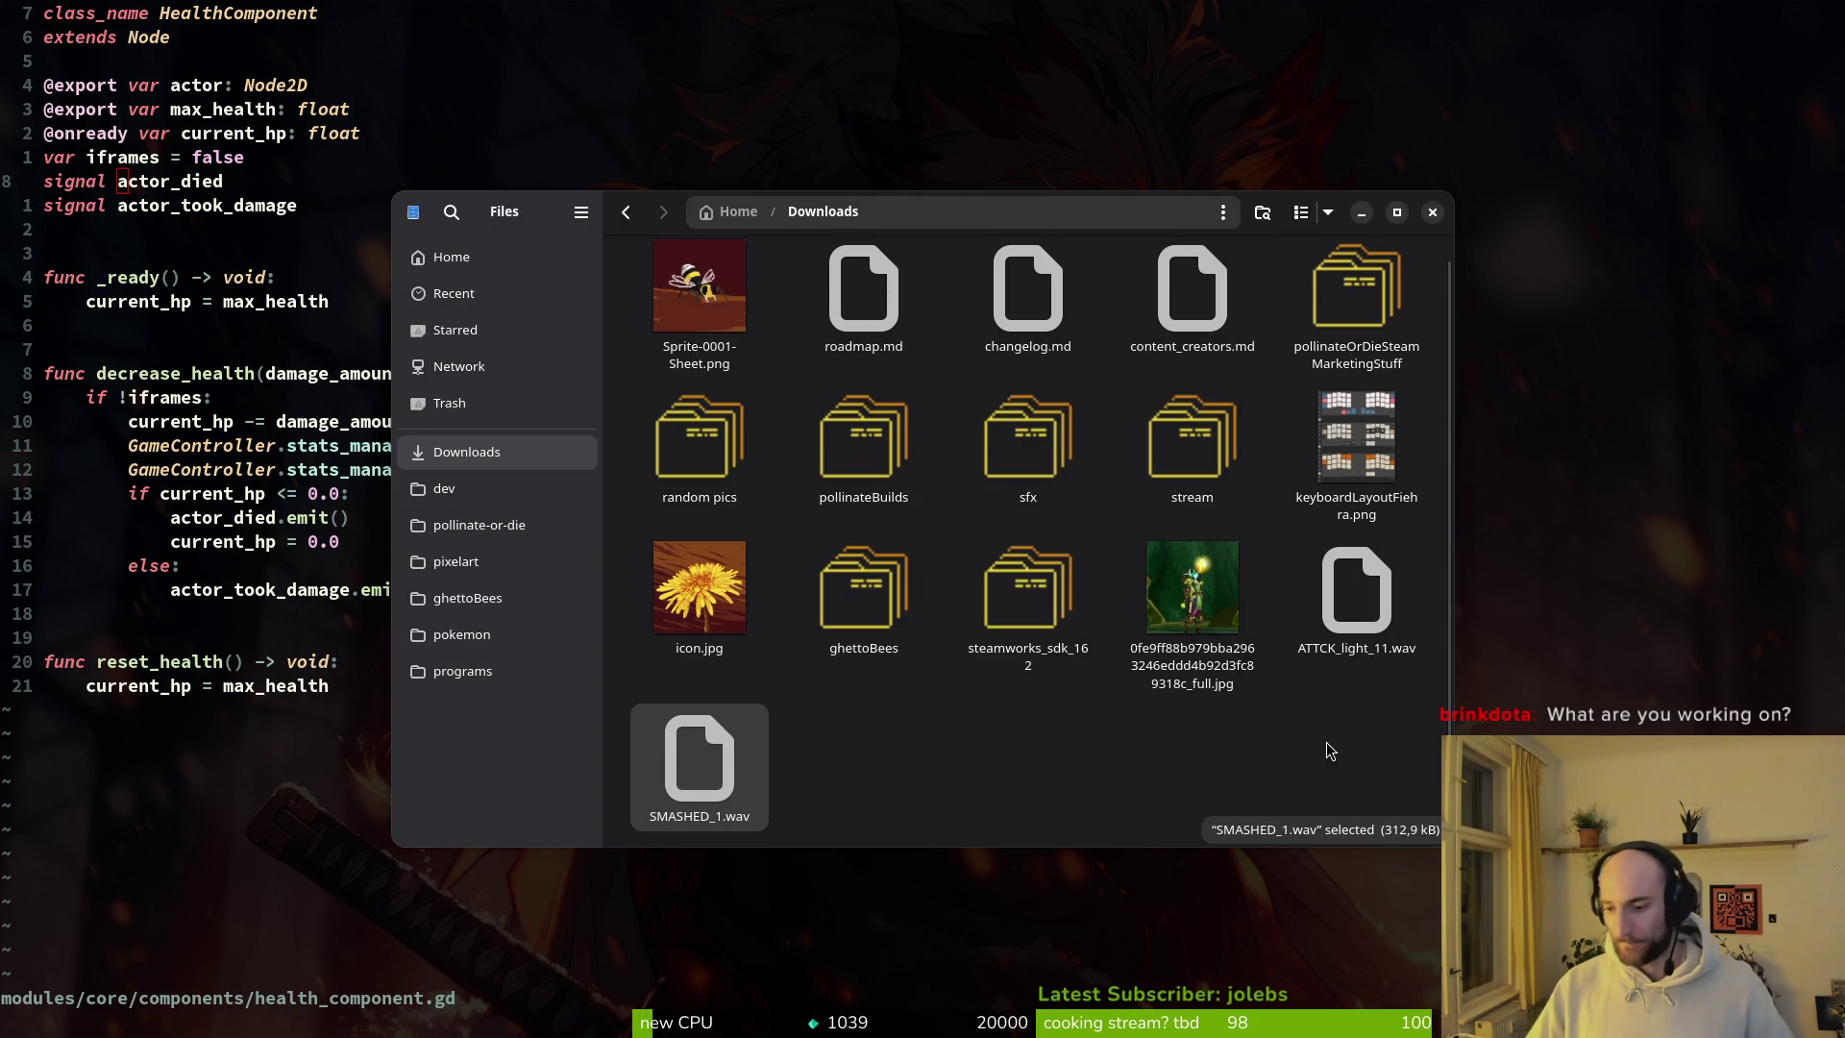
{"action": "left_click", "coordinate": [1431, 212]}
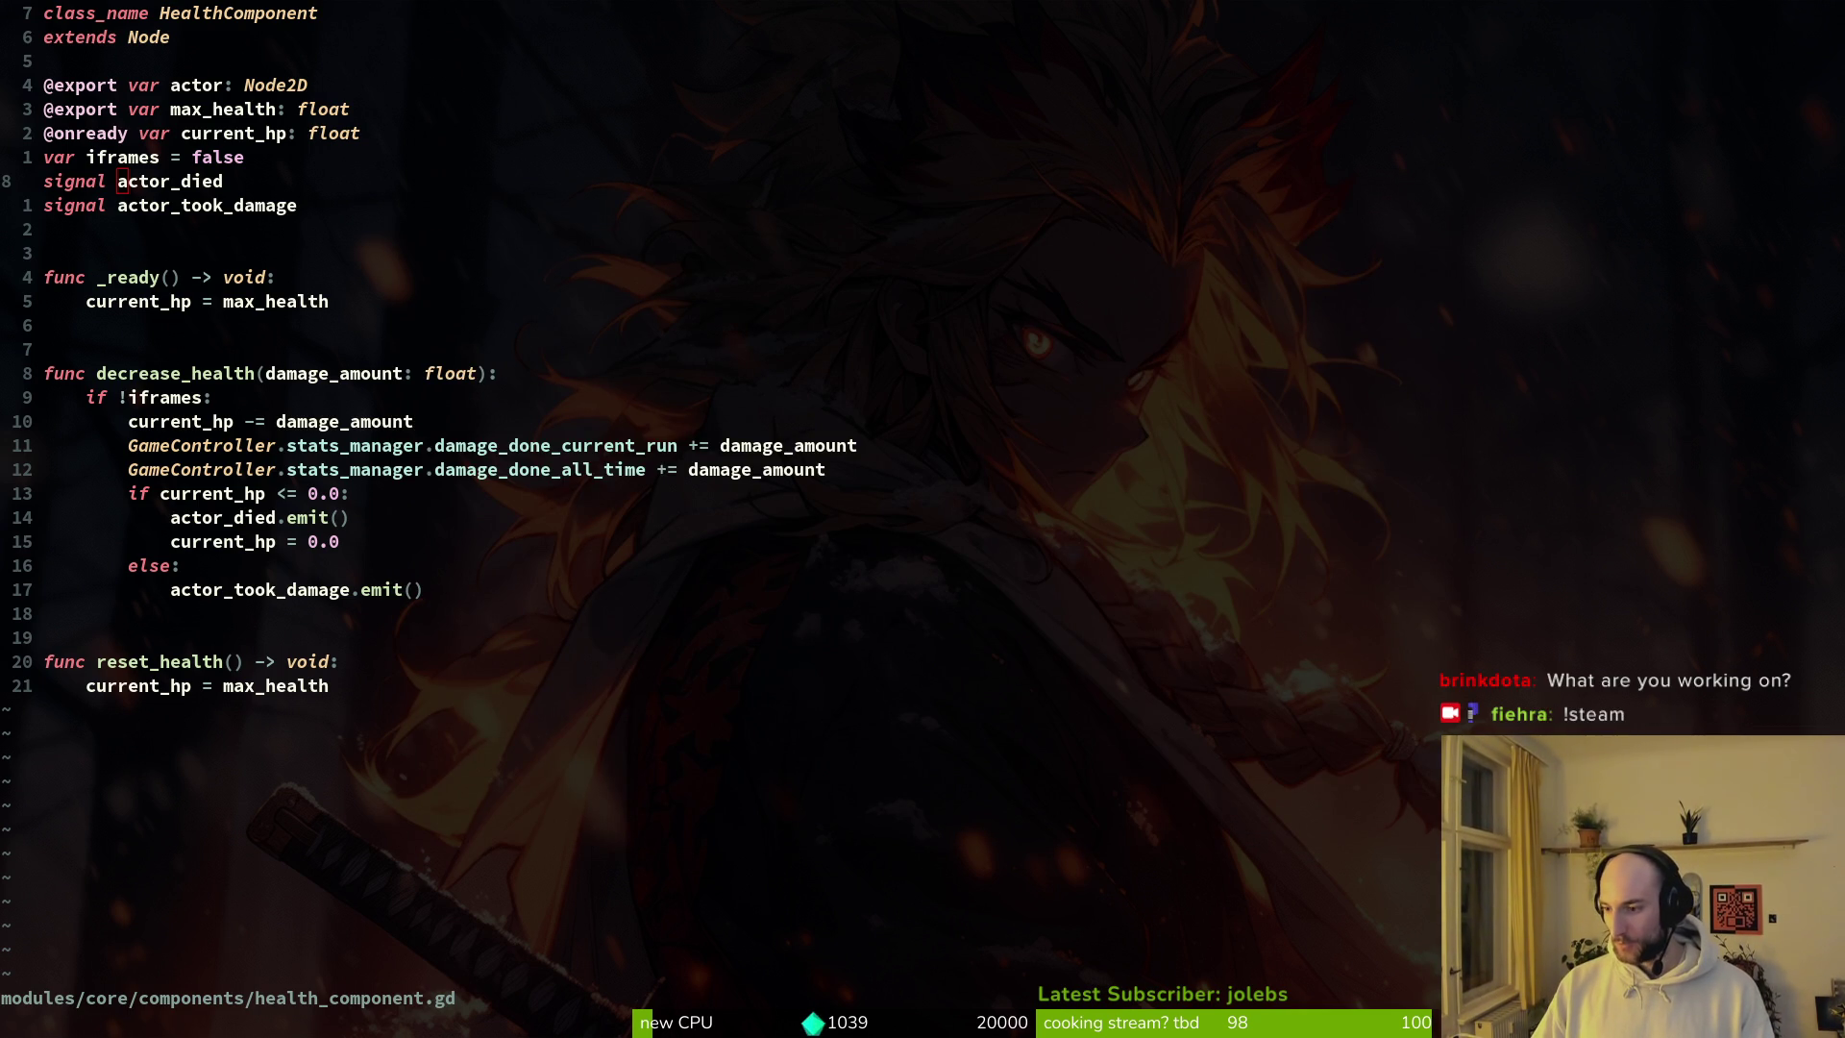
Step: Run the project from Godot without saving the new scene, then continue into the hive level
{"action": "key", "text": "alt+Tab"}
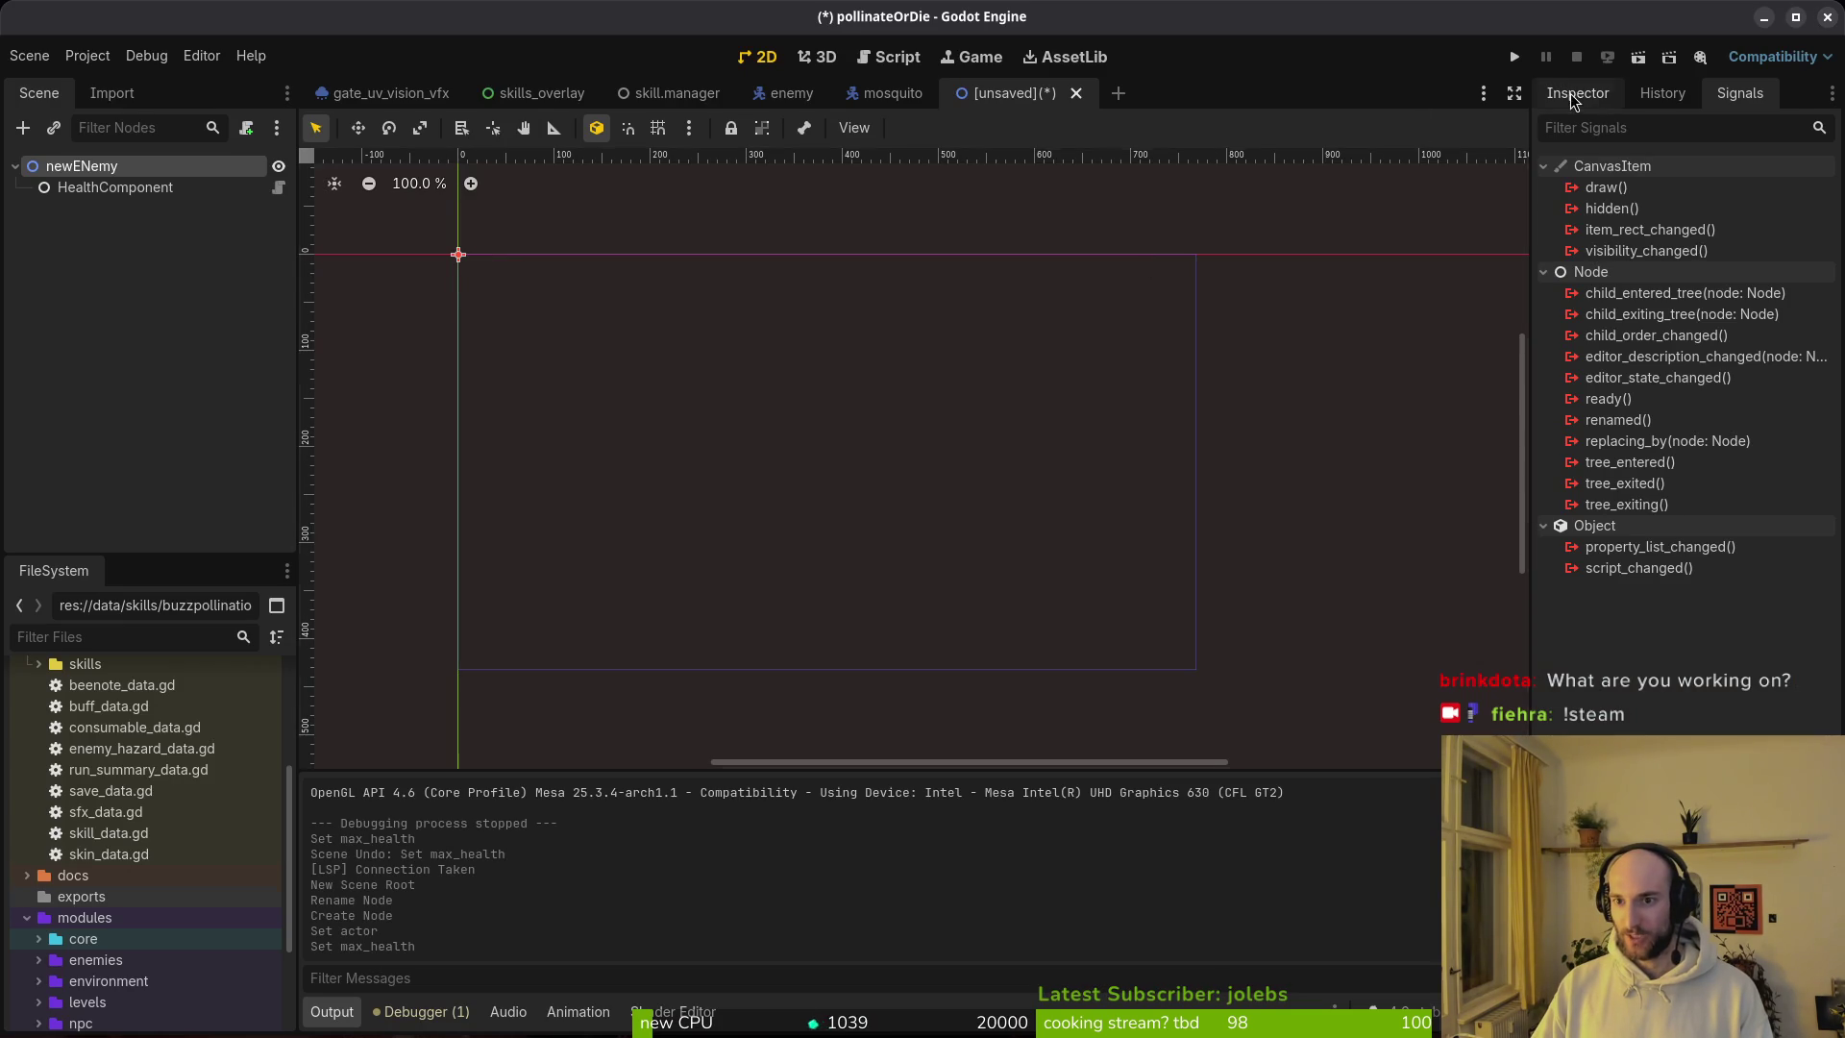
{"action": "left_click", "coordinate": [1572, 100]}
{"action": "key", "text": "F5"}
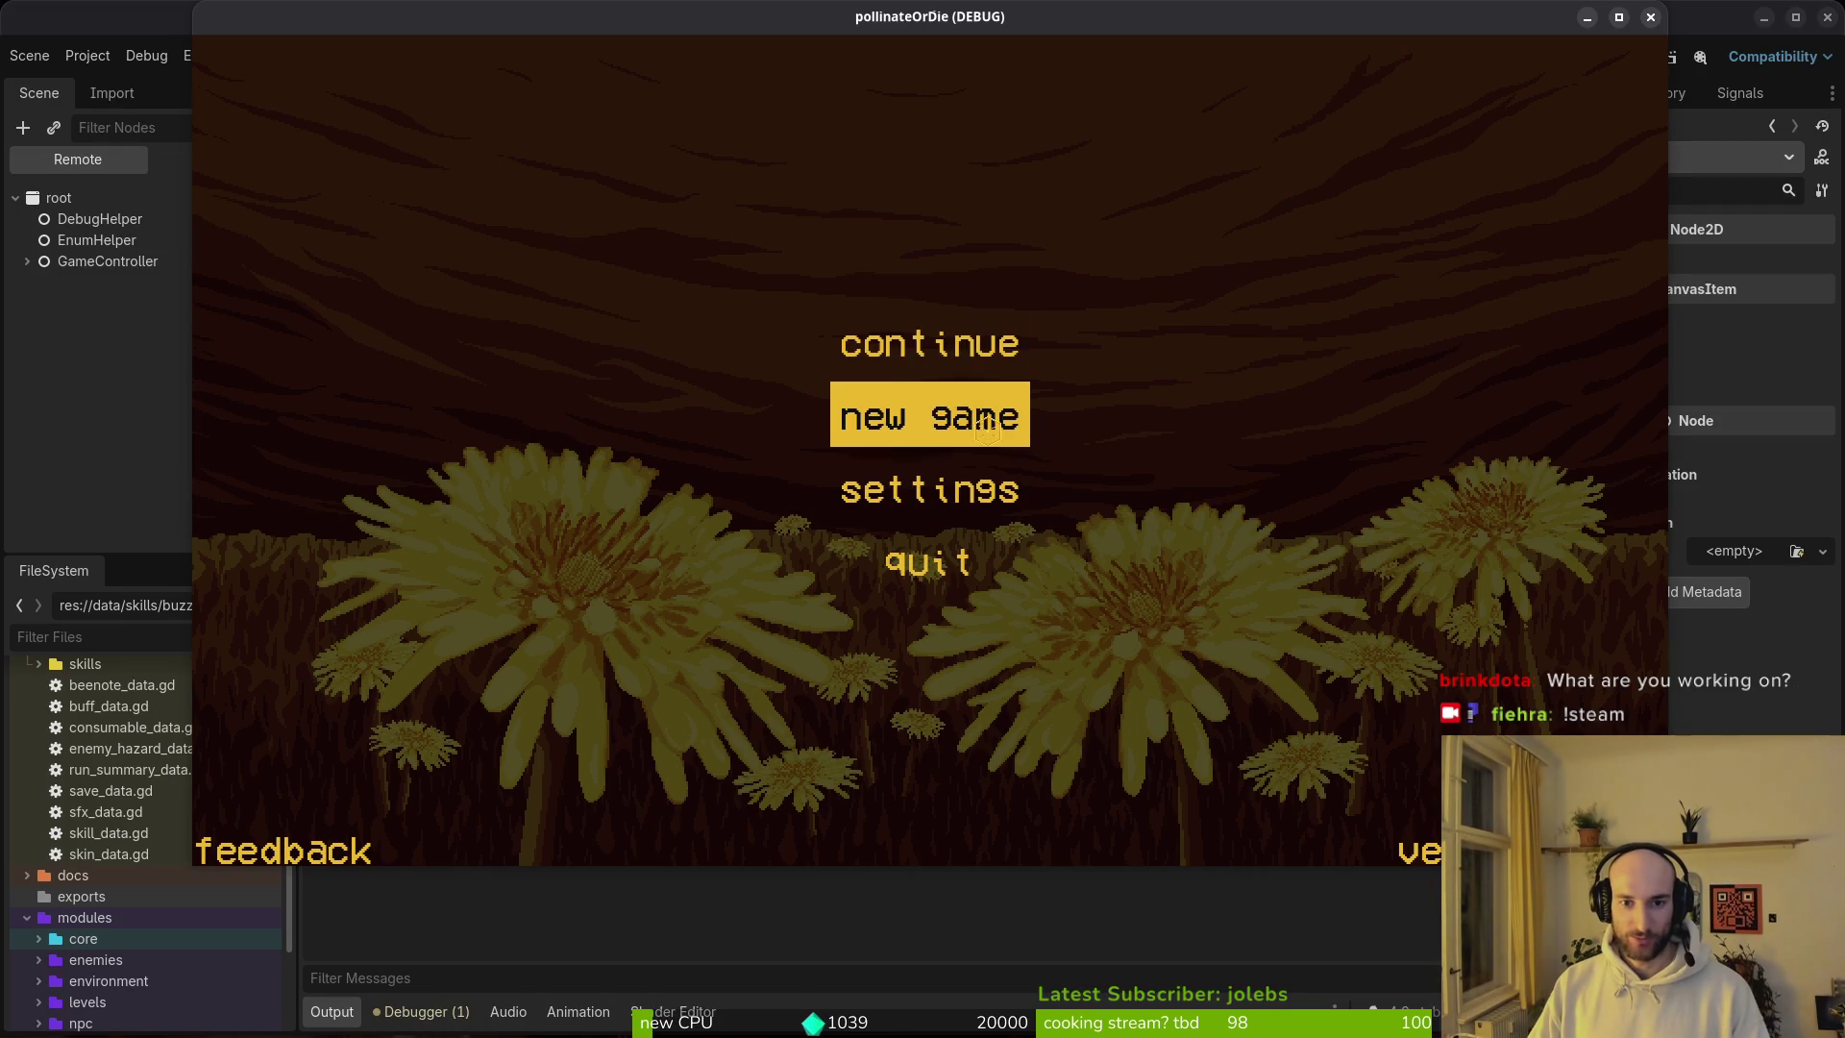
{"action": "left_click", "coordinate": [995, 365]}
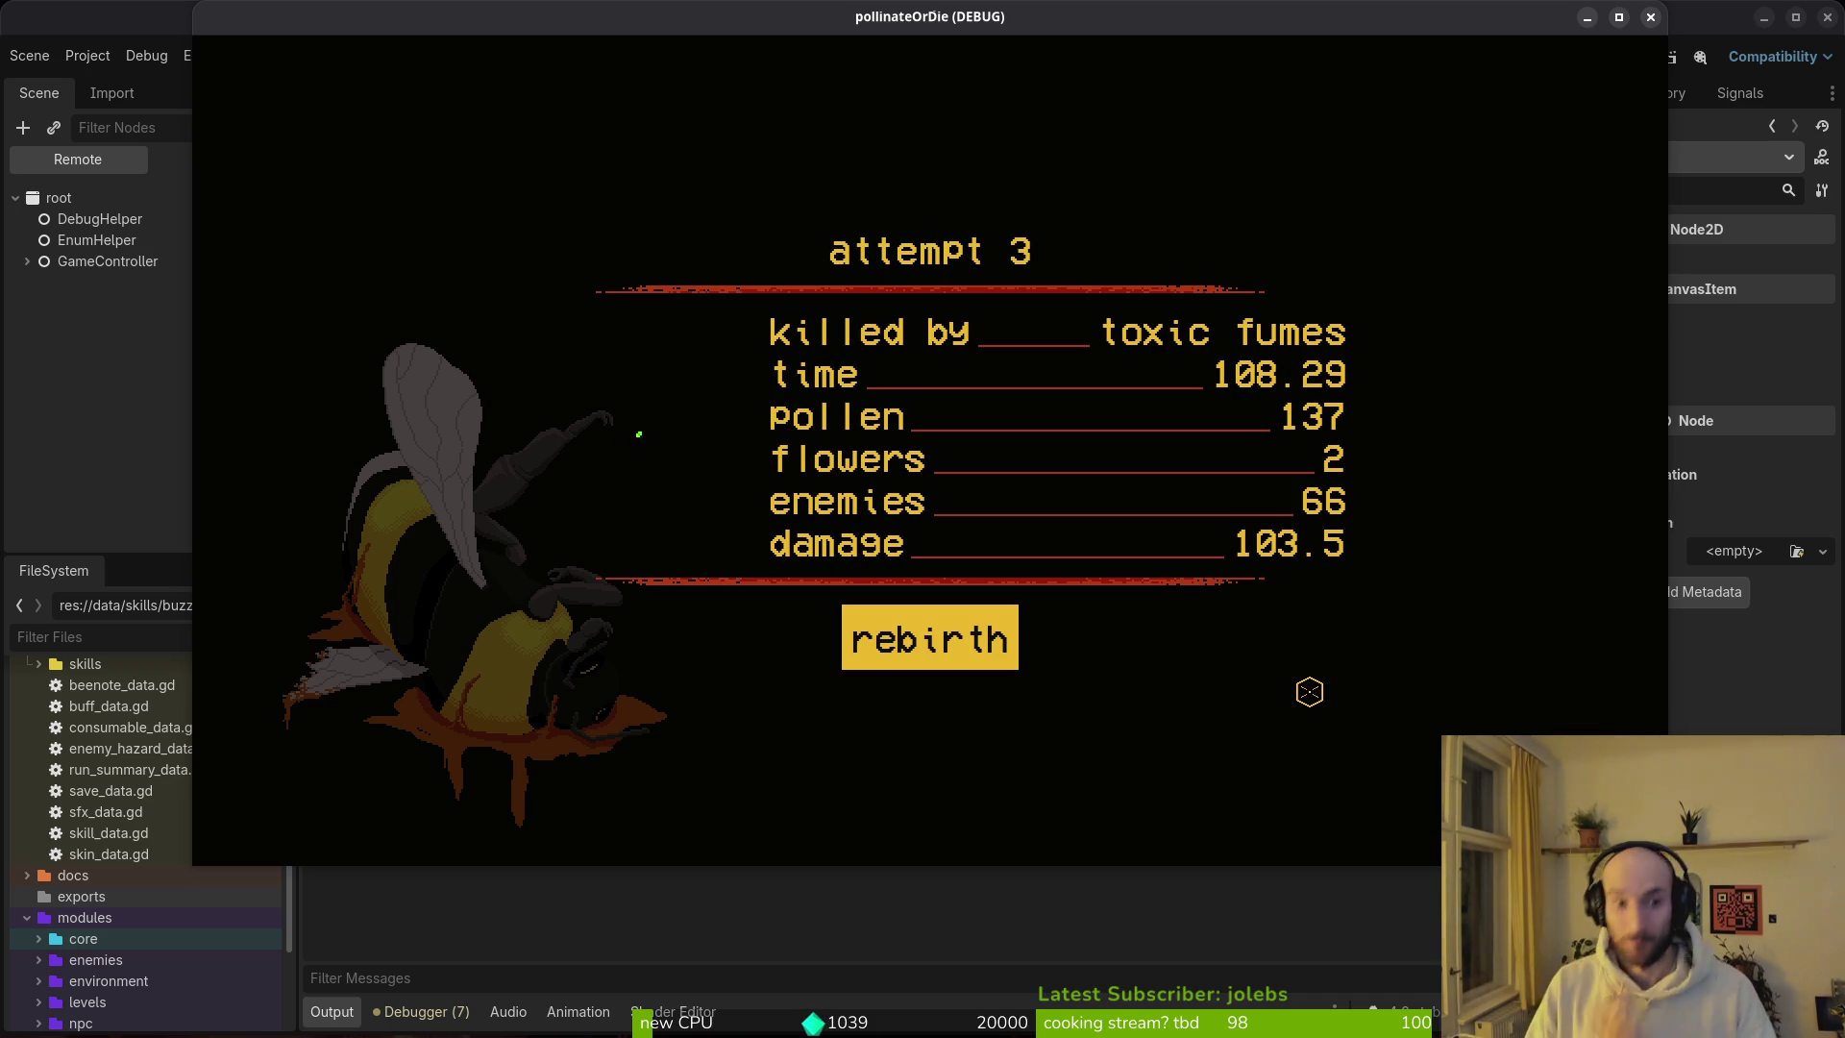
Step: Choose rebirth, then enter the boss2 spider level from level select
{"action": "key", "text": "Return"}
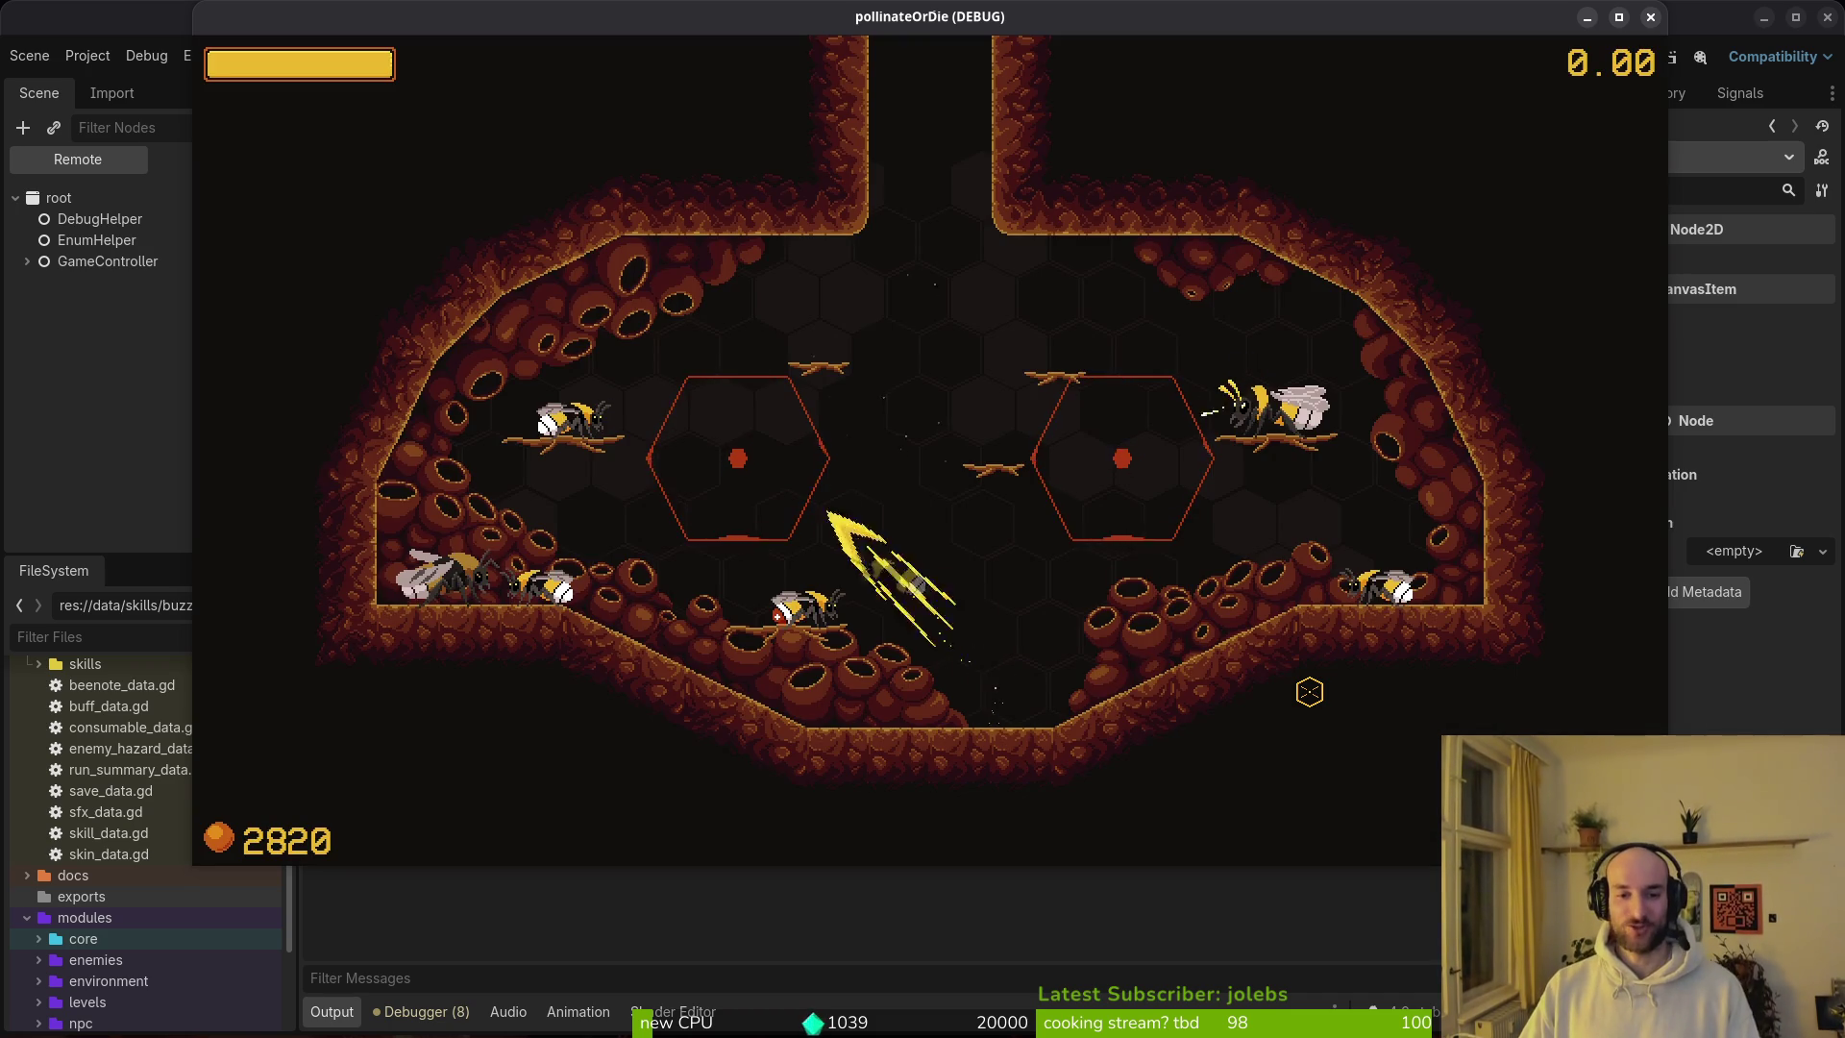
{"action": "key", "text": "Return"}
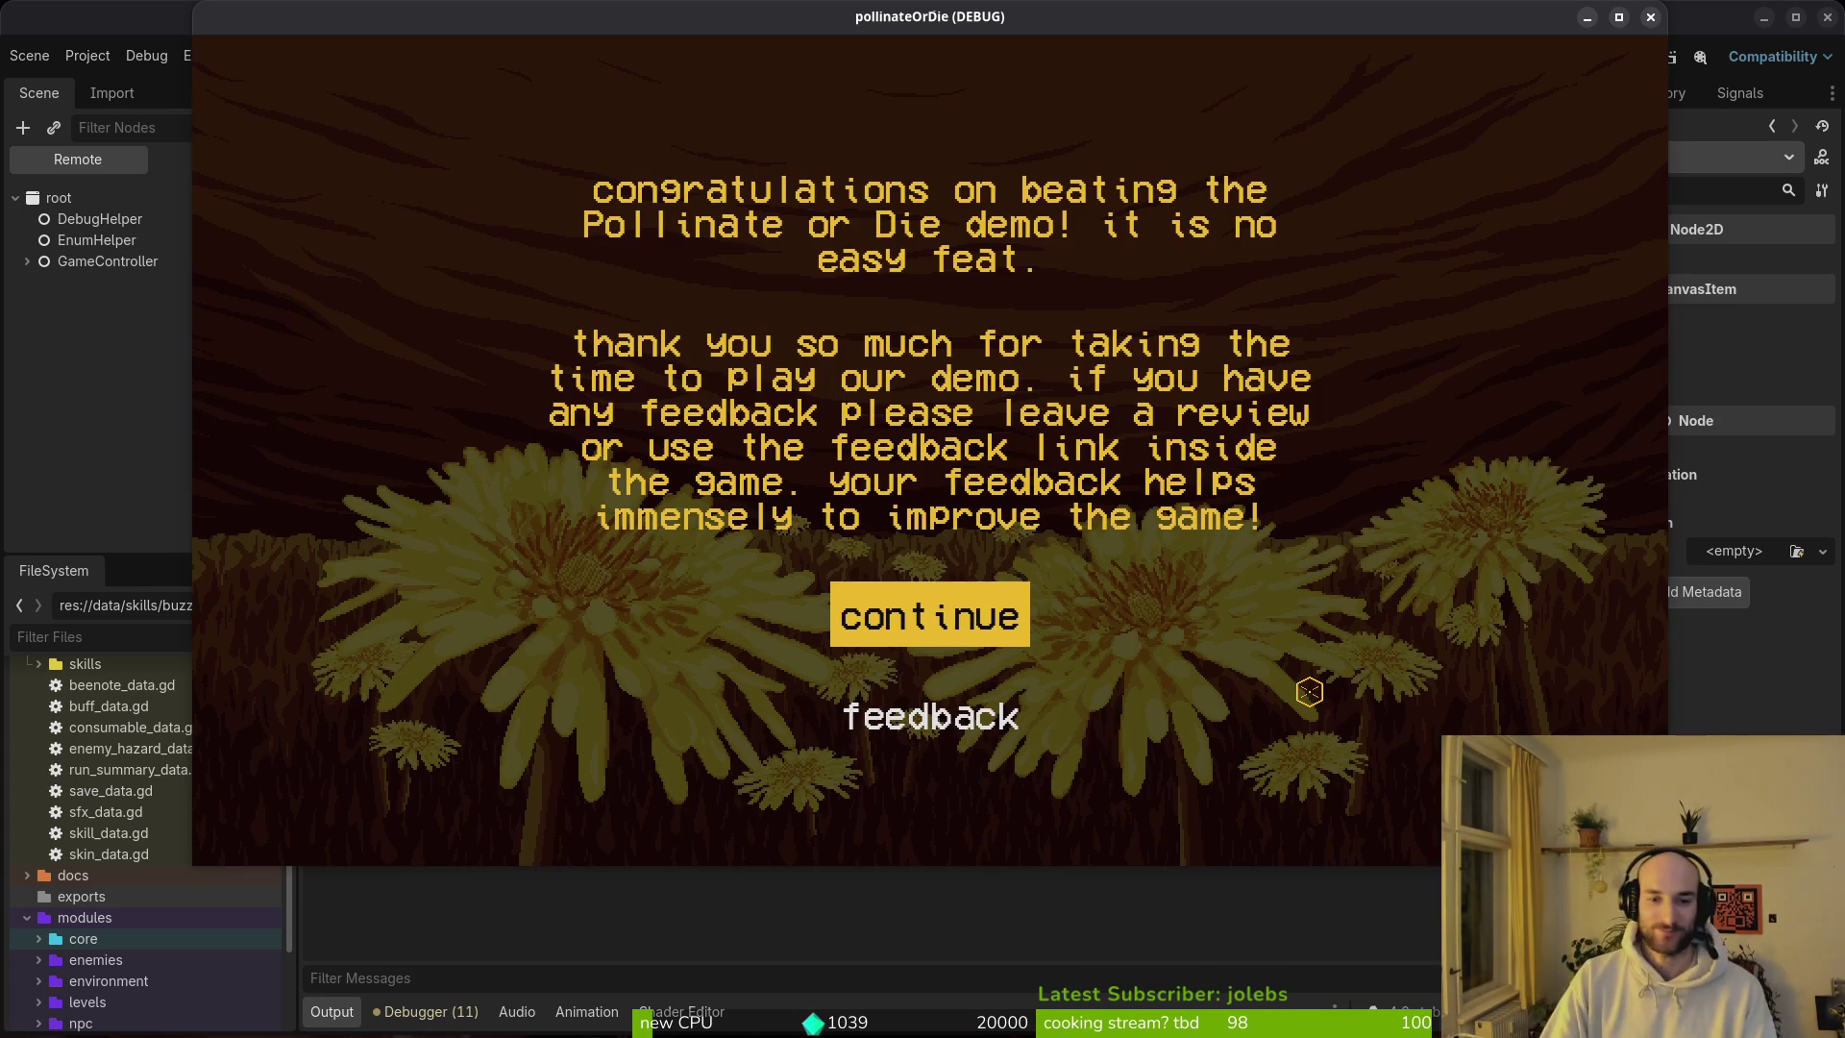
Step: Continue past the congratulations screen and close the game window
{"action": "key", "text": "Return"}
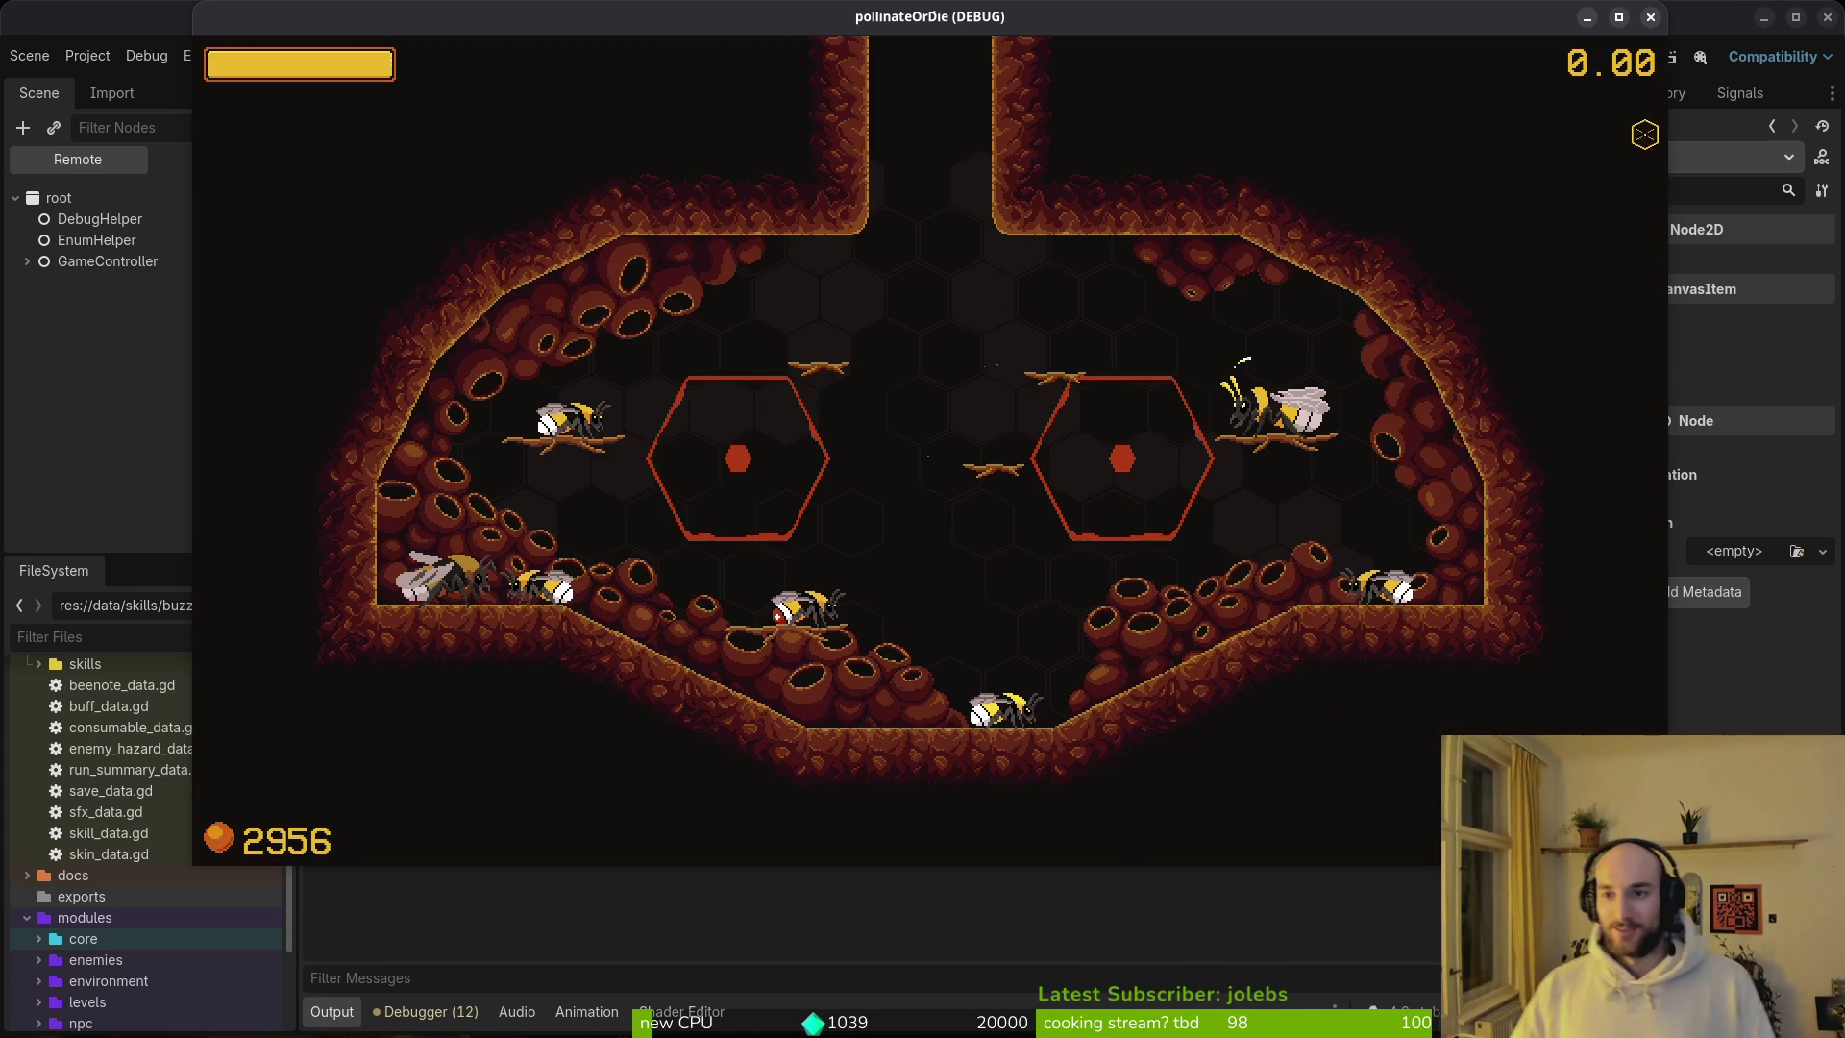
{"action": "left_click", "coordinate": [1651, 18]}
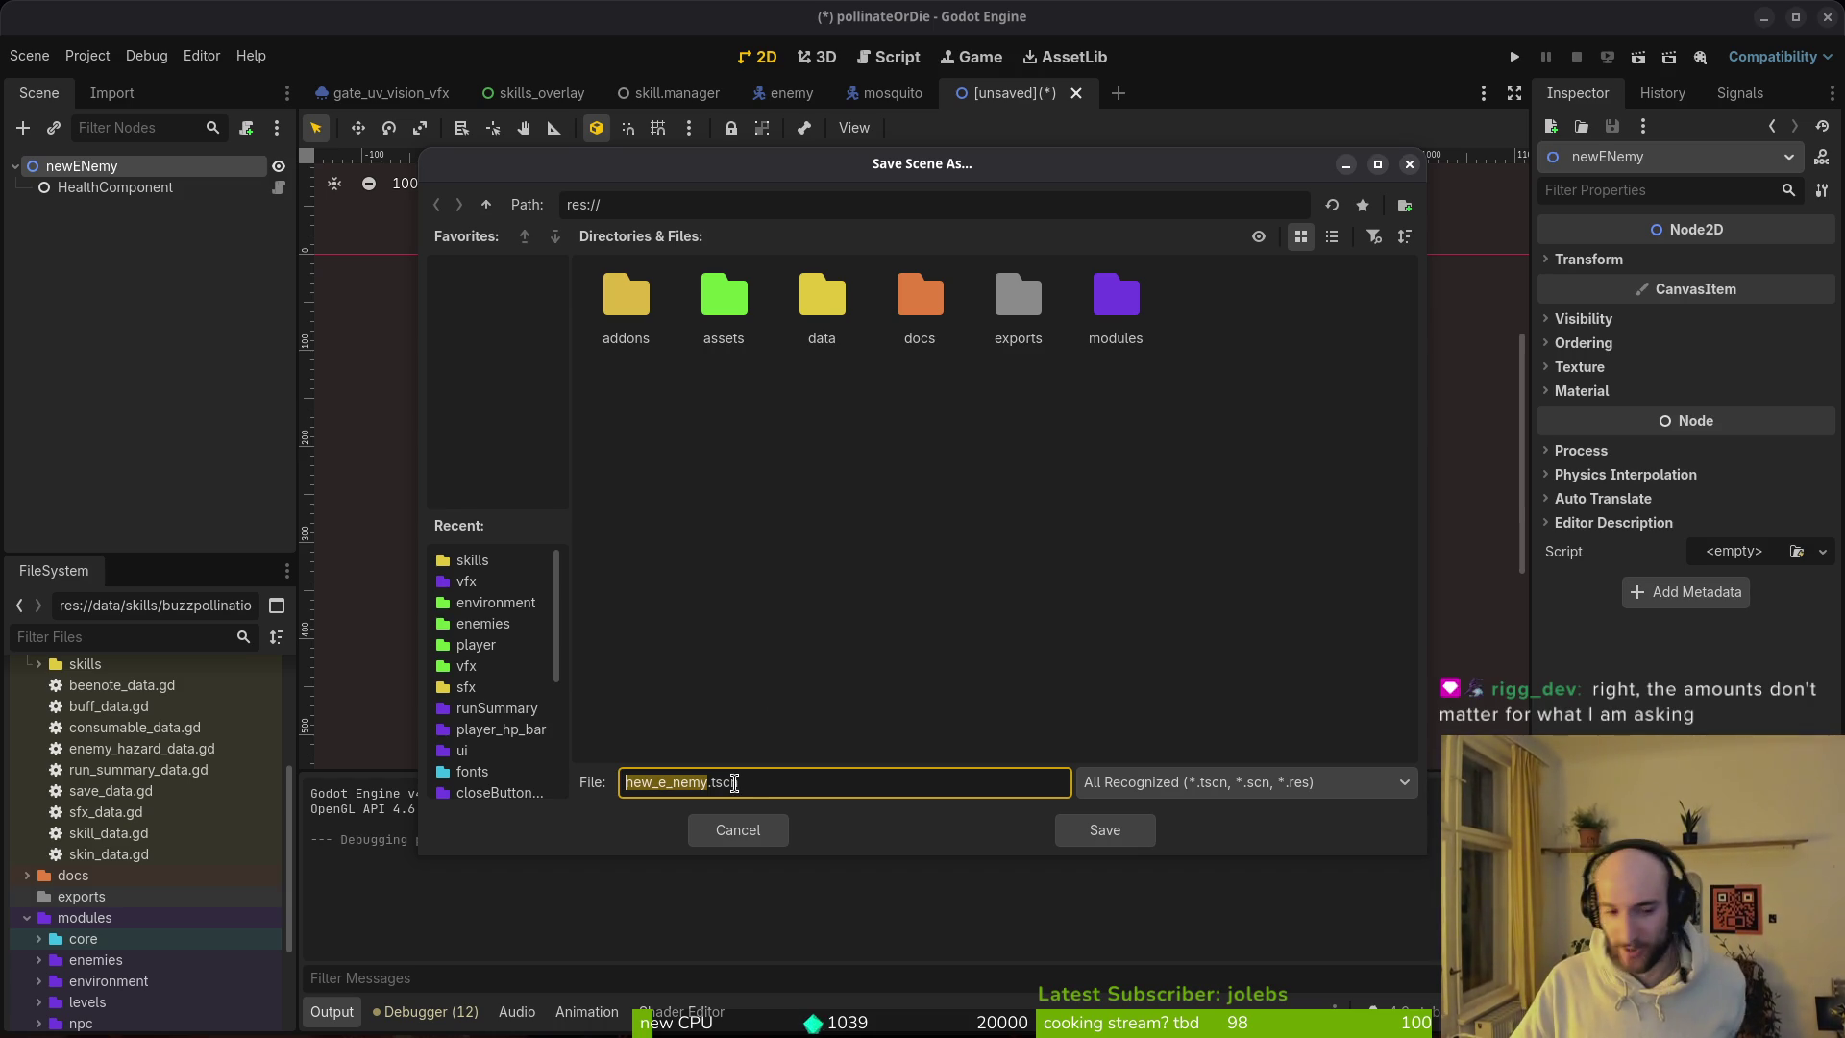
Step: Cancel Save Scene As, then close the newENemy tab without saving
{"action": "left_click", "coordinate": [757, 839]}
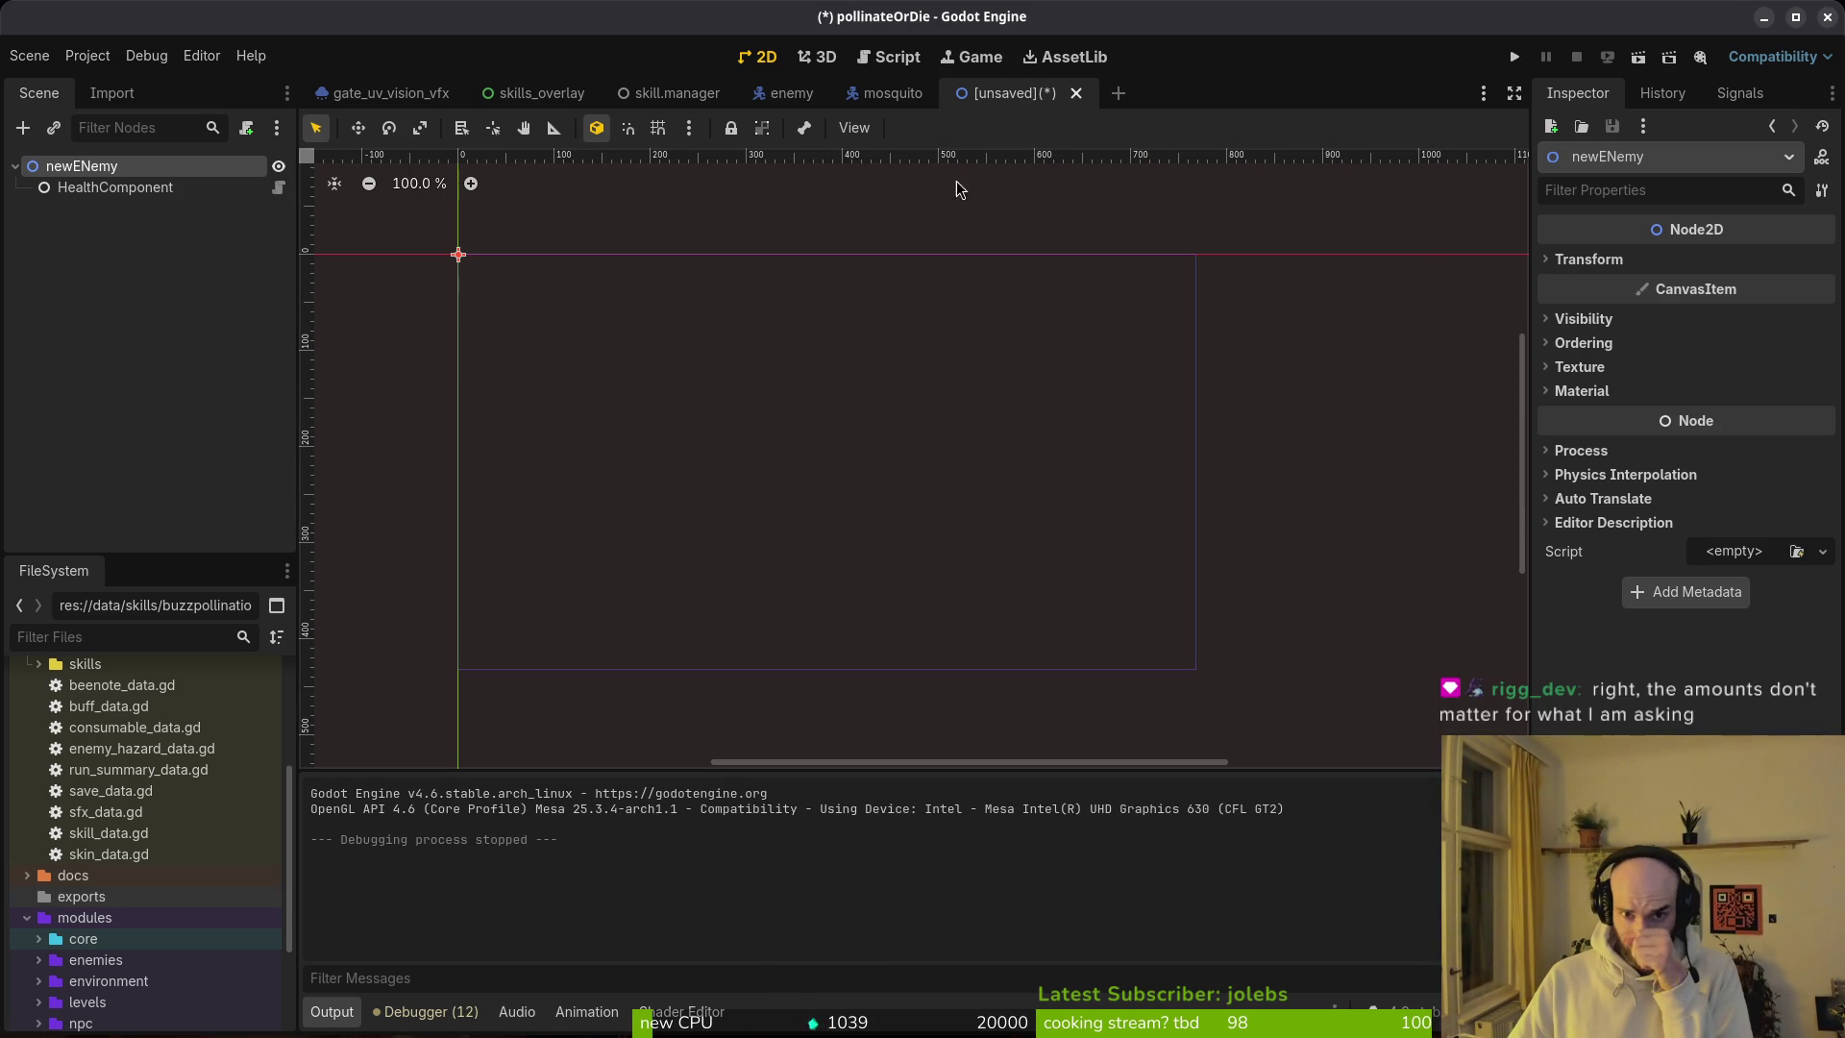
{"action": "left_click", "coordinate": [1076, 93]}
{"action": "left_click", "coordinate": [786, 560]}
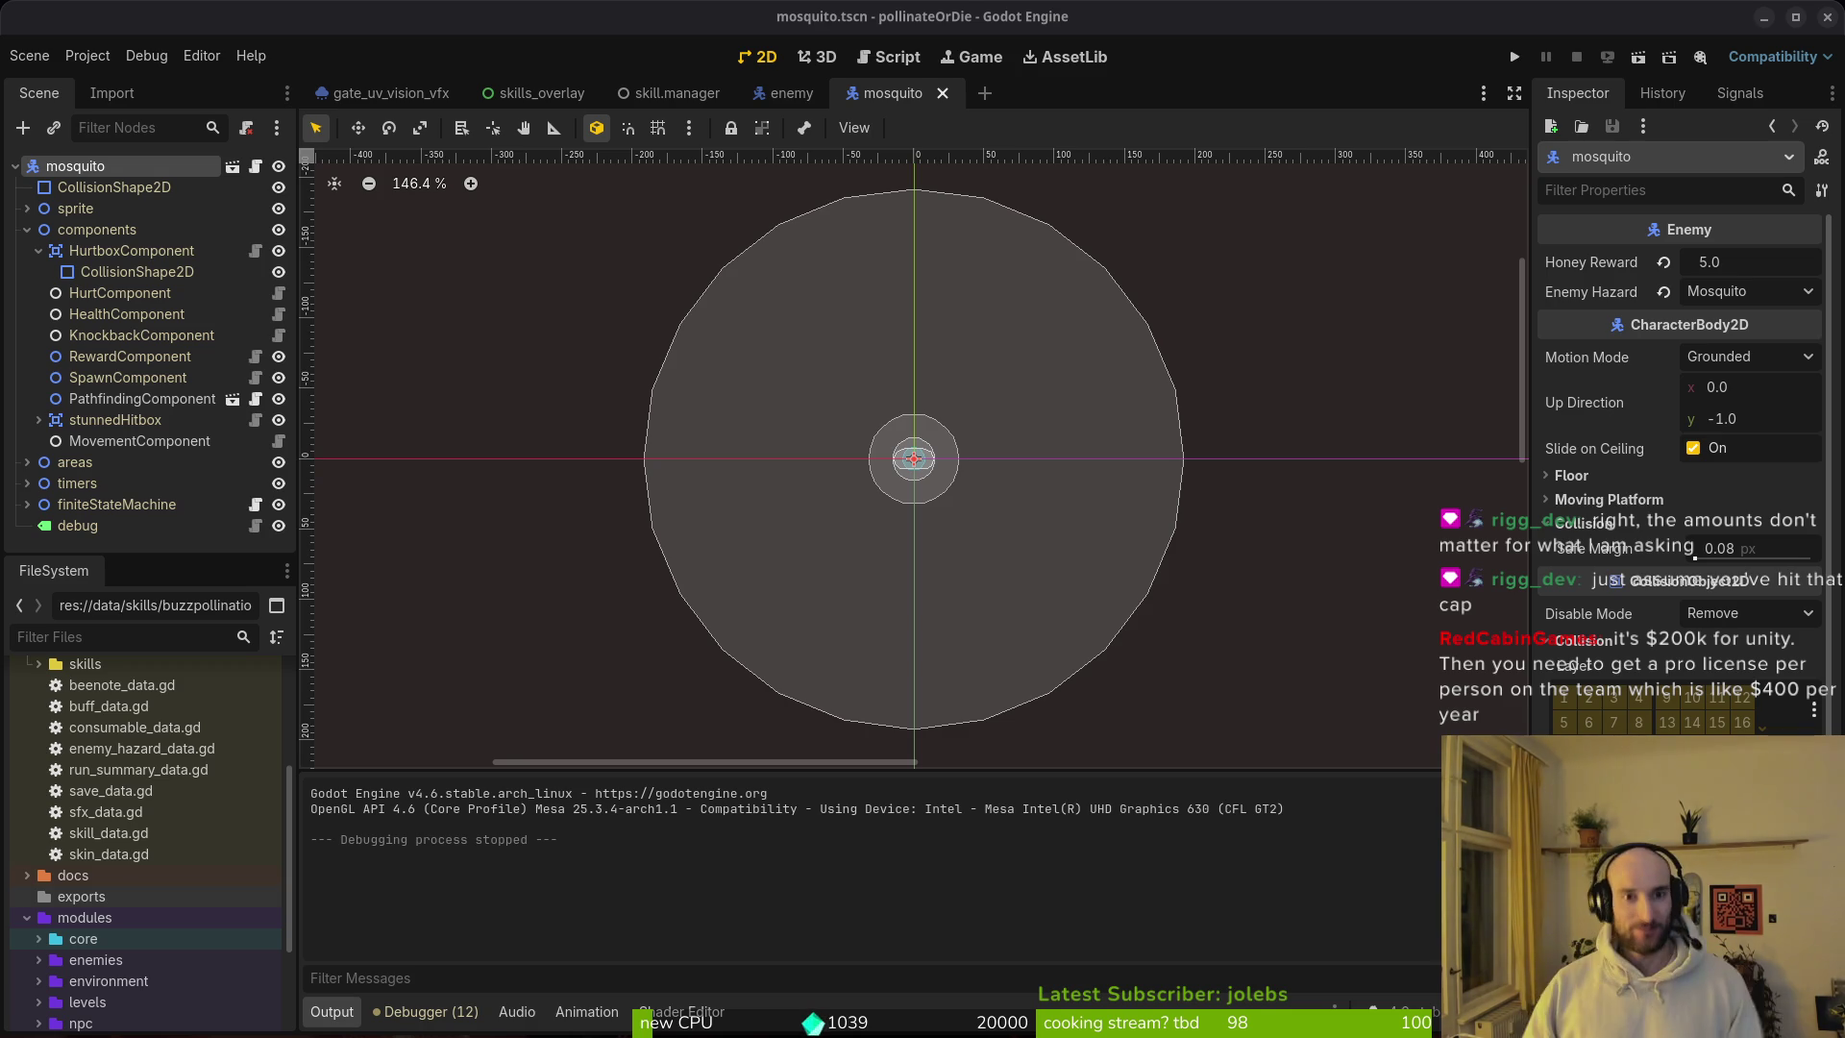
Step: Close the gate_uv_vision_vfx, skill.manager, enemy and mosquito scene tabs
{"action": "left_click", "coordinate": [384, 93]}
{"action": "left_click", "coordinate": [467, 93]}
{"action": "middle_click", "coordinate": [480, 96]}
{"action": "middle_click", "coordinate": [481, 97]}
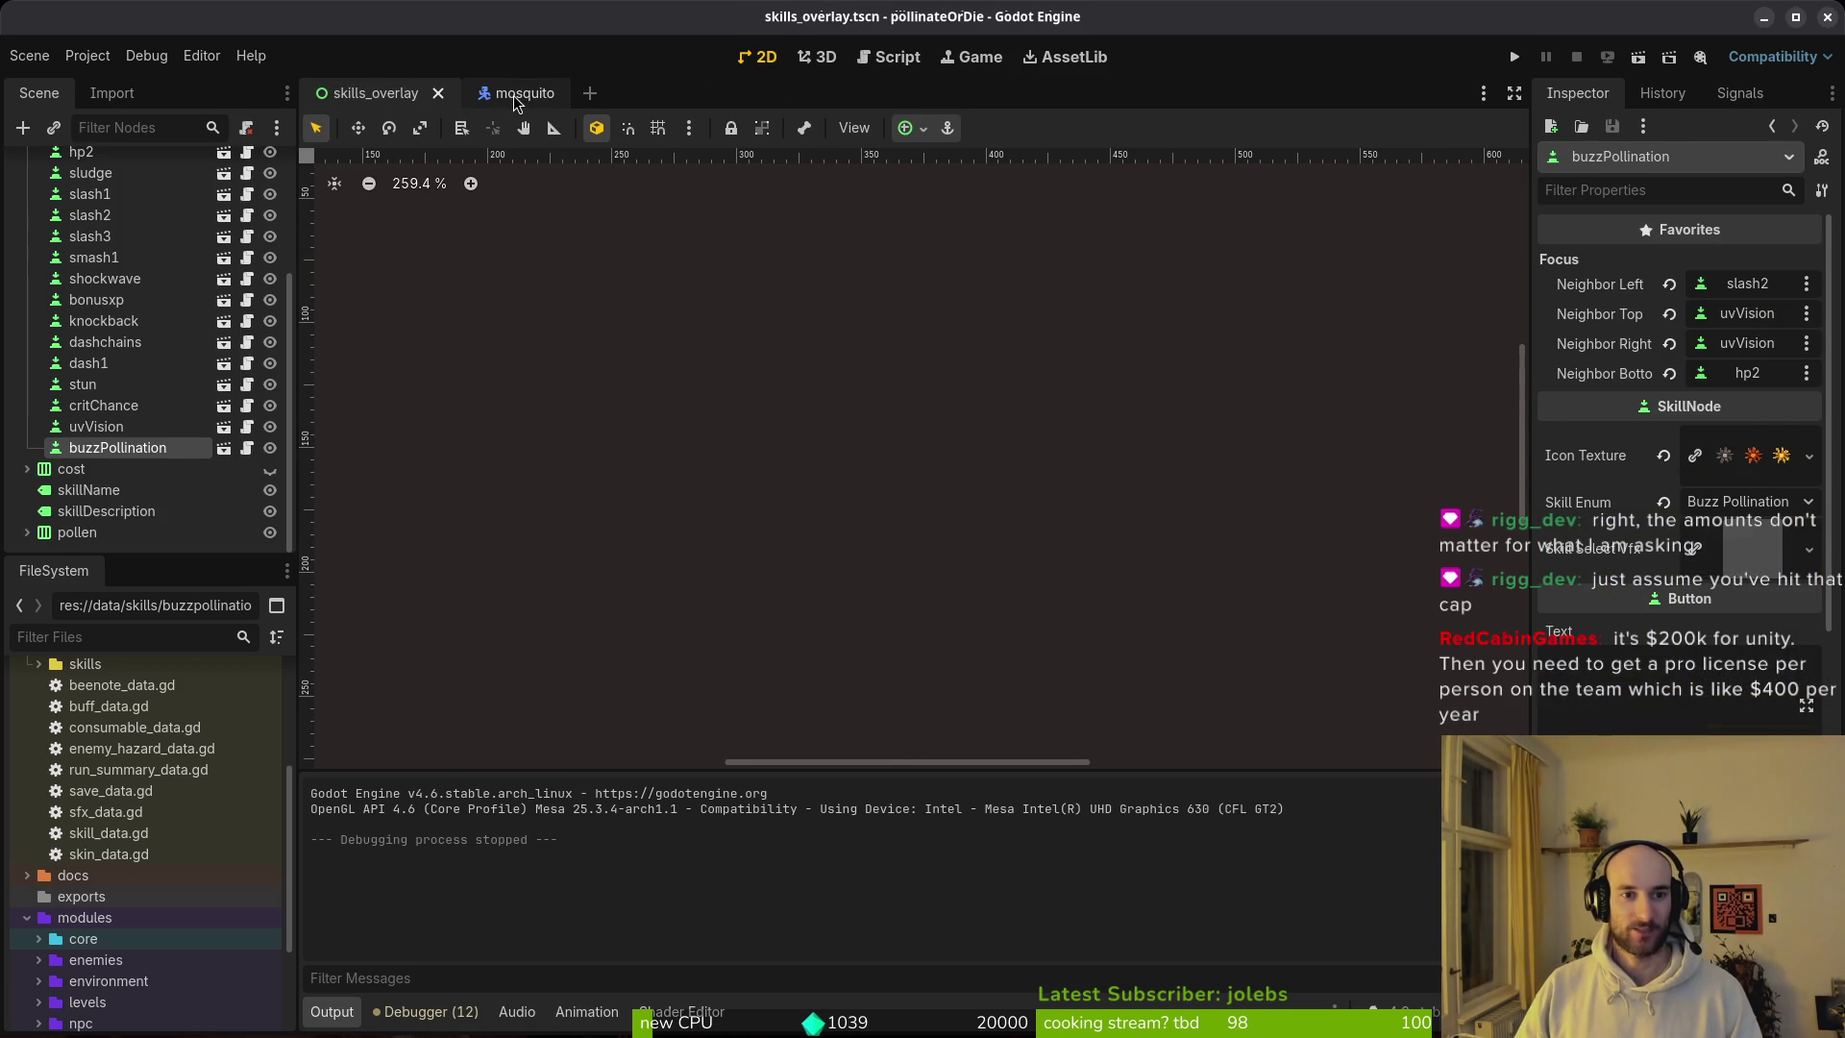
{"action": "middle_click", "coordinate": [519, 96]}
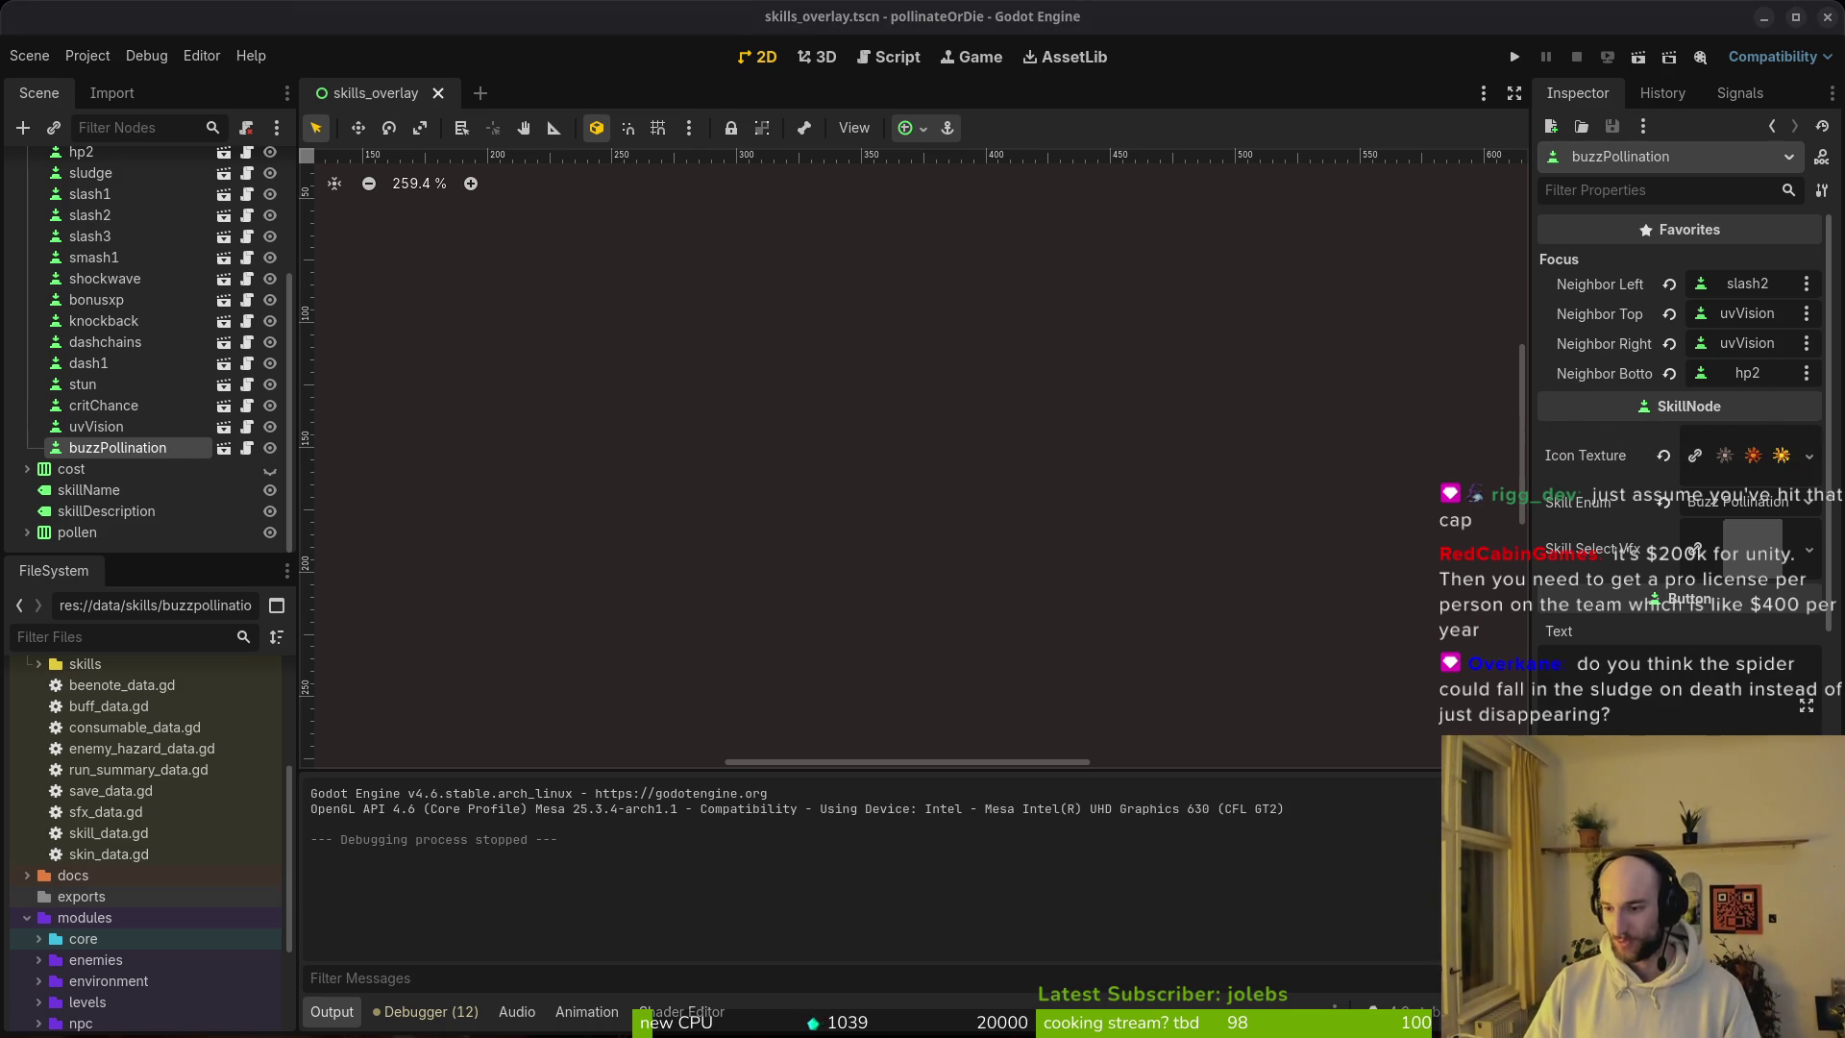
Step: Open the pollinate or die project from the GitLab profile and view its Issues
{"action": "key", "text": "alt+Tab"}
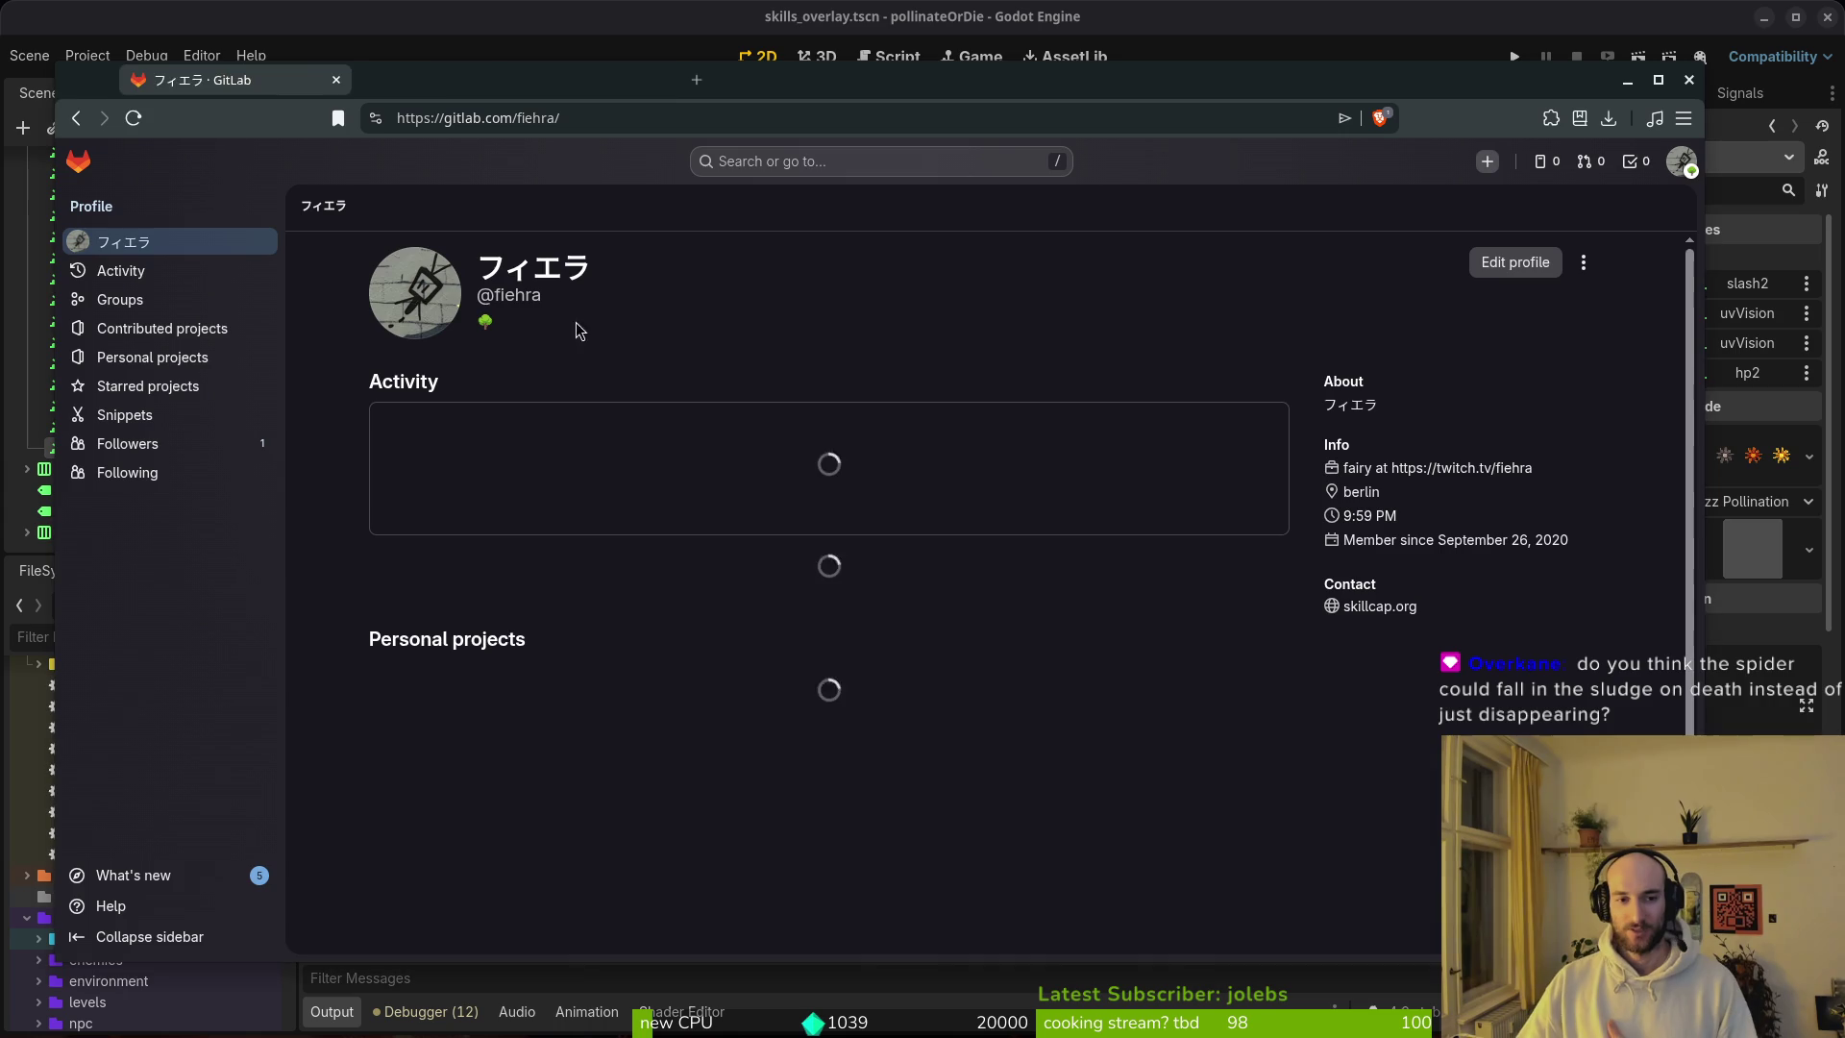
{"action": "left_click", "coordinate": [730, 577]}
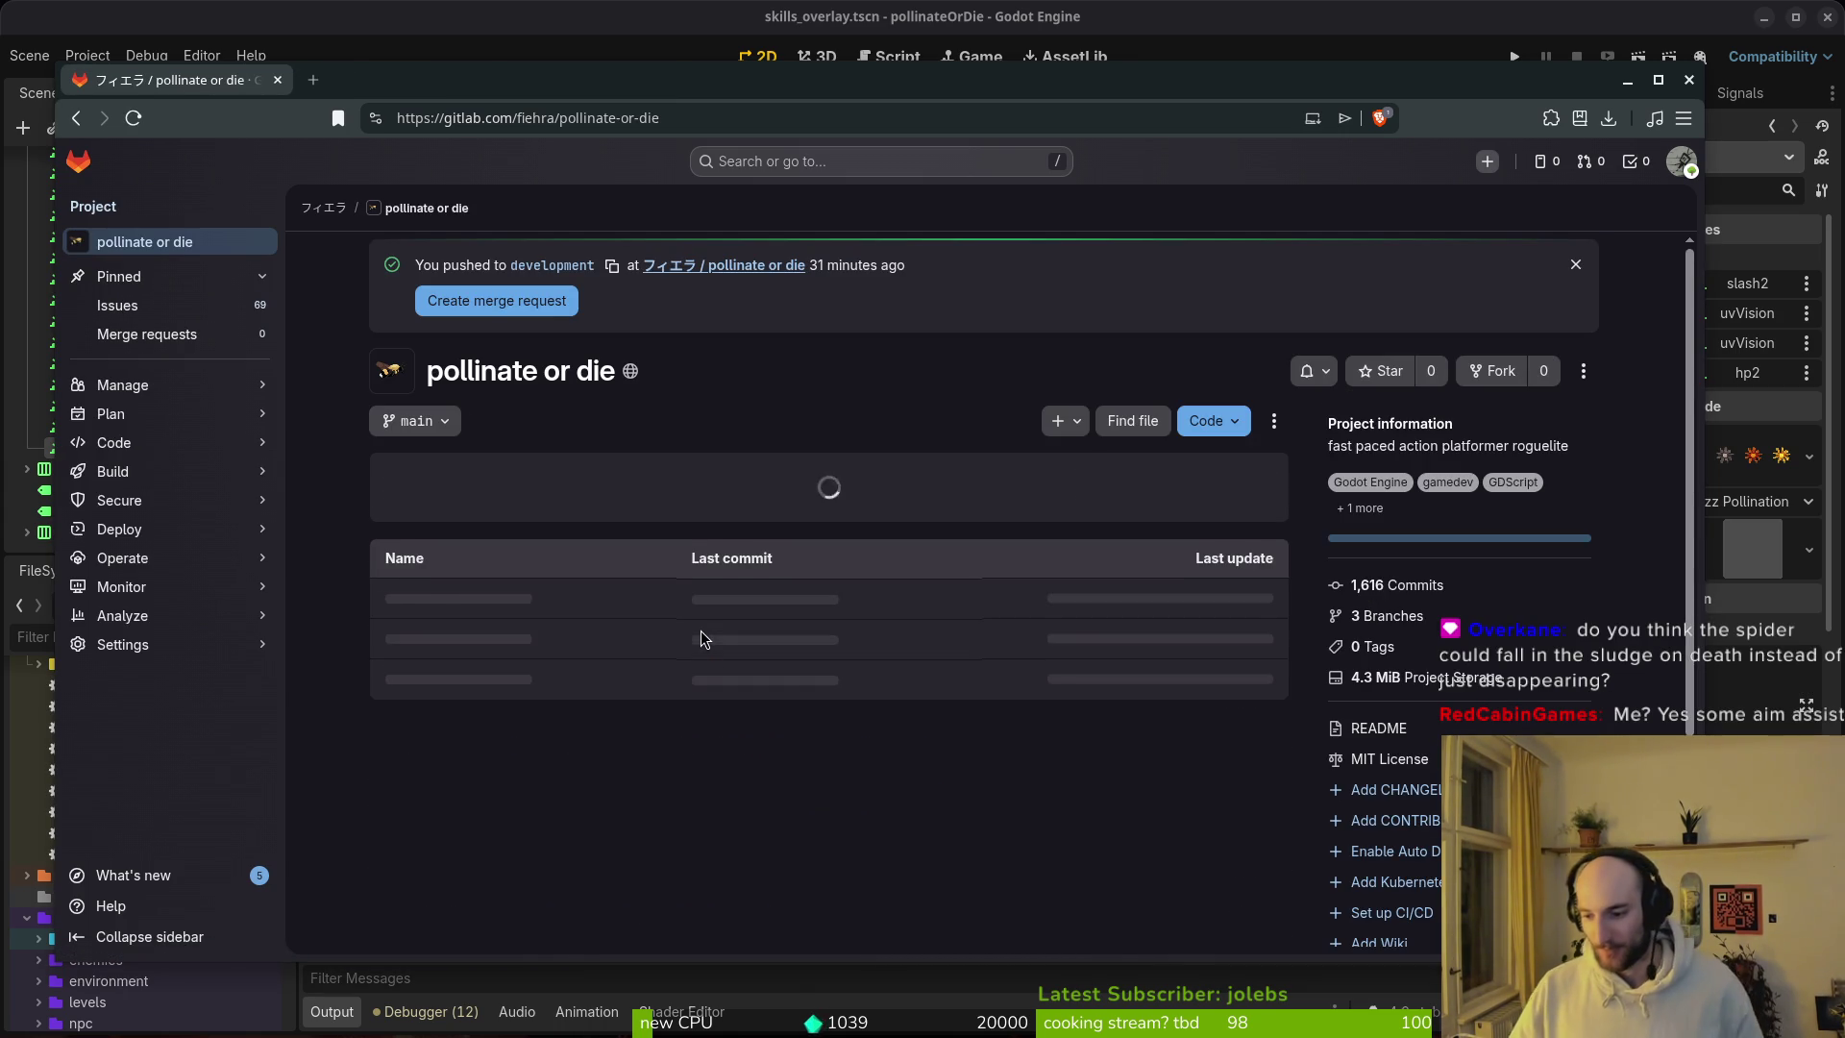
{"action": "scroll", "coordinate": [447, 564], "scroll_direction": "down", "scroll_amount": 7}
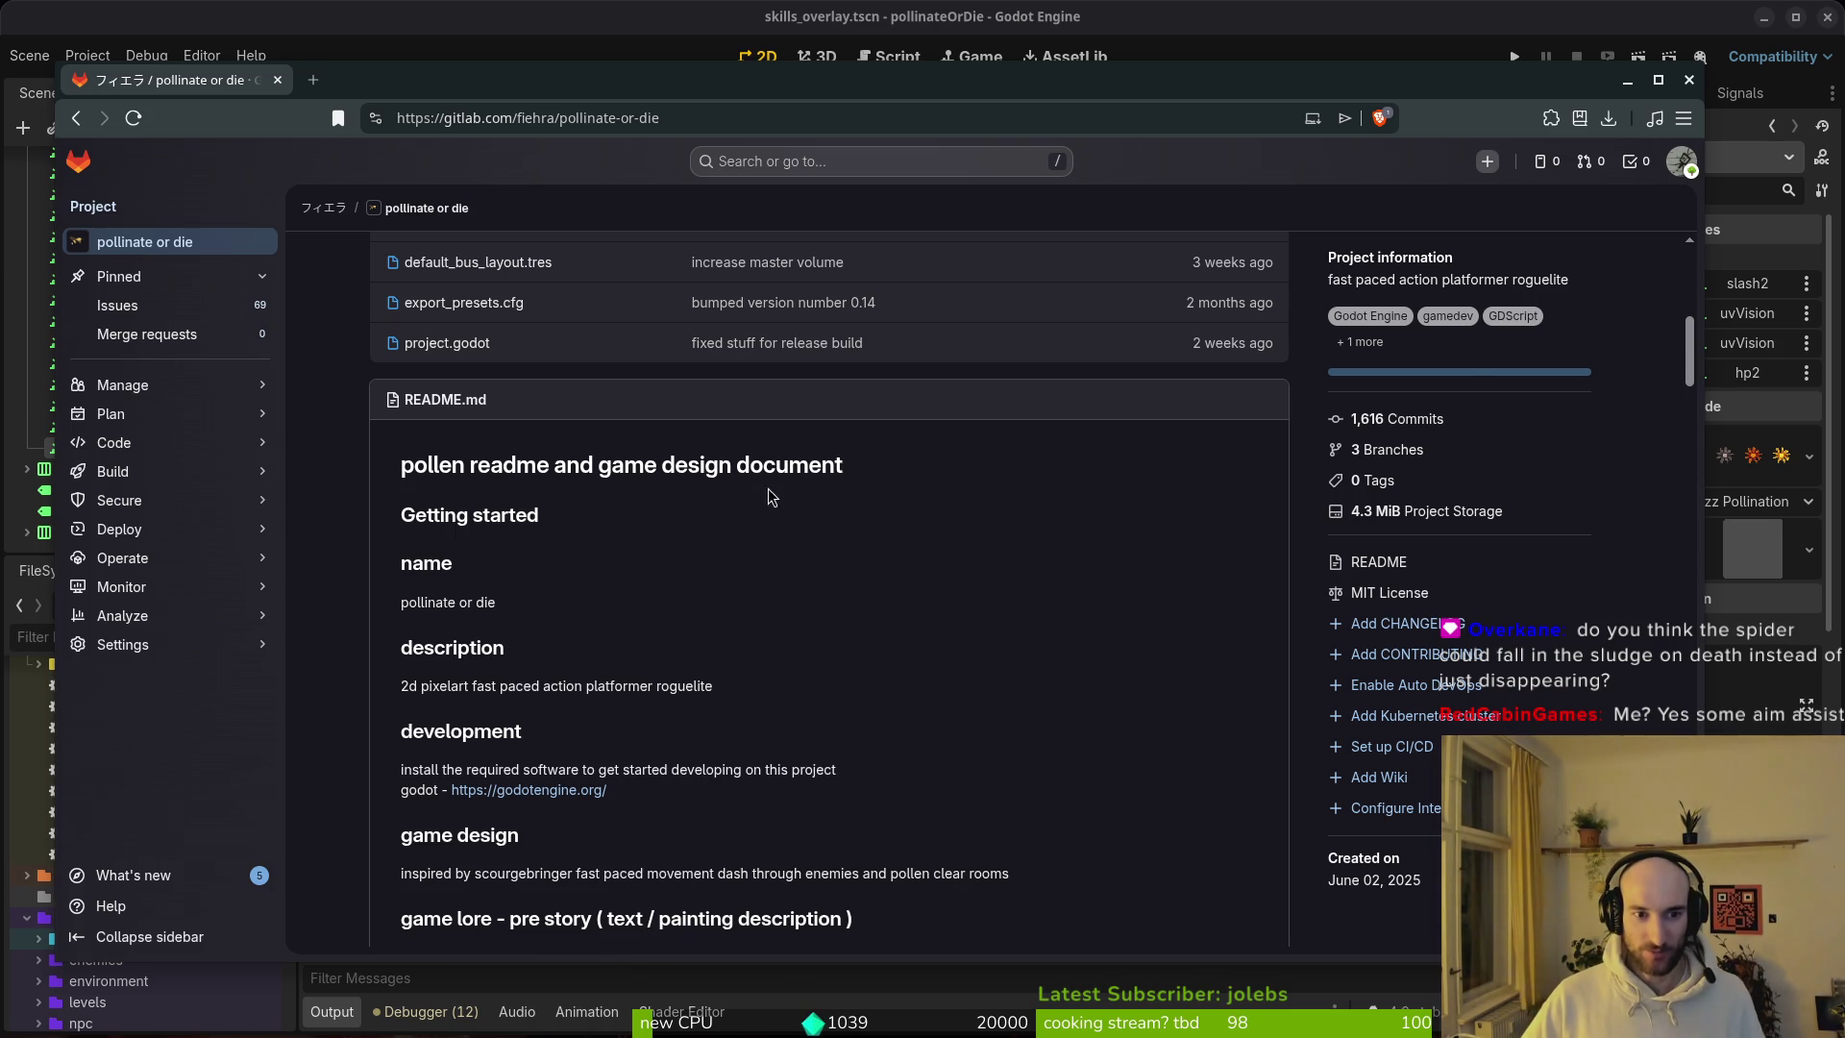
{"action": "scroll", "coordinate": [568, 487], "scroll_direction": "up", "scroll_amount": 6}
{"action": "left_click", "coordinate": [142, 313]}
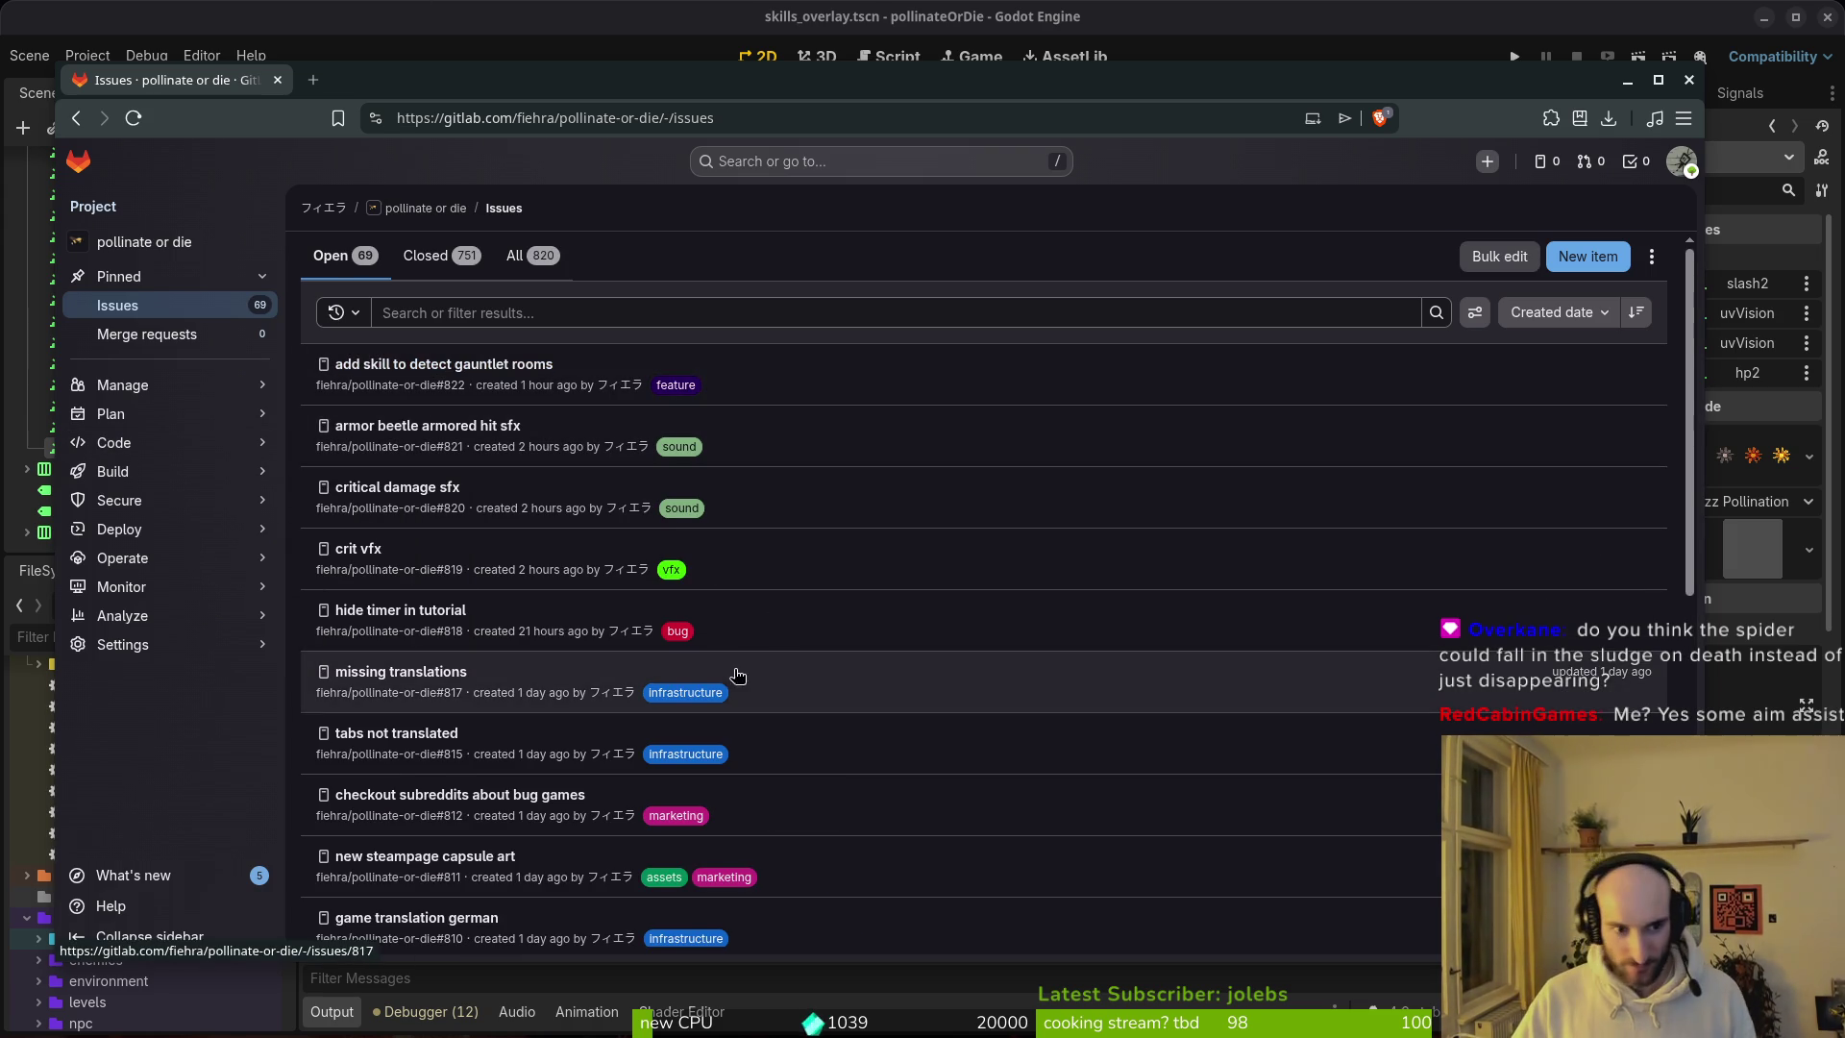
Step: Page through the next two pages of open issues
{"action": "scroll", "coordinate": [845, 470], "scroll_direction": "down", "scroll_amount": 7}
{"action": "left_click", "coordinate": [1044, 914]}
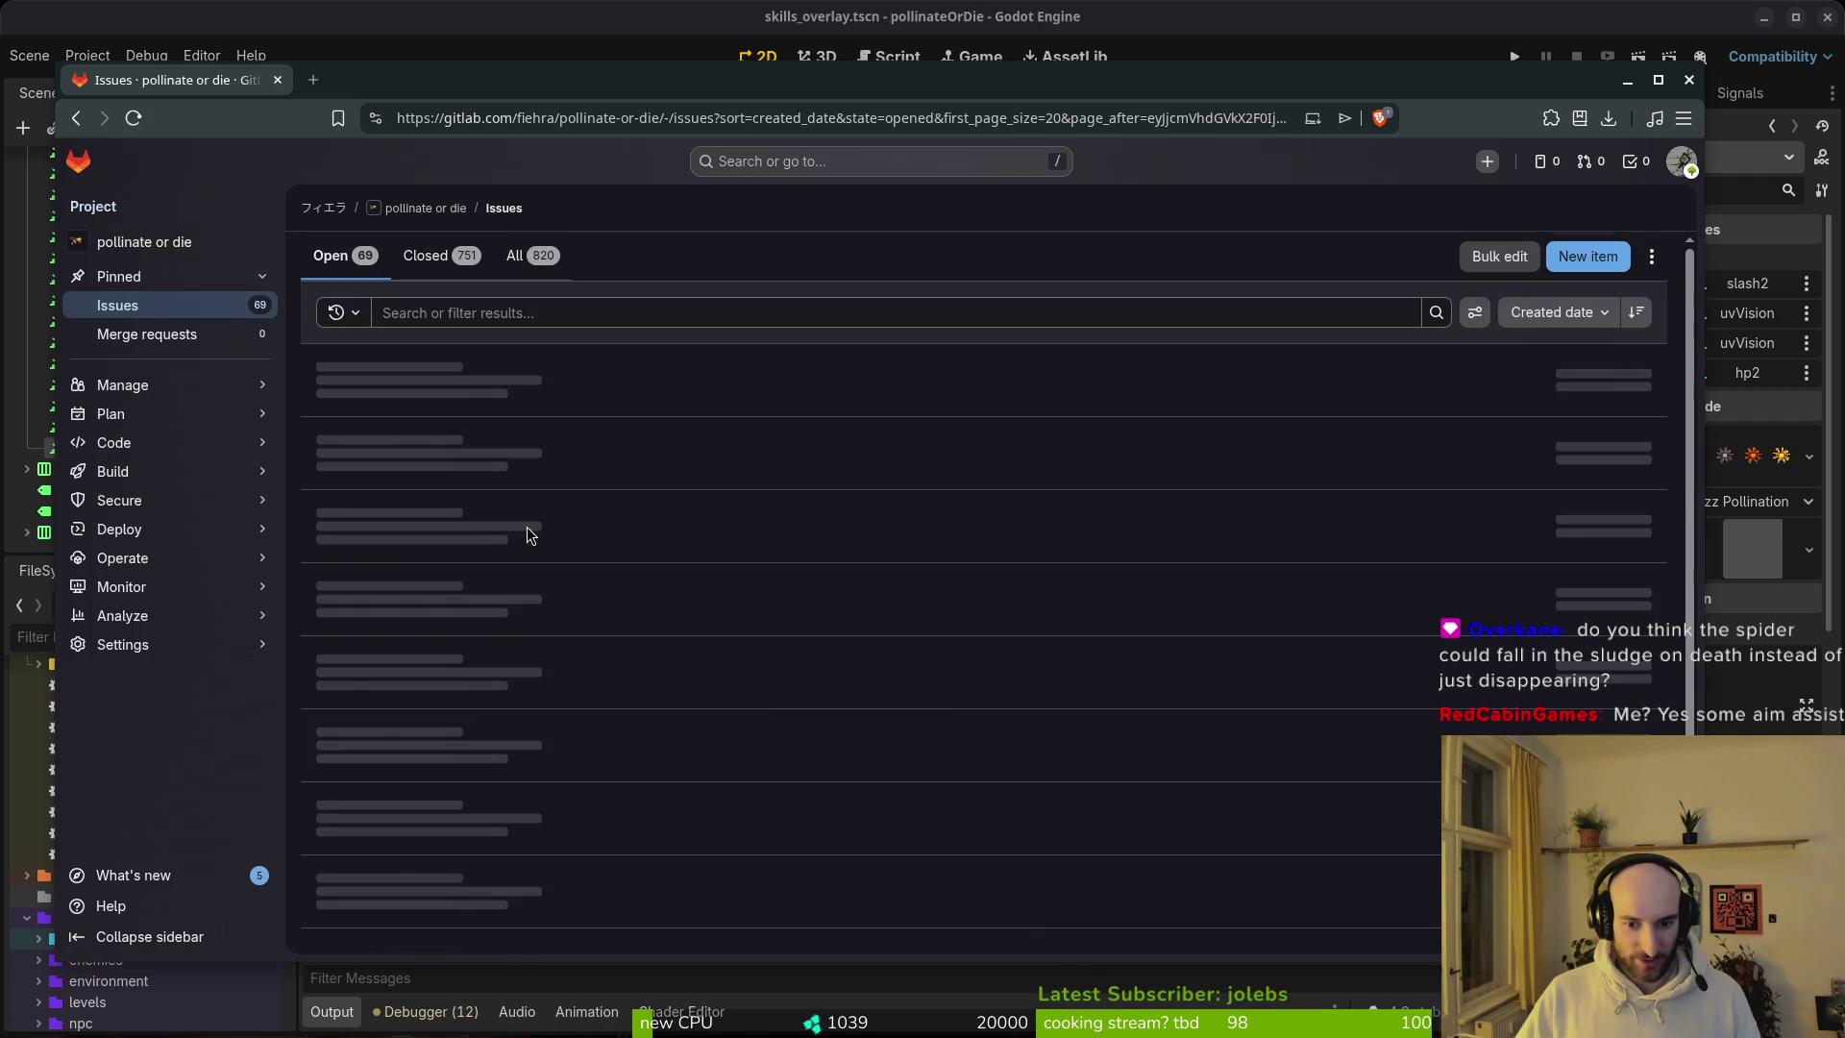
{"action": "scroll", "coordinate": [677, 629], "scroll_direction": "down", "scroll_amount": 5}
{"action": "scroll", "coordinate": [678, 629], "scroll_direction": "down", "scroll_amount": 3}
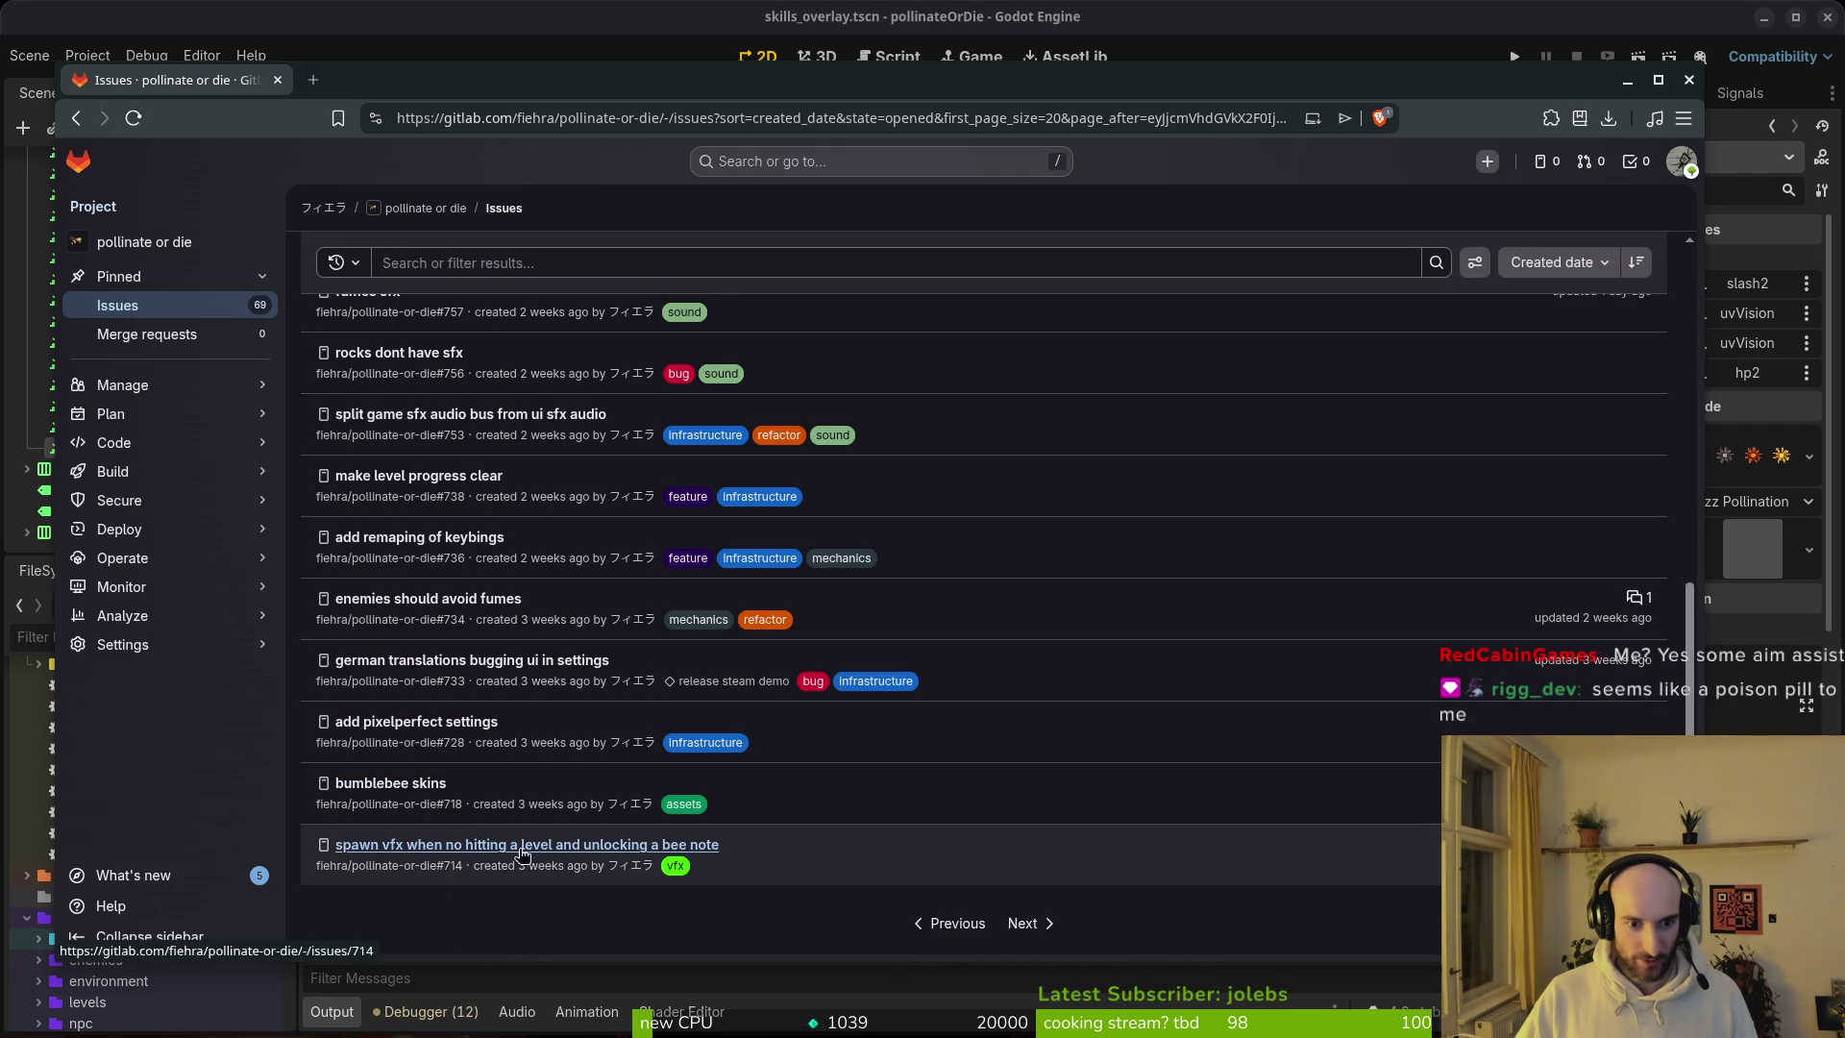
{"action": "left_click", "coordinate": [1020, 923]}
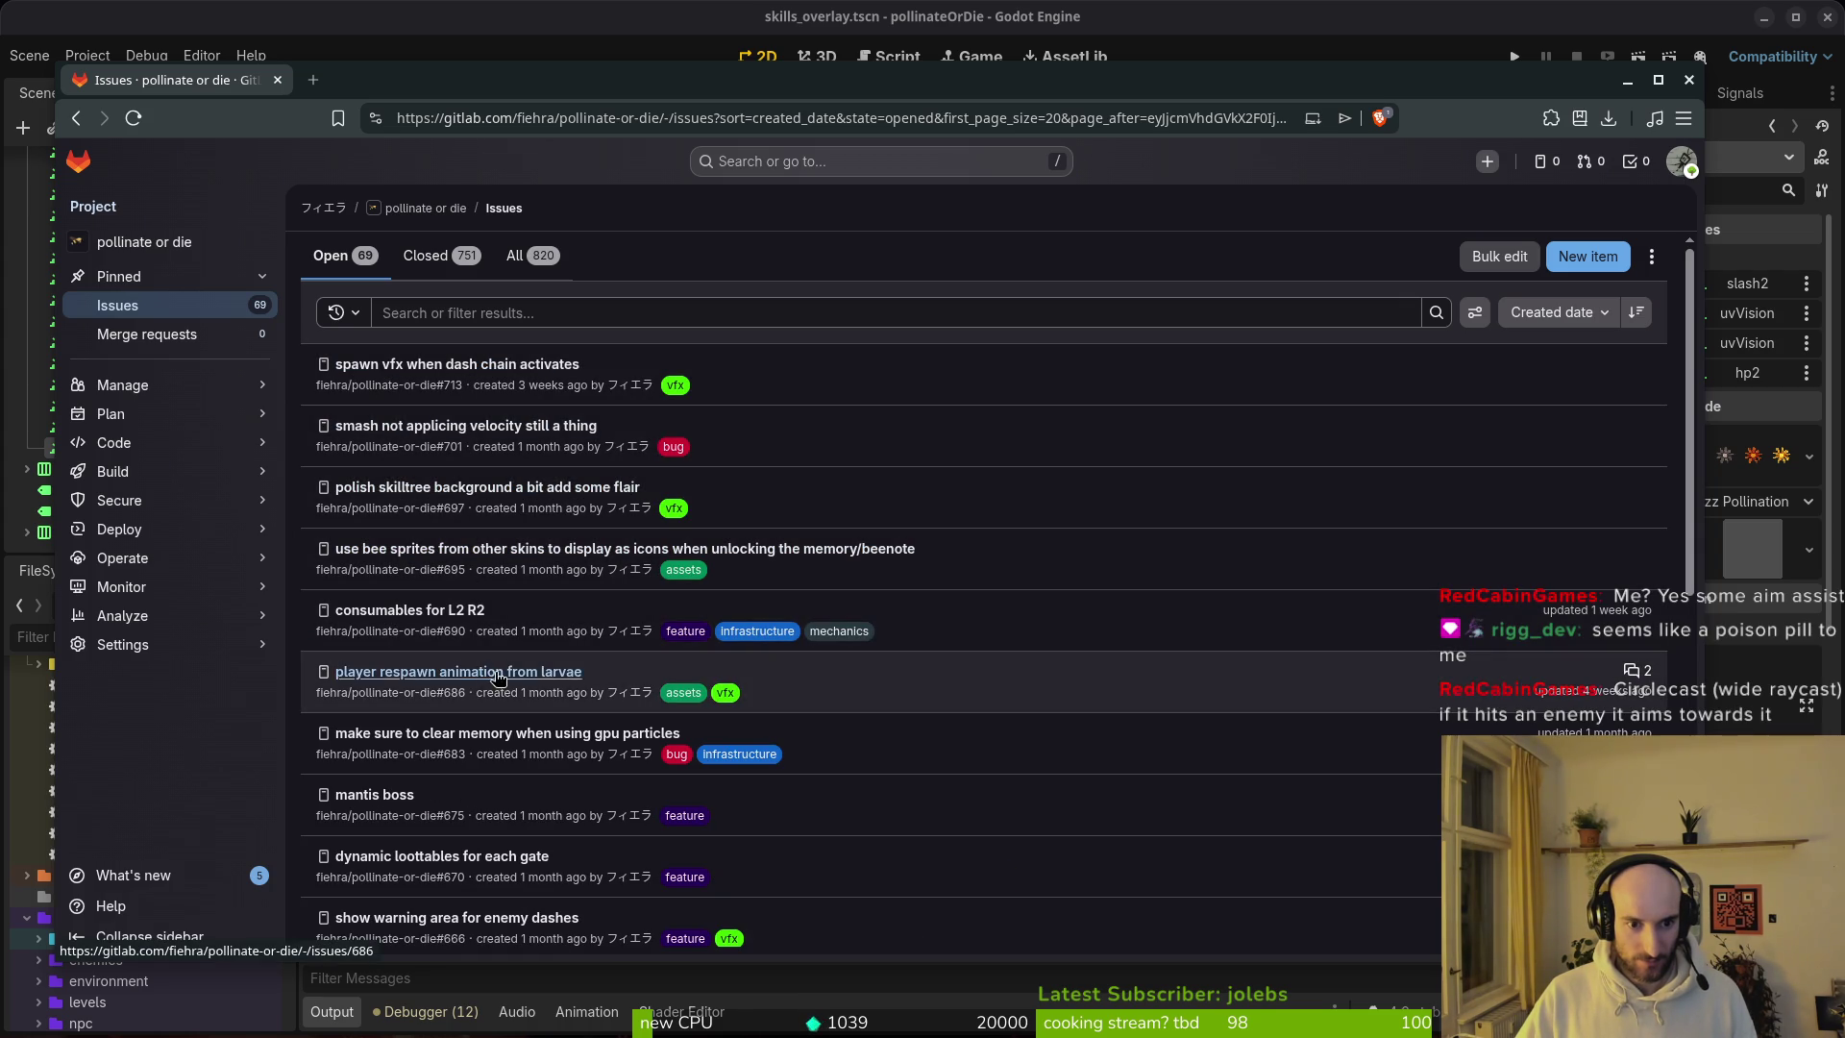
{"action": "scroll", "coordinate": [880, 758], "scroll_direction": "down", "scroll_amount": 5}
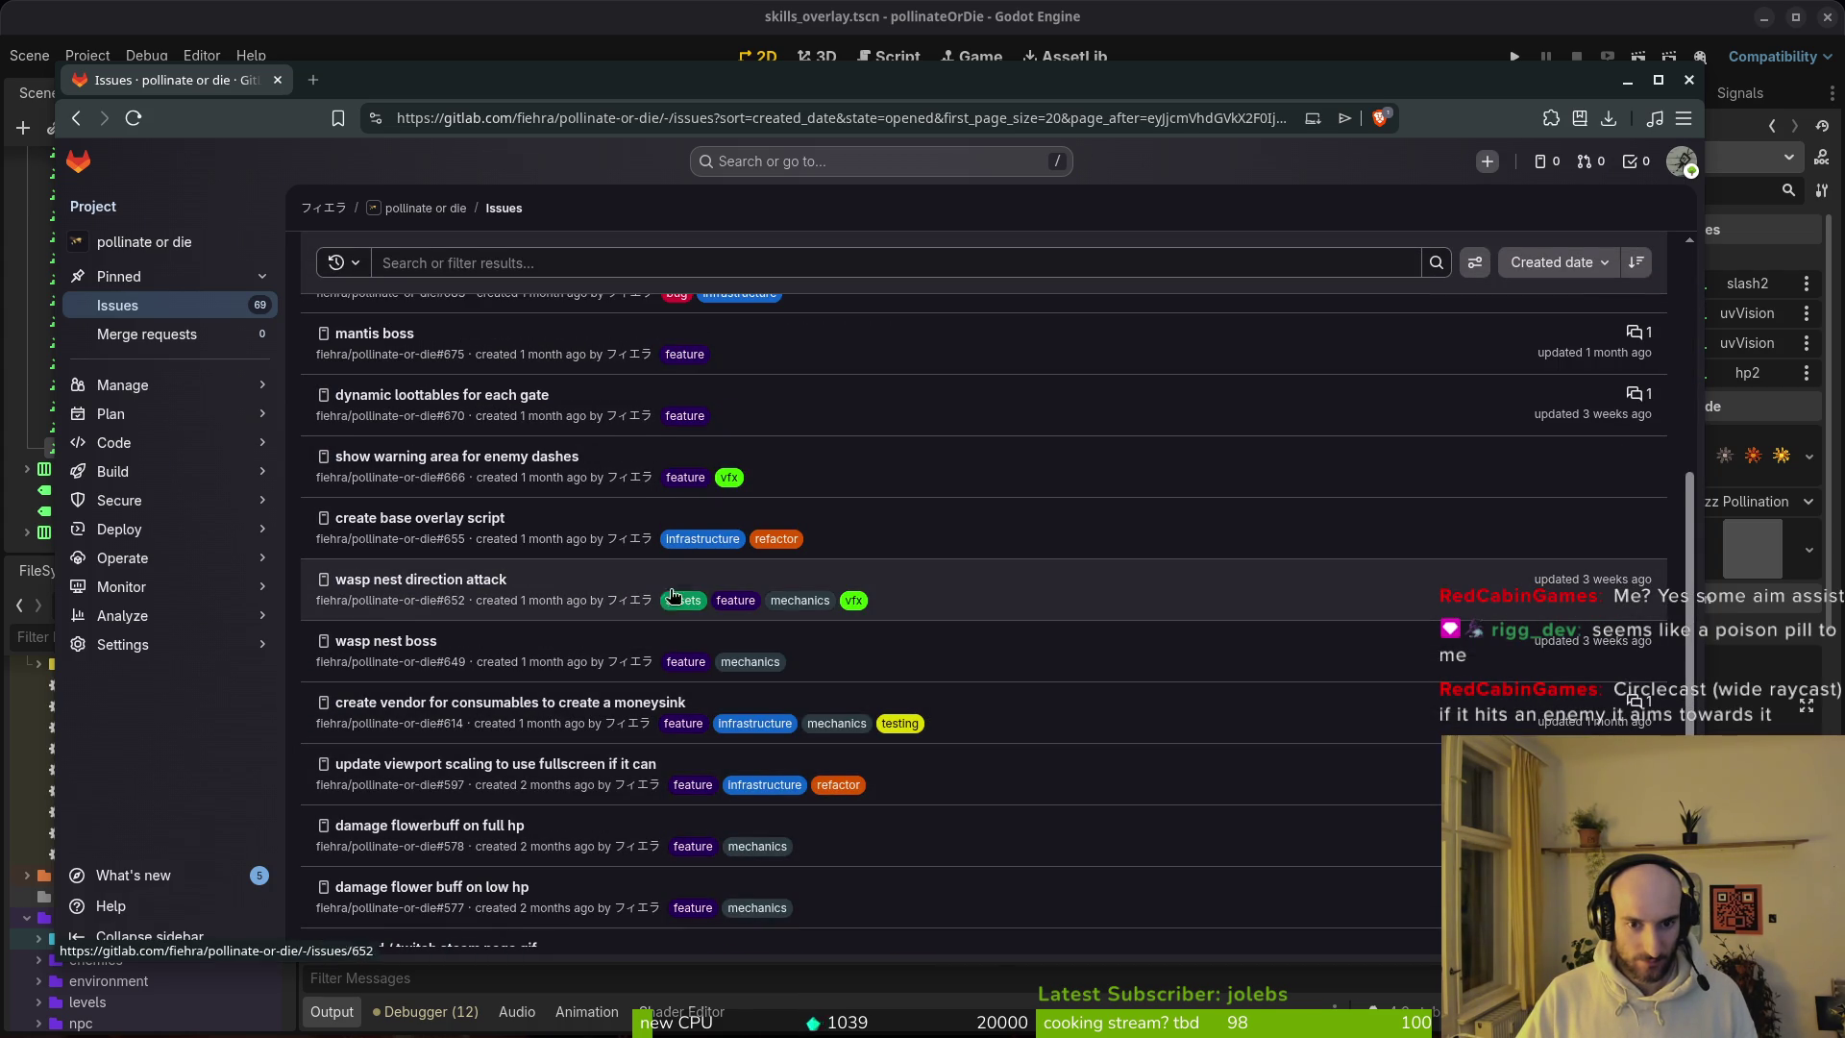
{"action": "scroll", "coordinate": [432, 591], "scroll_direction": "down", "scroll_amount": 3}
{"action": "scroll", "coordinate": [523, 738], "scroll_direction": "up", "scroll_amount": 10}
Step: Switch to the Closed issues tab and focus the search filter
{"action": "left_click", "coordinate": [499, 312]}
{"action": "left_click", "coordinate": [451, 257]}
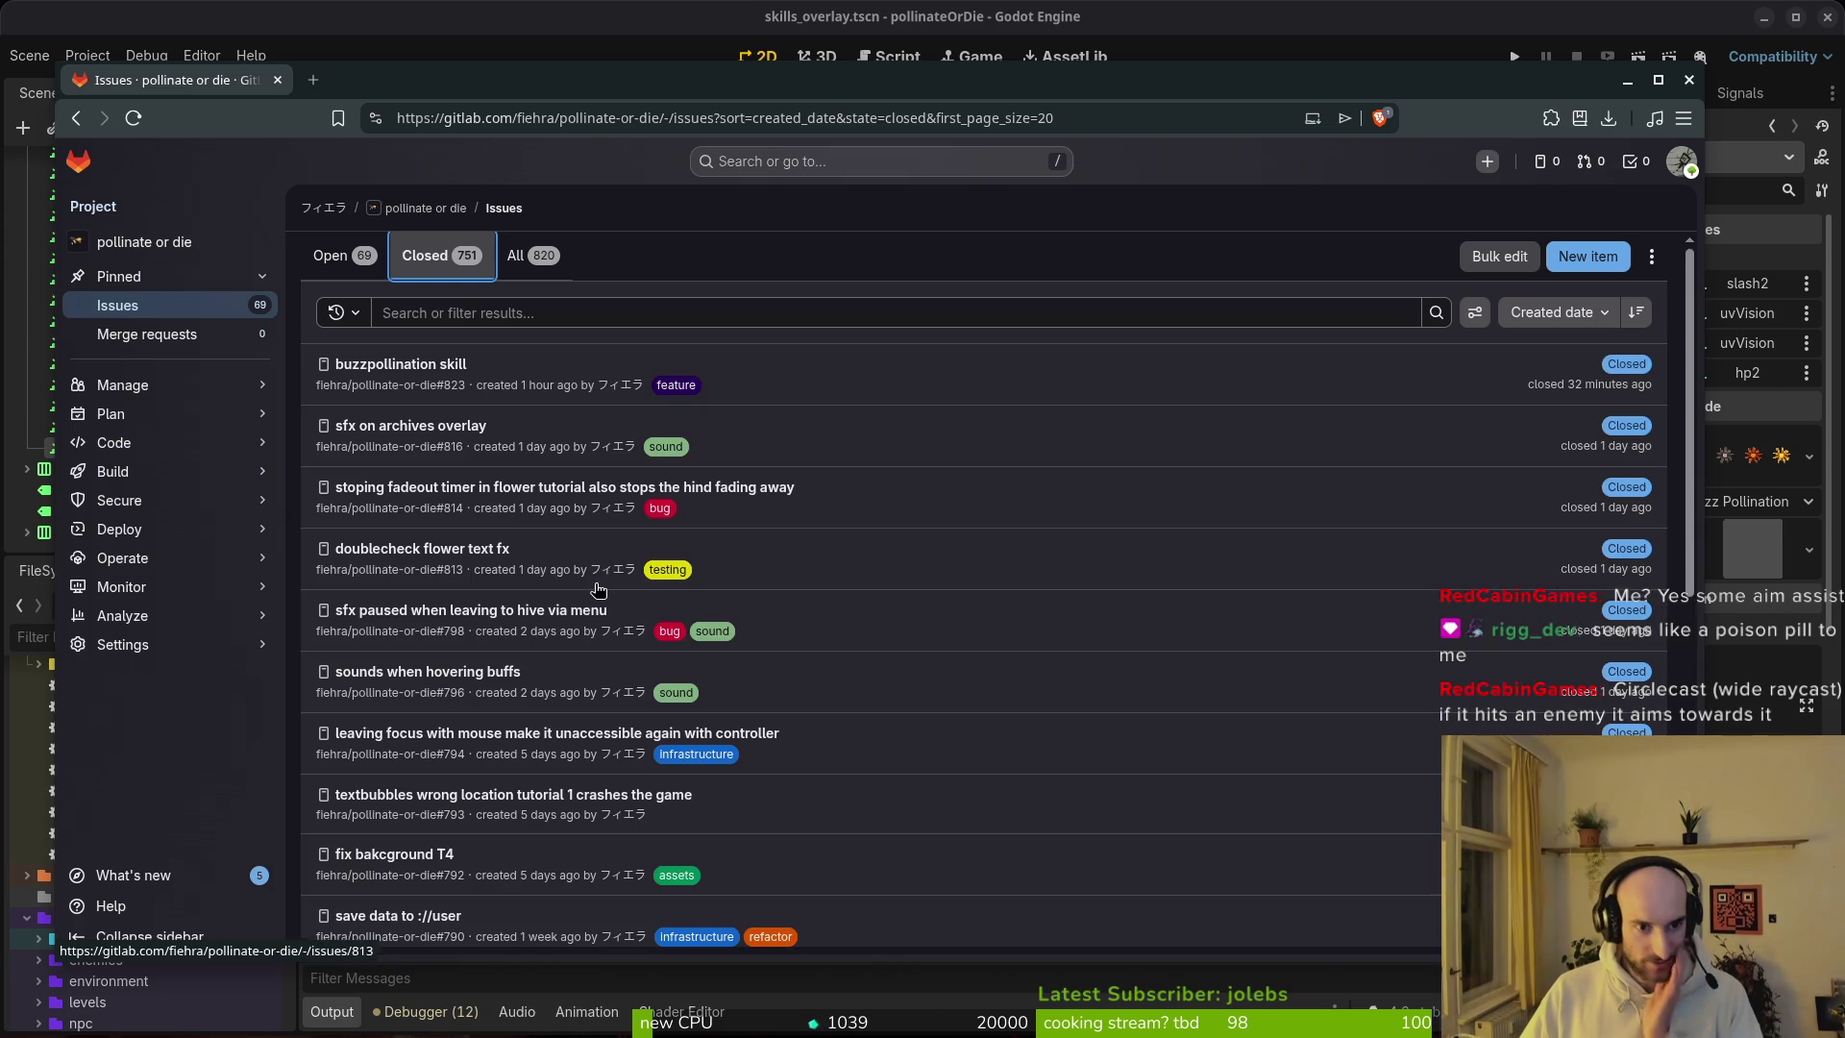
{"action": "left_click", "coordinate": [455, 314]}
Step: Search the closed issues for 'death'
{"action": "type", "text": "death"}
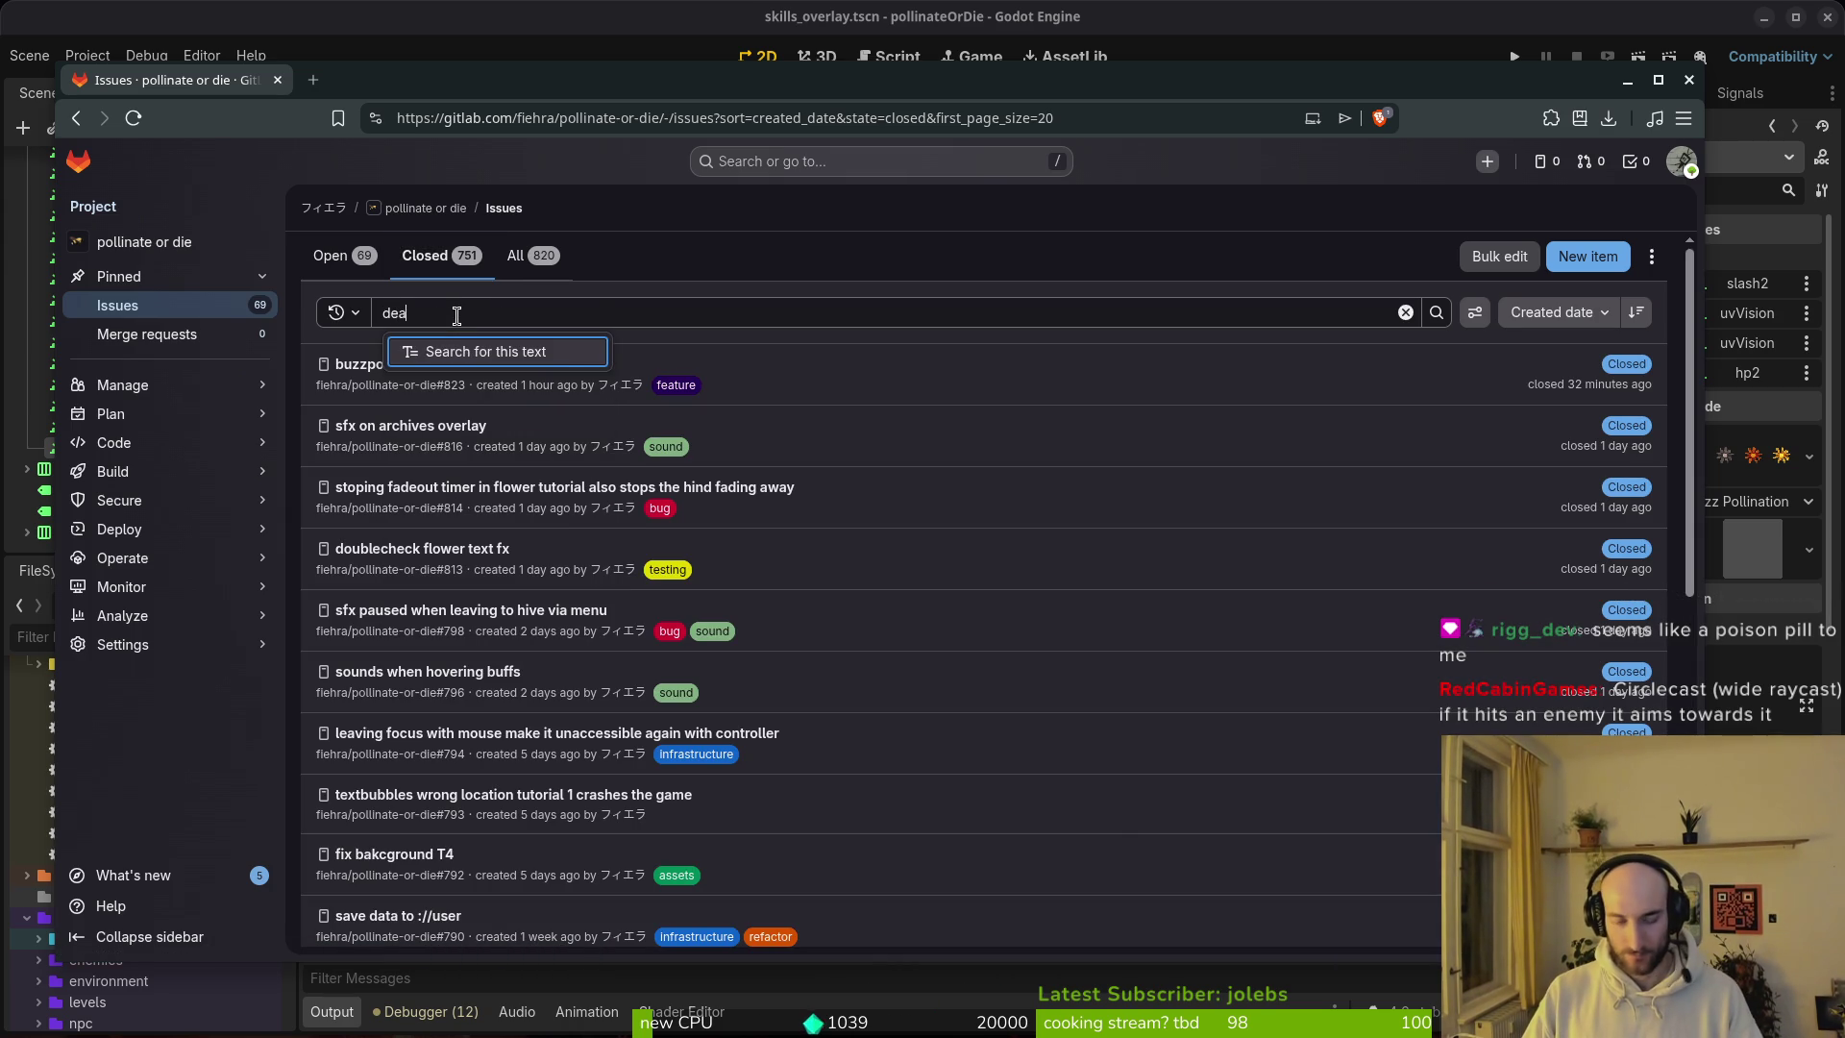
{"action": "key", "text": "Return"}
{"action": "left_click", "coordinate": [1436, 312]}
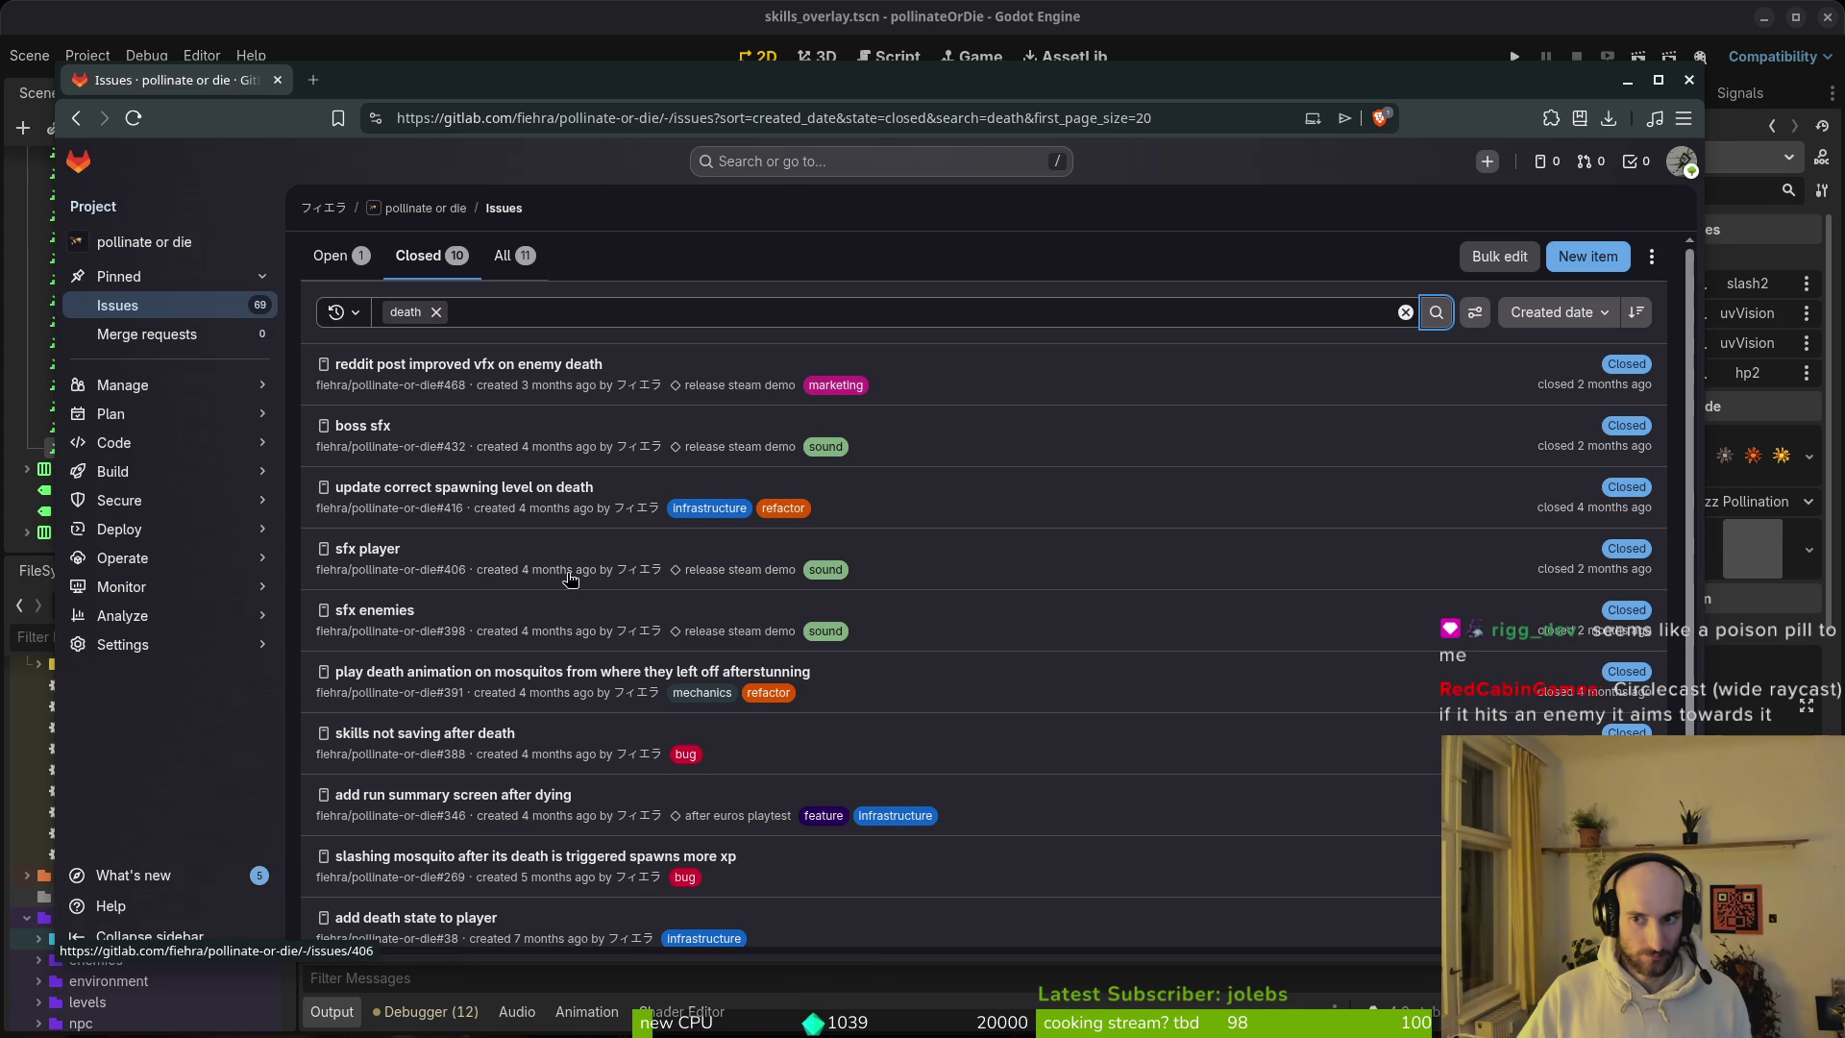
Step: Sort by closed date in both directions, then open the open 'spider death animation' issue
{"action": "left_click", "coordinate": [1552, 315]}
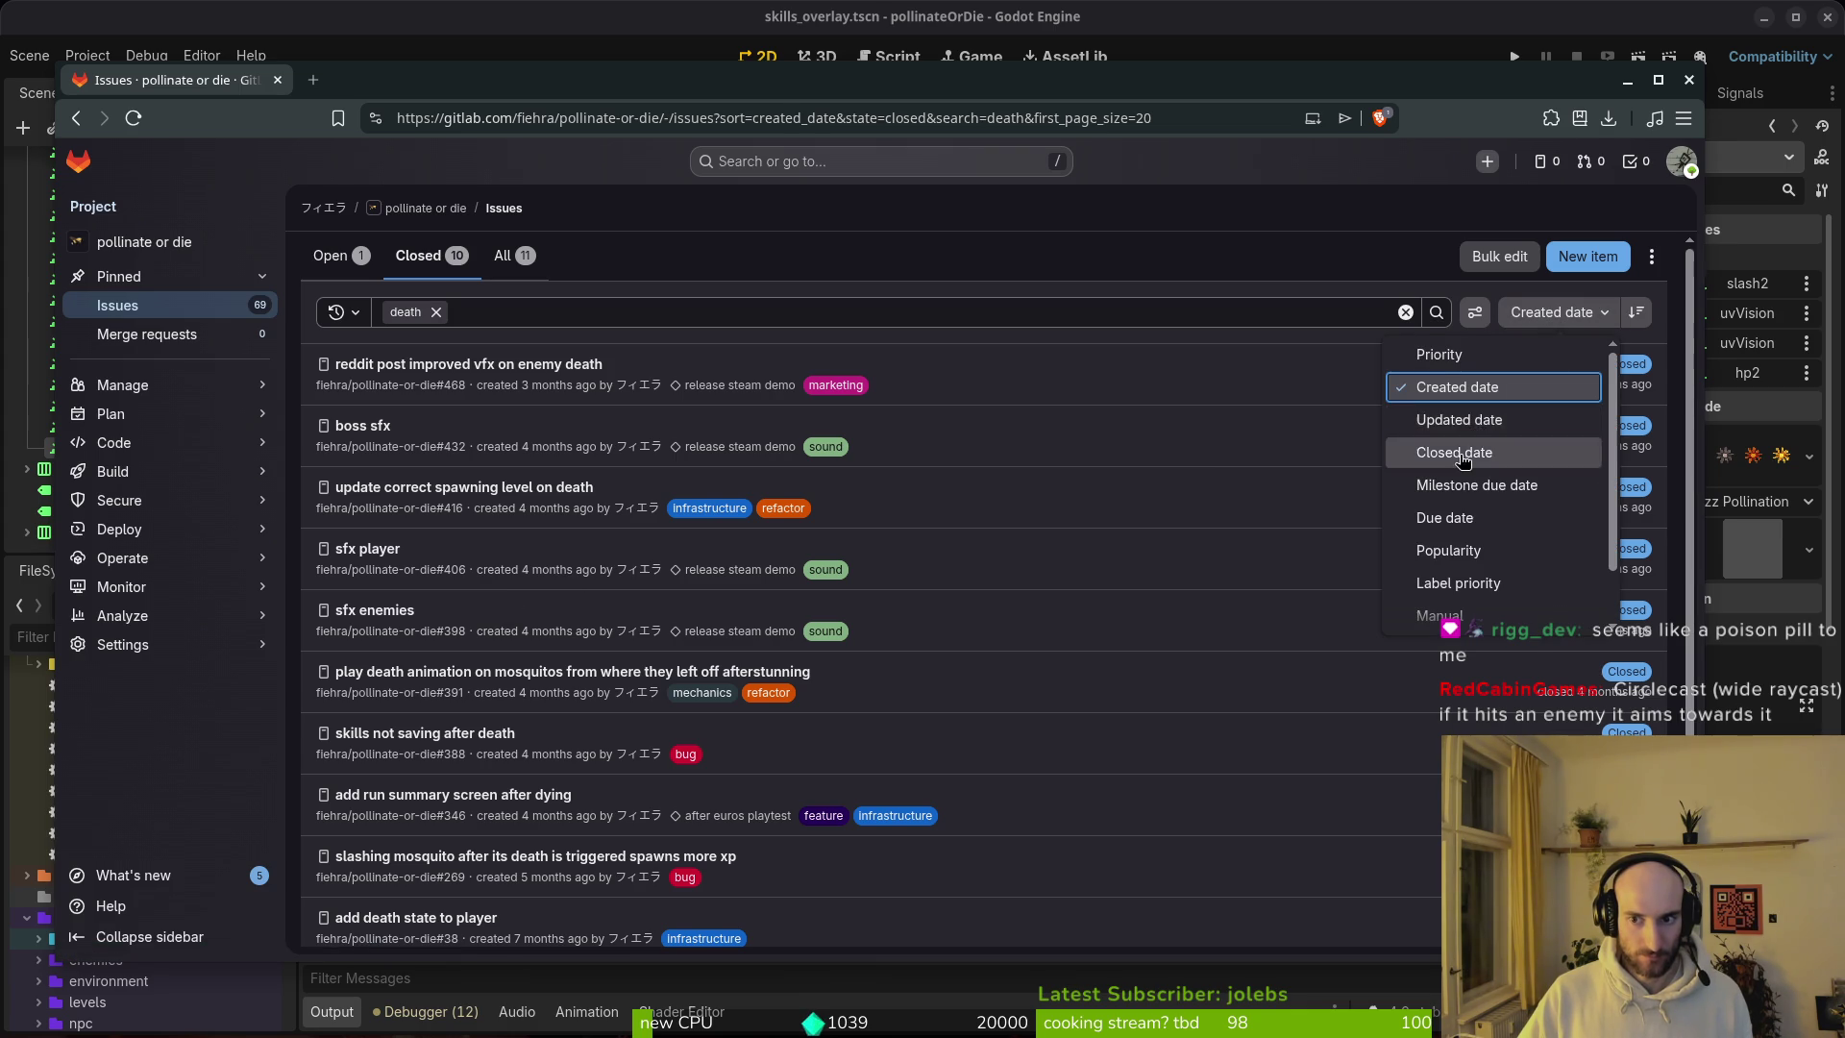
{"action": "left_click", "coordinate": [1479, 454]}
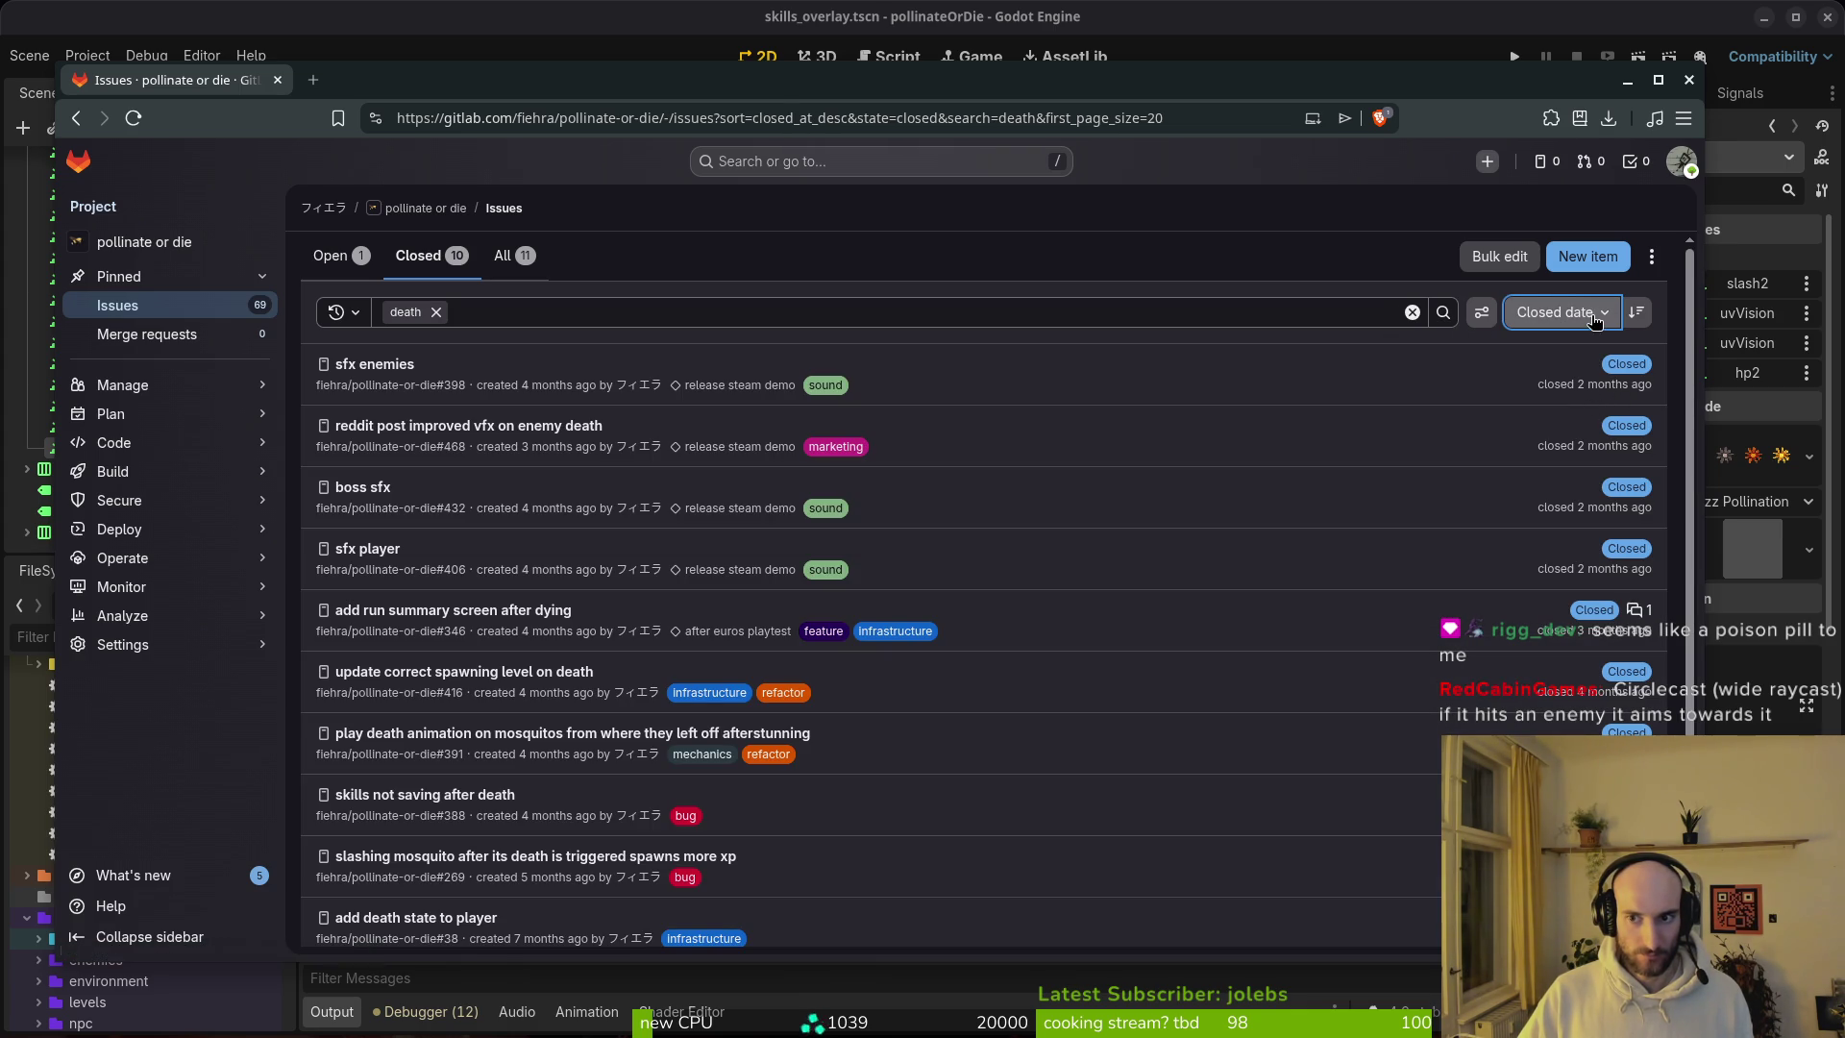
{"action": "left_click", "coordinate": [1643, 320]}
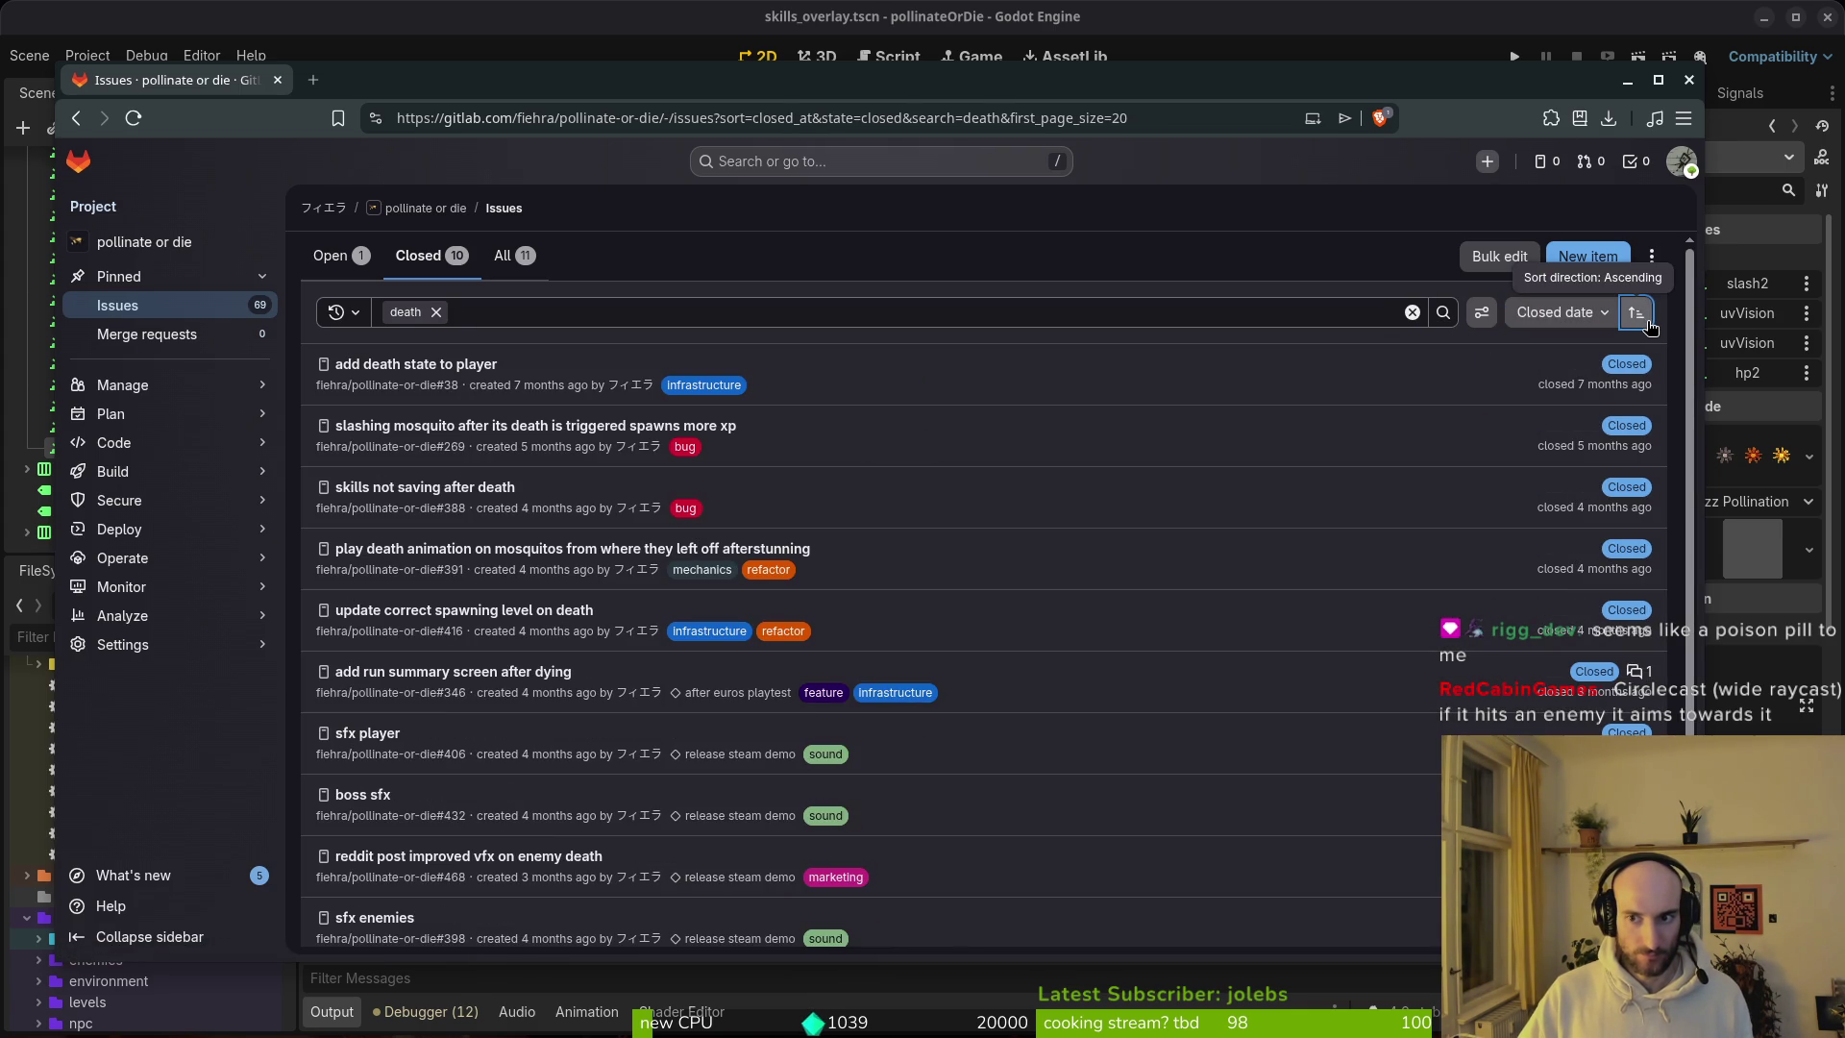
{"action": "left_click", "coordinate": [1650, 327]}
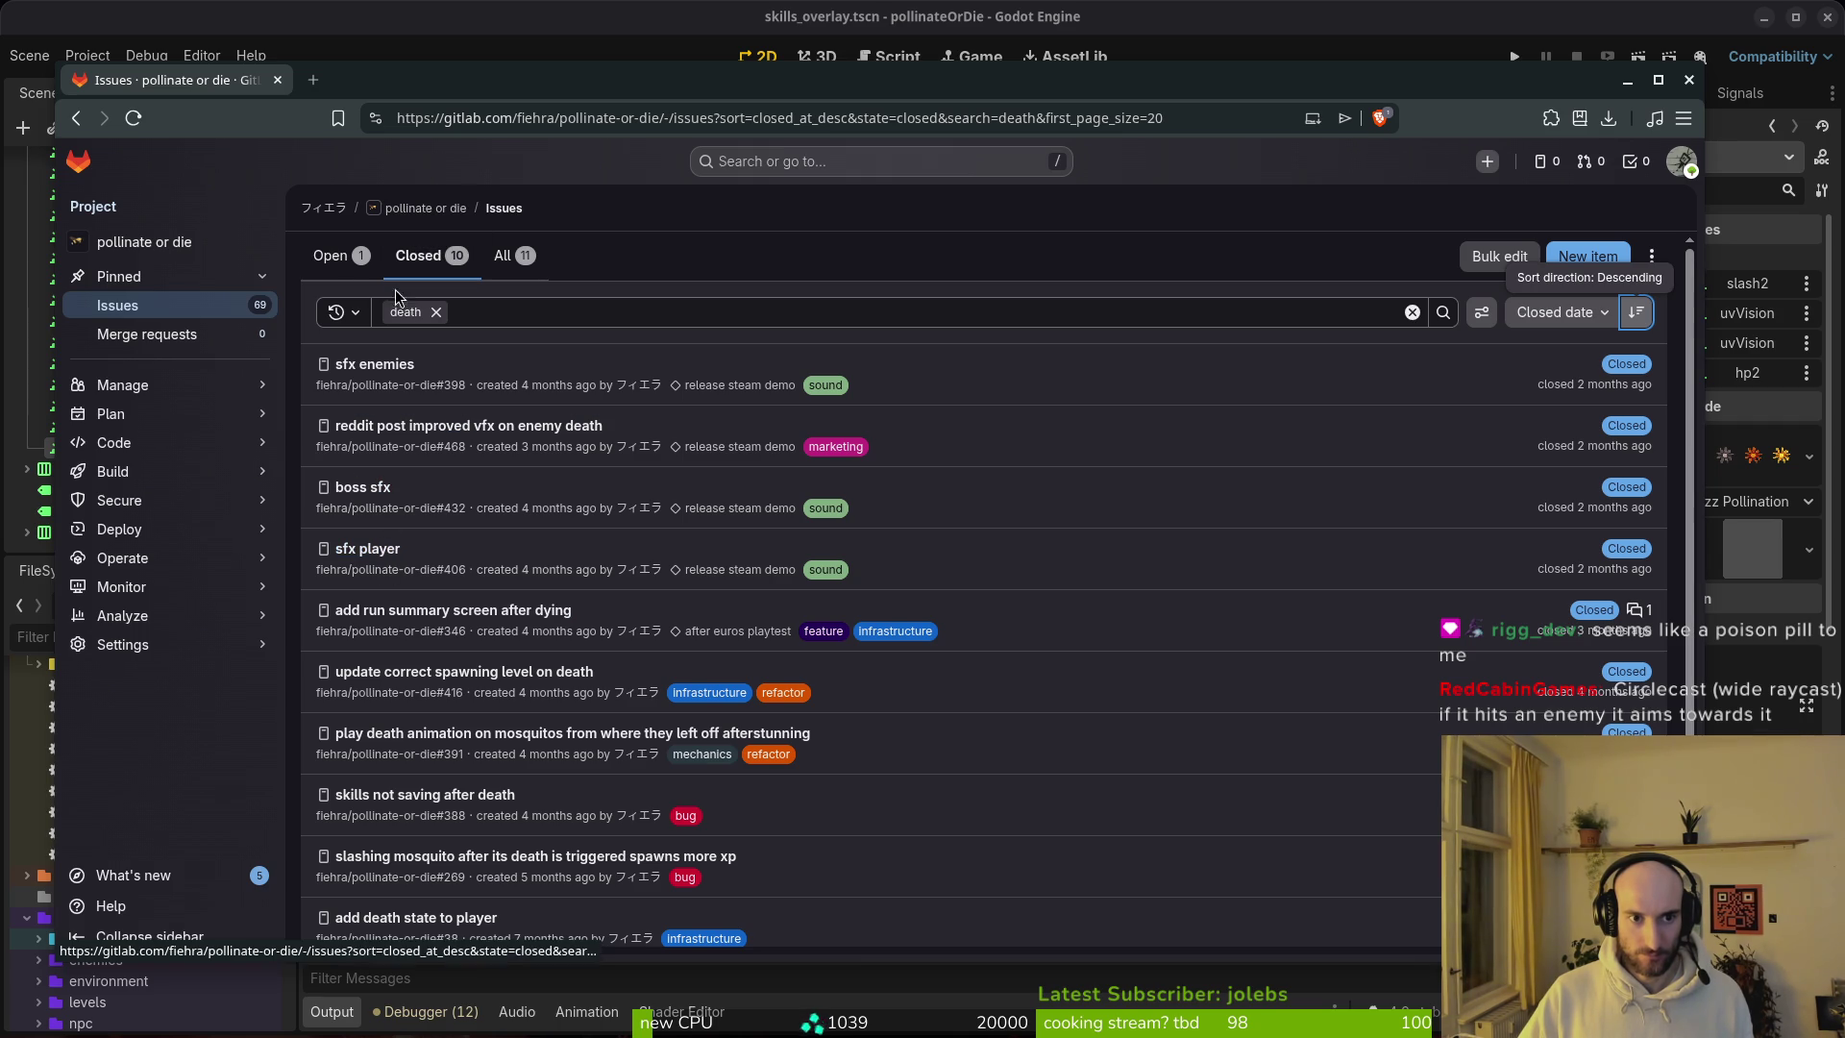
{"action": "left_click", "coordinate": [334, 256]}
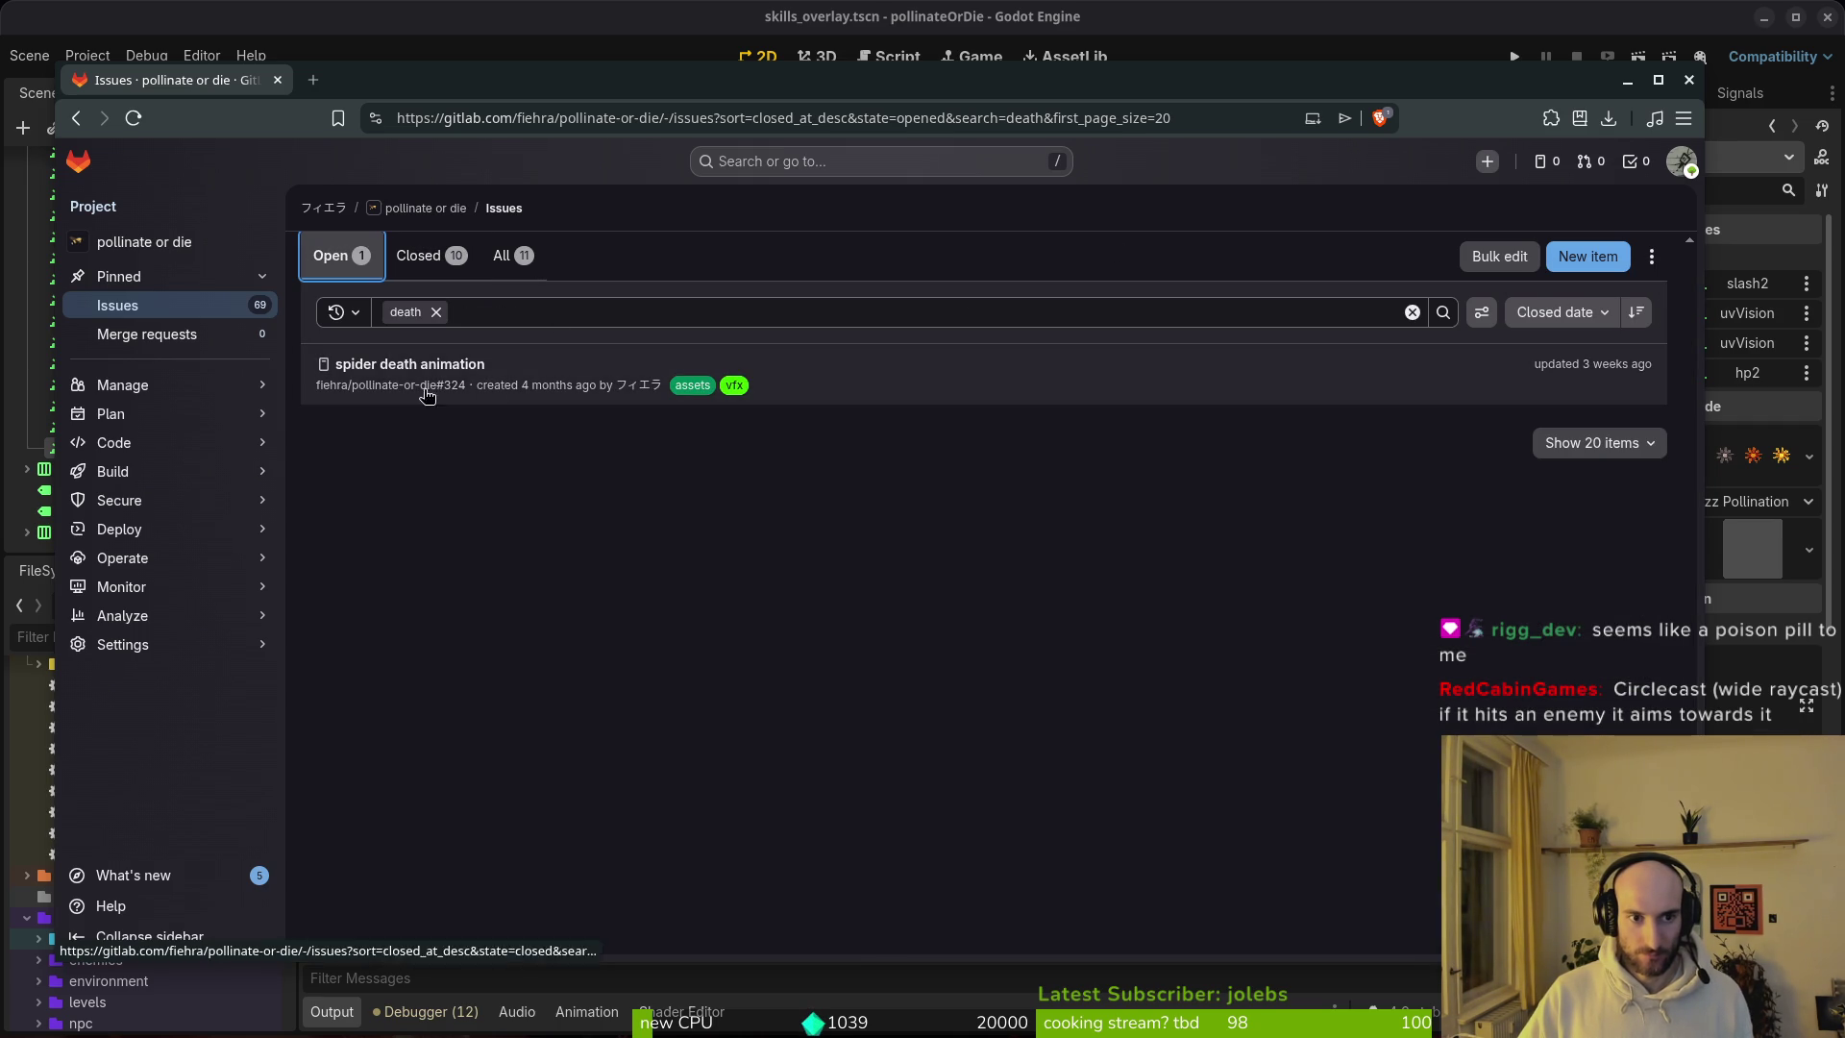
{"action": "left_click", "coordinate": [437, 400]}
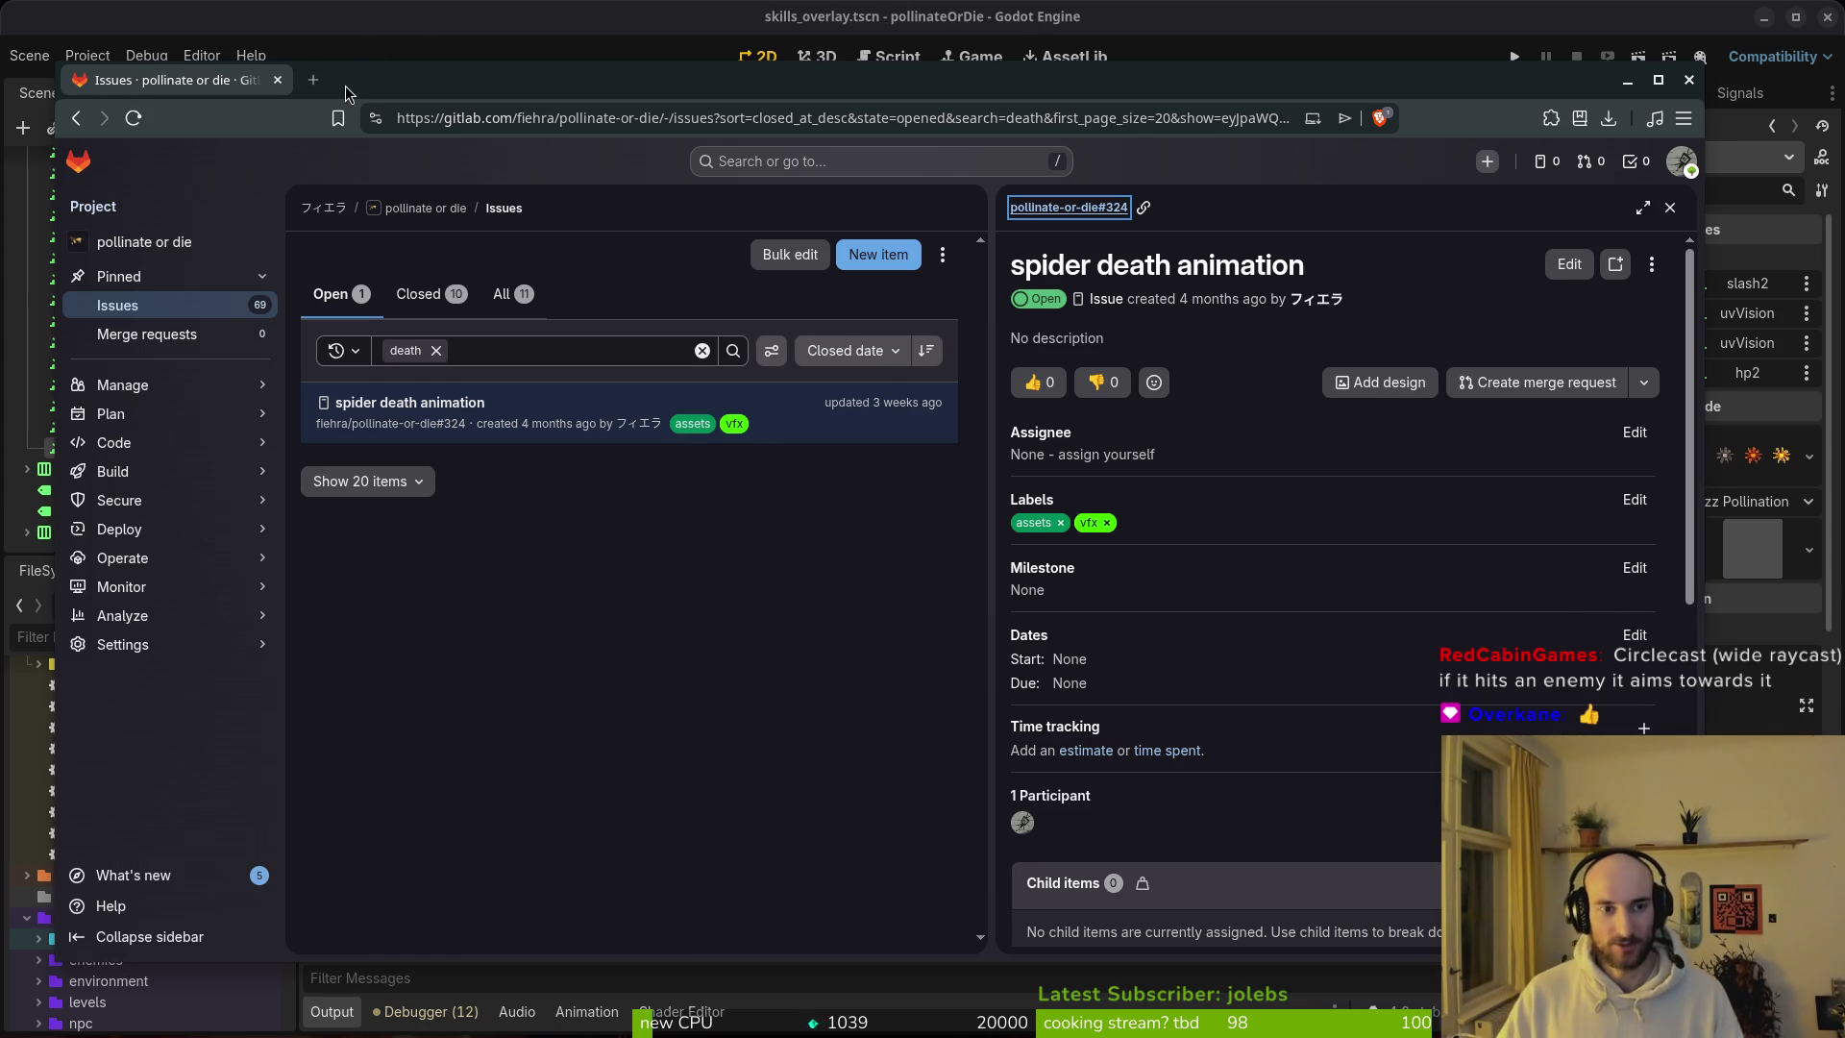
Step: Search the web for 'circlecast godot' in a new tab and open the ShapeCast2D docs page
{"action": "key", "text": "ctrl+t"}
{"action": "type", "text": "circlecast"}
{"action": "type", "text": " godot"}
{"action": "key", "text": "Return"}
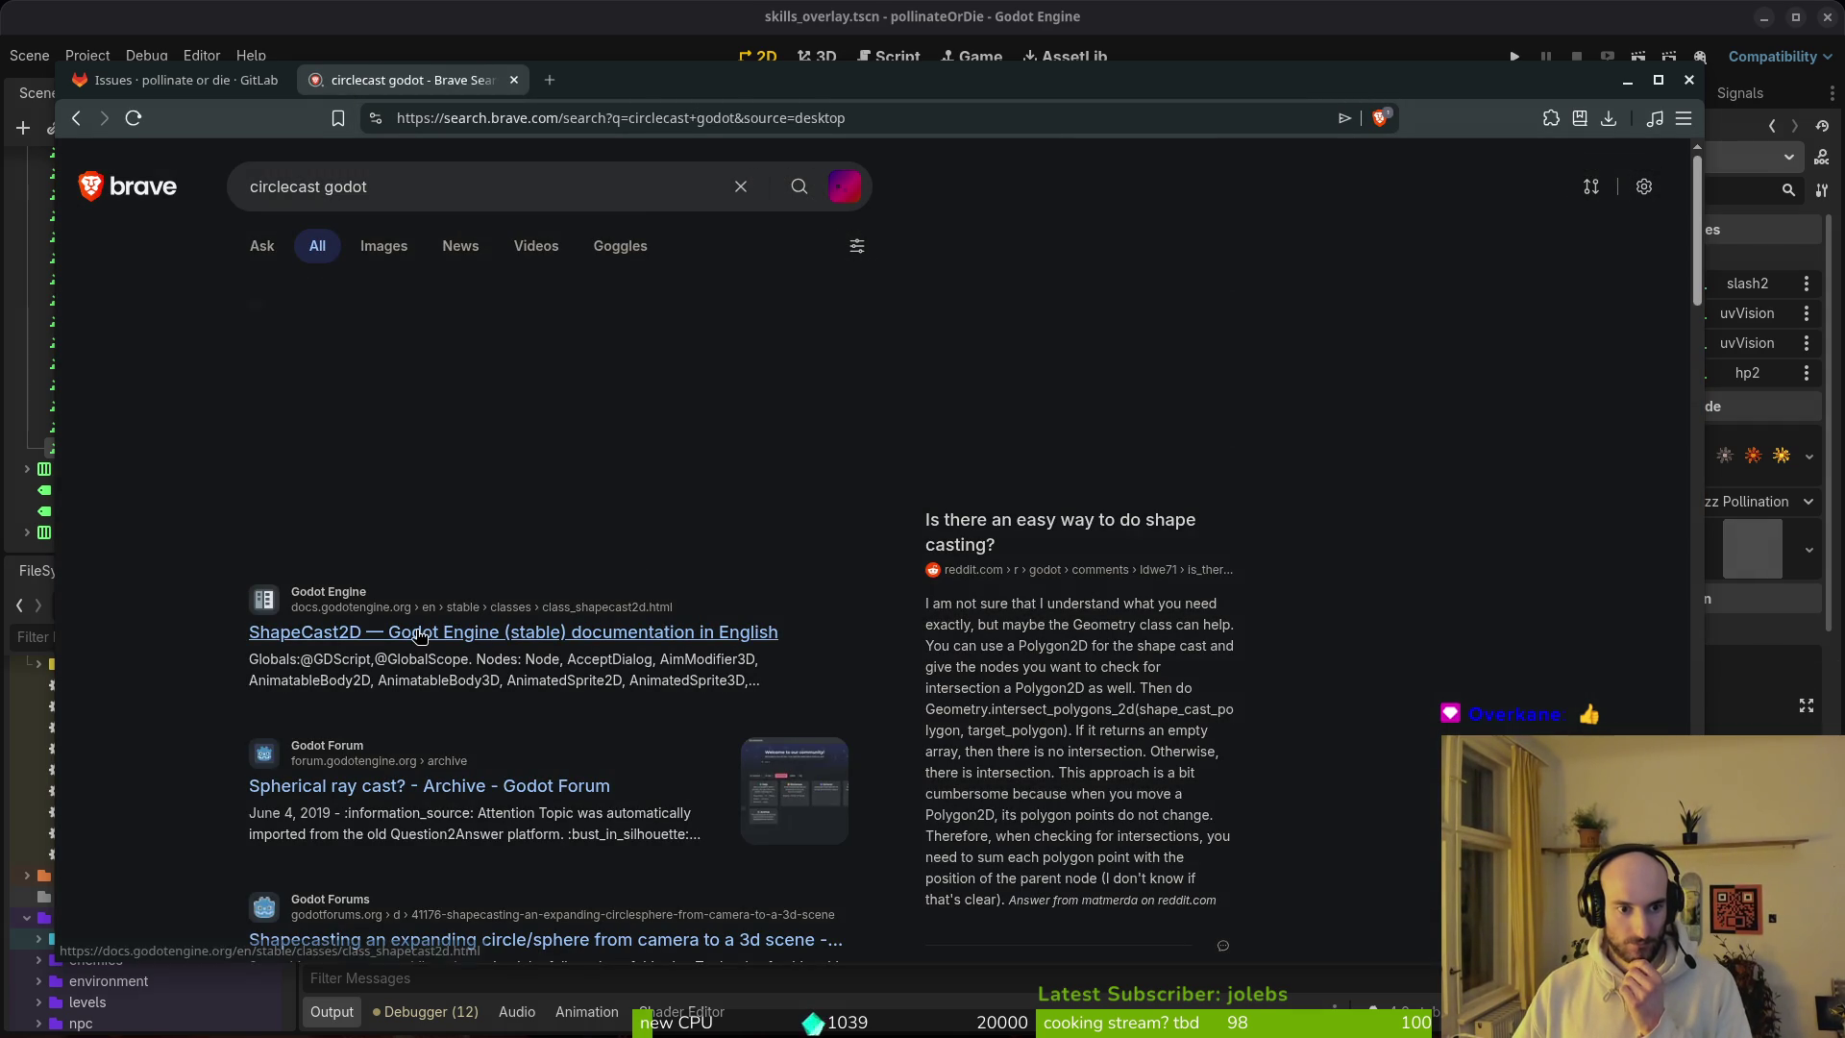
{"action": "left_click", "coordinate": [420, 633]}
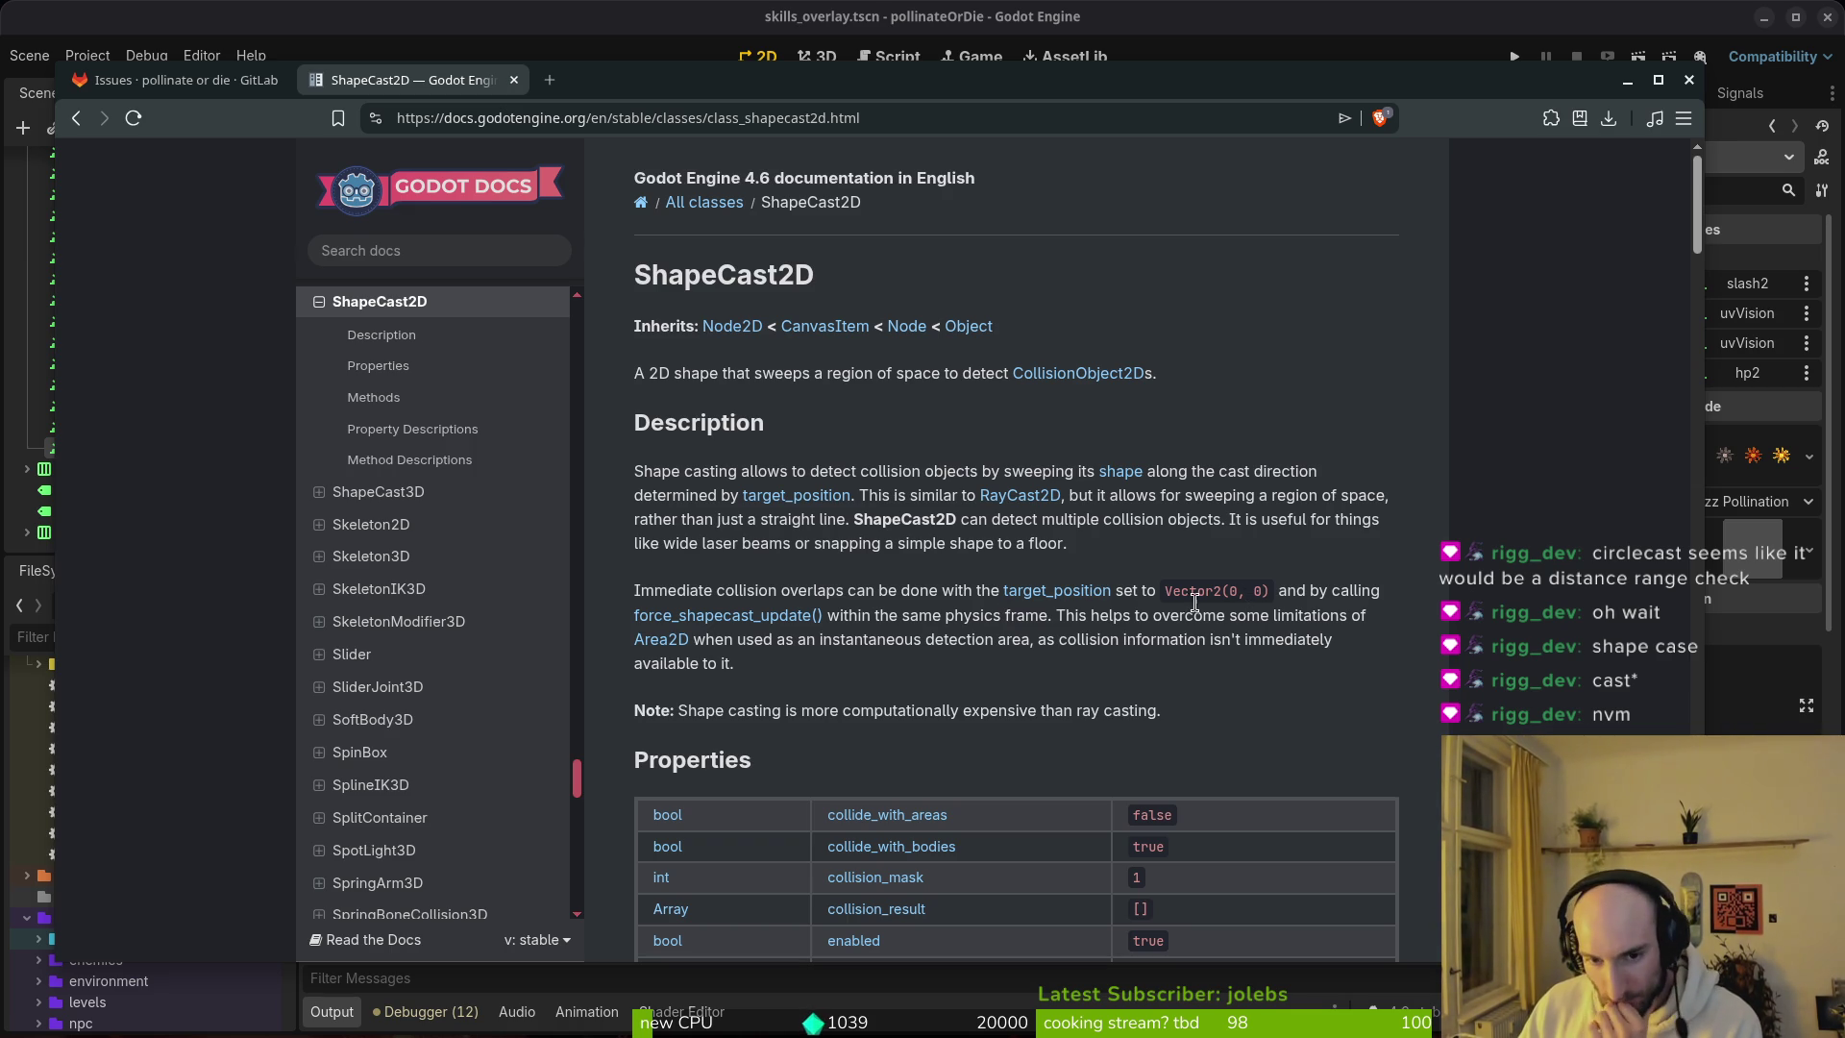
Step: Read the ShapeCast2D description, highlighting the note about shape casting cost
{"action": "scroll", "coordinate": [927, 666], "scroll_direction": "down", "scroll_amount": 3}
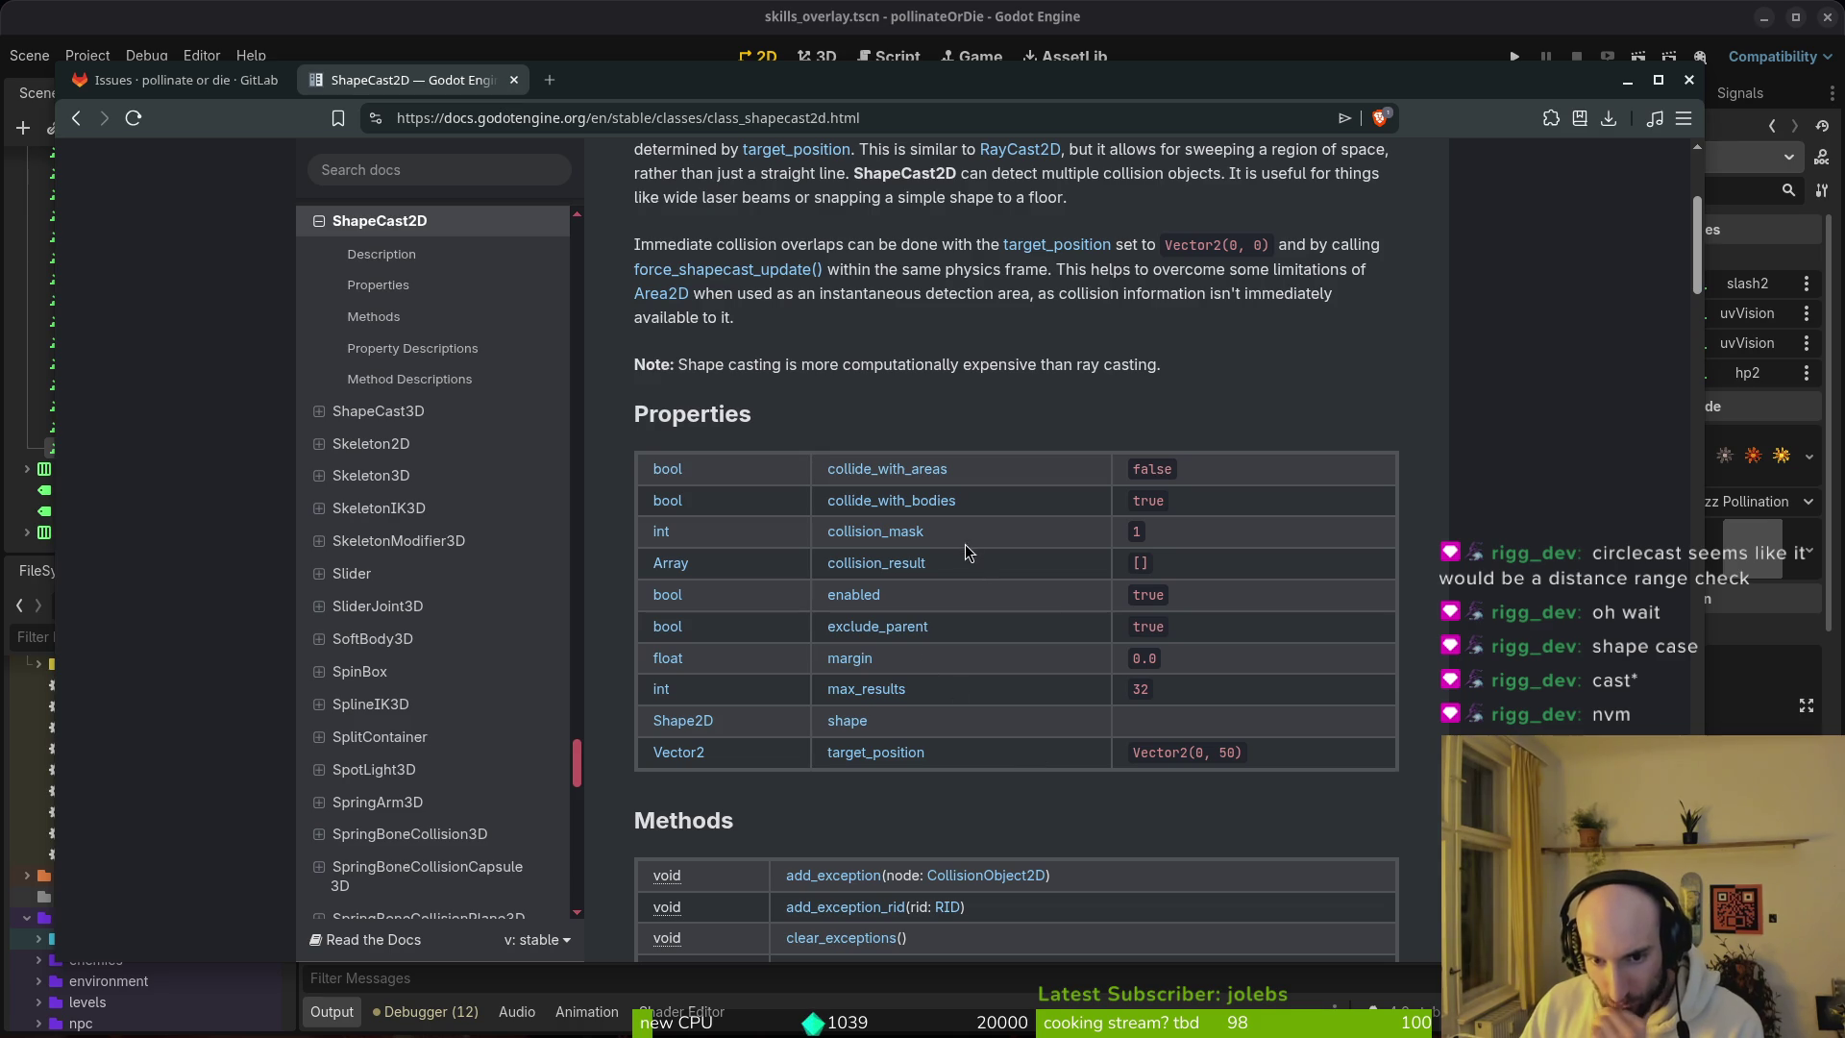
{"action": "scroll", "coordinate": [907, 389], "scroll_direction": "up", "scroll_amount": 3}
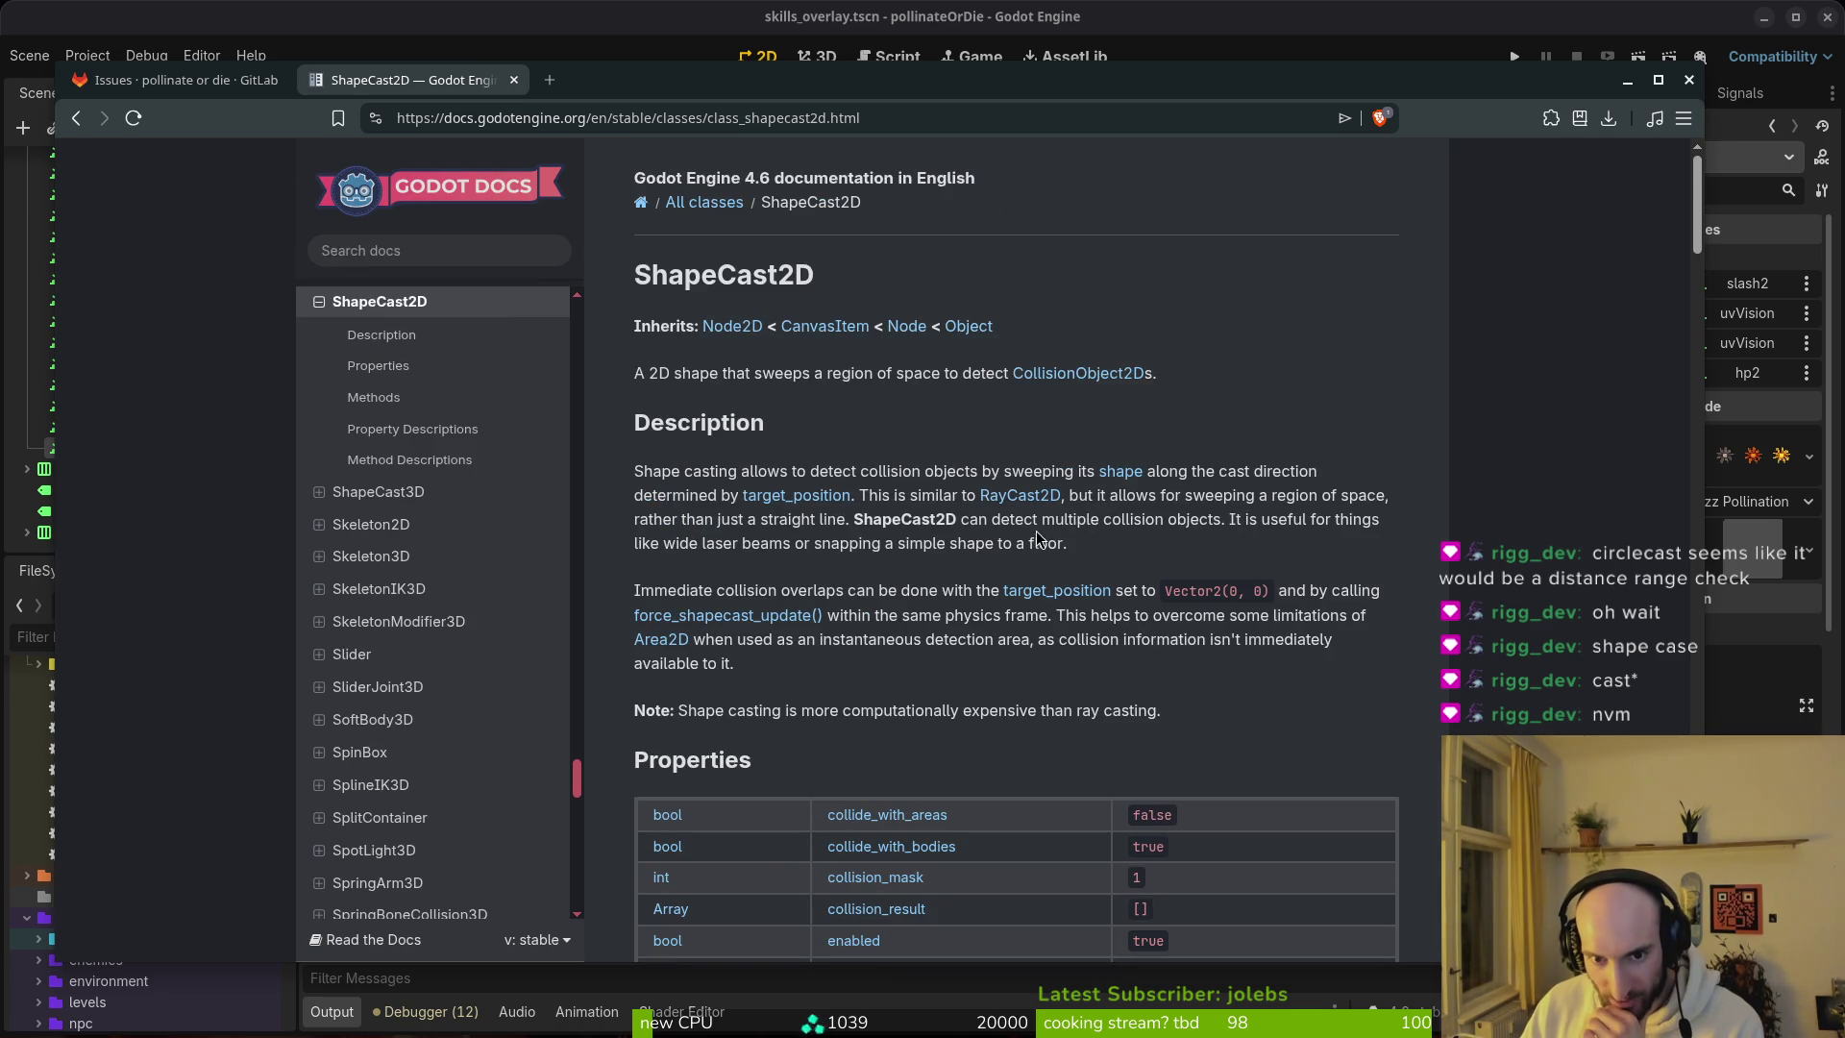
{"action": "scroll", "coordinate": [976, 667], "scroll_direction": "down", "scroll_amount": 4}
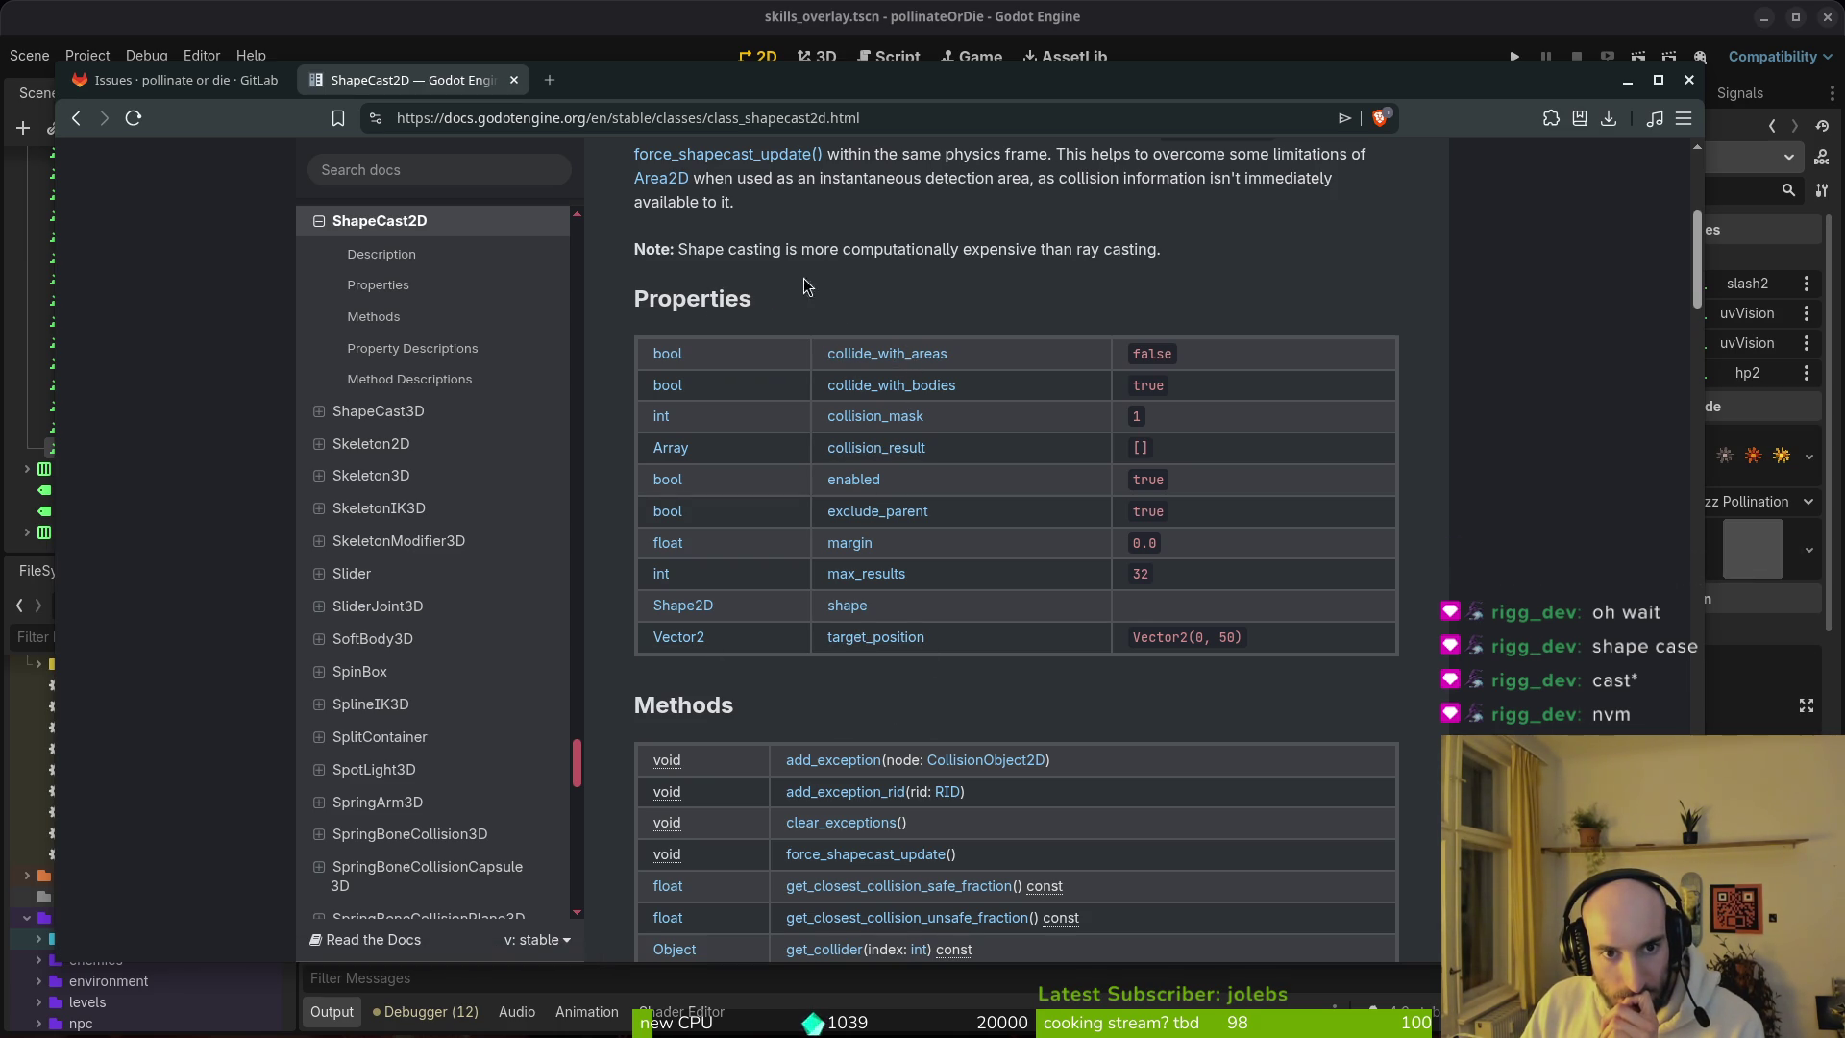
{"action": "scroll", "coordinate": [791, 281], "scroll_direction": "up", "scroll_amount": 2}
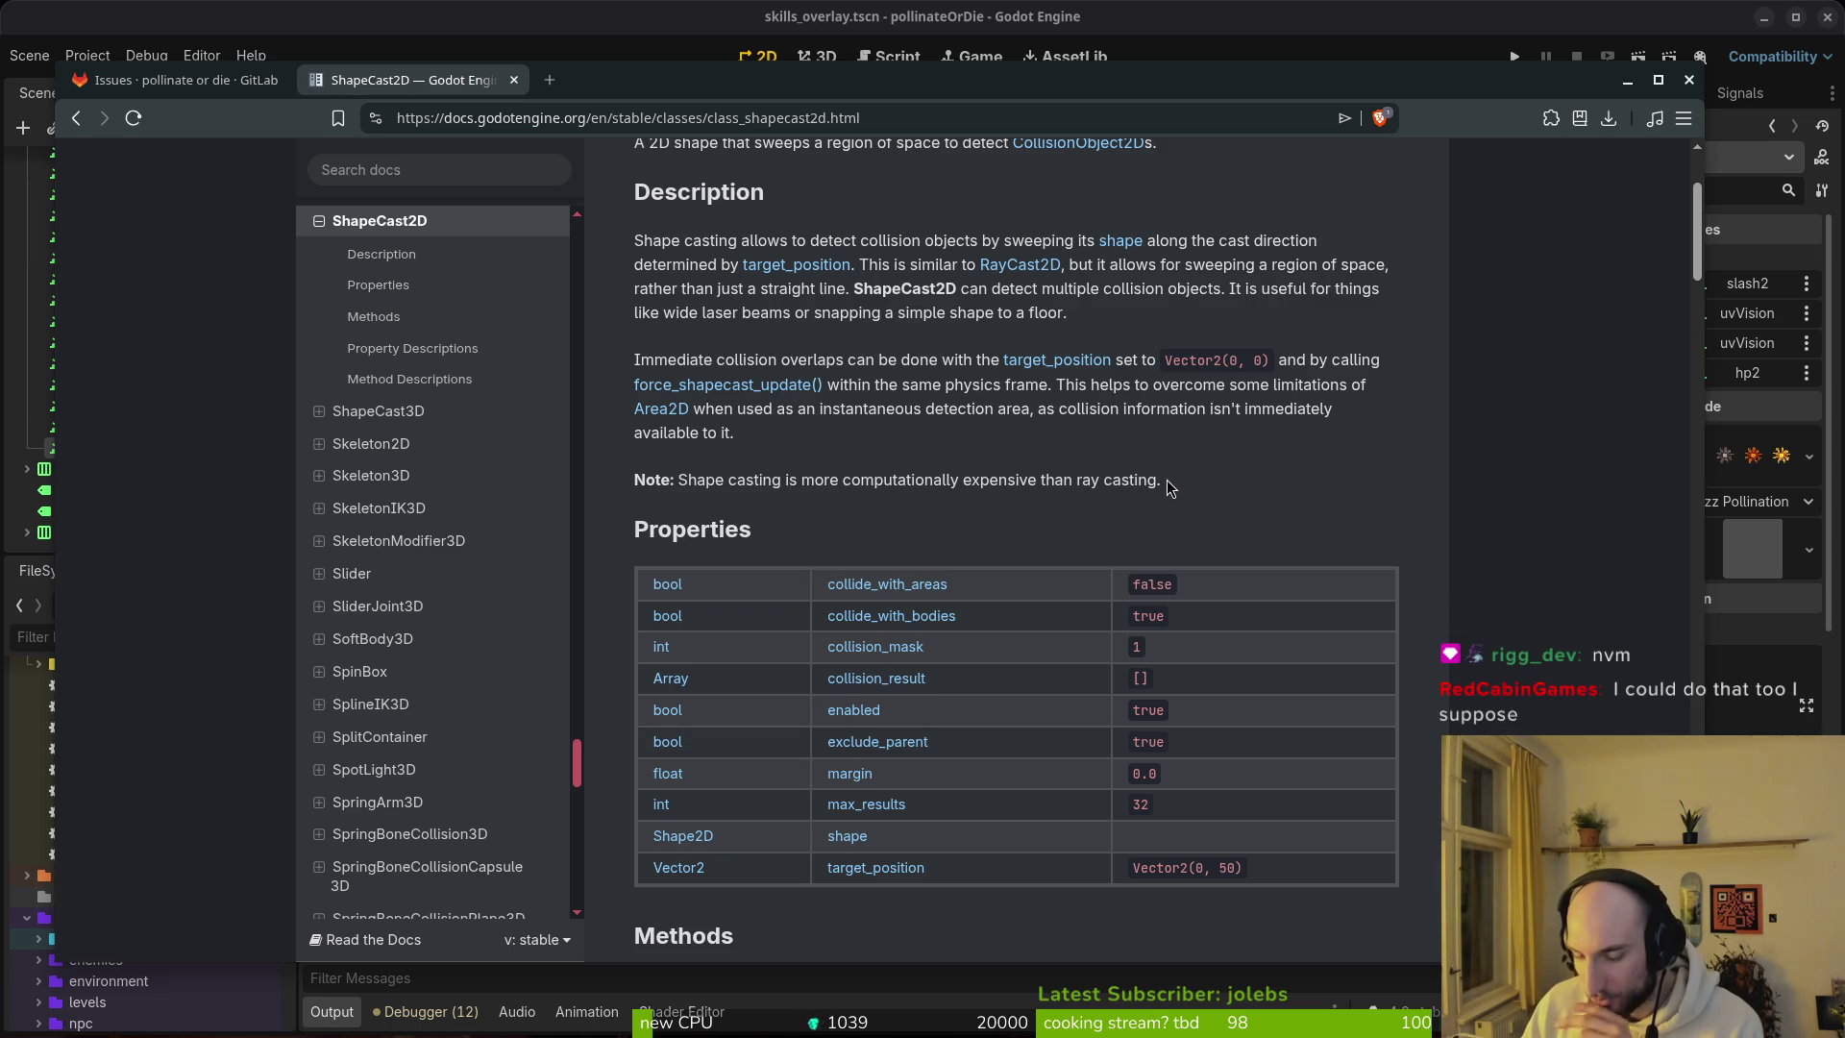
{"action": "left_click_drag", "start_coordinate": [1155, 479], "coordinate": [676, 484]}
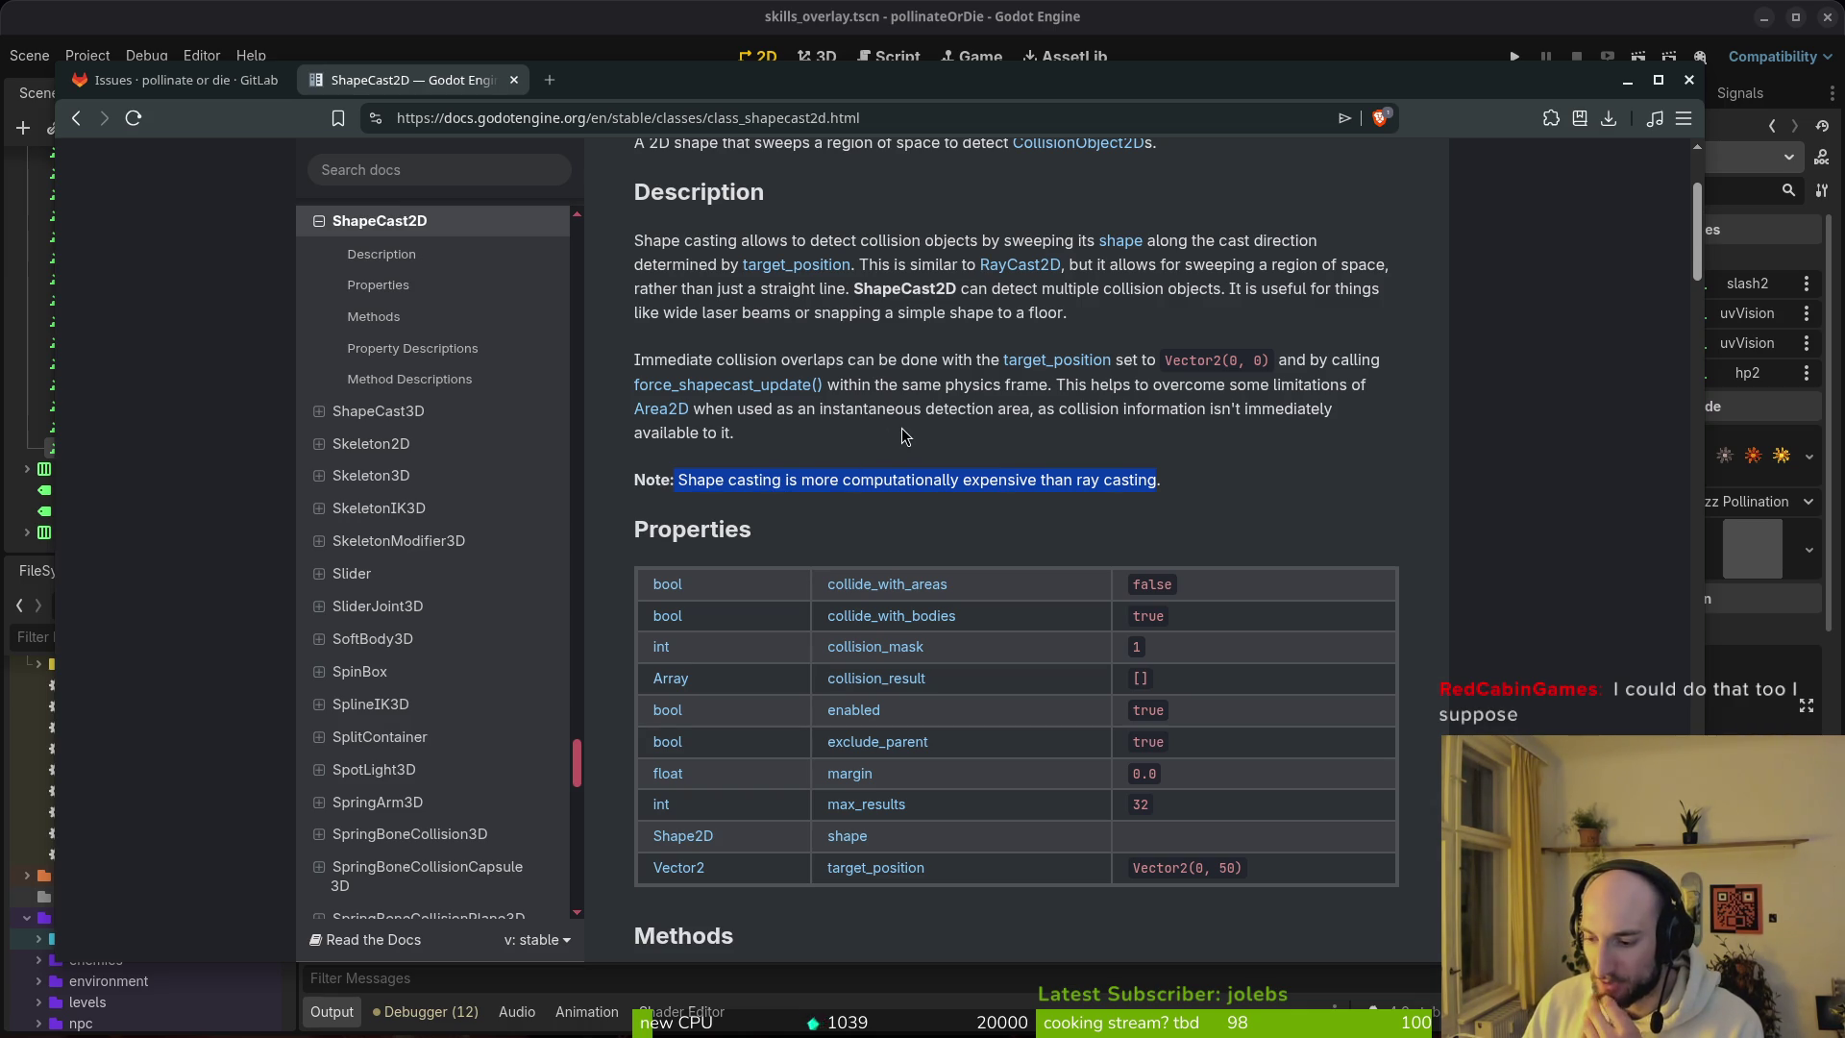
{"action": "left_click", "coordinate": [1122, 474]}
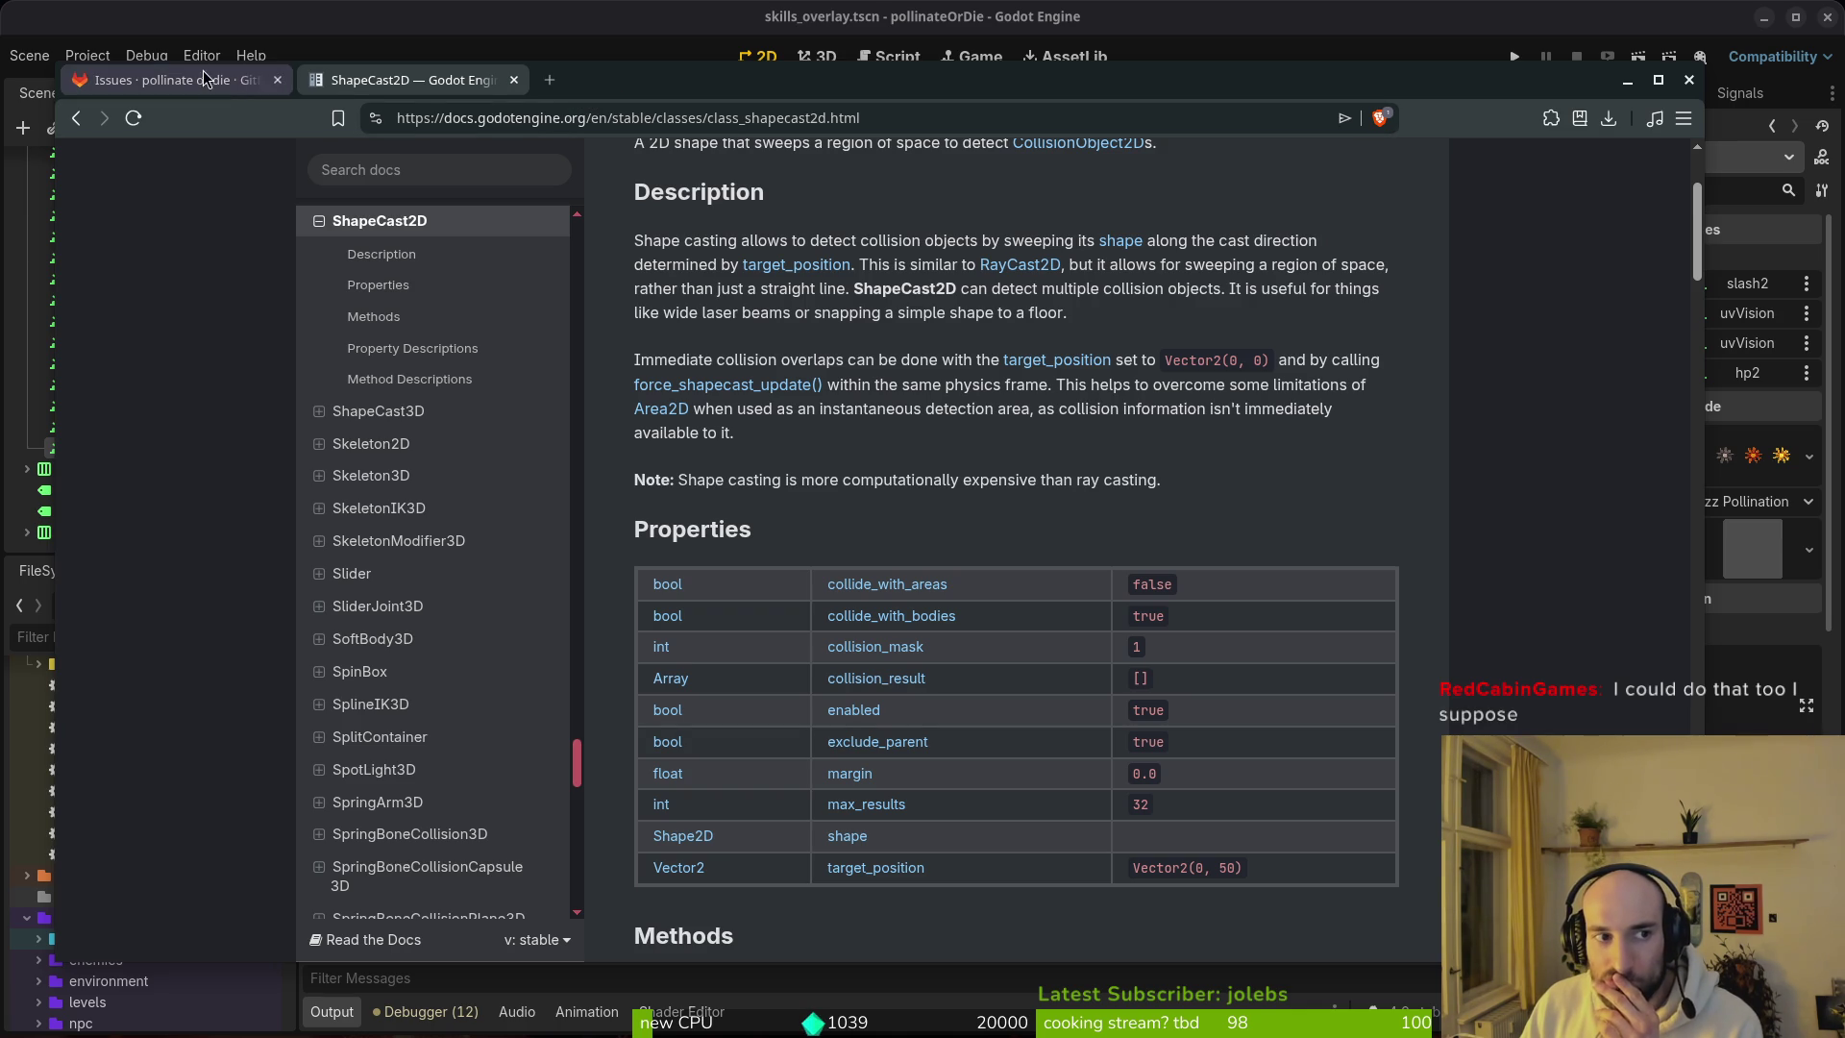
Step: Glance at the aim-assist video and GitLab profile, close the empty tab, and return to Godot
{"action": "left_click", "coordinate": [551, 81]}
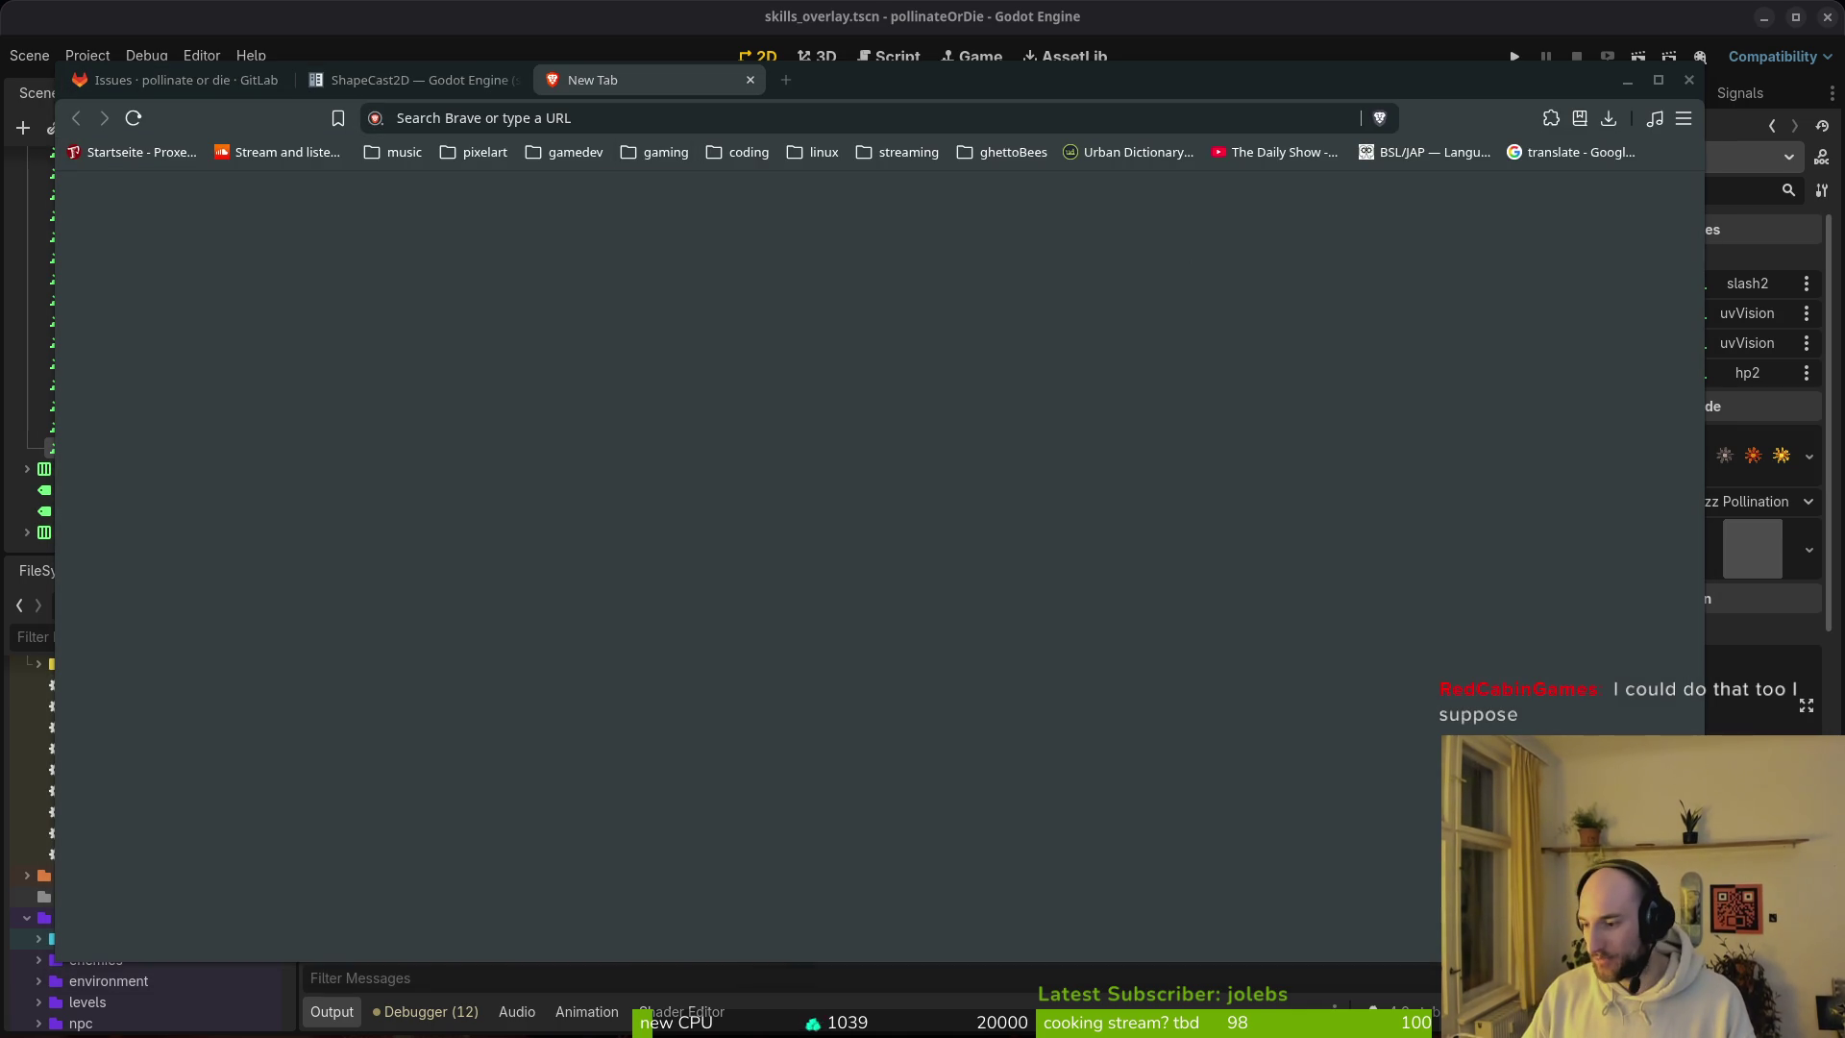
{"action": "key", "text": "alt+Tab"}
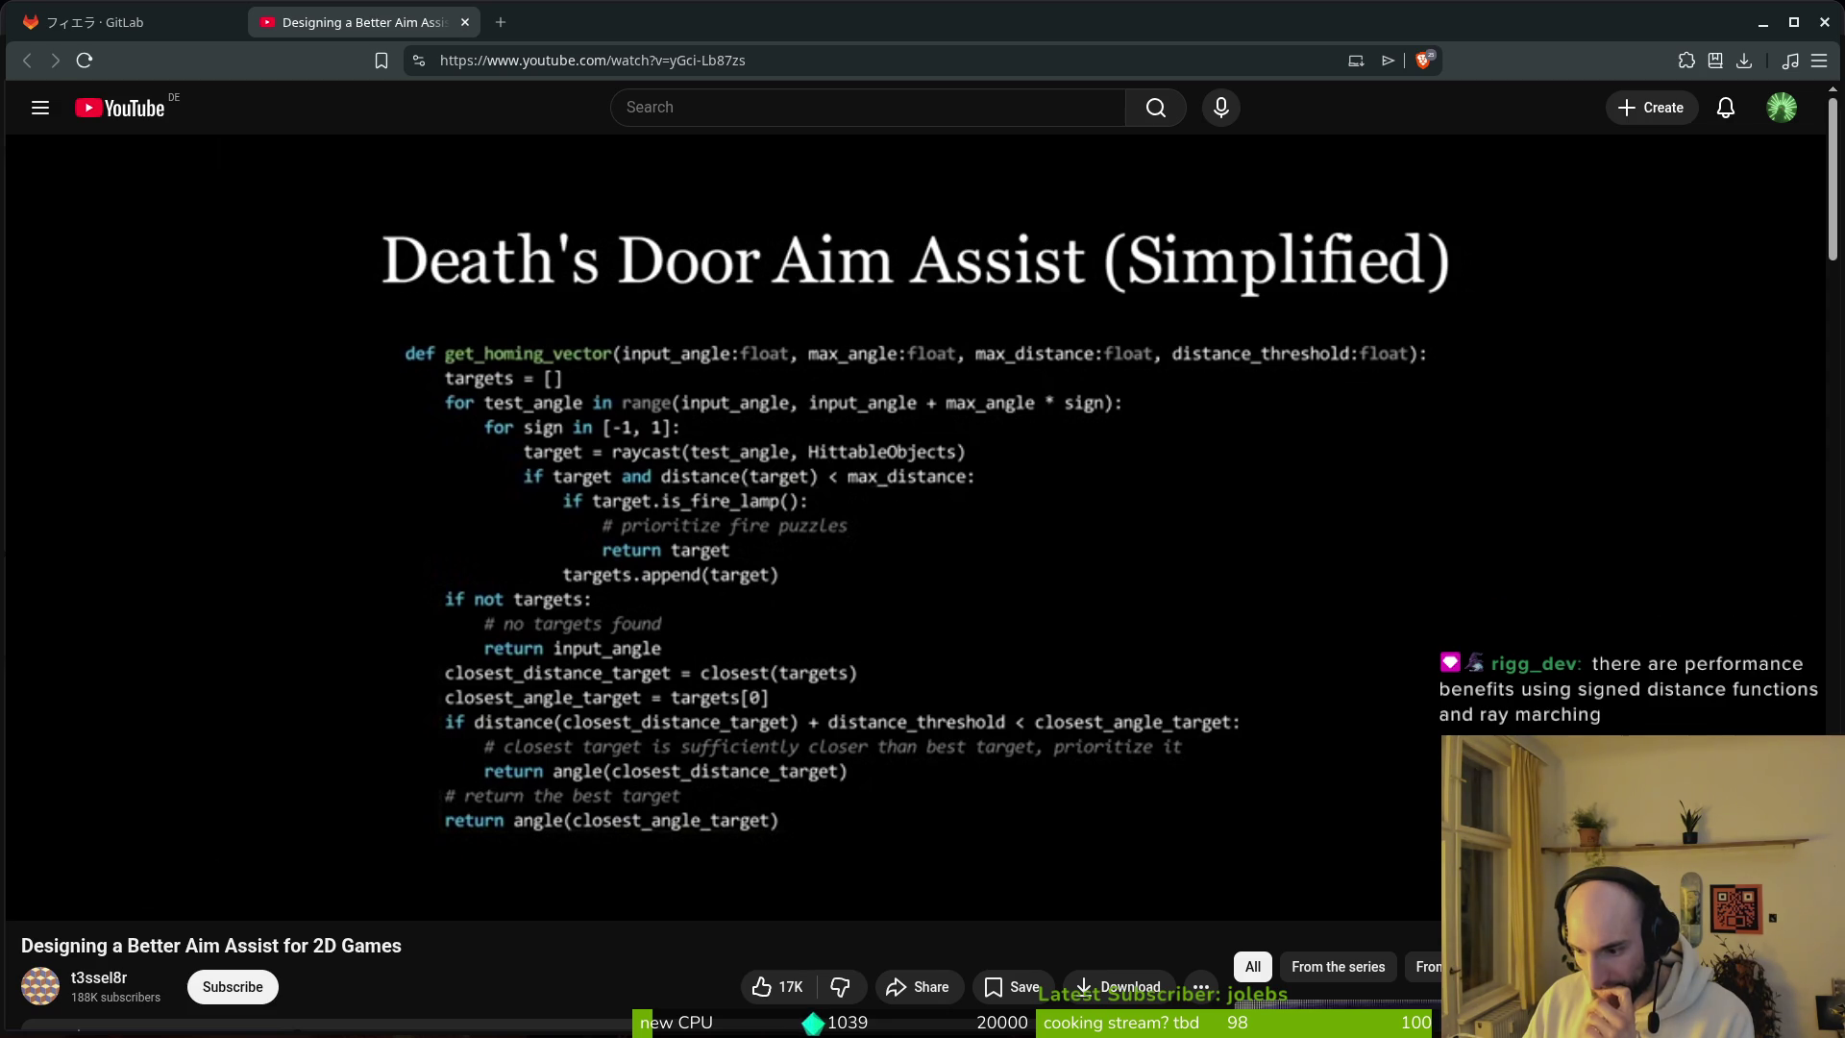
{"action": "left_click", "coordinate": [127, 21]}
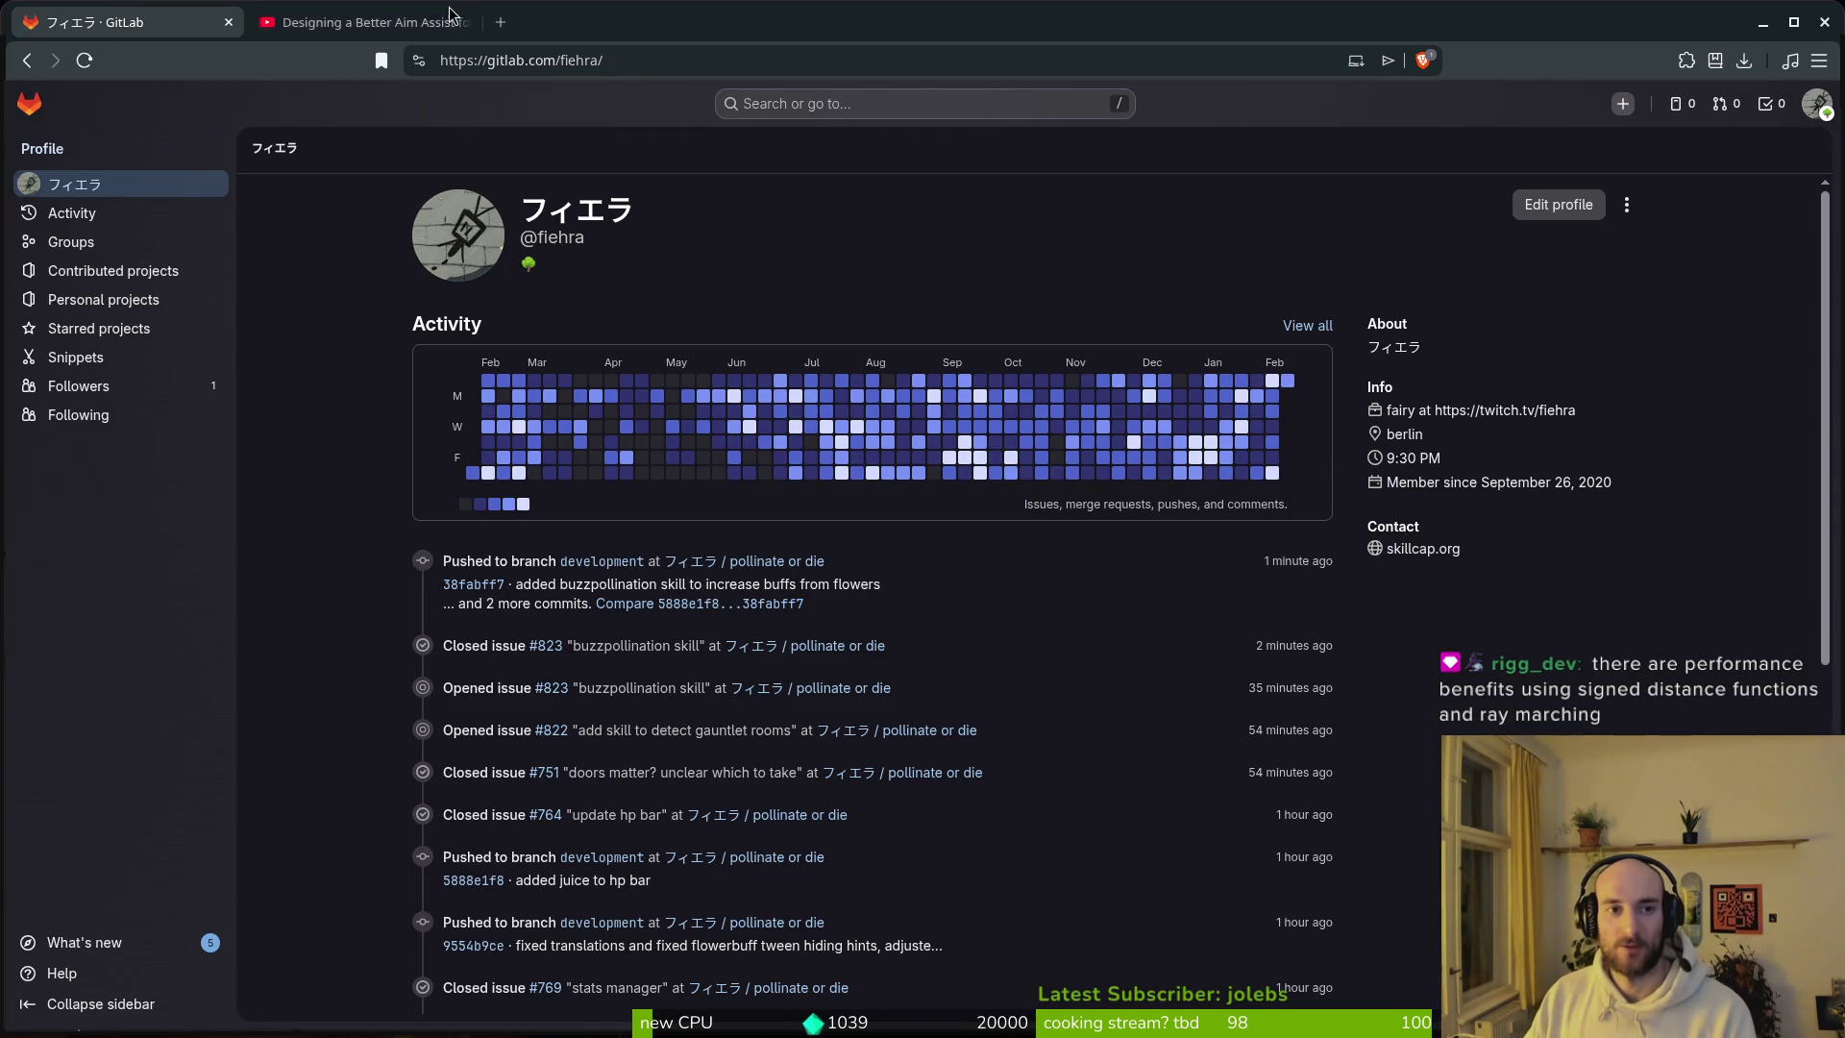
{"action": "left_click", "coordinate": [438, 16]}
{"action": "key", "text": "alt+Tab"}
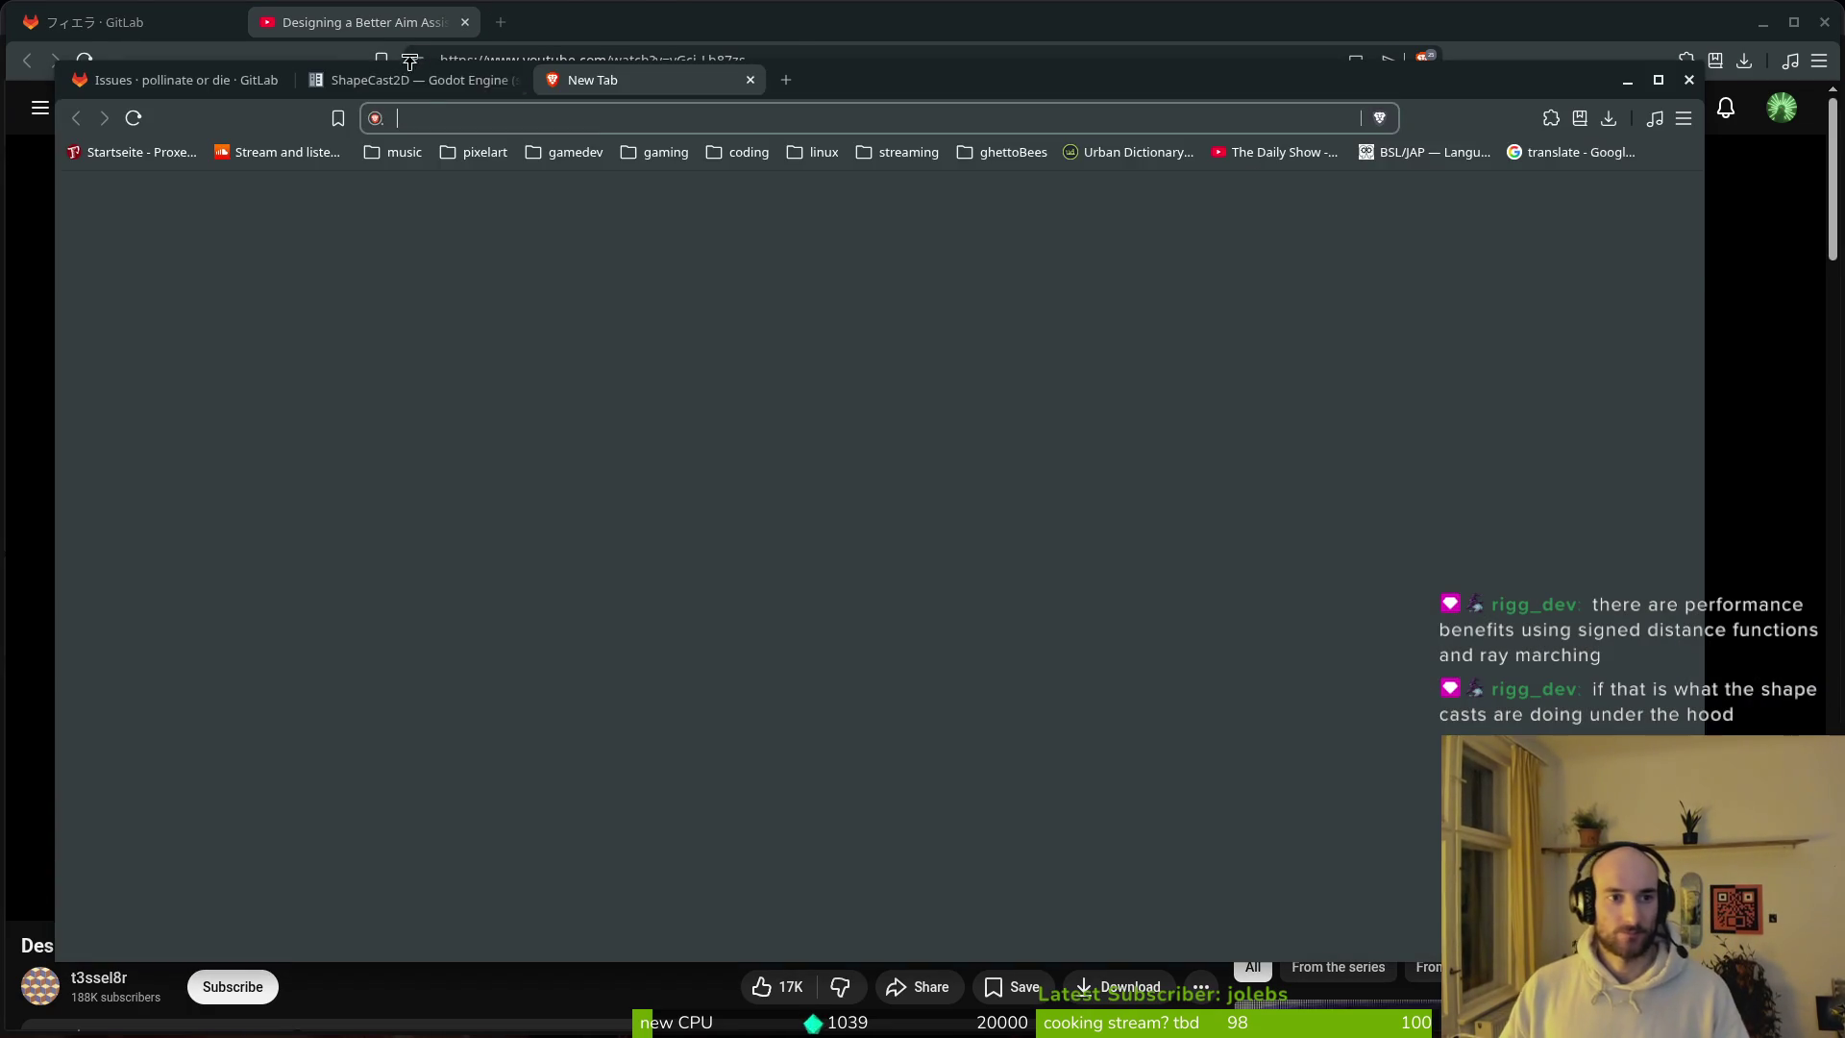
{"action": "left_click", "coordinate": [413, 80]}
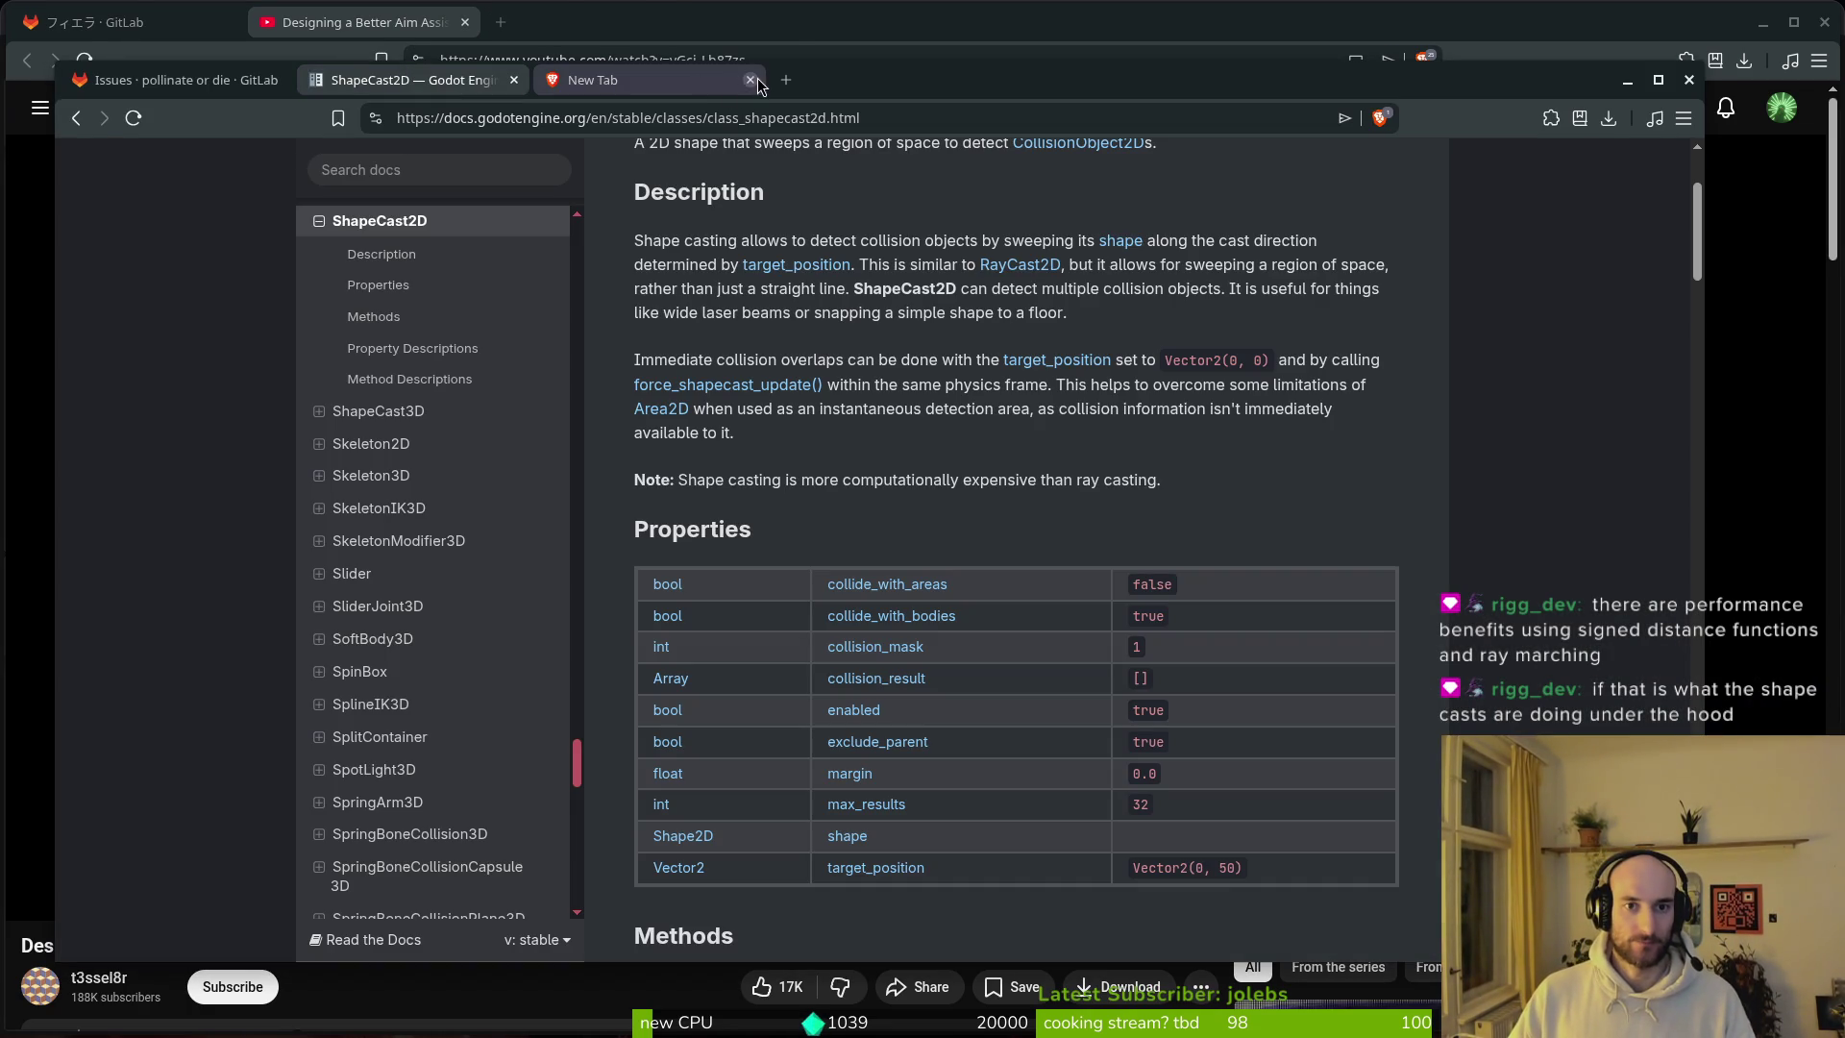
{"action": "left_click", "coordinate": [754, 80]}
{"action": "scroll", "coordinate": [960, 476], "scroll_direction": "down", "scroll_amount": 2}
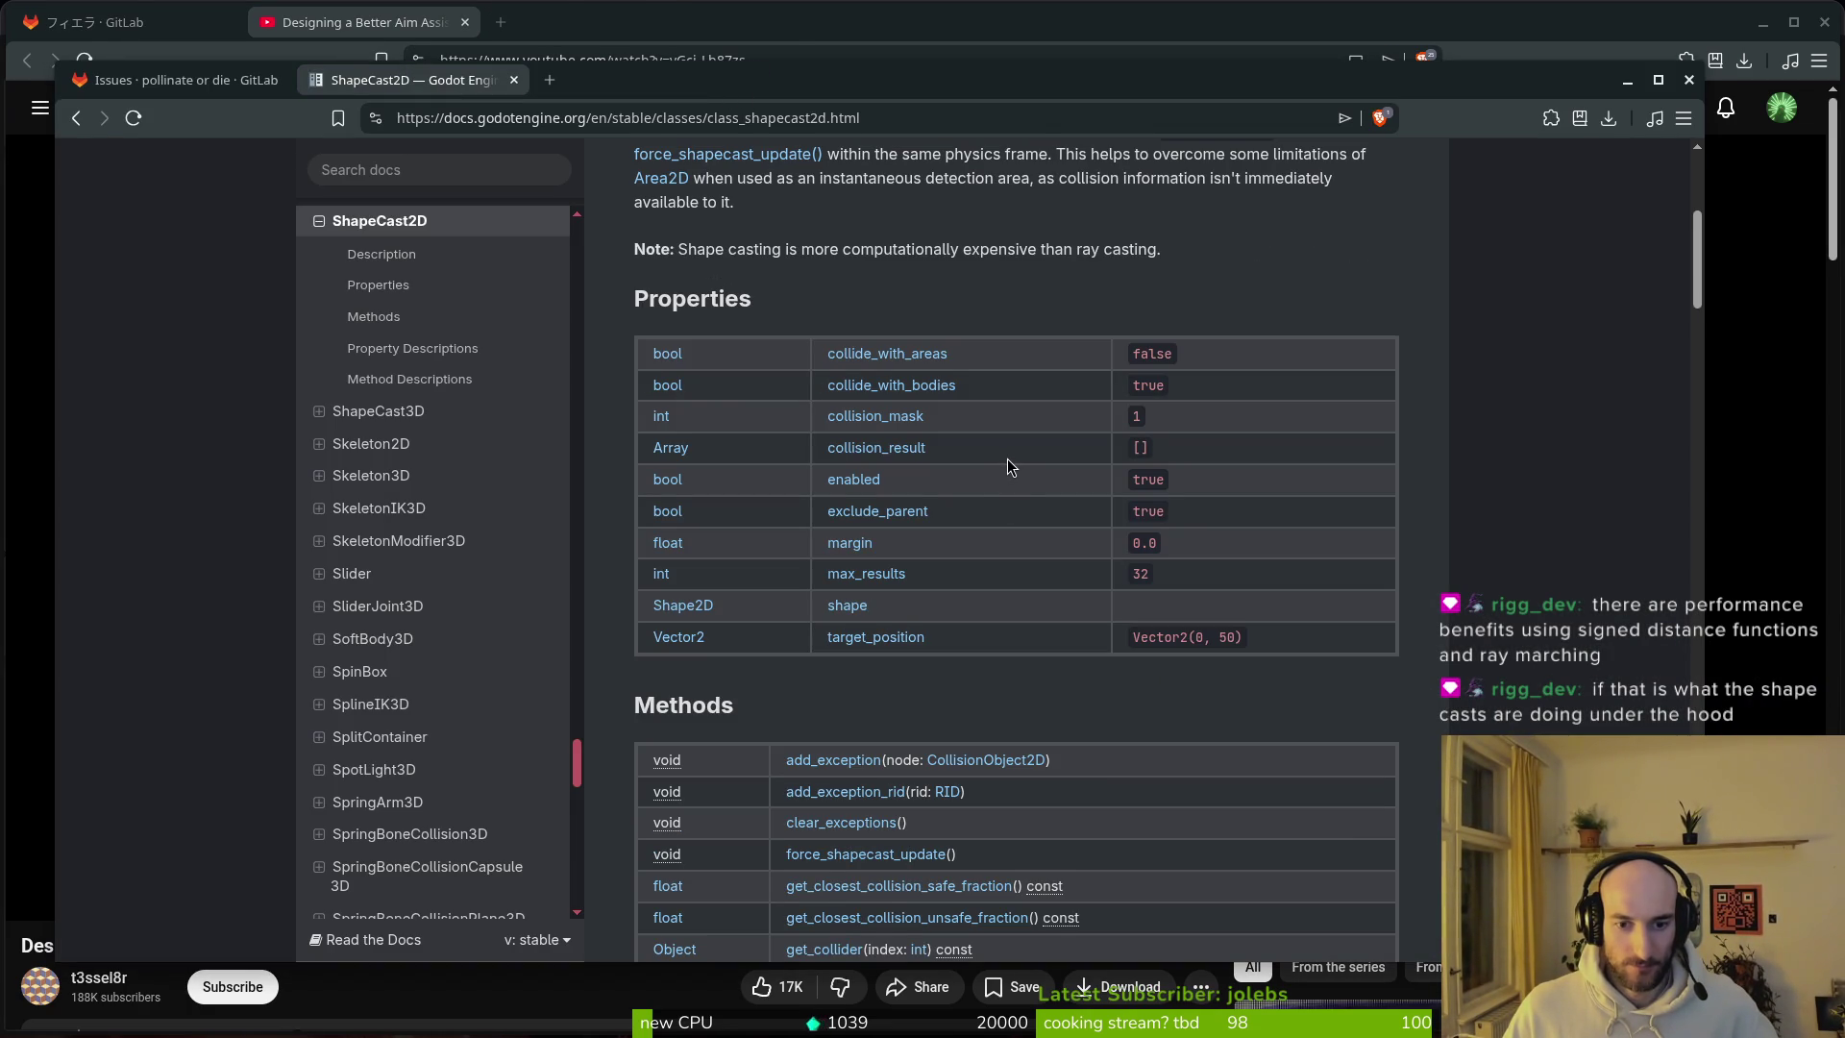
{"action": "scroll", "coordinate": [1013, 442], "scroll_direction": "down", "scroll_amount": 2}
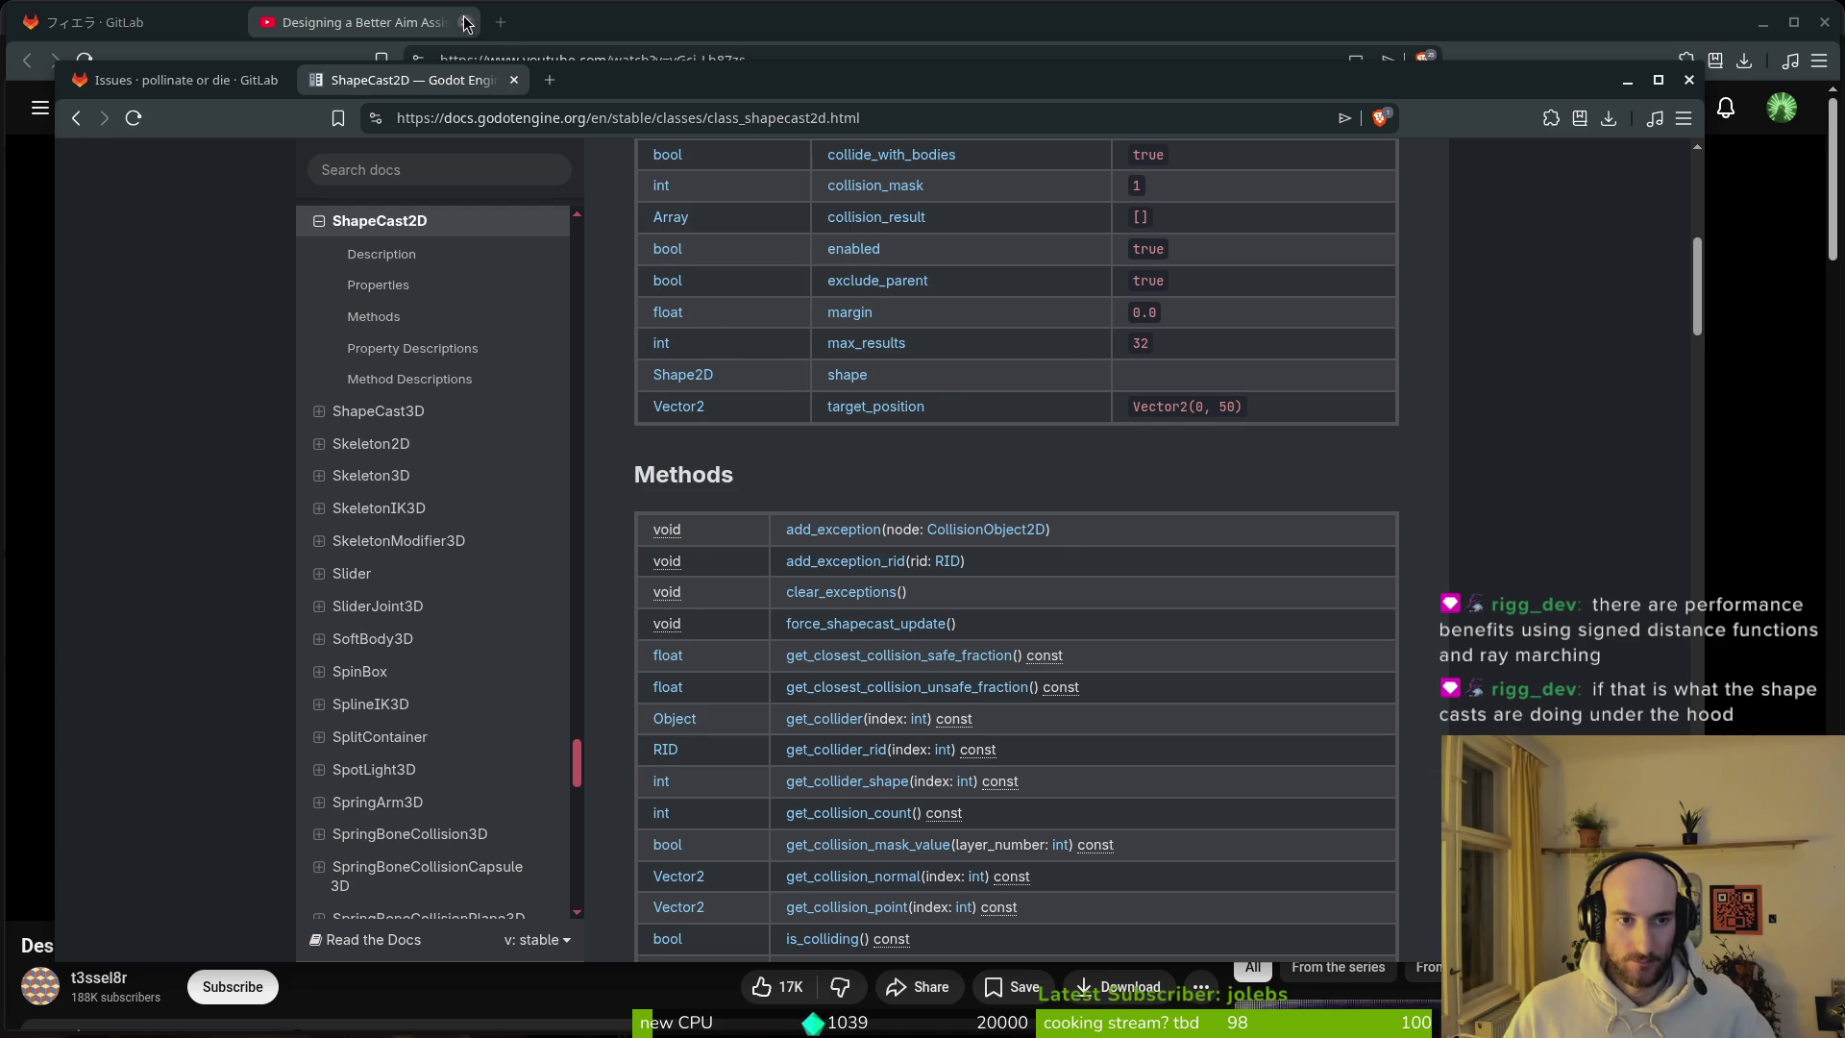
{"action": "key", "text": "alt+Tab"}
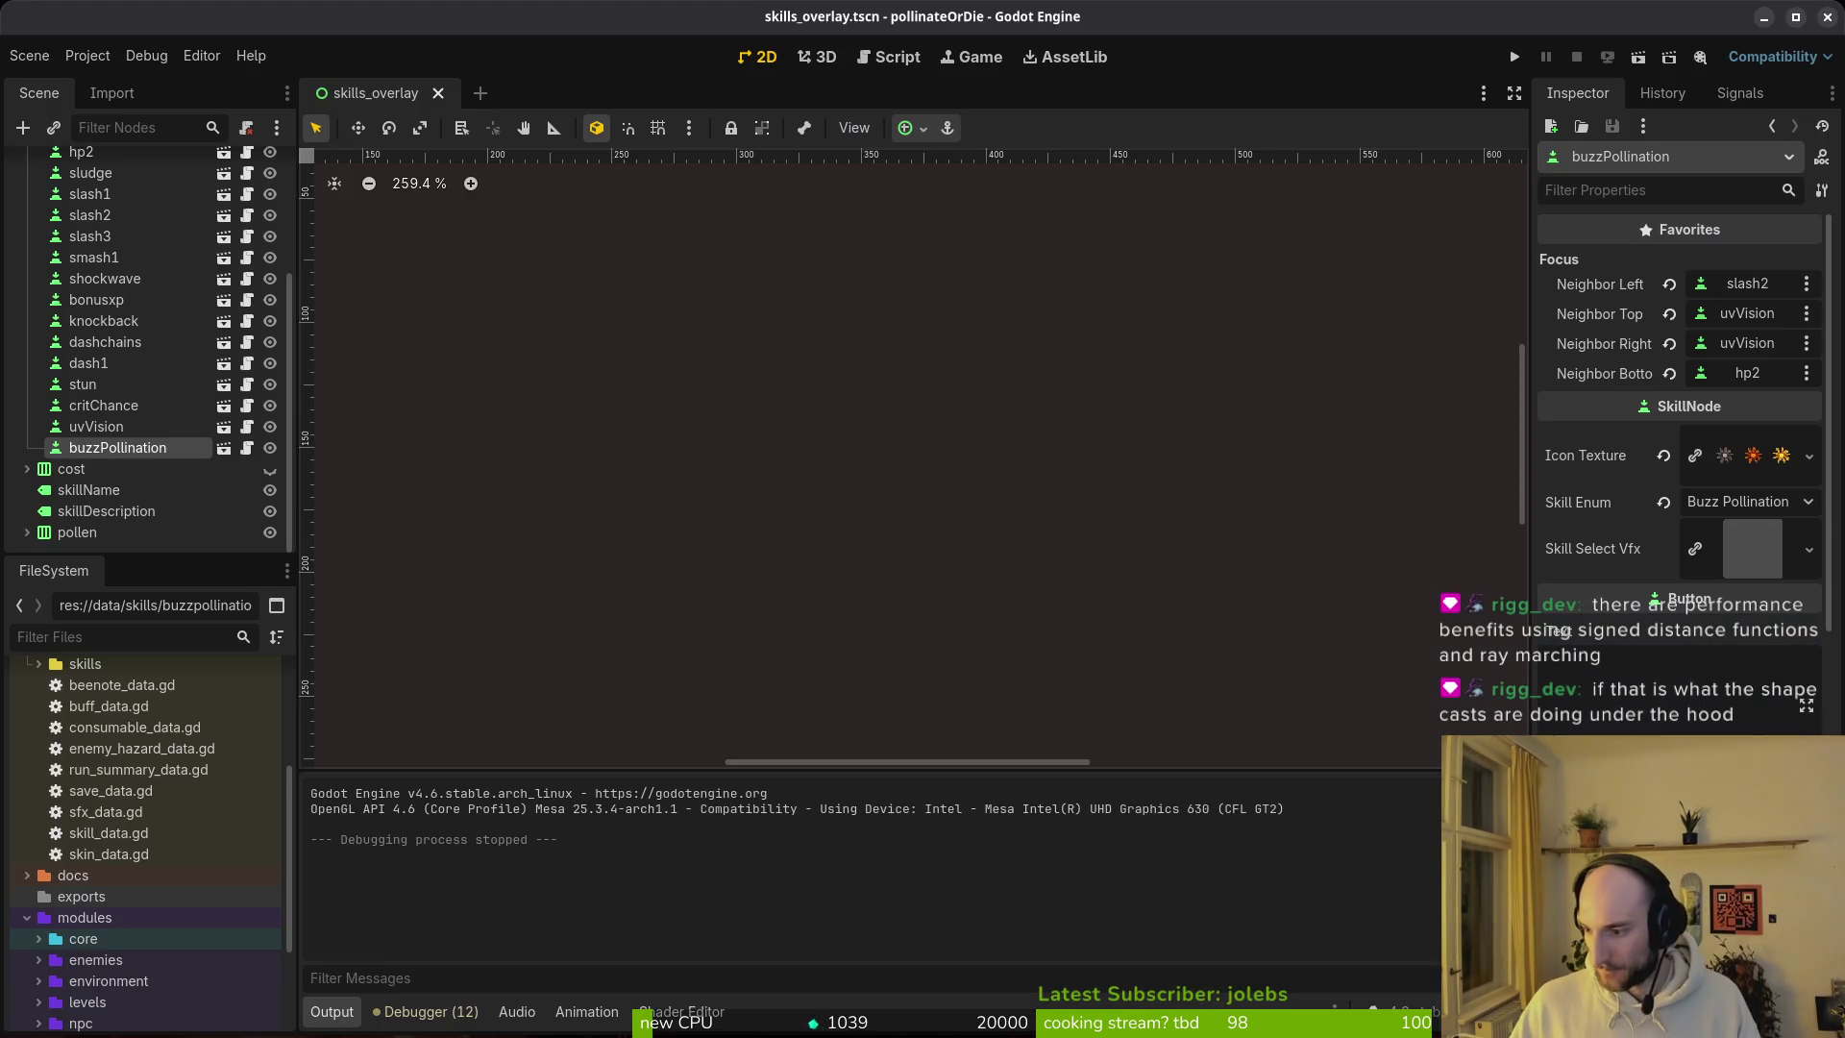
Step: Quick-open player.tscn after first landing on portal.tscn by mistake
{"action": "key", "text": "shift+alt+o"}
{"action": "type", "text": "plplts"}
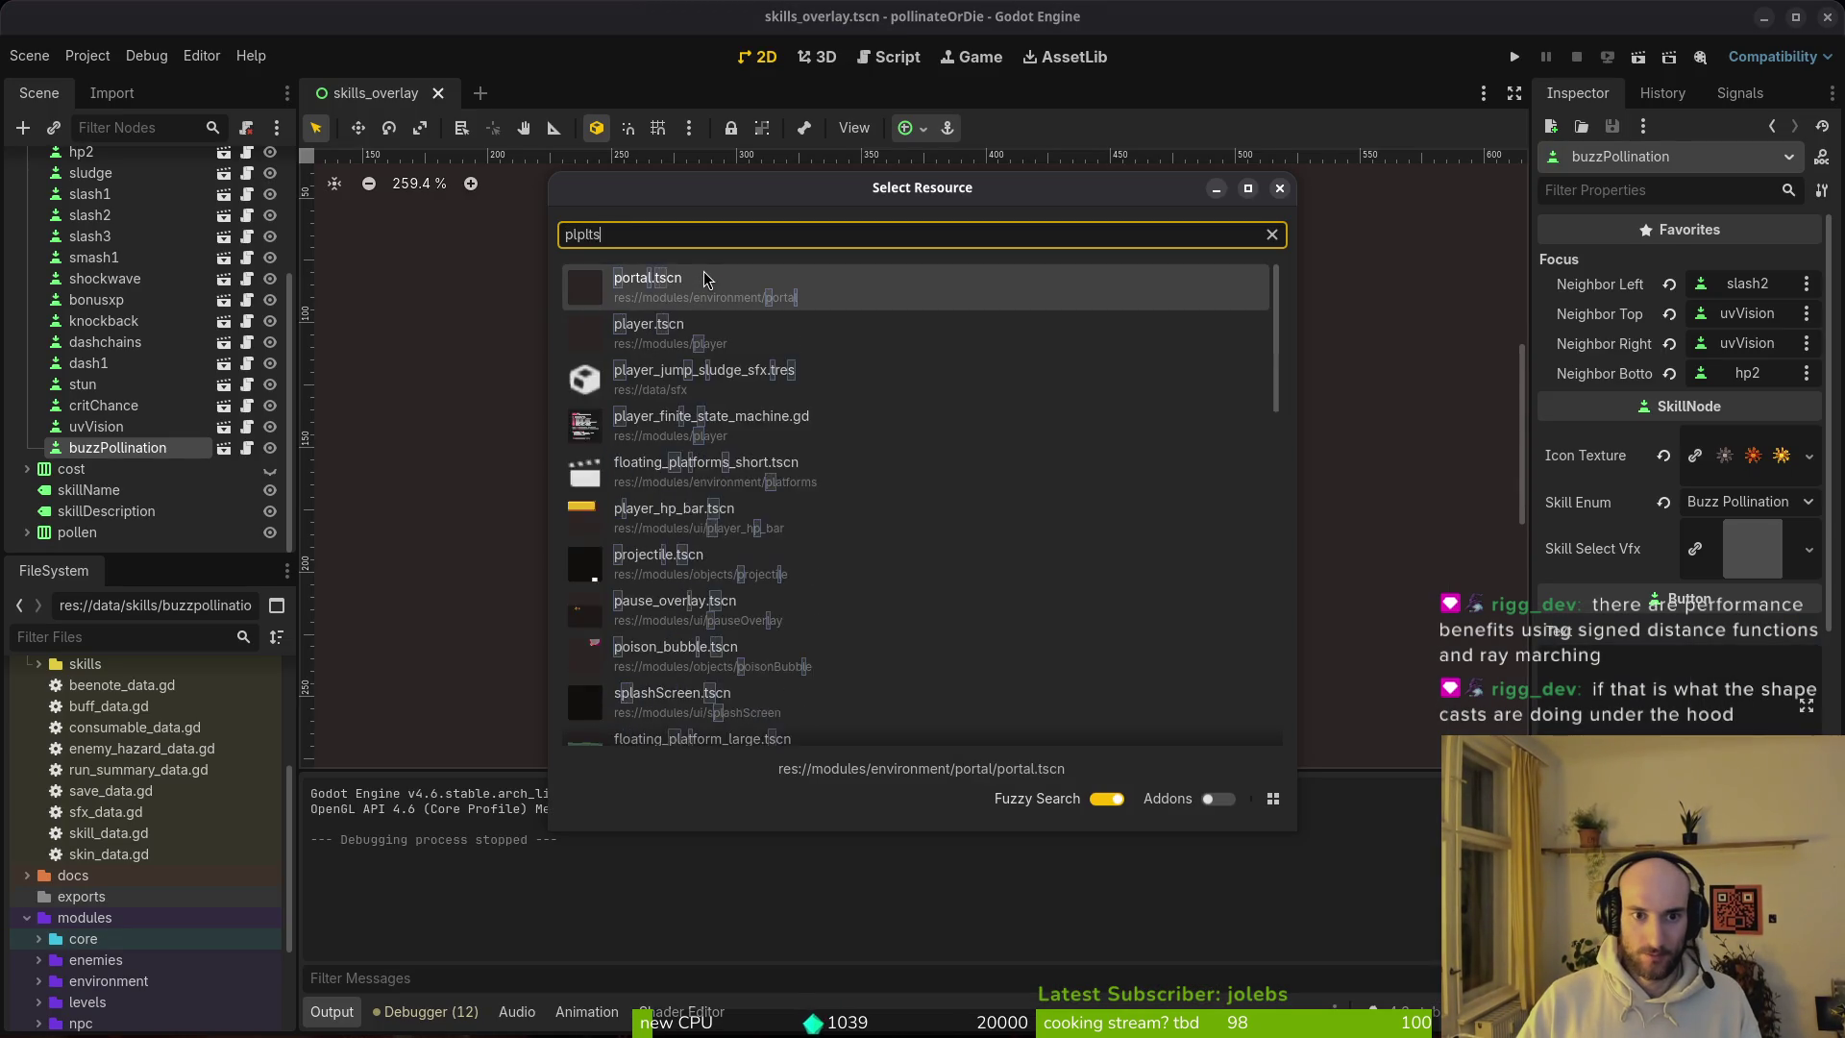
{"action": "key", "text": "Return"}
{"action": "scroll", "coordinate": [597, 308], "scroll_direction": "up", "scroll_amount": 3}
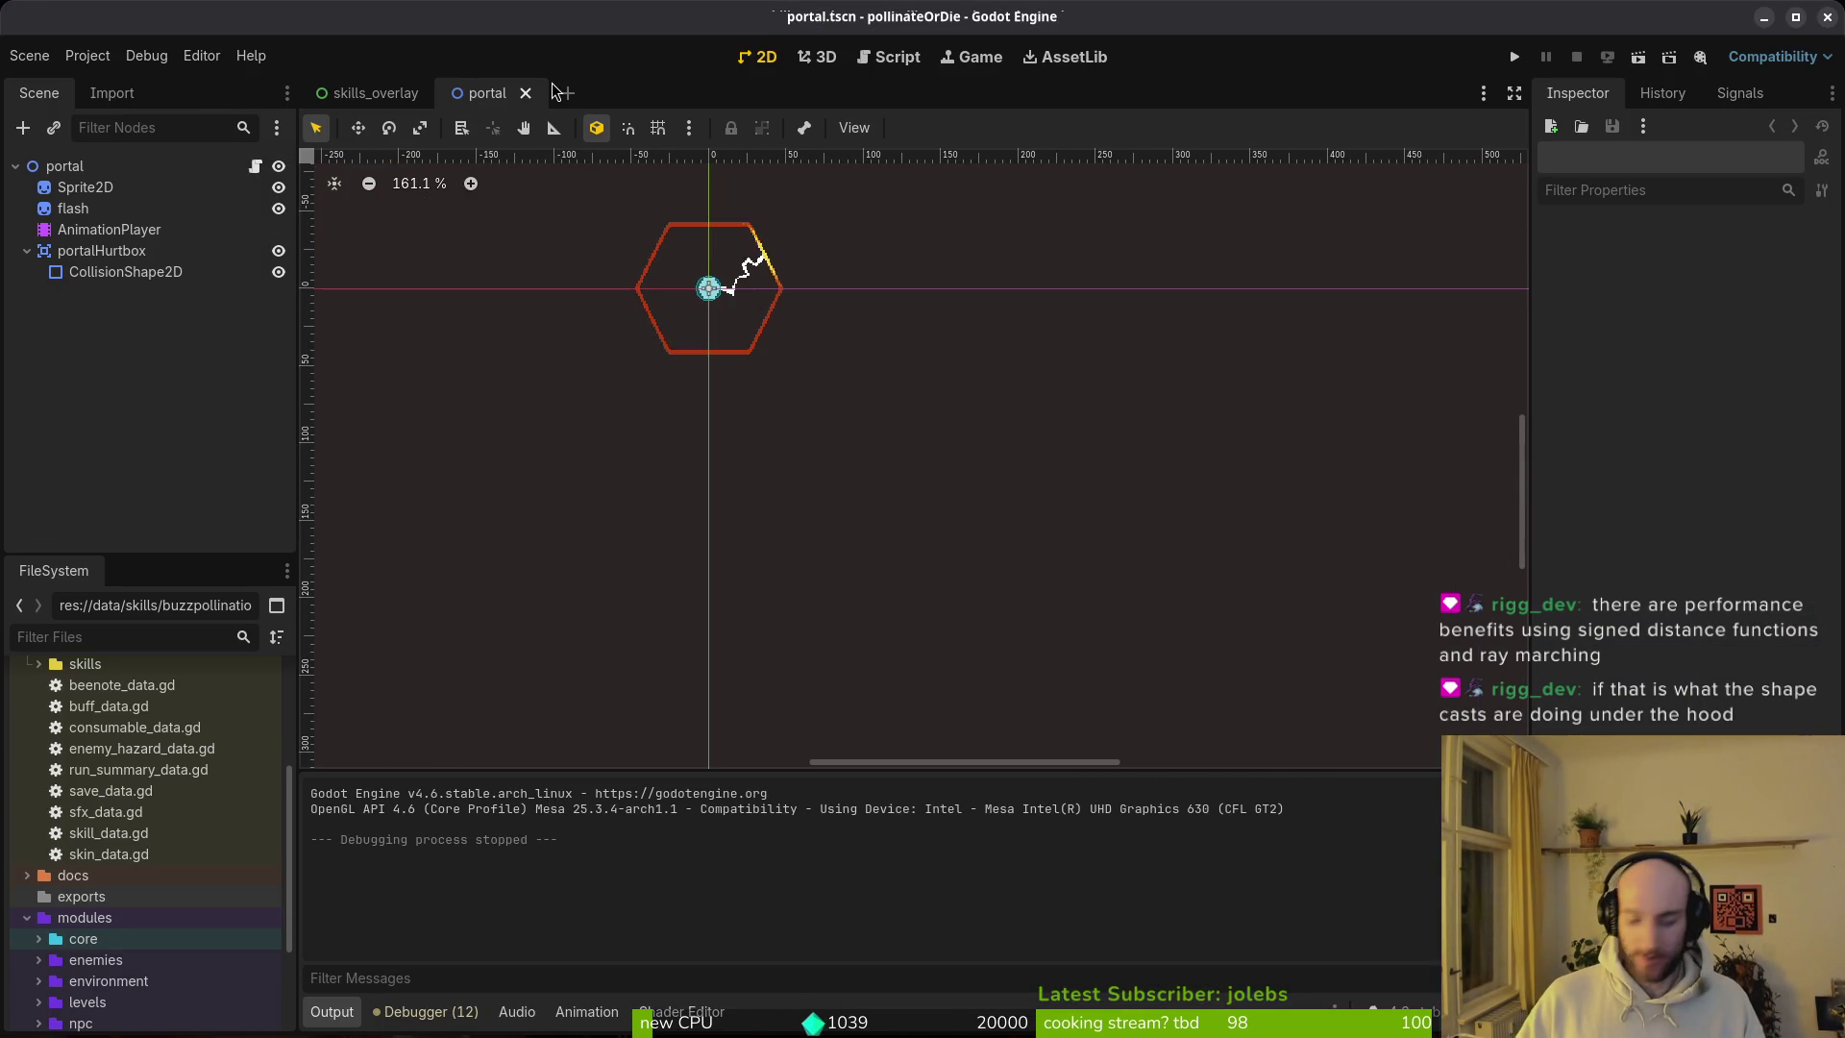
{"action": "key", "text": "shift+alt+o"}
{"action": "type", "text": "play"}
{"action": "key", "text": "Return"}
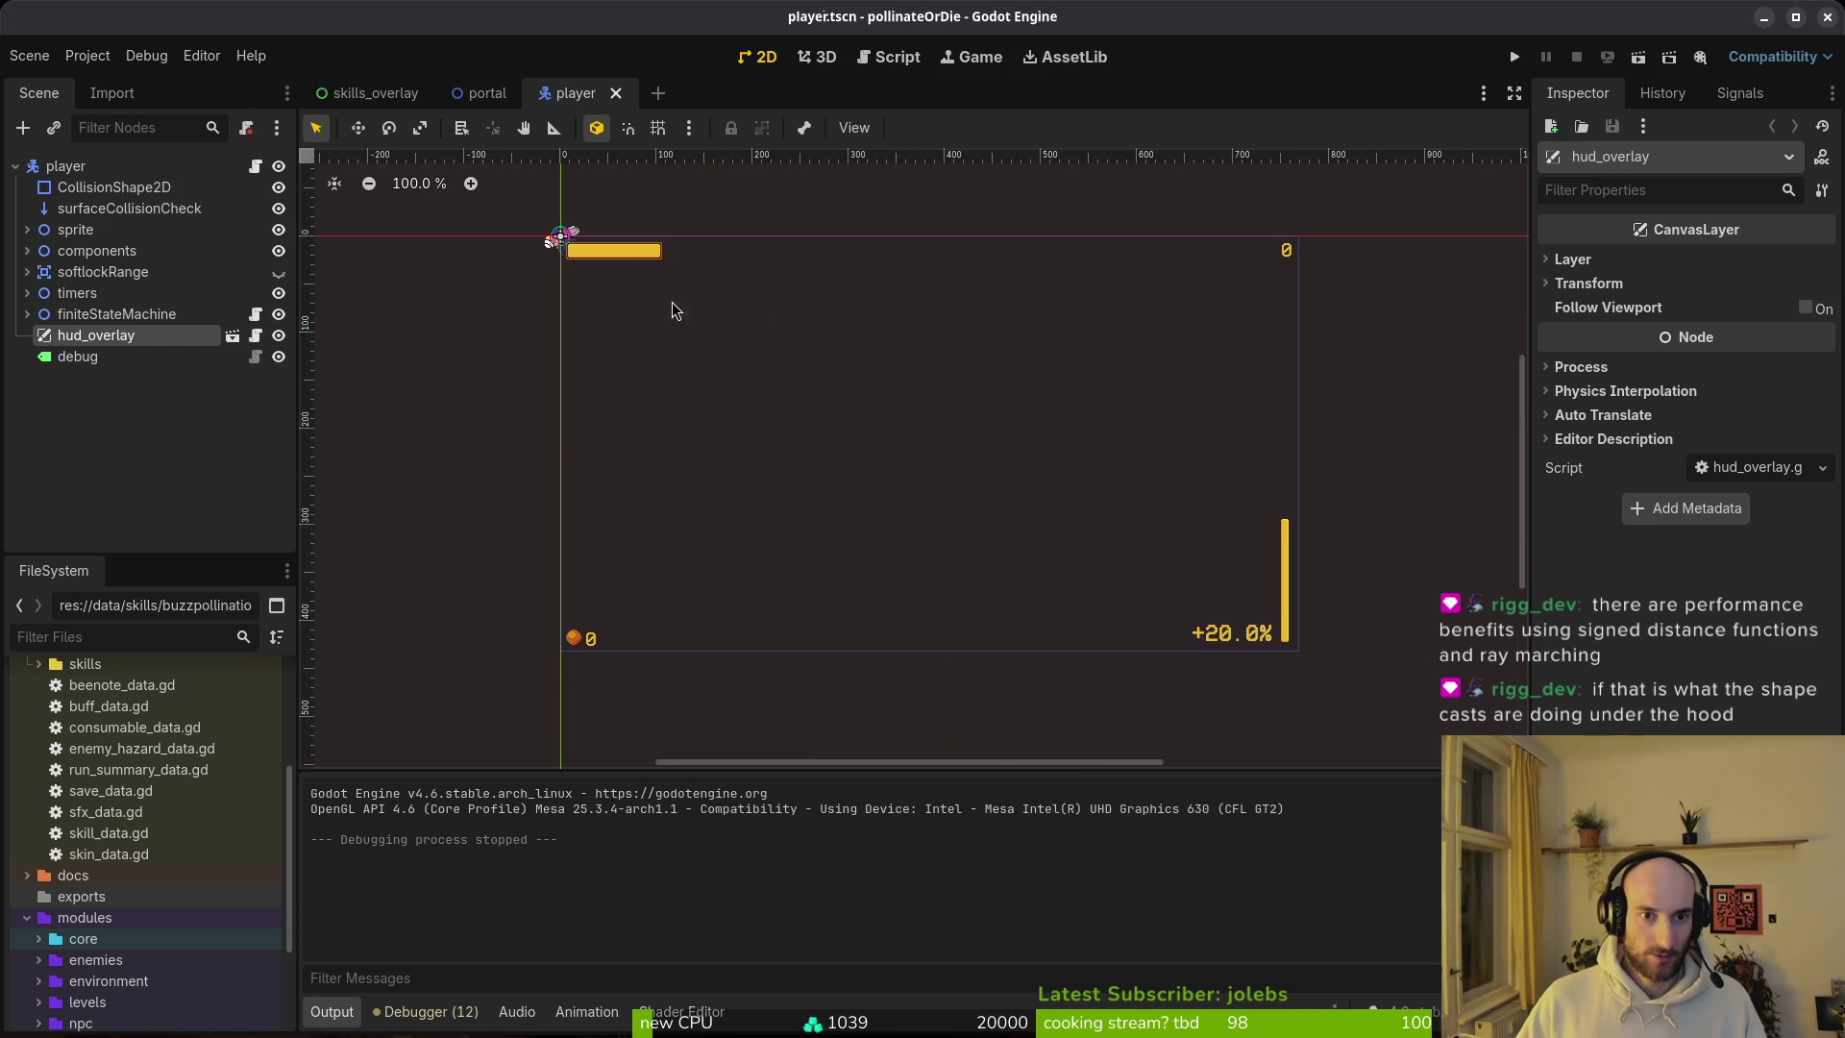
{"action": "scroll", "coordinate": [704, 344], "scroll_direction": "up", "scroll_amount": 5}
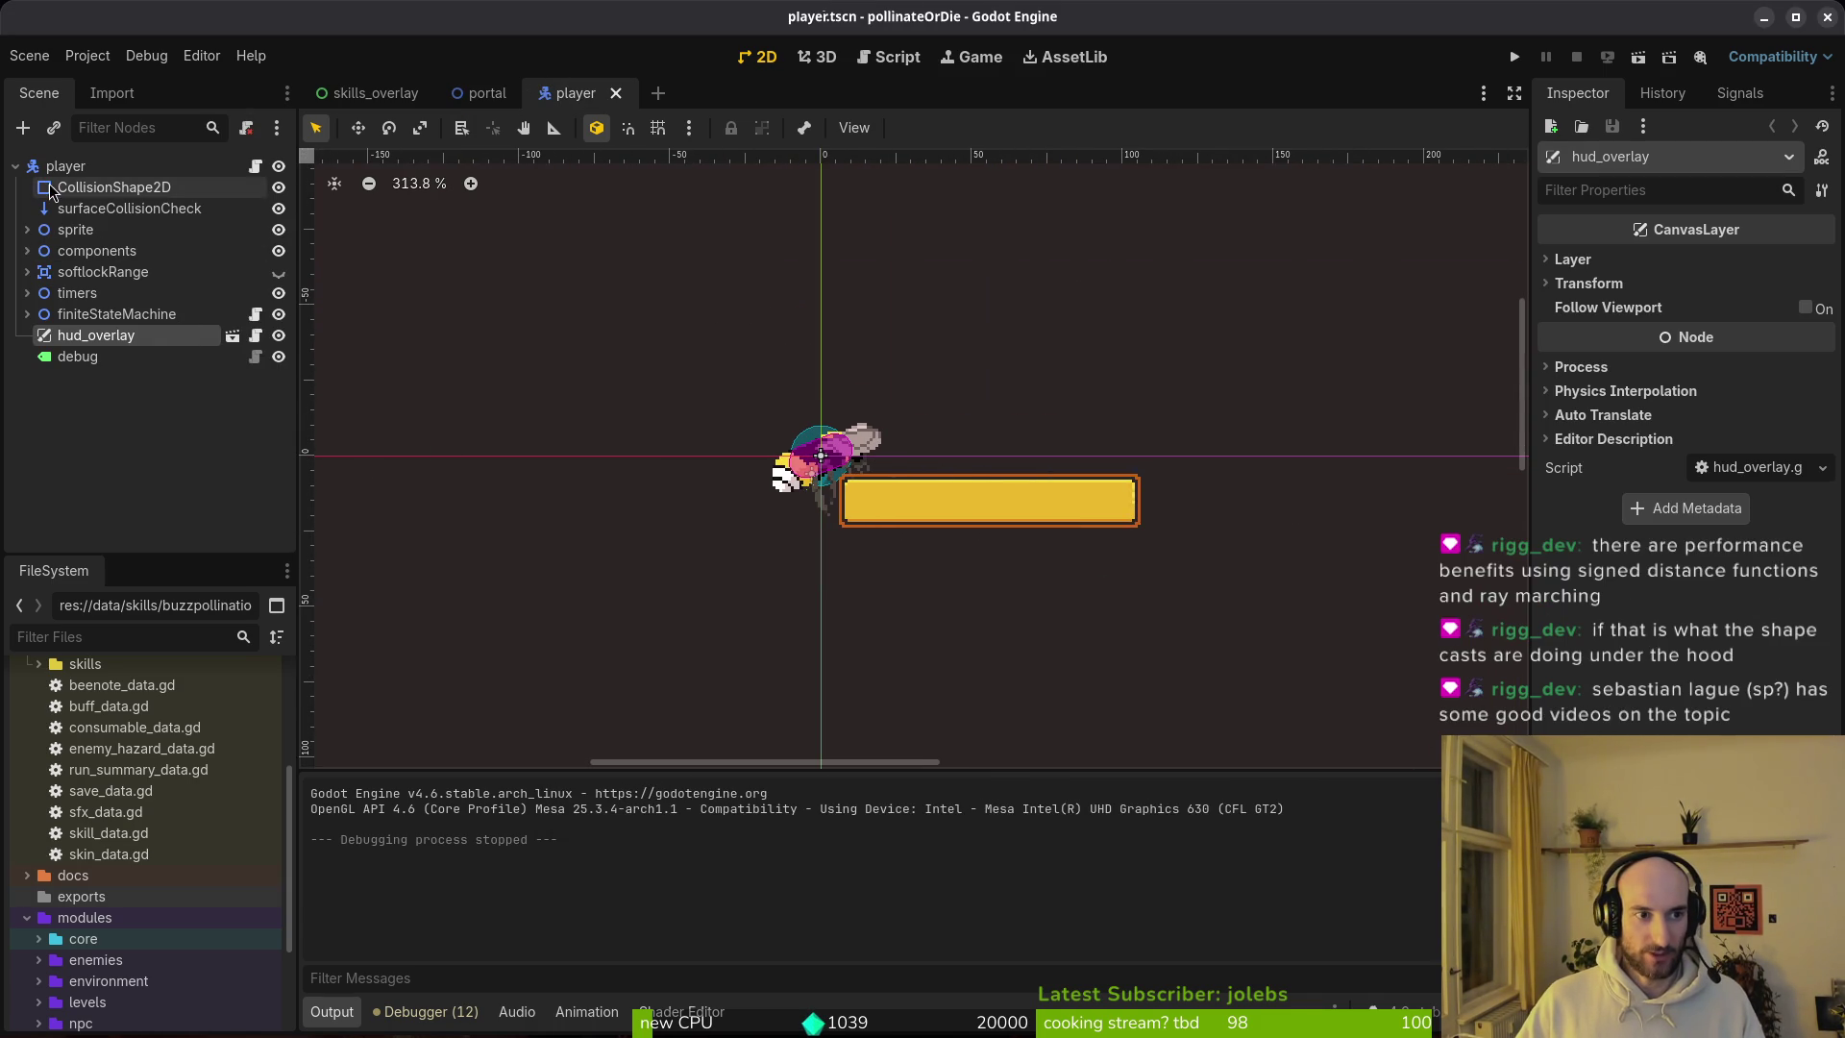
{"action": "left_click", "coordinate": [27, 272]}
{"action": "left_click", "coordinate": [26, 272]}
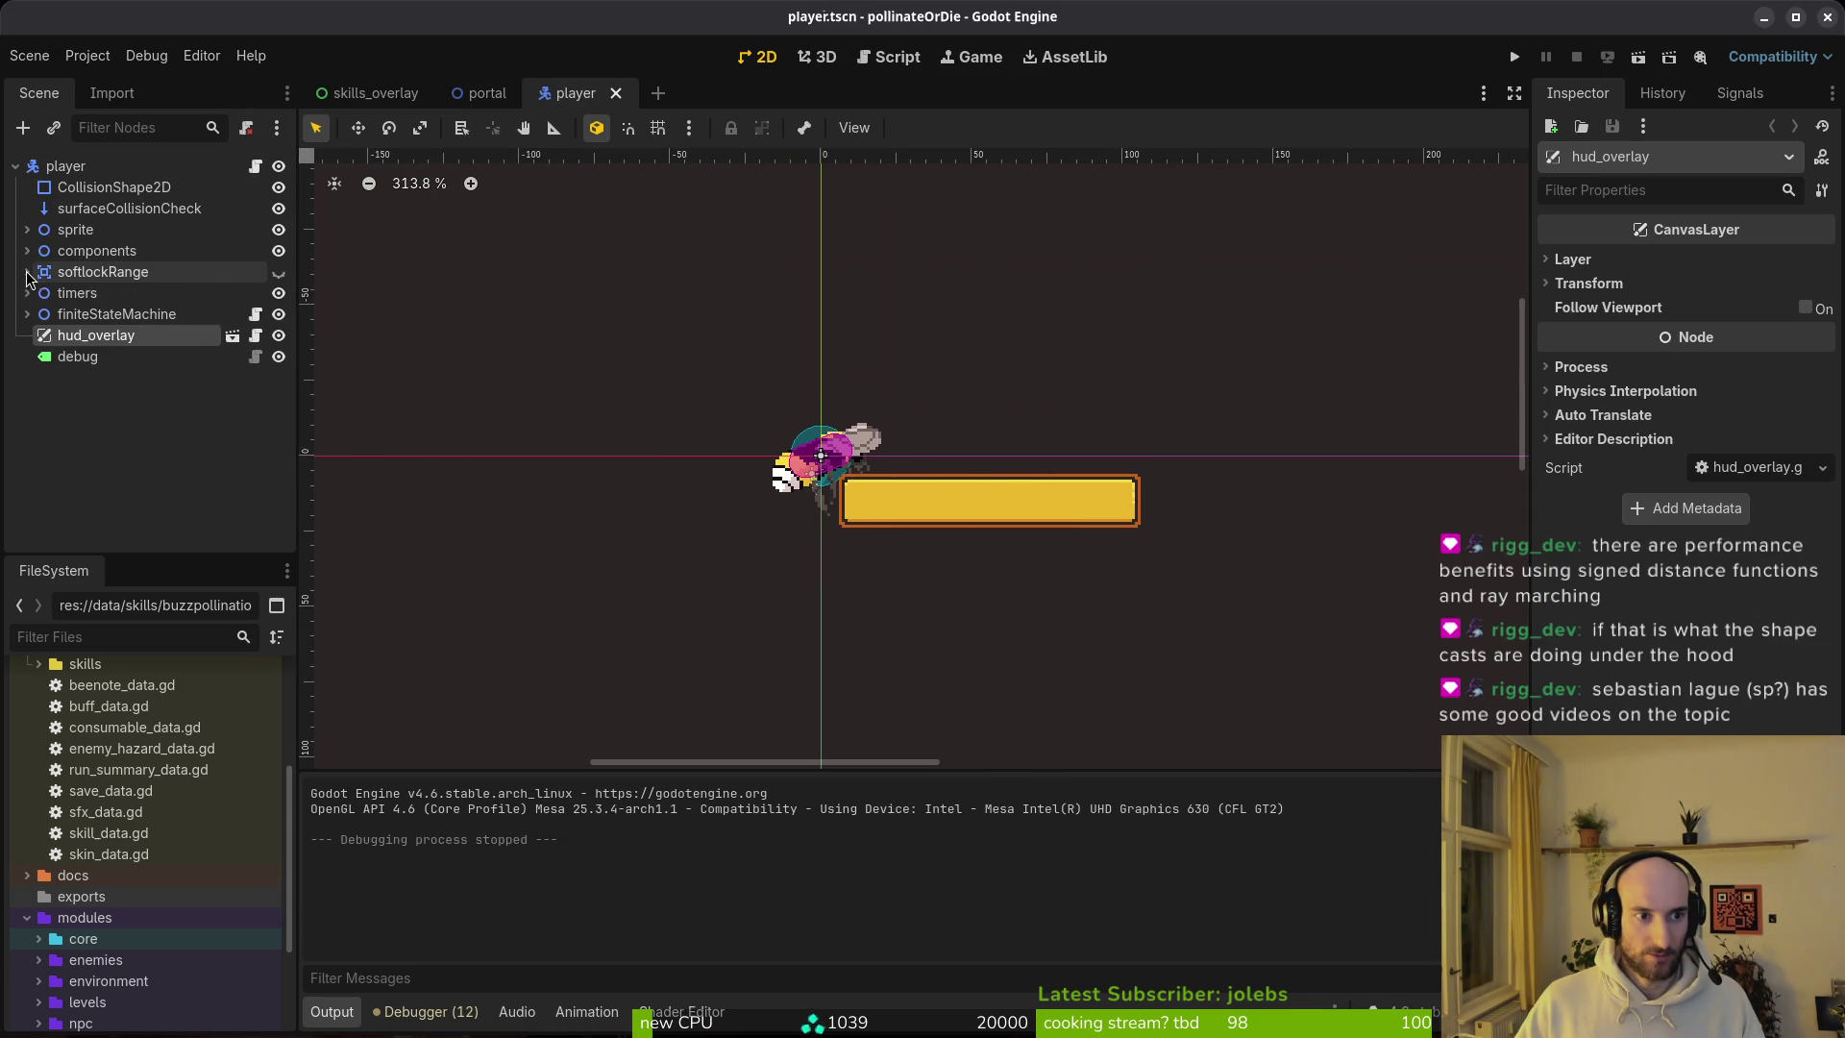
Step: Add an Area2D under the player node, with a CollisionPolygon2D child
{"action": "left_click", "coordinate": [69, 169]}
{"action": "key", "text": "ctrl+a"}
{"action": "type", "text": "area"}
{"action": "key", "text": "Return"}
{"action": "key", "text": "ctrl+a"}
{"action": "type", "text": "collisionpol"}
{"action": "key", "text": "Return"}
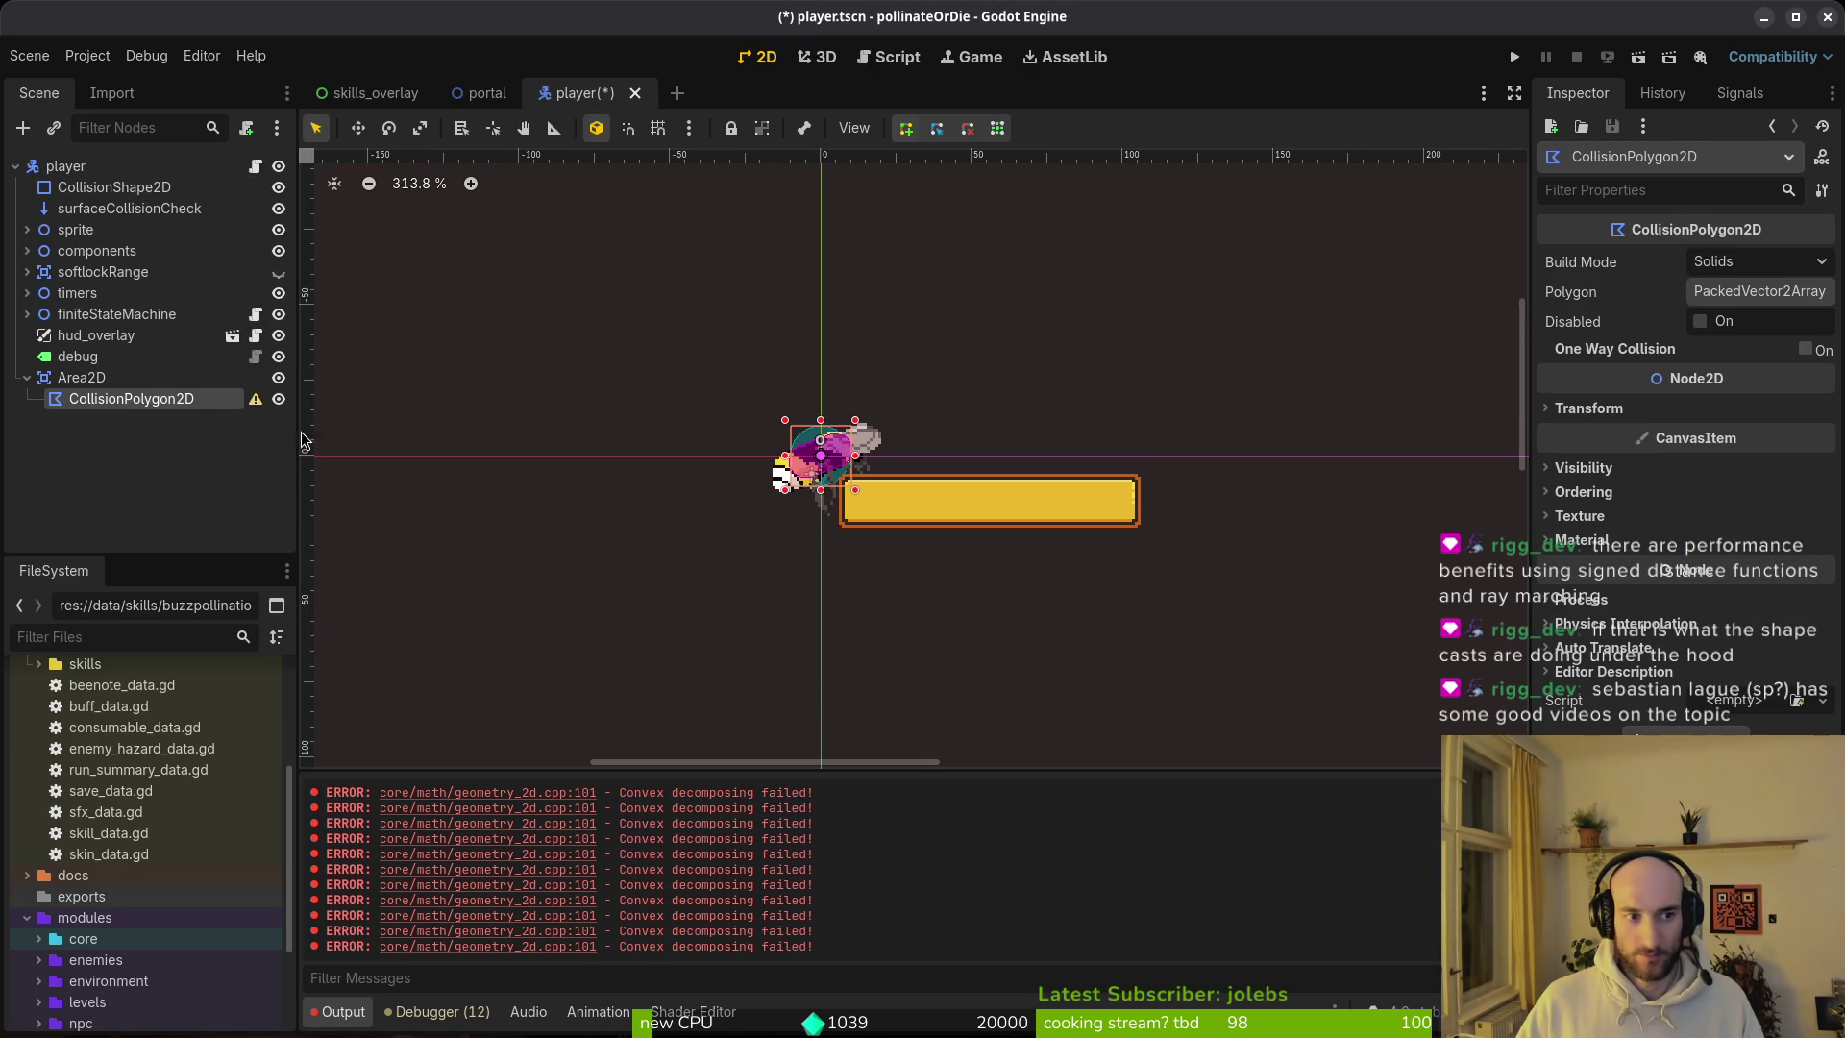
Step: Draw a three-point collision polygon next to the player in the viewport
{"action": "left_click", "coordinate": [1754, 296]}
{"action": "left_click", "coordinate": [1691, 353]}
{"action": "scroll", "coordinate": [826, 460], "scroll_direction": "up", "scroll_amount": 4}
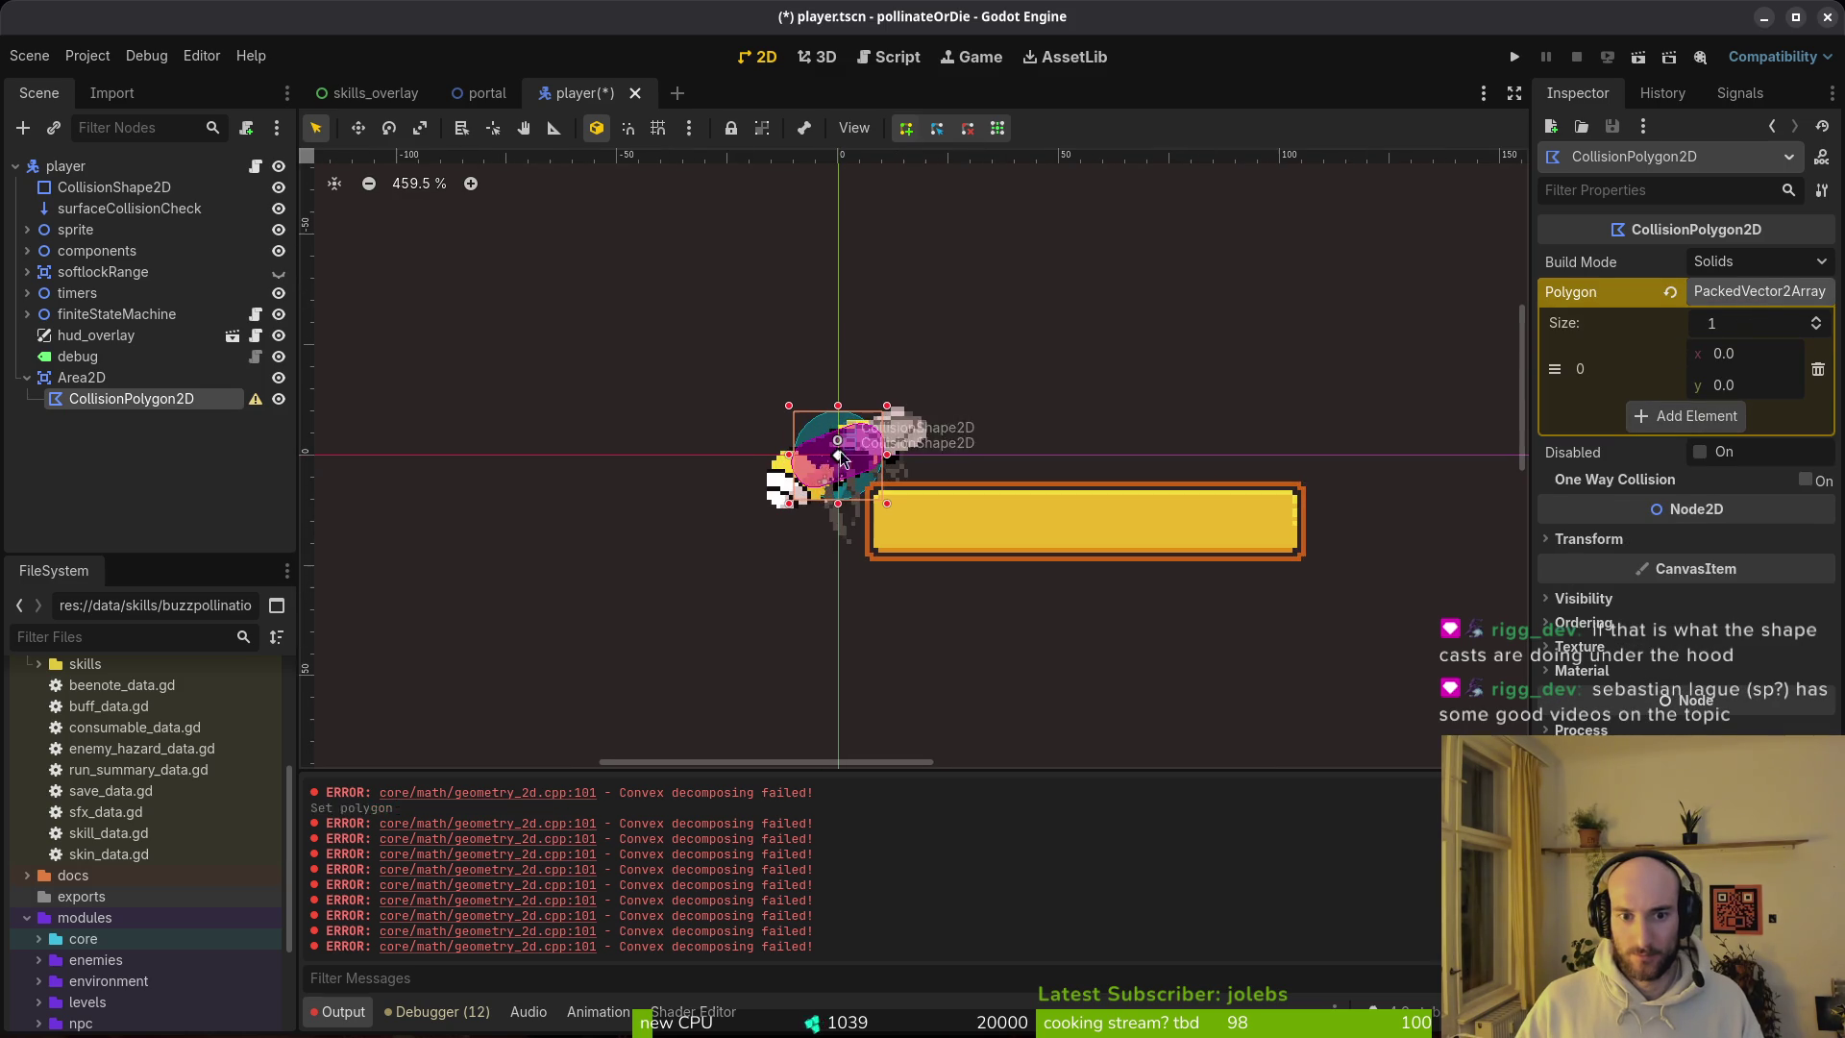
{"action": "left_click", "coordinate": [1120, 362]}
{"action": "right_click", "coordinate": [840, 462], "text": "alt"}
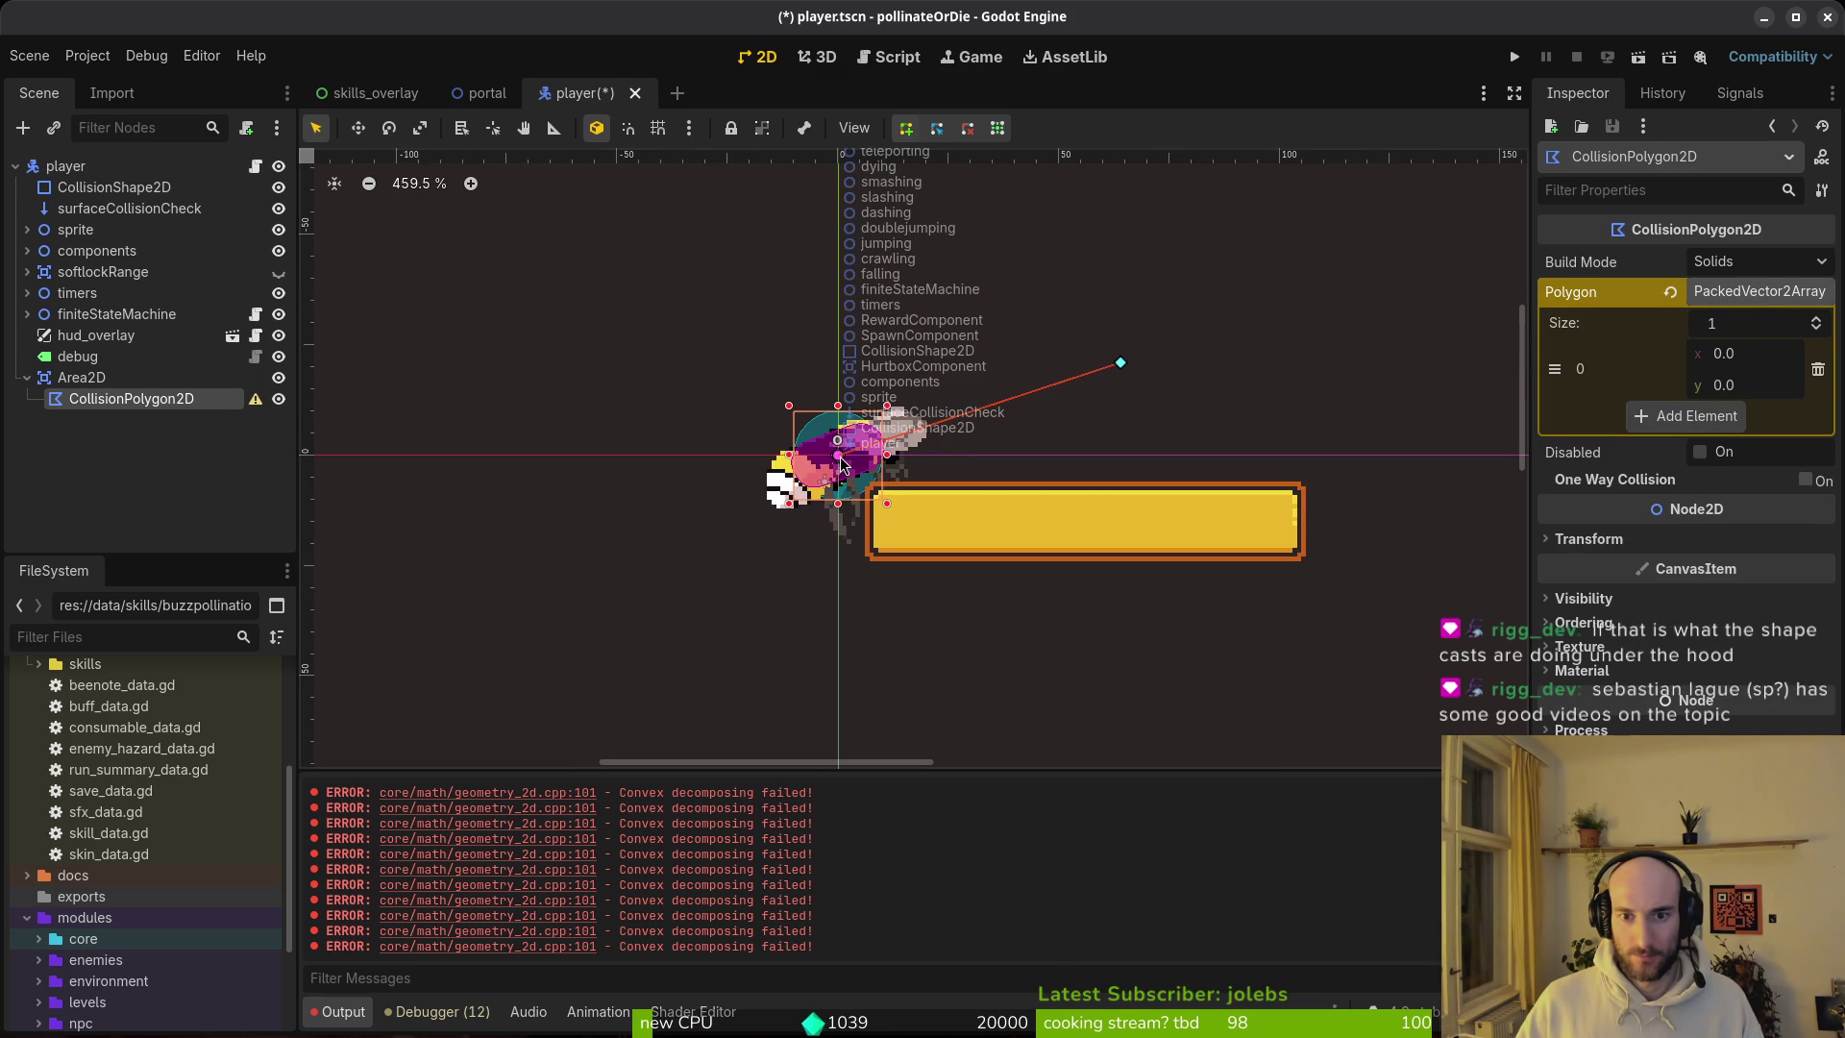
{"action": "left_click", "coordinate": [838, 455]}
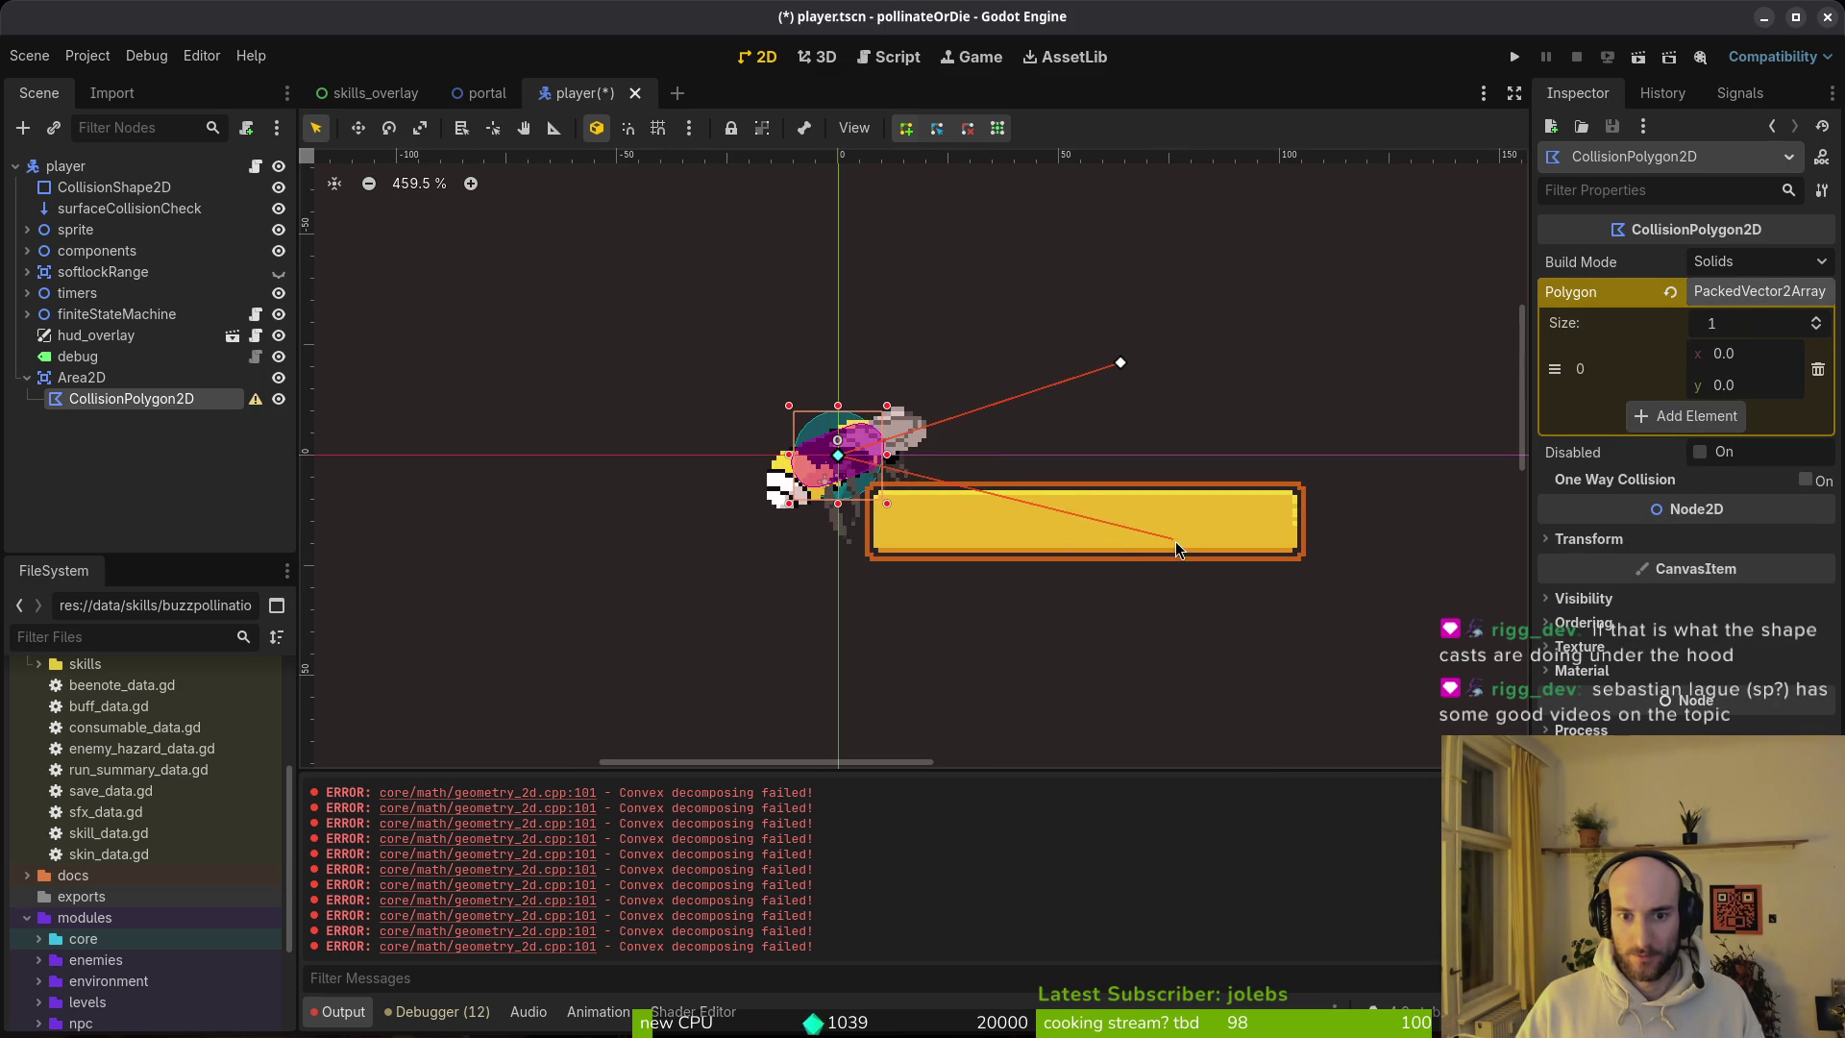
{"action": "left_click", "coordinate": [1121, 362]}
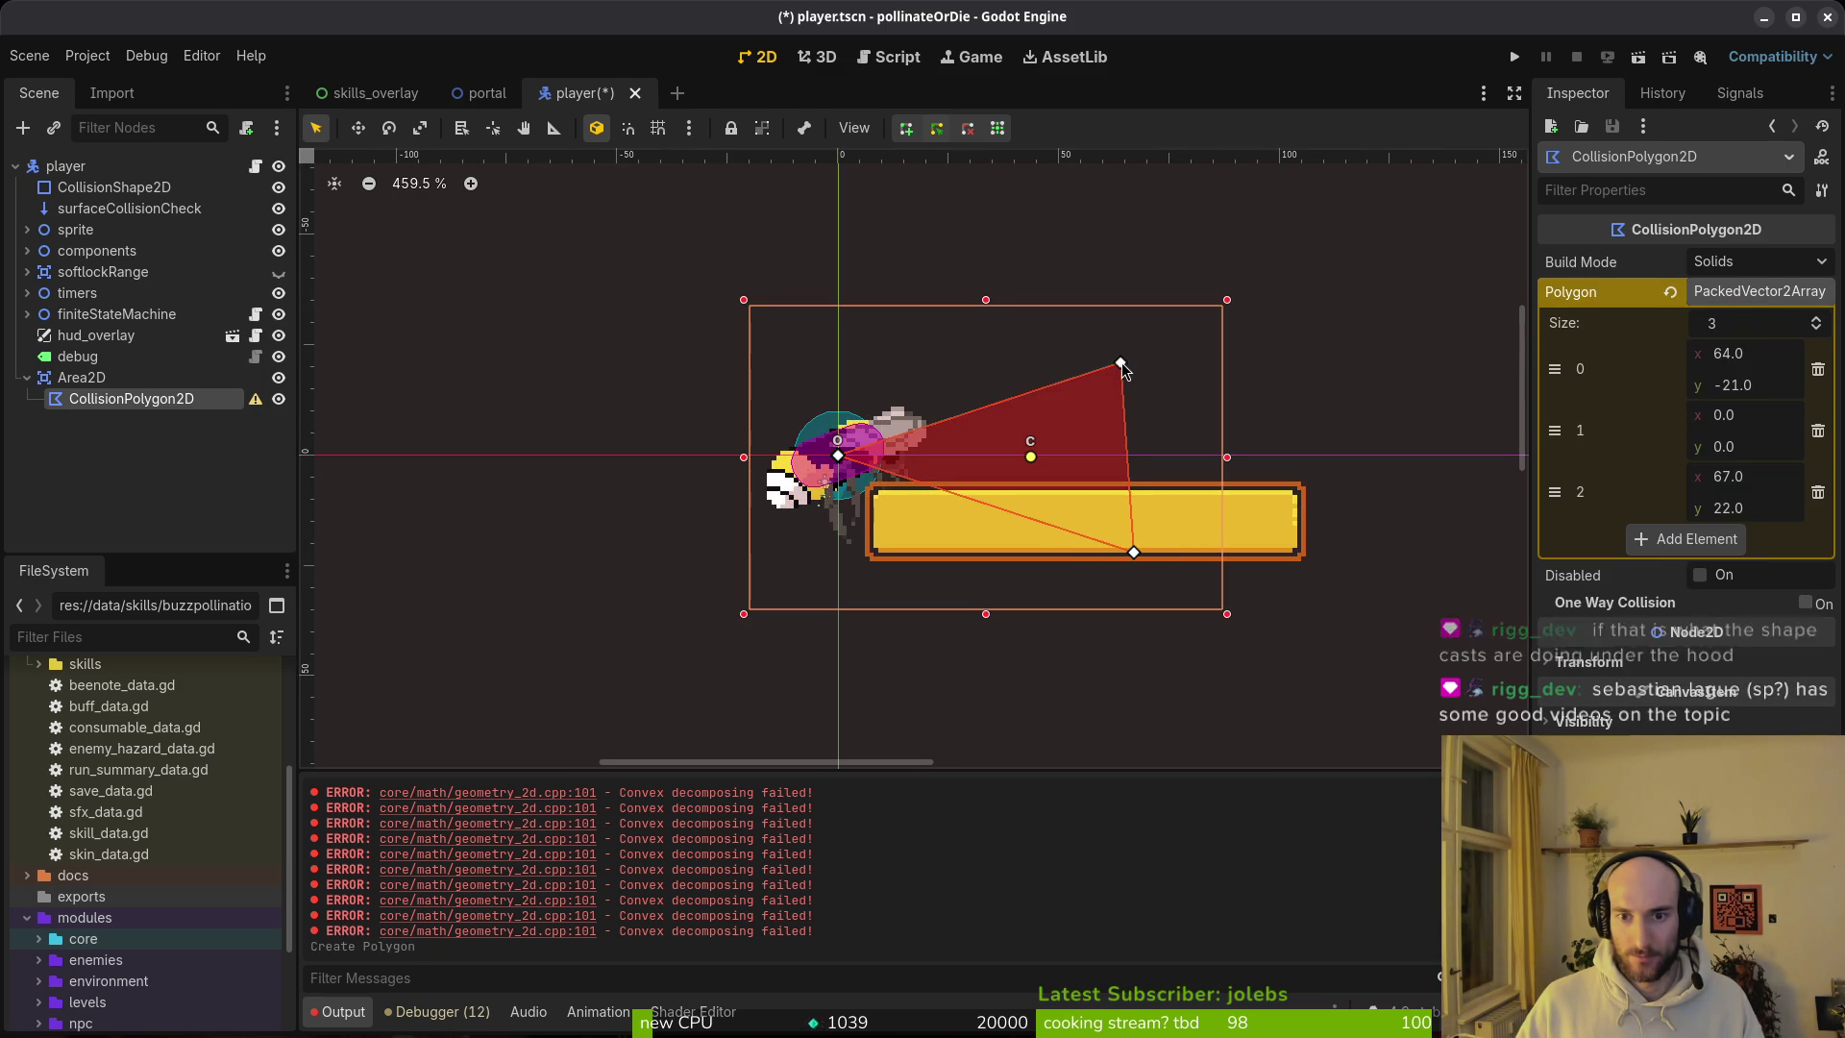
Step: Drag the polygon's vertices out into a wide cone extending right of the player
{"action": "mouse_move", "coordinate": [1121, 361]}
{"action": "left_mouse_down"}
{"action": "mouse_move", "coordinate": [1386, 244]}
{"action": "mouse_move", "coordinate": [1381, 220]}
{"action": "left_mouse_up"}
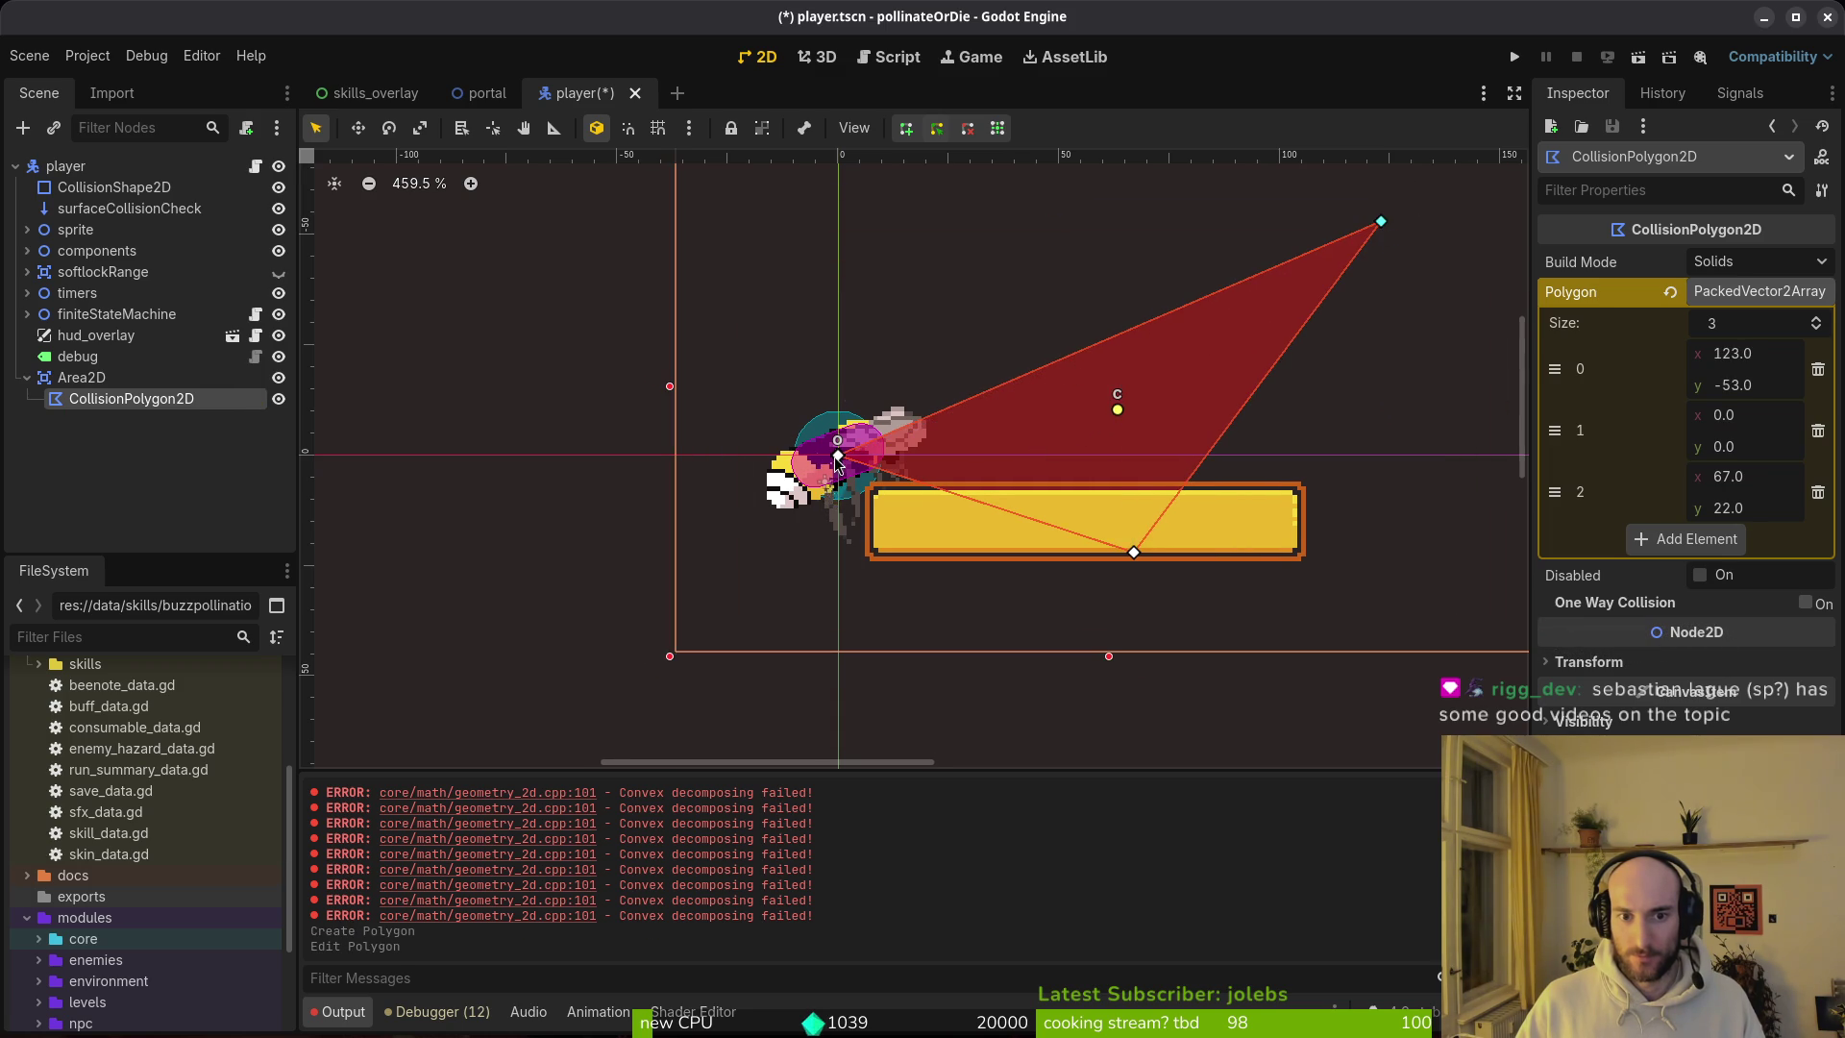
{"action": "scroll", "coordinate": [872, 463], "scroll_direction": "up", "scroll_amount": 6}
{"action": "scroll", "coordinate": [928, 495], "scroll_direction": "down", "scroll_amount": 9}
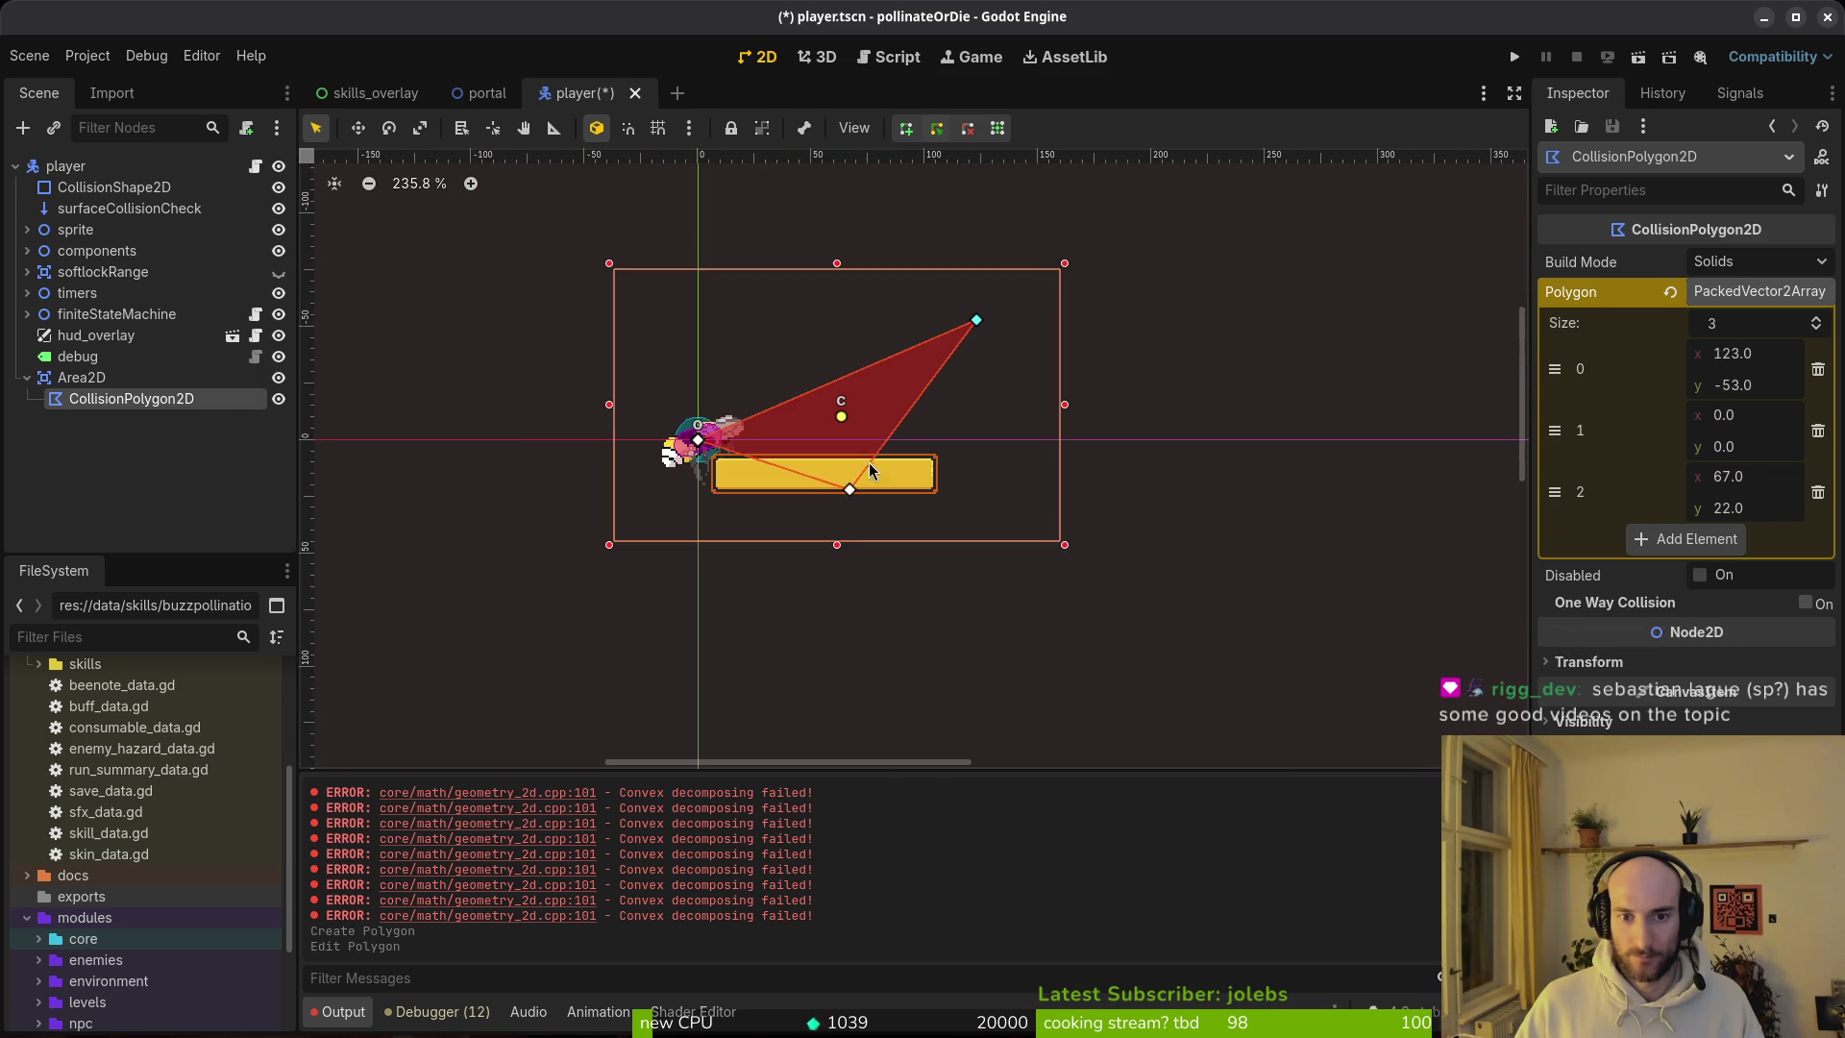
{"action": "scroll", "coordinate": [1223, 548], "scroll_direction": "down", "scroll_amount": 4}
{"action": "mouse_move", "coordinate": [899, 509]}
{"action": "left_mouse_down"}
{"action": "mouse_move", "coordinate": [1223, 548]}
{"action": "mouse_move", "coordinate": [1412, 535]}
{"action": "left_mouse_up"}
{"action": "scroll", "coordinate": [1249, 480], "scroll_direction": "right", "scroll_amount": 5}
{"action": "left_click_drag", "start_coordinate": [659, 449], "coordinate": [1039, 411]}
{"action": "mouse_move", "coordinate": [948, 532]}
{"action": "left_mouse_down"}
{"action": "mouse_move", "coordinate": [1064, 588]}
{"action": "mouse_move", "coordinate": [1028, 596]}
{"action": "left_mouse_up"}
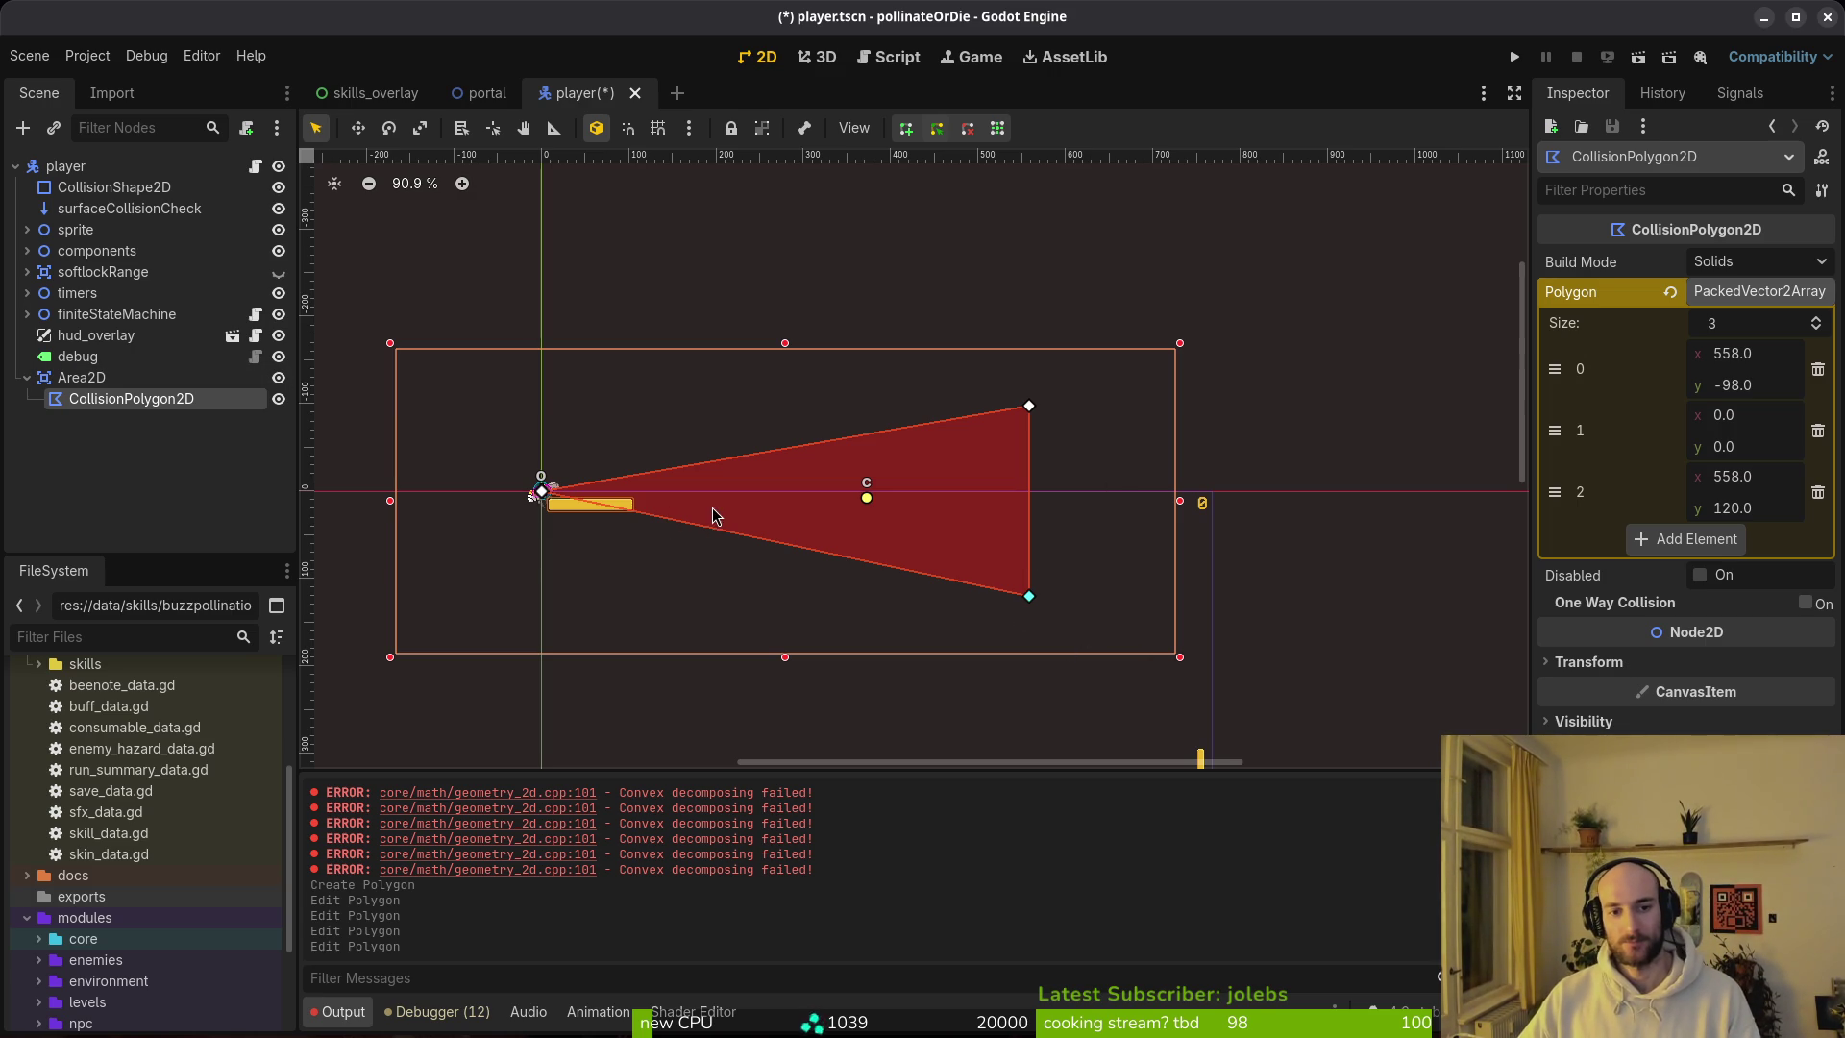
Step: Raise the cone's top vertex to widen it, undoing one stray move, and save player.tscn
{"action": "scroll", "coordinate": [966, 504], "scroll_direction": "up", "scroll_amount": 5}
{"action": "left_click_drag", "start_coordinate": [1069, 346], "coordinate": [1070, 263]}
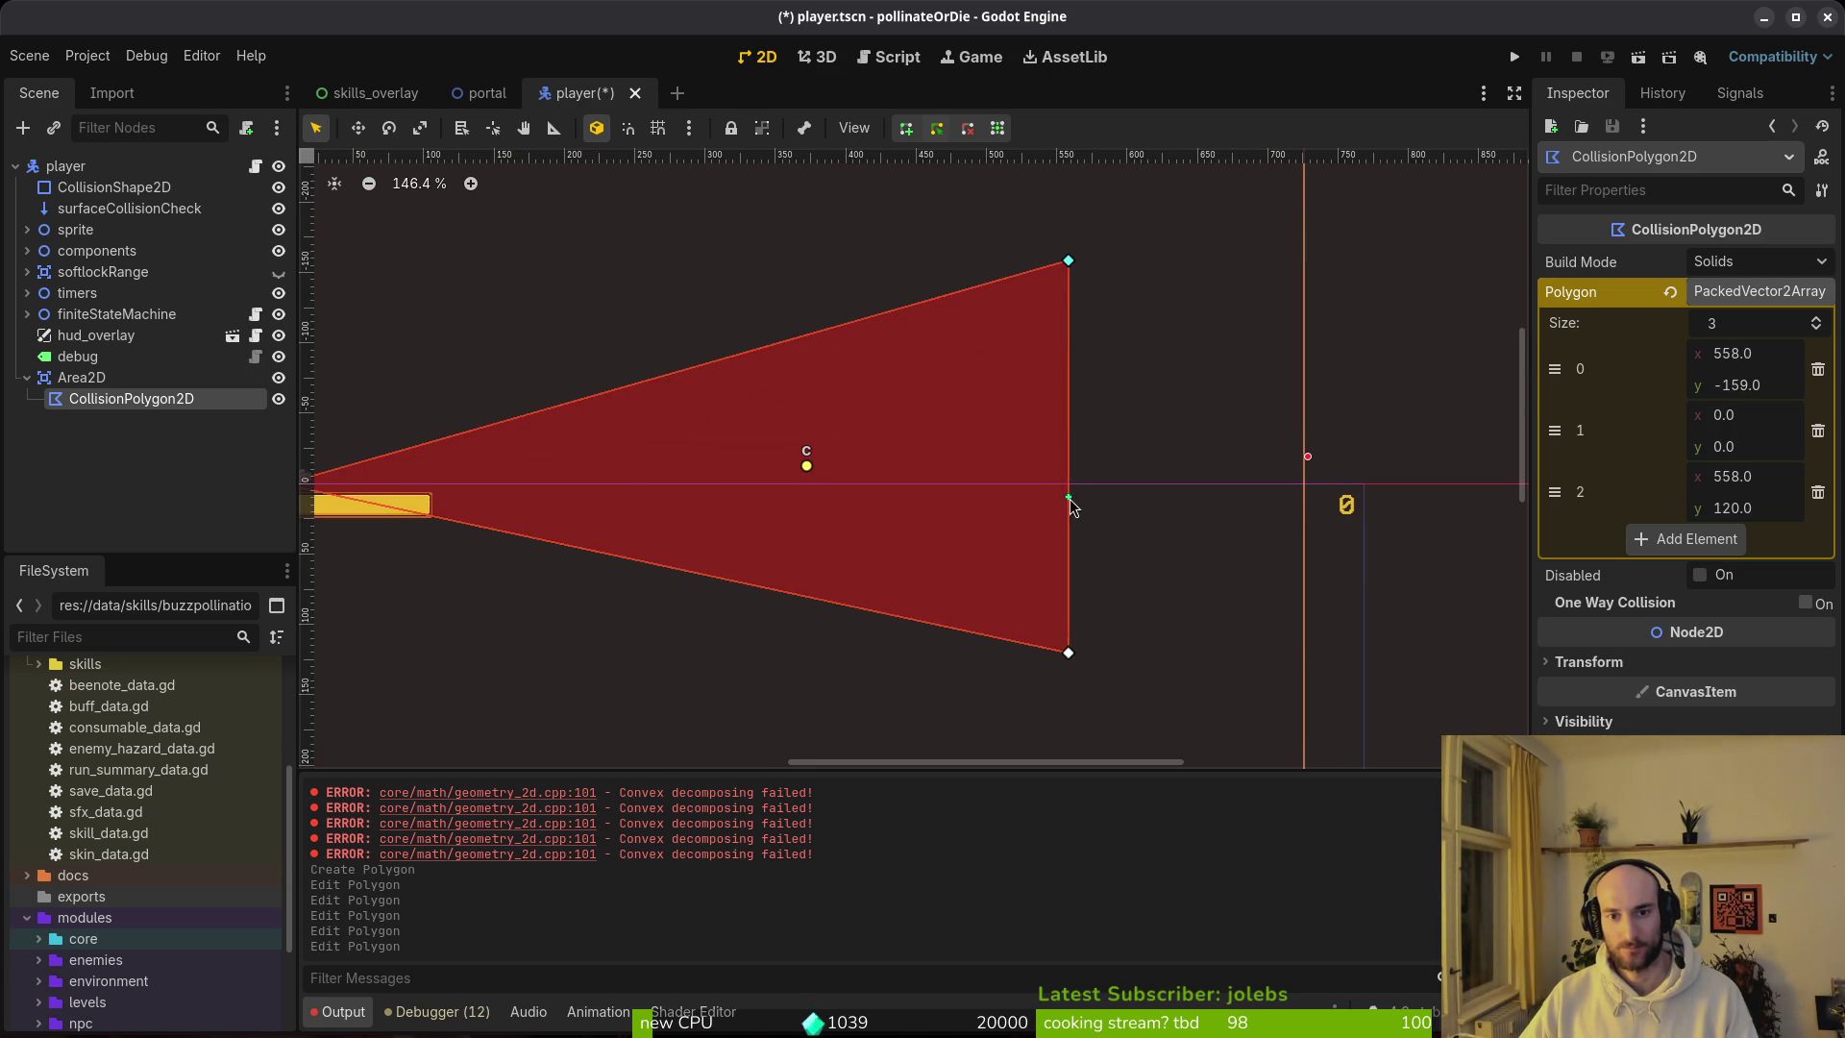
{"action": "scroll", "coordinate": [1018, 543], "scroll_direction": "down", "scroll_amount": 4}
{"action": "key", "text": "ctrl+z"}
{"action": "scroll", "coordinate": [1036, 468], "scroll_direction": "up", "scroll_amount": 4}
{"action": "left_click_drag", "start_coordinate": [1063, 402], "coordinate": [1062, 362]}
{"action": "left_click", "coordinate": [1115, 477]}
{"action": "key", "text": "ctrl+s"}
{"action": "scroll", "coordinate": [1052, 554], "scroll_direction": "down", "scroll_amount": 3}
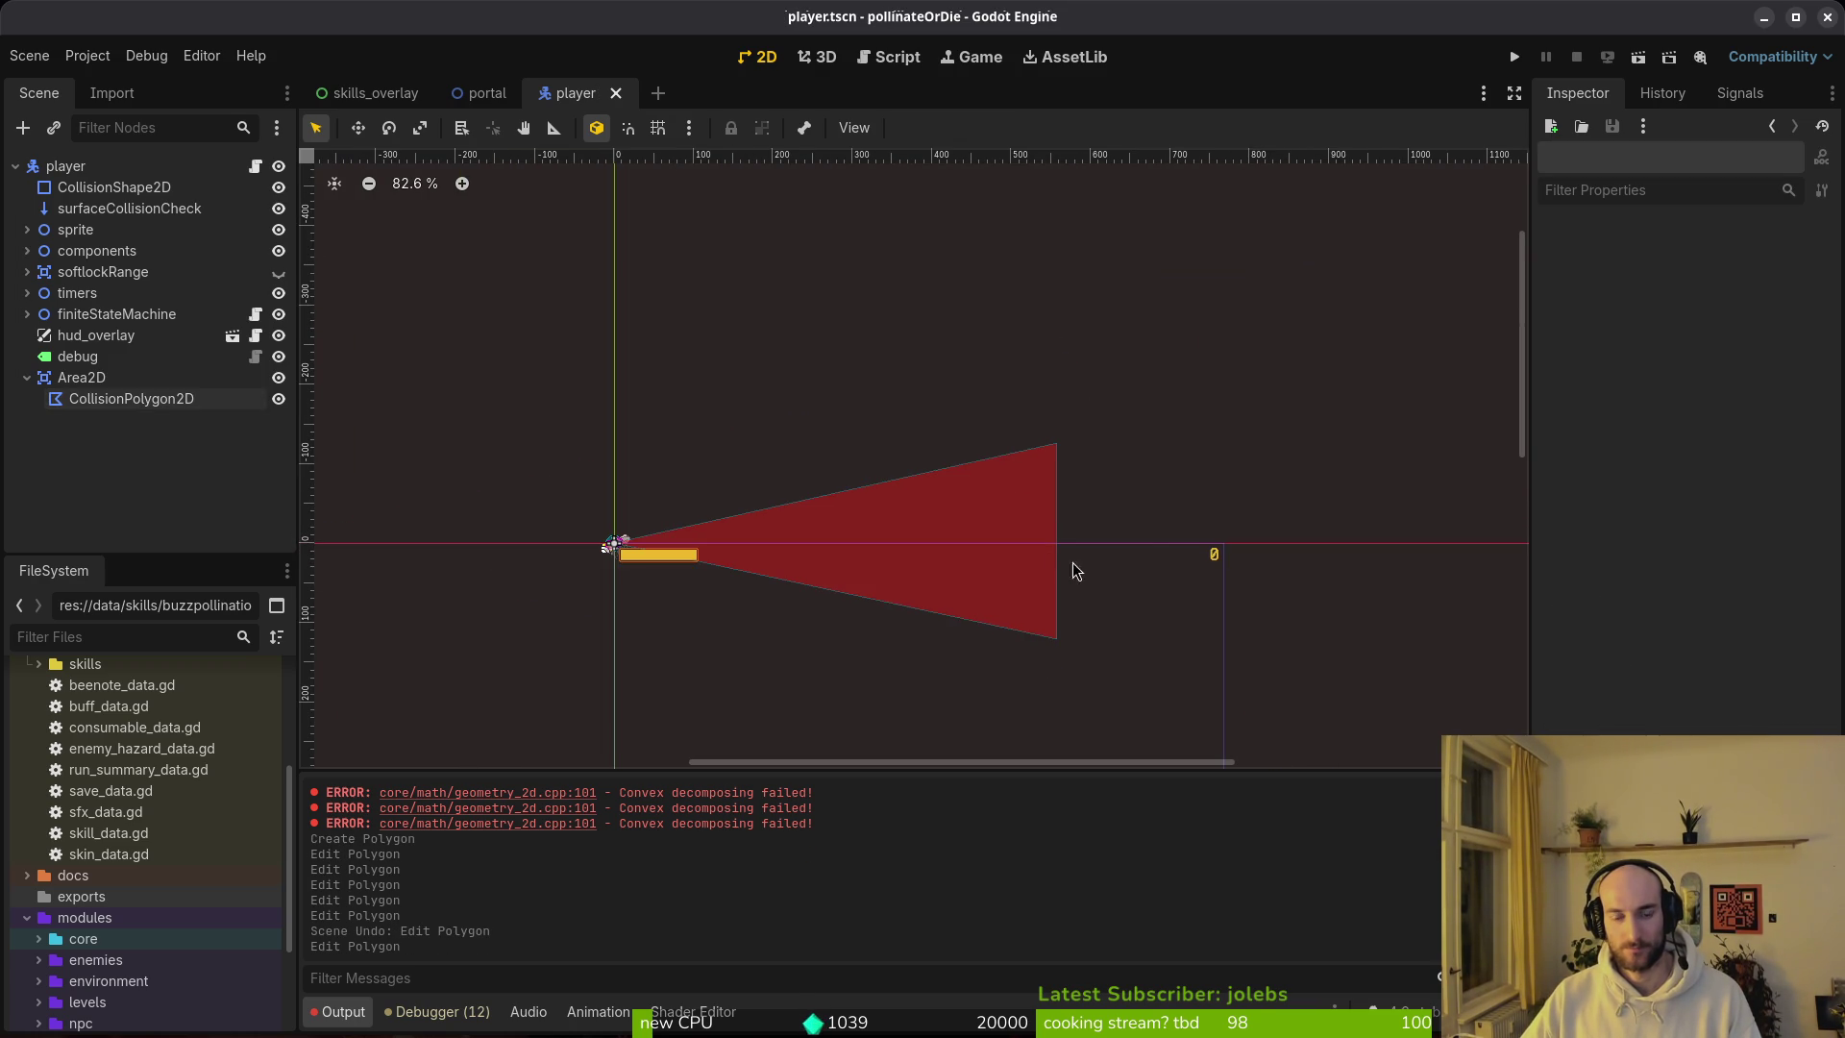
Step: Set the x of polygon points 0 and 2 to 360, shortening the cone from 558
{"action": "scroll", "coordinate": [1067, 567], "scroll_direction": "down", "scroll_amount": 6}
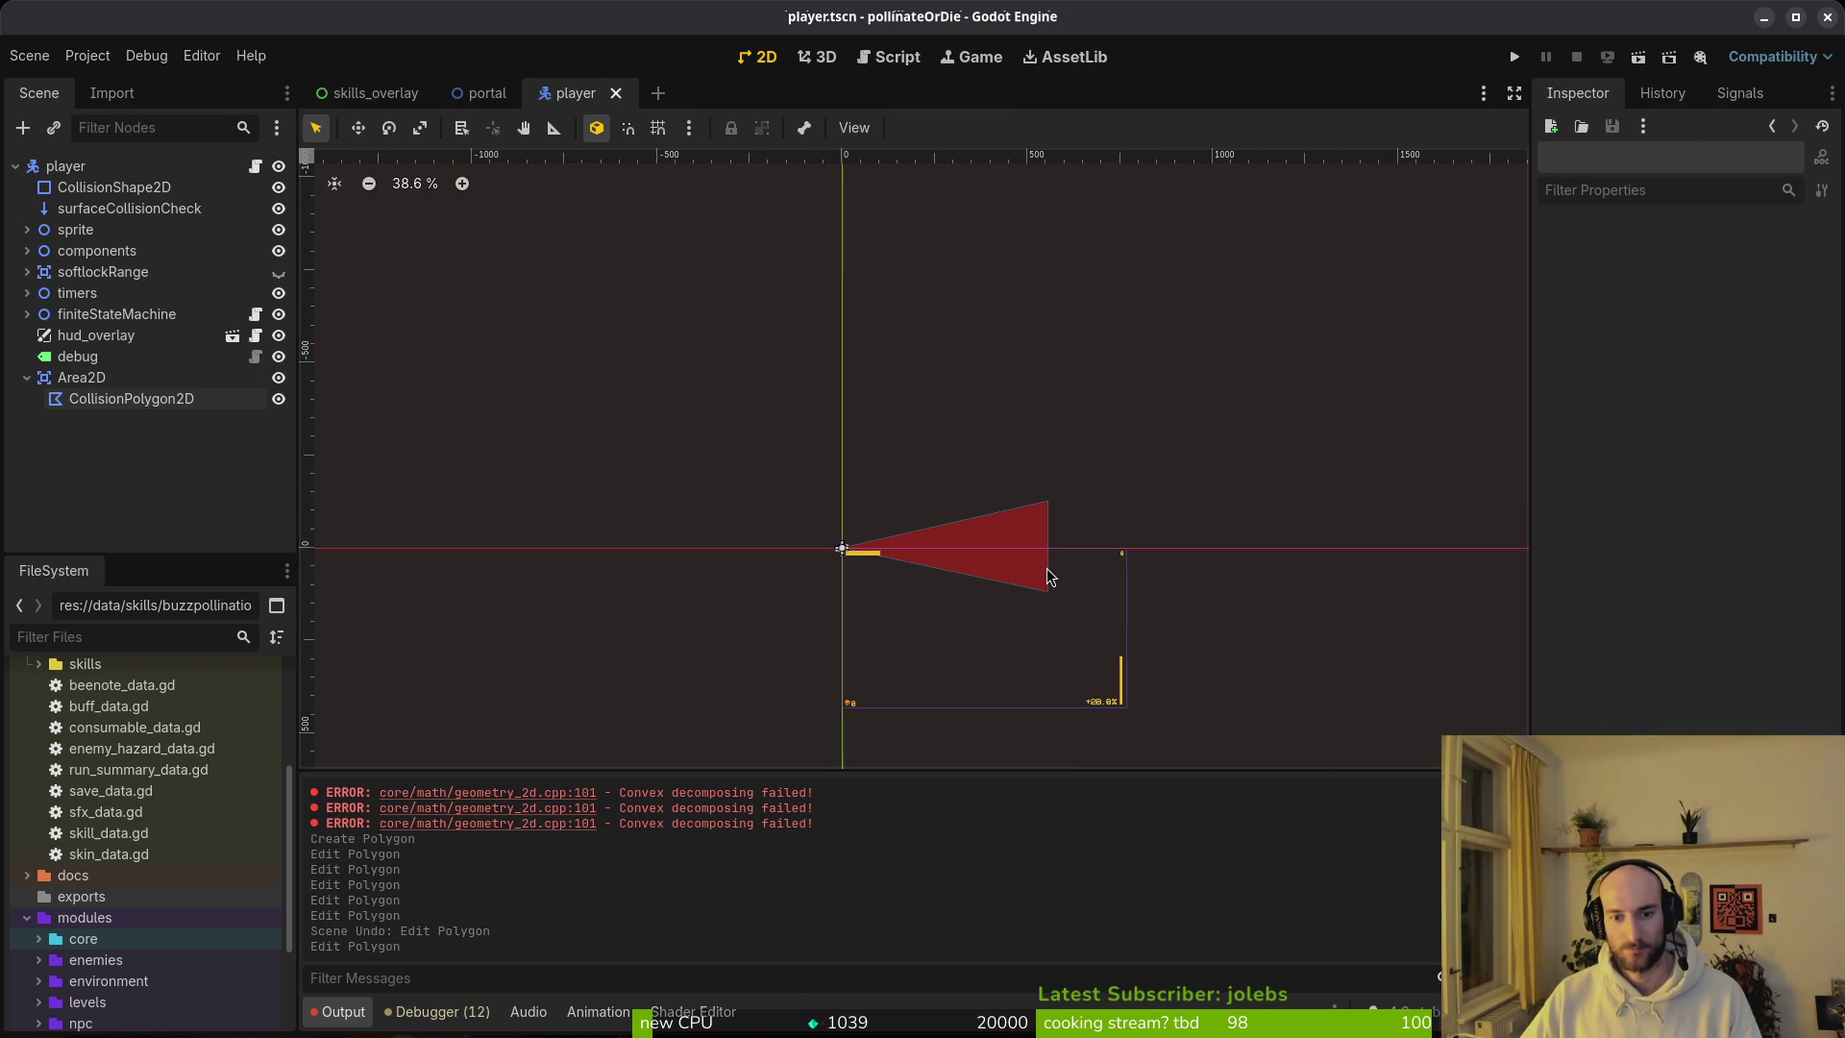
{"action": "scroll", "coordinate": [1018, 545], "scroll_direction": "up", "scroll_amount": 3}
{"action": "left_click", "coordinate": [1017, 544]}
{"action": "scroll", "coordinate": [1016, 543], "scroll_direction": "up", "scroll_amount": 3}
{"action": "scroll", "coordinate": [1024, 519], "scroll_direction": "up", "scroll_amount": 2}
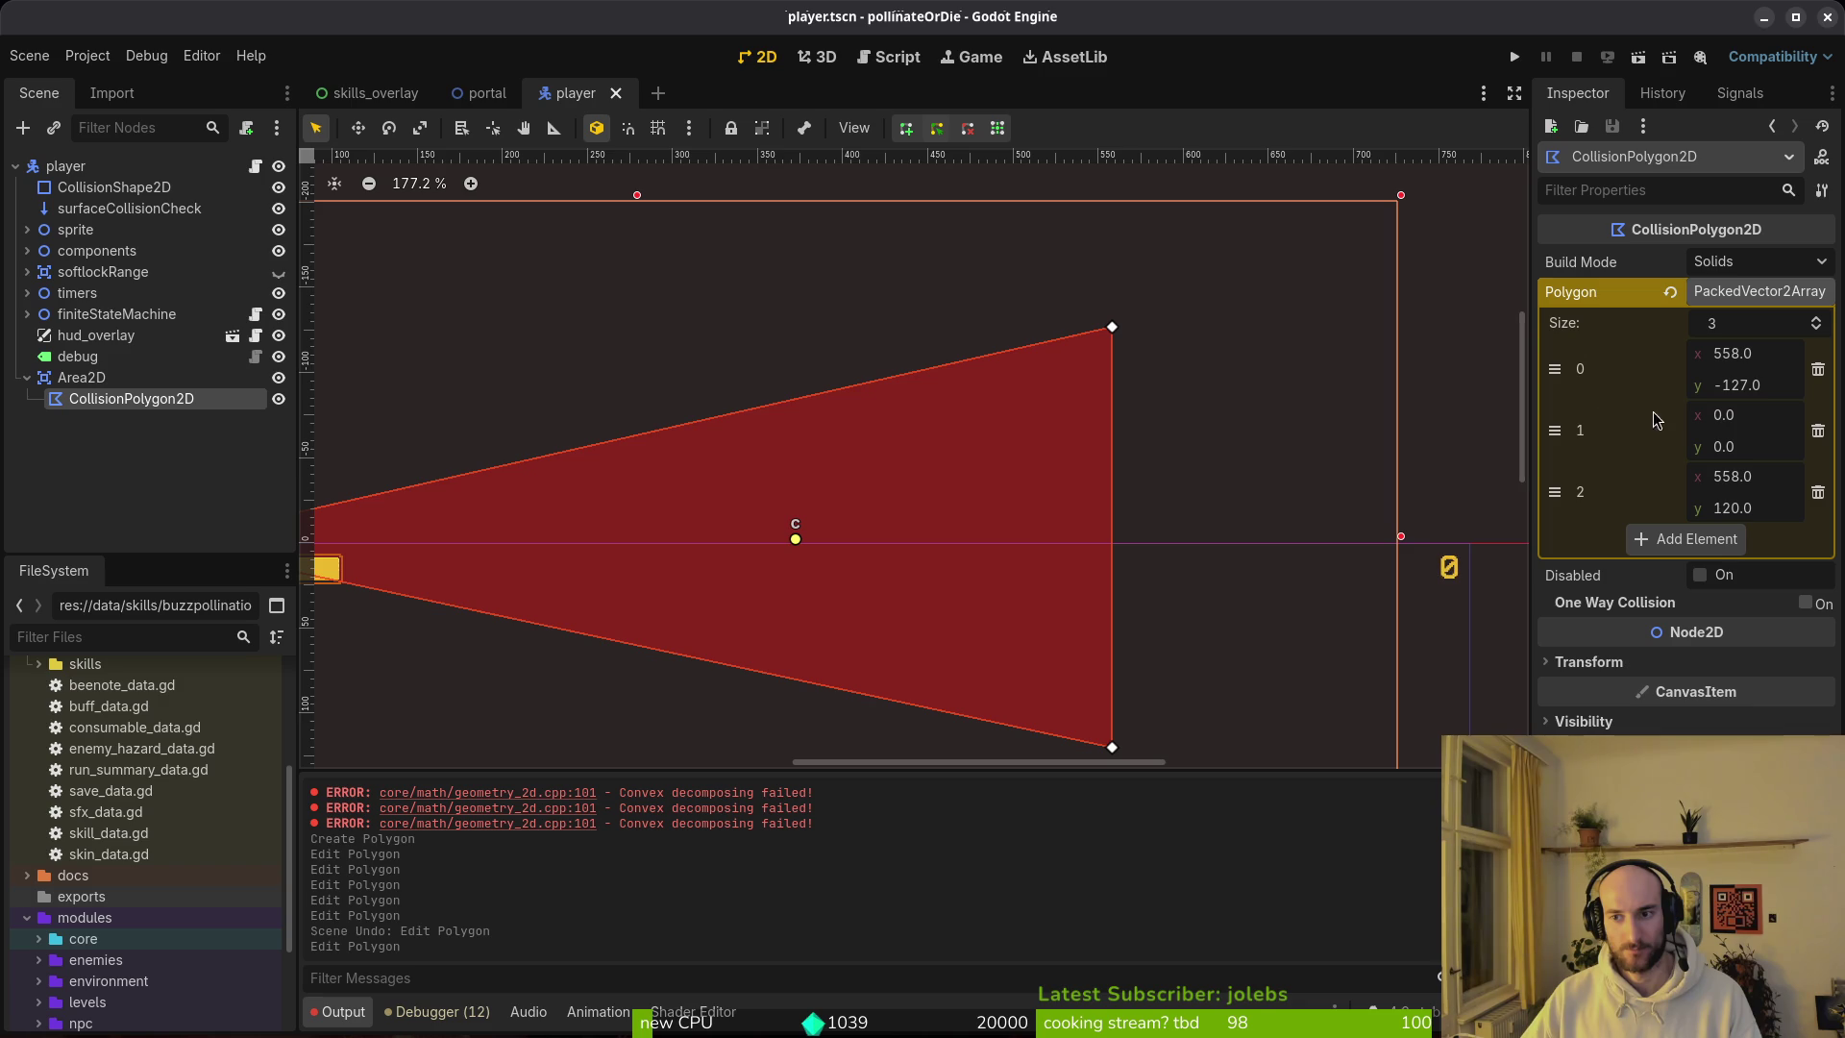
{"action": "left_click", "coordinate": [1764, 353]}
{"action": "type", "text": "360"}
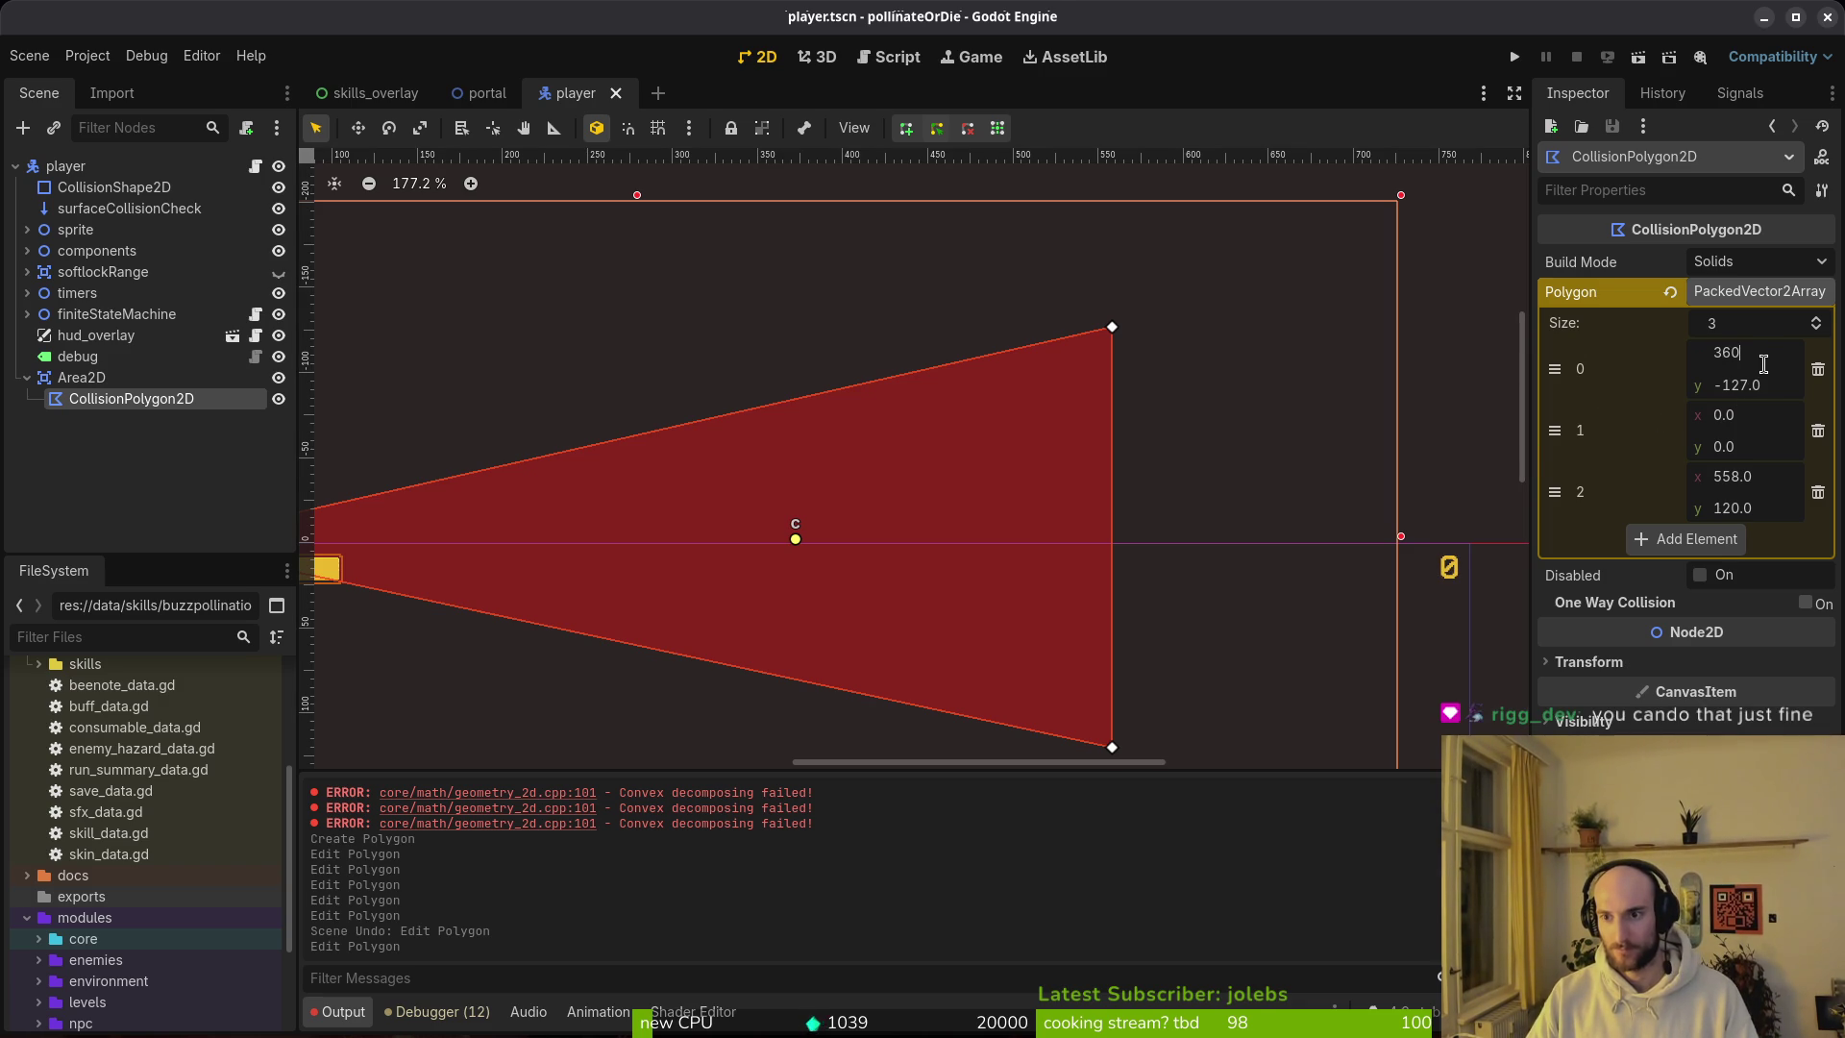
{"action": "key", "text": "Tab"}
{"action": "key", "text": "Tab"}
{"action": "key", "text": "Tab"}
{"action": "key", "text": "Tab"}
{"action": "key", "text": "Tab"}
{"action": "key", "text": "Tab"}
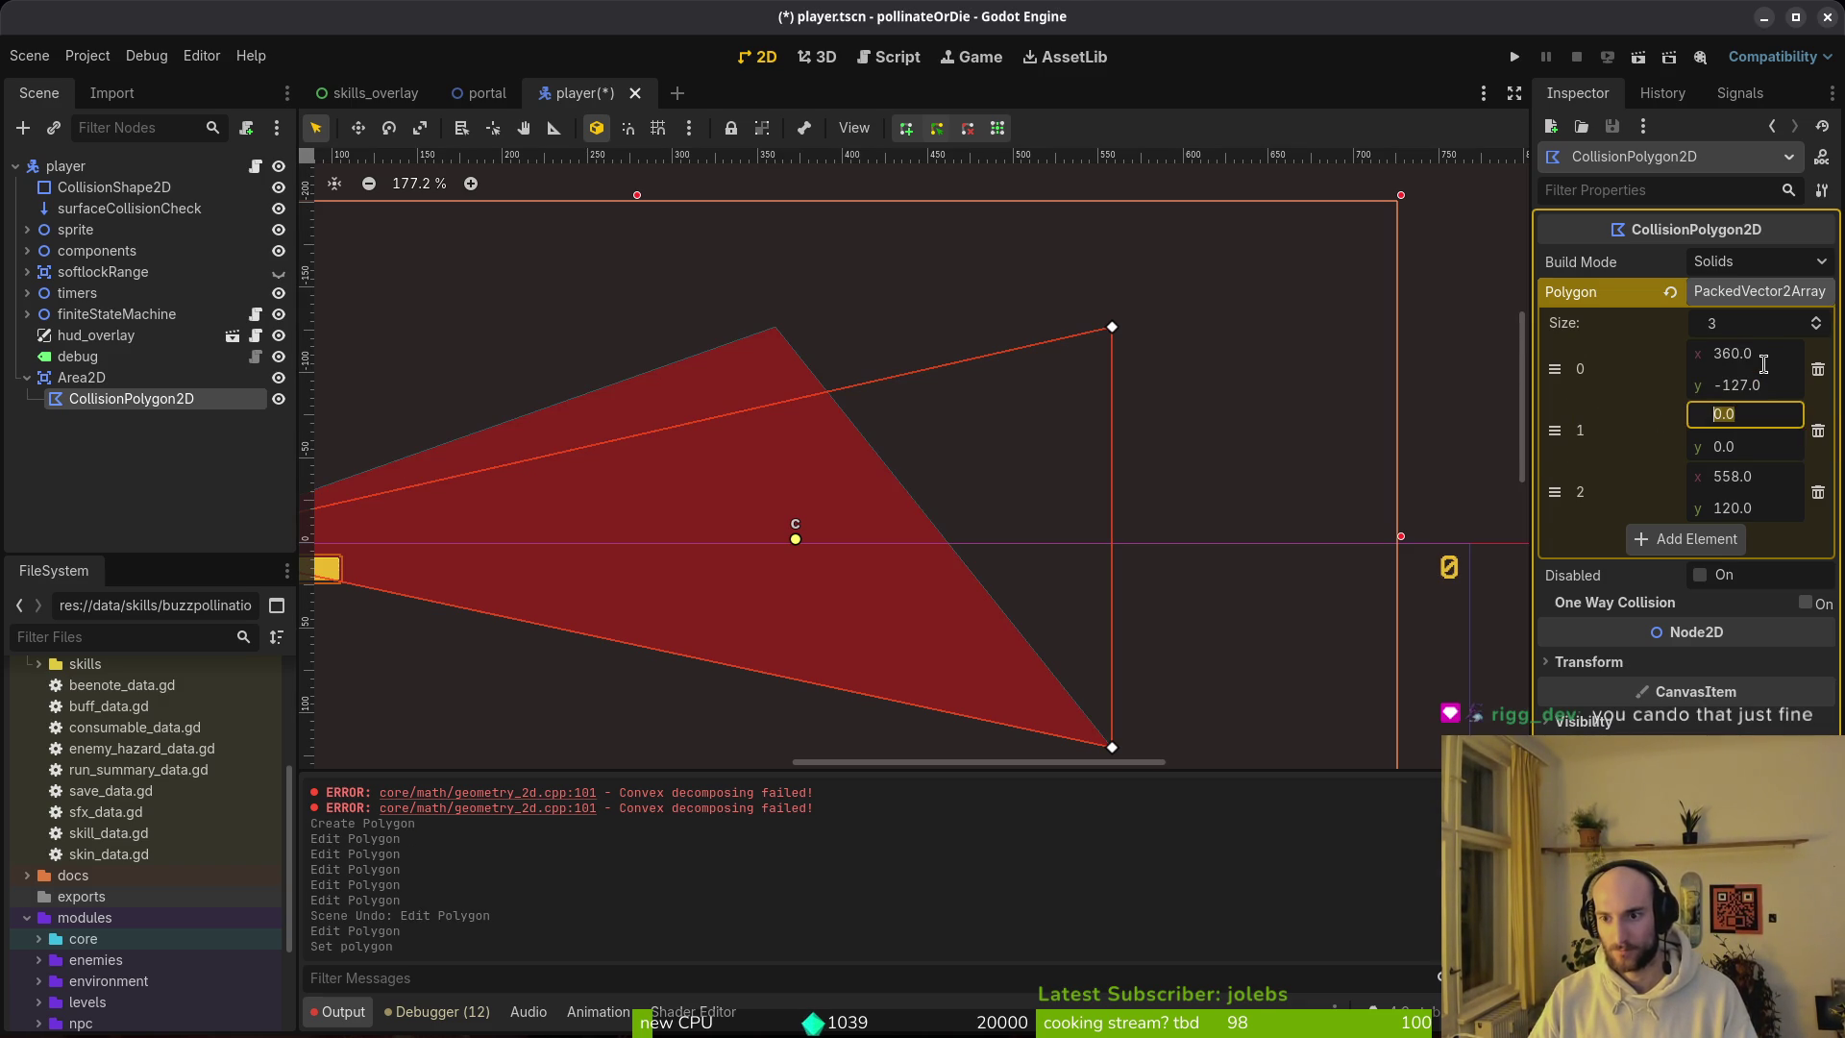
{"action": "key", "text": "shift+Tab"}
{"action": "key", "text": "shift+Tab"}
{"action": "type", "text": "56"}
{"action": "type", "text": "60"}
{"action": "key", "text": "Return"}
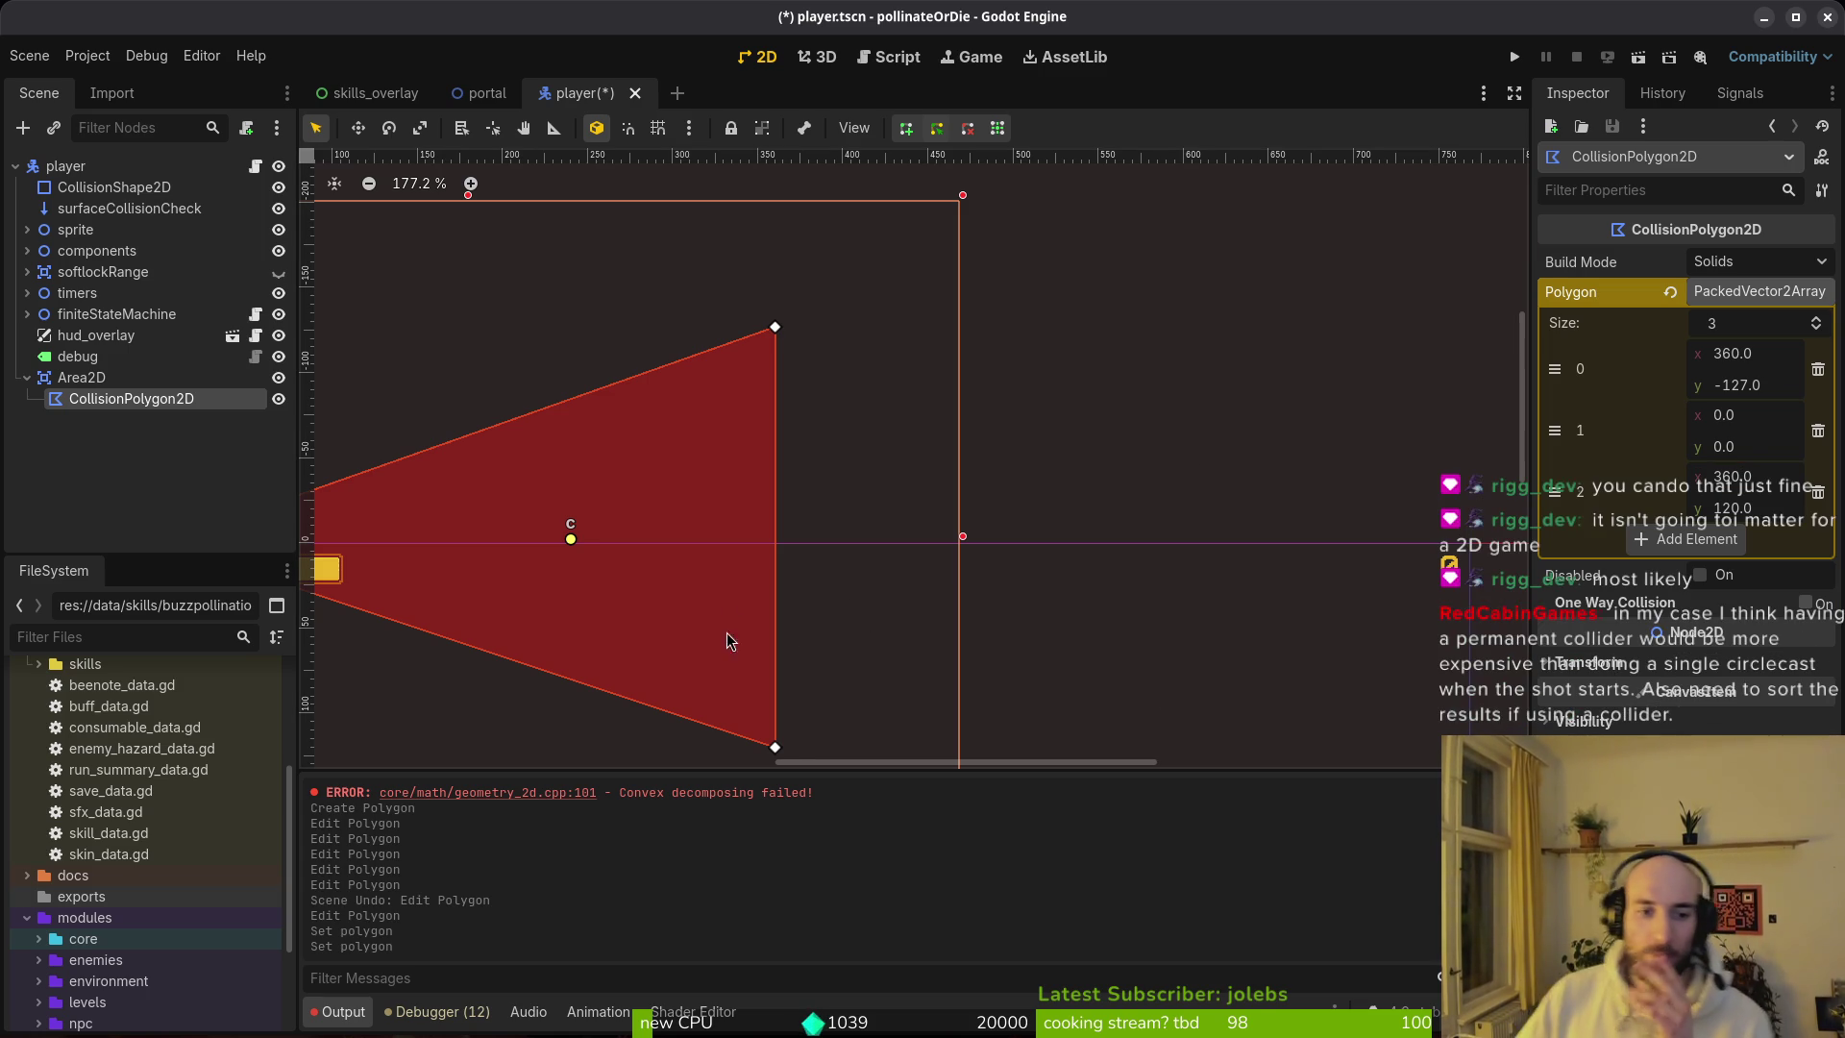
{"action": "scroll", "coordinate": [700, 574], "scroll_direction": "down", "scroll_amount": 5}
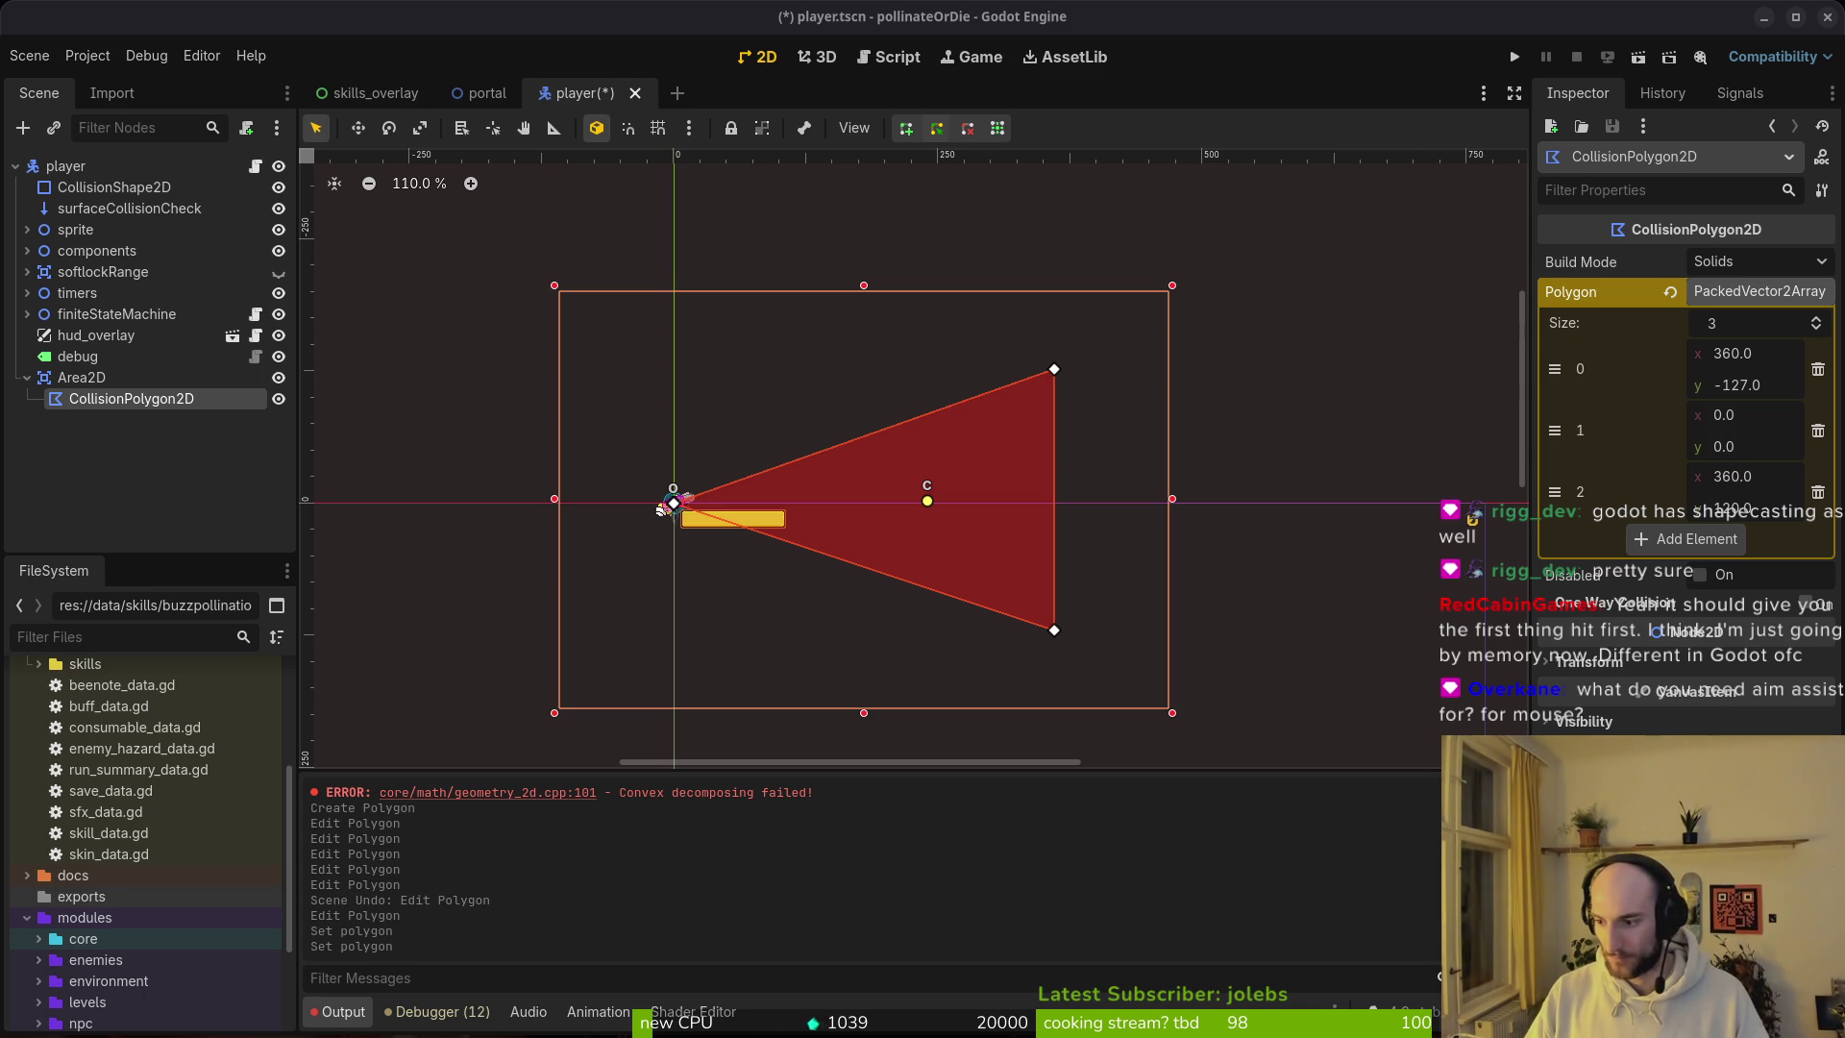
Step: Unhide softlockRange's CollisionShape2D so its circle shows around the player
{"action": "left_click", "coordinate": [96, 277]}
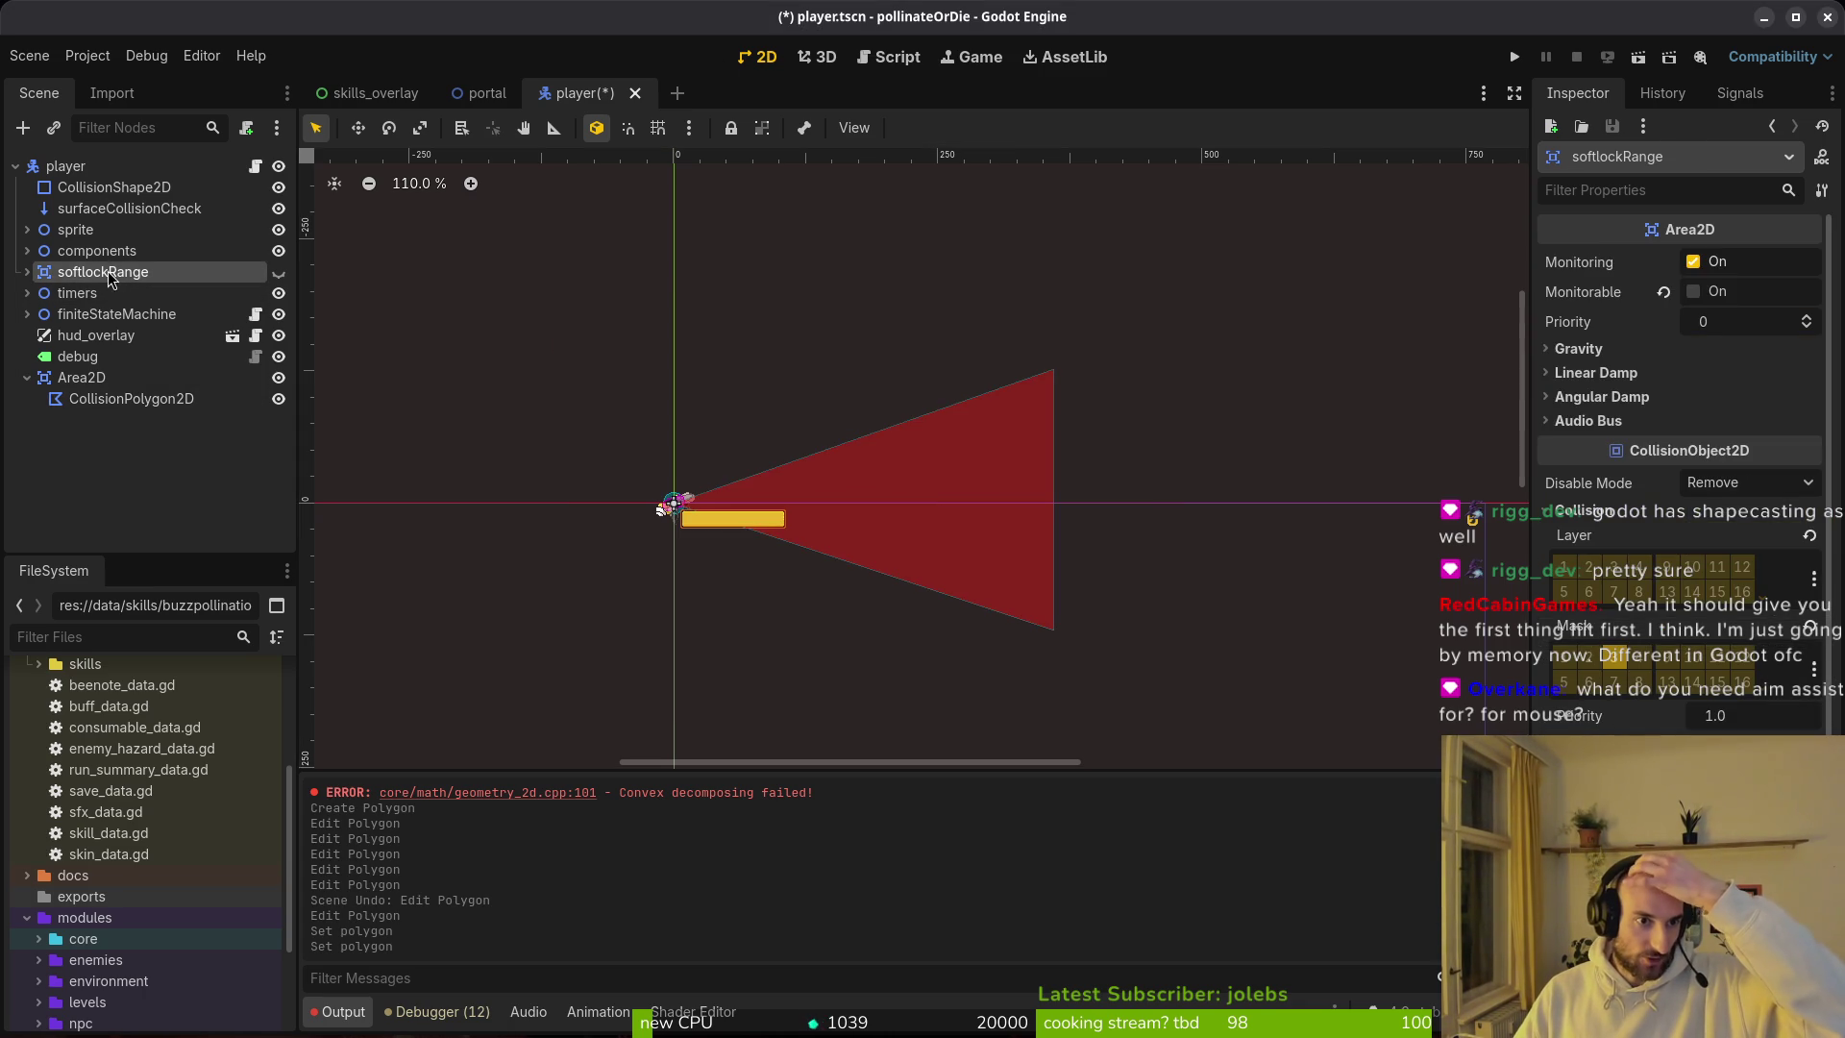
{"action": "left_click", "coordinate": [26, 273]}
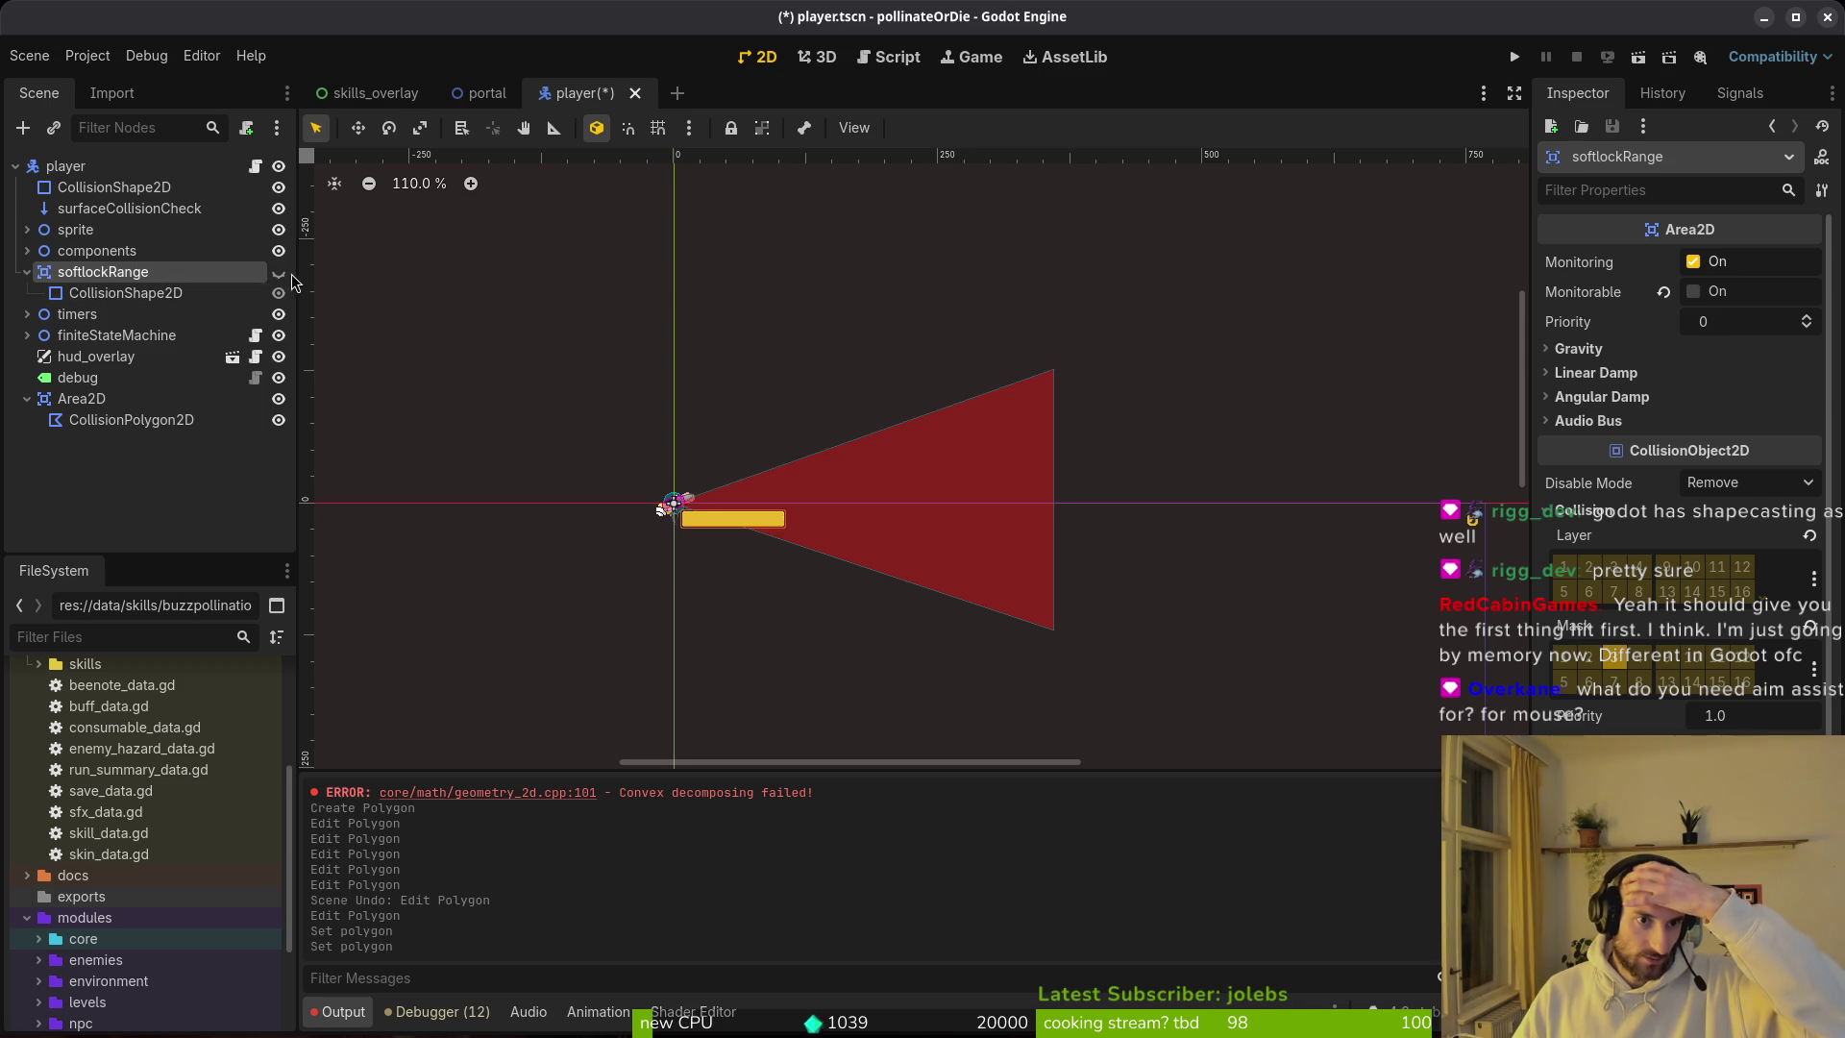
{"action": "left_click", "coordinate": [279, 293]}
{"action": "scroll", "coordinate": [647, 549], "scroll_direction": "up", "scroll_amount": 5}
{"action": "scroll", "coordinate": [647, 549], "scroll_direction": "up", "scroll_amount": 4}
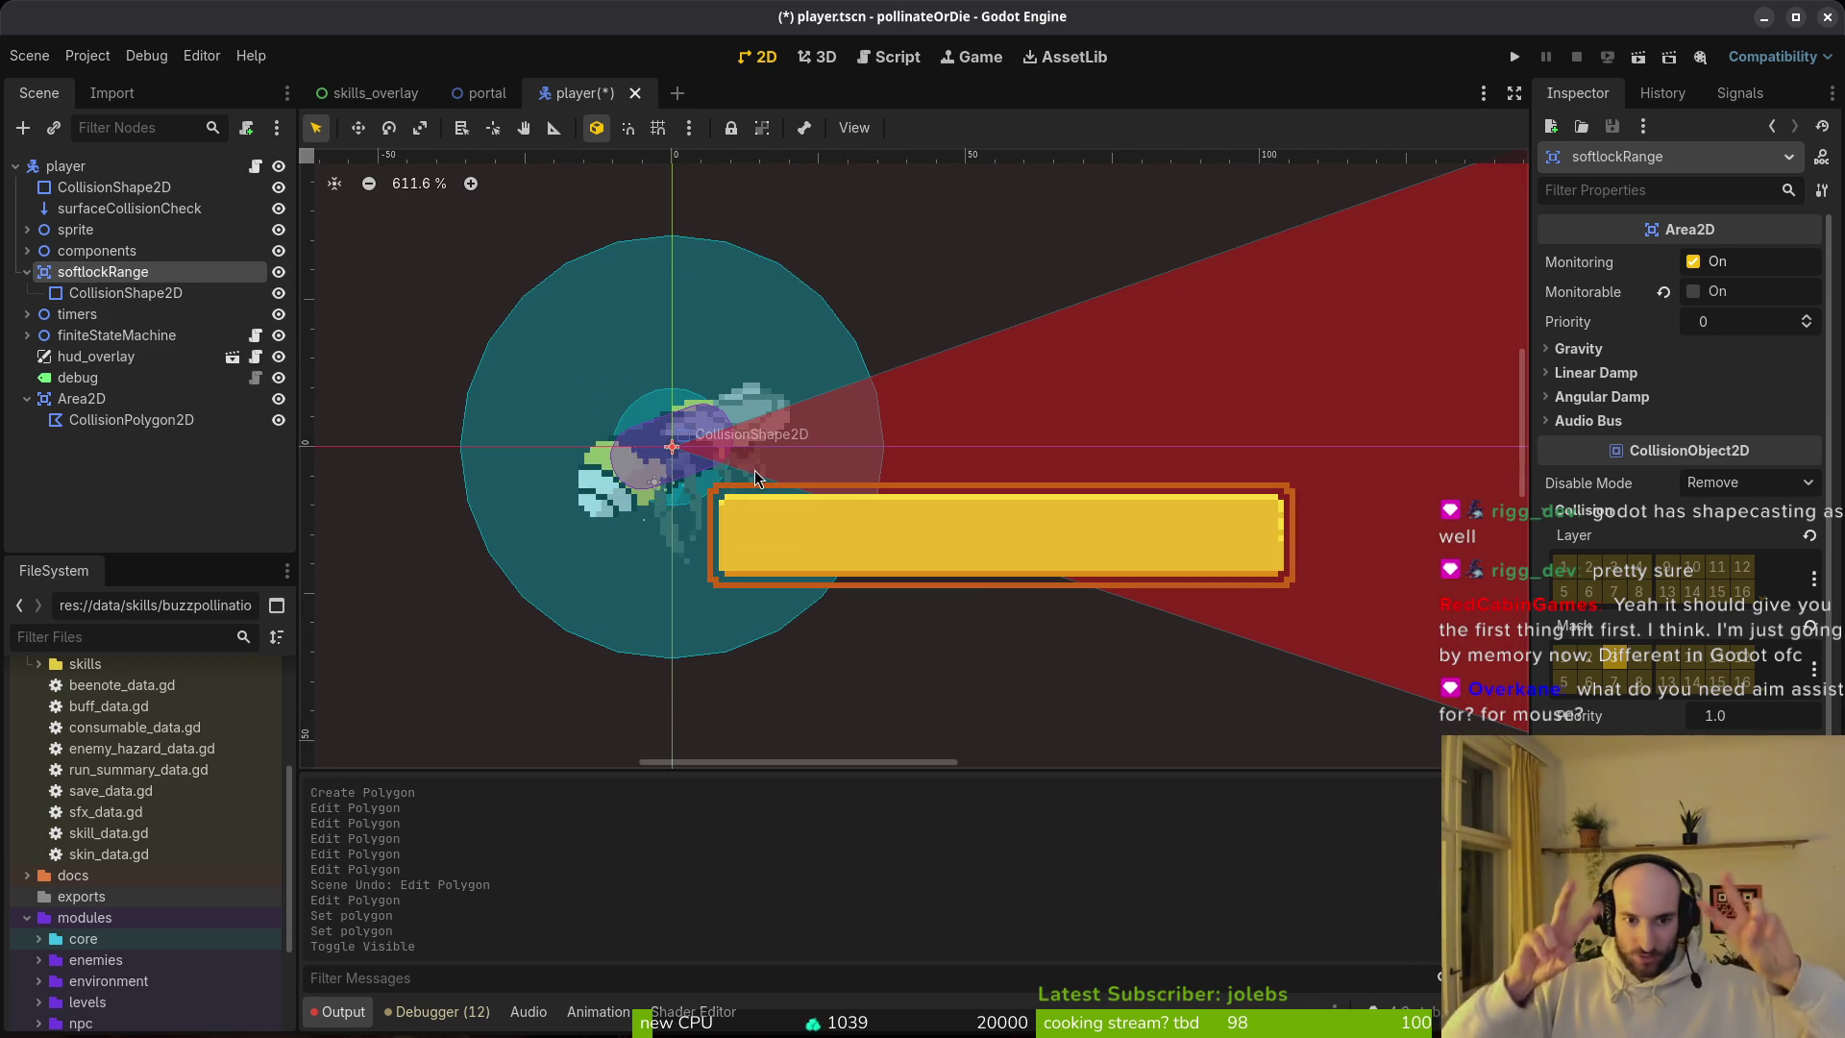
{"action": "scroll", "coordinate": [755, 477], "scroll_direction": "up", "scroll_amount": 1}
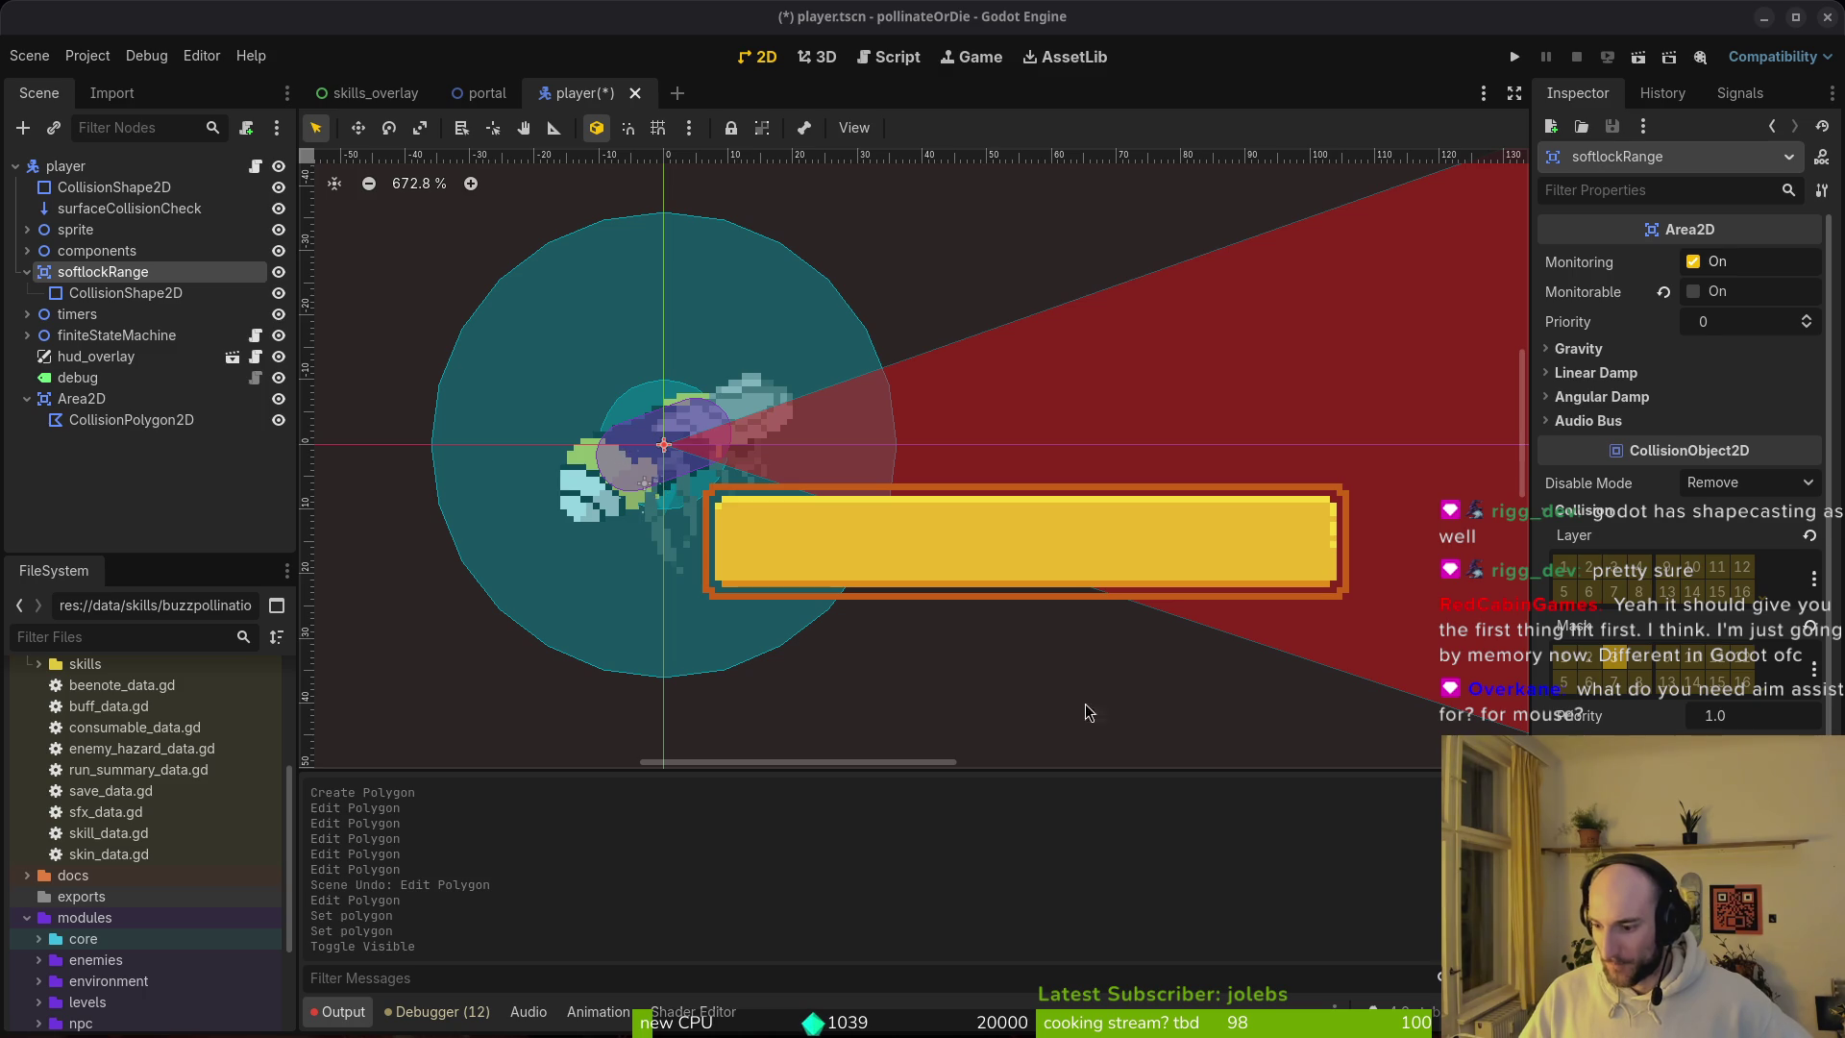
{"action": "scroll", "coordinate": [698, 493], "scroll_direction": "down", "scroll_amount": 6}
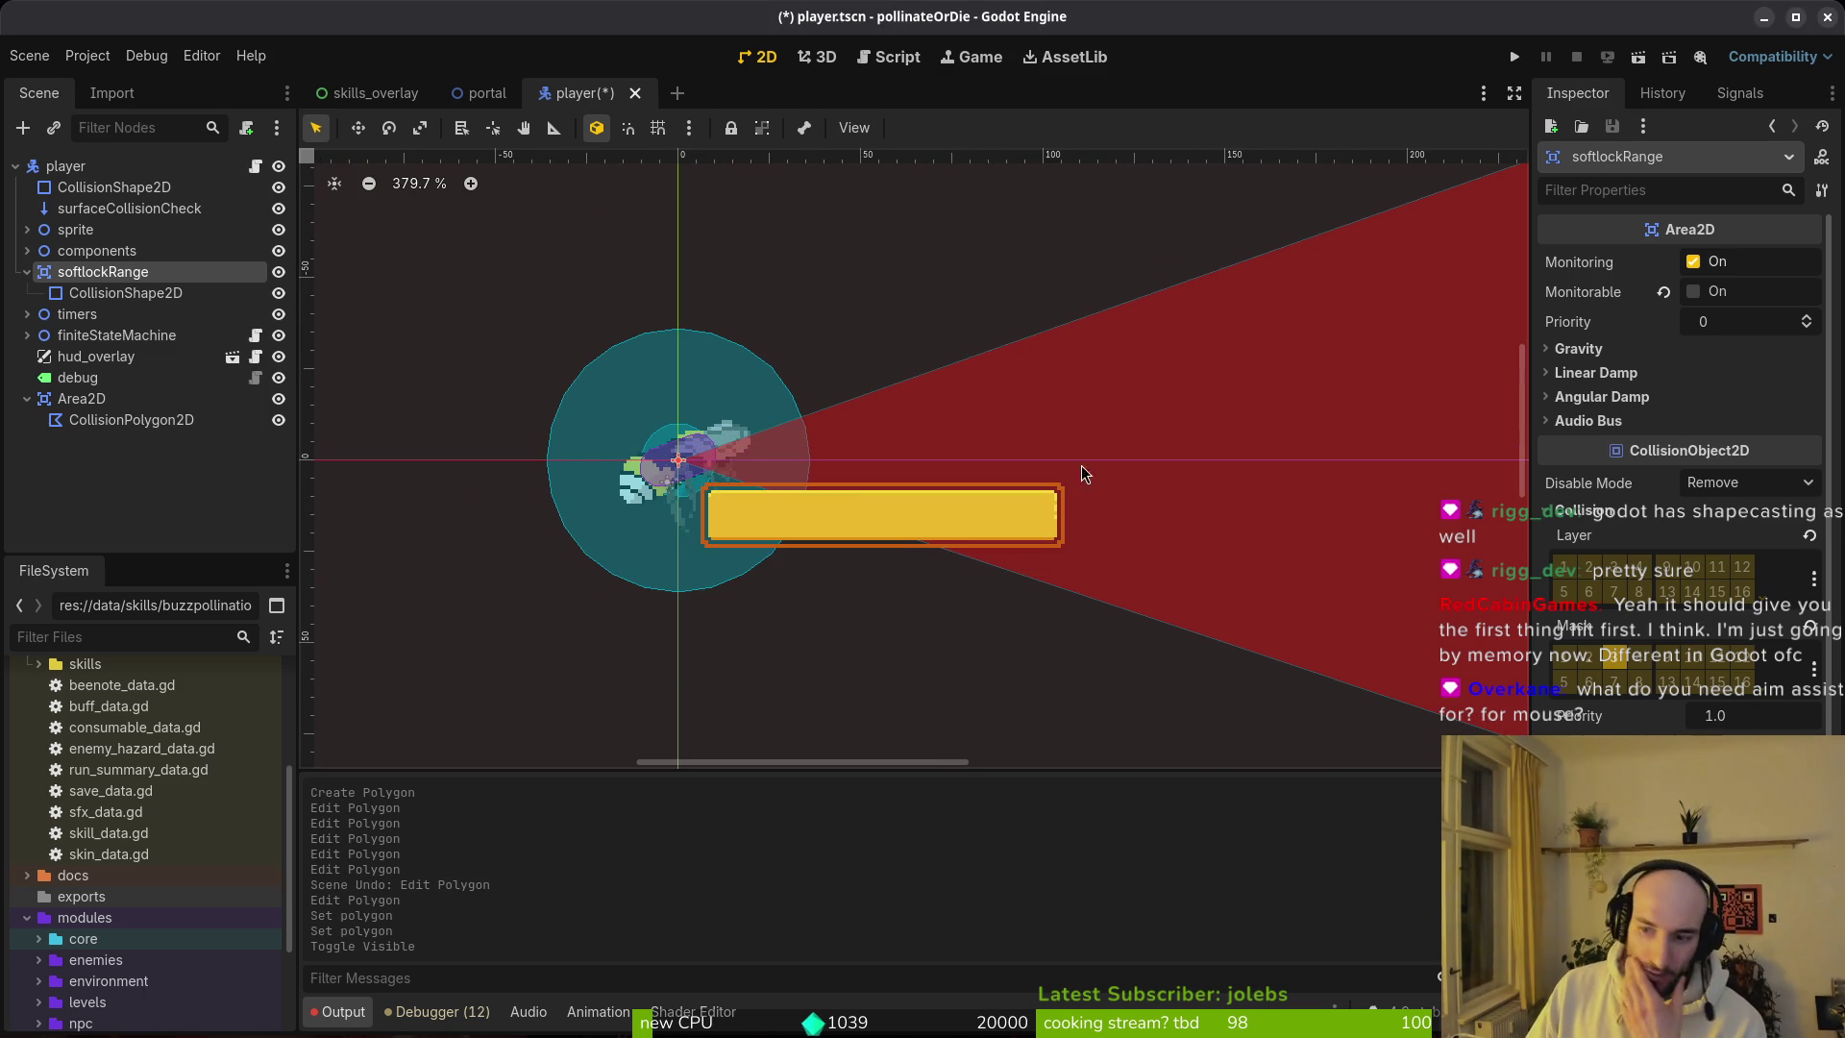
{"action": "scroll", "coordinate": [1073, 494], "scroll_direction": "down", "scroll_amount": 3}
{"action": "scroll", "coordinate": [1056, 433], "scroll_direction": "right", "scroll_amount": 3}
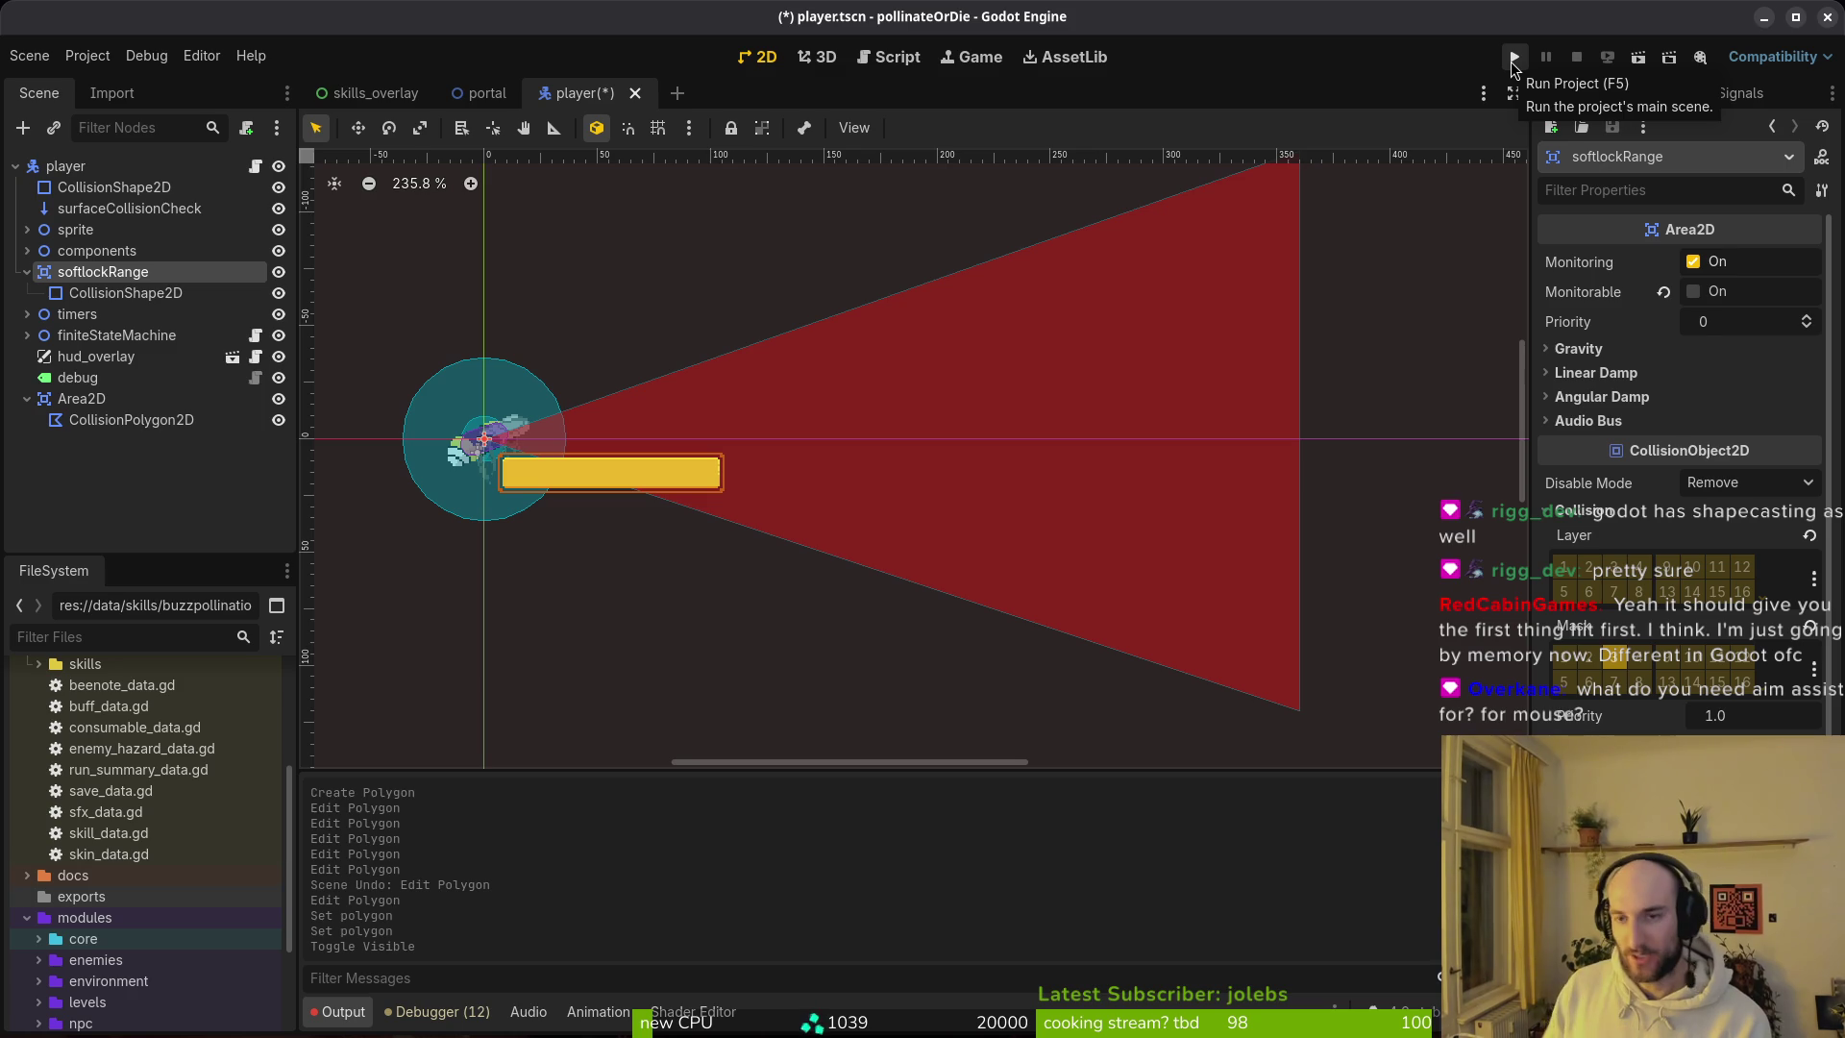
Step: Run the project, close it, then relaunch and start a level
{"action": "left_click", "coordinate": [1513, 60]}
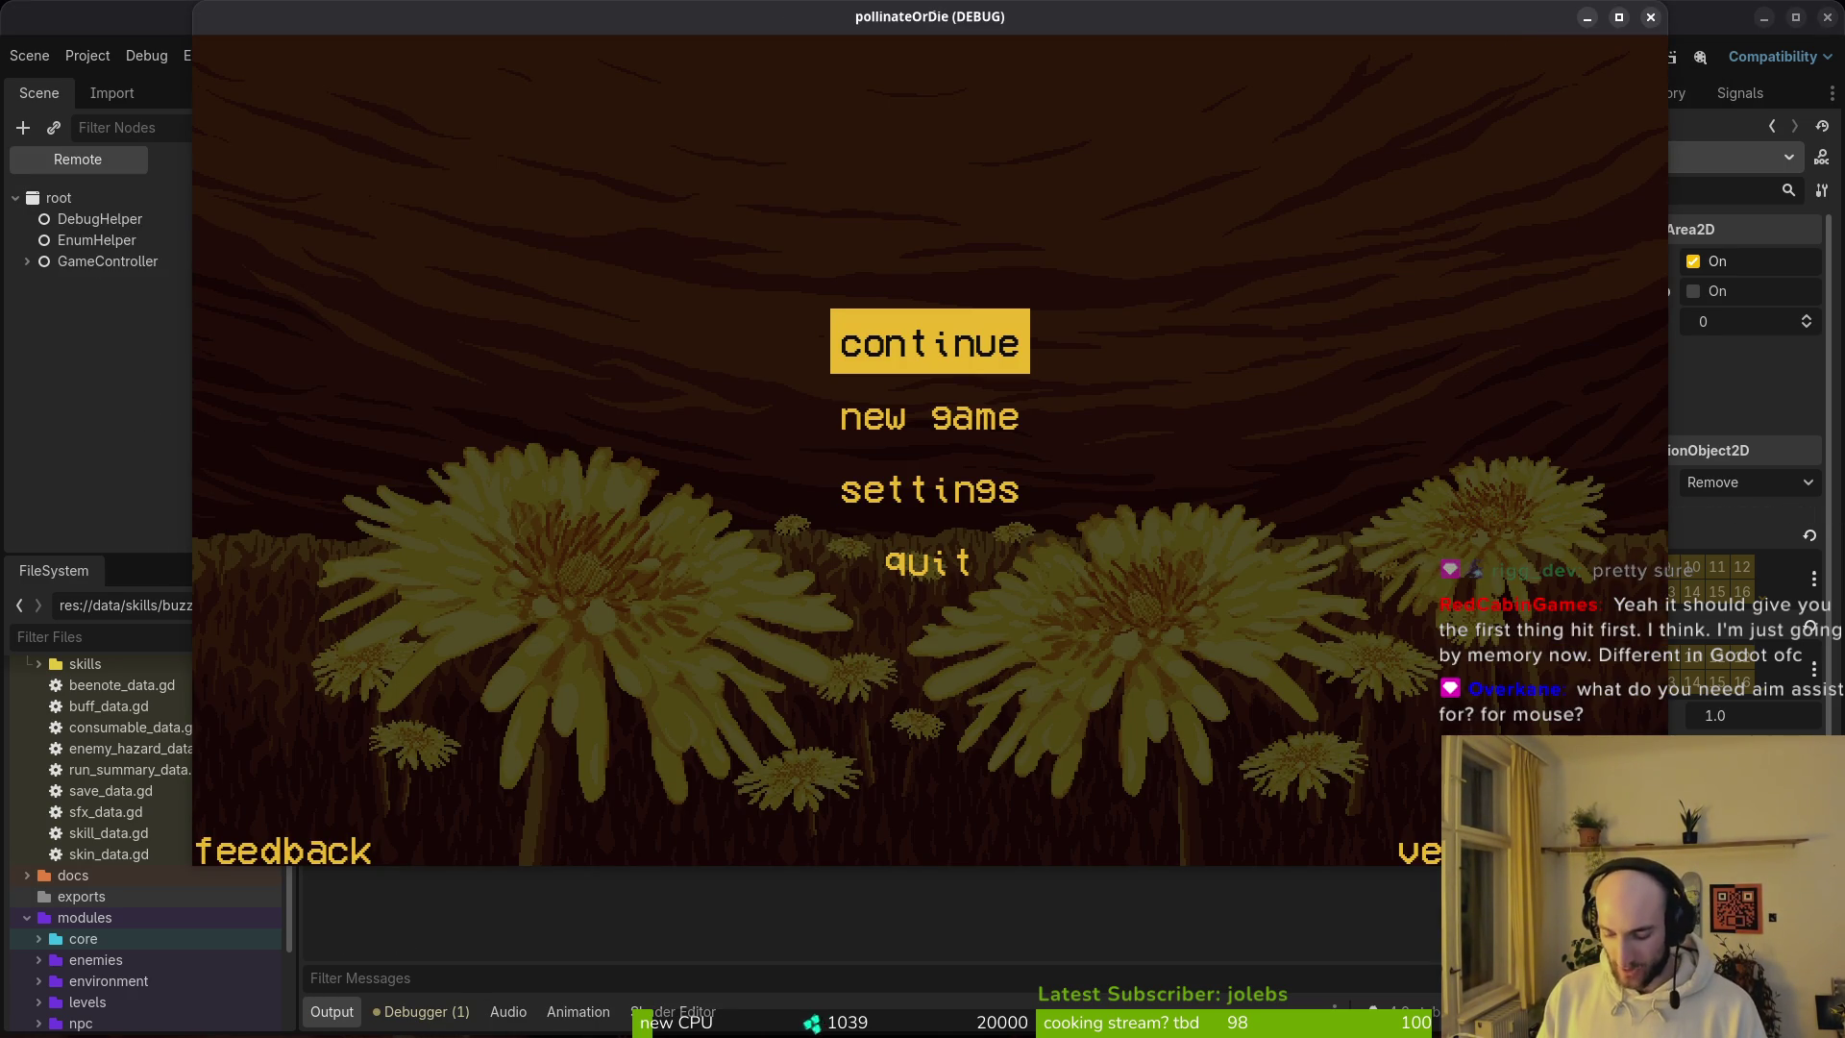
{"action": "left_click", "coordinate": [1650, 18]}
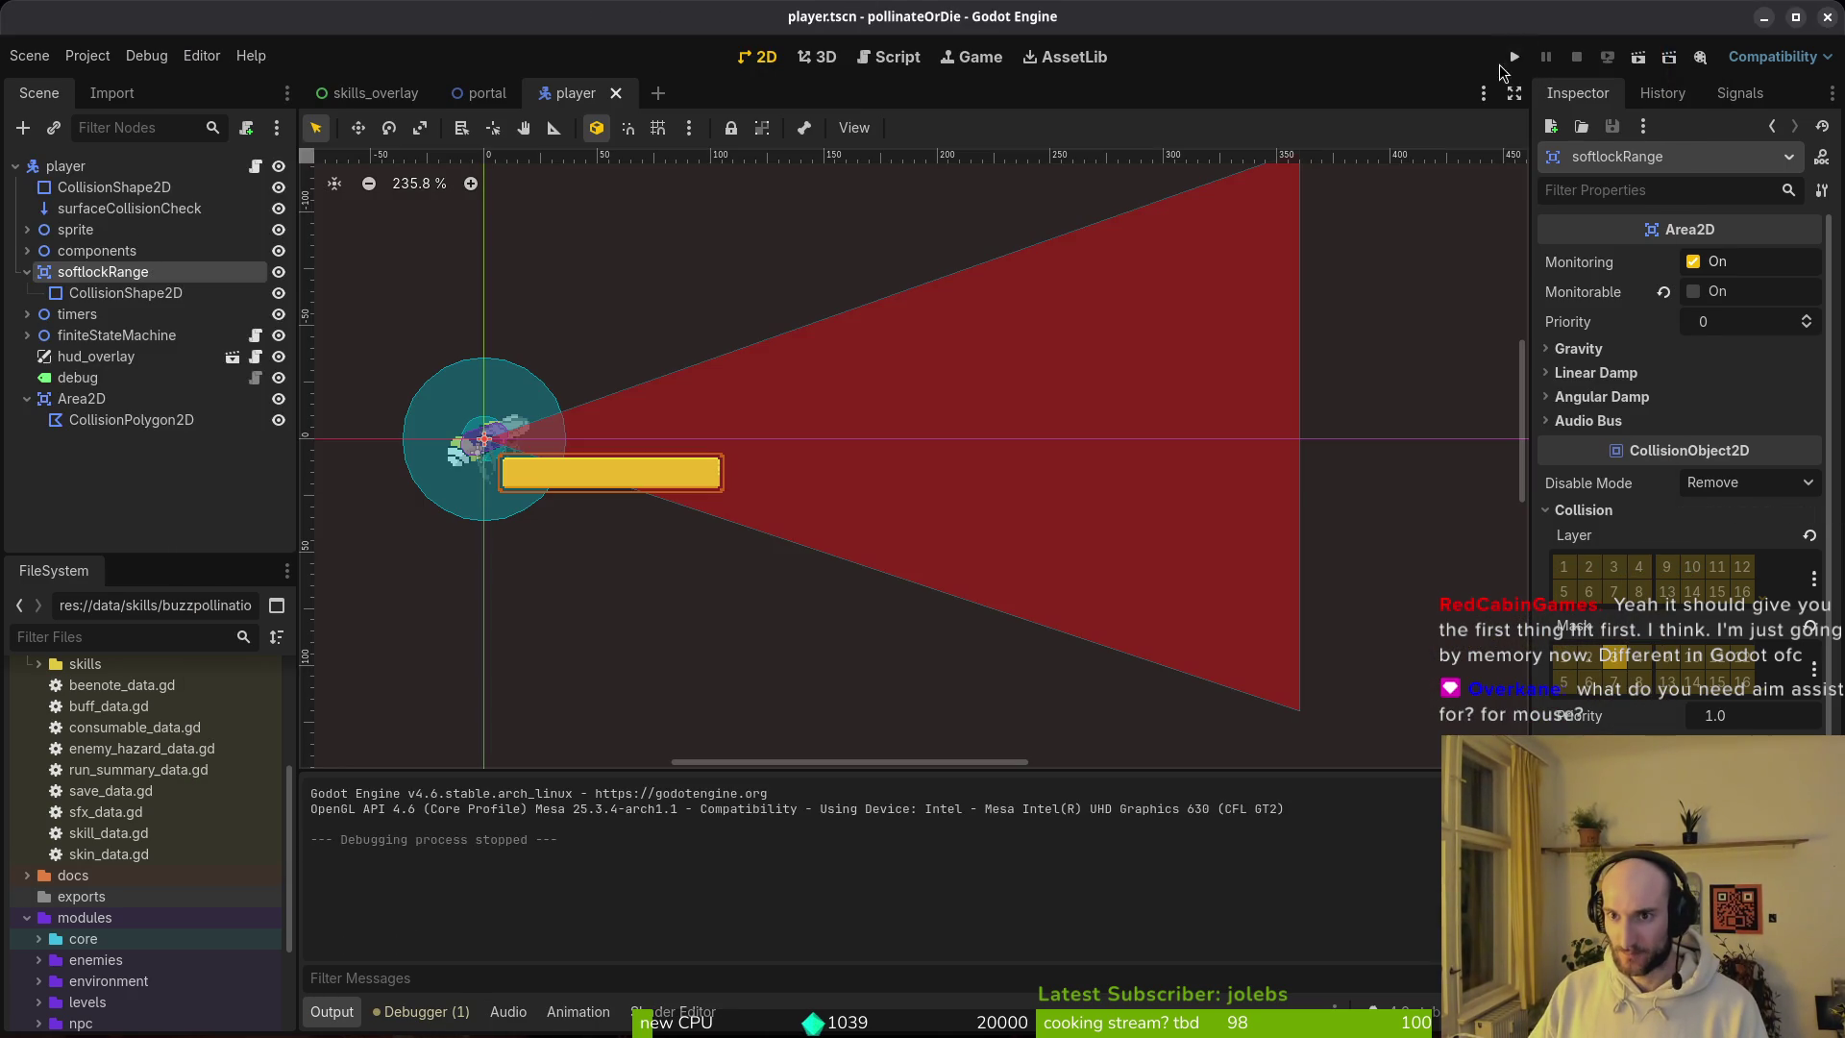
{"action": "left_click", "coordinate": [1517, 64]}
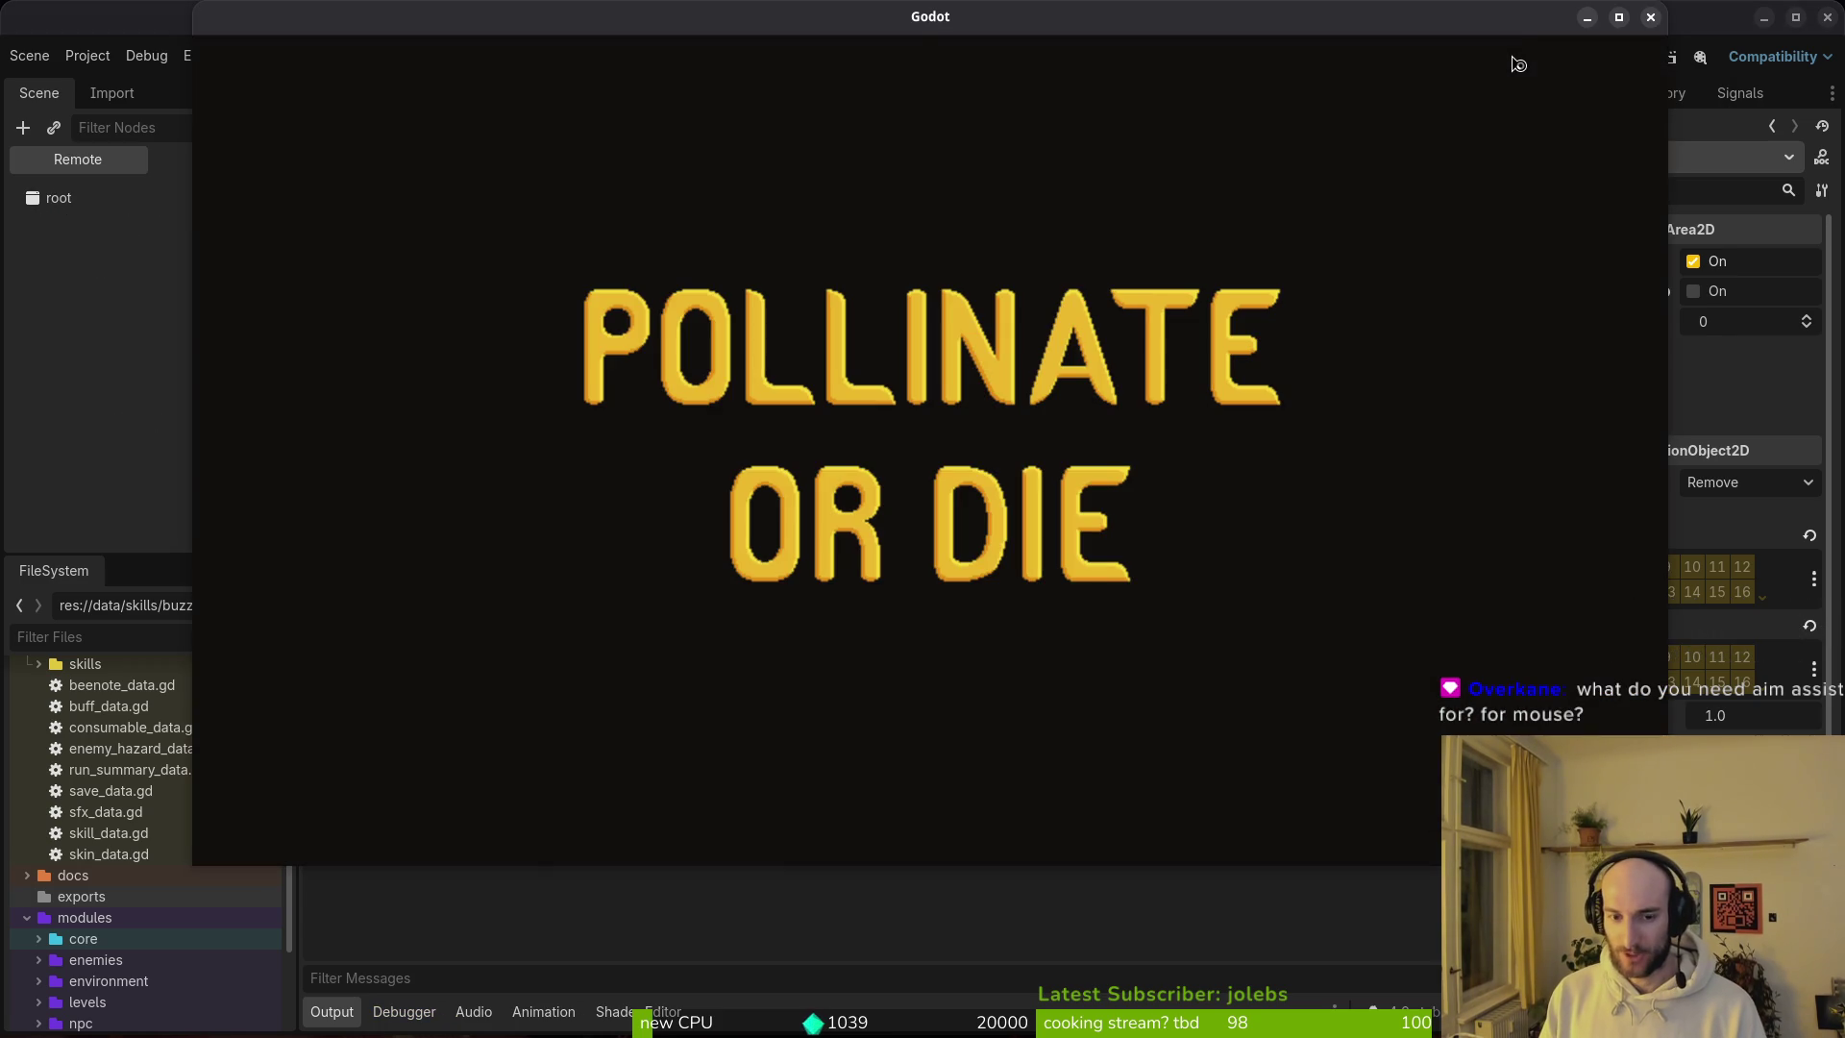
{"action": "key", "text": "Return"}
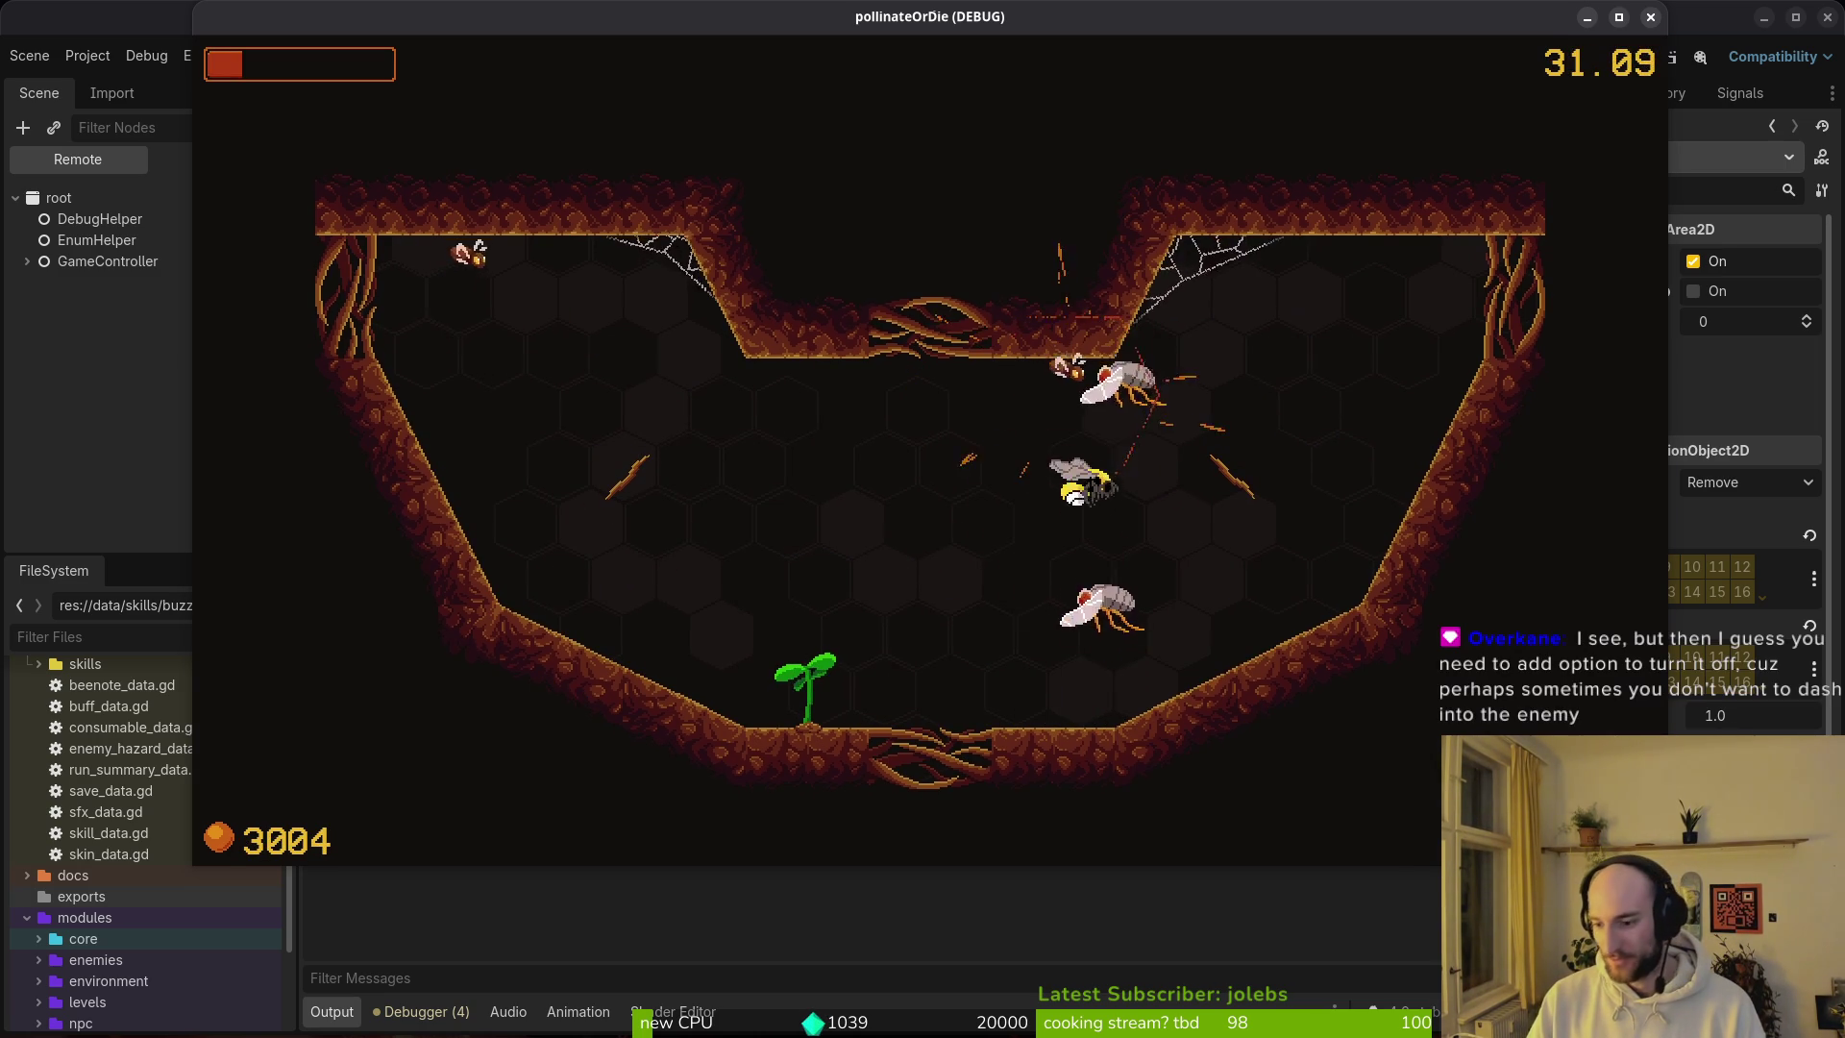
Step: Play through a pause, a rebirth run, and a return to the hive
{"action": "key", "text": "Escape"}
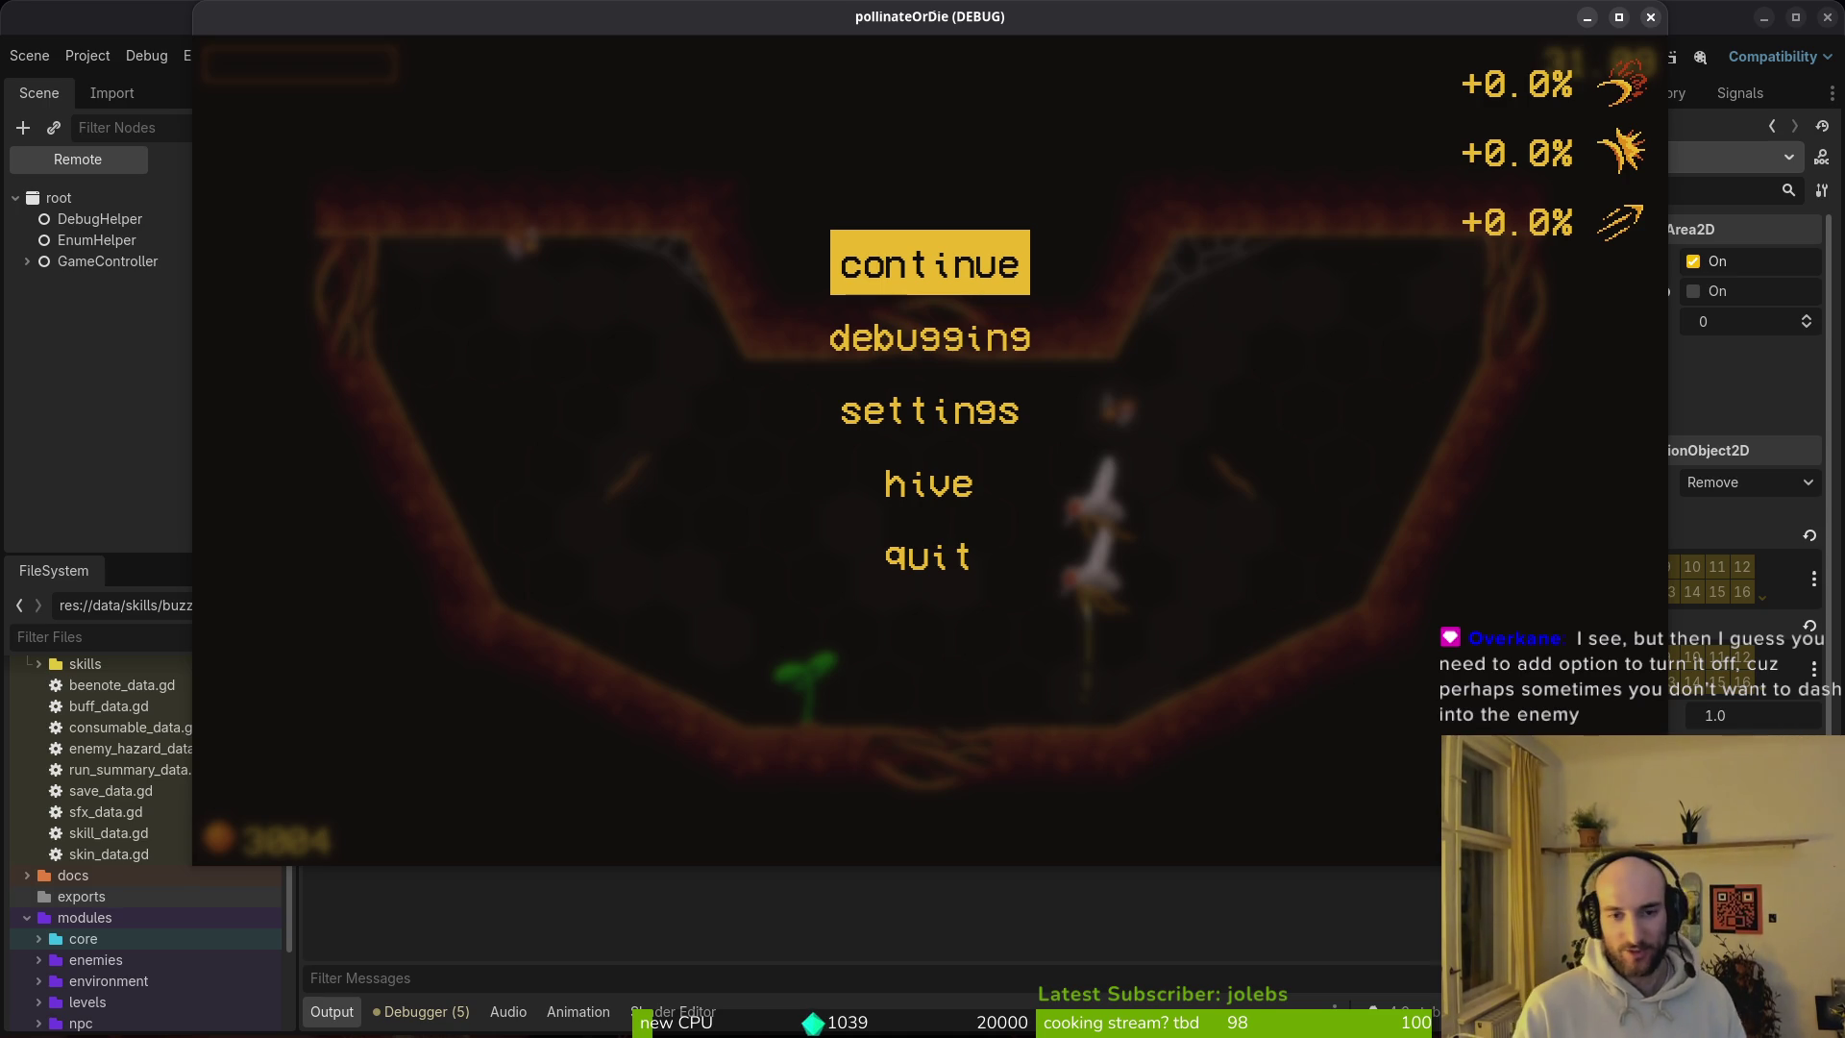
{"action": "key", "text": "Return"}
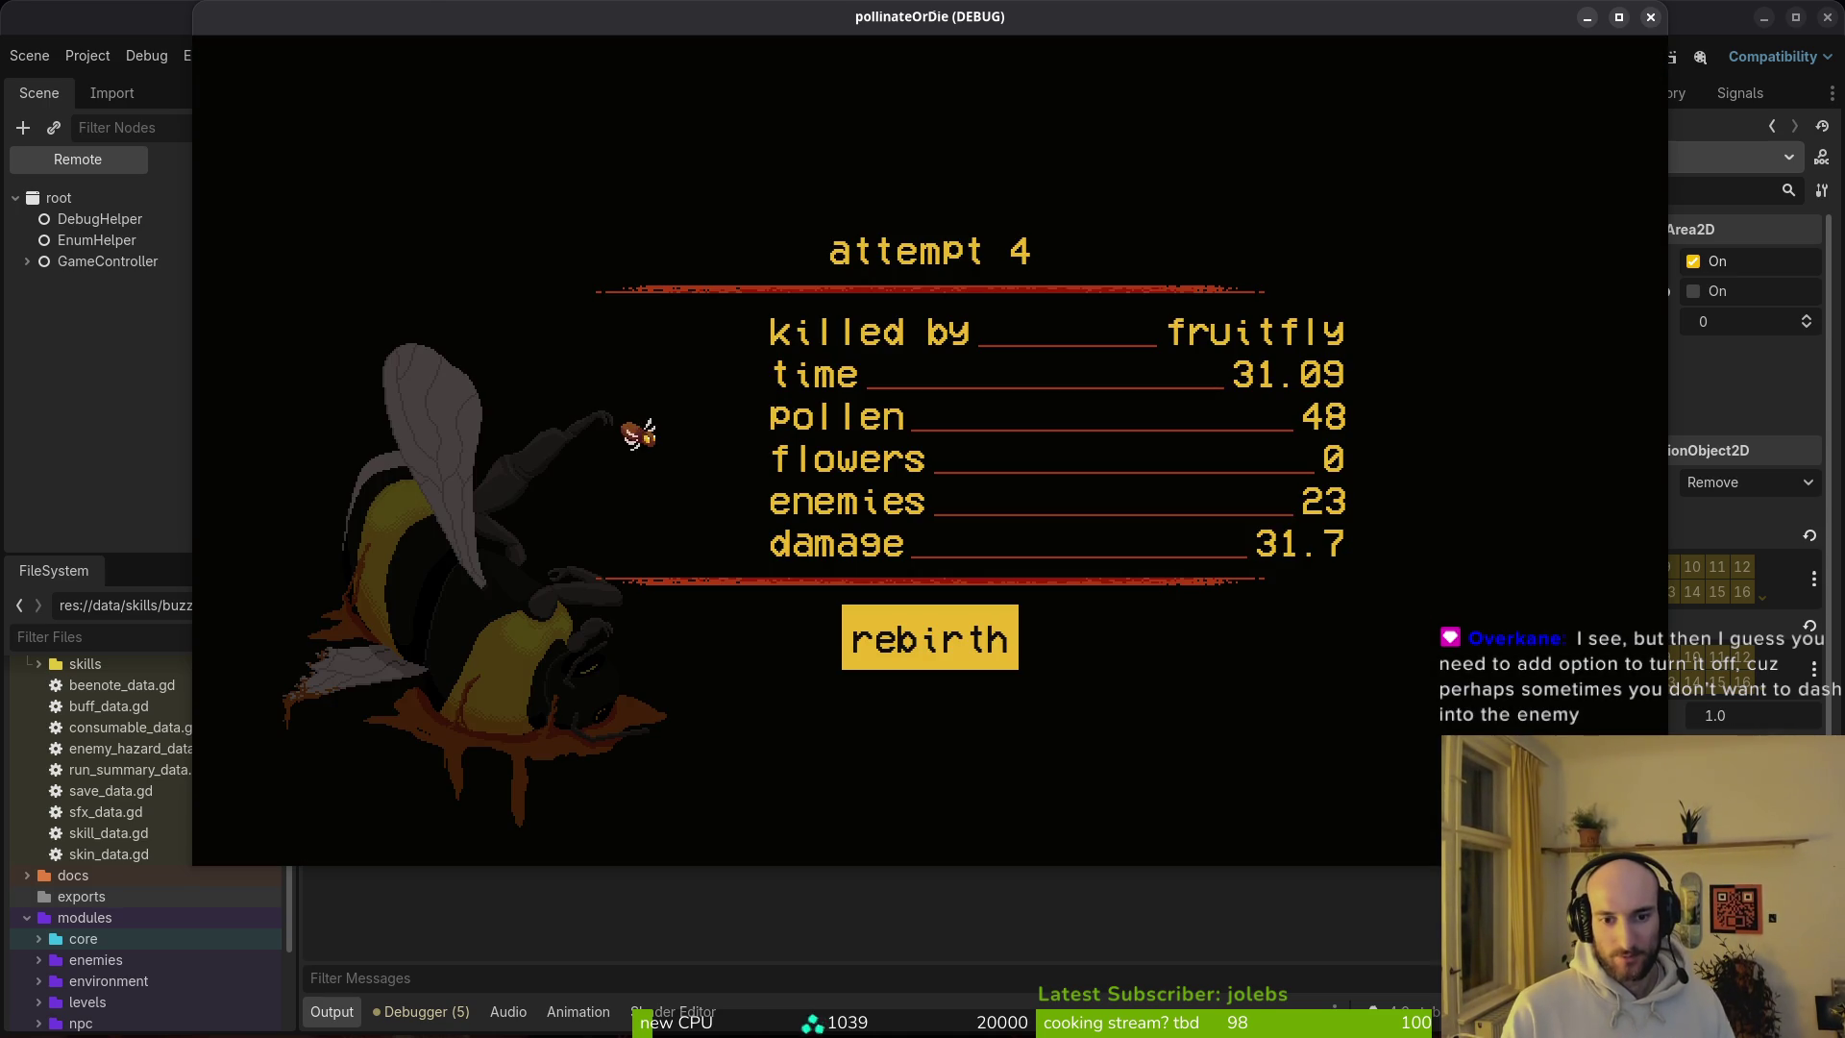
{"action": "key", "text": "Return"}
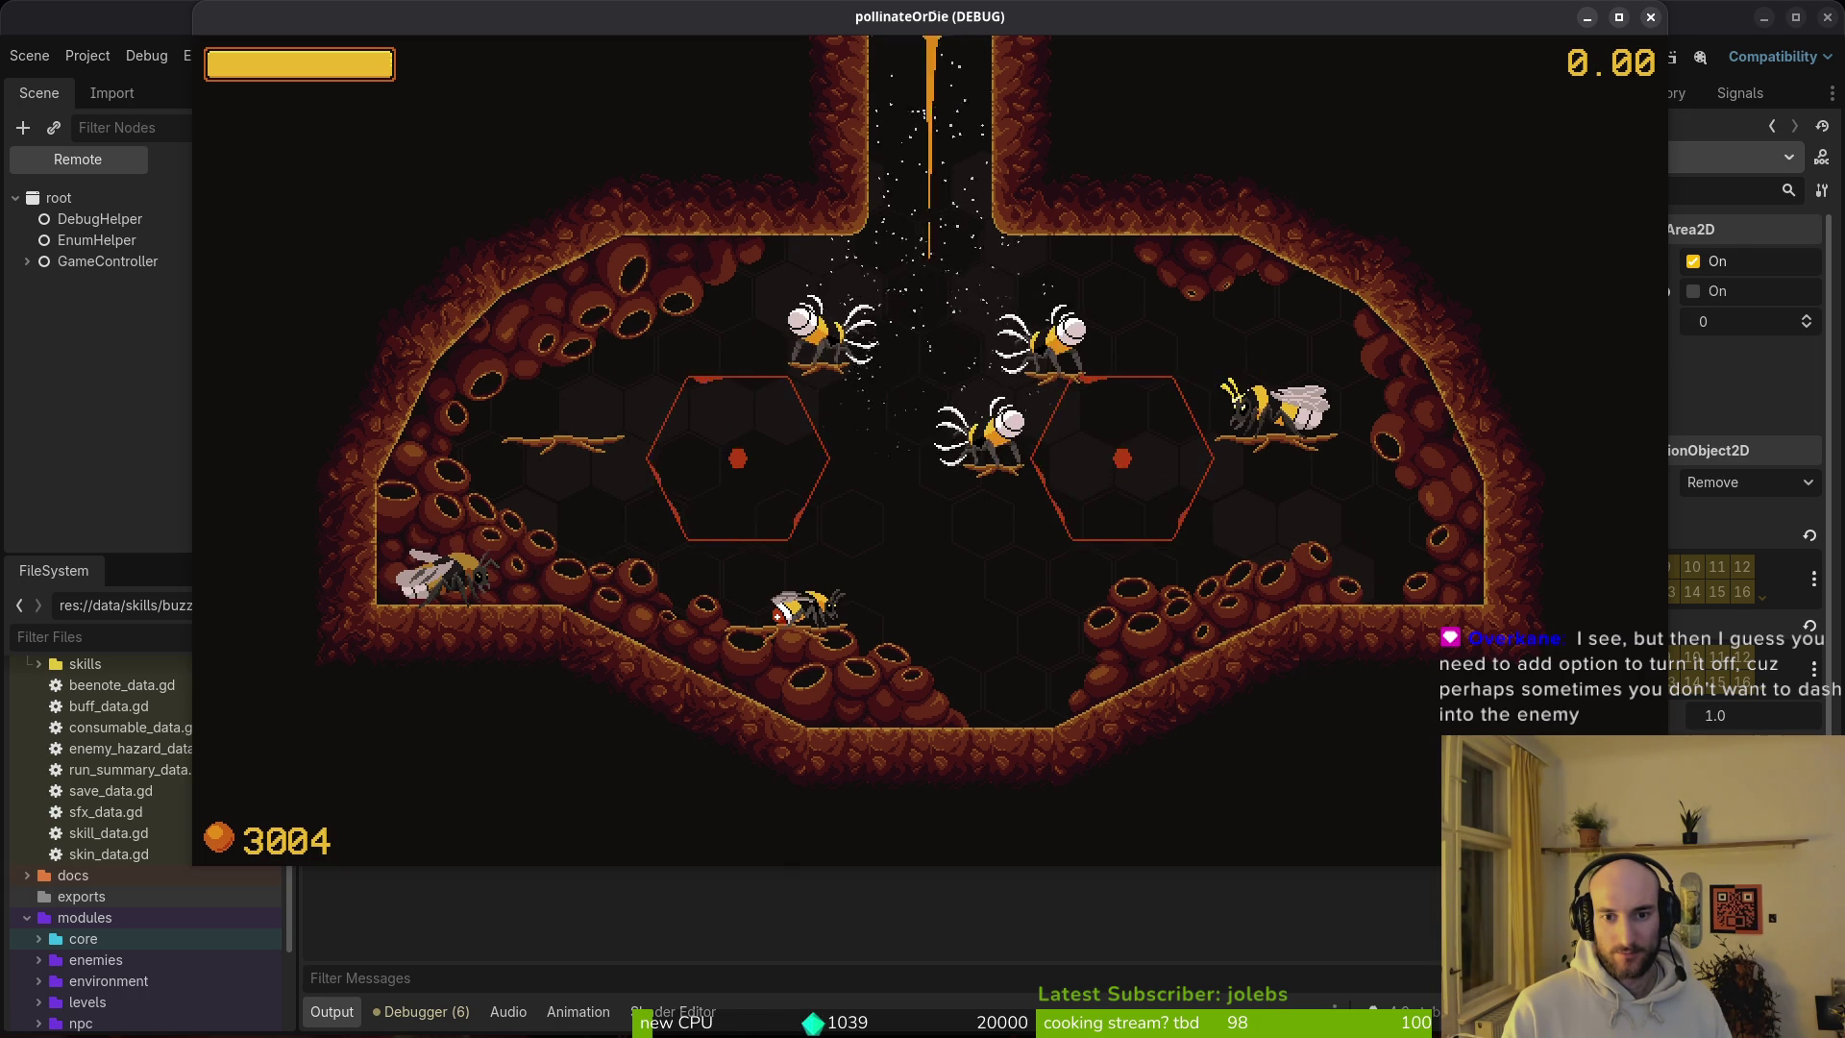
{"action": "key", "text": "Escape"}
{"action": "key", "text": "Down"}
{"action": "key", "text": "Down"}
{"action": "key", "text": "Down"}
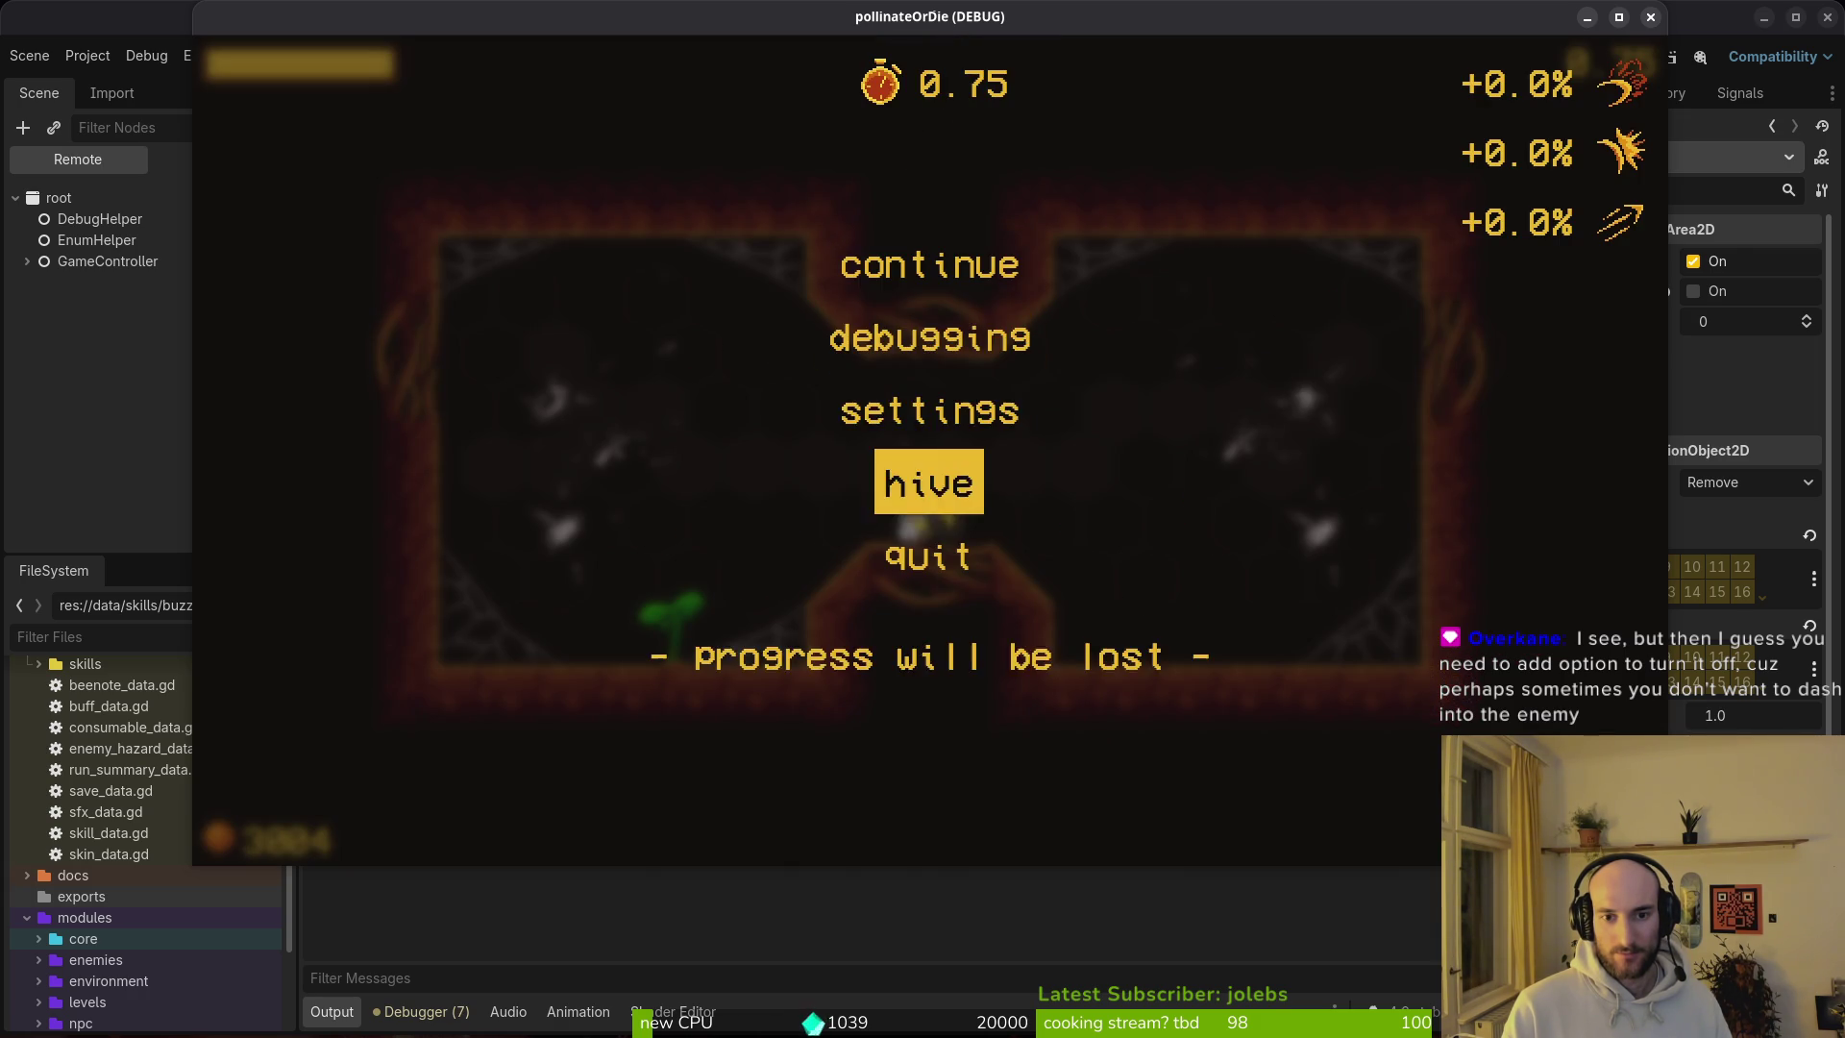
{"action": "key", "text": "Return"}
{"action": "key", "text": "Return"}
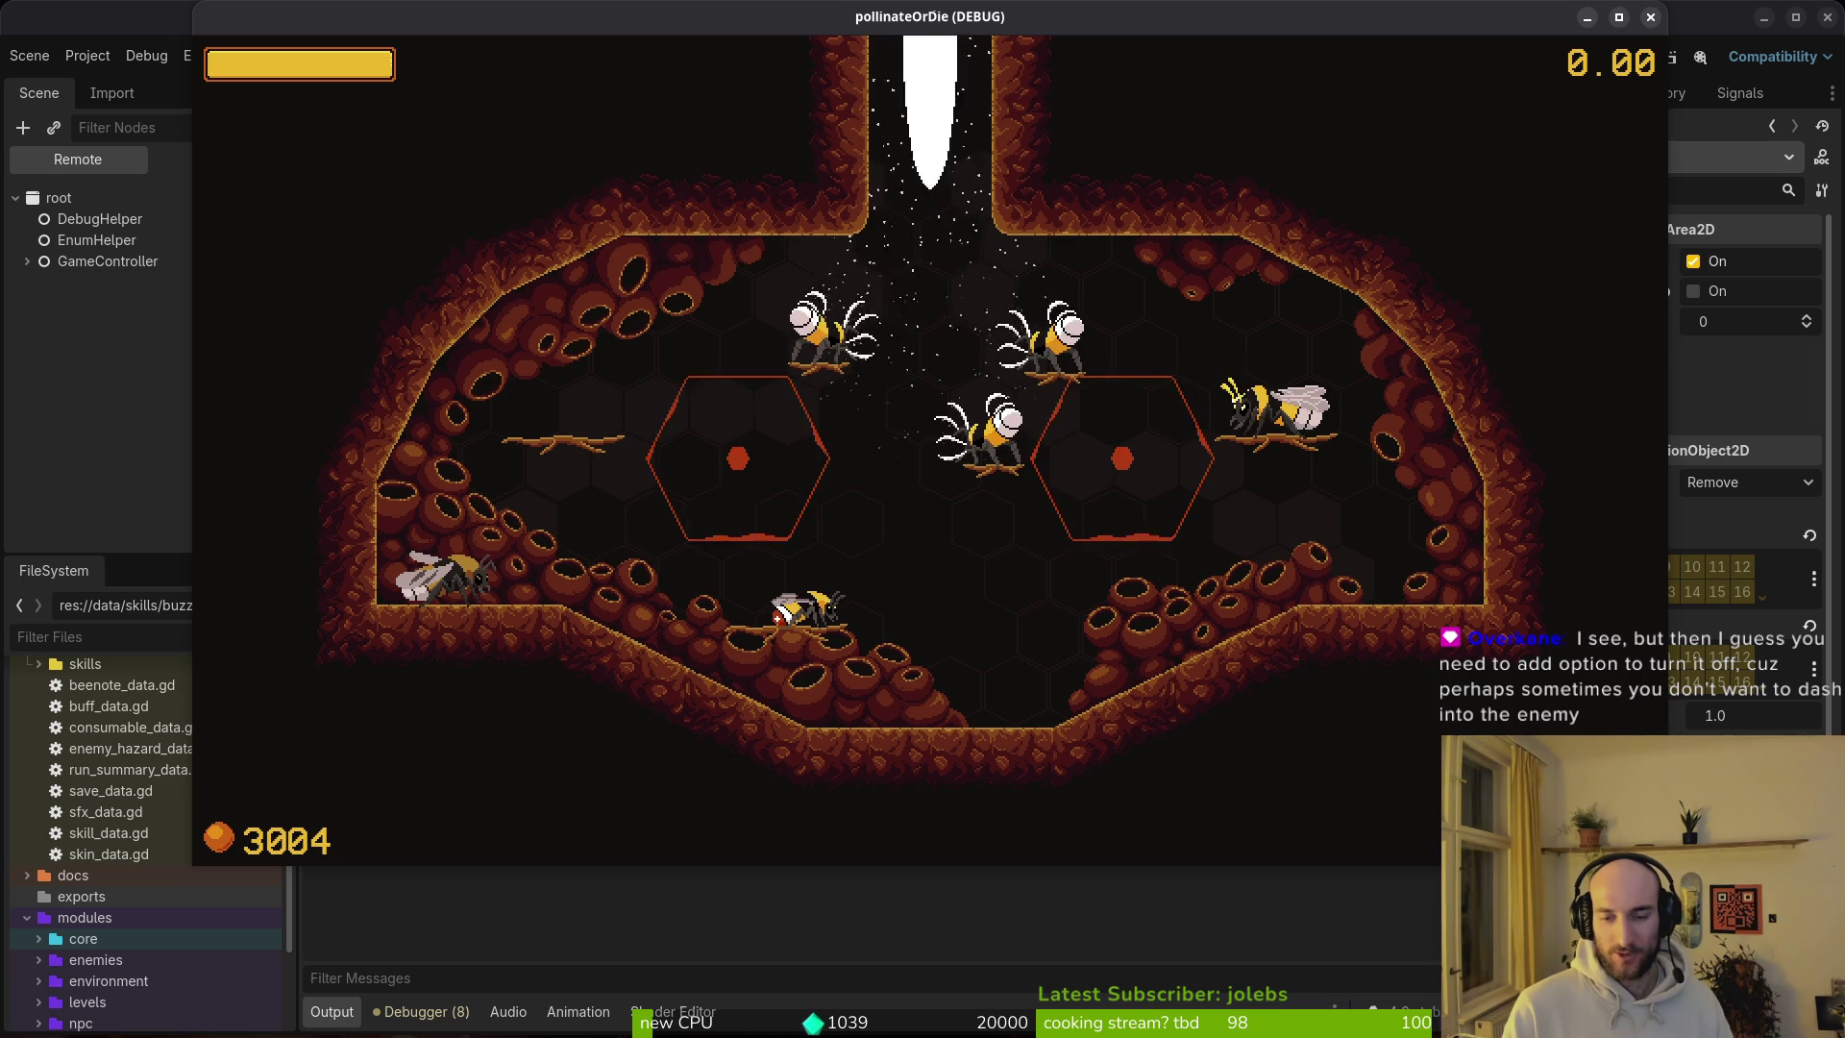
Step: Quit to the main menu and stop the running game with F8
{"action": "key", "text": "Escape"}
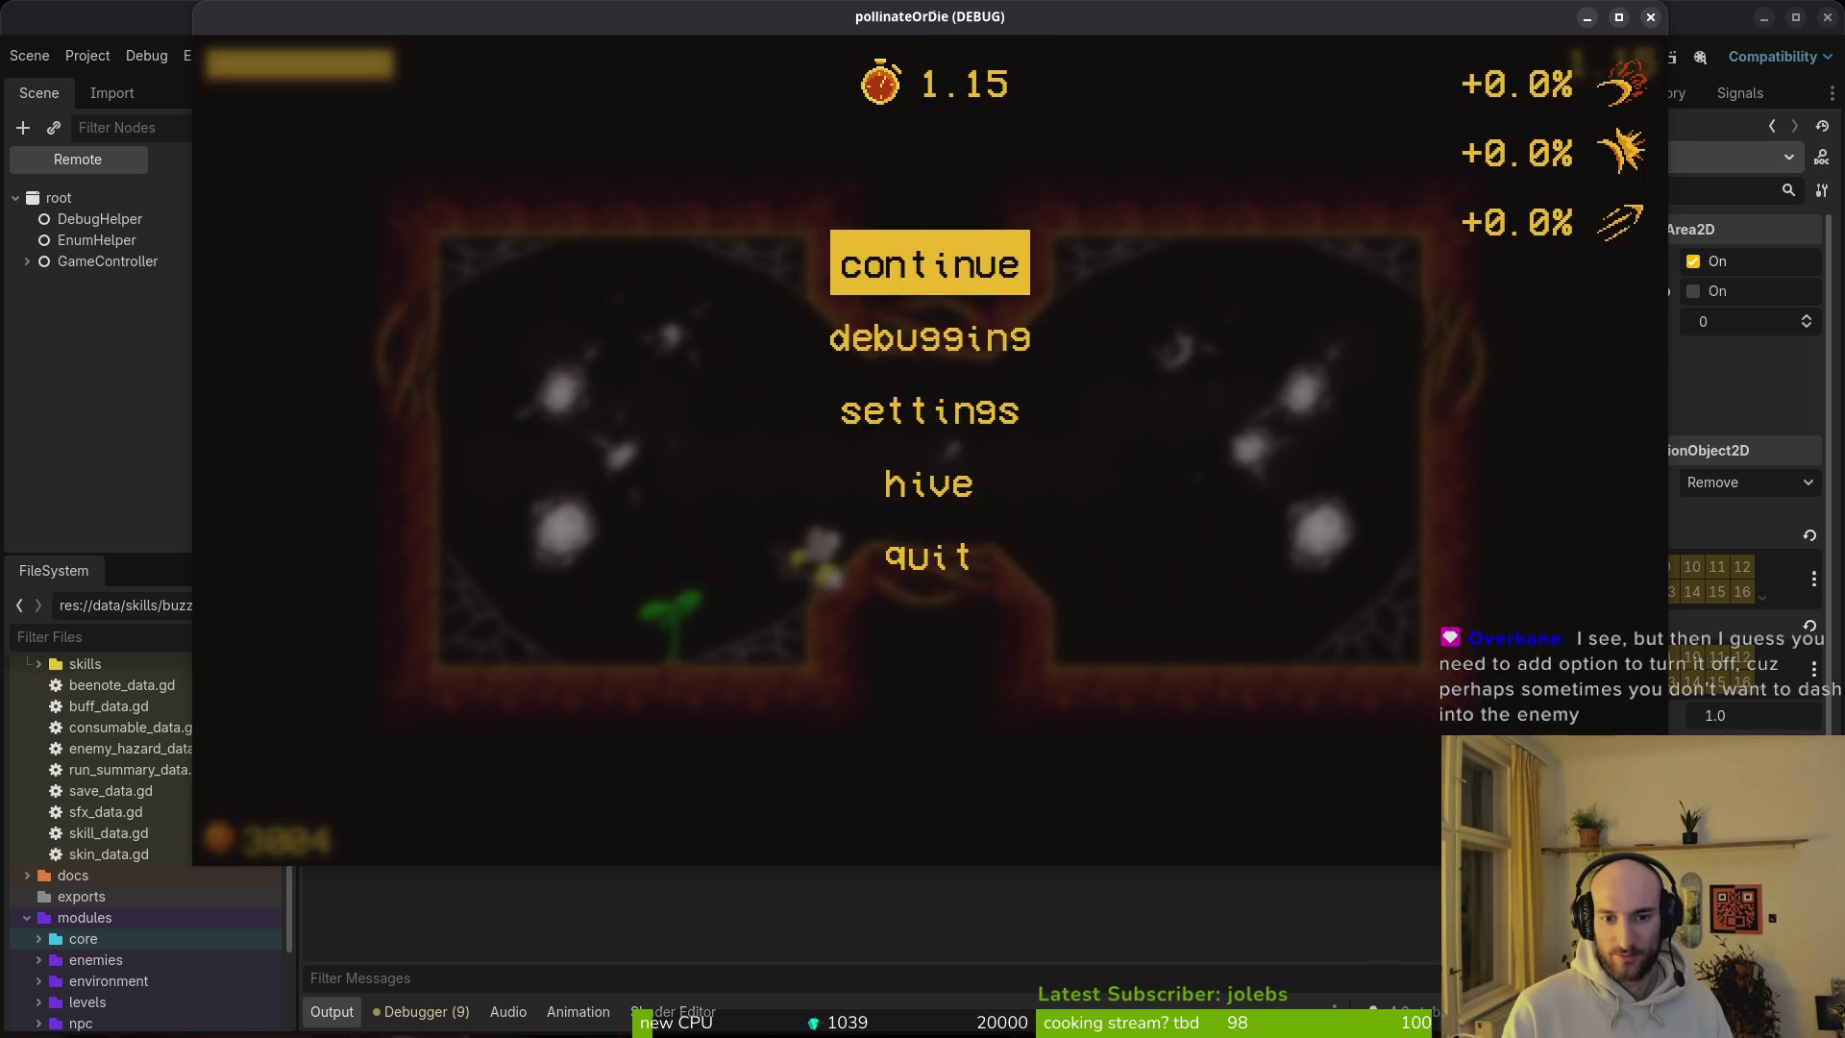
{"action": "key", "text": "Down"}
{"action": "key", "text": "Down"}
{"action": "key", "text": "Down"}
{"action": "key", "text": "Down"}
{"action": "key", "text": "Return"}
{"action": "key", "text": "Left"}
{"action": "key", "text": "Return"}
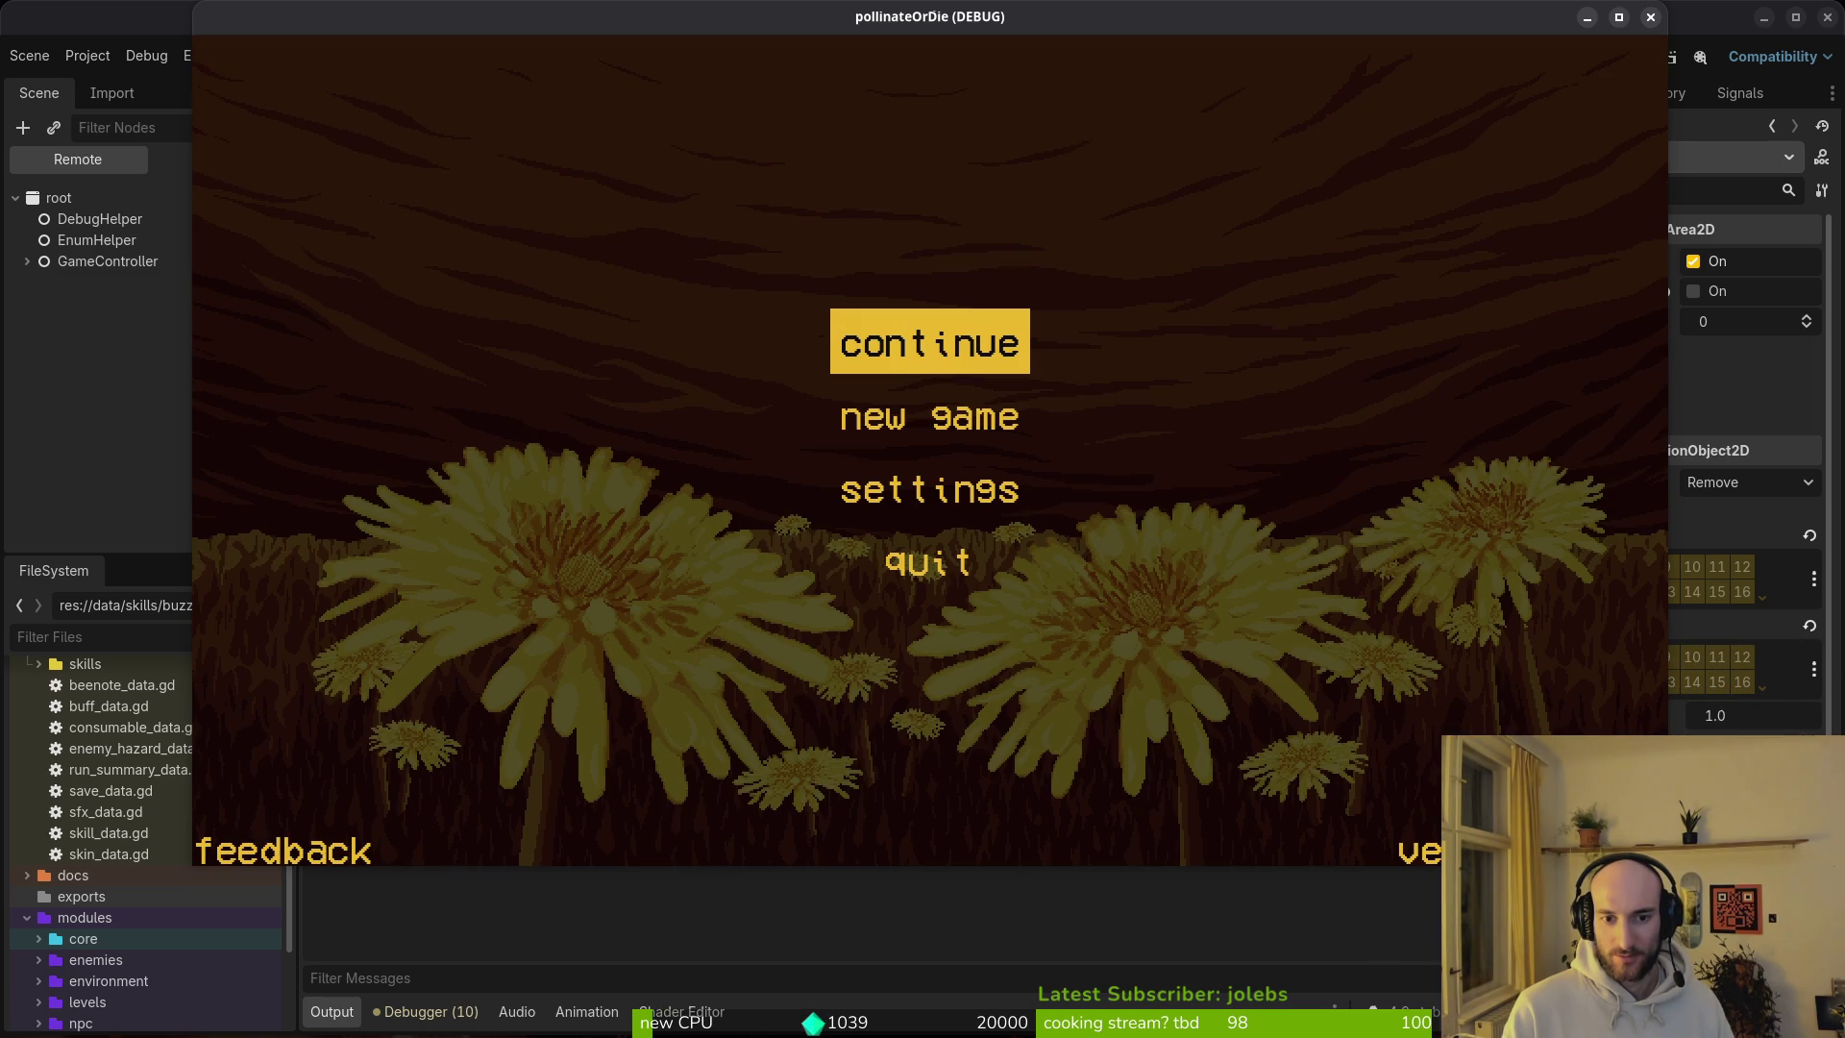
{"action": "key", "text": "Return"}
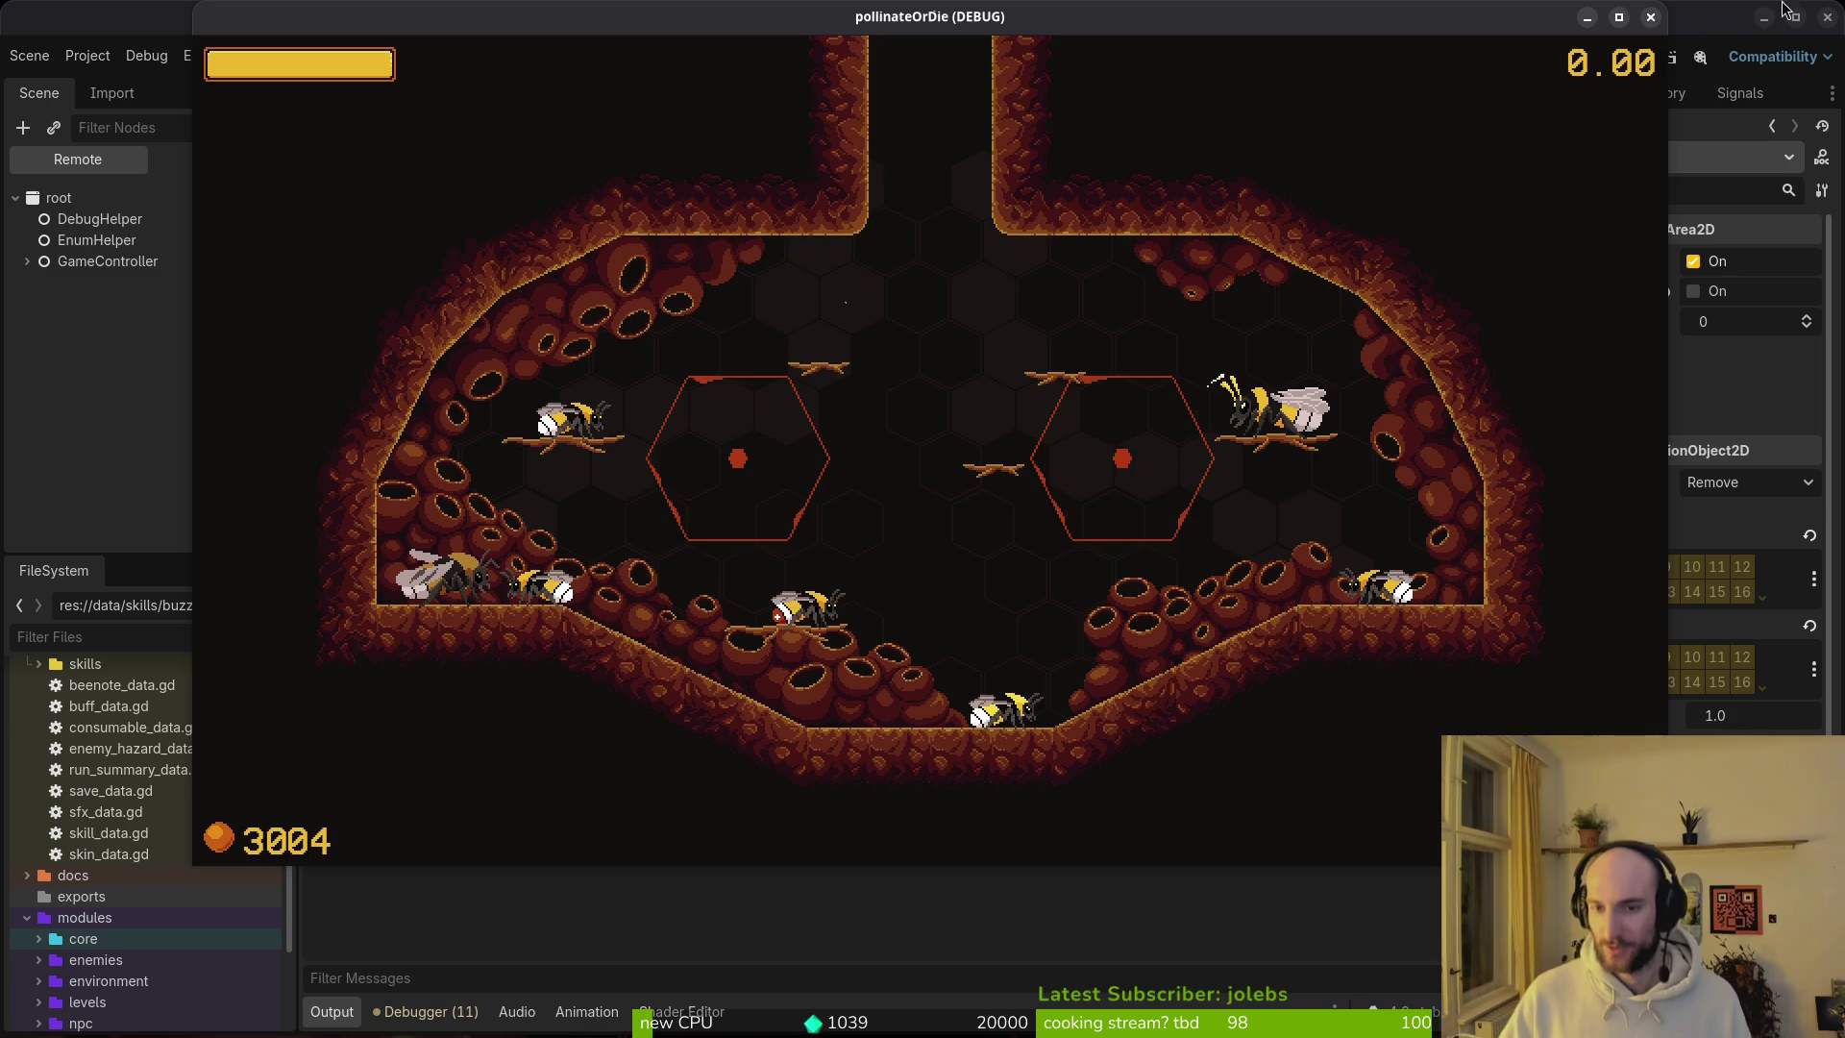
{"action": "key", "text": "F8"}
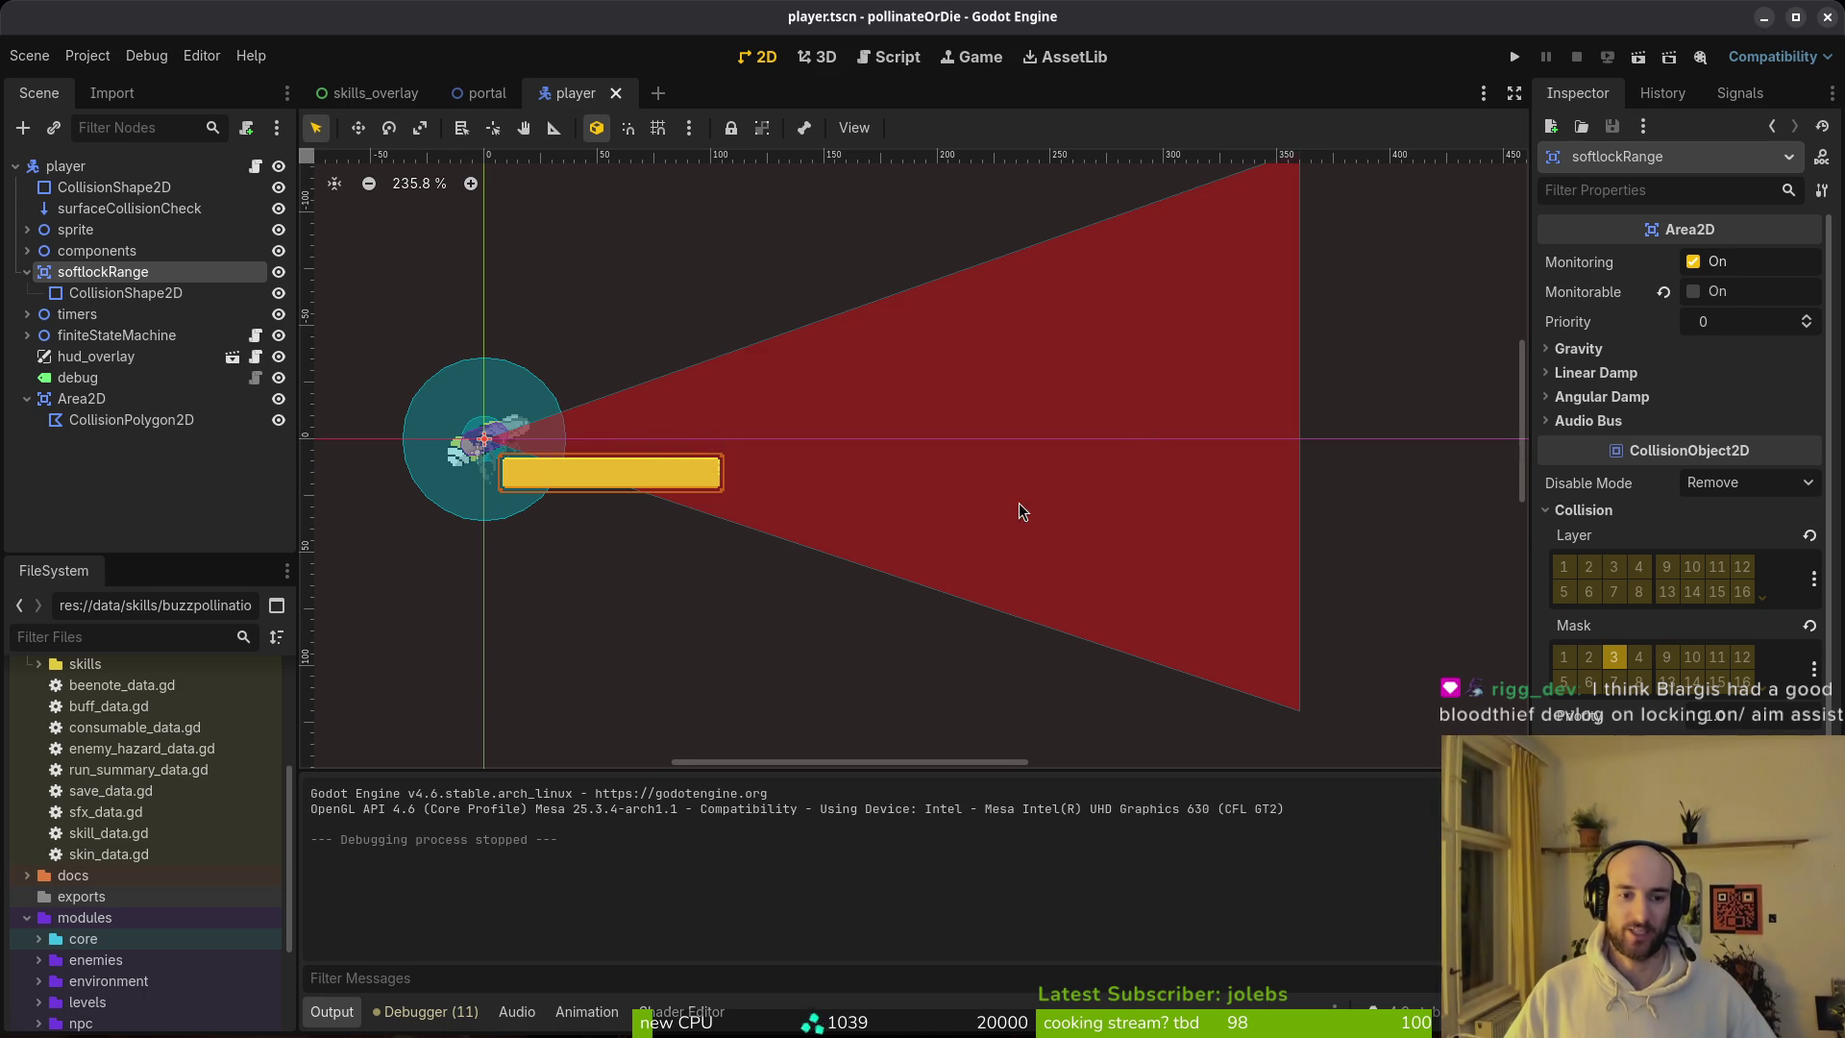
Step: Delete the cone's CollisionPolygon2D and its parent Area2D
{"action": "scroll", "coordinate": [1044, 490], "scroll_direction": "down", "scroll_amount": 2}
{"action": "left_click", "coordinate": [951, 413]}
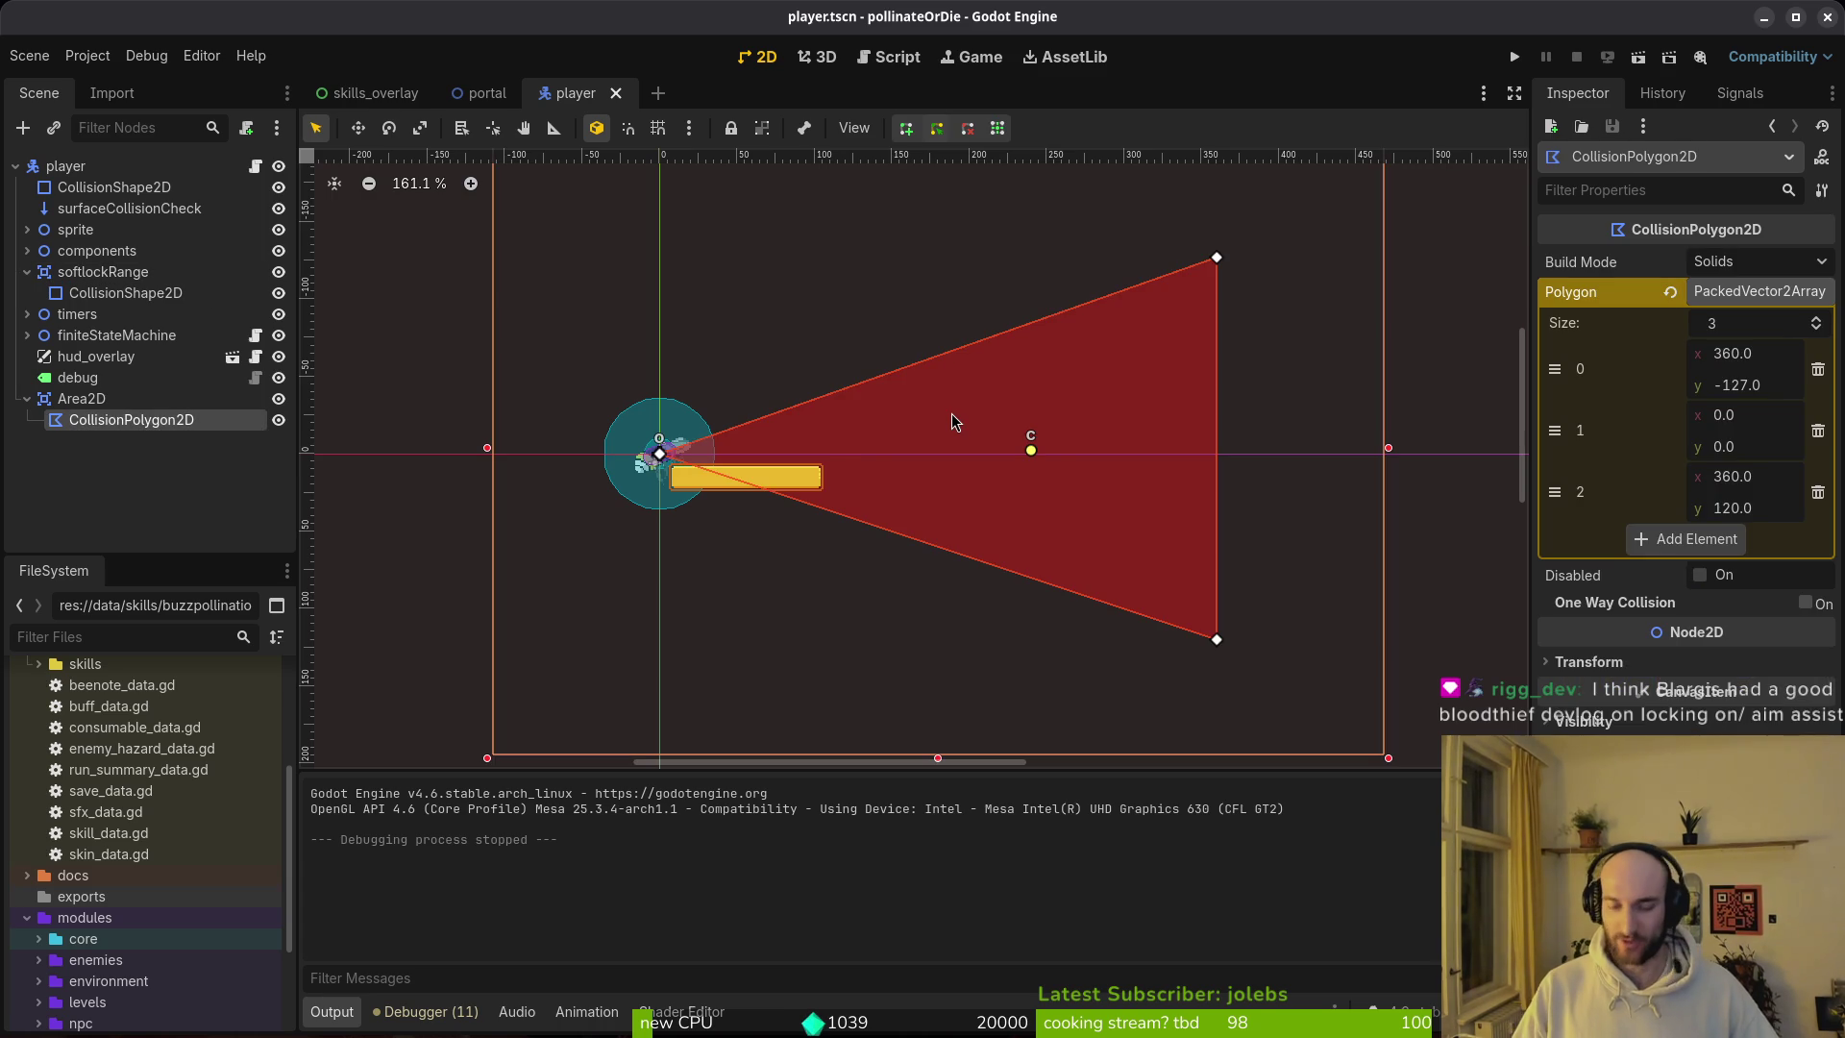
{"action": "key", "text": "Delete"}
{"action": "left_click", "coordinate": [959, 533]}
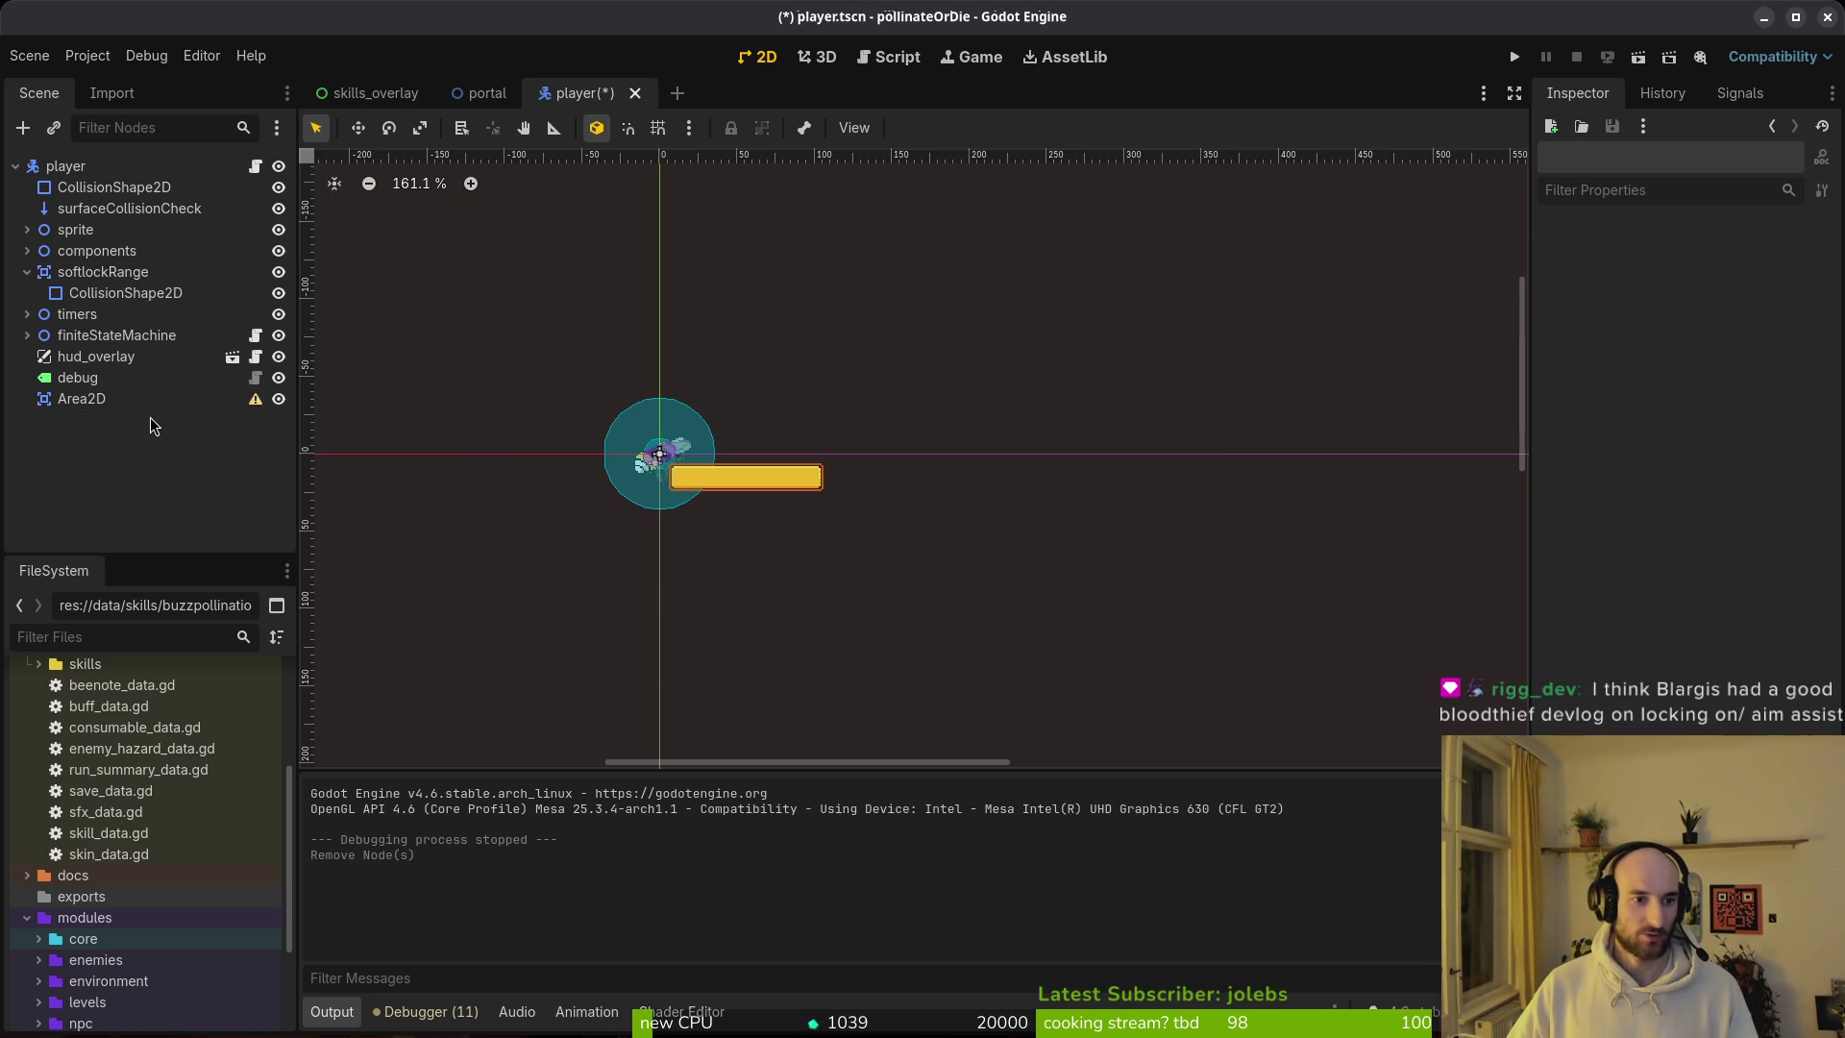
{"action": "left_click", "coordinate": [95, 411]}
{"action": "key", "text": "Delete"}
{"action": "key", "text": "Return"}
Step: Add a ShapeCast2D as a child of the player node
{"action": "key", "text": "ctrl+a"}
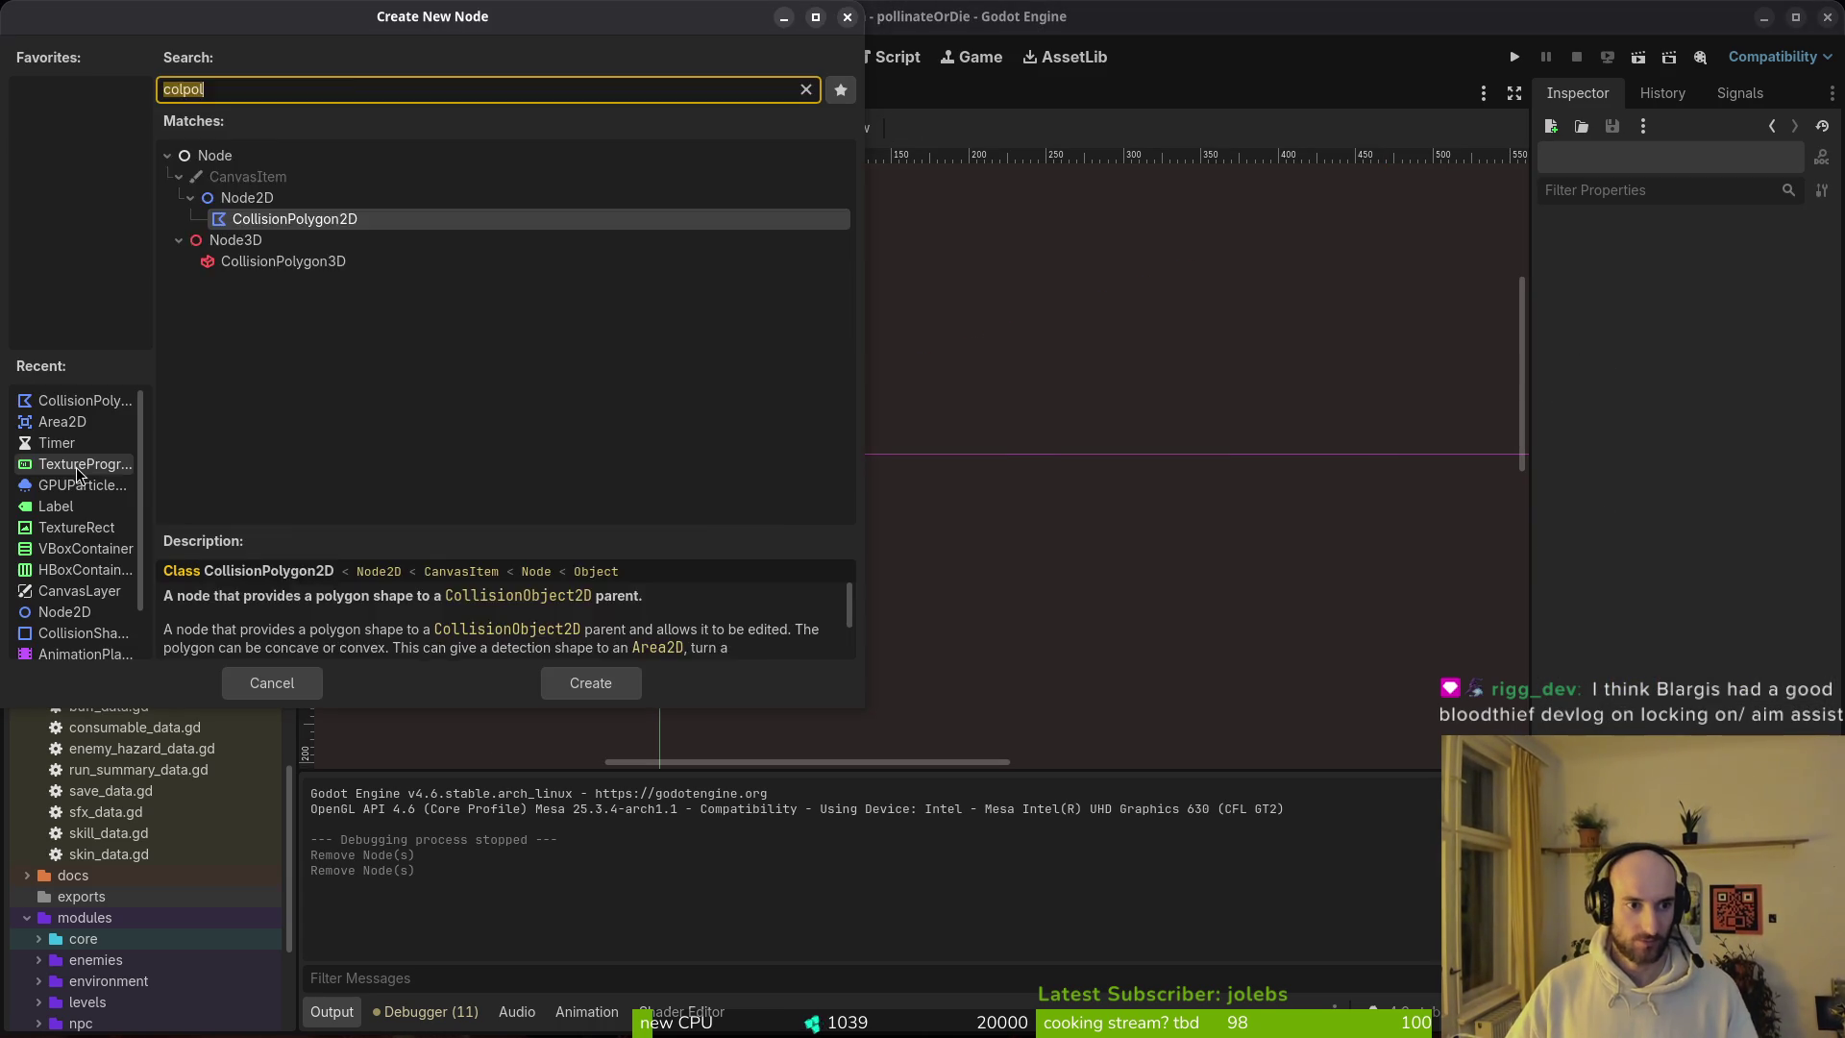
{"action": "type", "text": "ray"}
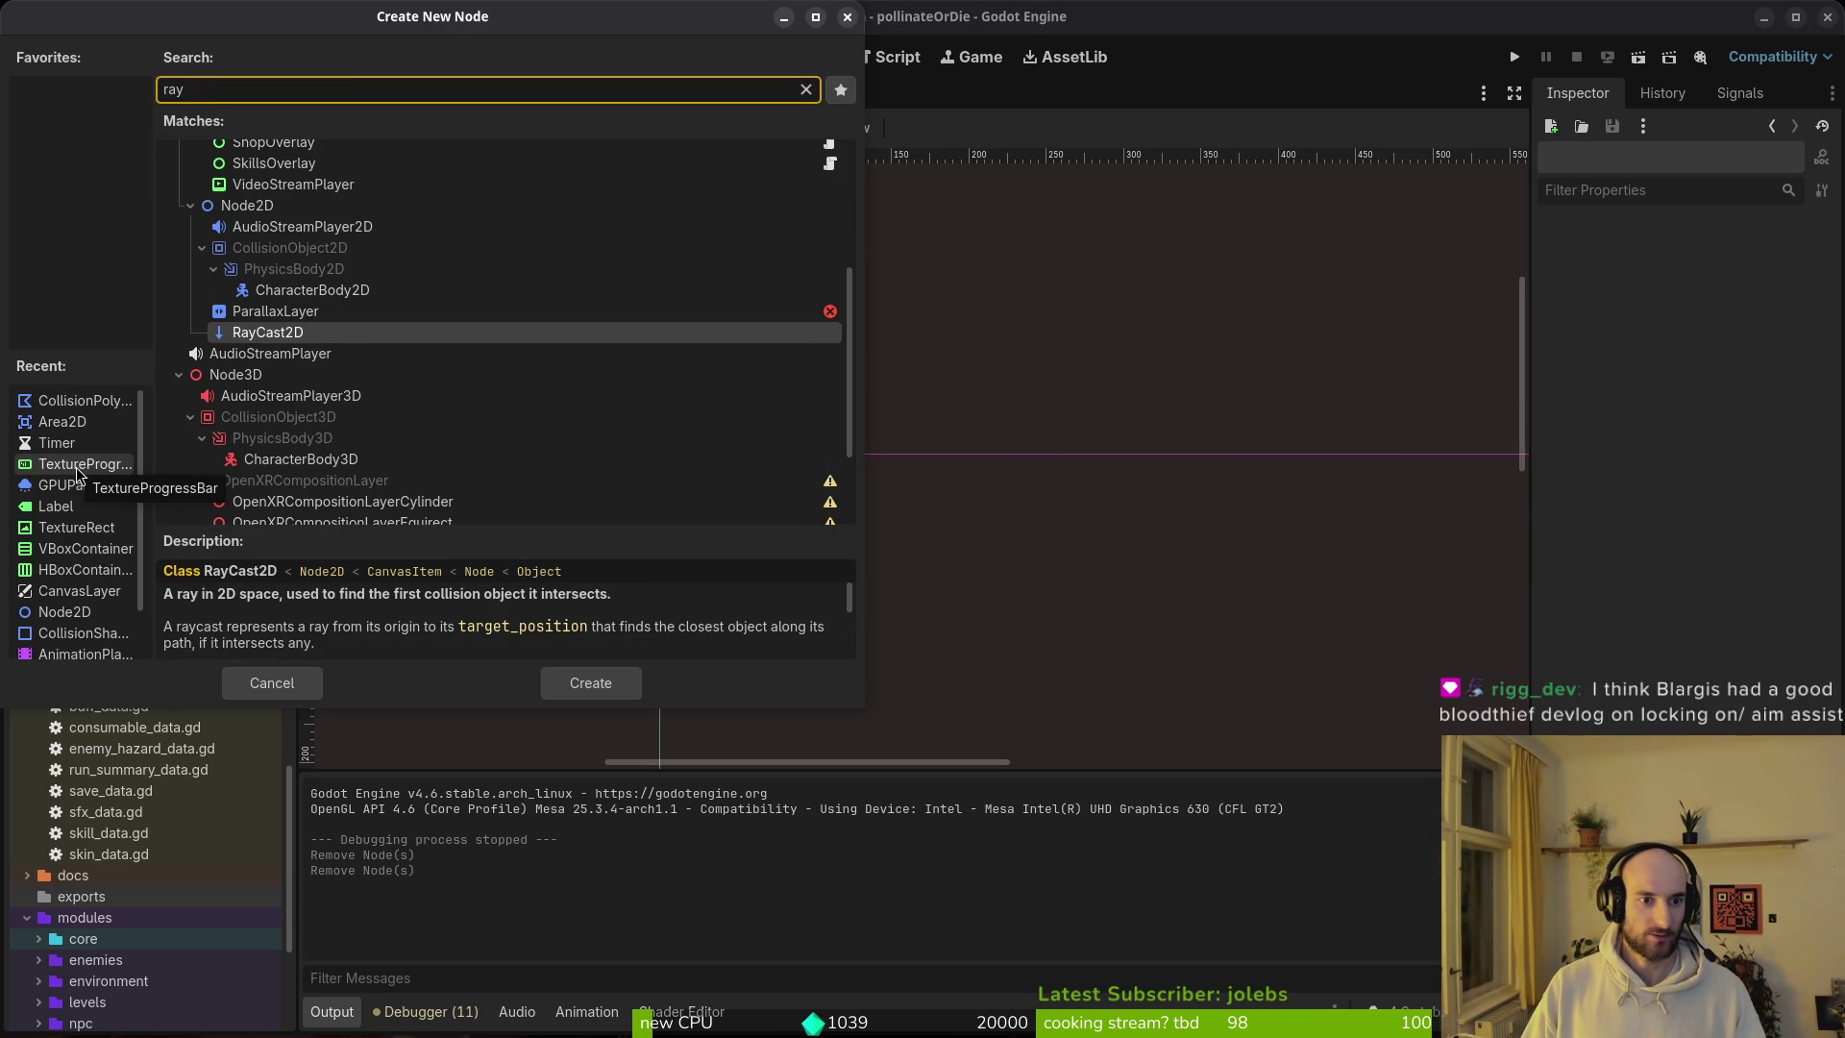
{"action": "key", "text": "ctrl+a"}
{"action": "type", "text": "shap"}
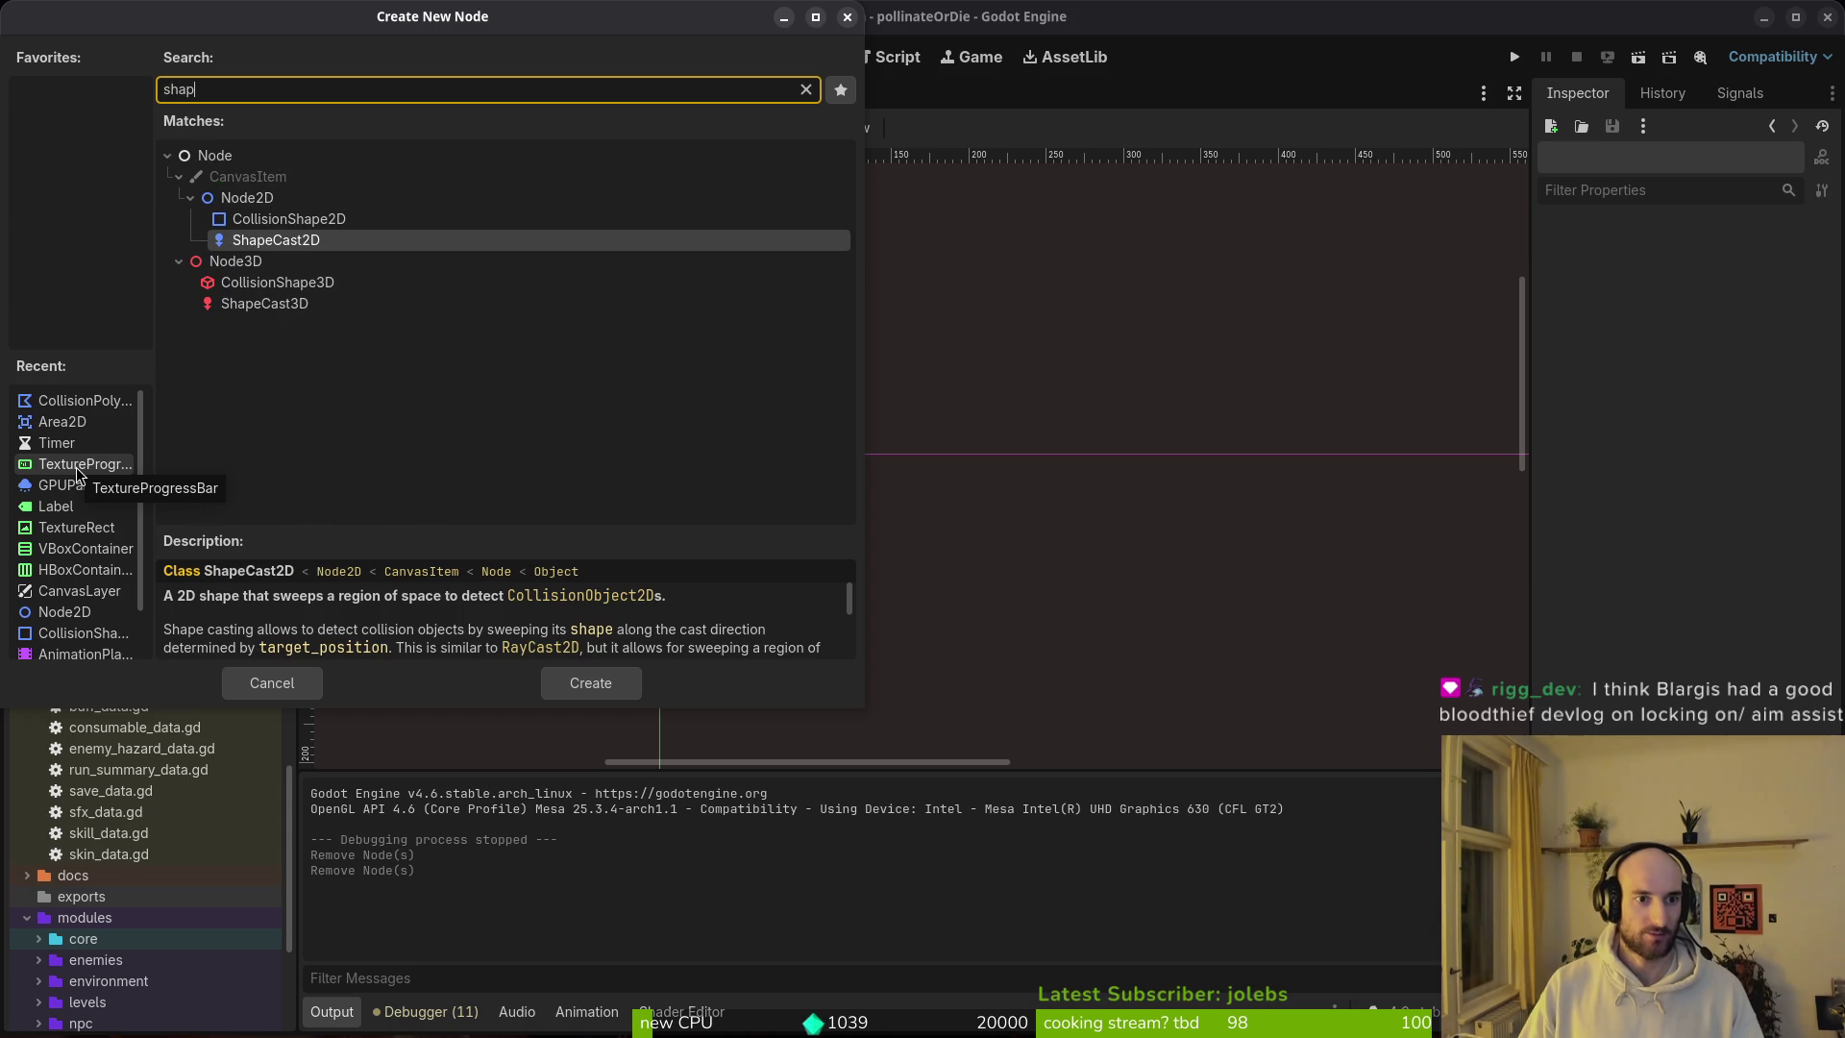
{"action": "key", "text": "Return"}
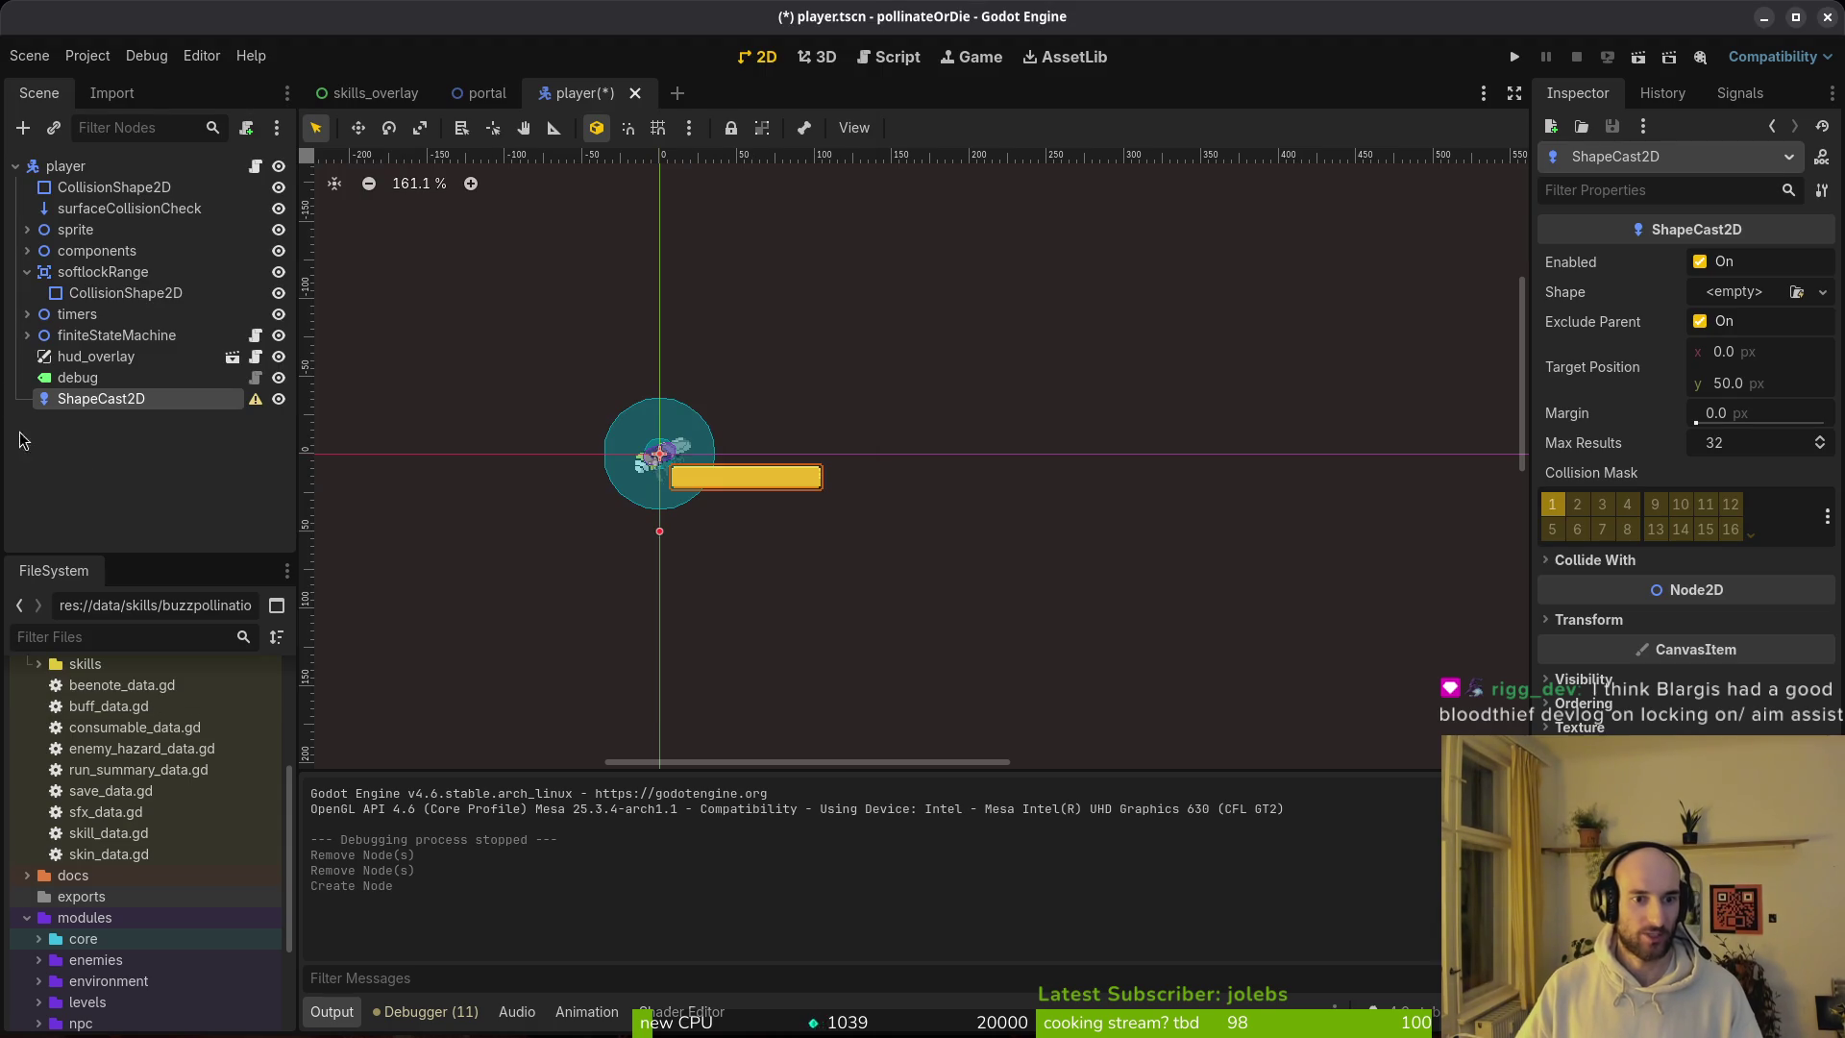
Step: Give the ShapeCast2D a ConvexPolygonShape2D and expand its points list
{"action": "left_click", "coordinate": [1754, 292]}
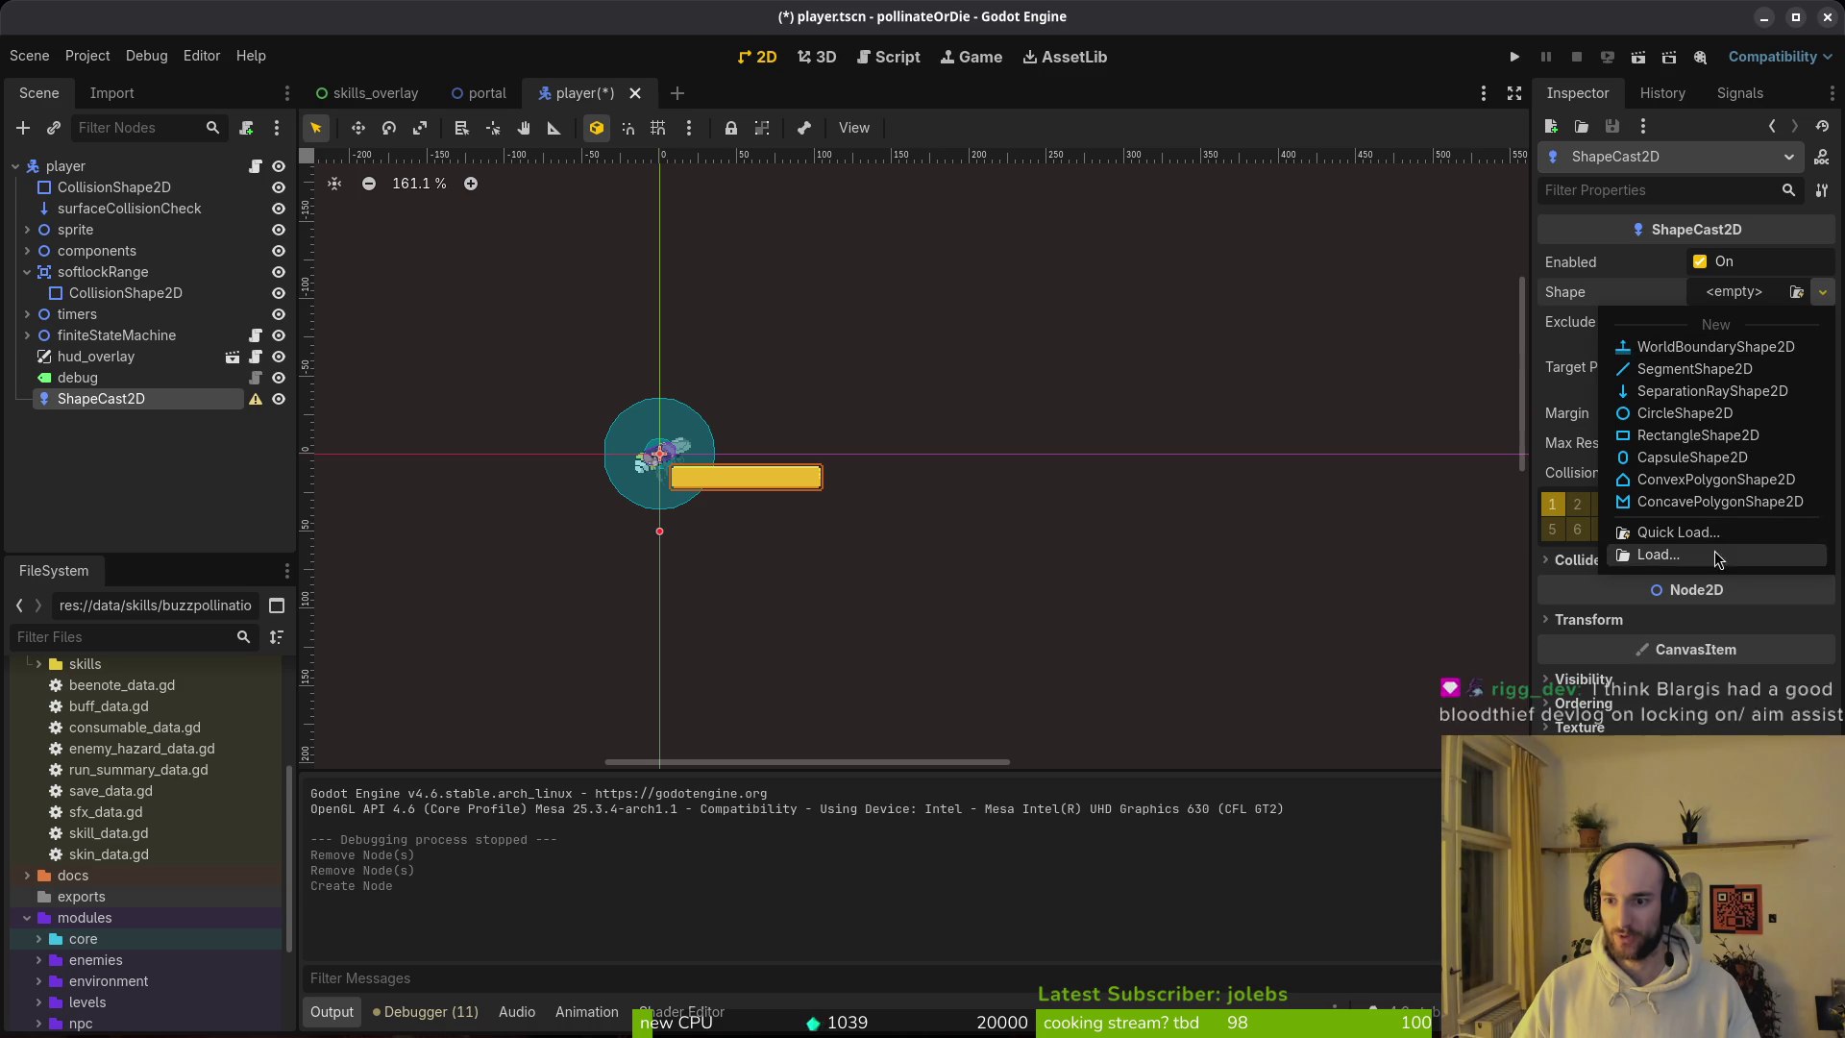
{"action": "left_click", "coordinate": [1713, 488]}
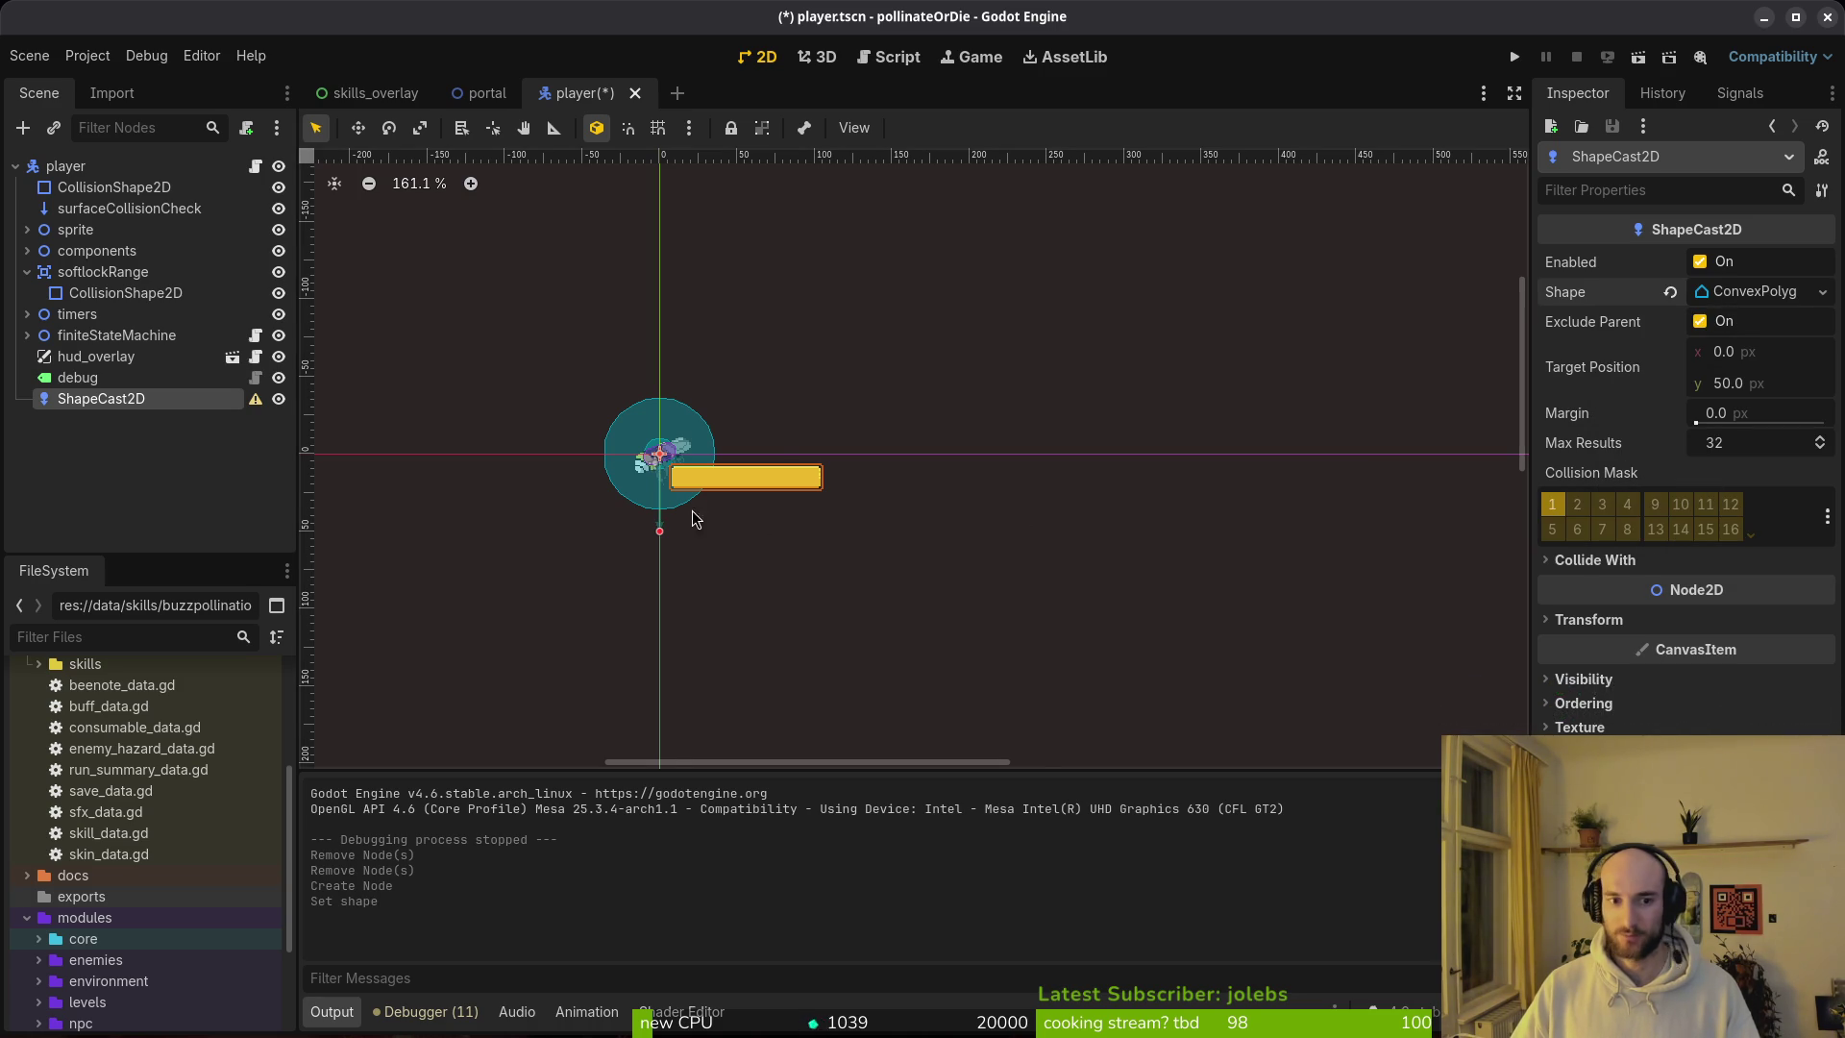
{"action": "scroll", "coordinate": [1330, 445], "scroll_direction": "up", "scroll_amount": 4}
{"action": "left_click", "coordinate": [1751, 291]}
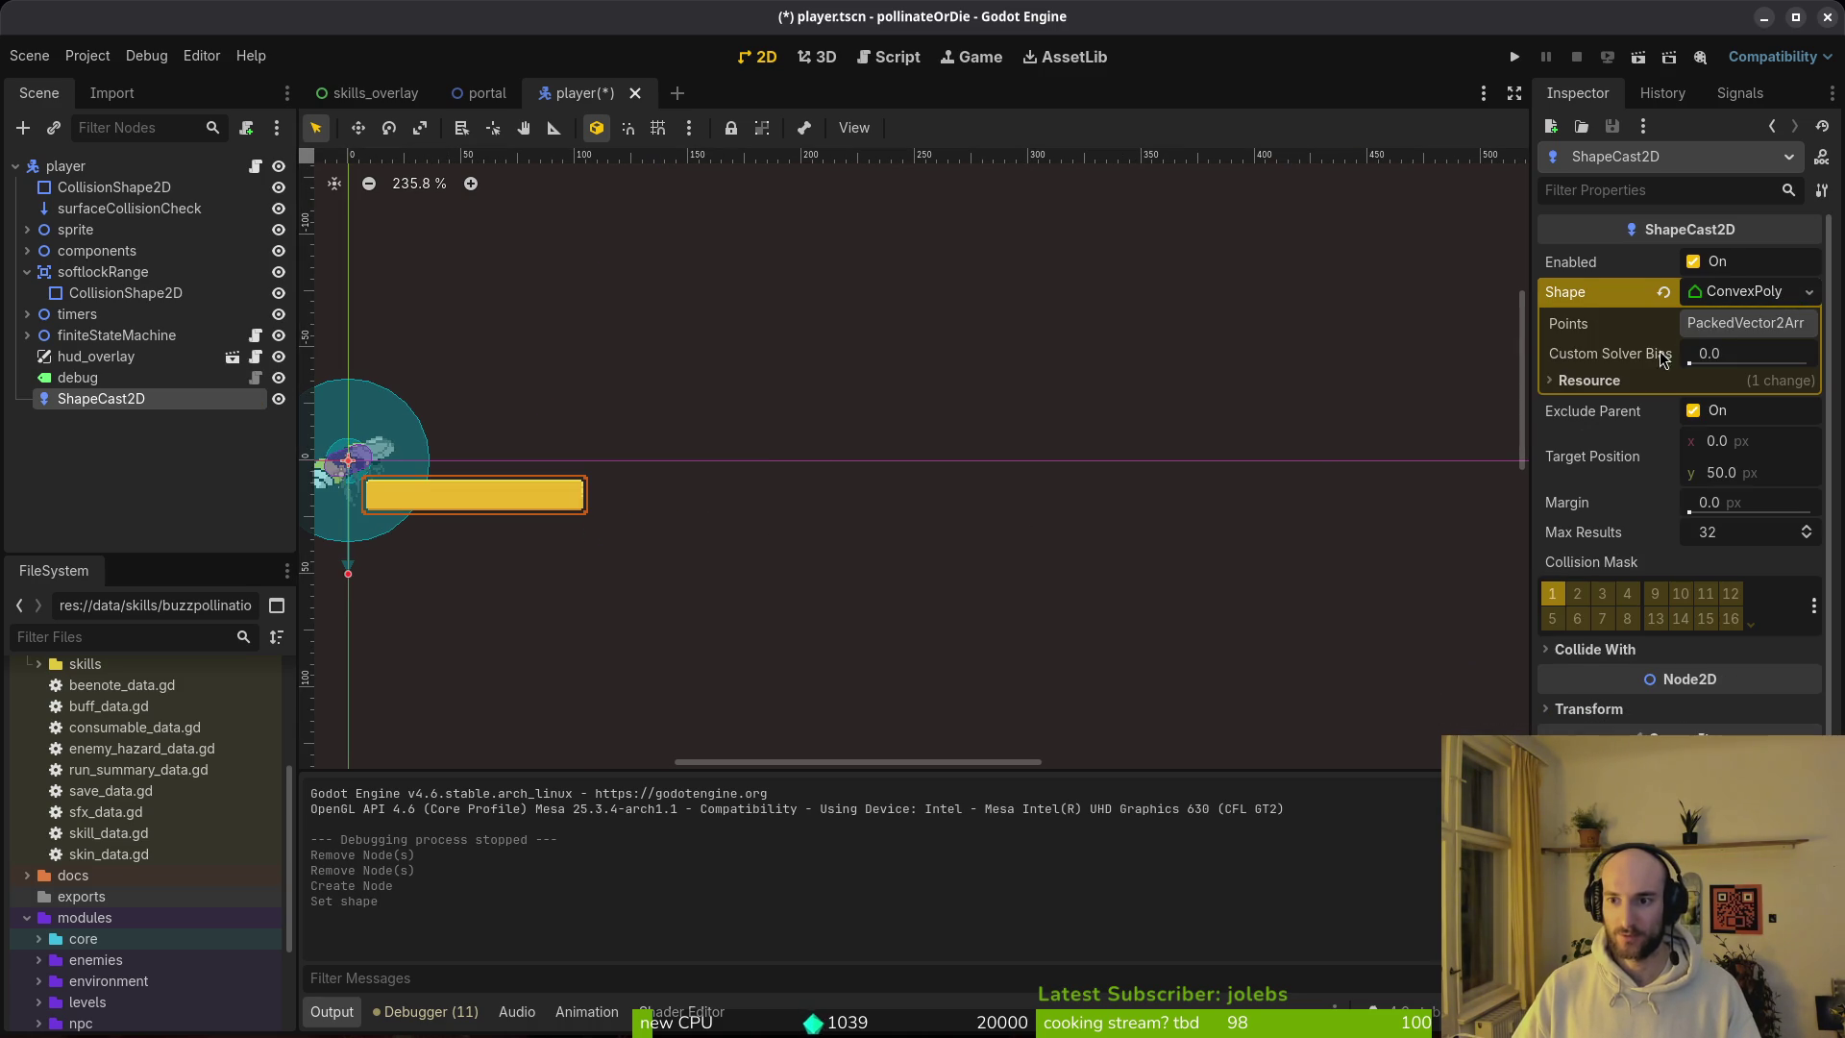
{"action": "scroll", "coordinate": [1234, 445], "scroll_direction": "down", "scroll_amount": 3}
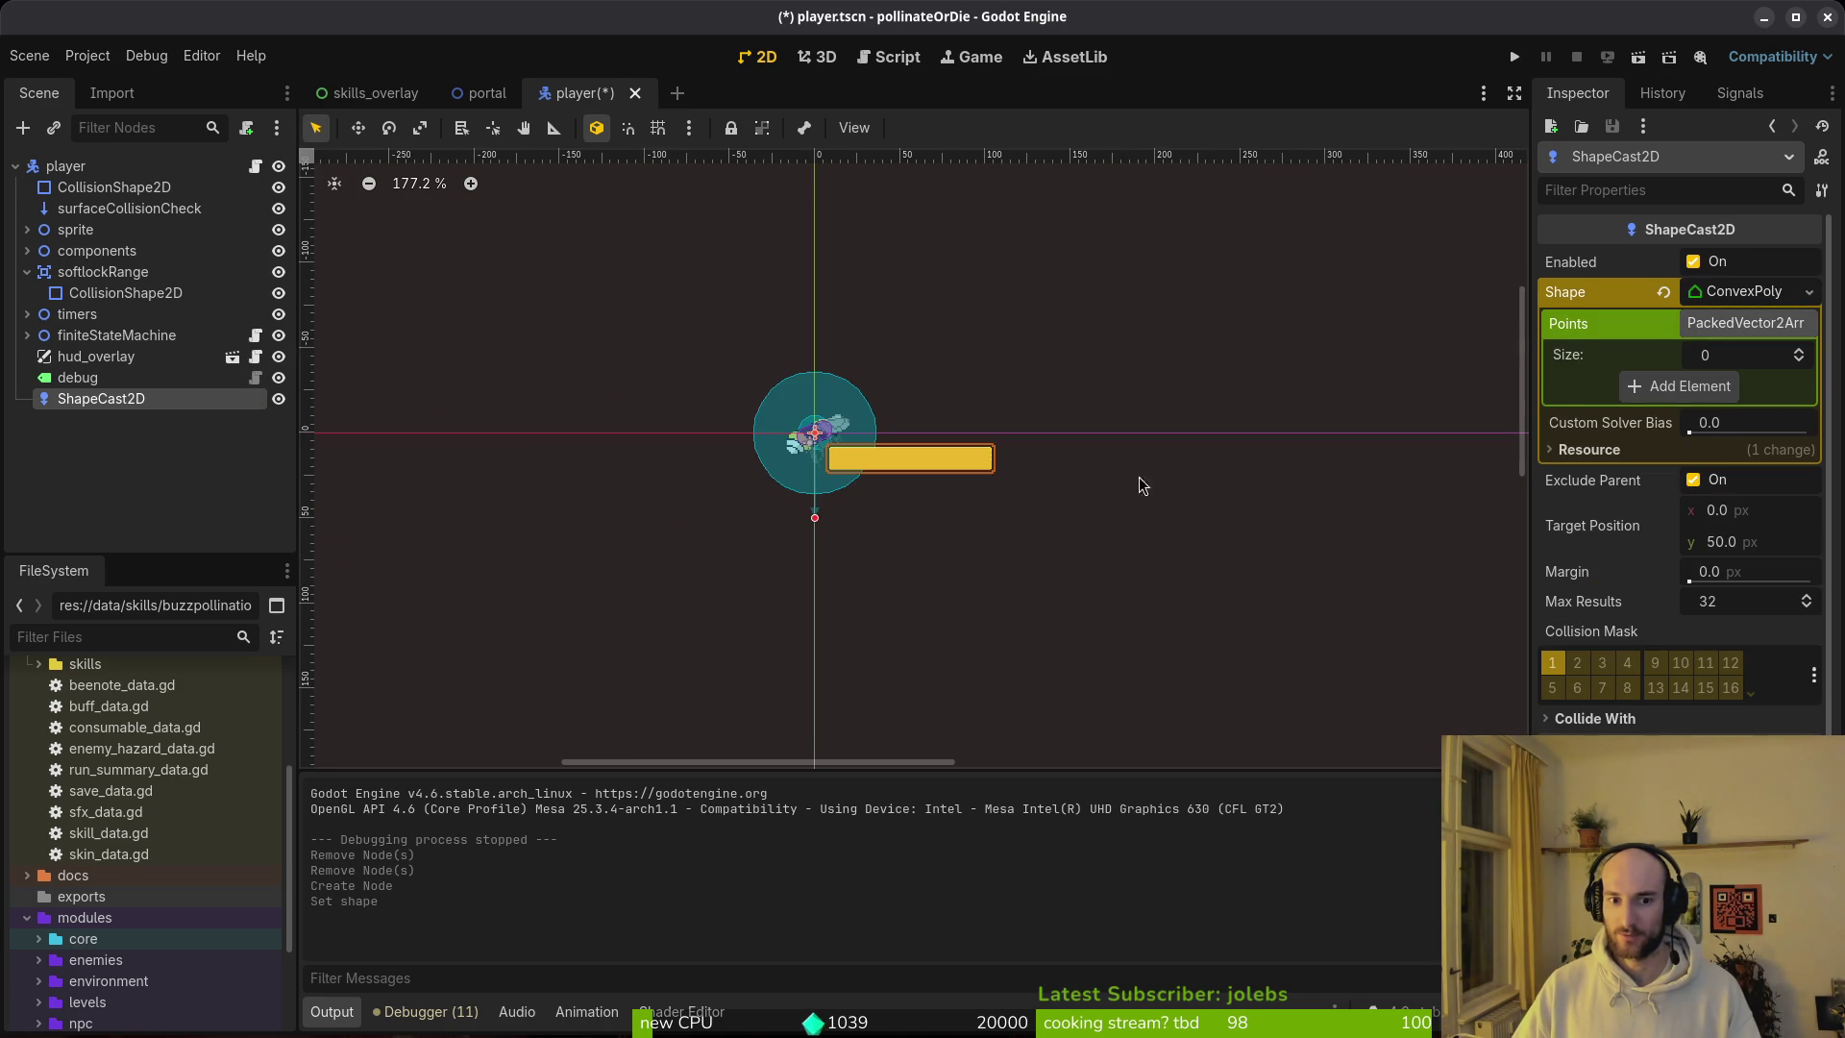
{"action": "left_click", "coordinate": [839, 533]}
{"action": "left_click", "coordinate": [101, 398]}
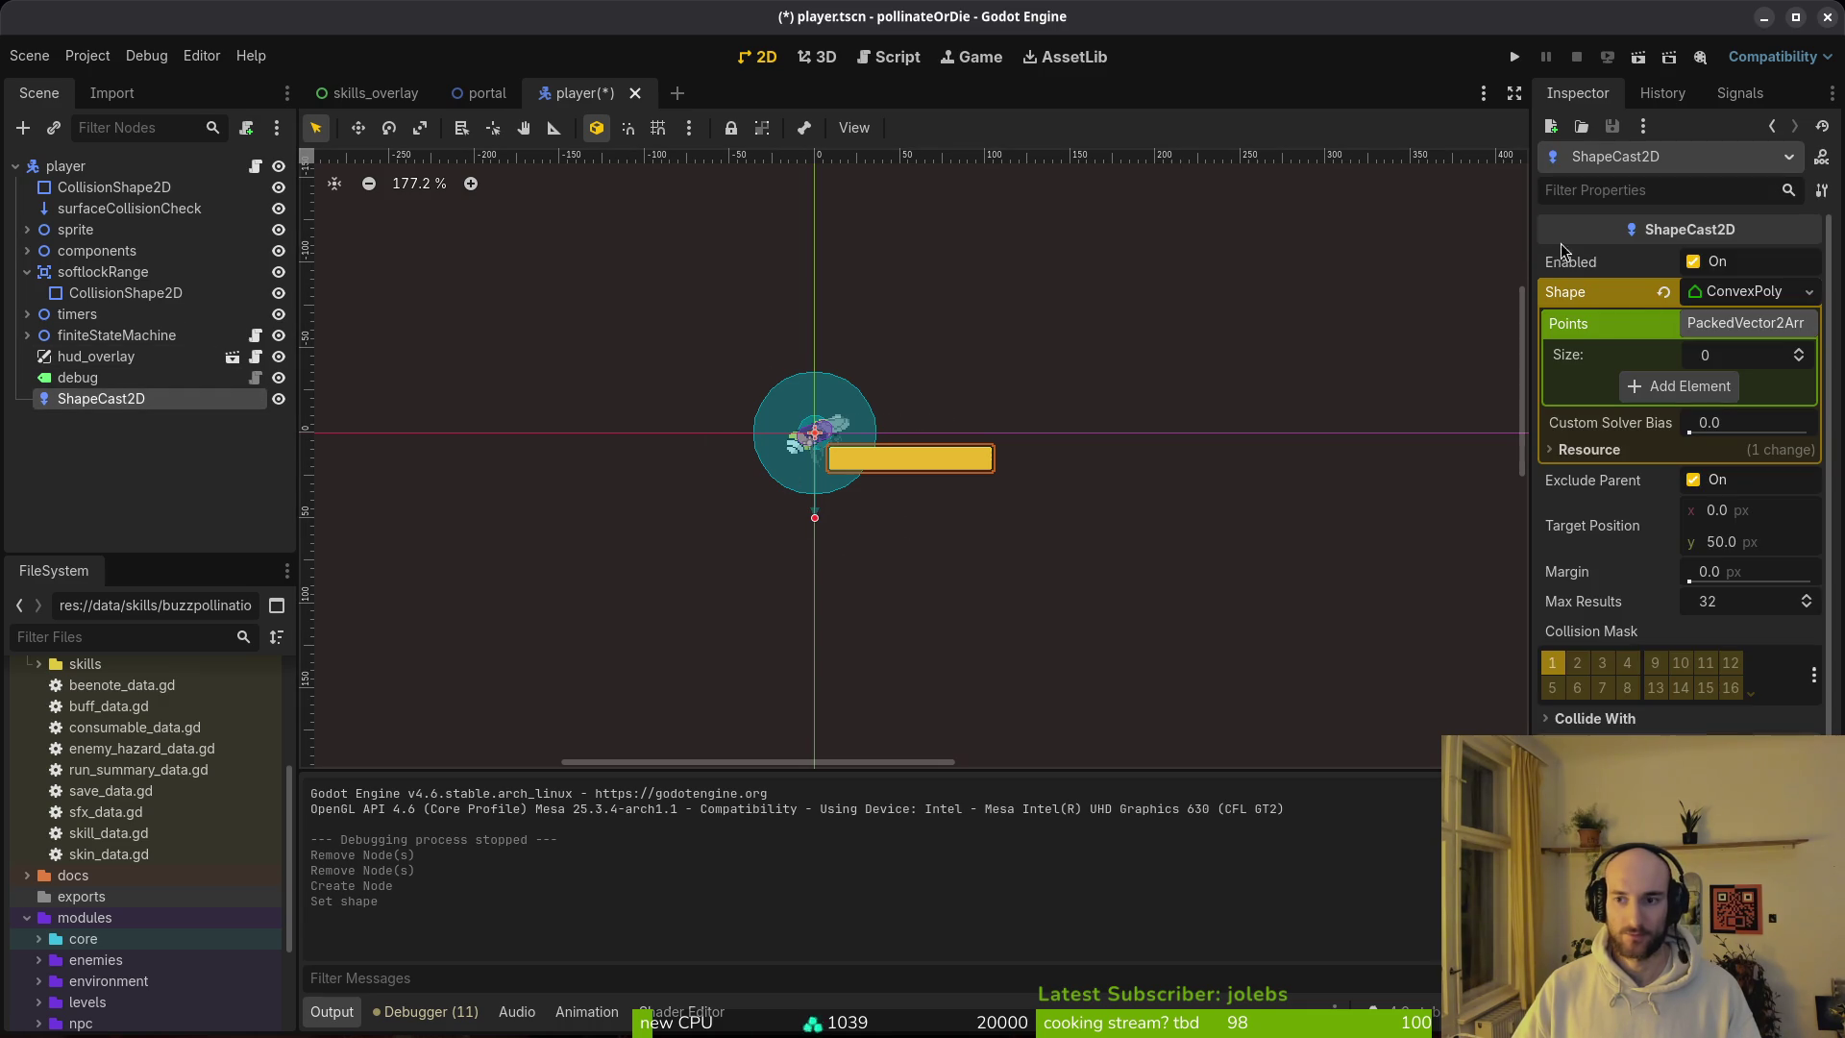
Step: Add two points and move the target, then undo, save, and clear the shape to empty
{"action": "left_click", "coordinate": [1681, 386]}
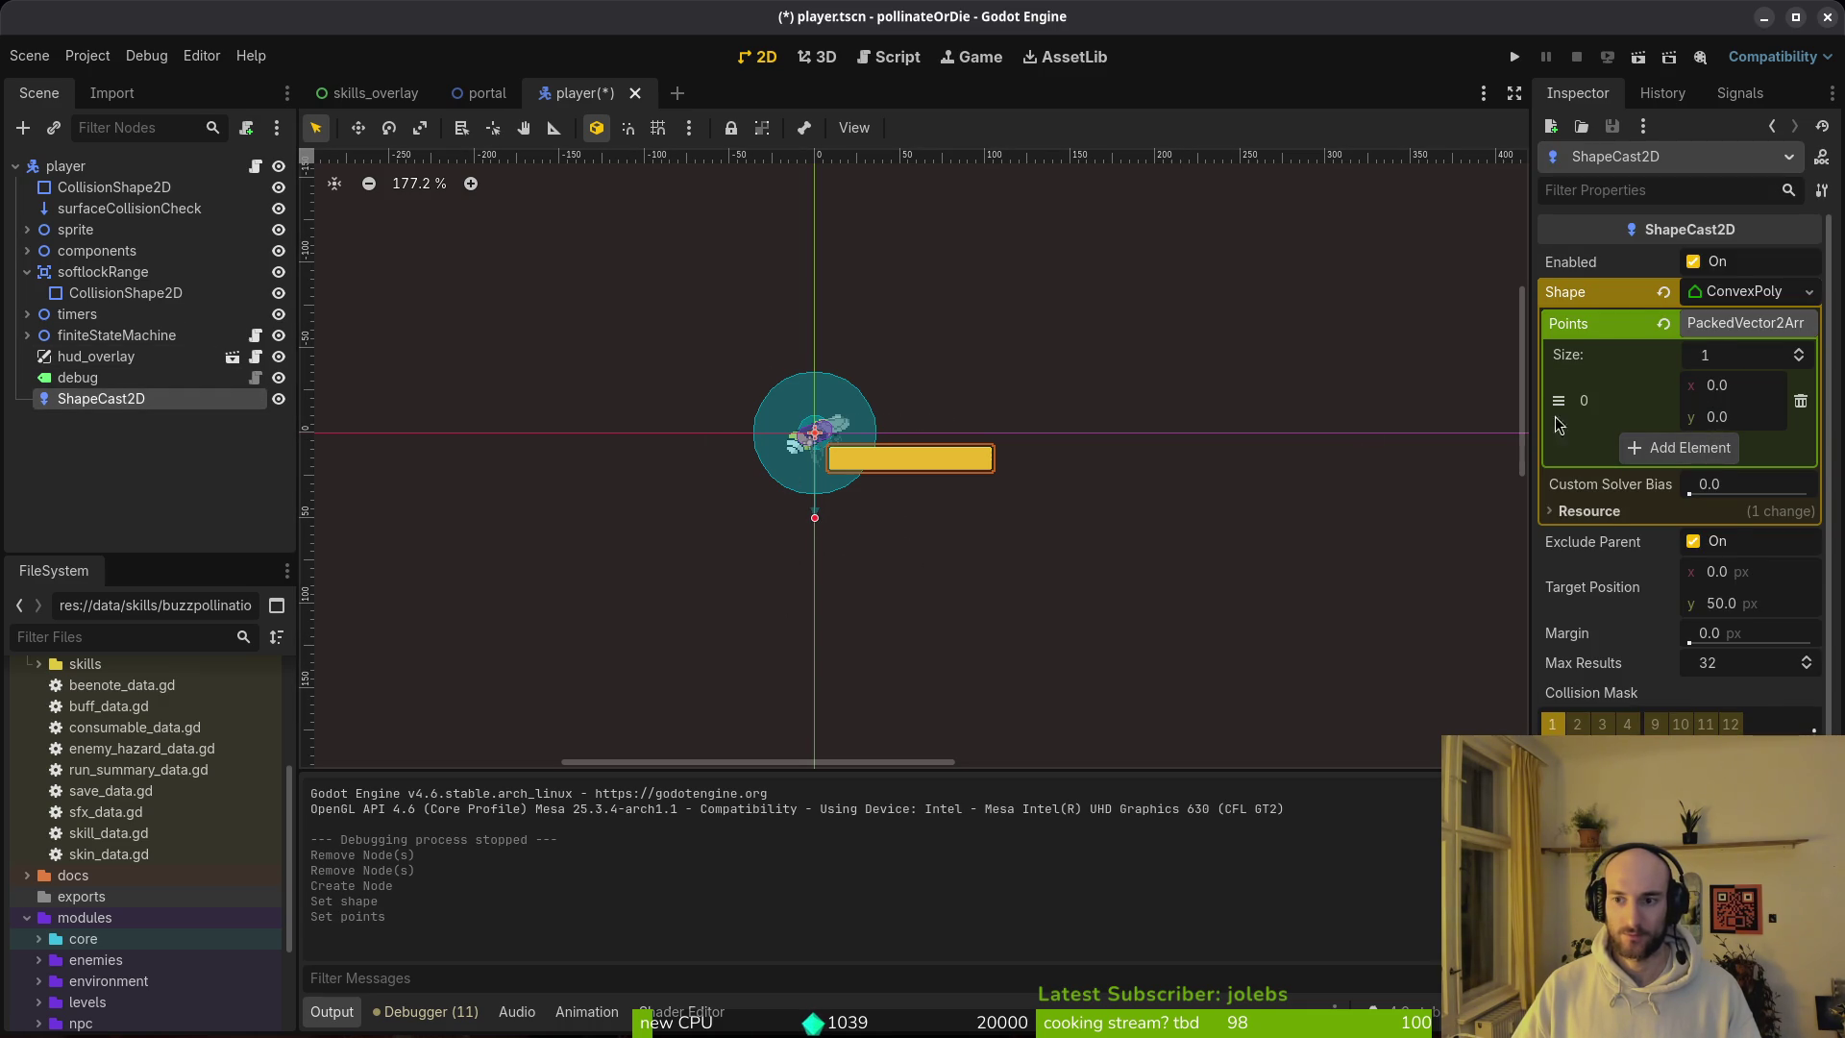
{"action": "left_click_drag", "start_coordinate": [816, 520], "coordinate": [818, 517]}
{"action": "key", "text": "ctrl+z"}
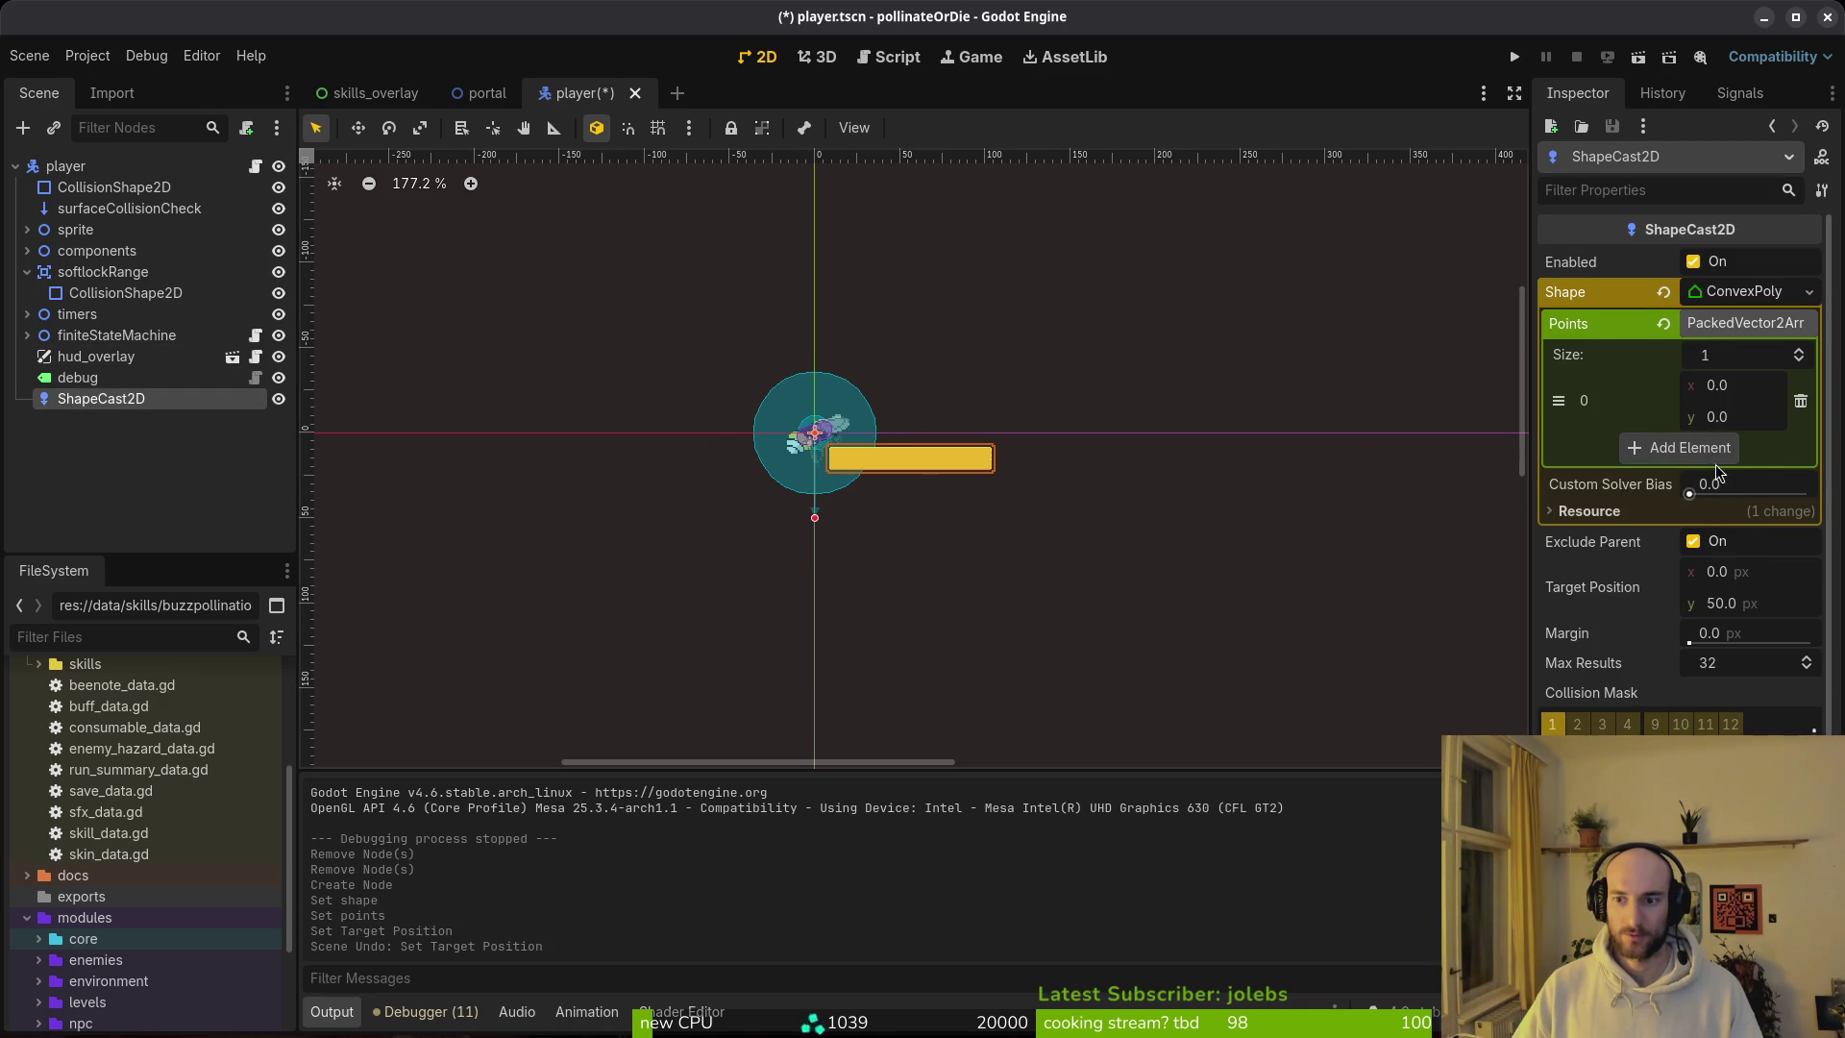
{"action": "left_click", "coordinate": [1700, 449]}
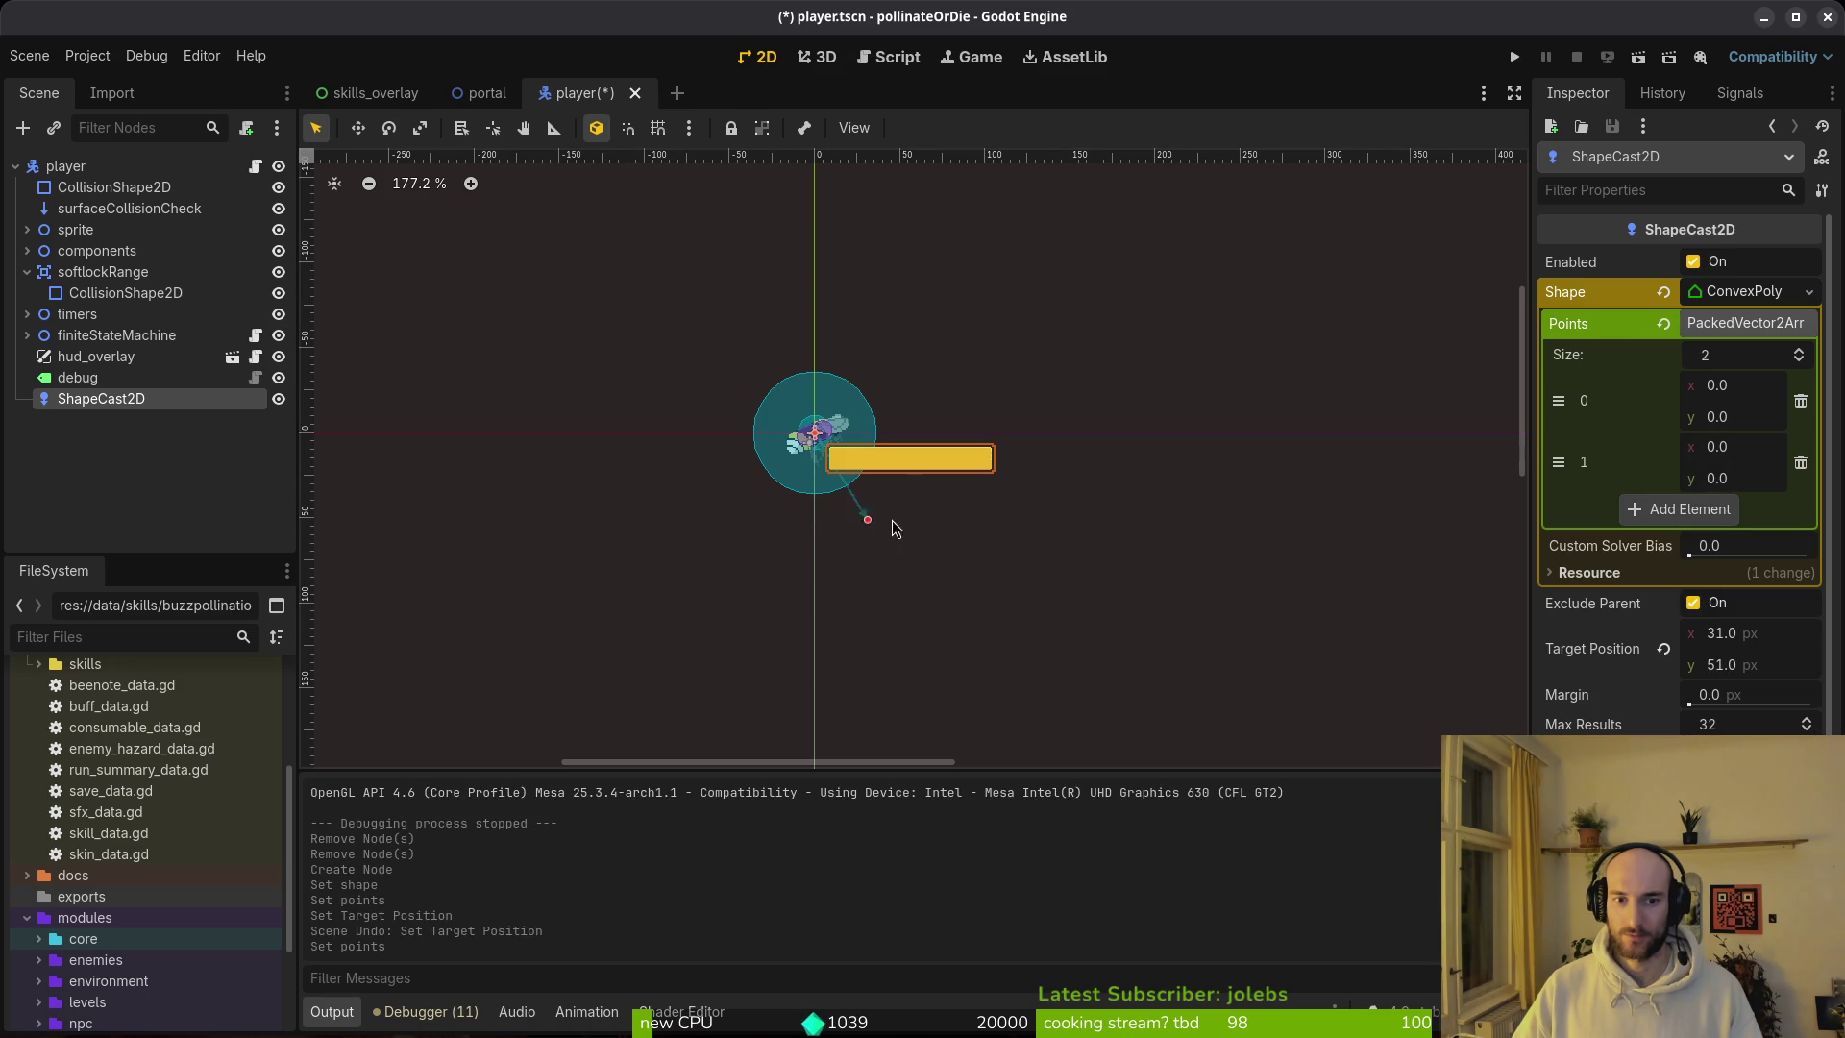
{"action": "left_click_drag", "start_coordinate": [880, 522], "coordinate": [930, 535]}
{"action": "key", "text": "ctrl+z"}
{"action": "key", "text": "ctrl+z"}
{"action": "key", "text": "ctrl+z"}
{"action": "key", "text": "ctrl+s"}
{"action": "left_click", "coordinate": [1663, 291]}
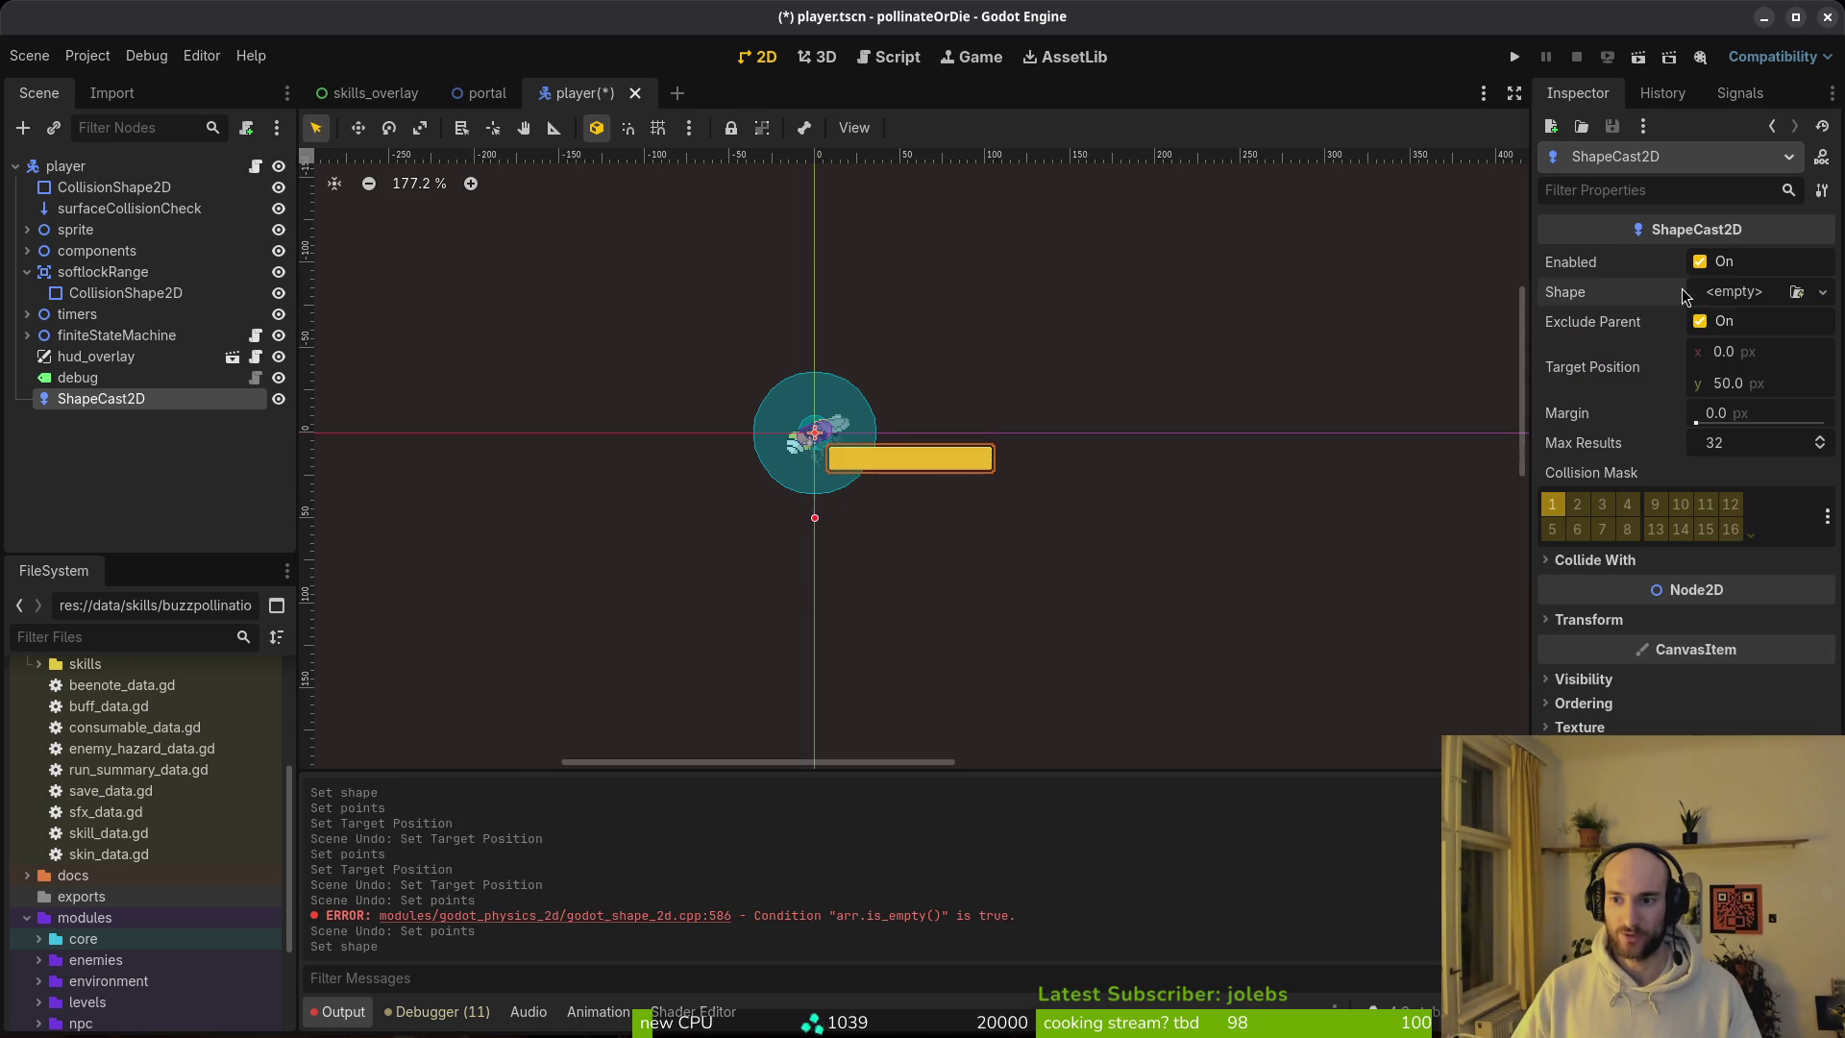
{"action": "left_click", "coordinate": [1822, 292]}
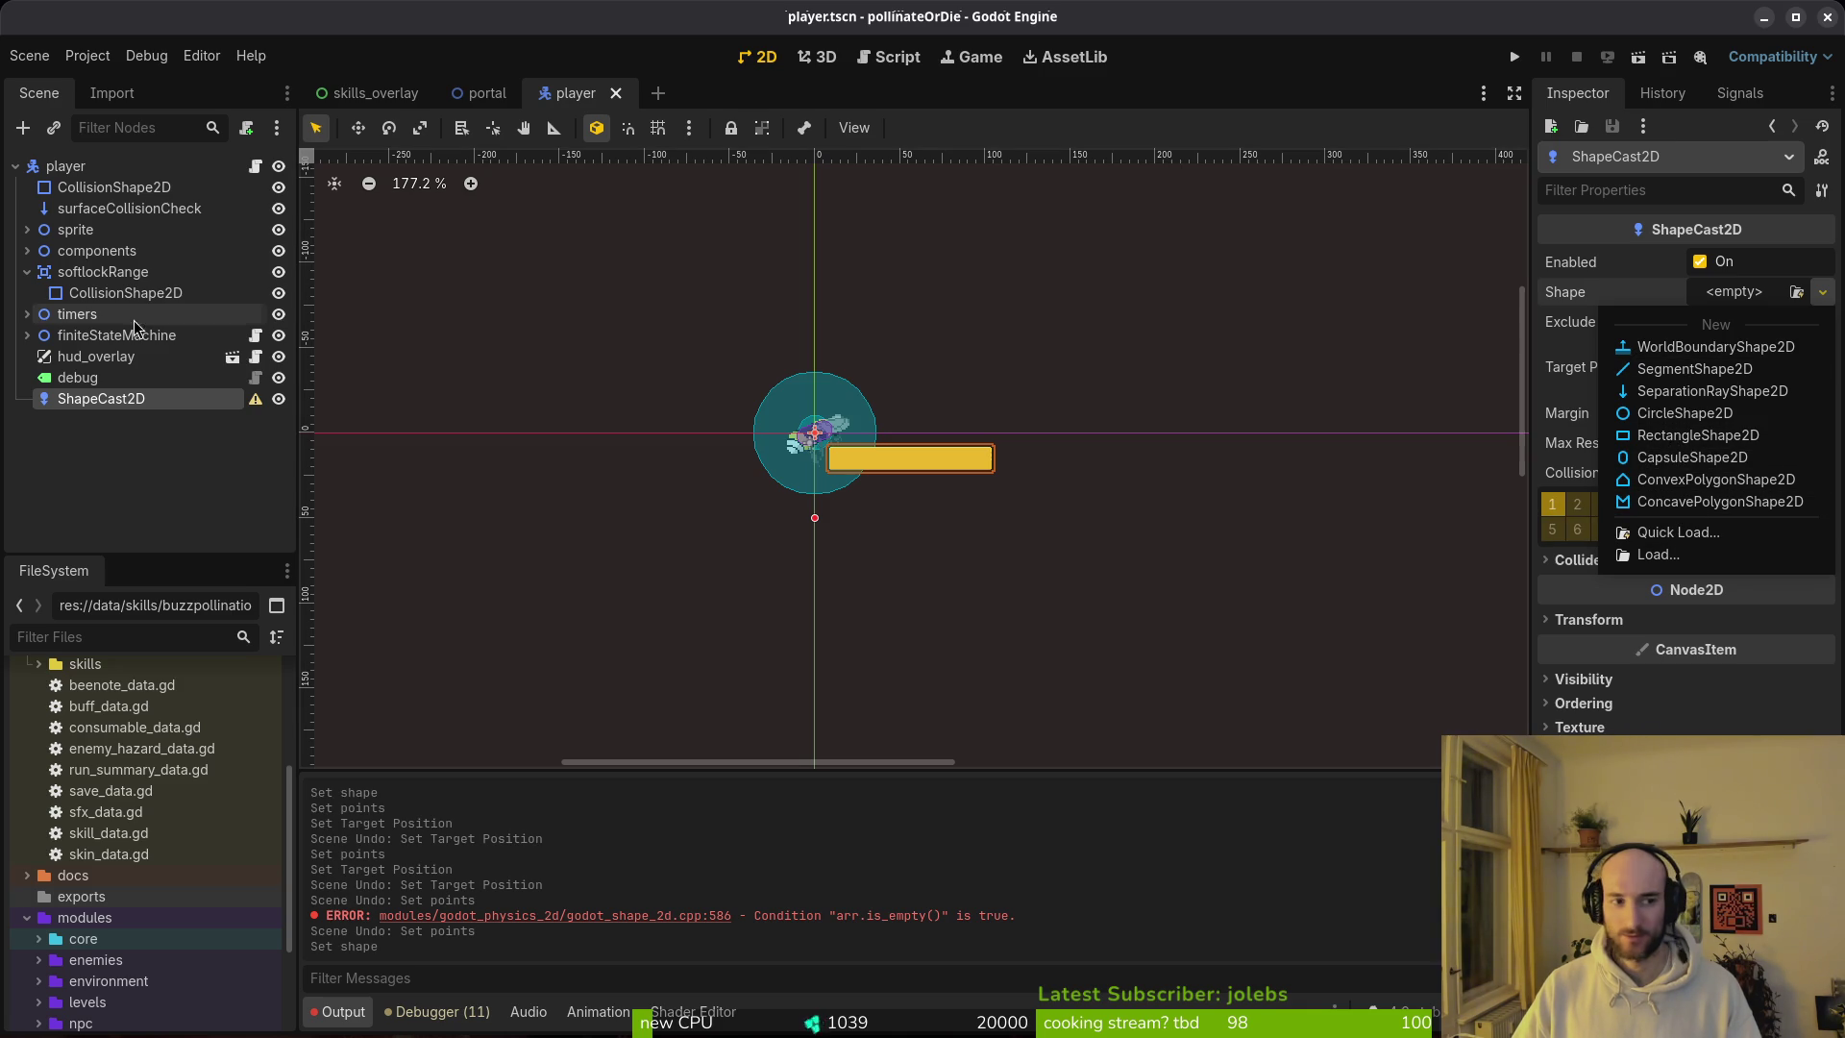
Step: Give the ShapeCast2D a new RectangleShape2D as its shape
{"action": "left_click", "coordinate": [112, 406]}
{"action": "right_click", "coordinate": [117, 405]}
{"action": "key", "text": "Escape"}
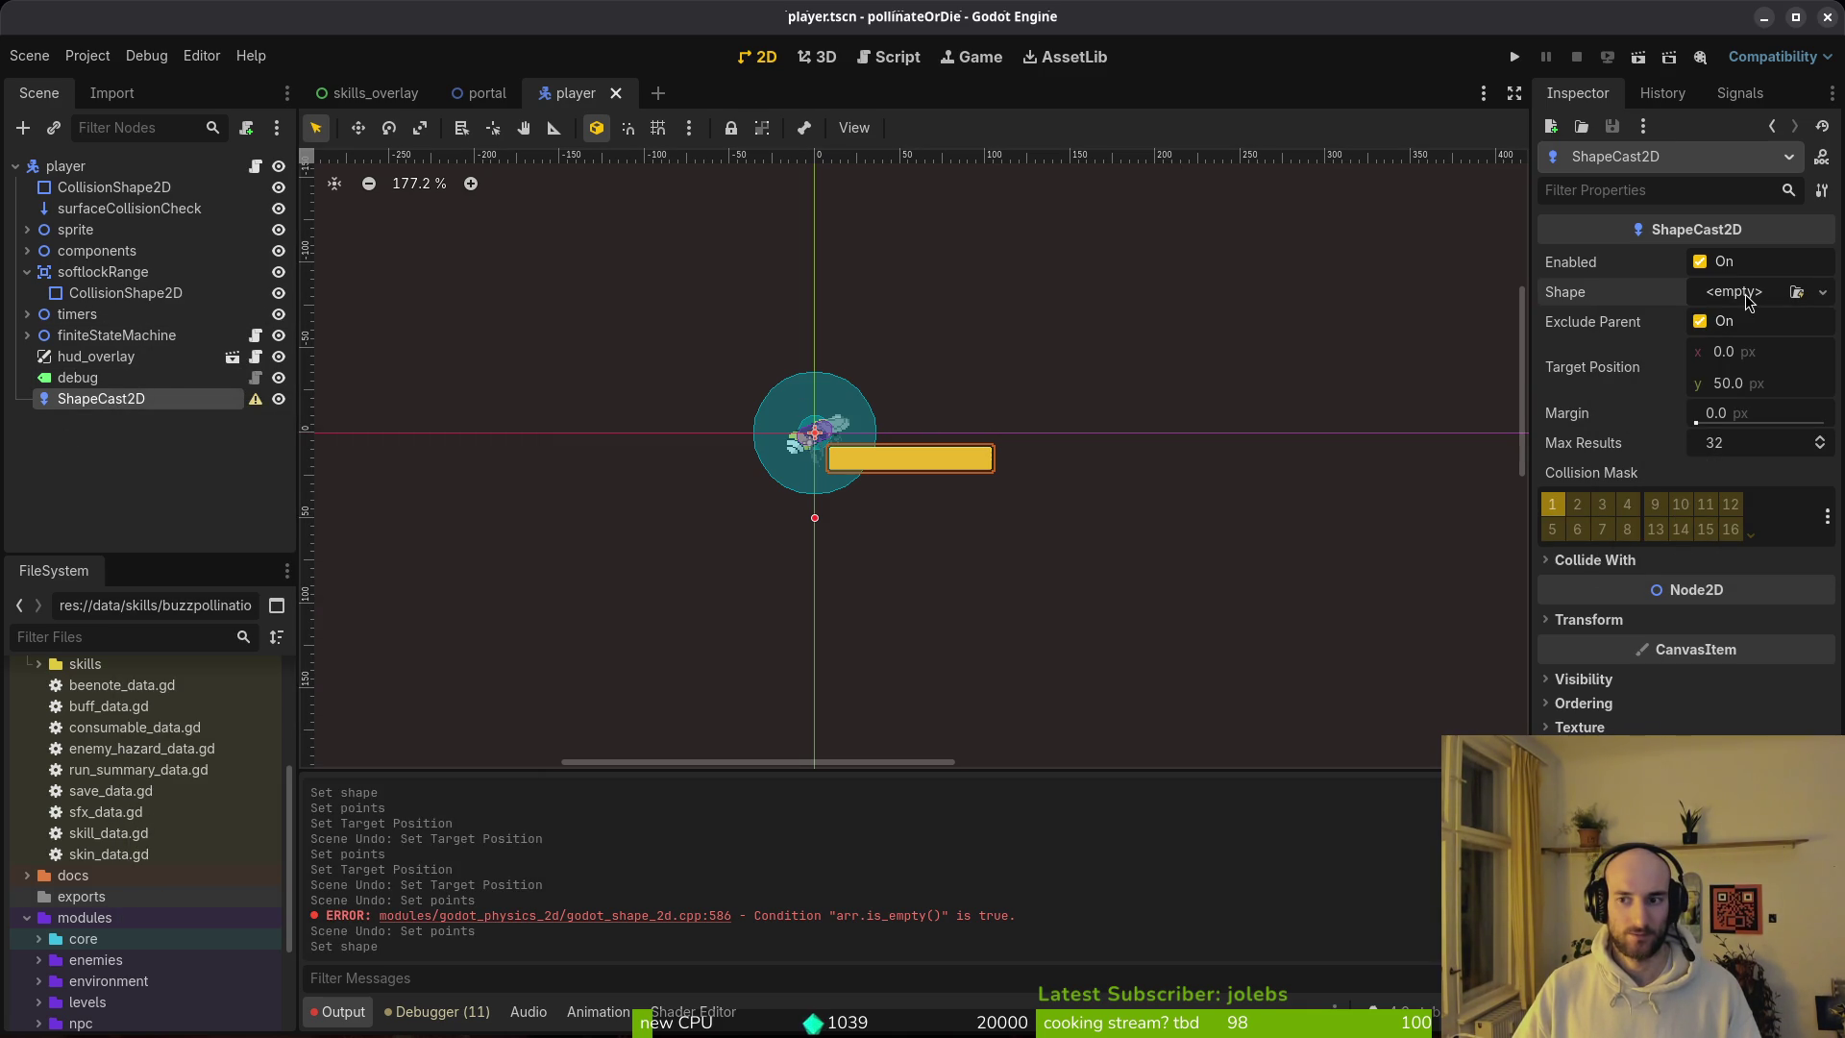
{"action": "left_click", "coordinate": [1749, 300]}
{"action": "left_click", "coordinate": [1749, 300]}
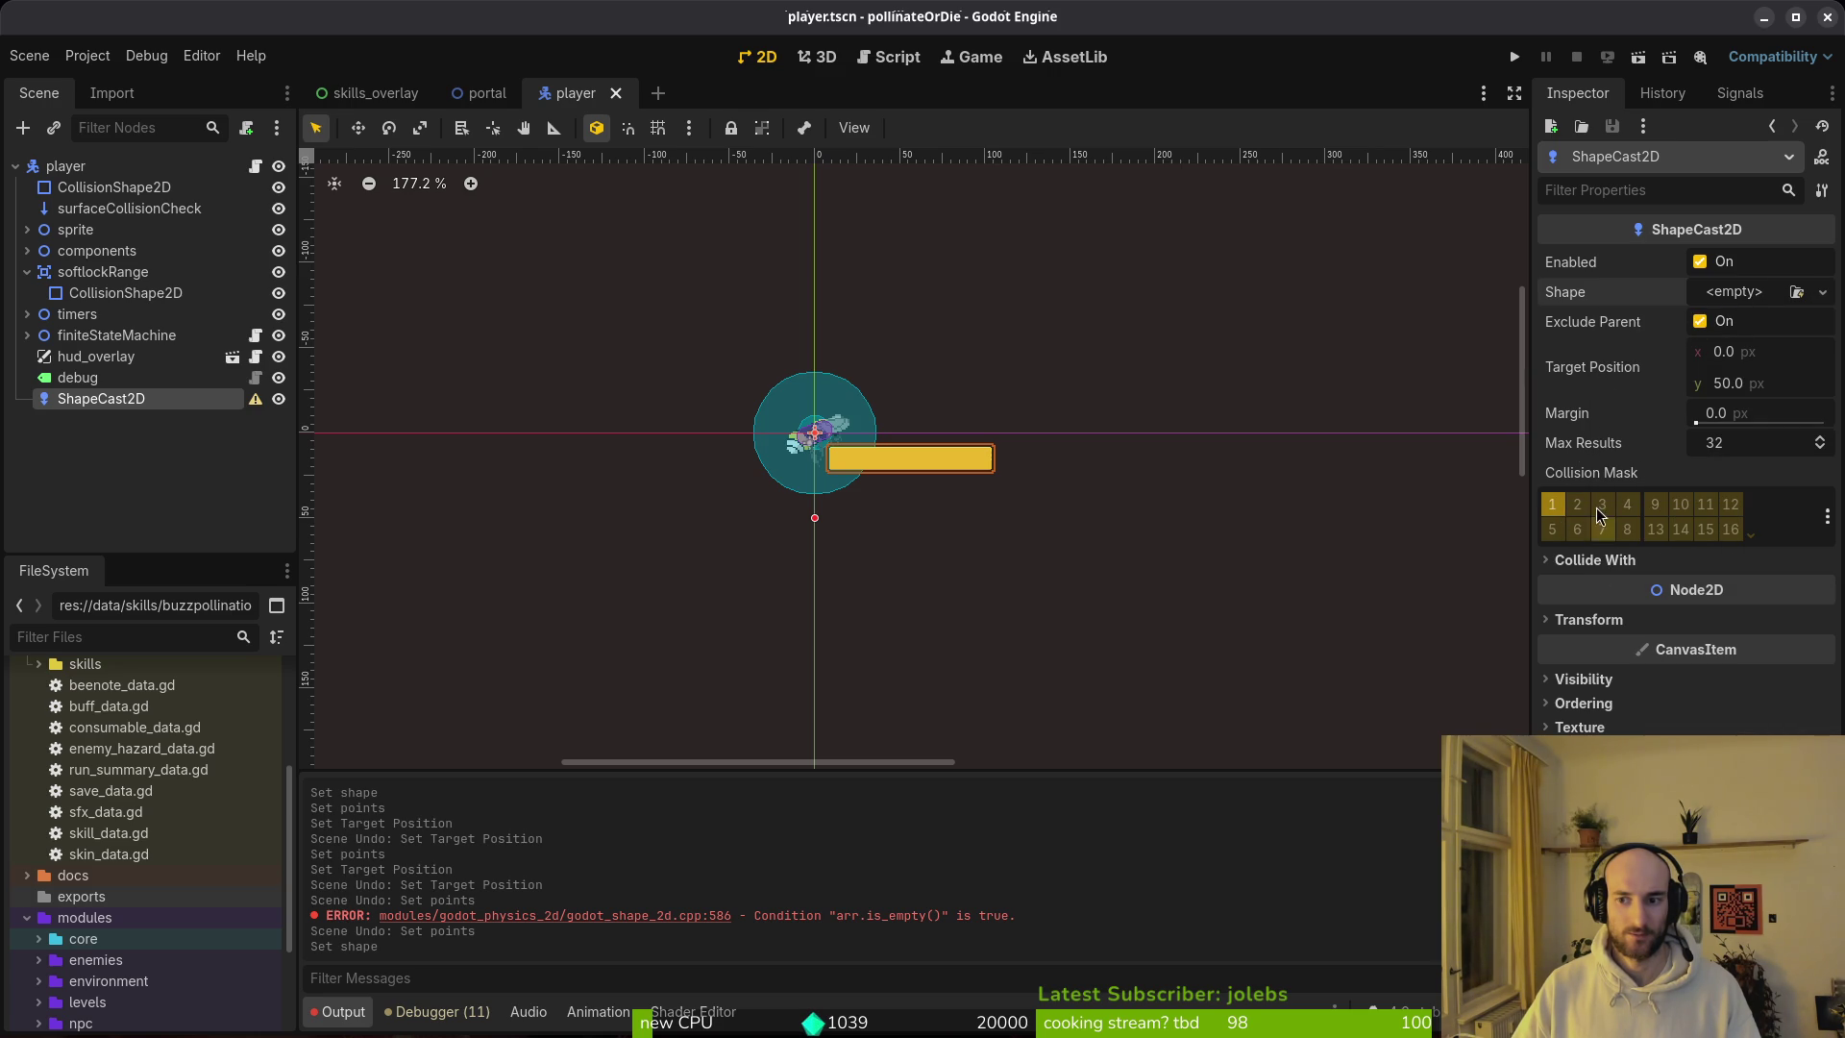
{"action": "left_click", "coordinate": [1744, 296]}
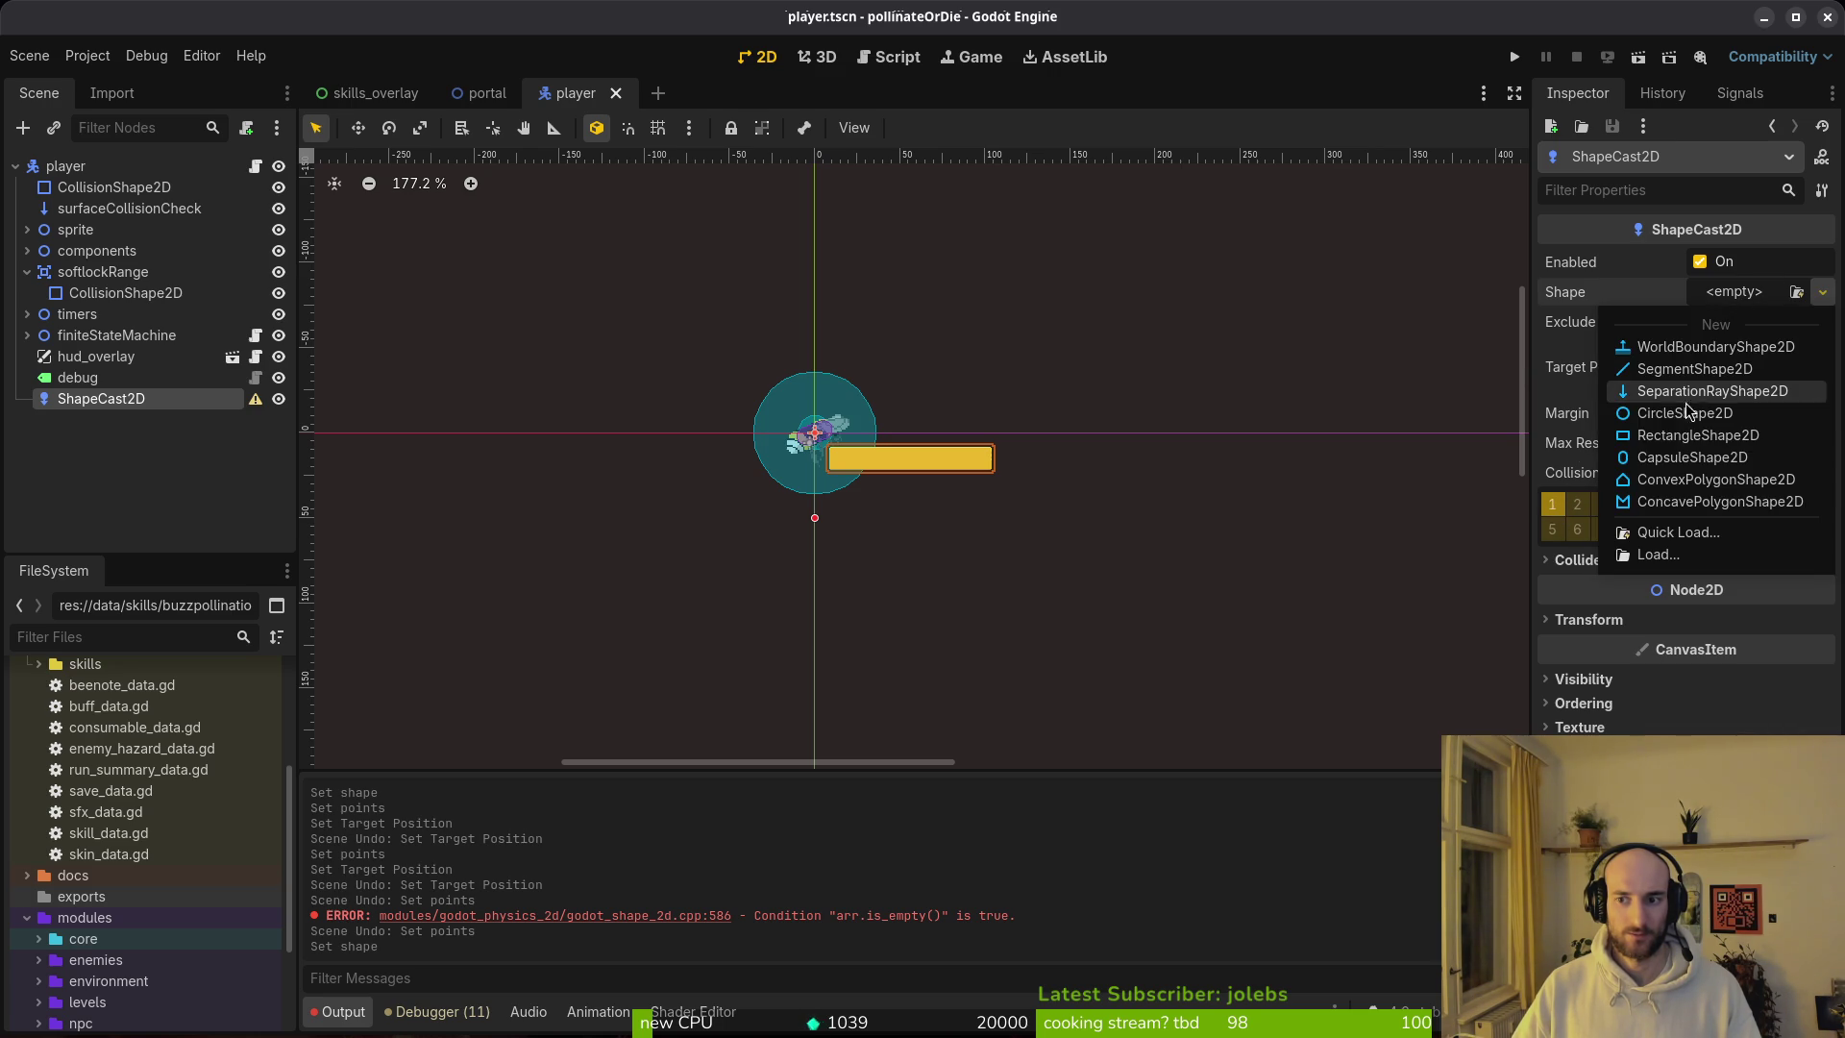
{"action": "left_click", "coordinate": [1729, 435]}
Step: Rotate the ShapeCast2D by -90° so it points right
{"action": "mouse_move", "coordinate": [842, 538]}
{"action": "left_mouse_down"}
{"action": "mouse_move", "coordinate": [959, 440]}
{"action": "mouse_move", "coordinate": [1017, 356]}
{"action": "left_mouse_up"}
{"action": "scroll", "coordinate": [908, 413], "scroll_direction": "up", "scroll_amount": 6}
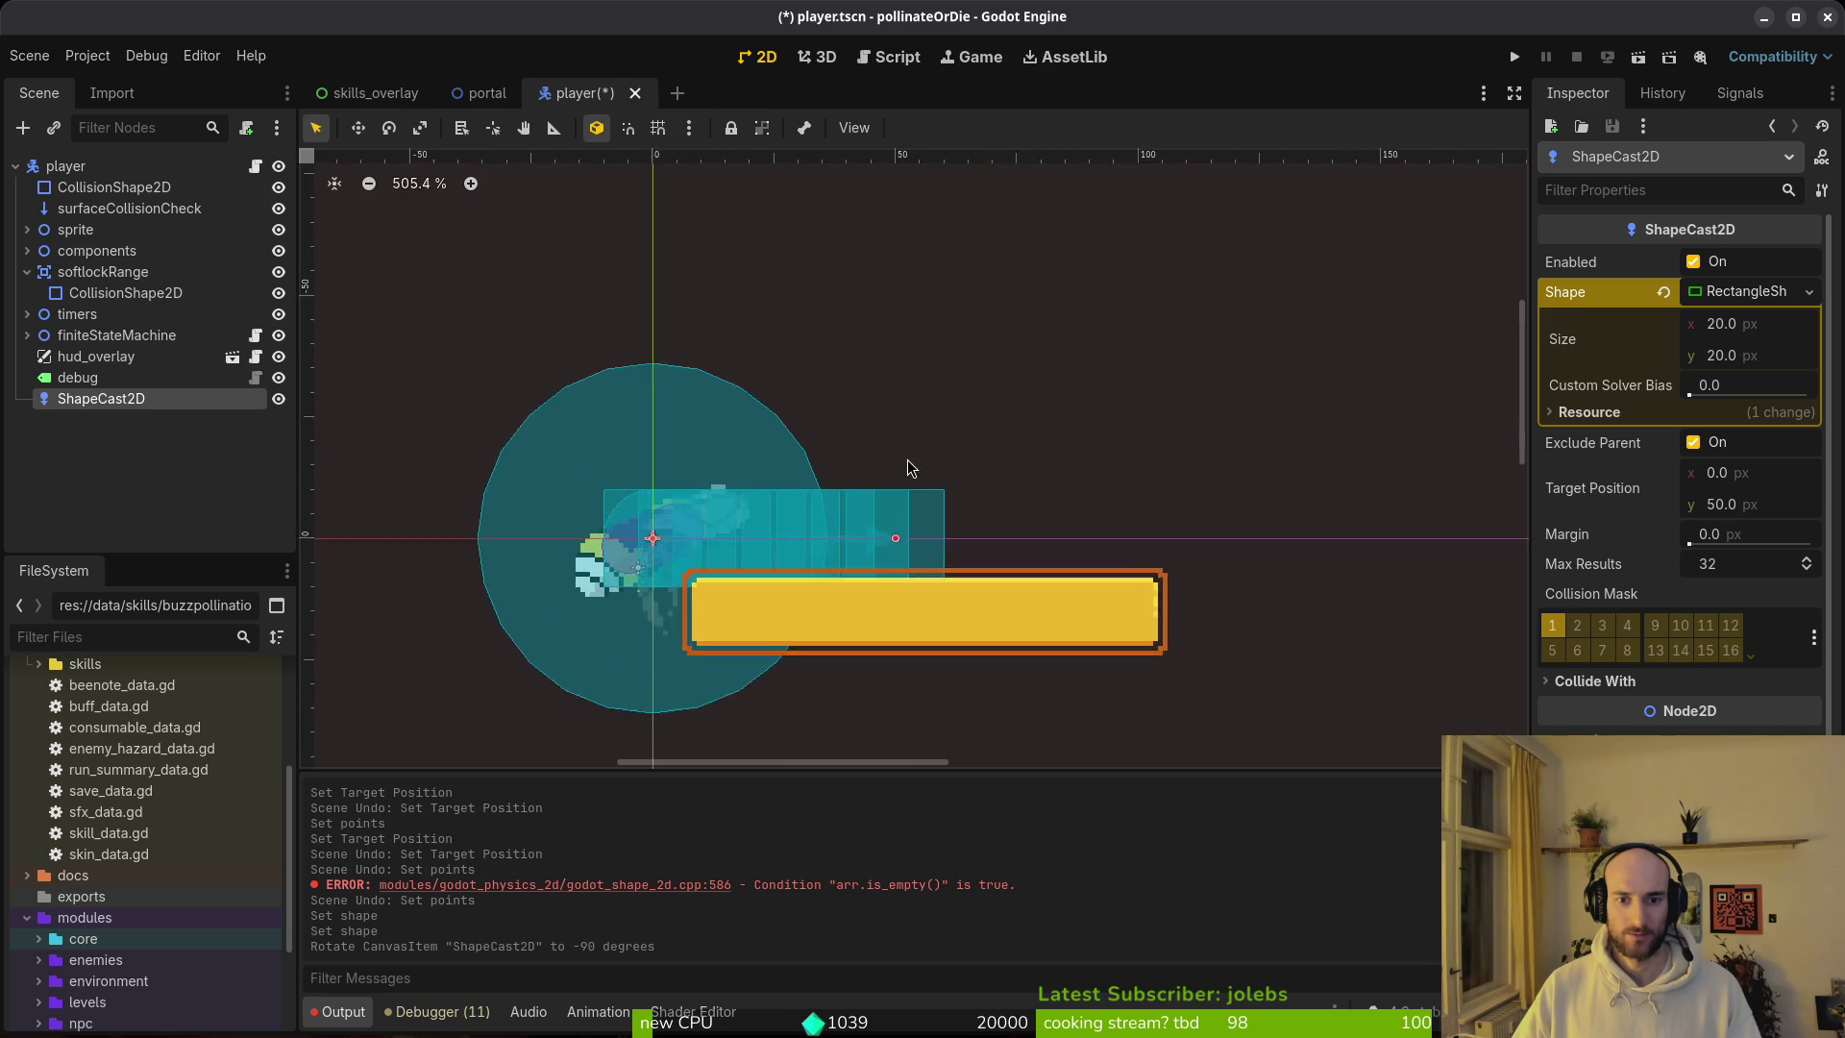
{"action": "scroll", "coordinate": [903, 451], "scroll_direction": "up", "scroll_amount": 3}
{"action": "left_click_drag", "start_coordinate": [959, 532], "coordinate": [1249, 527]}
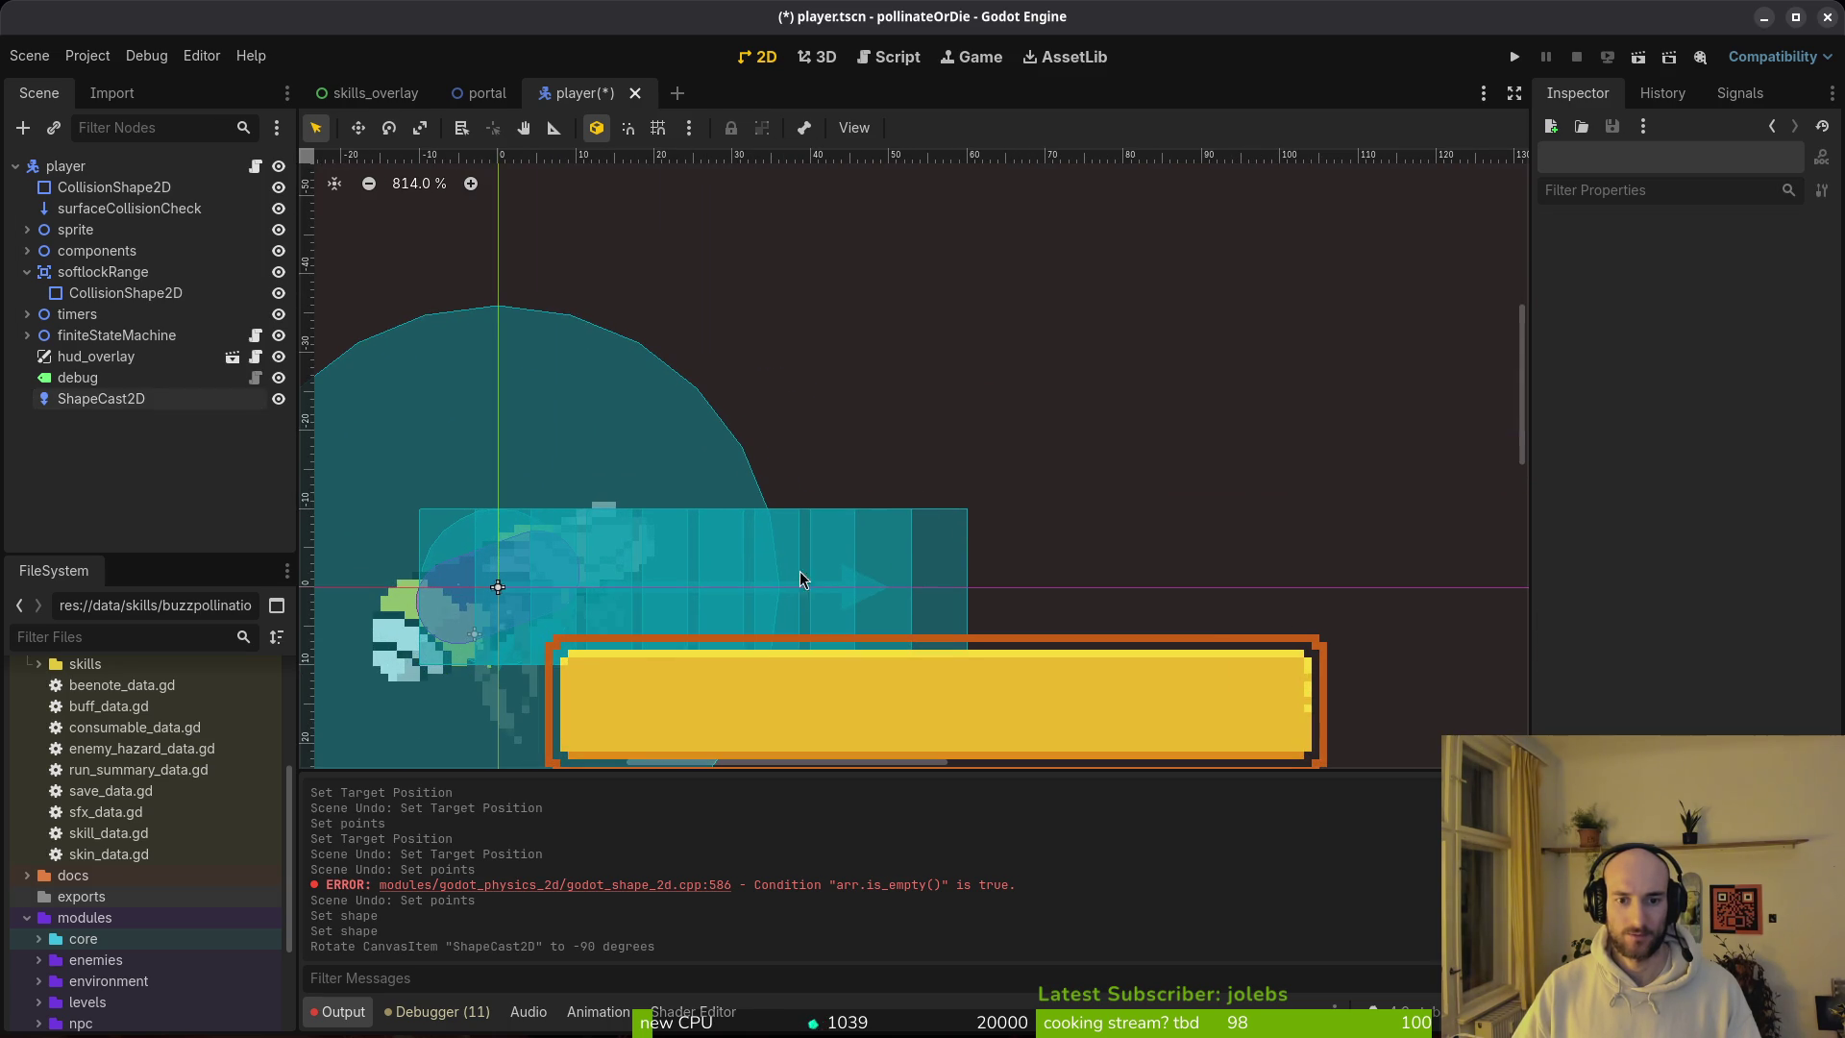
{"action": "left_click", "coordinate": [855, 583]}
{"action": "scroll", "coordinate": [879, 588], "scroll_direction": "down", "scroll_amount": 3}
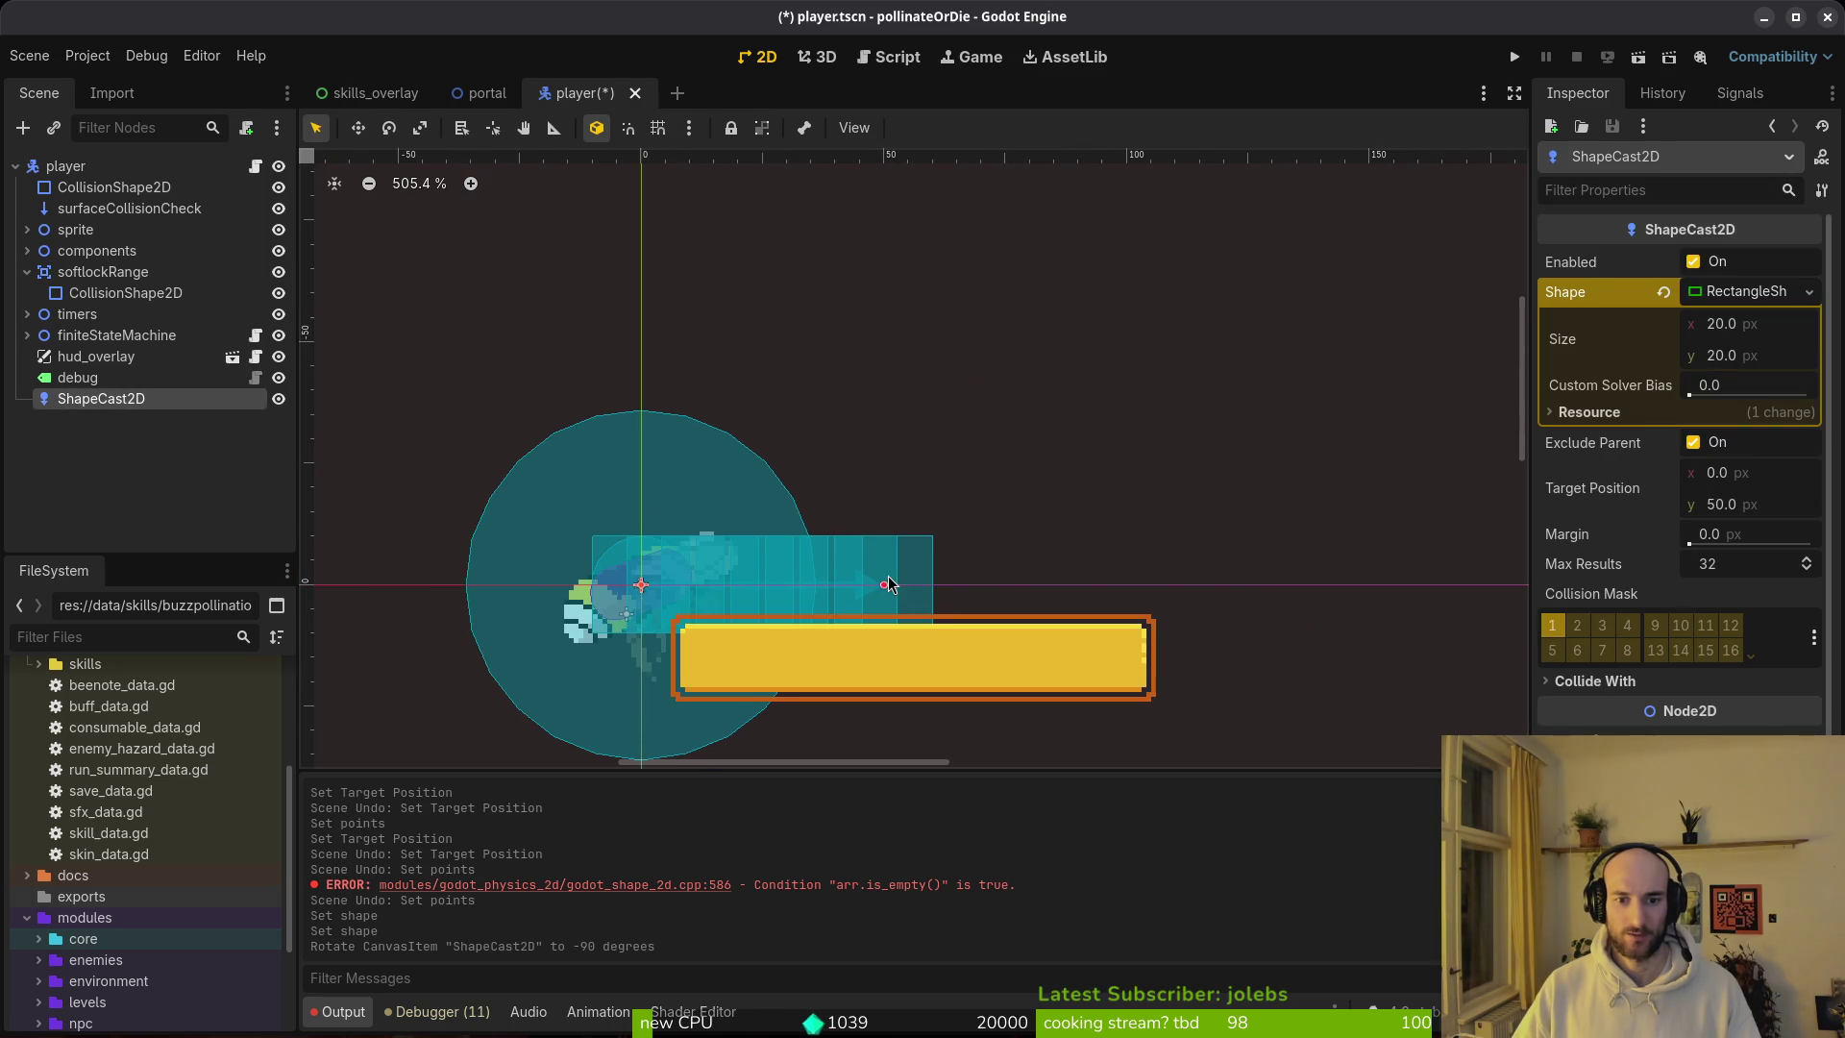
Step: Sweep the cast's target to (45, 134), then revert the Shape to empty
{"action": "mouse_move", "coordinate": [885, 586]}
{"action": "left_mouse_down"}
{"action": "mouse_move", "coordinate": [1332, 519]}
{"action": "mouse_move", "coordinate": [1366, 336]}
{"action": "mouse_move", "coordinate": [1345, 276]}
{"action": "mouse_move", "coordinate": [1353, 185]}
{"action": "mouse_move", "coordinate": [1307, 452]}
{"action": "mouse_move", "coordinate": [1287, 310]}
{"action": "mouse_move", "coordinate": [1278, 516]}
{"action": "mouse_move", "coordinate": [1374, 619]}
{"action": "mouse_move", "coordinate": [1121, 484]}
{"action": "left_mouse_up"}
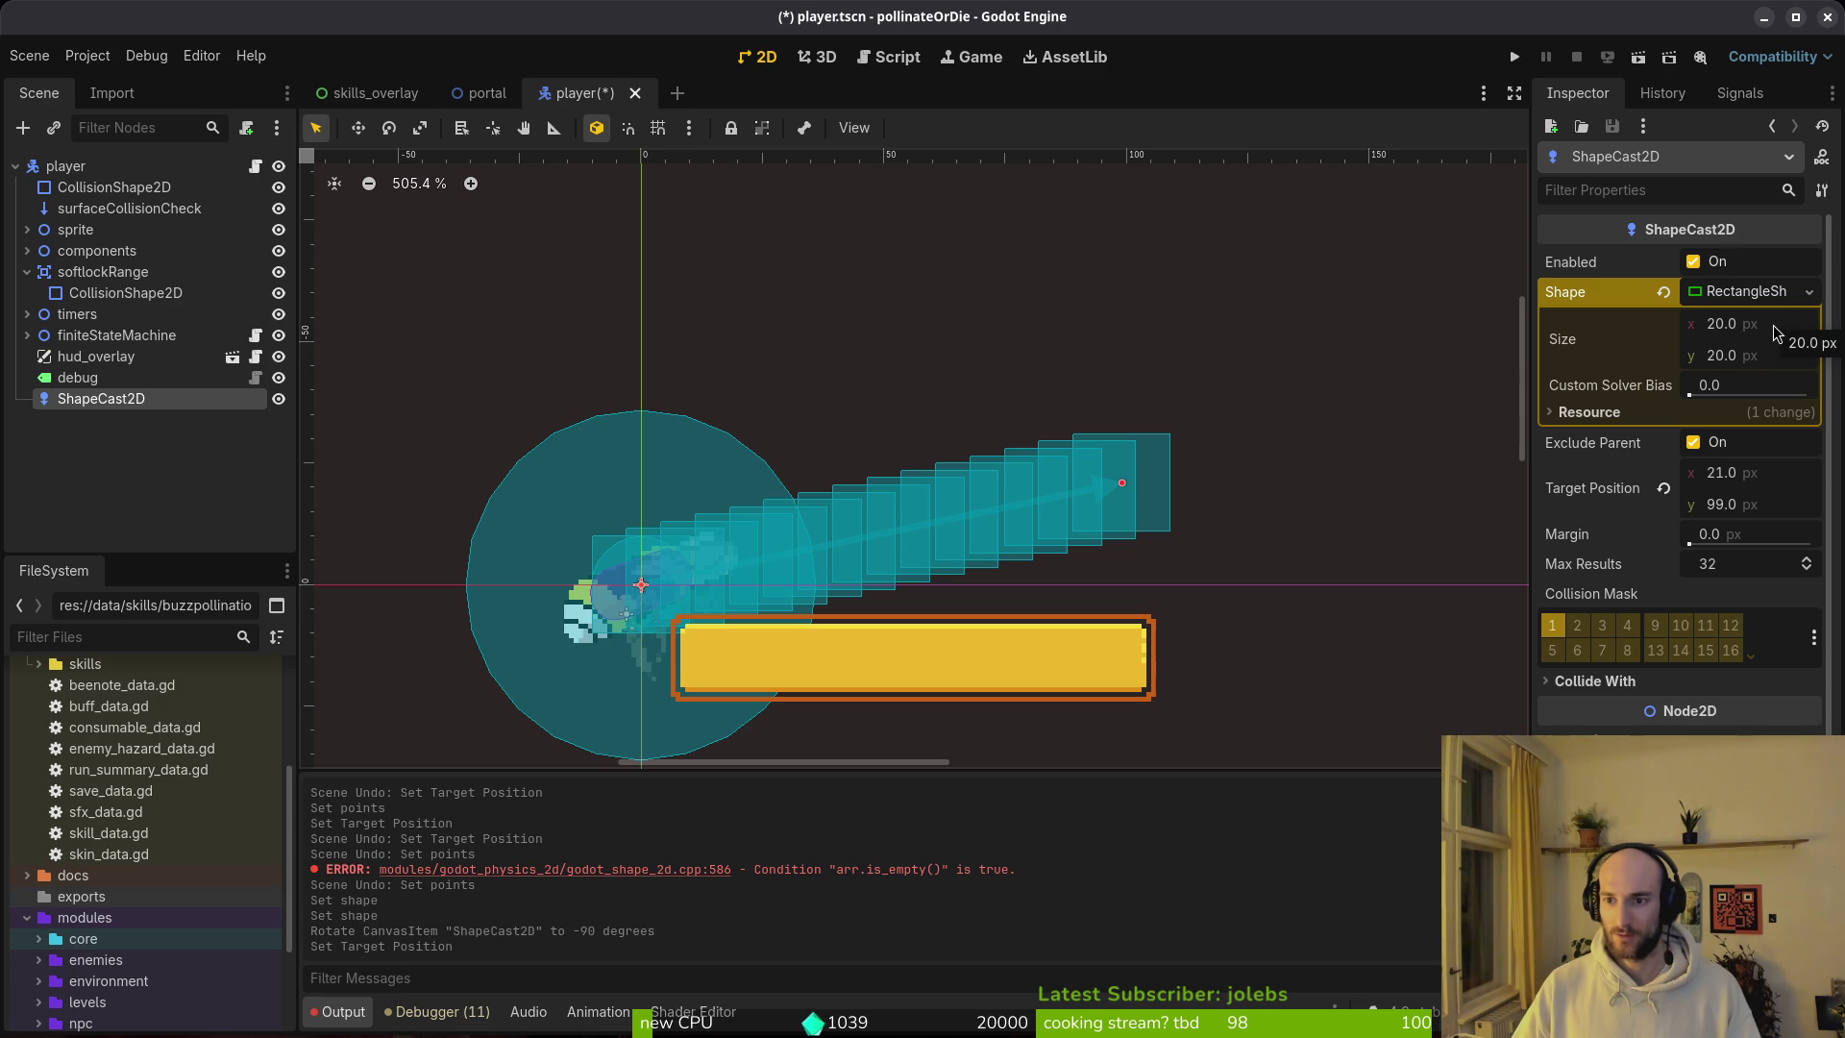
{"action": "scroll", "coordinate": [1209, 413], "scroll_direction": "down", "scroll_amount": 3}
{"action": "left_click_drag", "start_coordinate": [1146, 468], "coordinate": [1343, 501]}
{"action": "key", "text": "ctrl+z"}
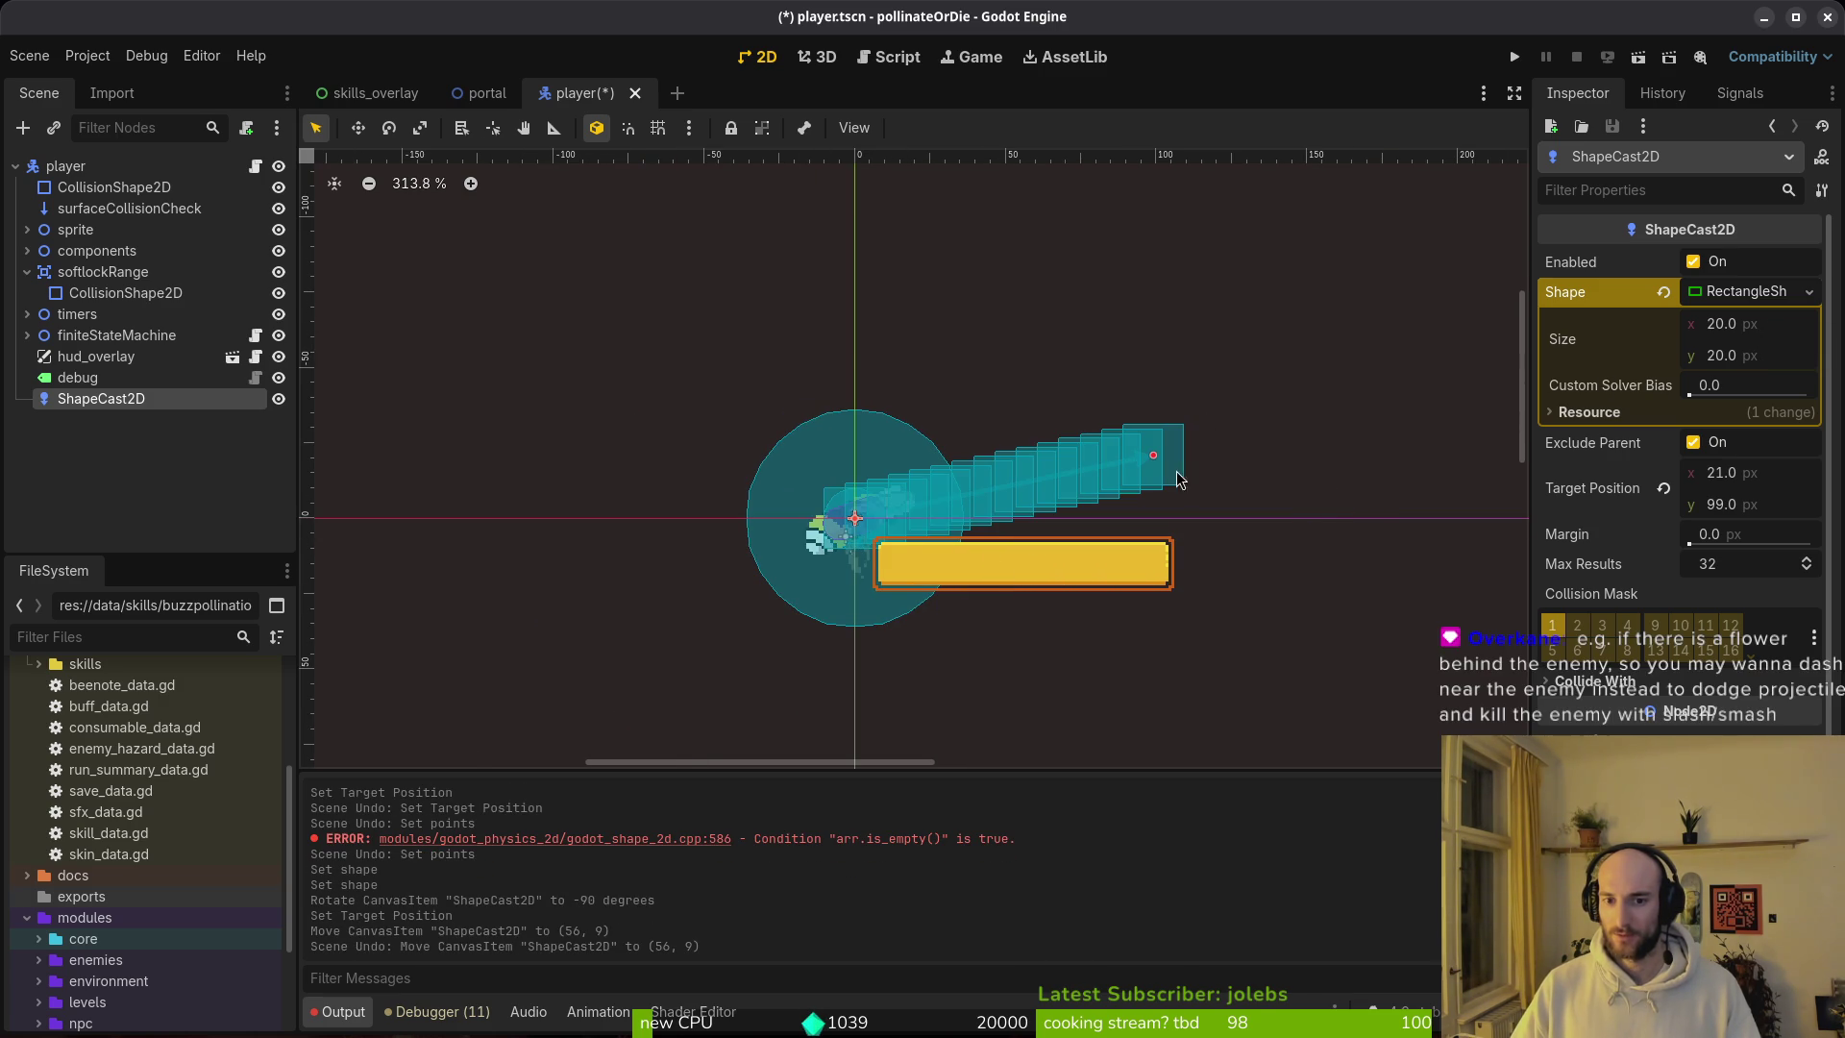
{"action": "mouse_move", "coordinate": [1155, 458]}
{"action": "left_mouse_down"}
{"action": "mouse_move", "coordinate": [1191, 495]}
{"action": "mouse_move", "coordinate": [1470, 527]}
{"action": "mouse_move", "coordinate": [1278, 531]}
{"action": "mouse_move", "coordinate": [1393, 227]}
{"action": "mouse_move", "coordinate": [1260, 391]}
{"action": "left_mouse_up"}
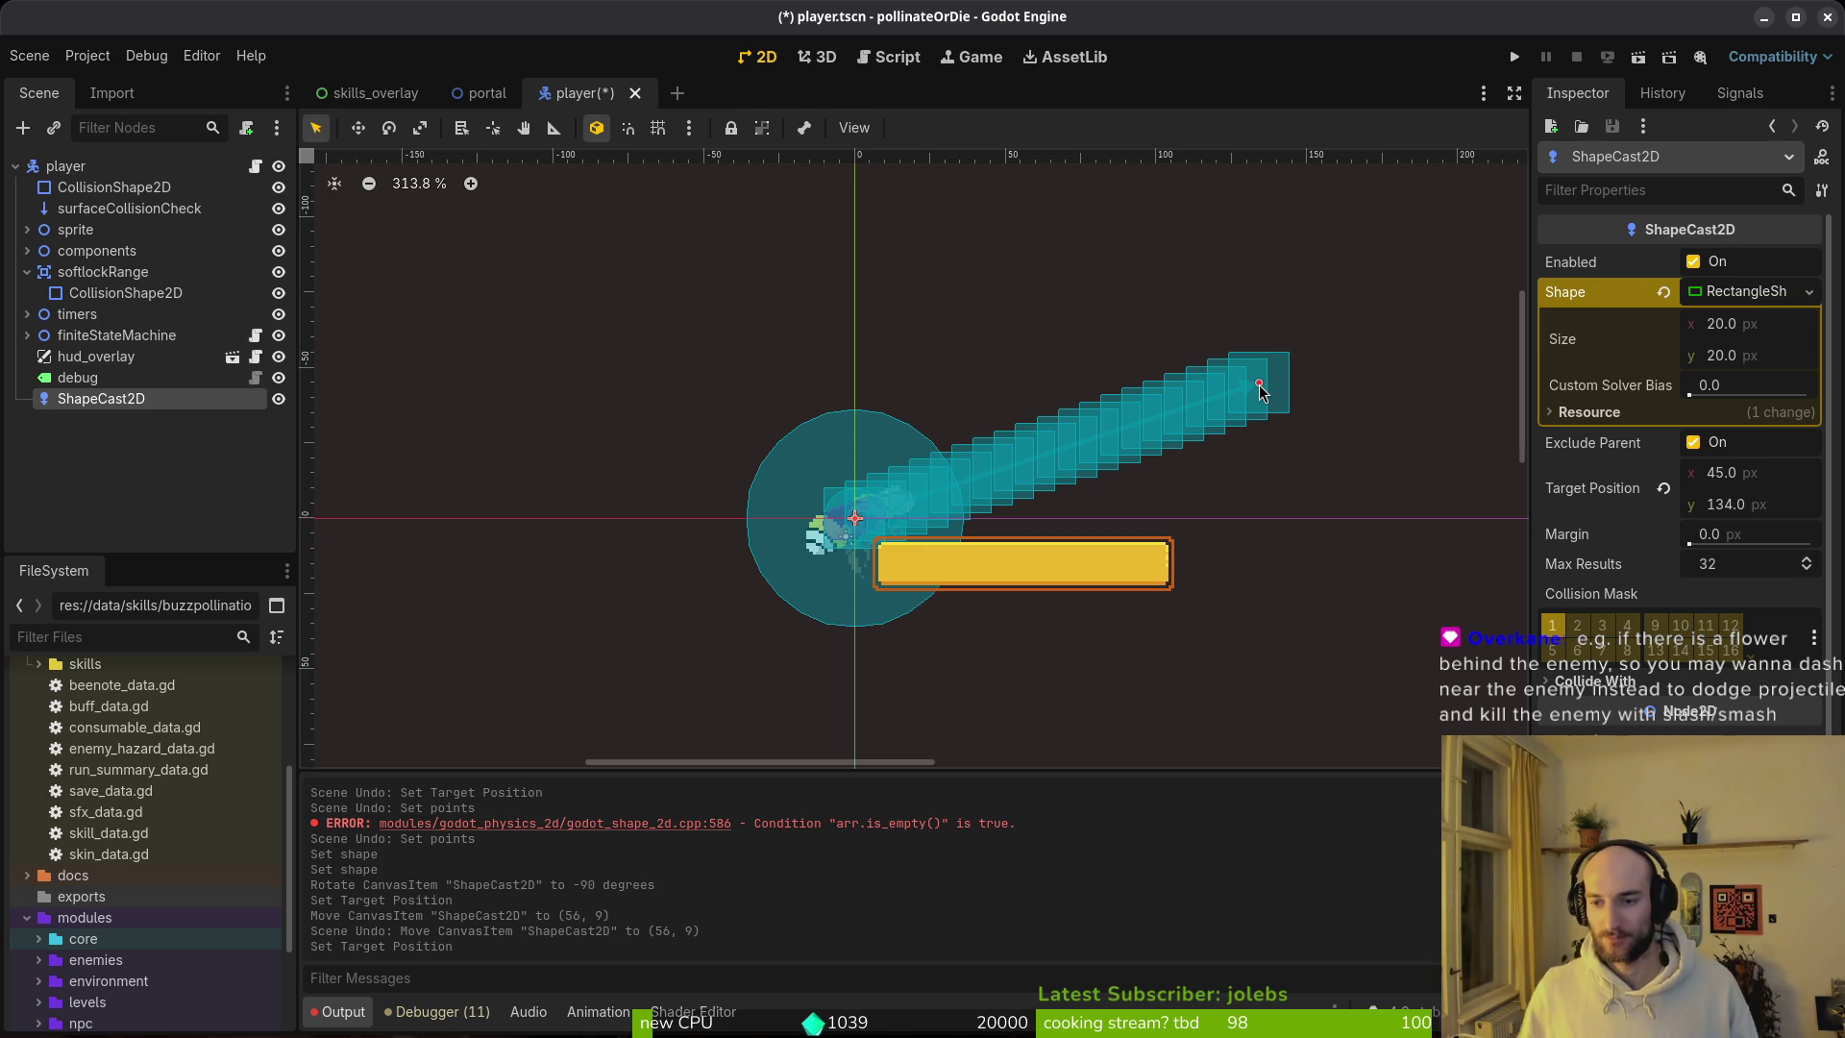
{"action": "left_click", "coordinate": [1663, 293]}
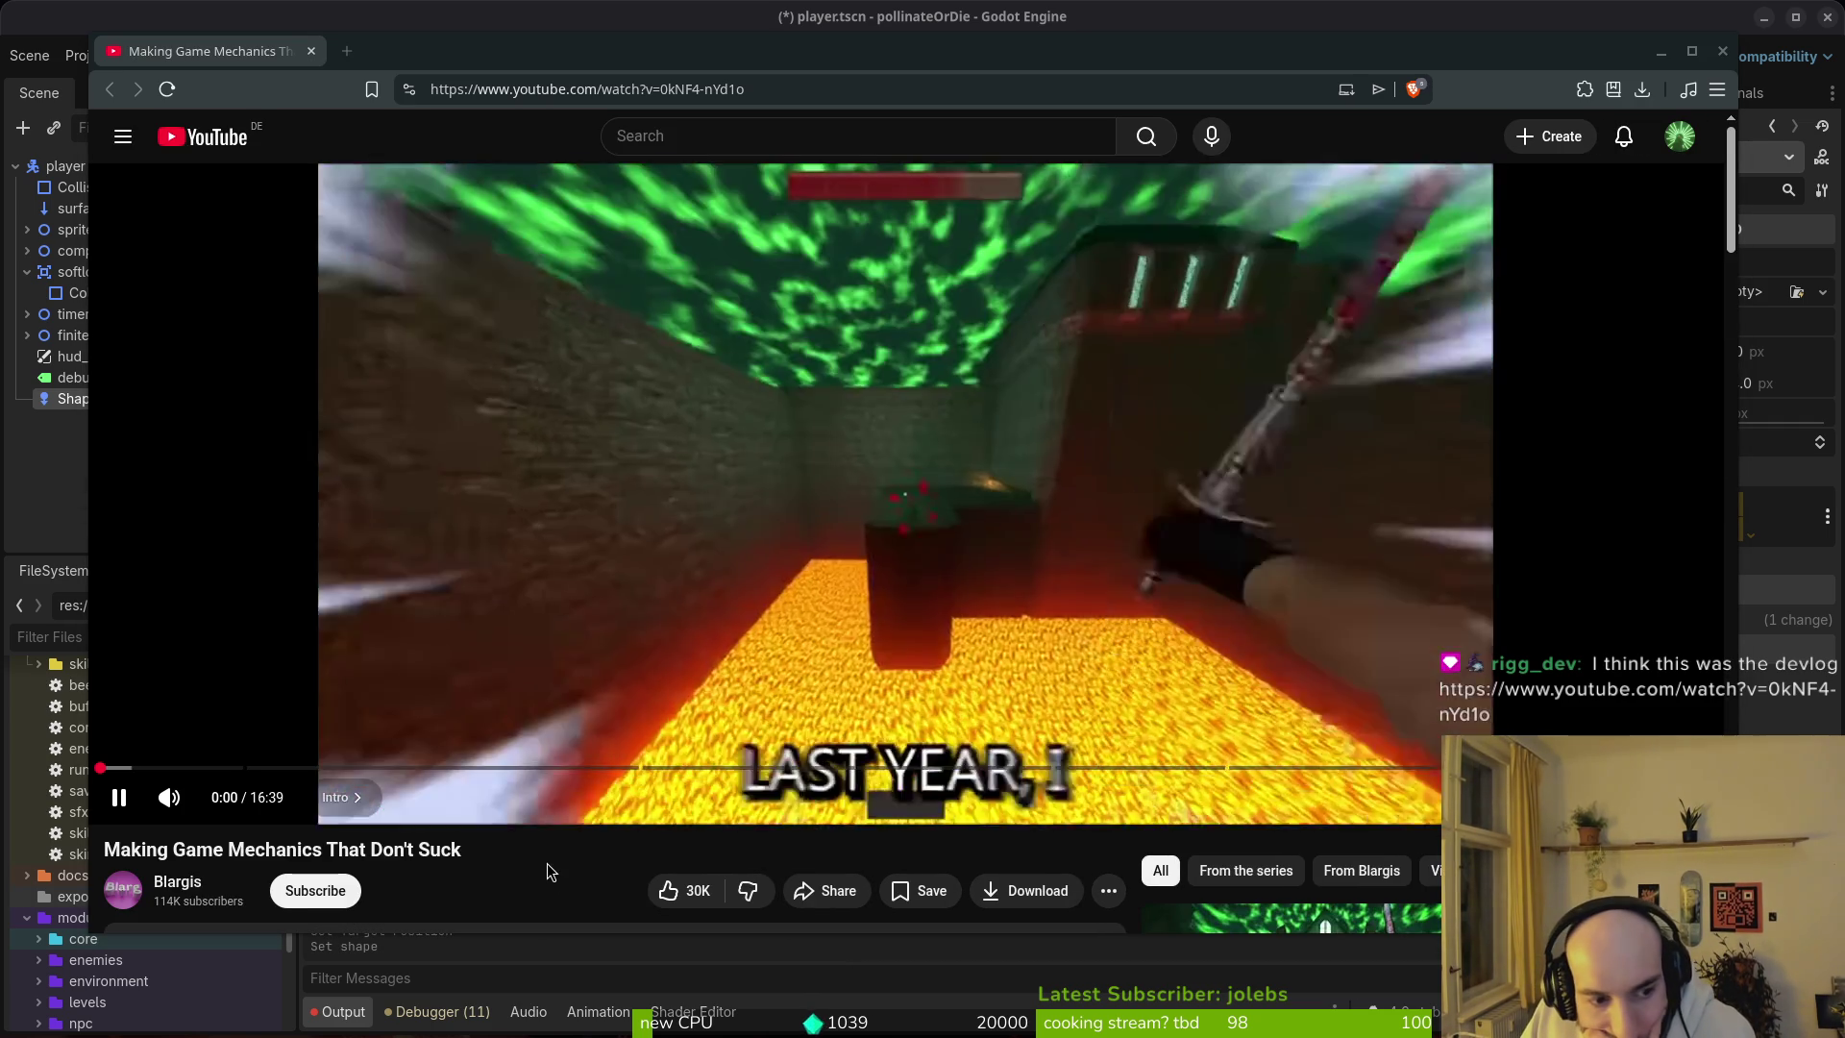
Step: Pause the devlog and open the Bloodthief Steam store link in a new tab
{"action": "key", "text": "space"}
{"action": "scroll", "coordinate": [173, 892], "scroll_direction": "down", "scroll_amount": 3}
{"action": "right_click", "coordinate": [438, 659]}
{"action": "left_click", "coordinate": [539, 684]}
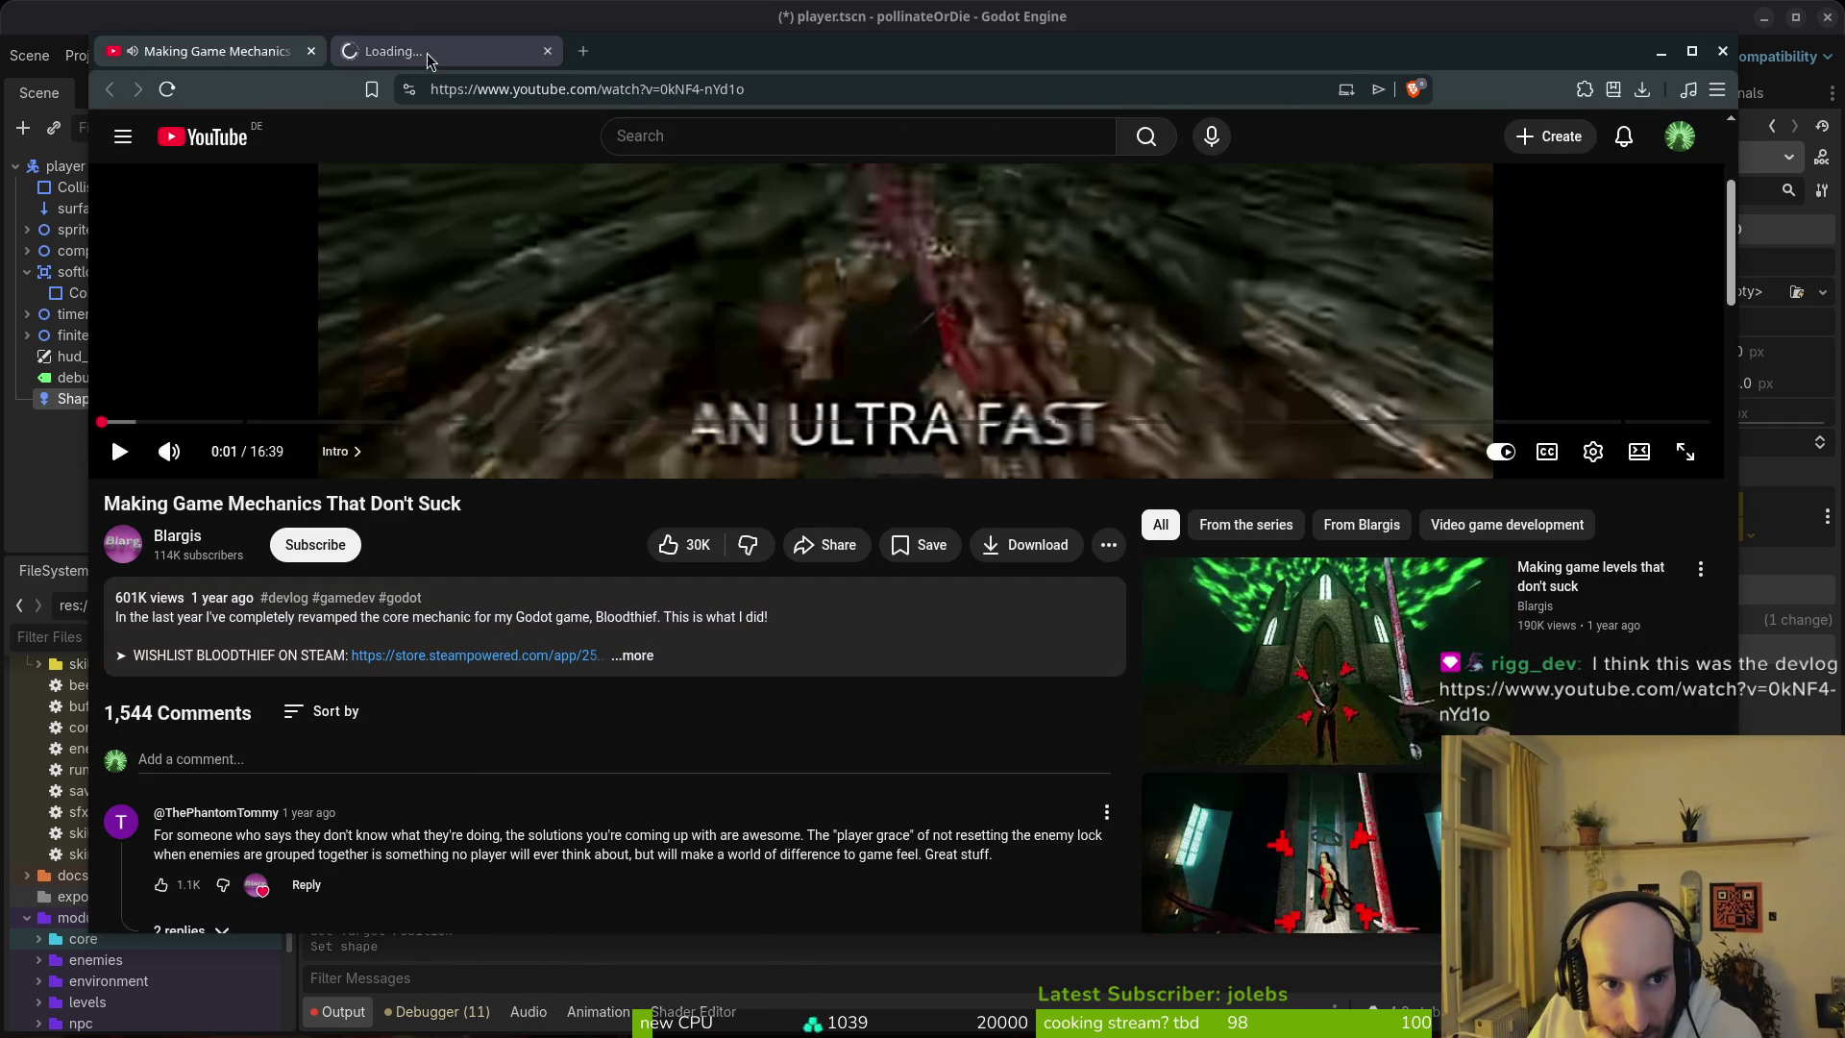
{"action": "key", "text": "ctrl+Tab"}
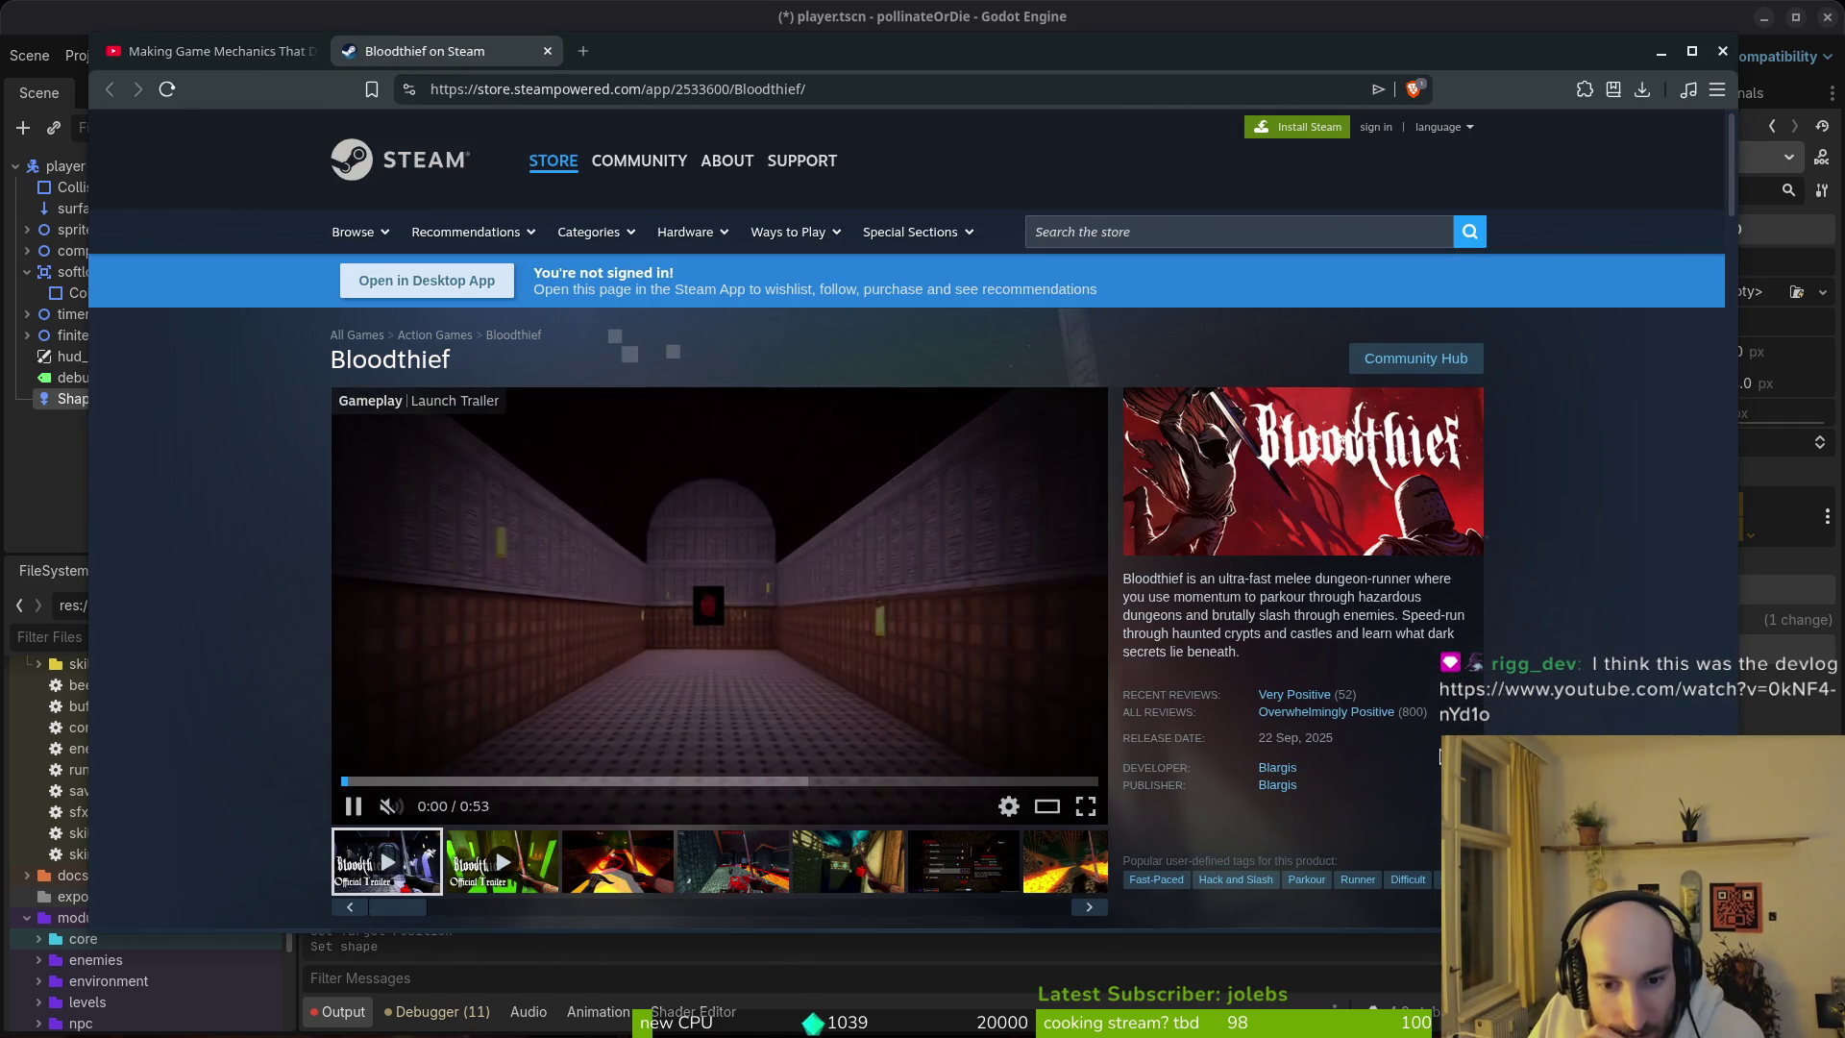
Step: Browse the Bloodthief Steam page, then go back to the YouTube devlog
{"action": "scroll", "coordinate": [1421, 813], "scroll_direction": "down", "scroll_amount": 4}
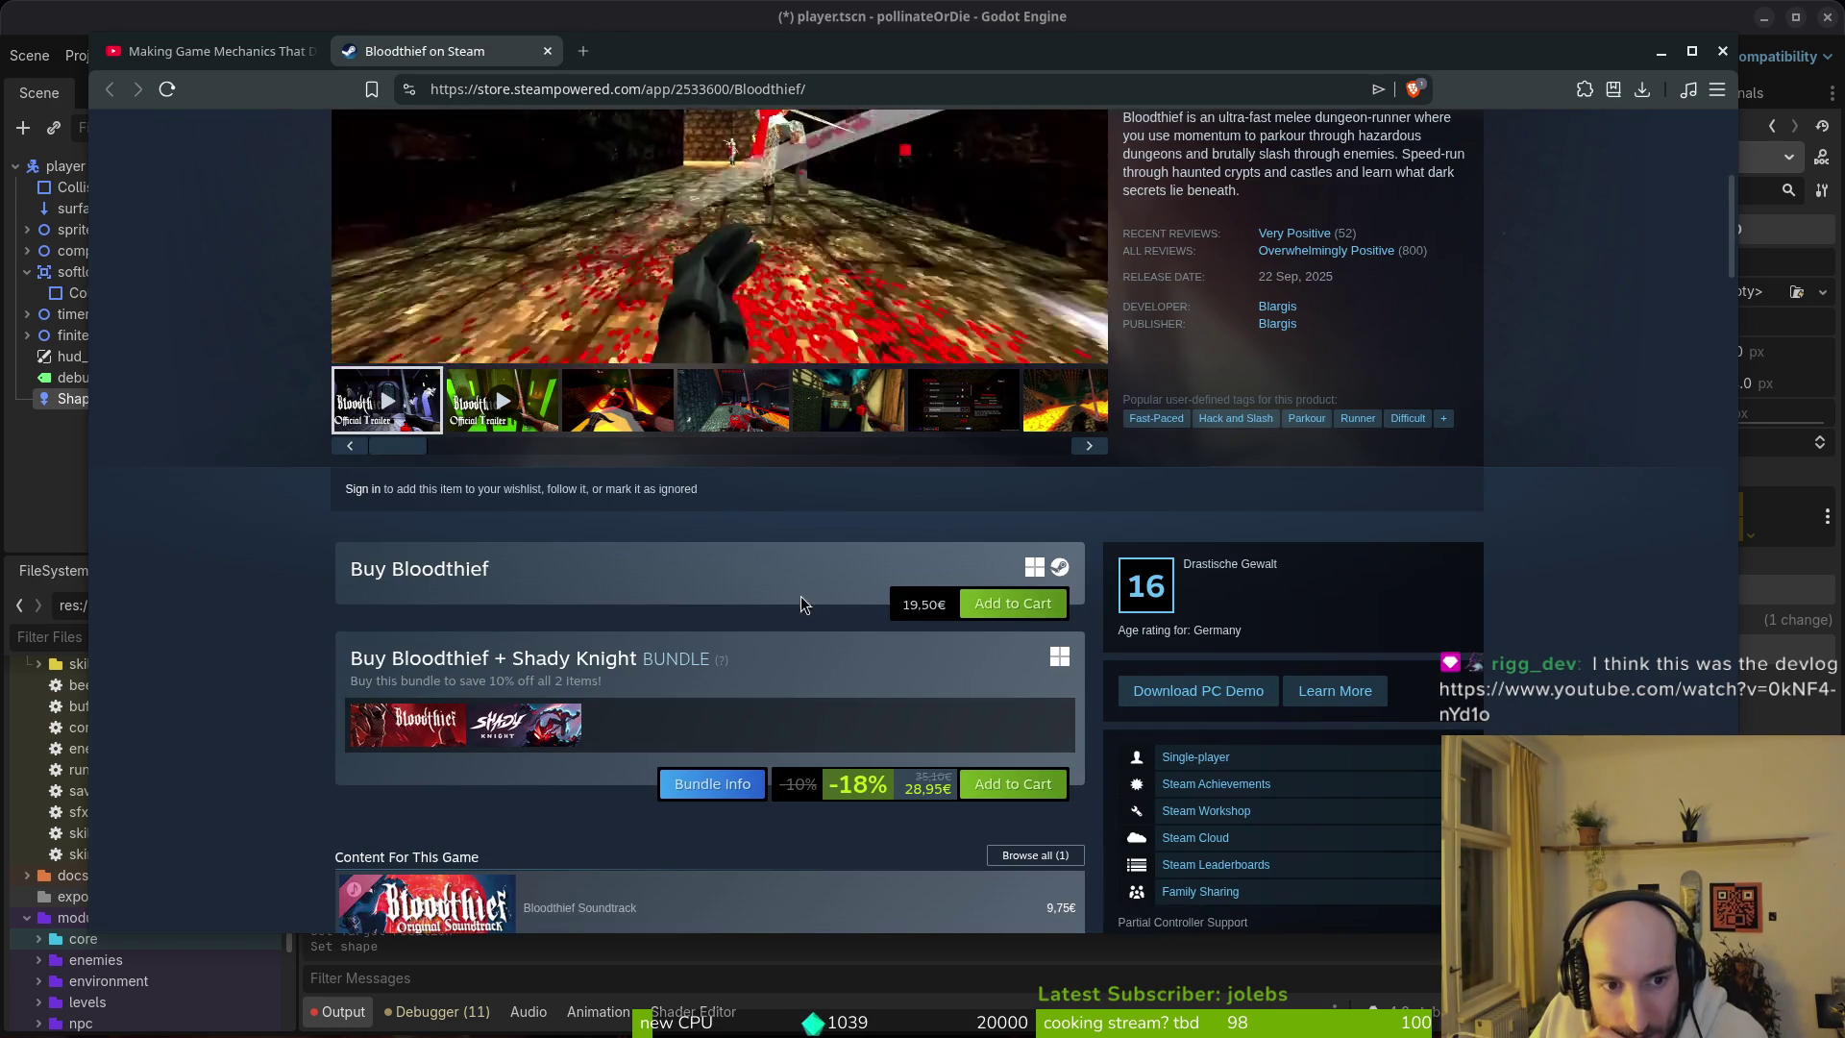
{"action": "scroll", "coordinate": [268, 597], "scroll_direction": "down", "scroll_amount": 2}
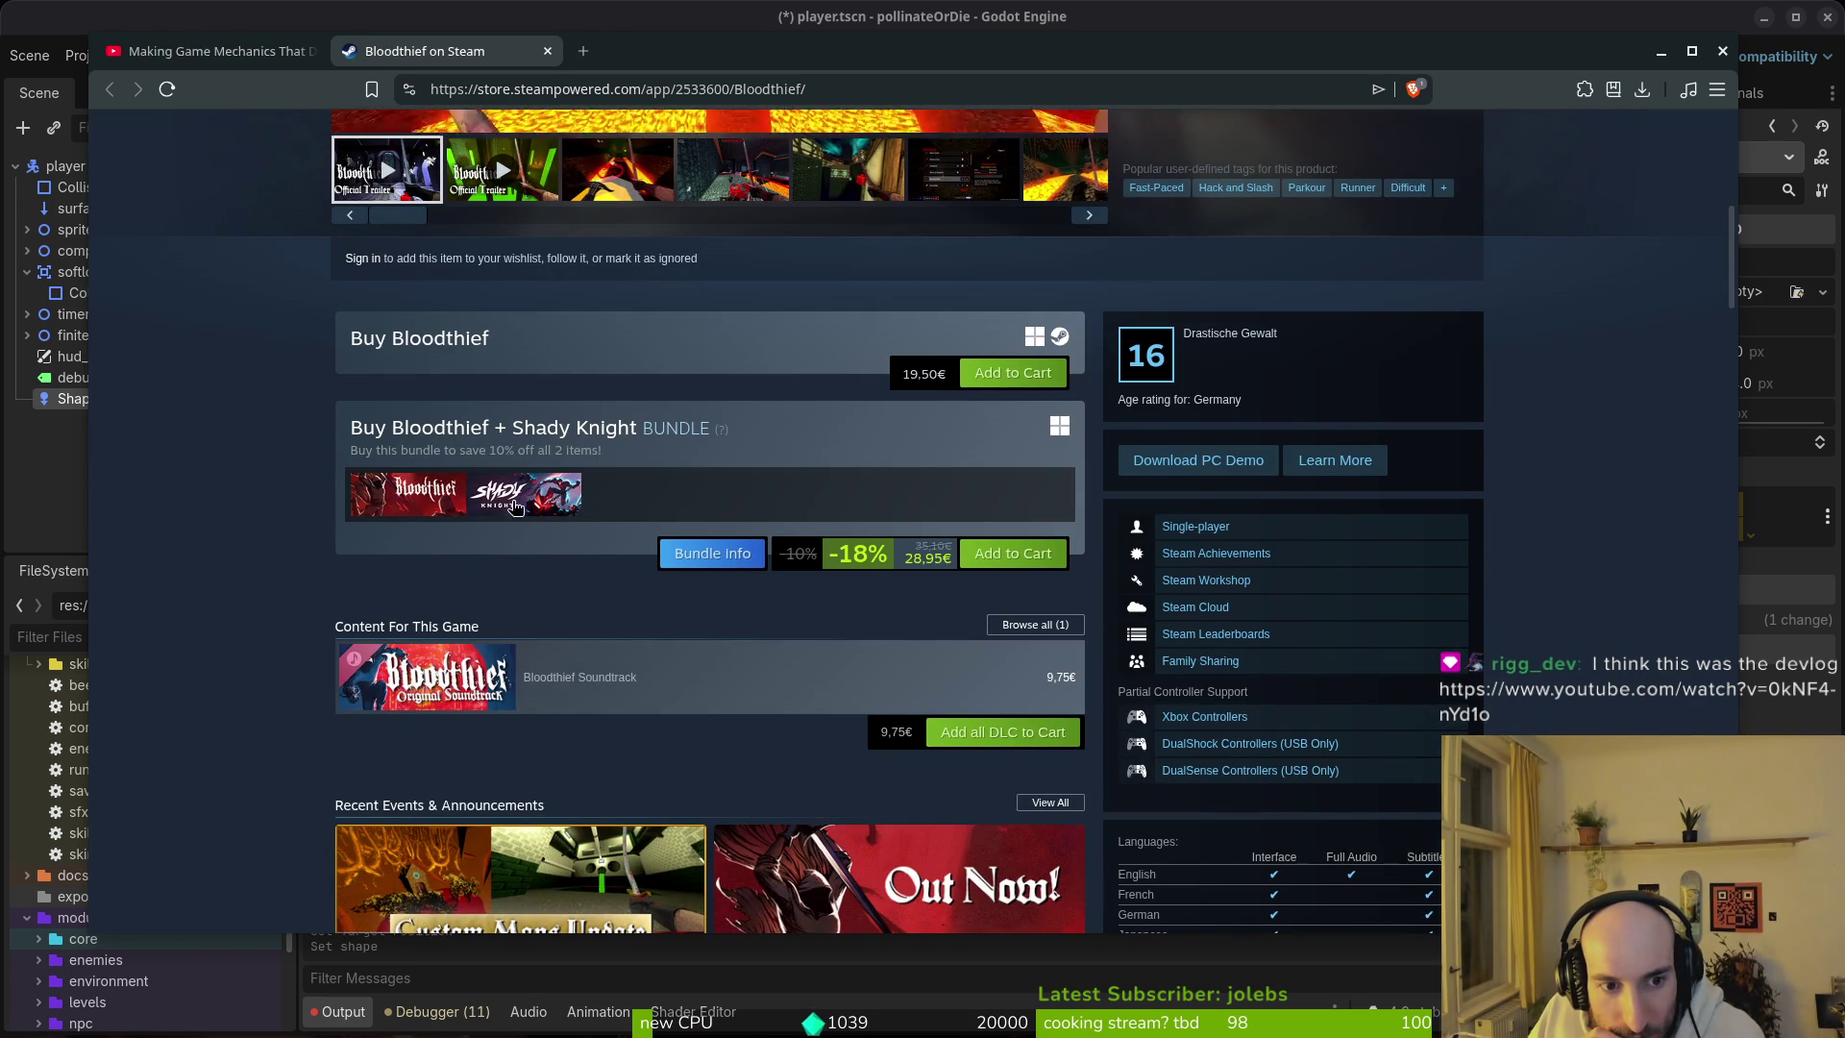
{"action": "mouse_move", "coordinate": [522, 496]}
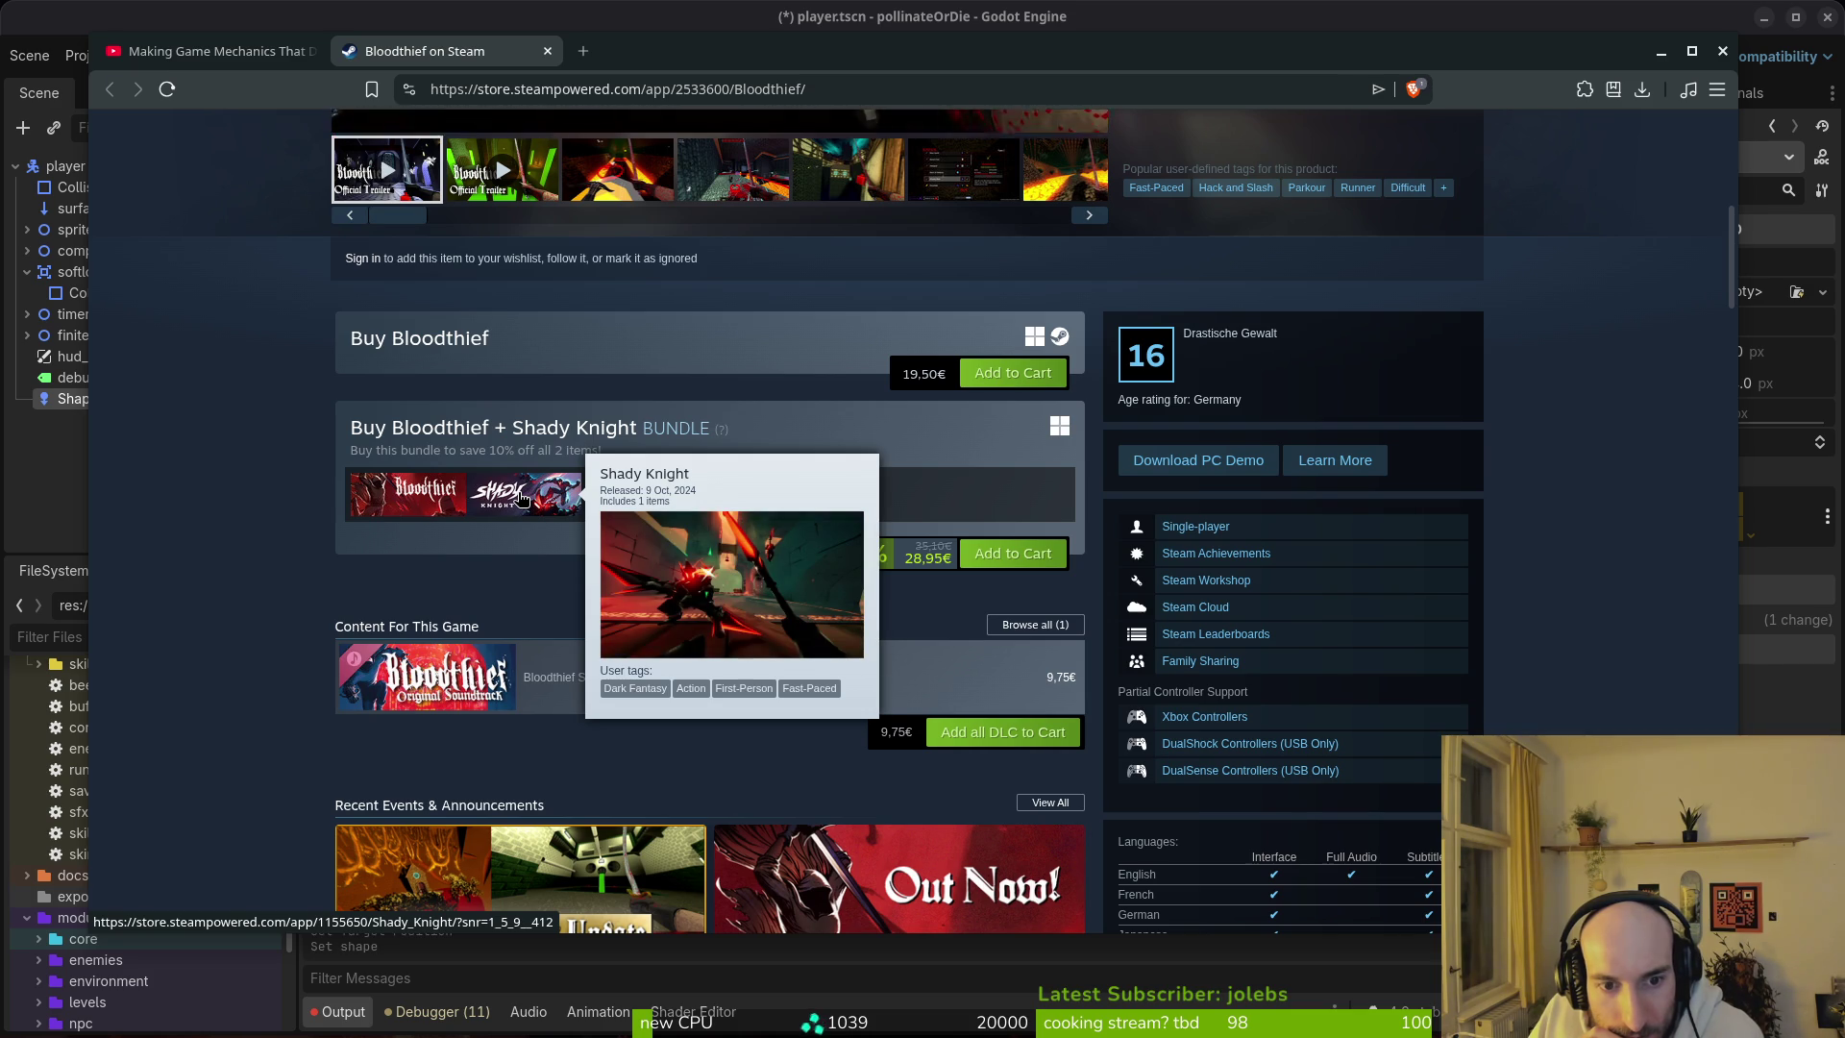
{"action": "scroll", "coordinate": [269, 519], "scroll_direction": "up", "scroll_amount": 3}
{"action": "scroll", "coordinate": [268, 522], "scroll_direction": "up", "scroll_amount": 2}
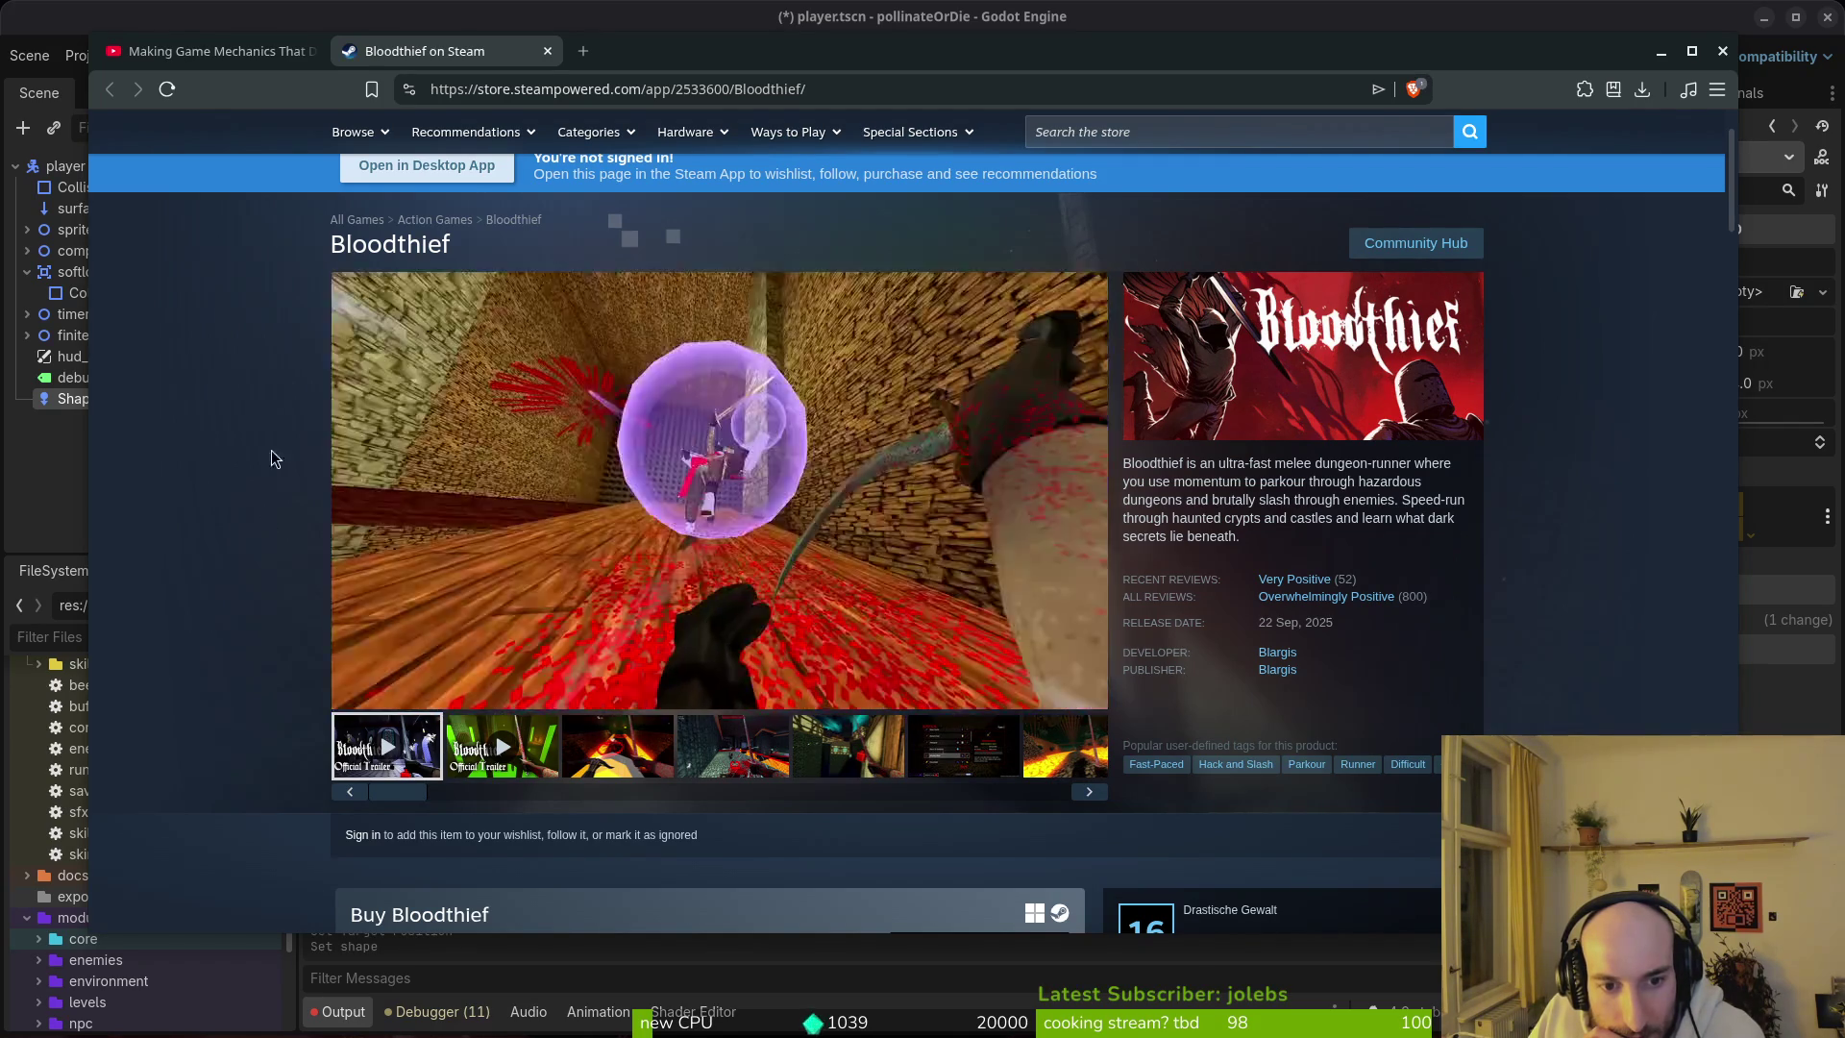
{"action": "left_click", "coordinate": [215, 53]}
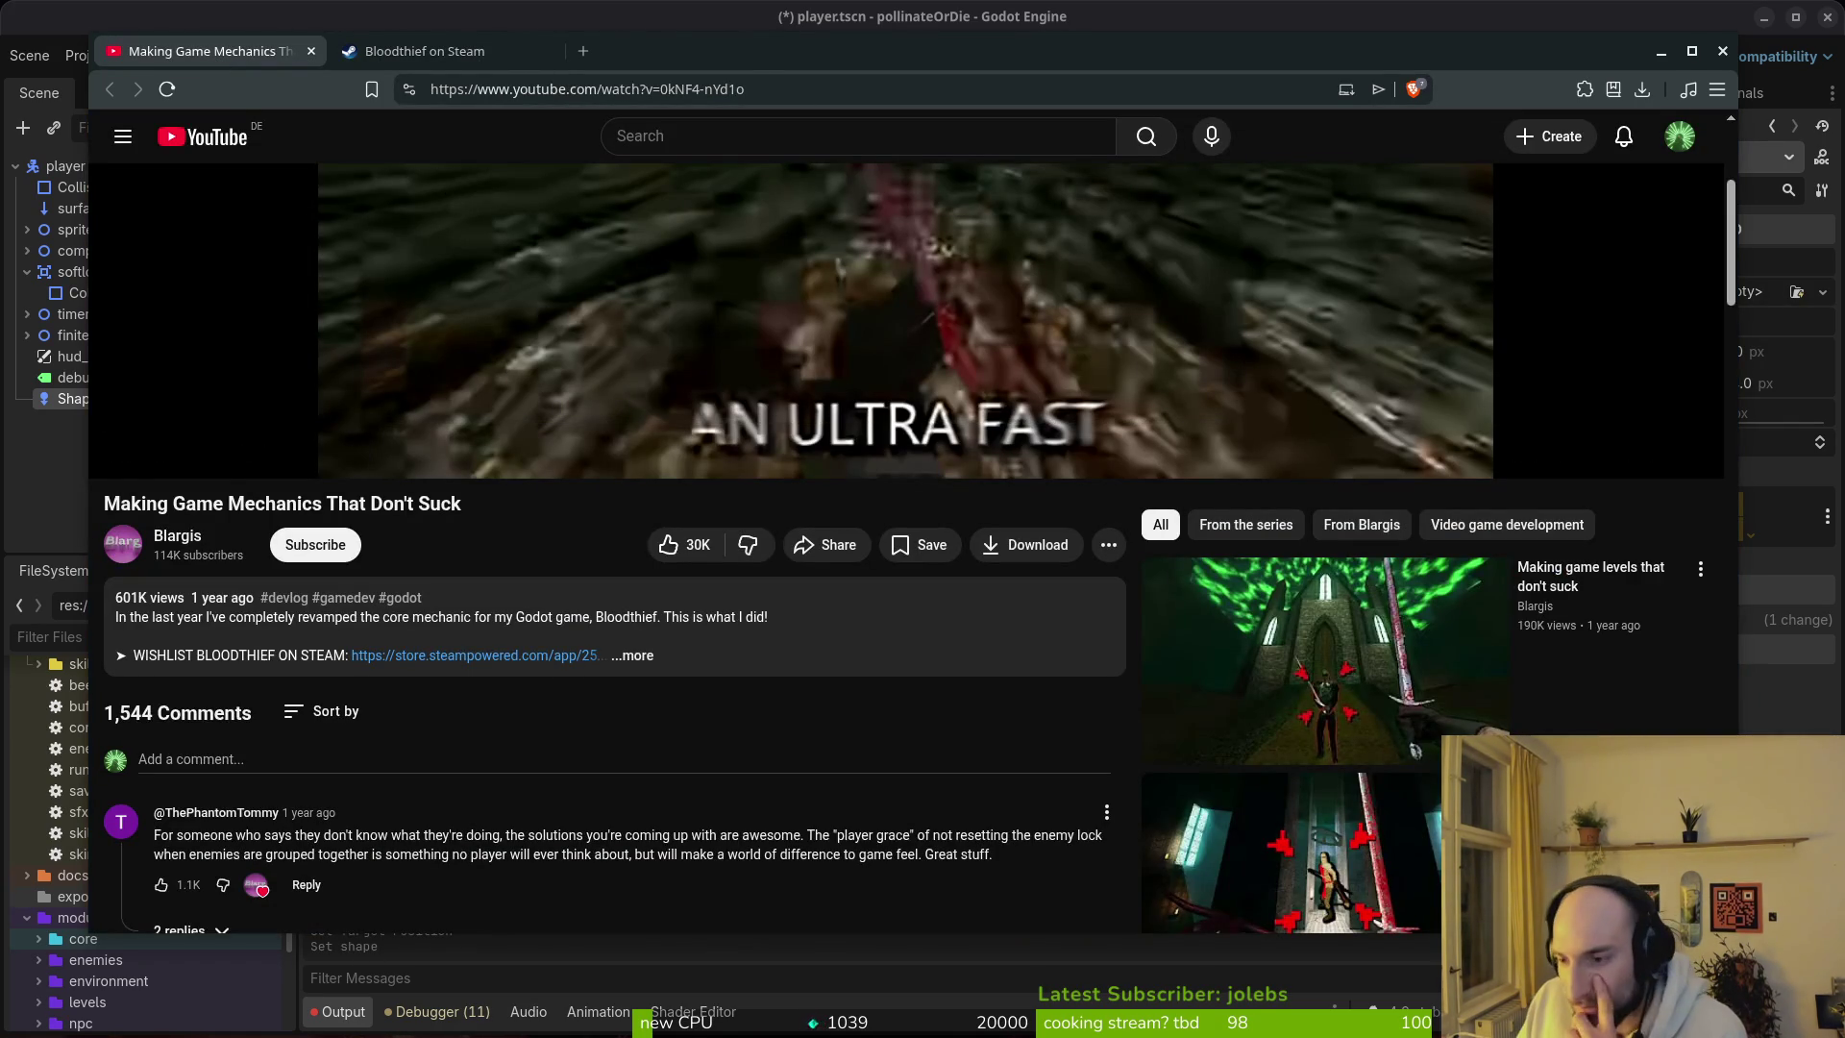
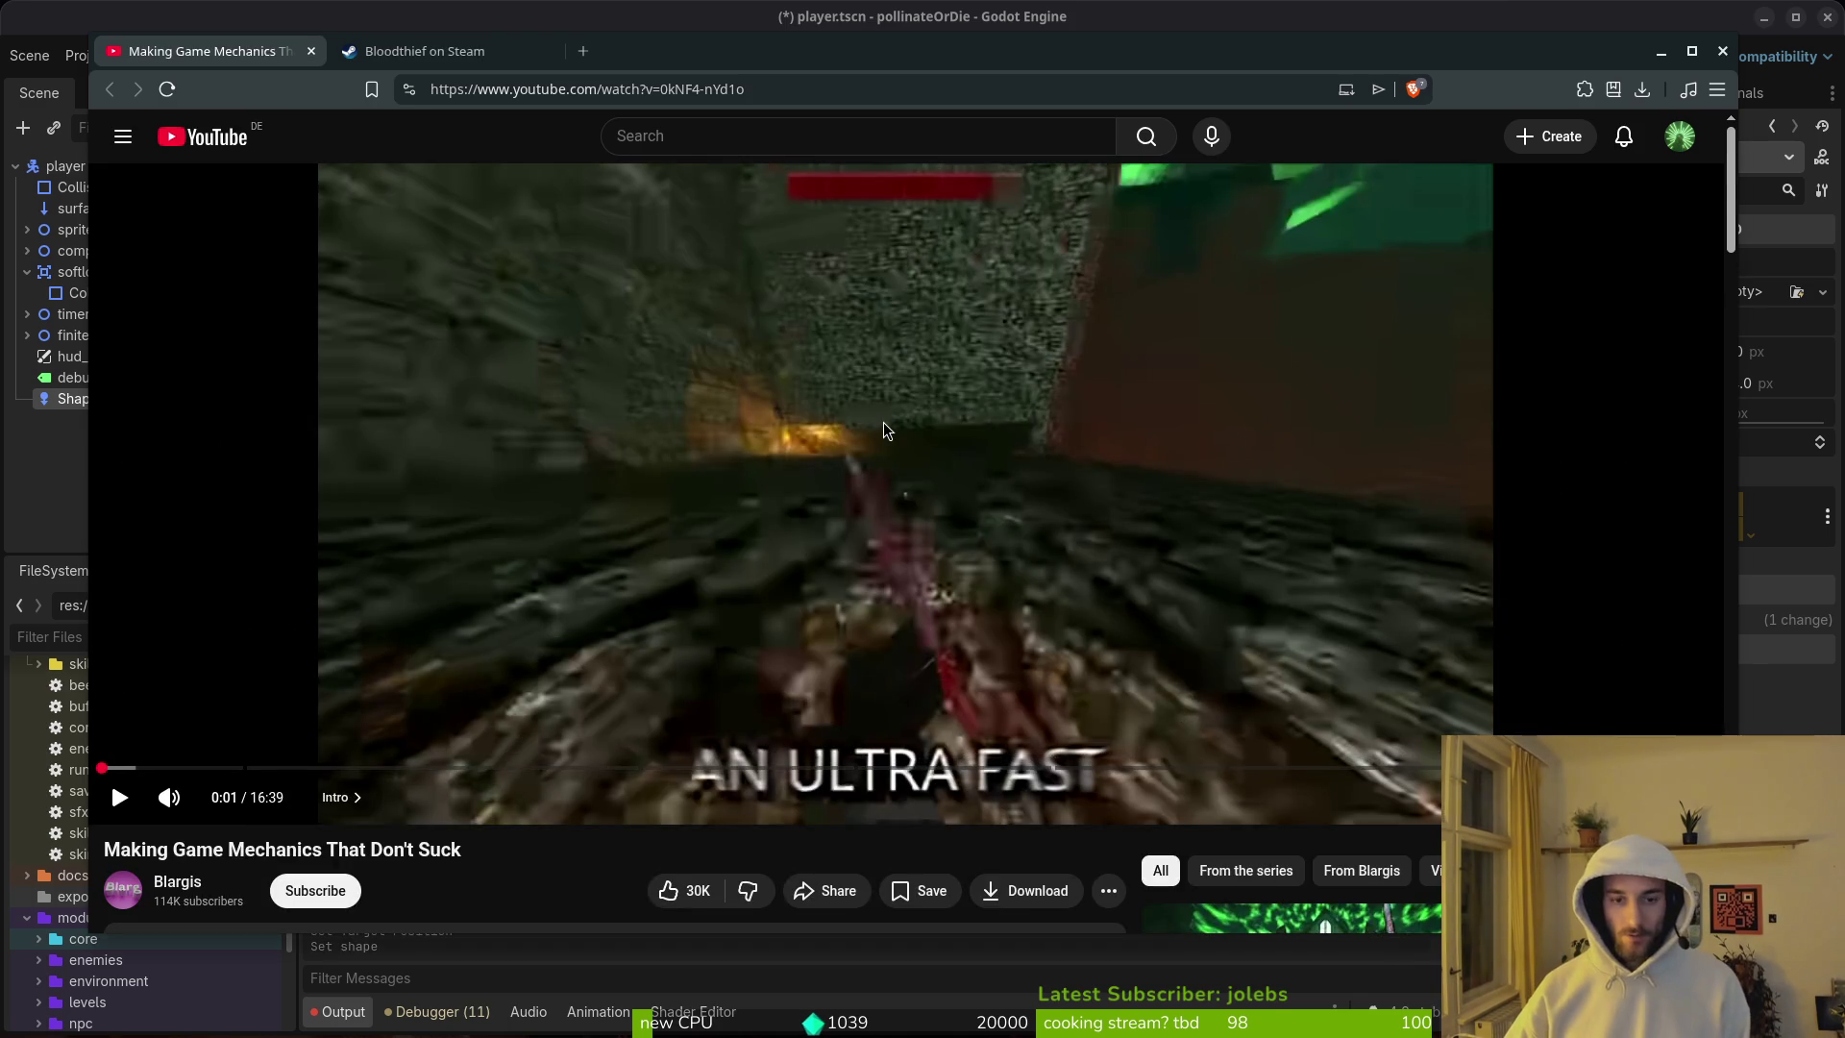
Step: Watch 'Making Game Mechanics That Don't Suck' in the larger player, then go to Bloodthief's store page
{"action": "left_click", "coordinate": [884, 422]}
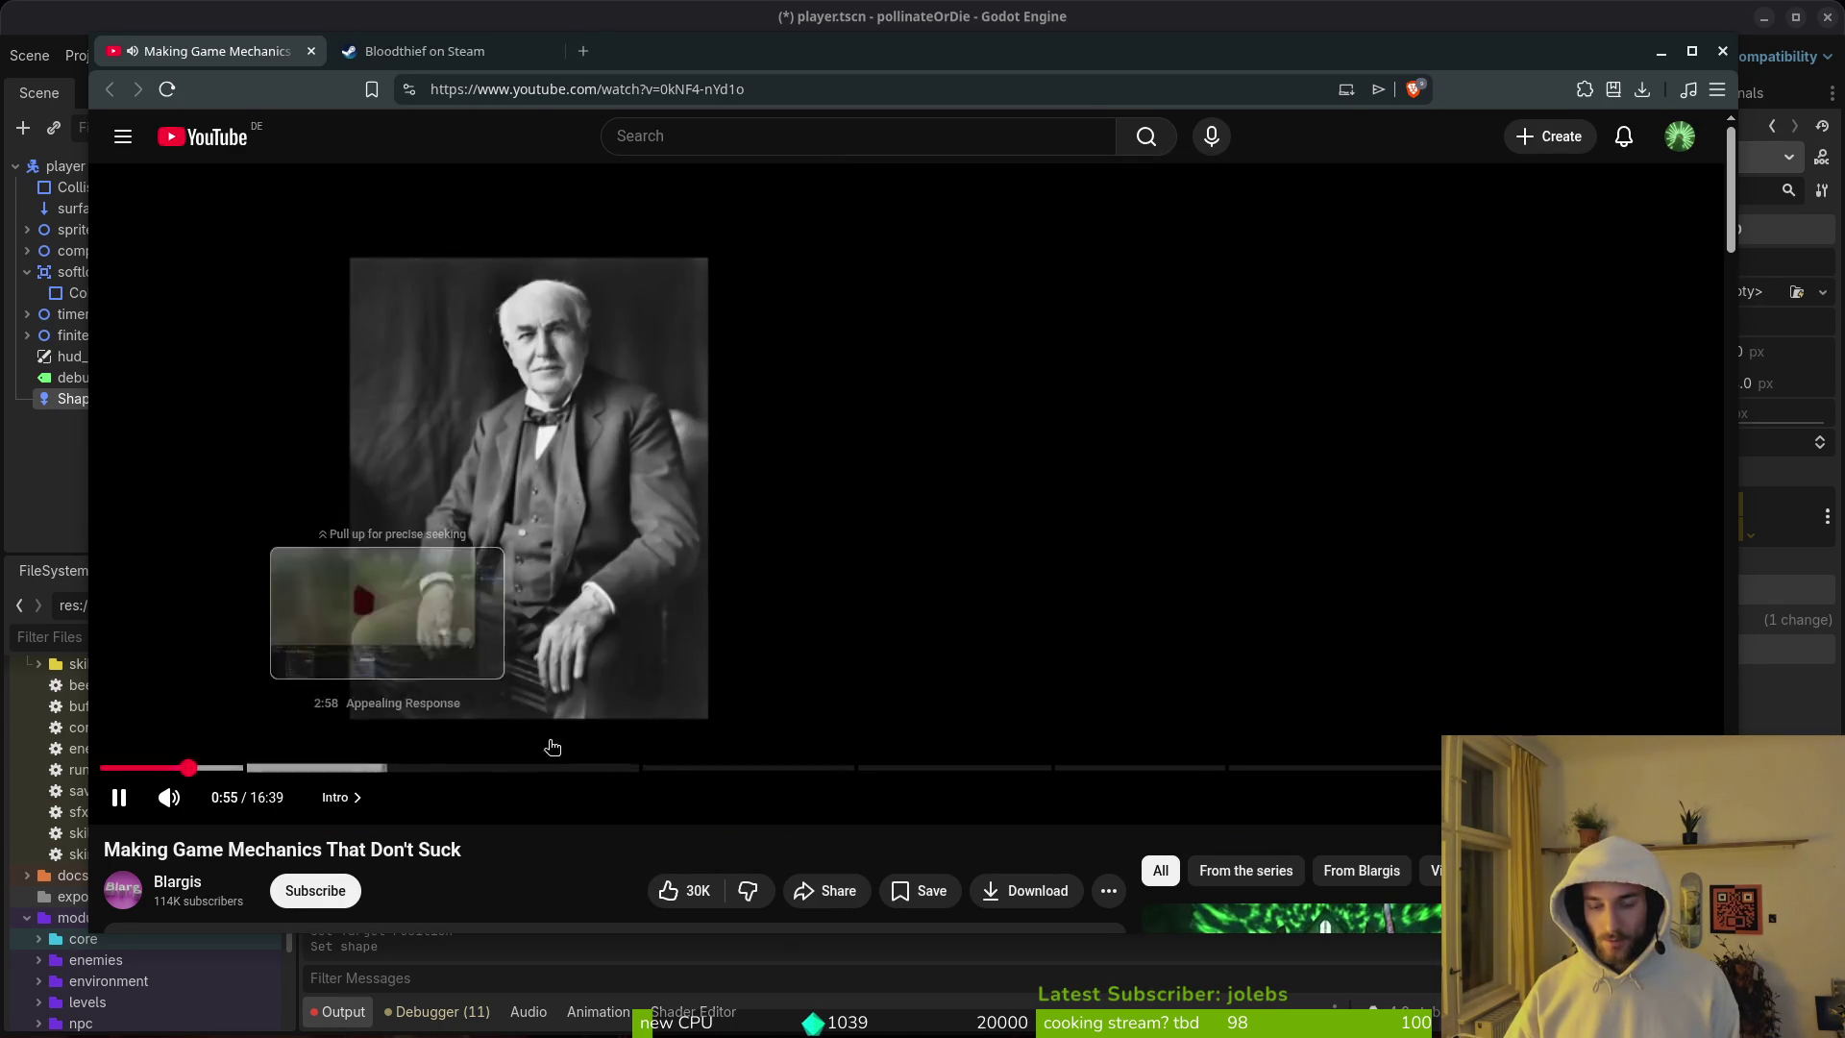
{"action": "left_click", "coordinate": [424, 51]}
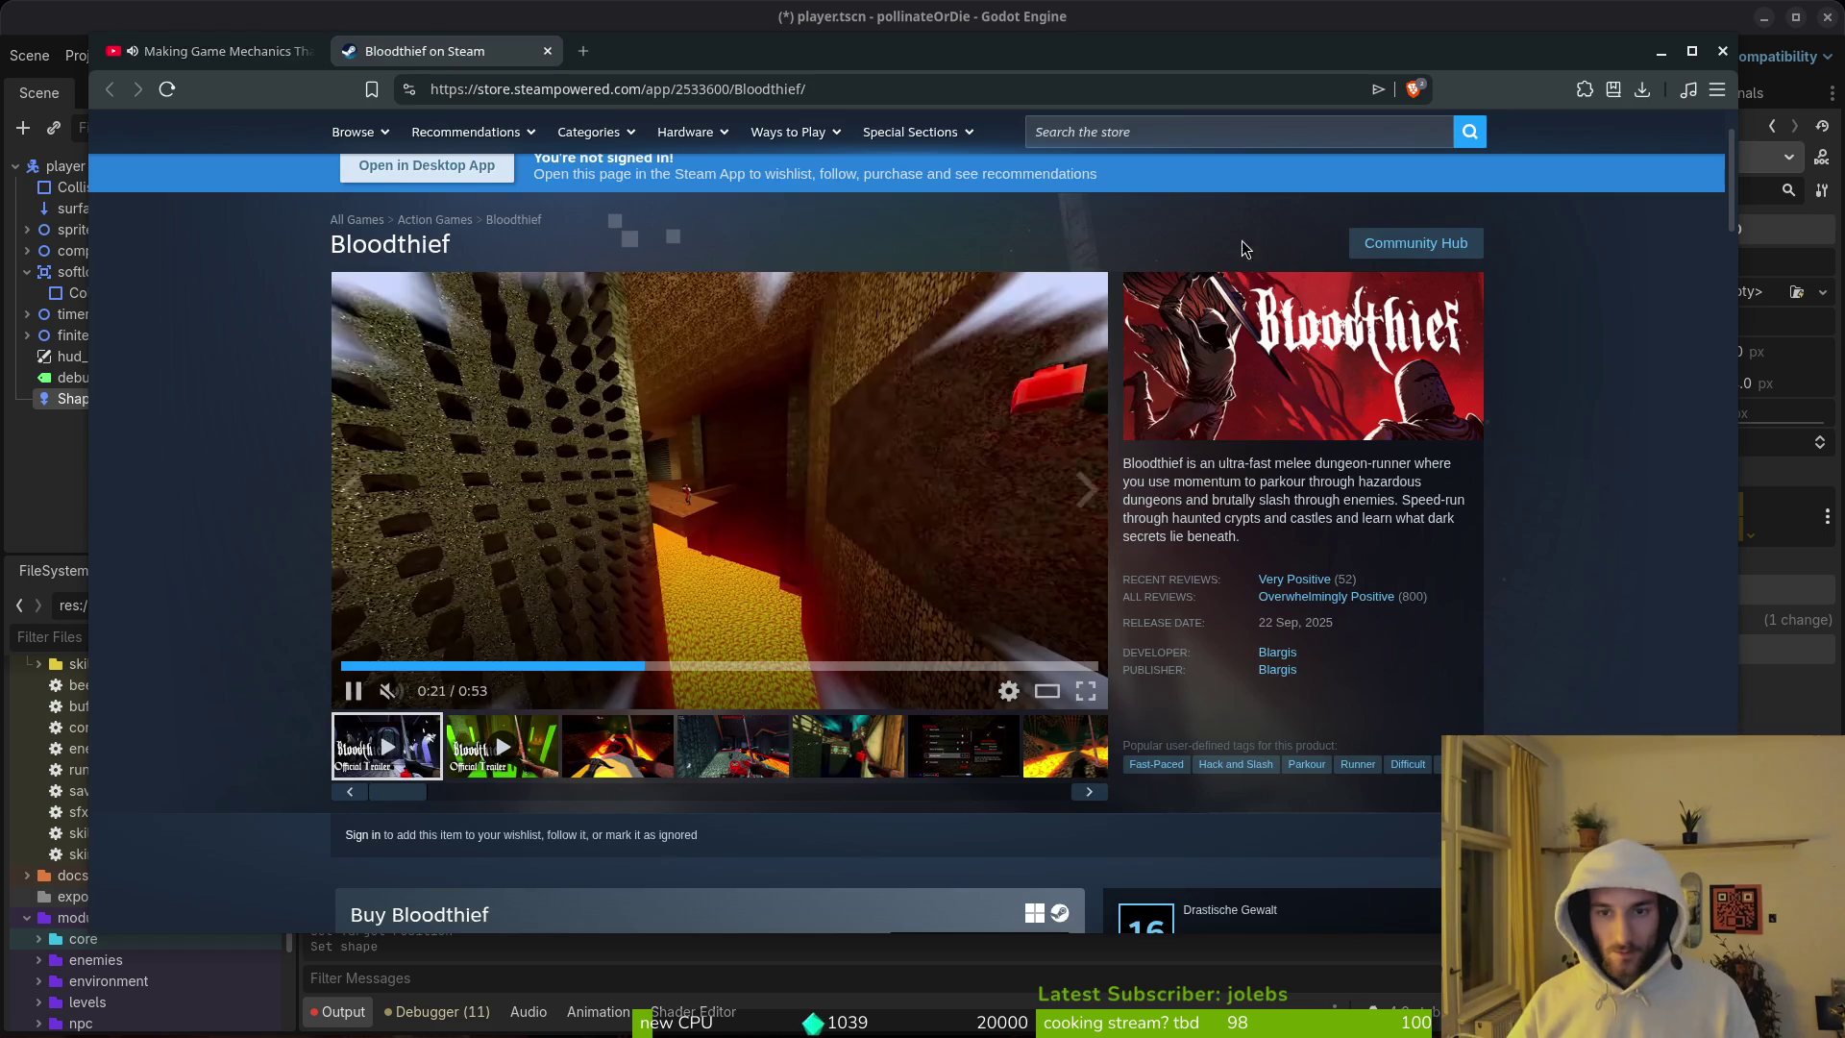
Step: Search the store for 'bloodthief', browse the Bloodthief Demo page, and return to the video
{"action": "left_click", "coordinate": [1169, 126]}
{"action": "type", "text": "bloo"}
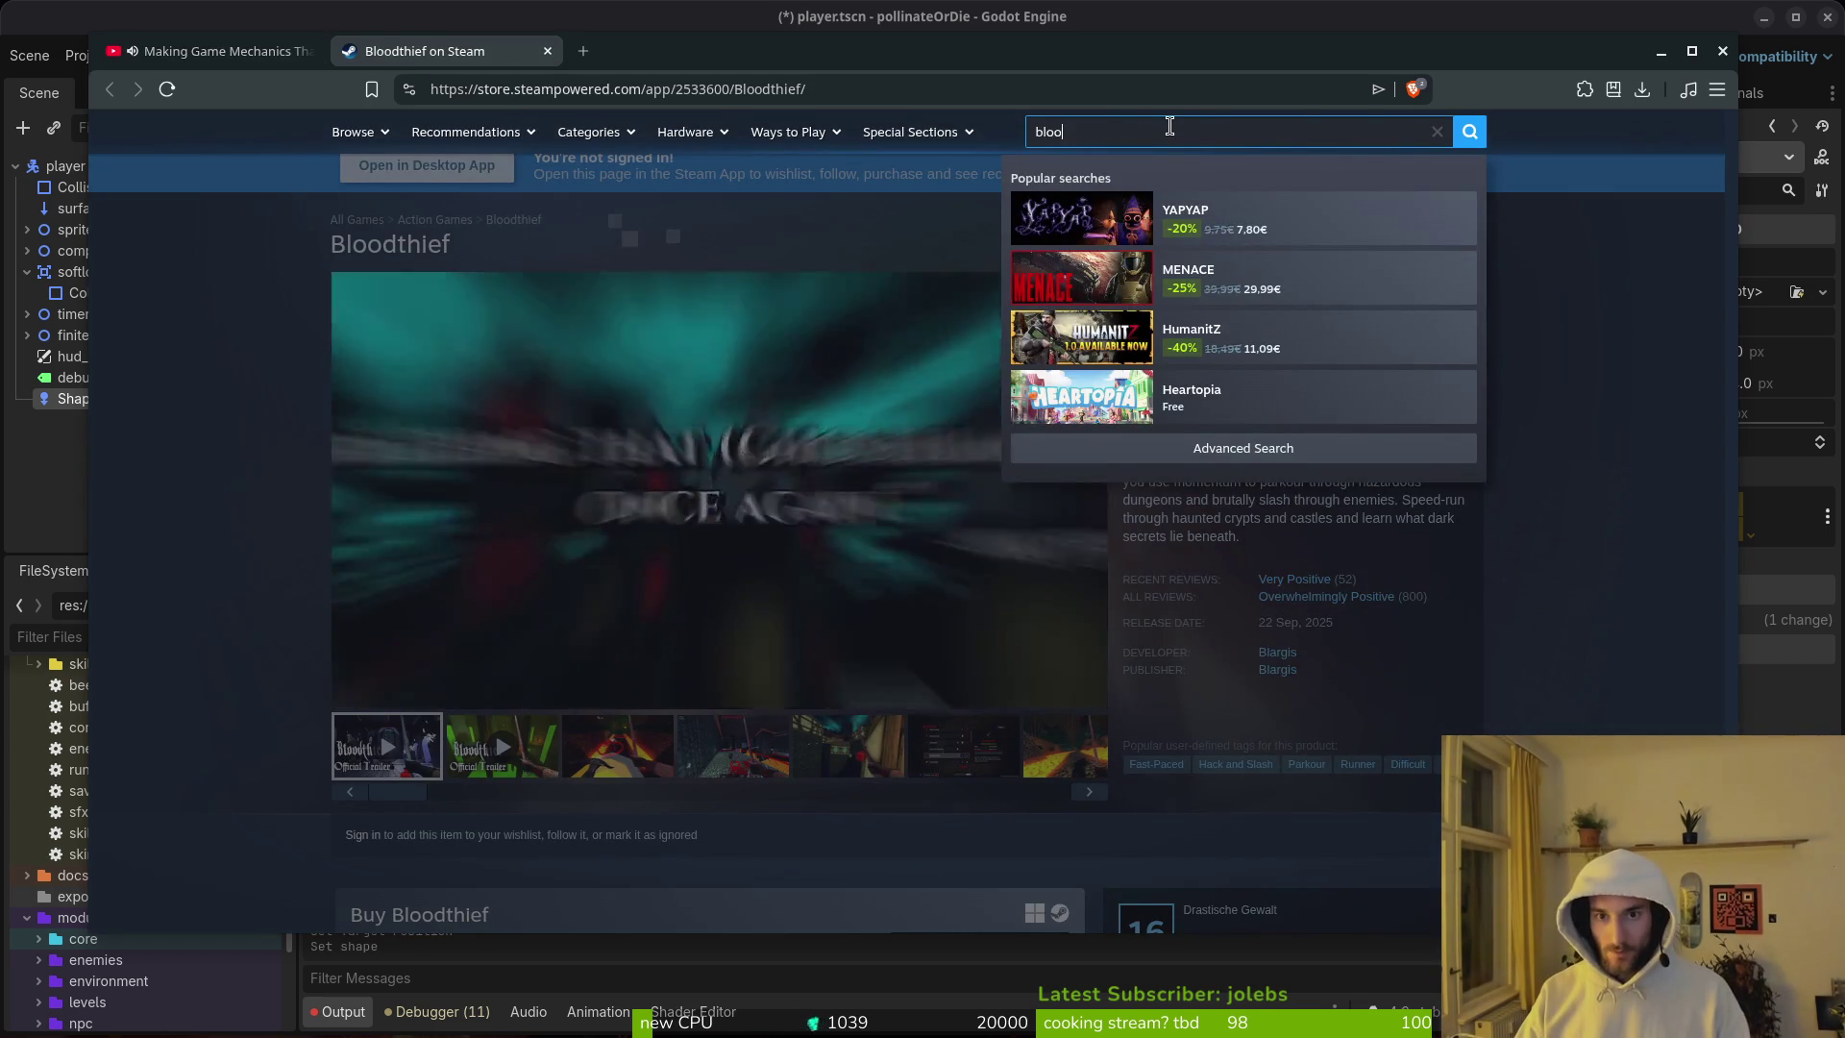
{"action": "type", "text": "dthief"}
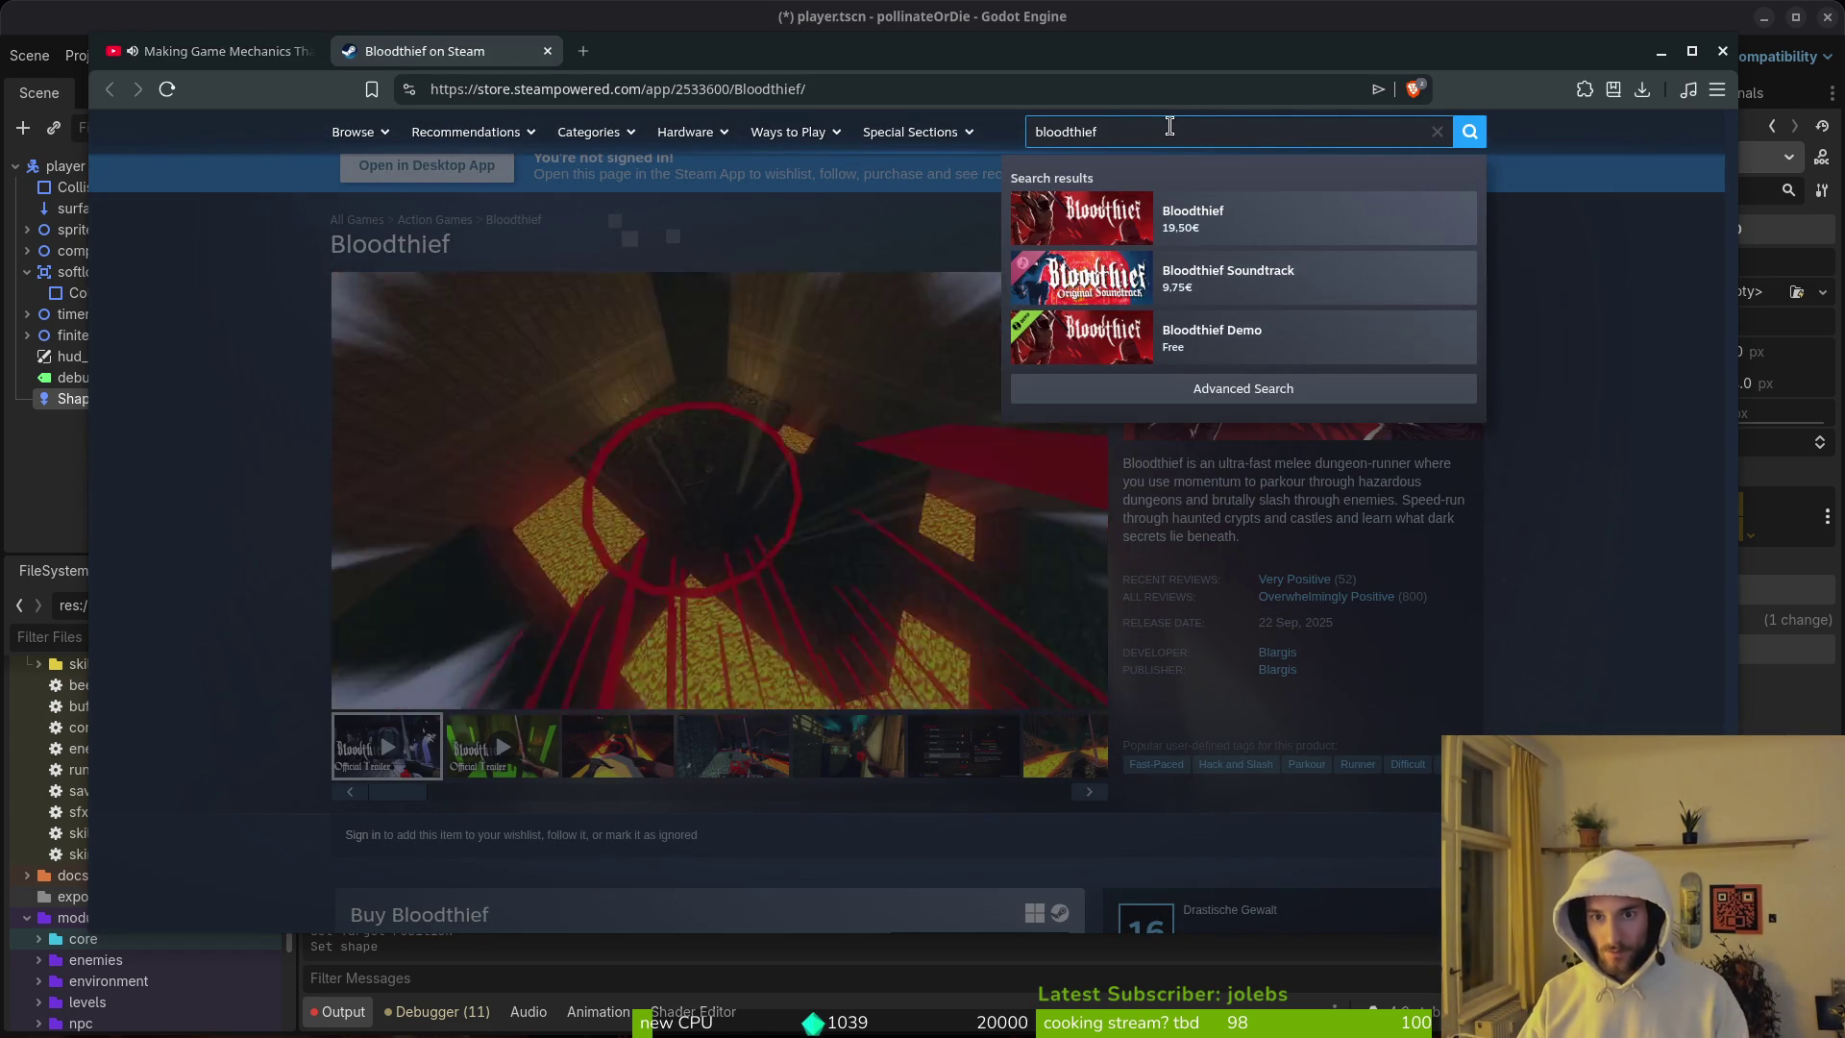
{"action": "left_click", "coordinate": [1219, 341]}
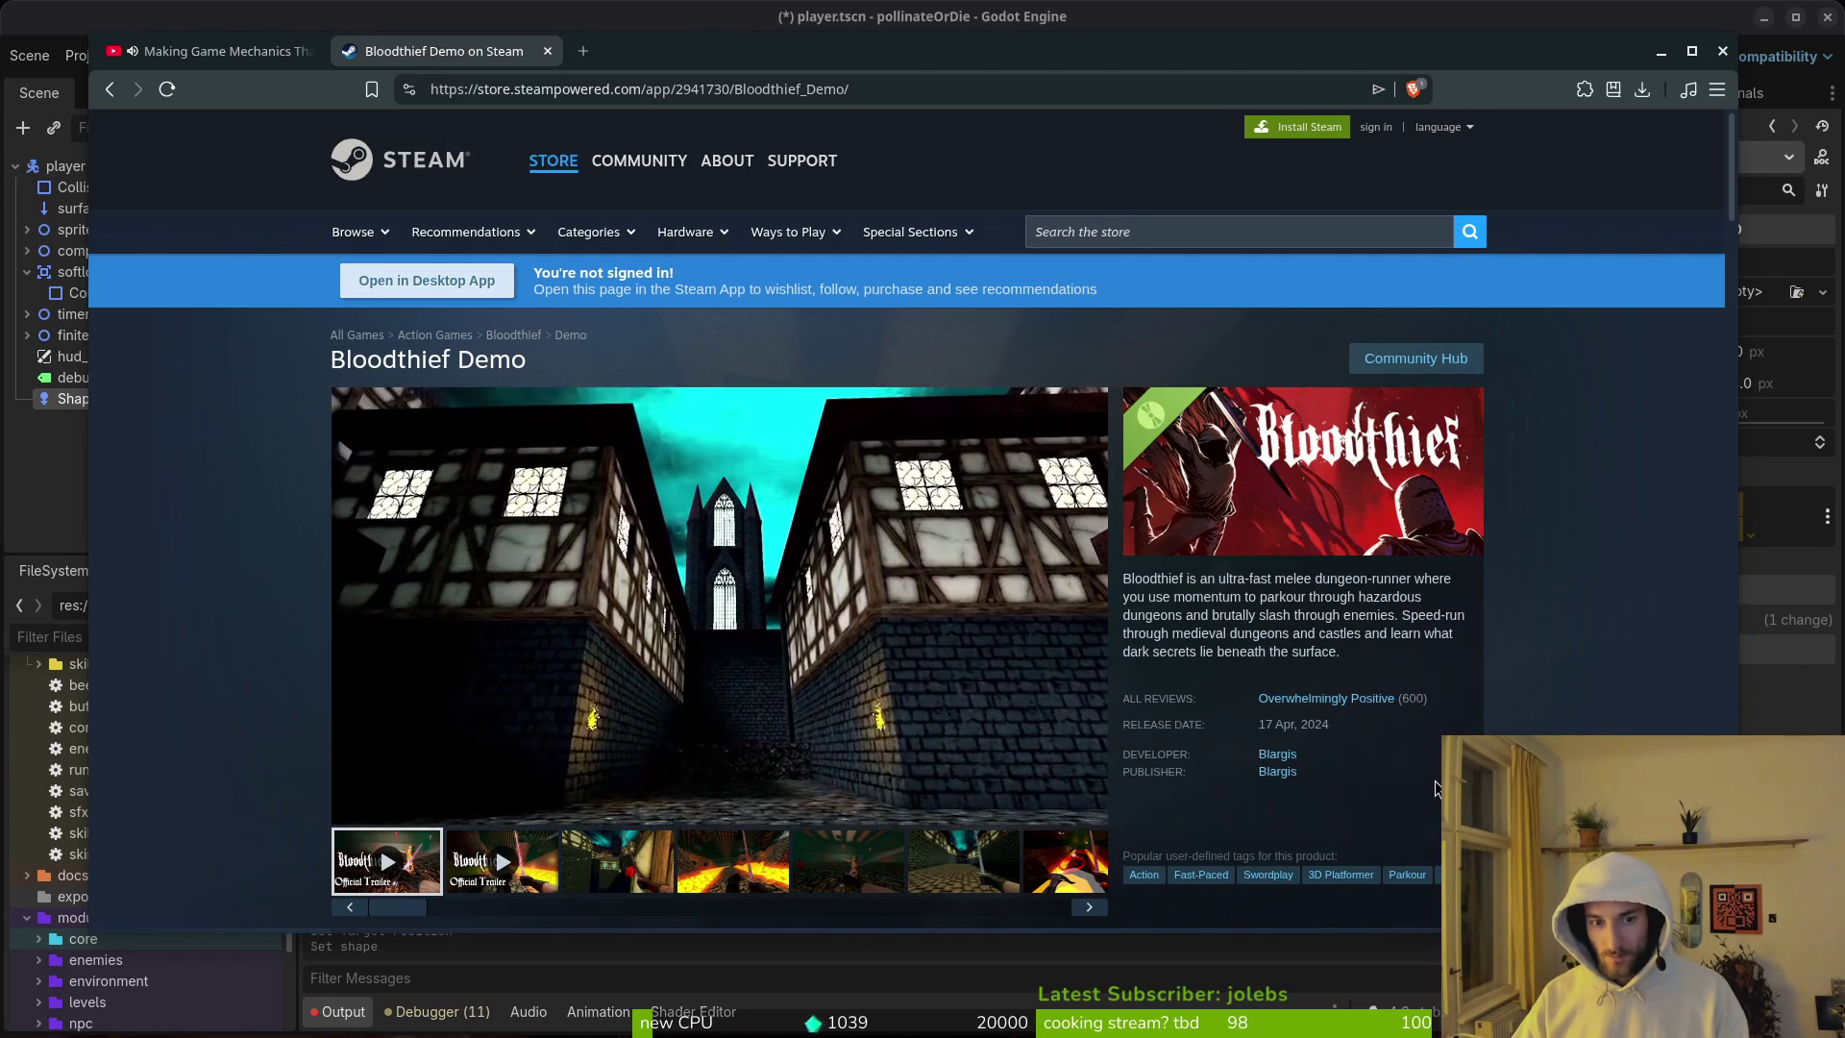
{"action": "scroll", "coordinate": [1433, 780], "scroll_direction": "down", "scroll_amount": 2}
{"action": "scroll", "coordinate": [907, 518], "scroll_direction": "down", "scroll_amount": 5}
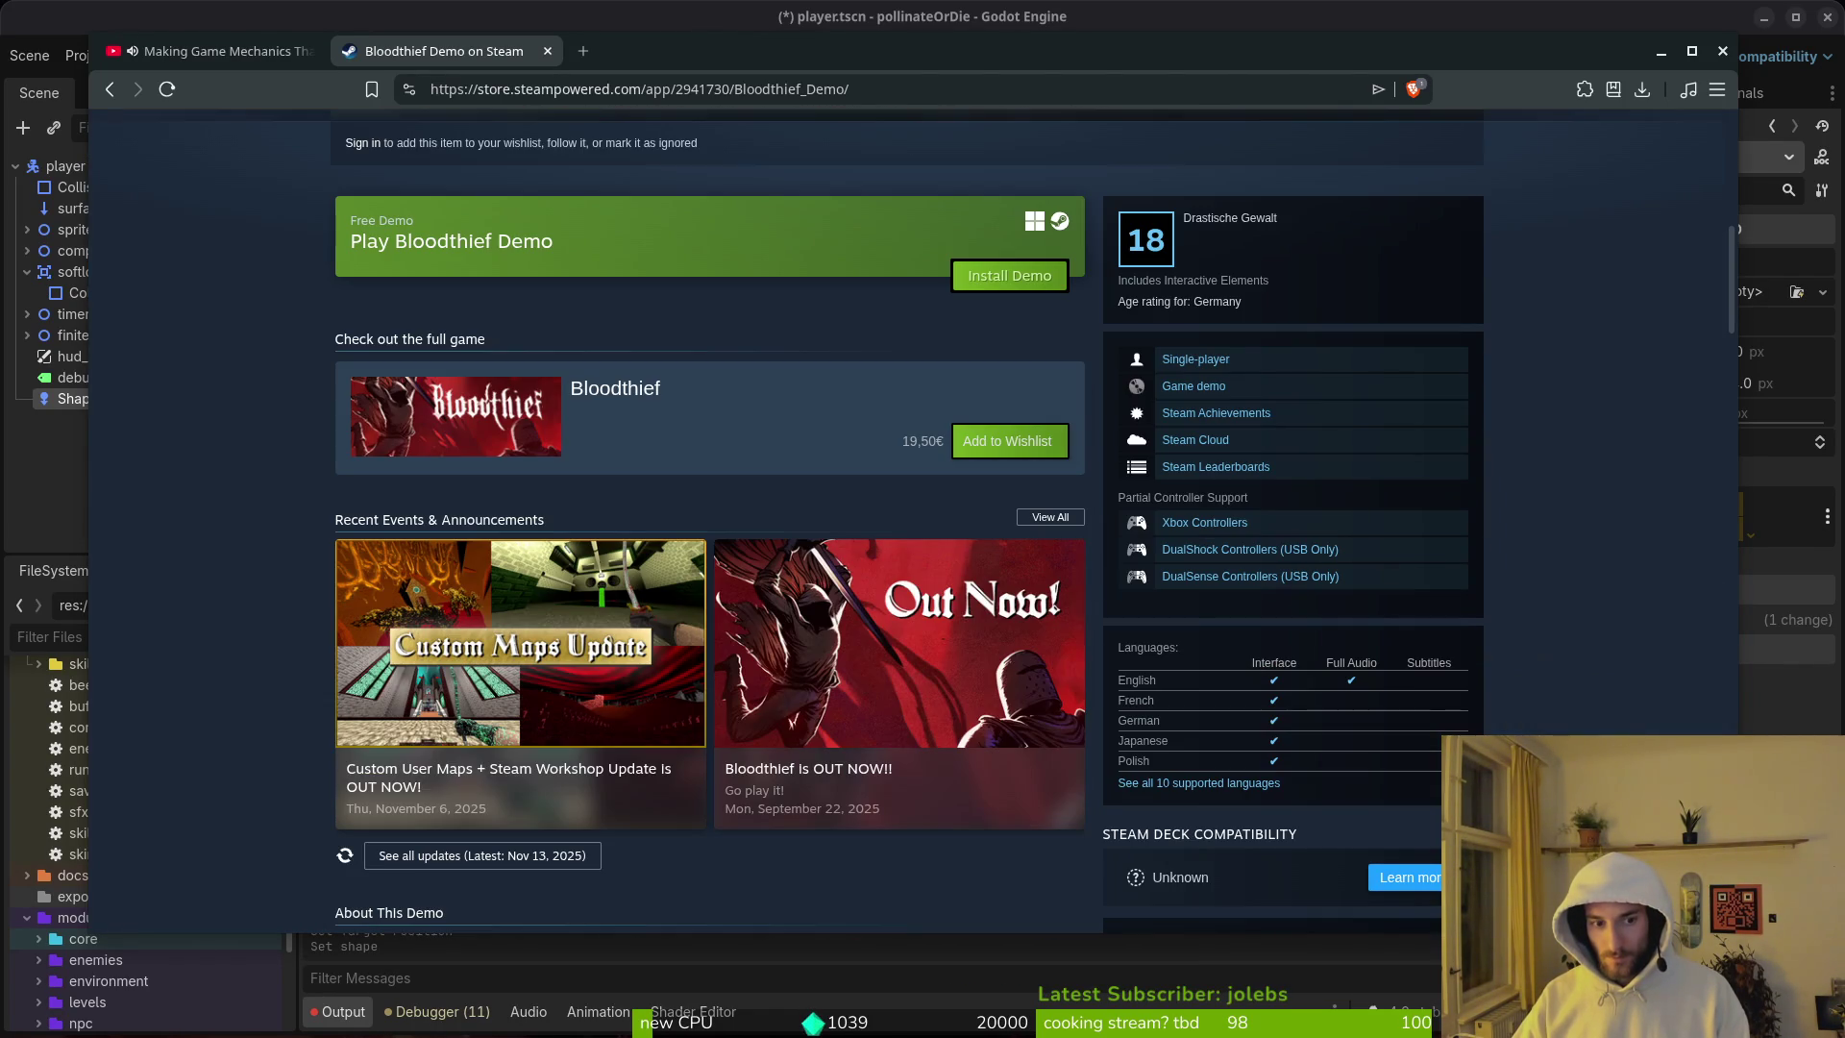
{"action": "scroll", "coordinate": [907, 518], "scroll_direction": "up", "scroll_amount": 5}
{"action": "left_click", "coordinate": [206, 50]}
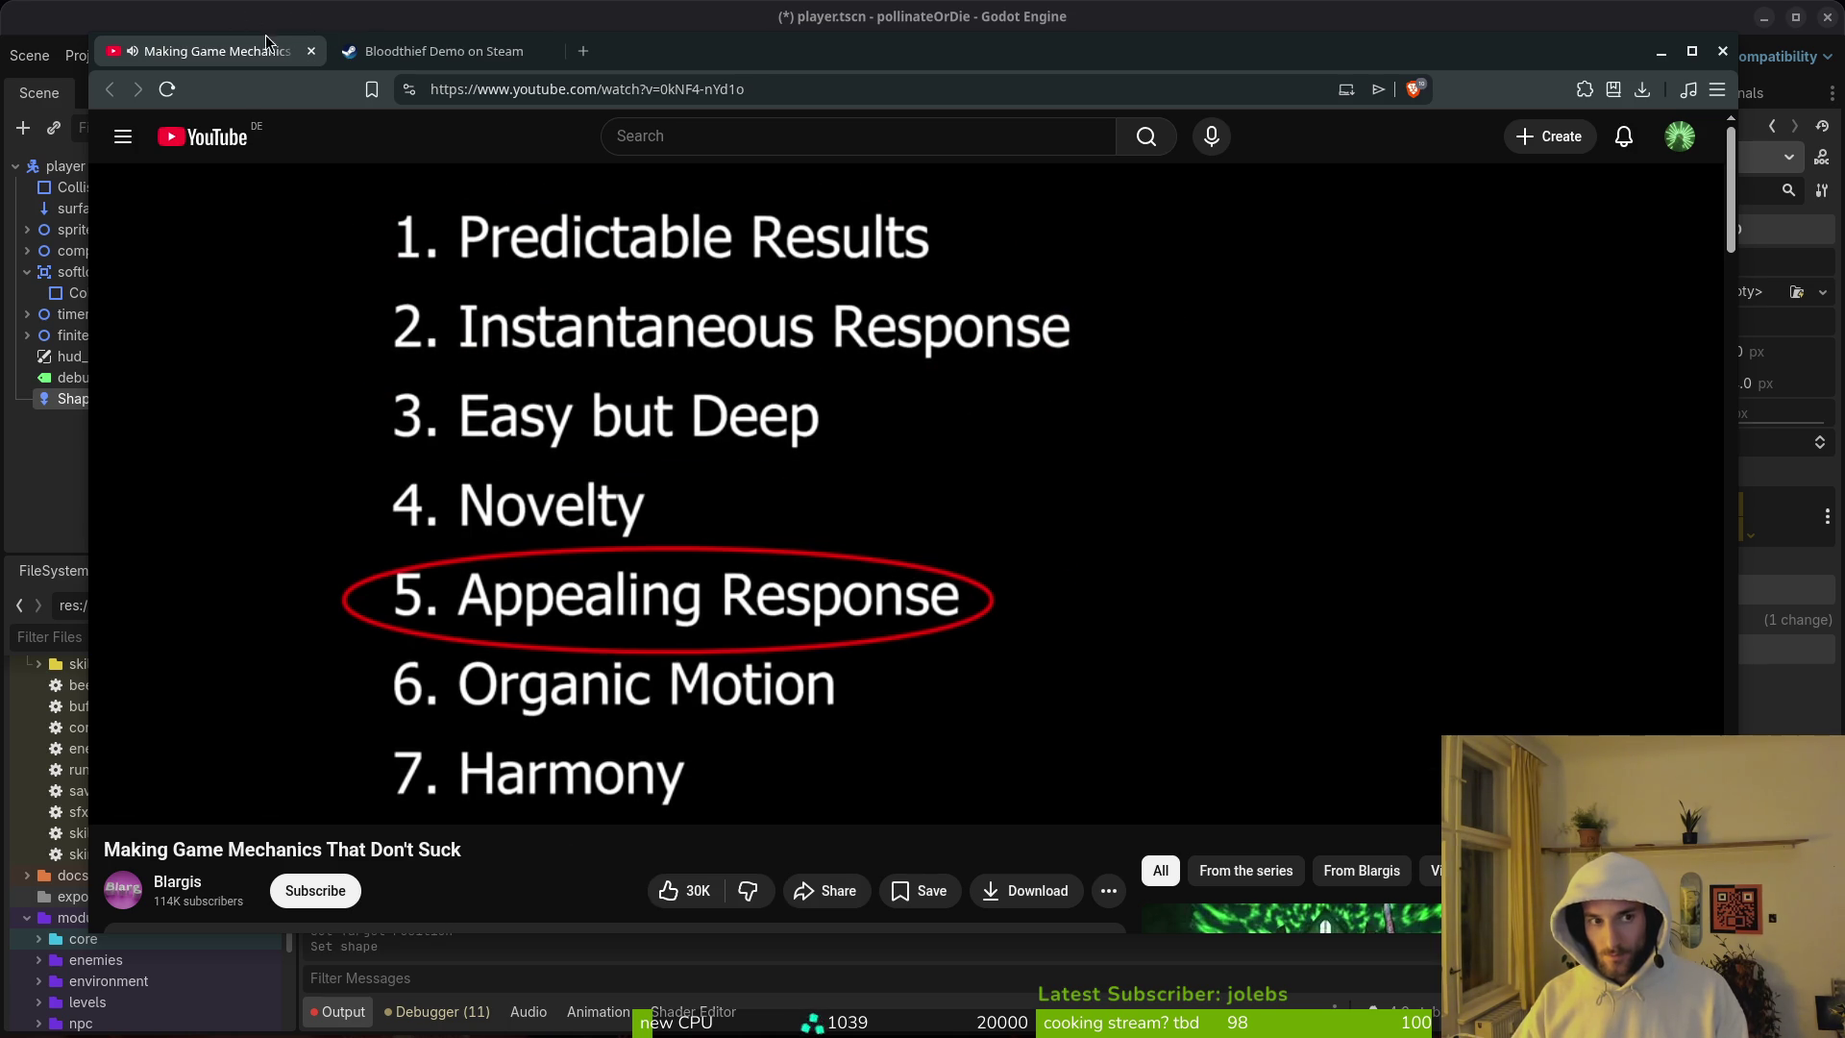
Step: Close the YouTube tab and browser window to reveal the Godot player scene
{"action": "key", "text": "ctrl+w"}
{"action": "key", "text": "ctrl+w"}
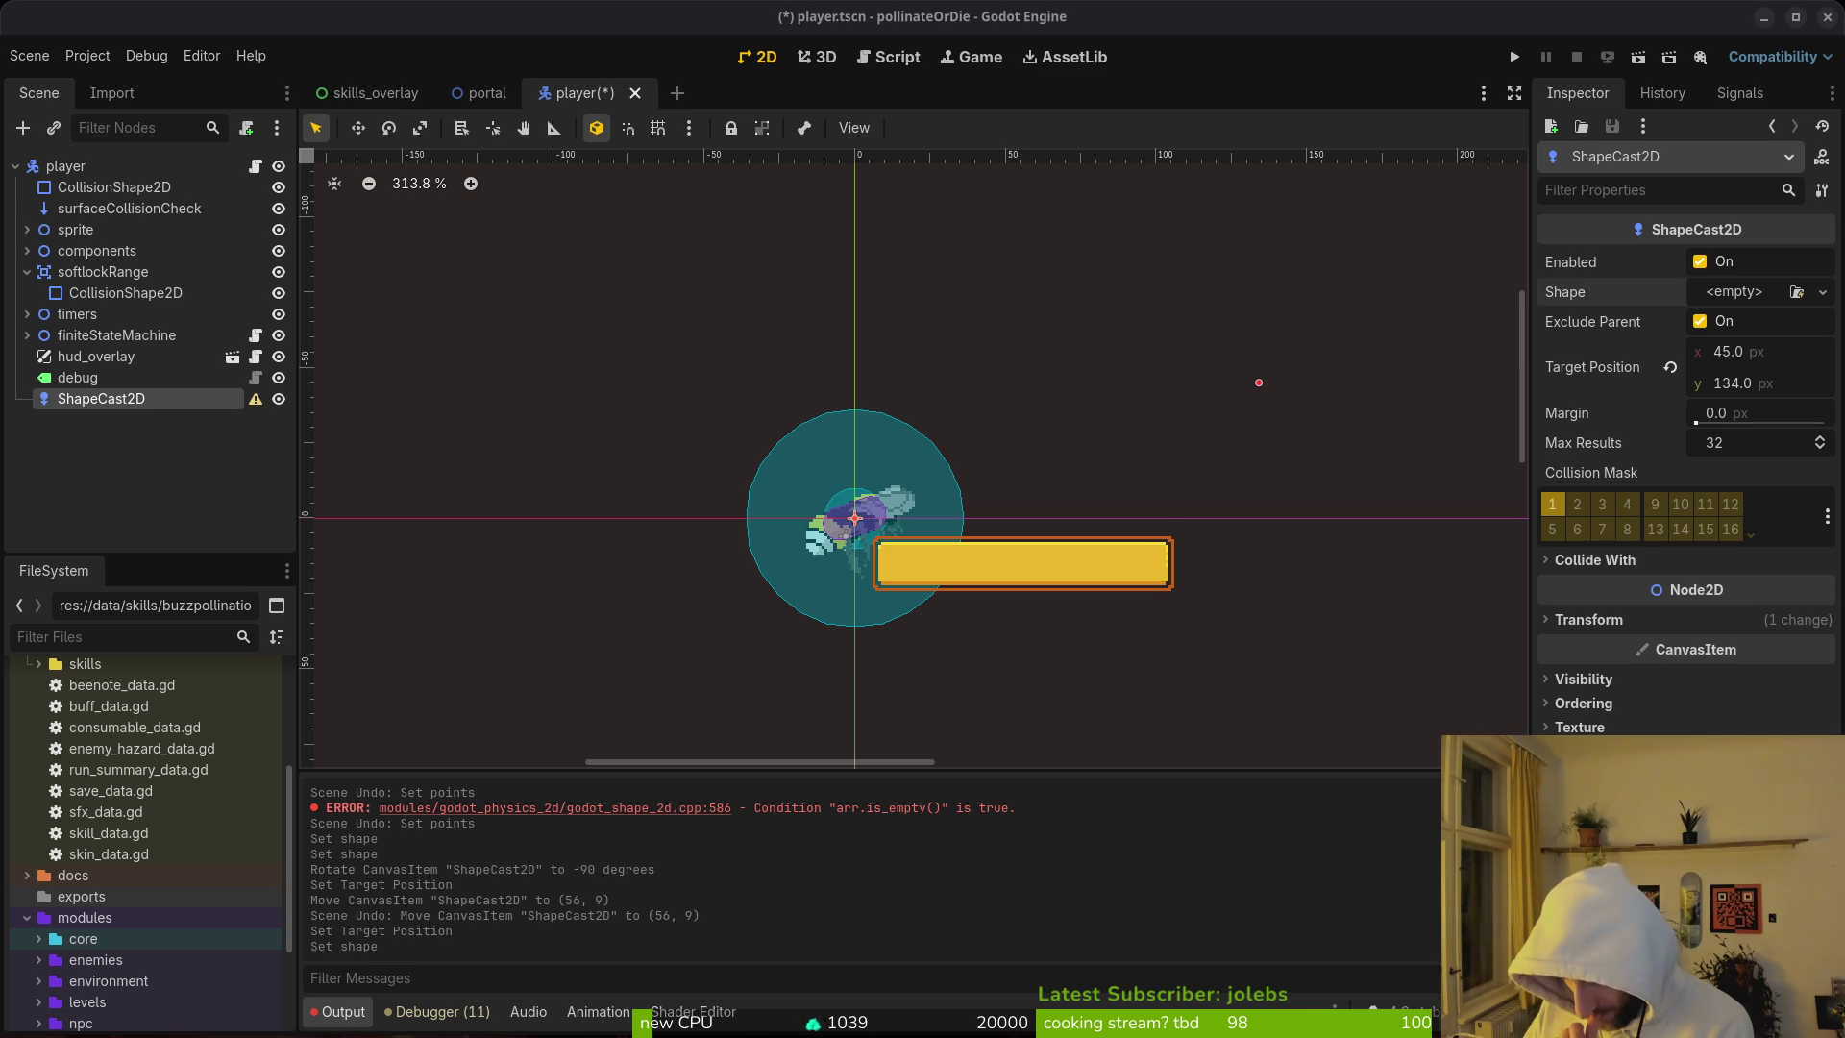
Step: Read through Perplexity's answer on building a cone from angle and distance checks
{"action": "key", "text": "alt+Tab"}
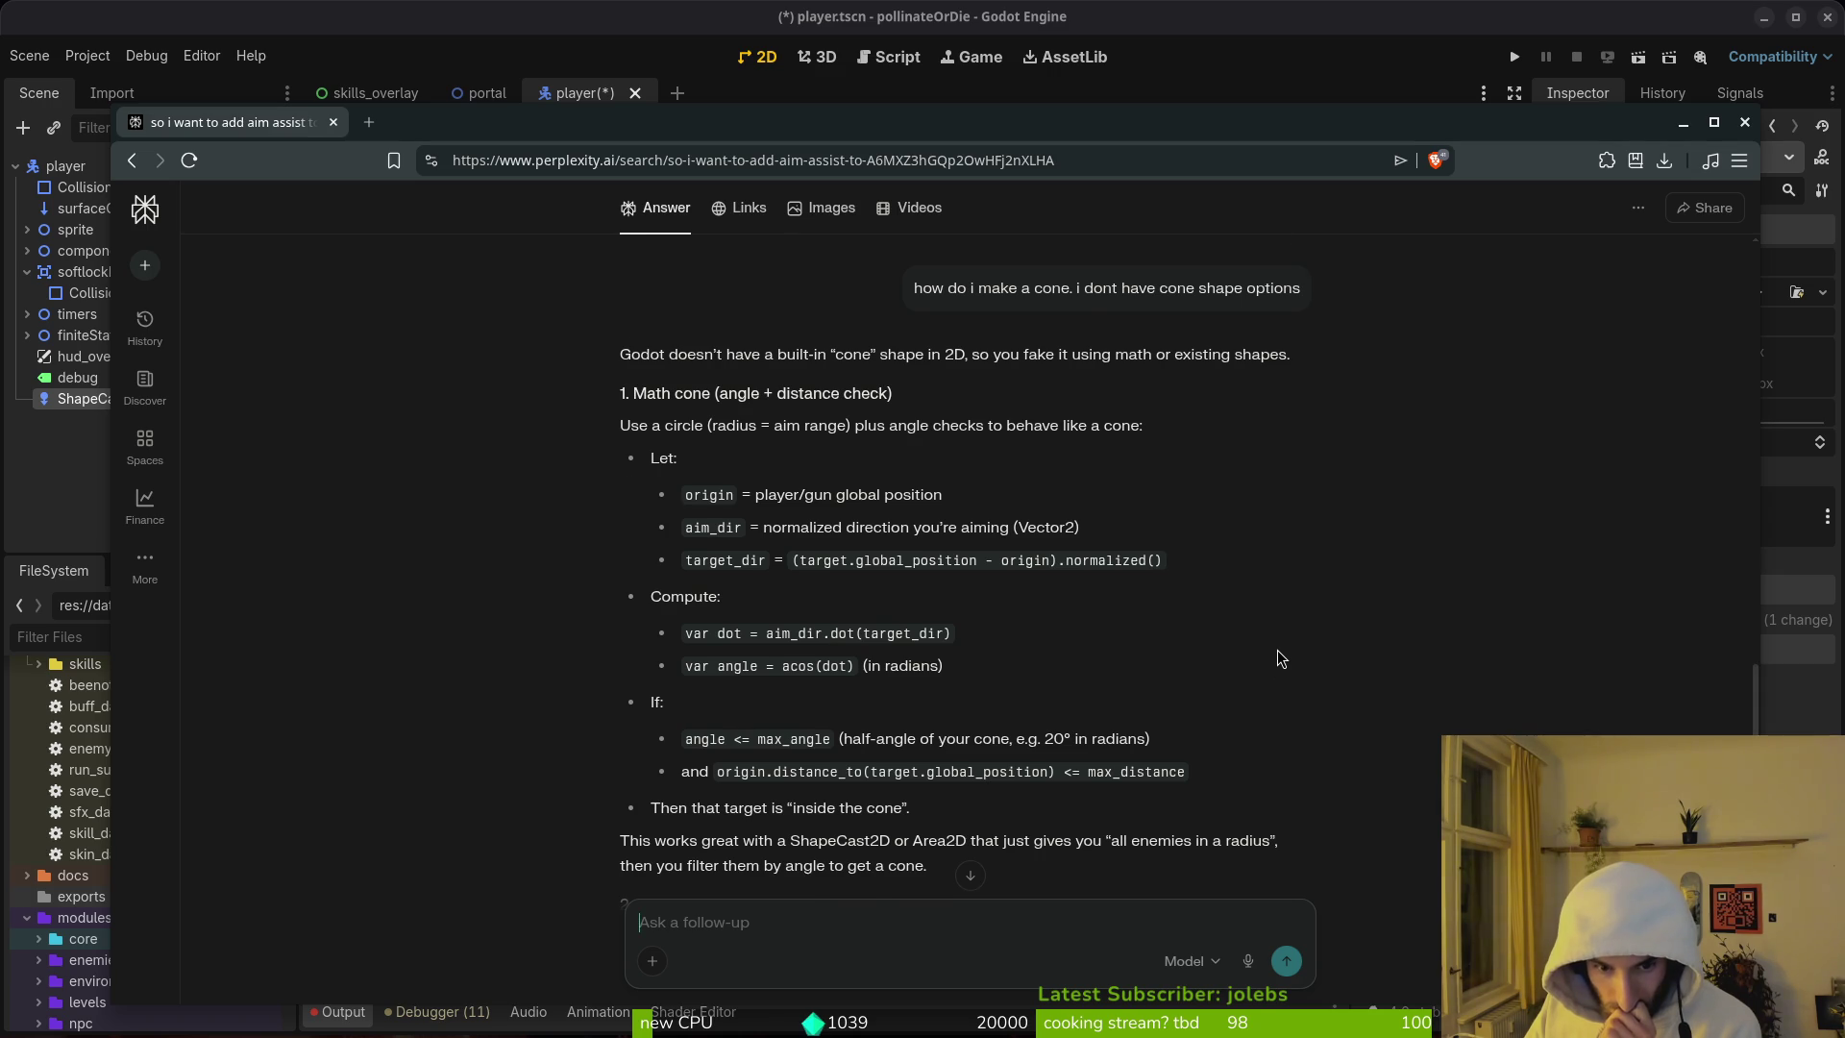
{"action": "scroll", "coordinate": [1281, 661], "scroll_direction": "down", "scroll_amount": 2}
{"action": "scroll", "coordinate": [1281, 659], "scroll_direction": "down", "scroll_amount": 2}
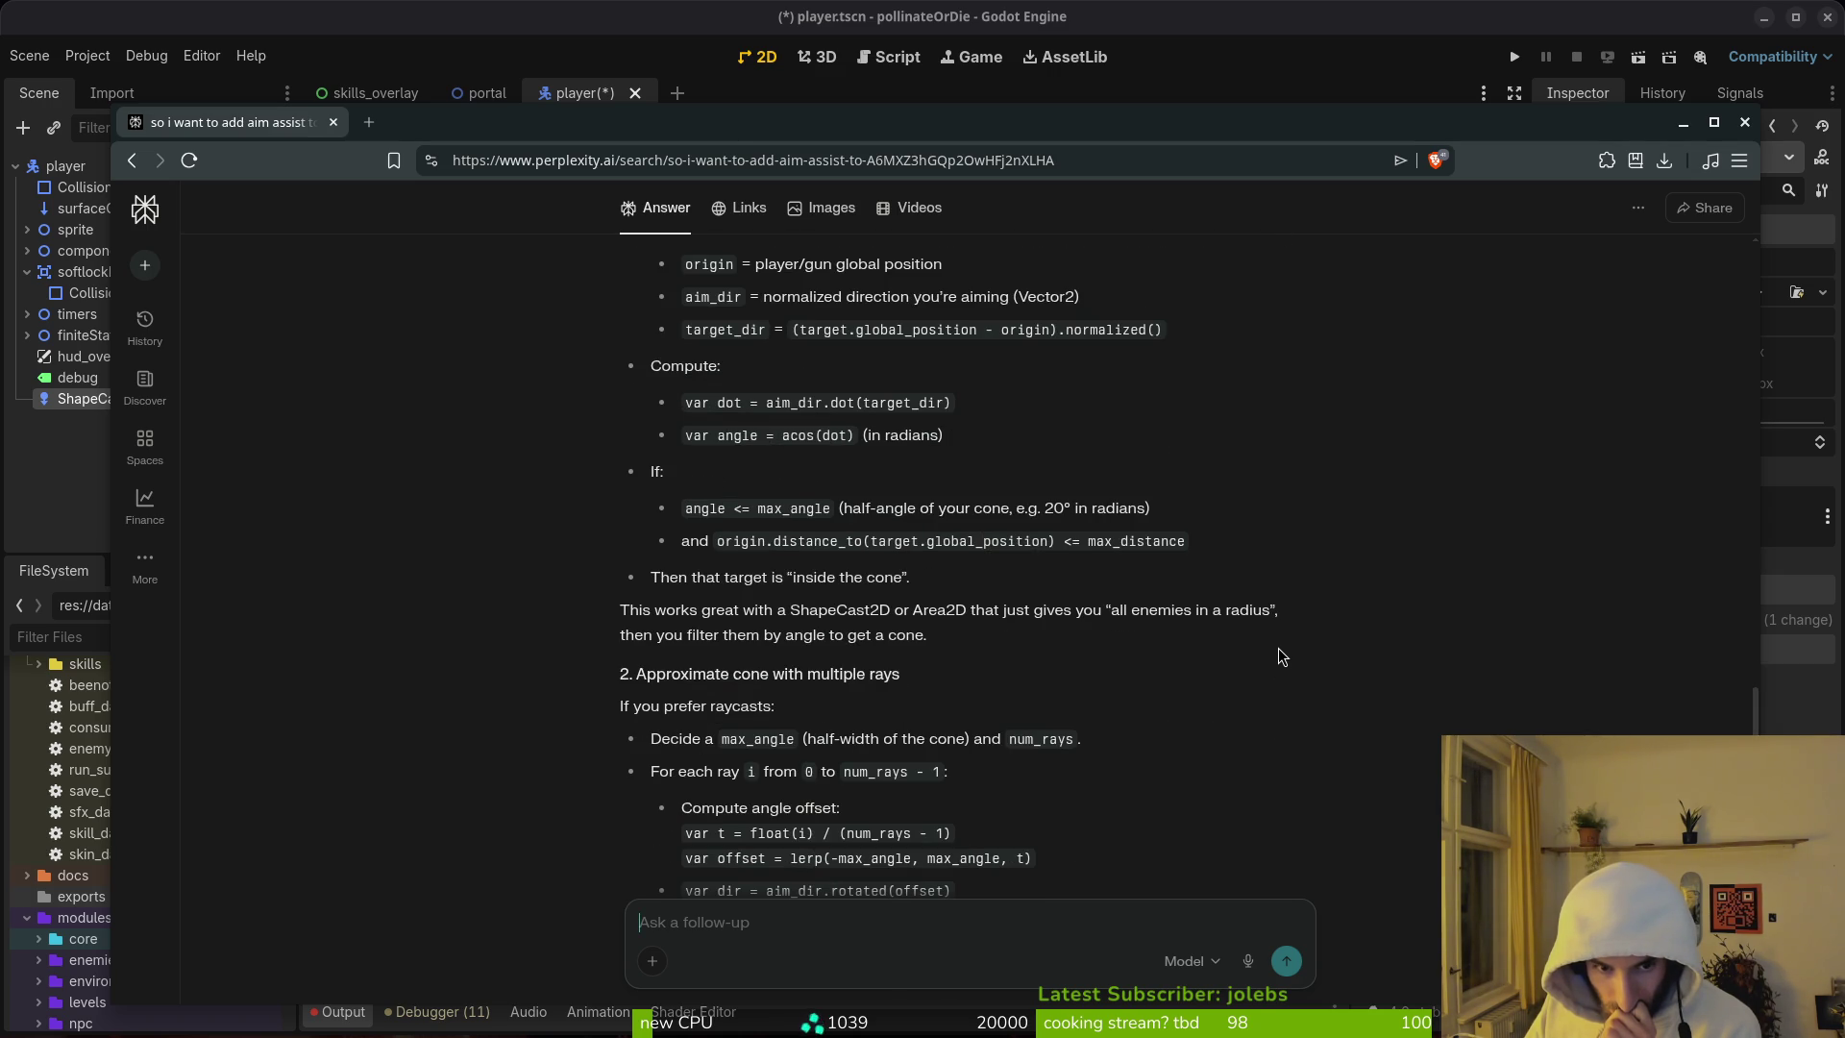
{"action": "scroll", "coordinate": [1292, 663], "scroll_direction": "down", "scroll_amount": 4}
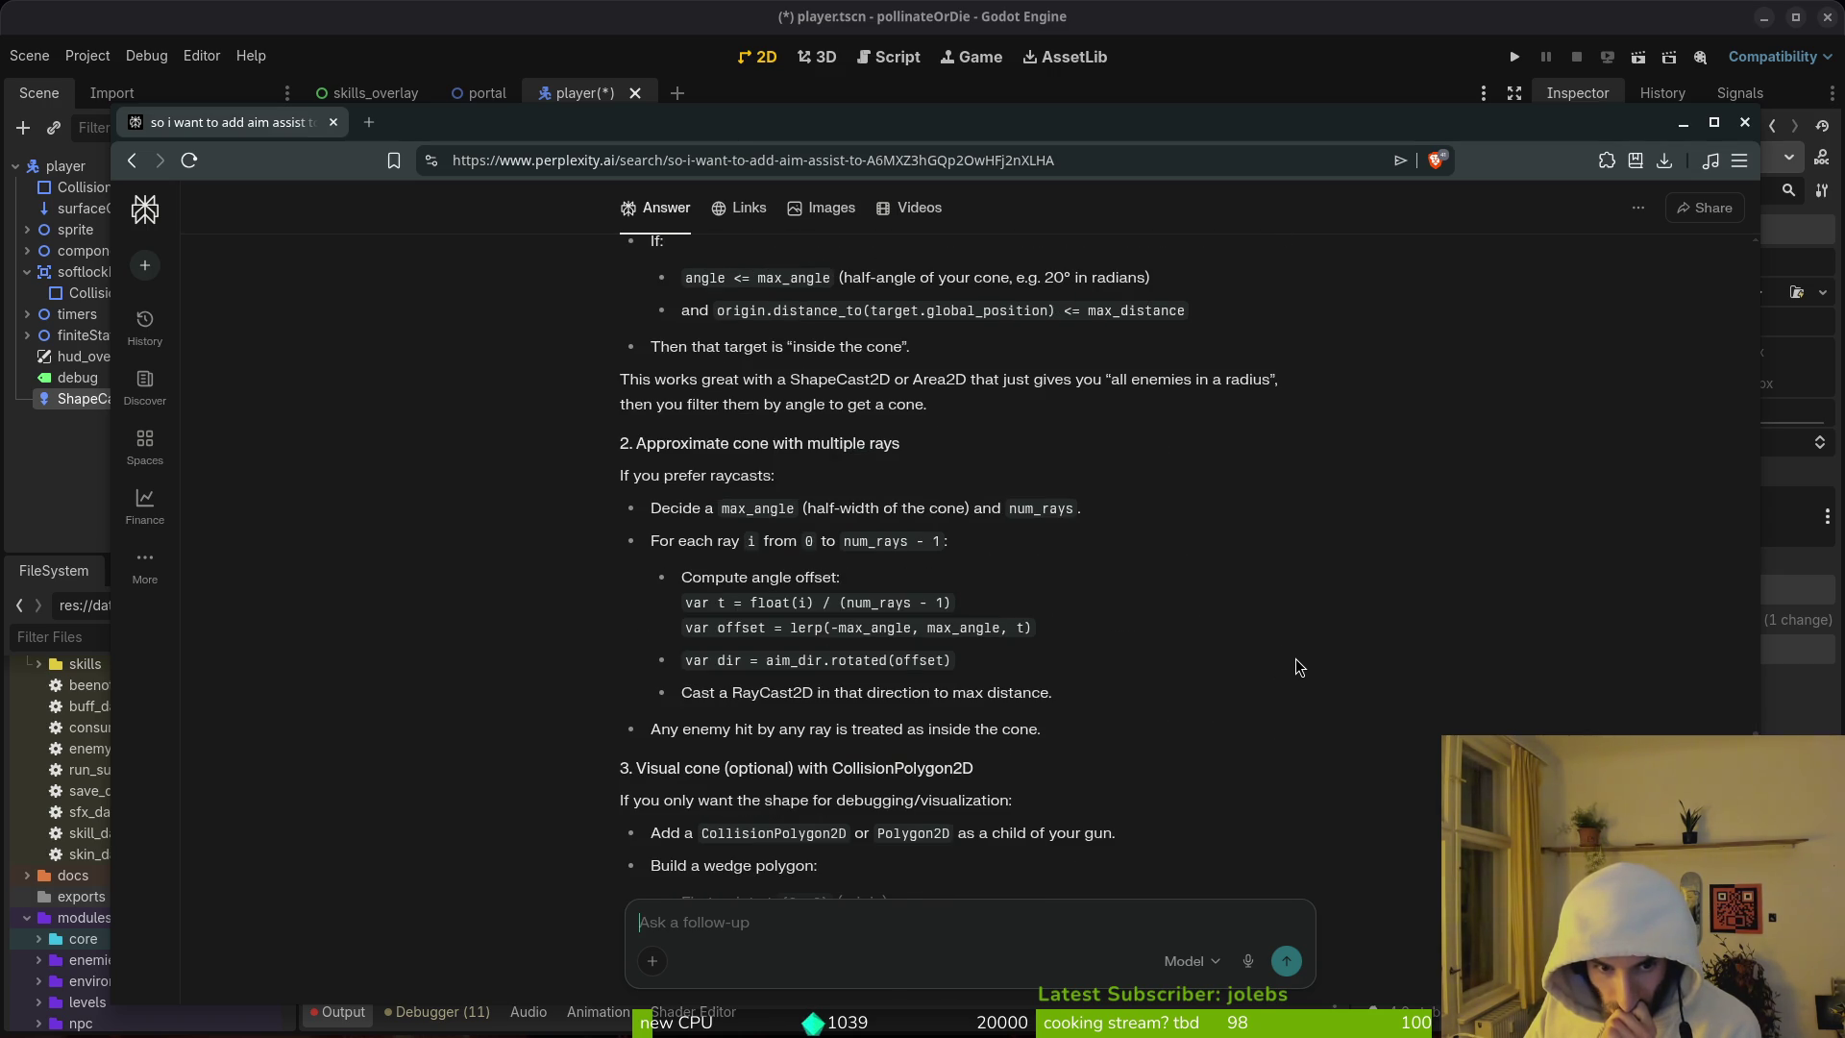
{"action": "scroll", "coordinate": [1299, 666], "scroll_direction": "down", "scroll_amount": 4}
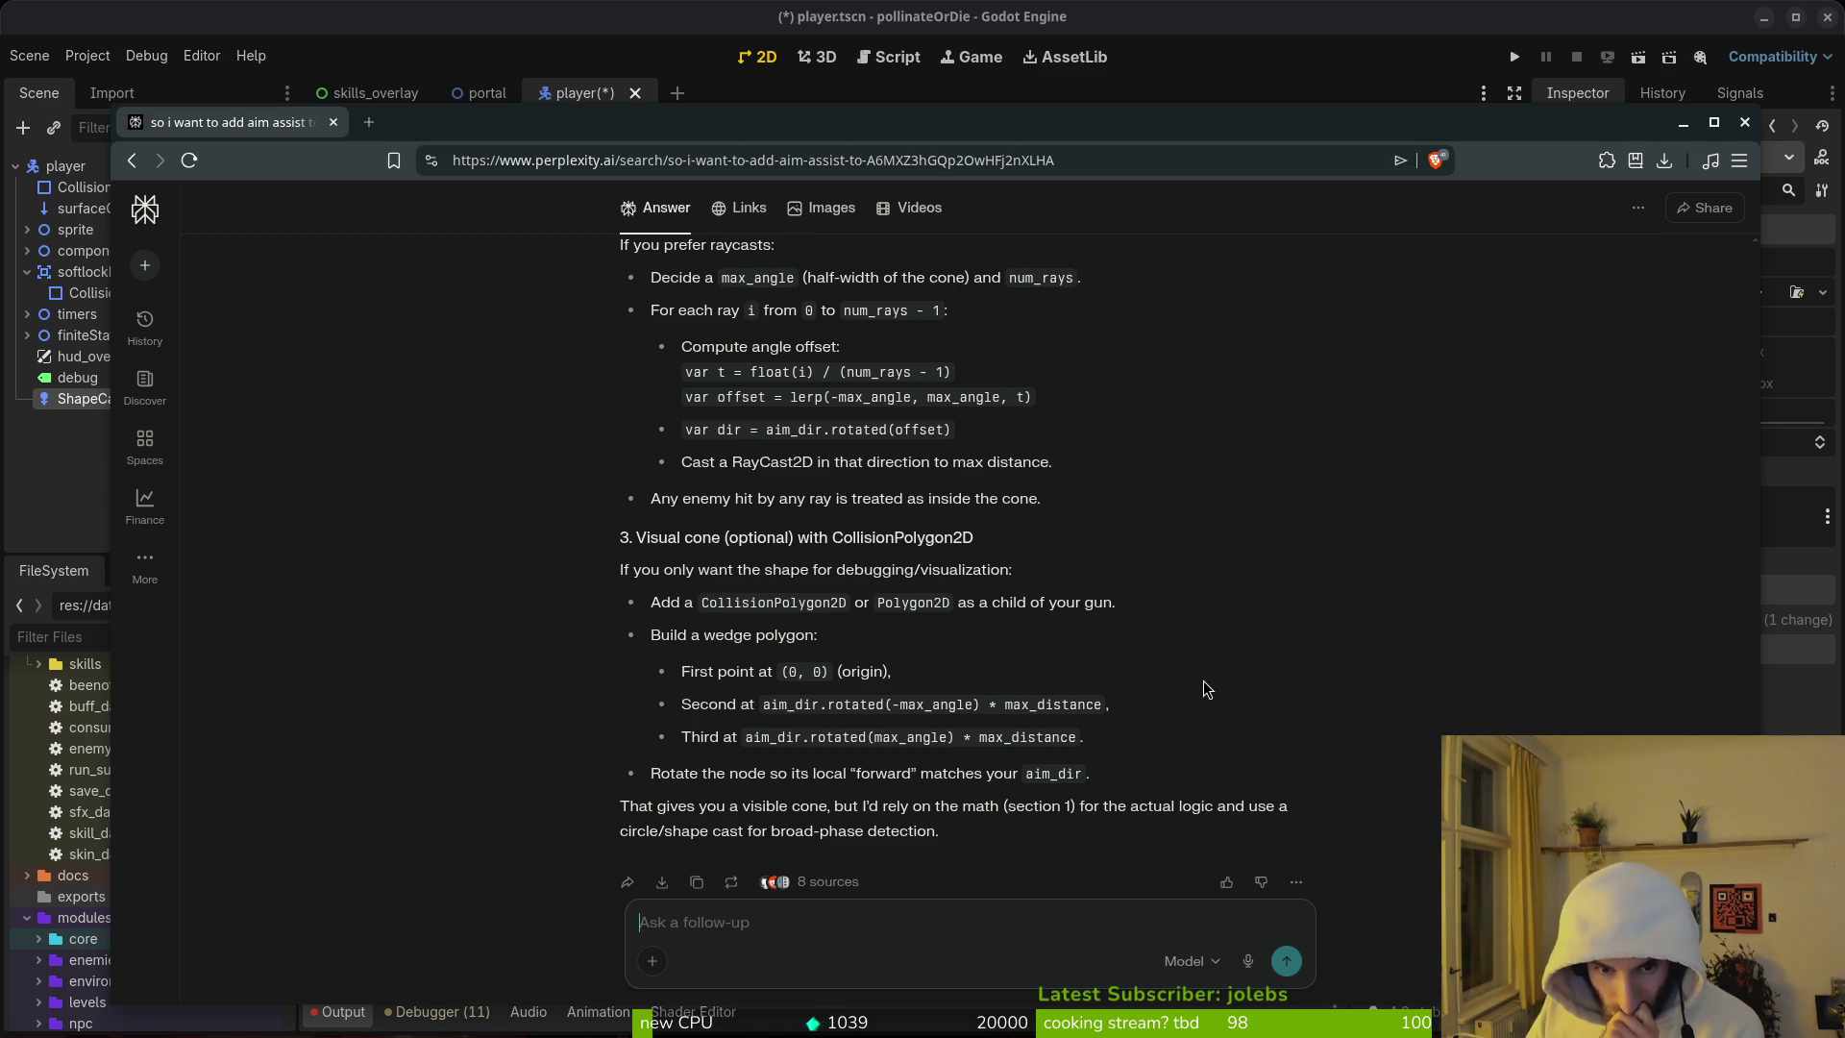
{"action": "scroll", "coordinate": [1208, 690], "scroll_direction": "down", "scroll_amount": 1}
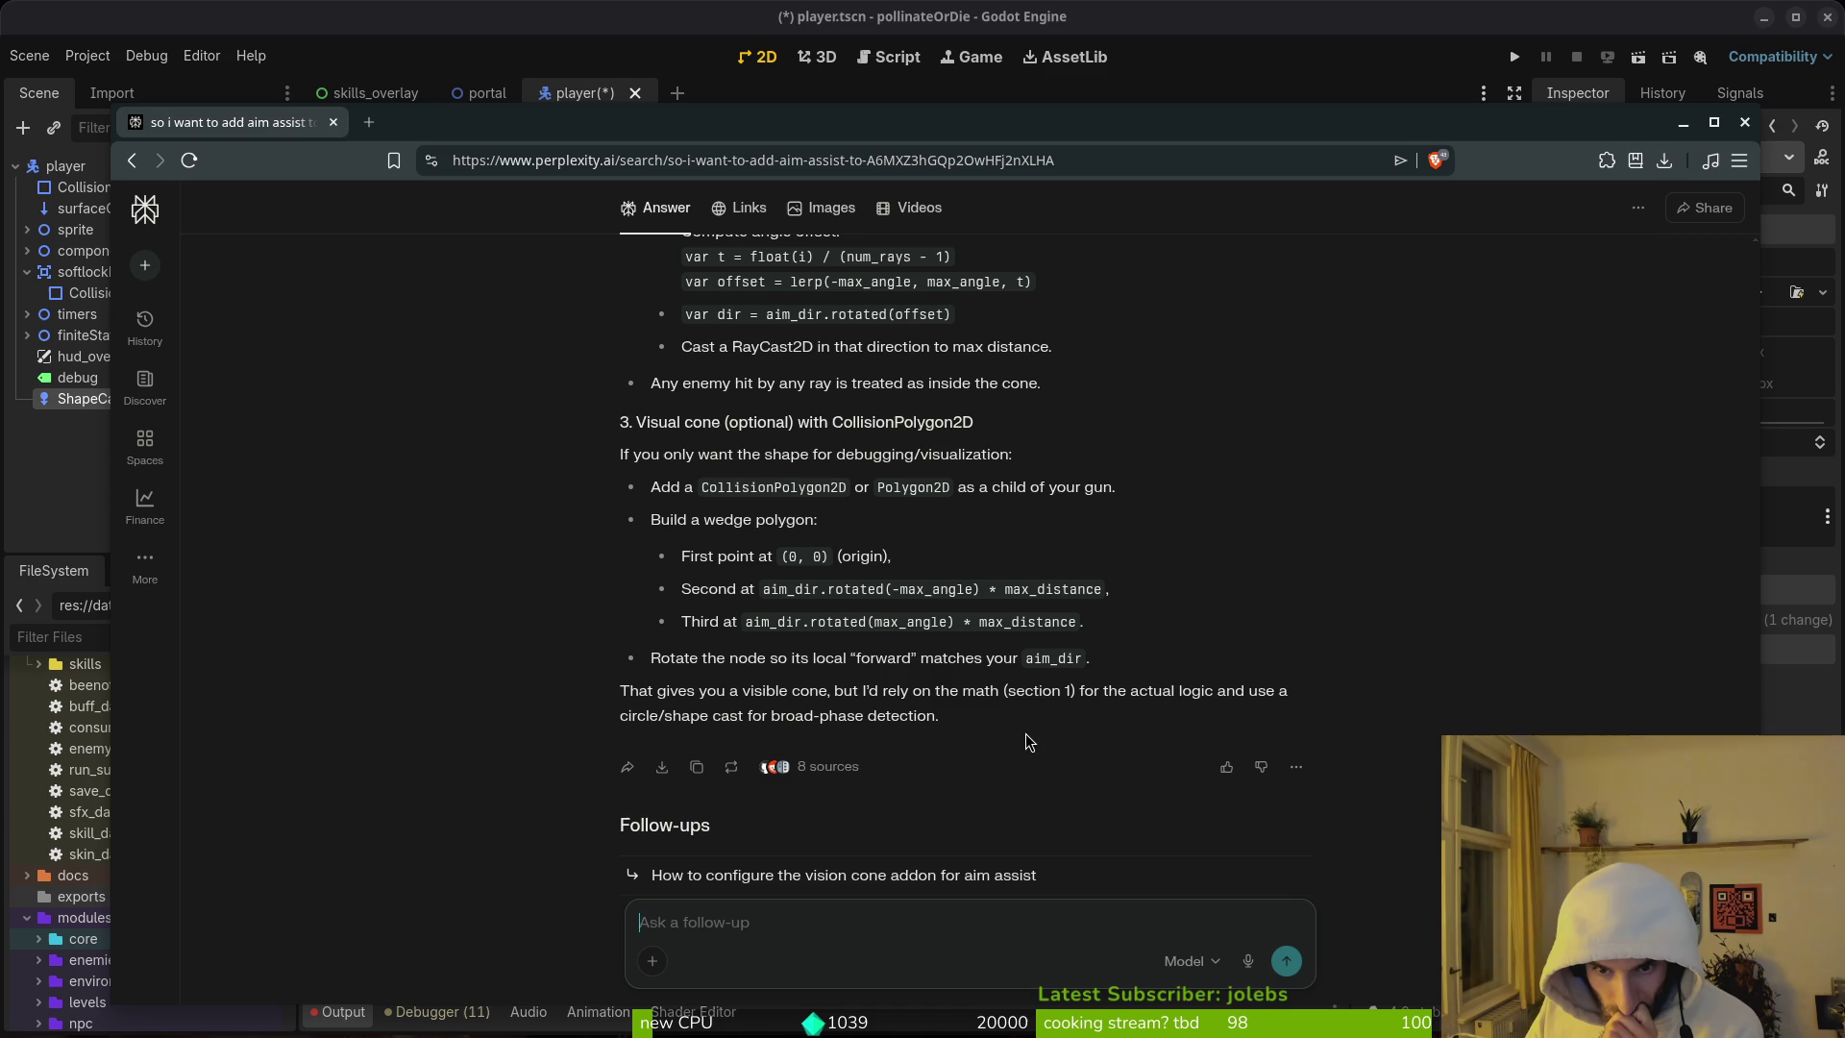
{"action": "scroll", "coordinate": [514, 663], "scroll_direction": "up", "scroll_amount": 6}
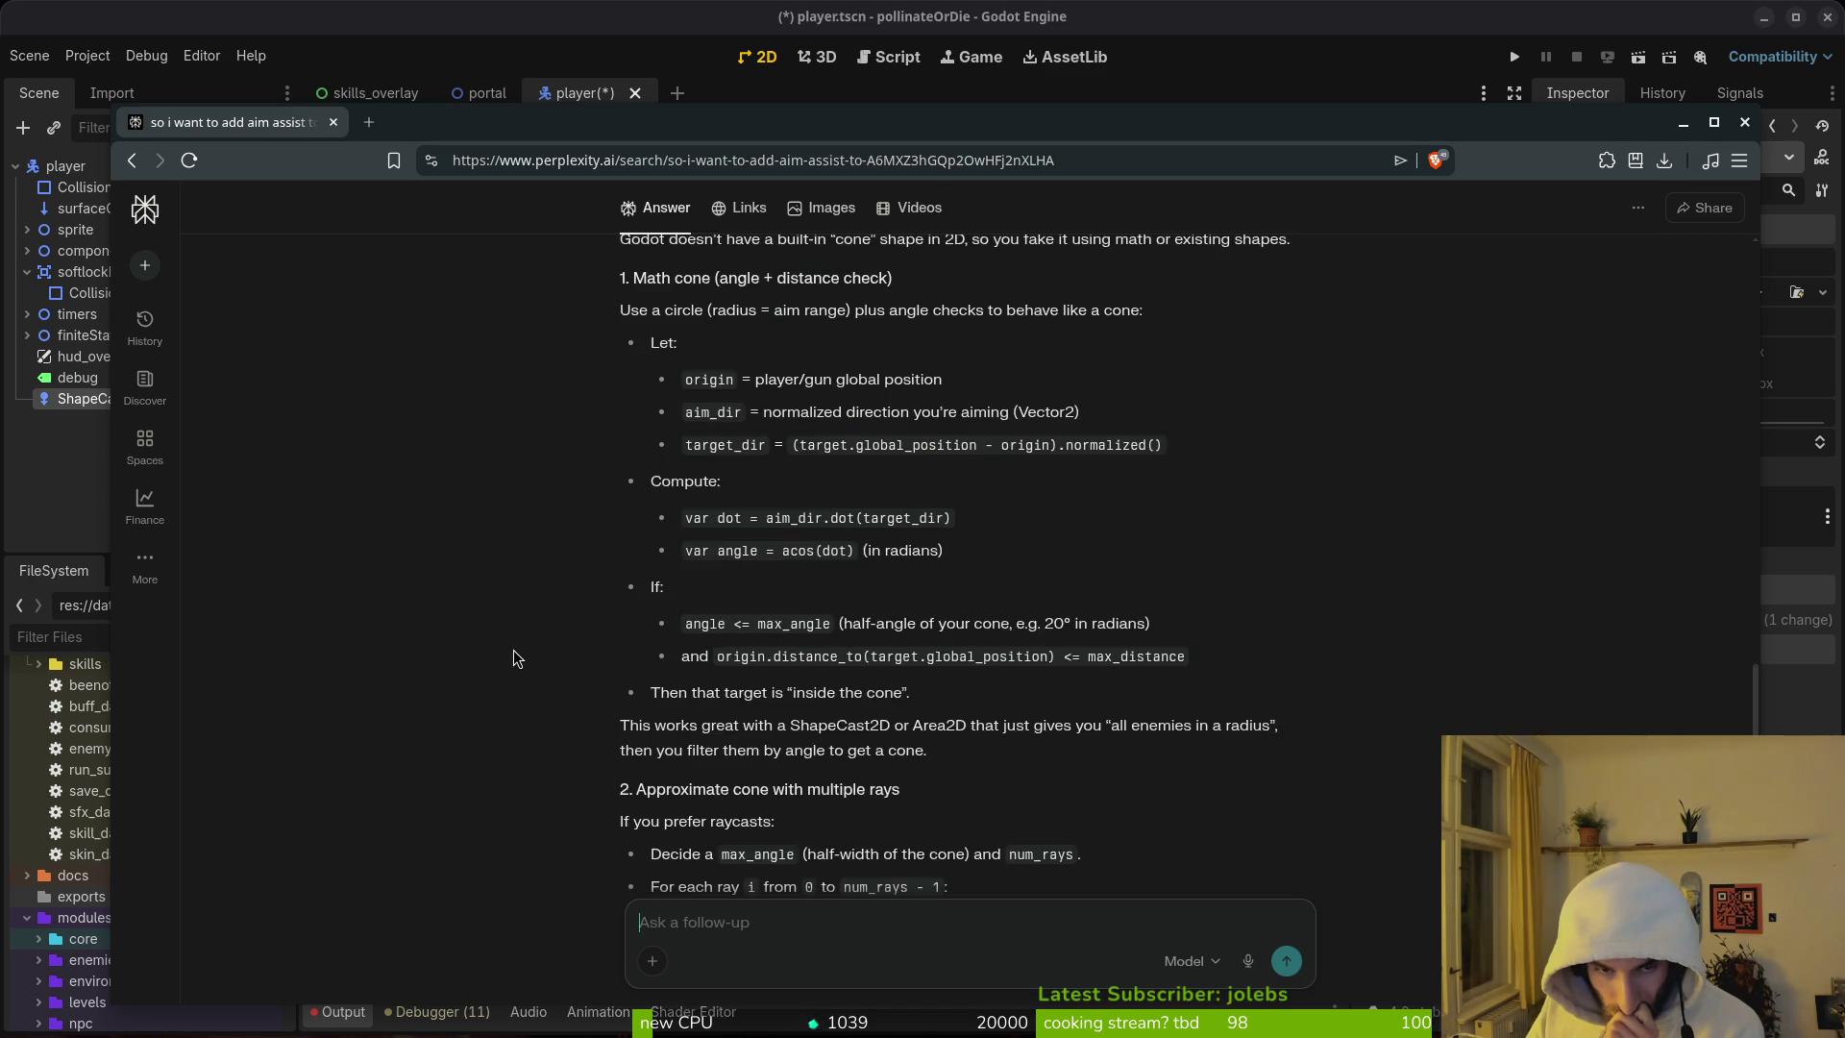
{"action": "scroll", "coordinate": [514, 659], "scroll_direction": "up", "scroll_amount": 5}
{"action": "scroll", "coordinate": [514, 653], "scroll_direction": "down", "scroll_amount": 3}
{"action": "scroll", "coordinate": [514, 661], "scroll_direction": "up", "scroll_amount": 5}
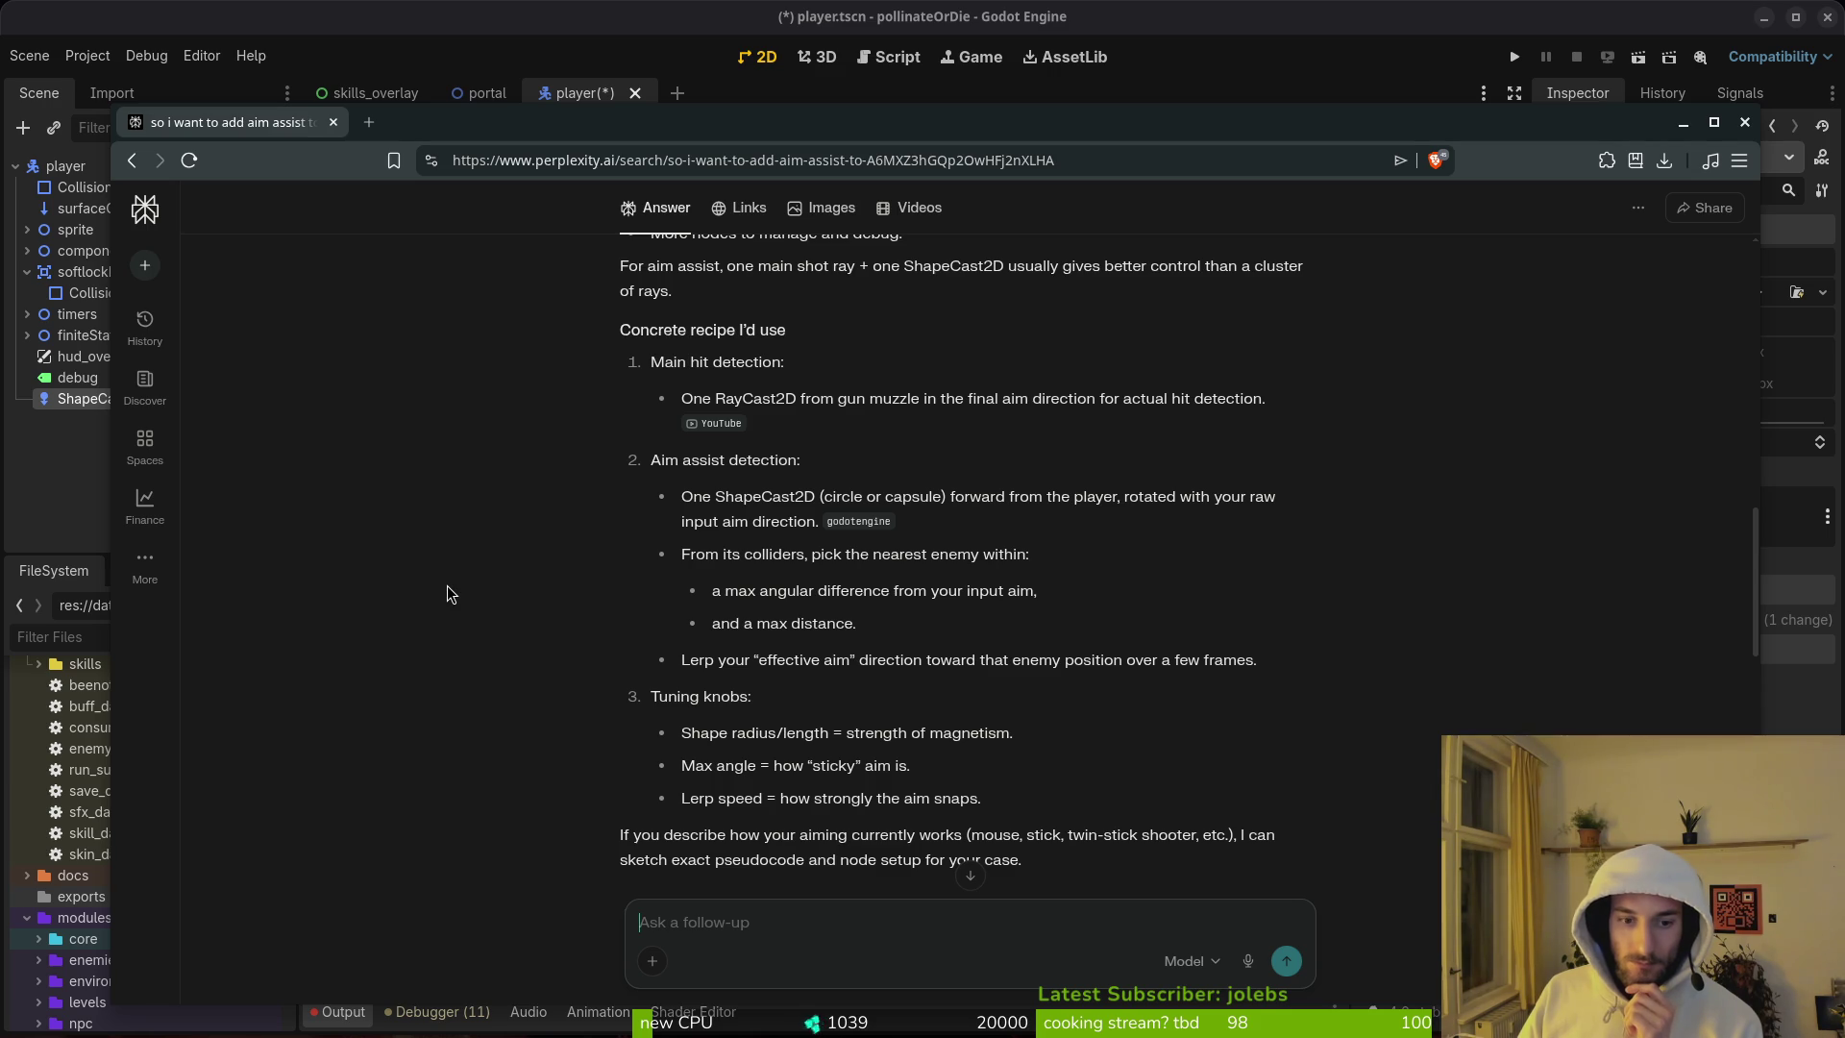
{"action": "scroll", "coordinate": [461, 597], "scroll_direction": "down", "scroll_amount": 7}
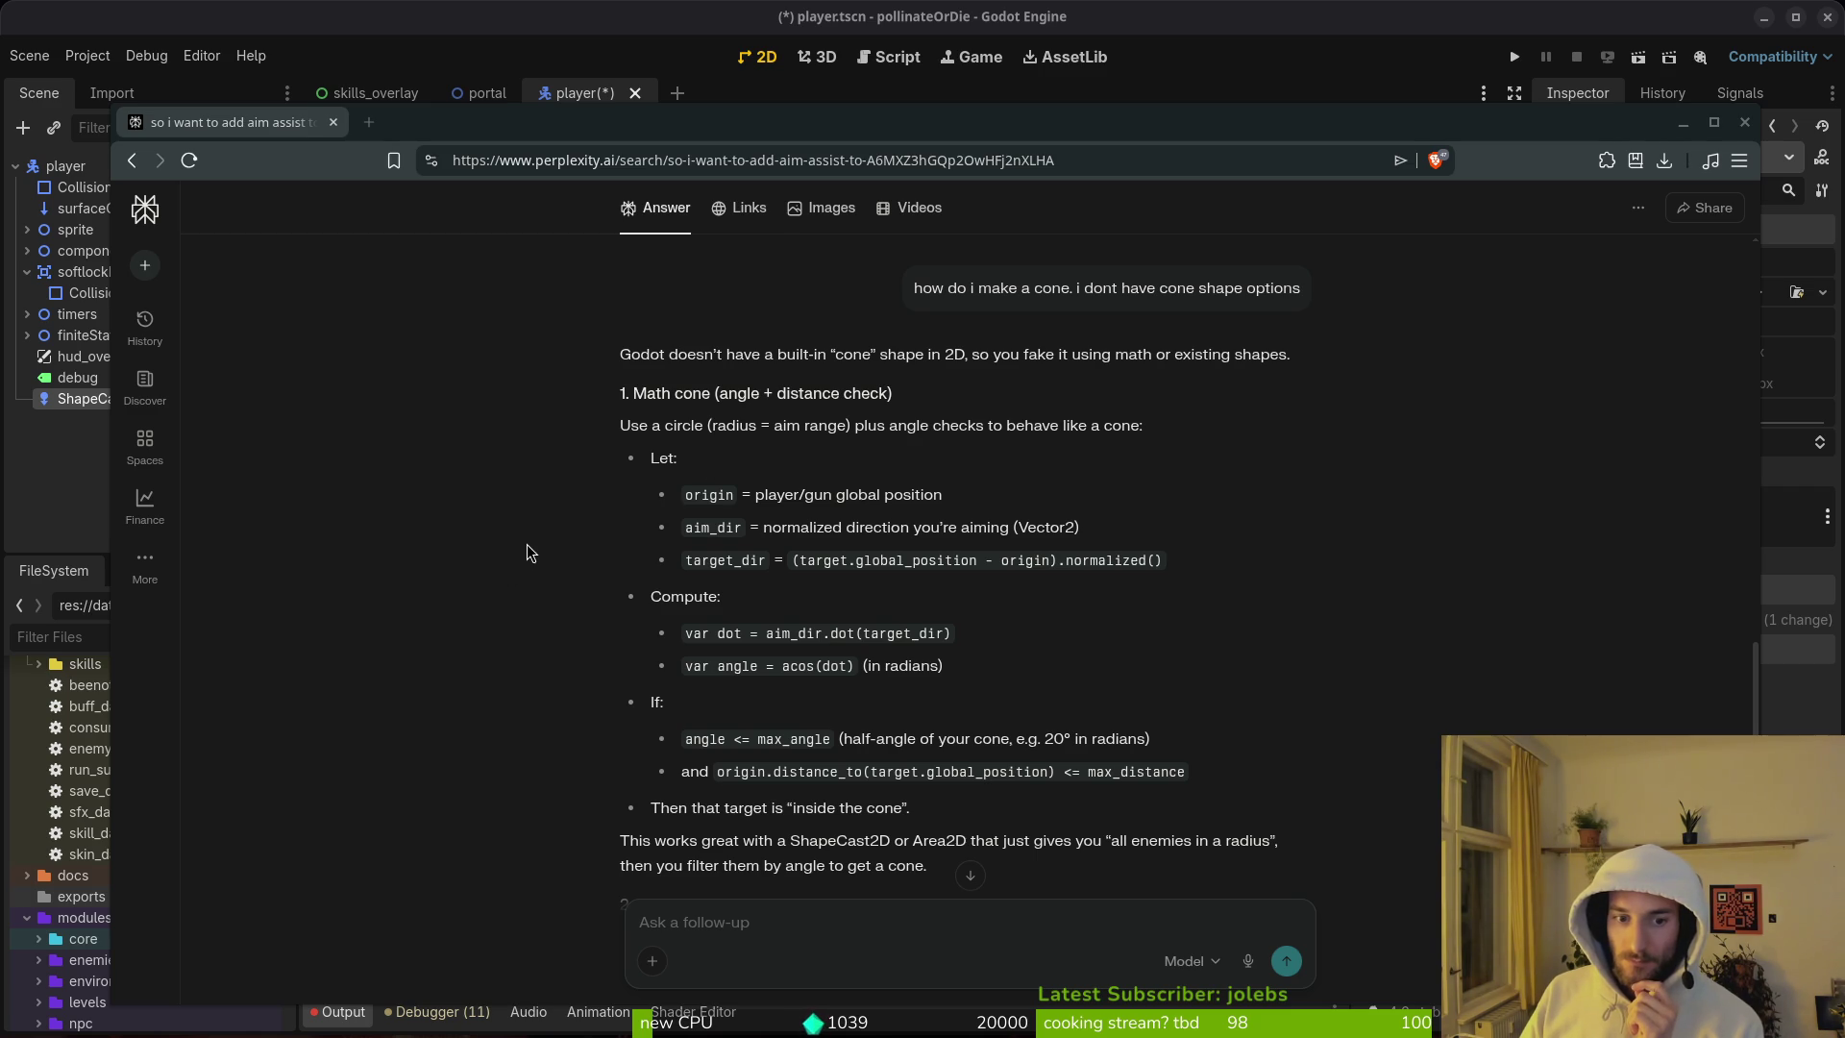
Step: Ask Perplexity 'var dot = aim_dir.dot(target_dir) whats this do' using the copied code line
{"action": "left_click_drag", "start_coordinate": [954, 646], "coordinate": [684, 638]}
{"action": "left_click_drag", "start_coordinate": [951, 641], "coordinate": [652, 641]}
{"action": "key", "text": "ctrl+c"}
{"action": "left_click", "coordinate": [769, 922]}
{"action": "key", "text": "ctrl+v"}
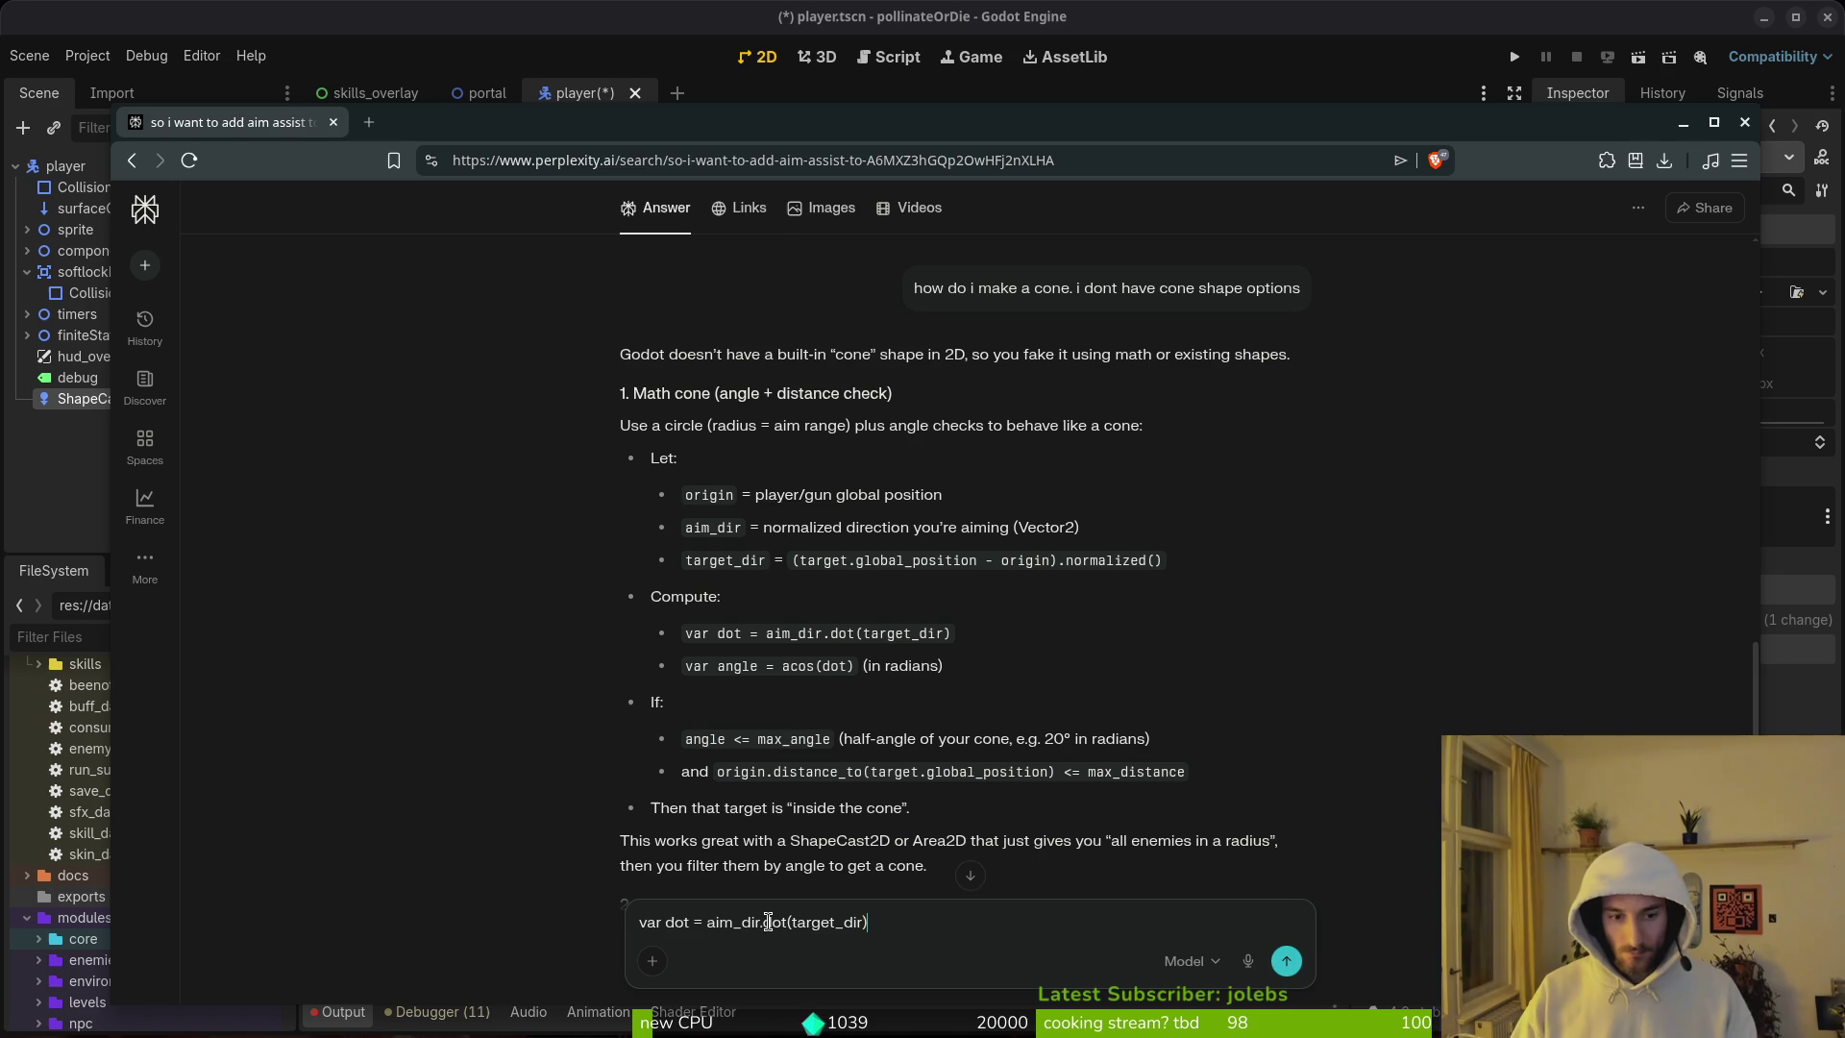
{"action": "type", "text": "whats this do"}
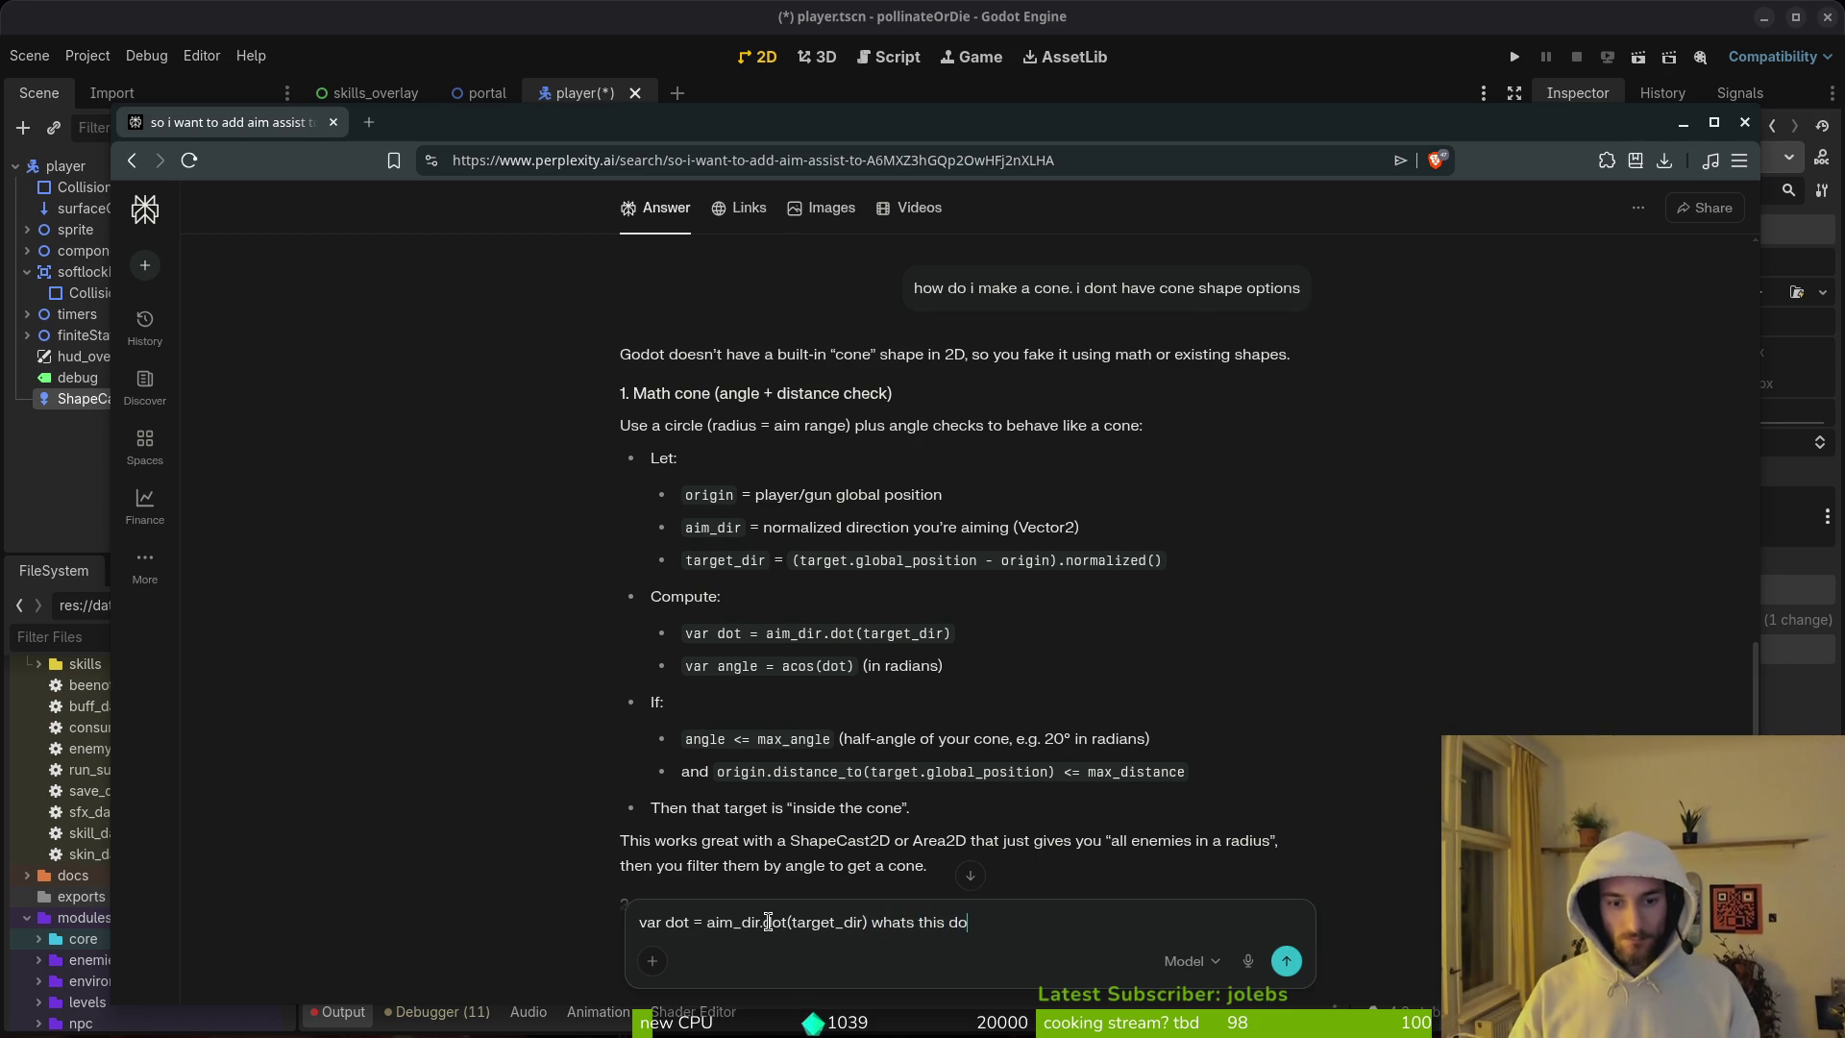
{"action": "key", "text": "Return"}
Step: Dismiss the sign-up prompt and scroll through the dot-product explanation
{"action": "left_click", "coordinate": [938, 955]}
{"action": "scroll", "coordinate": [978, 571], "scroll_direction": "up", "scroll_amount": 5}
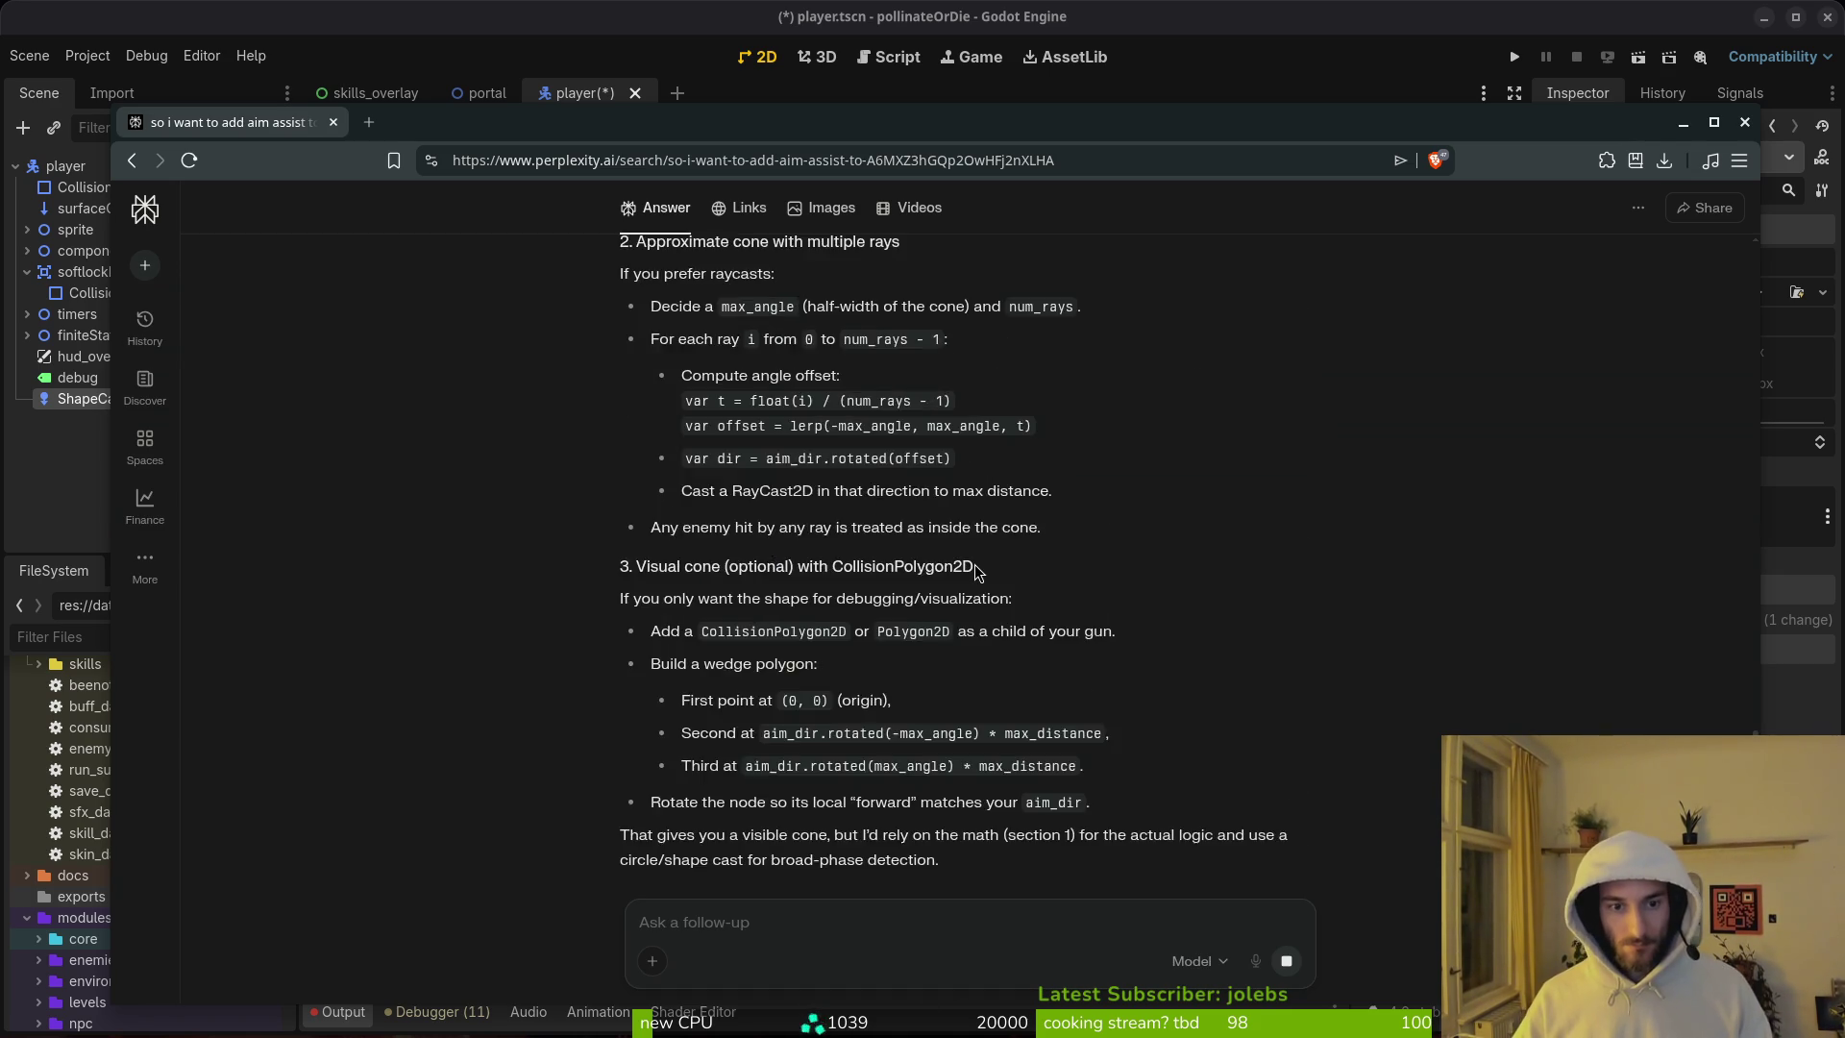
{"action": "scroll", "coordinate": [978, 572], "scroll_direction": "up", "scroll_amount": 3}
{"action": "scroll", "coordinate": [966, 576], "scroll_direction": "up", "scroll_amount": 3}
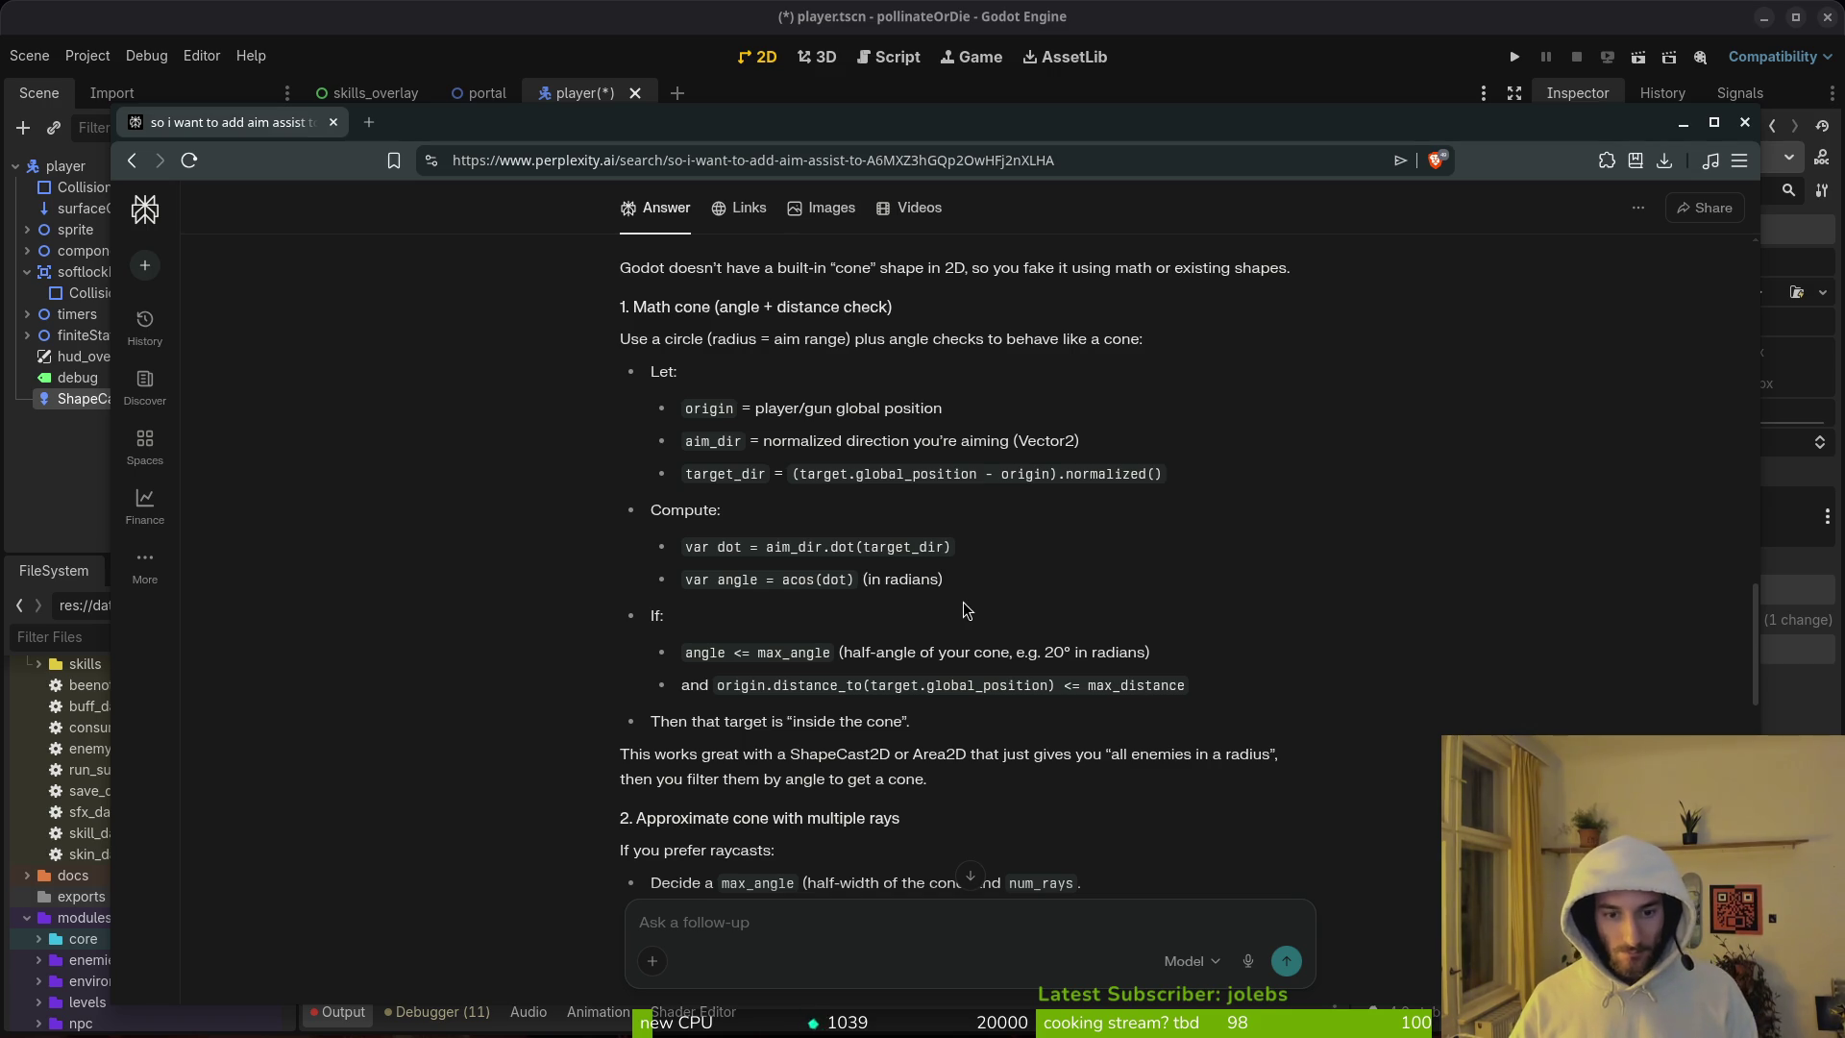
{"action": "scroll", "coordinate": [960, 610], "scroll_direction": "down", "scroll_amount": 3}
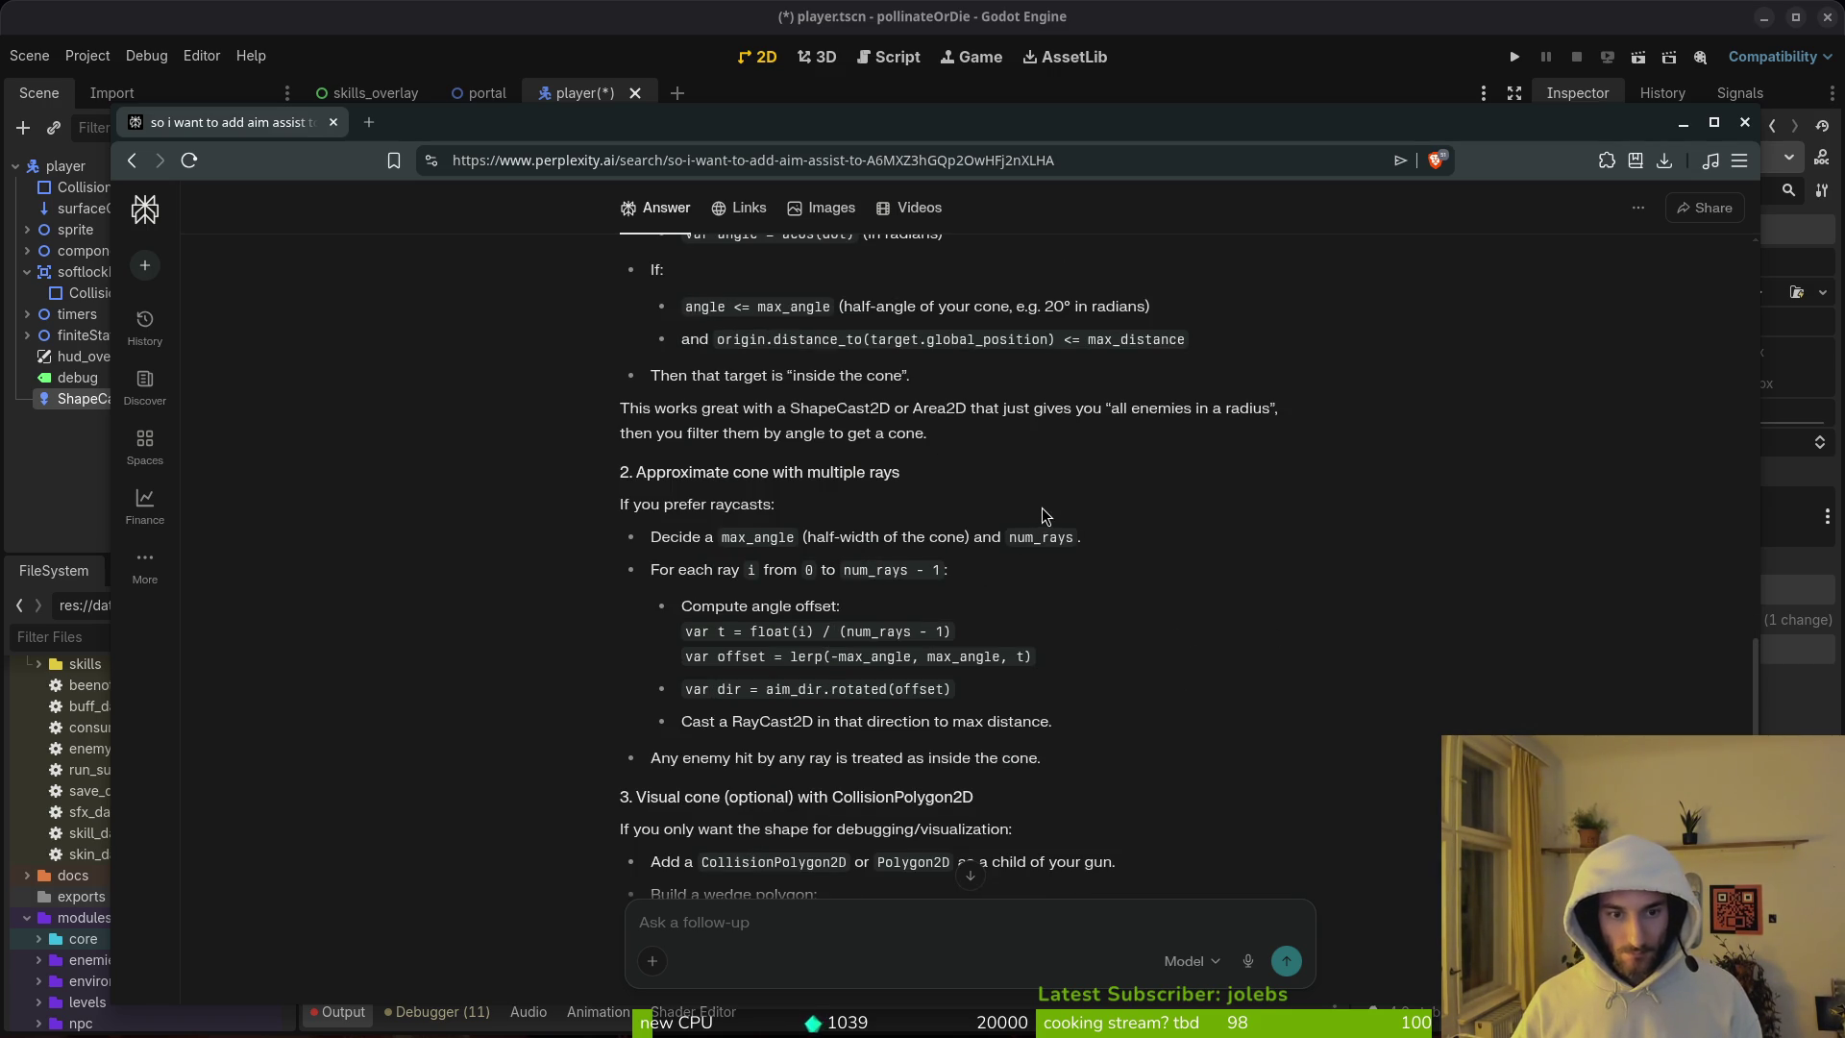
{"action": "scroll", "coordinate": [1052, 499], "scroll_direction": "down", "scroll_amount": 15}
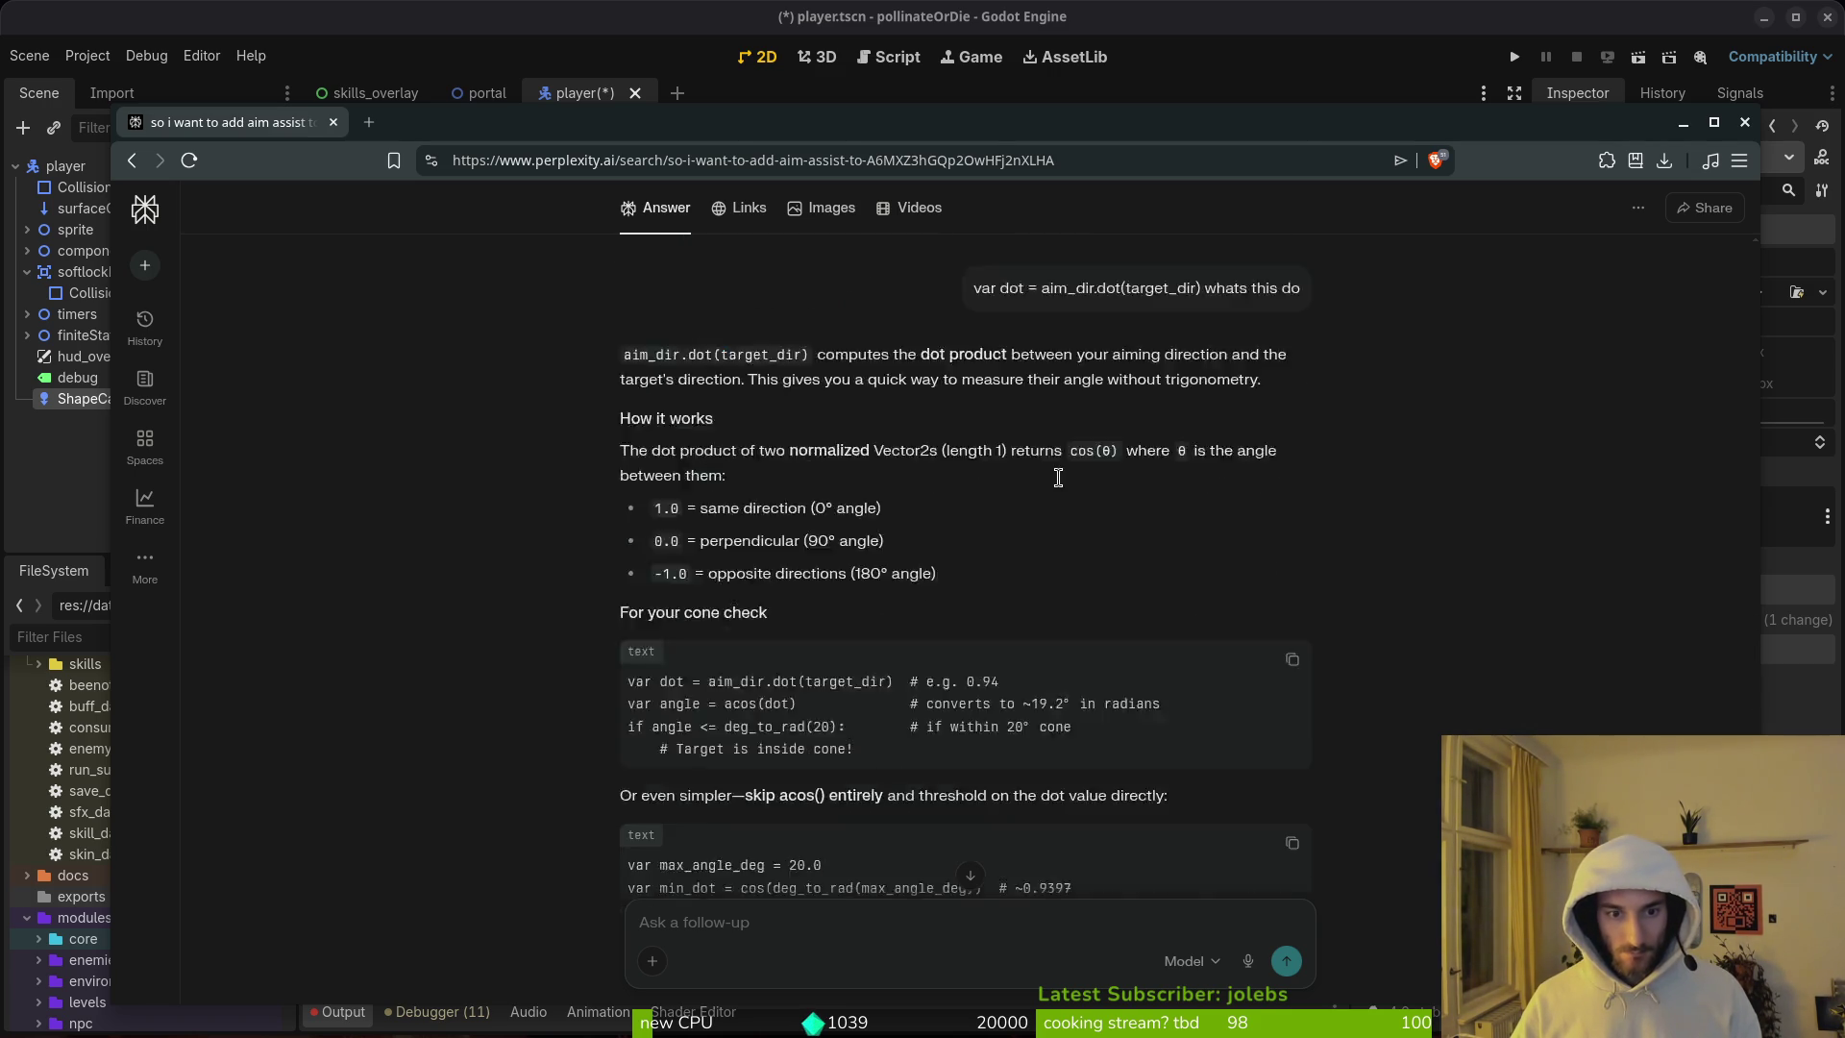
Step: Finish reading the dot-product reply and return to the Godot editor
{"action": "scroll", "coordinate": [1062, 488], "scroll_direction": "up", "scroll_amount": 2}
{"action": "scroll", "coordinate": [1062, 485], "scroll_direction": "up", "scroll_amount": 3}
{"action": "scroll", "coordinate": [961, 495], "scroll_direction": "down", "scroll_amount": 1}
{"action": "scroll", "coordinate": [951, 495], "scroll_direction": "up", "scroll_amount": 1}
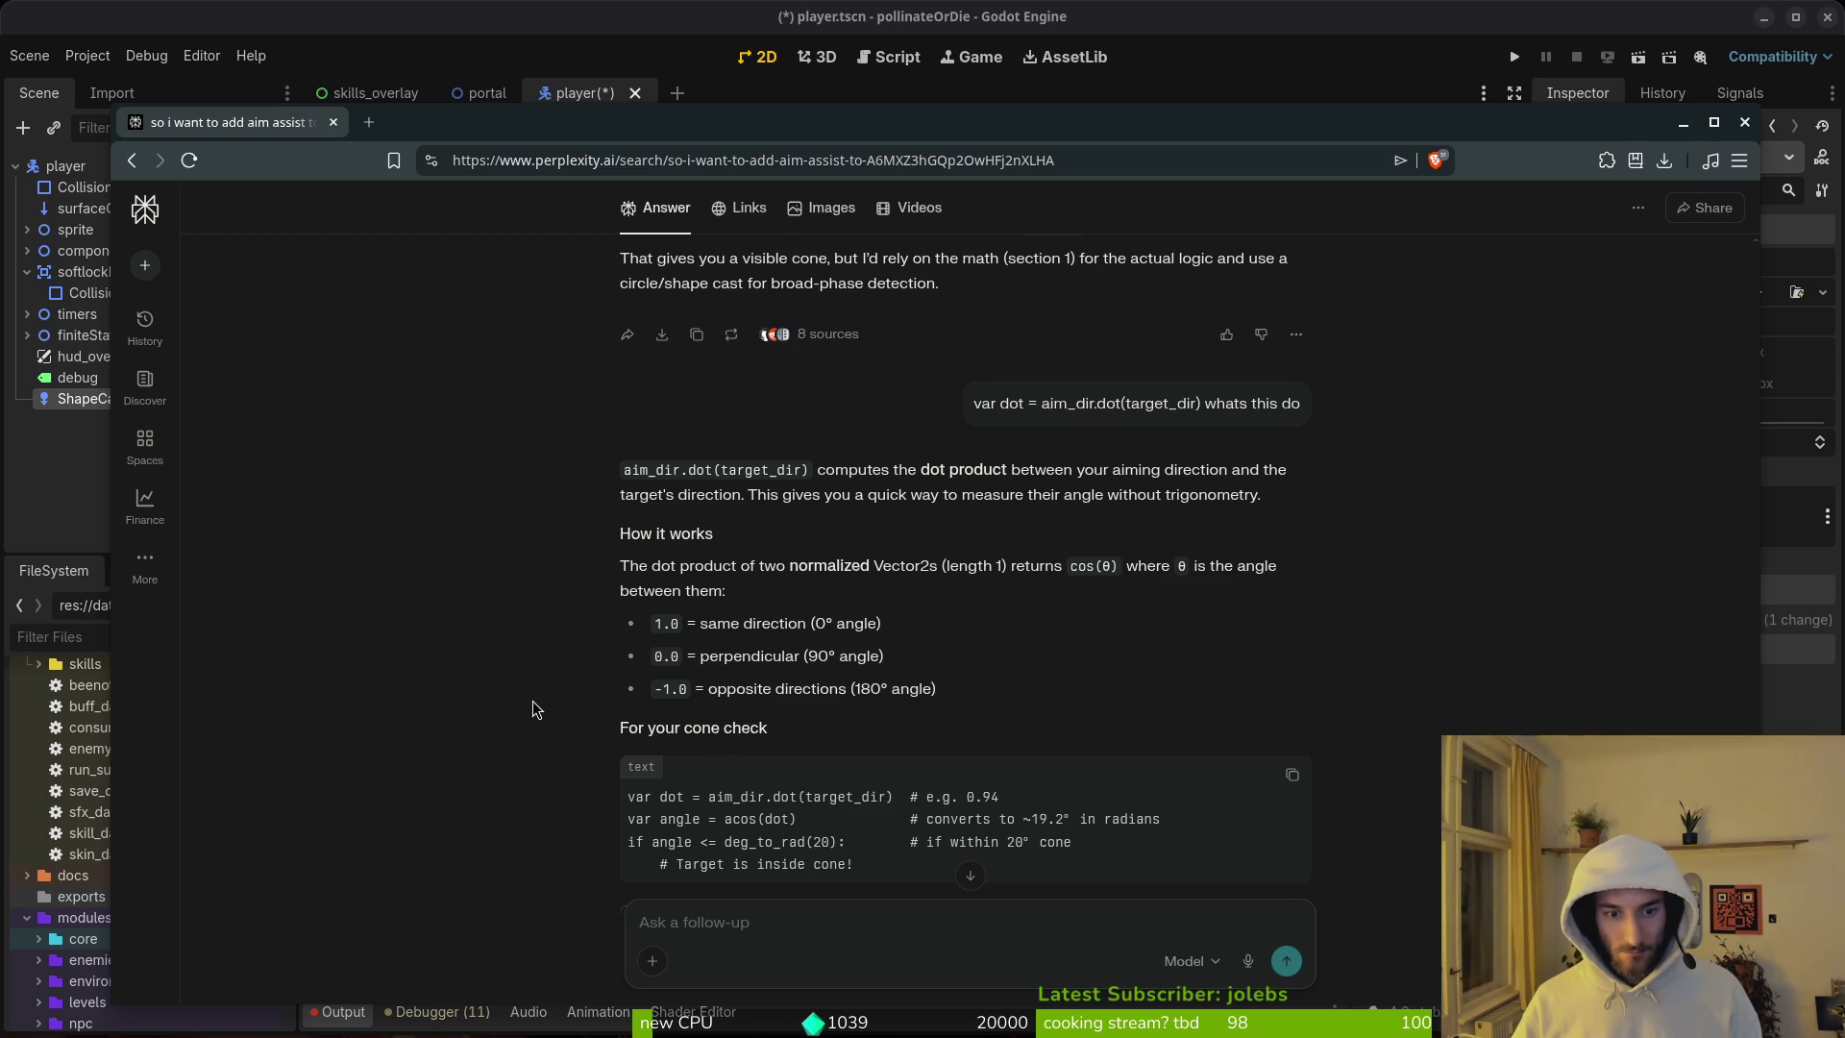
{"action": "scroll", "coordinate": [533, 711], "scroll_direction": "down", "scroll_amount": 1}
{"action": "scroll", "coordinate": [516, 709], "scroll_direction": "down", "scroll_amount": 1}
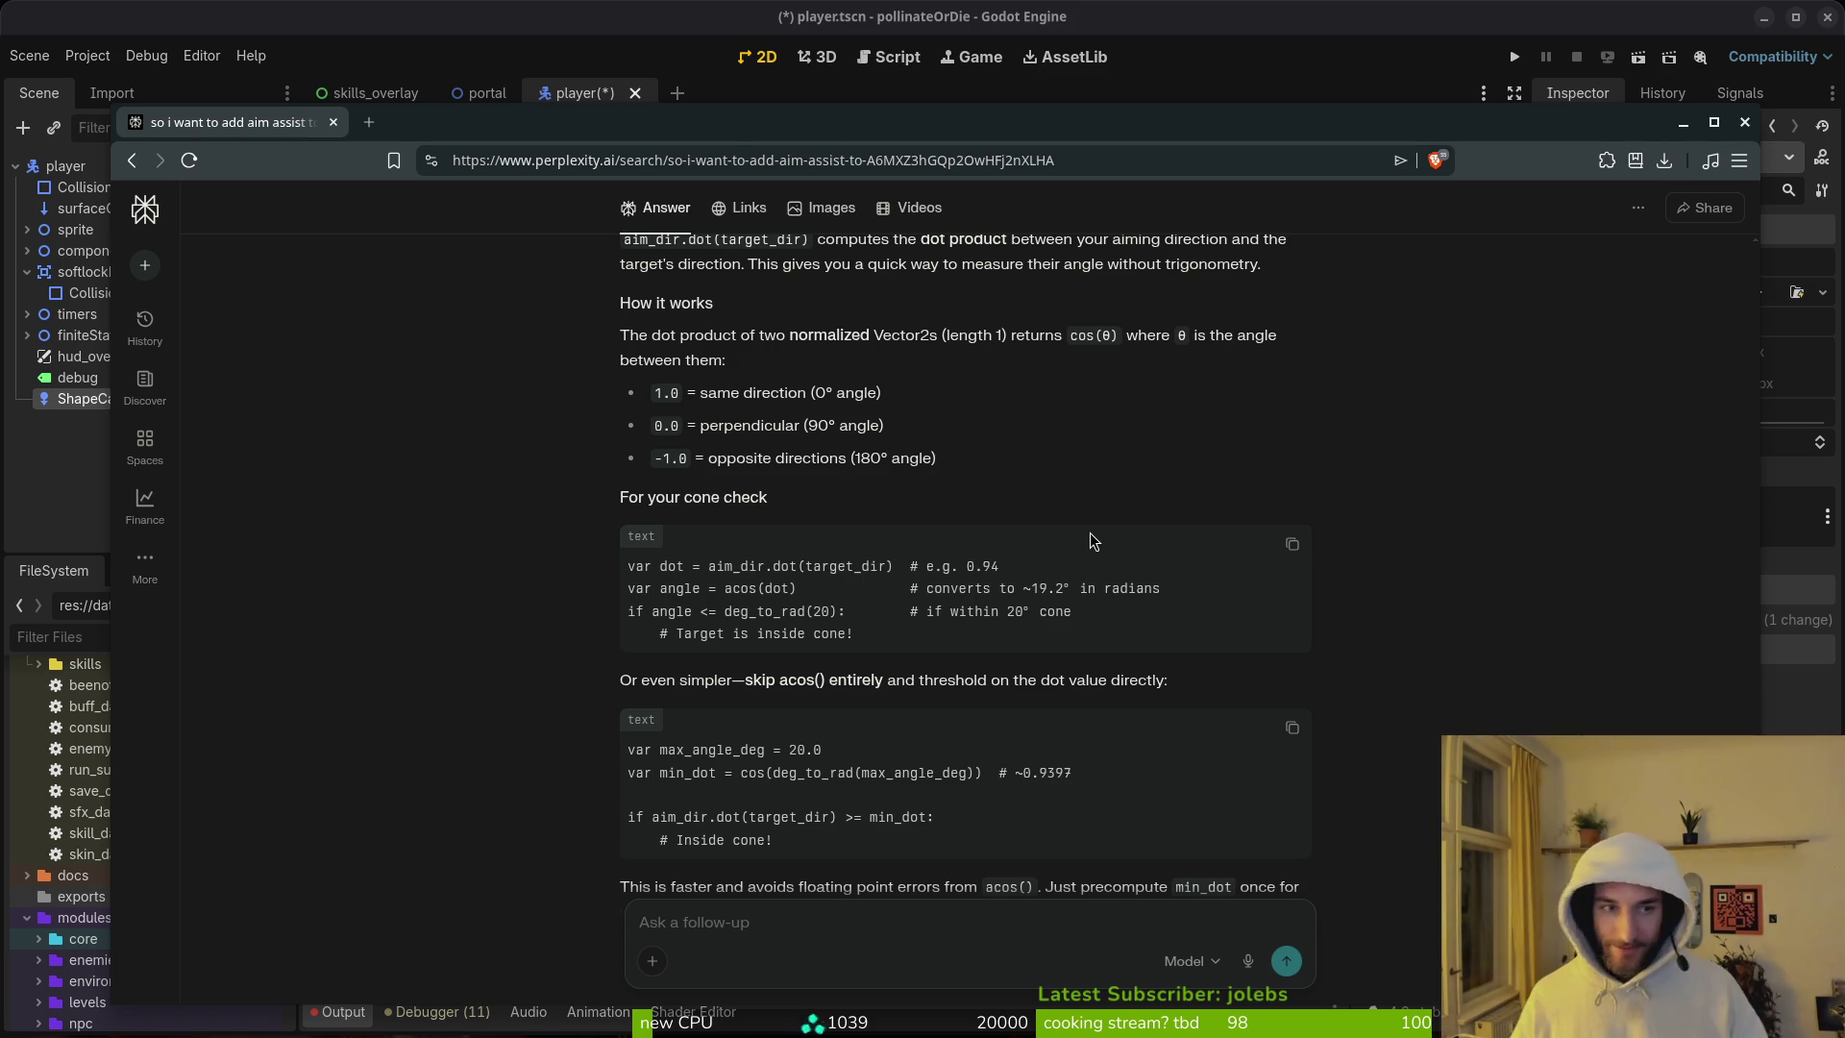
{"action": "key", "text": "alt+Tab"}
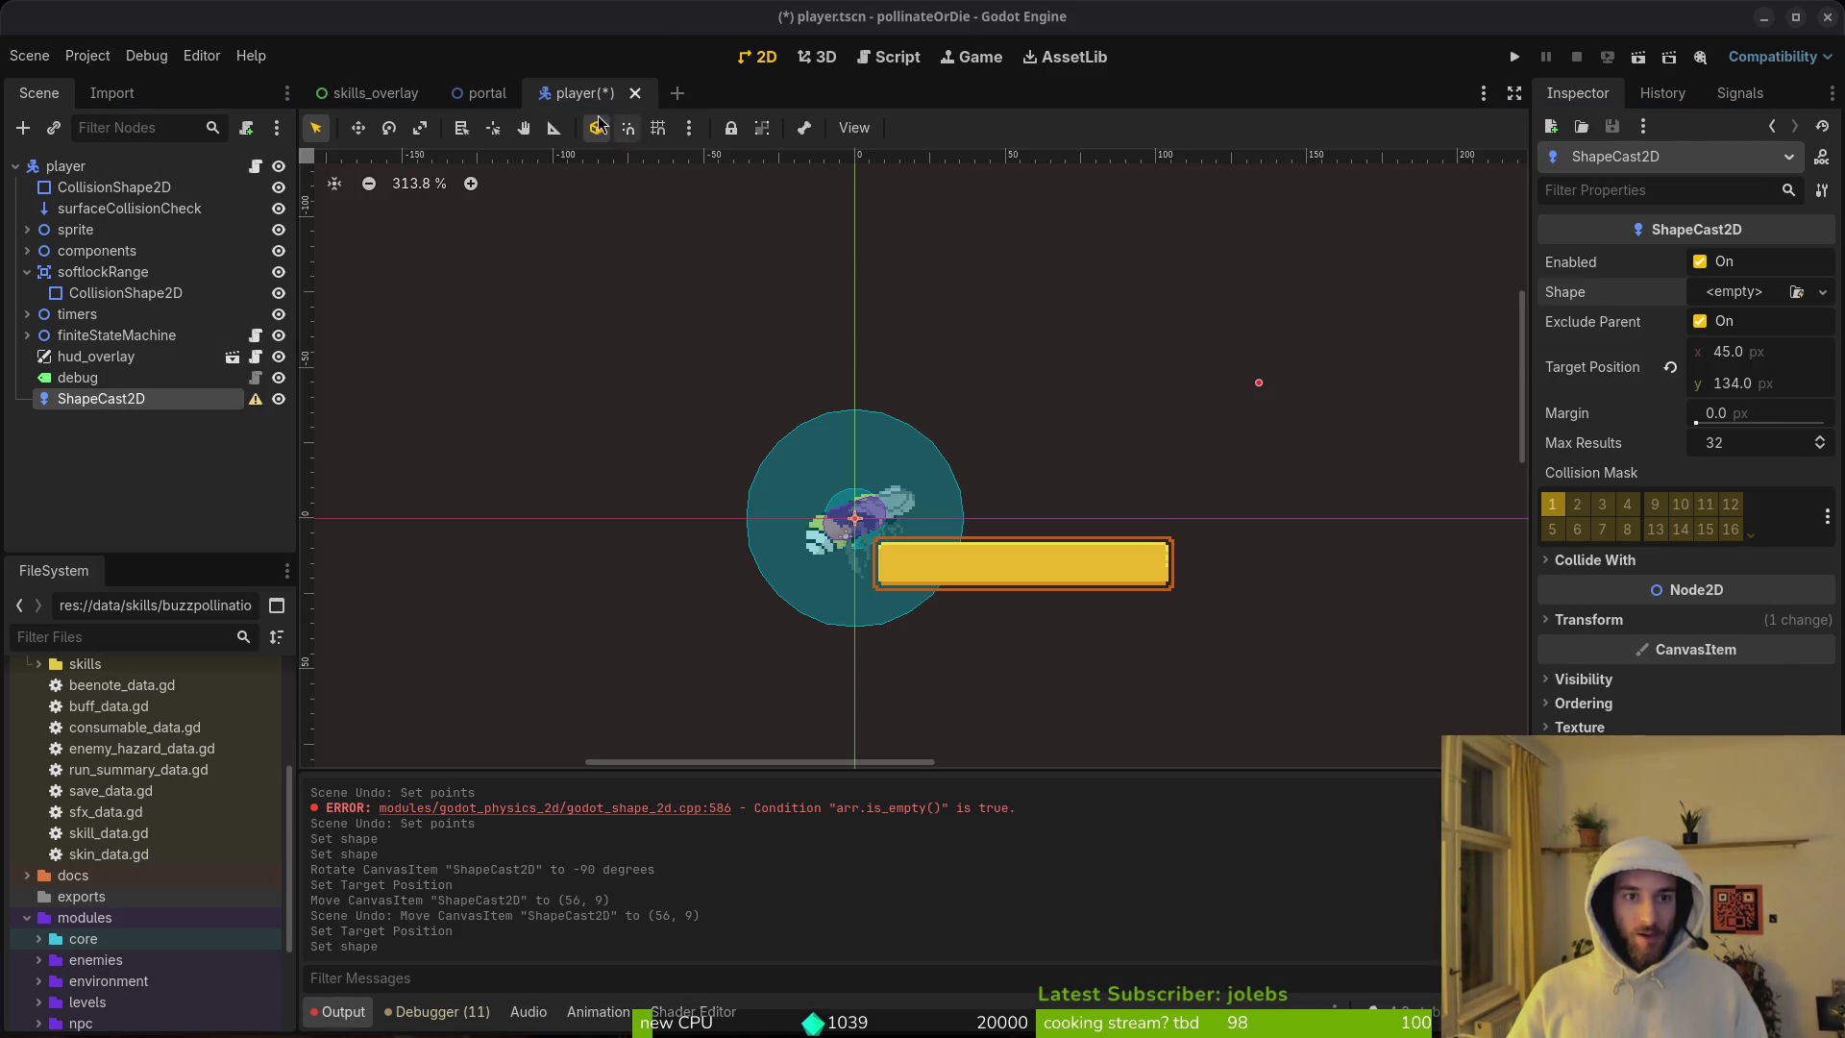
Step: Save player.tscn, close the Godot editor, and leave the window overview
{"action": "key", "text": "ctrl+s"}
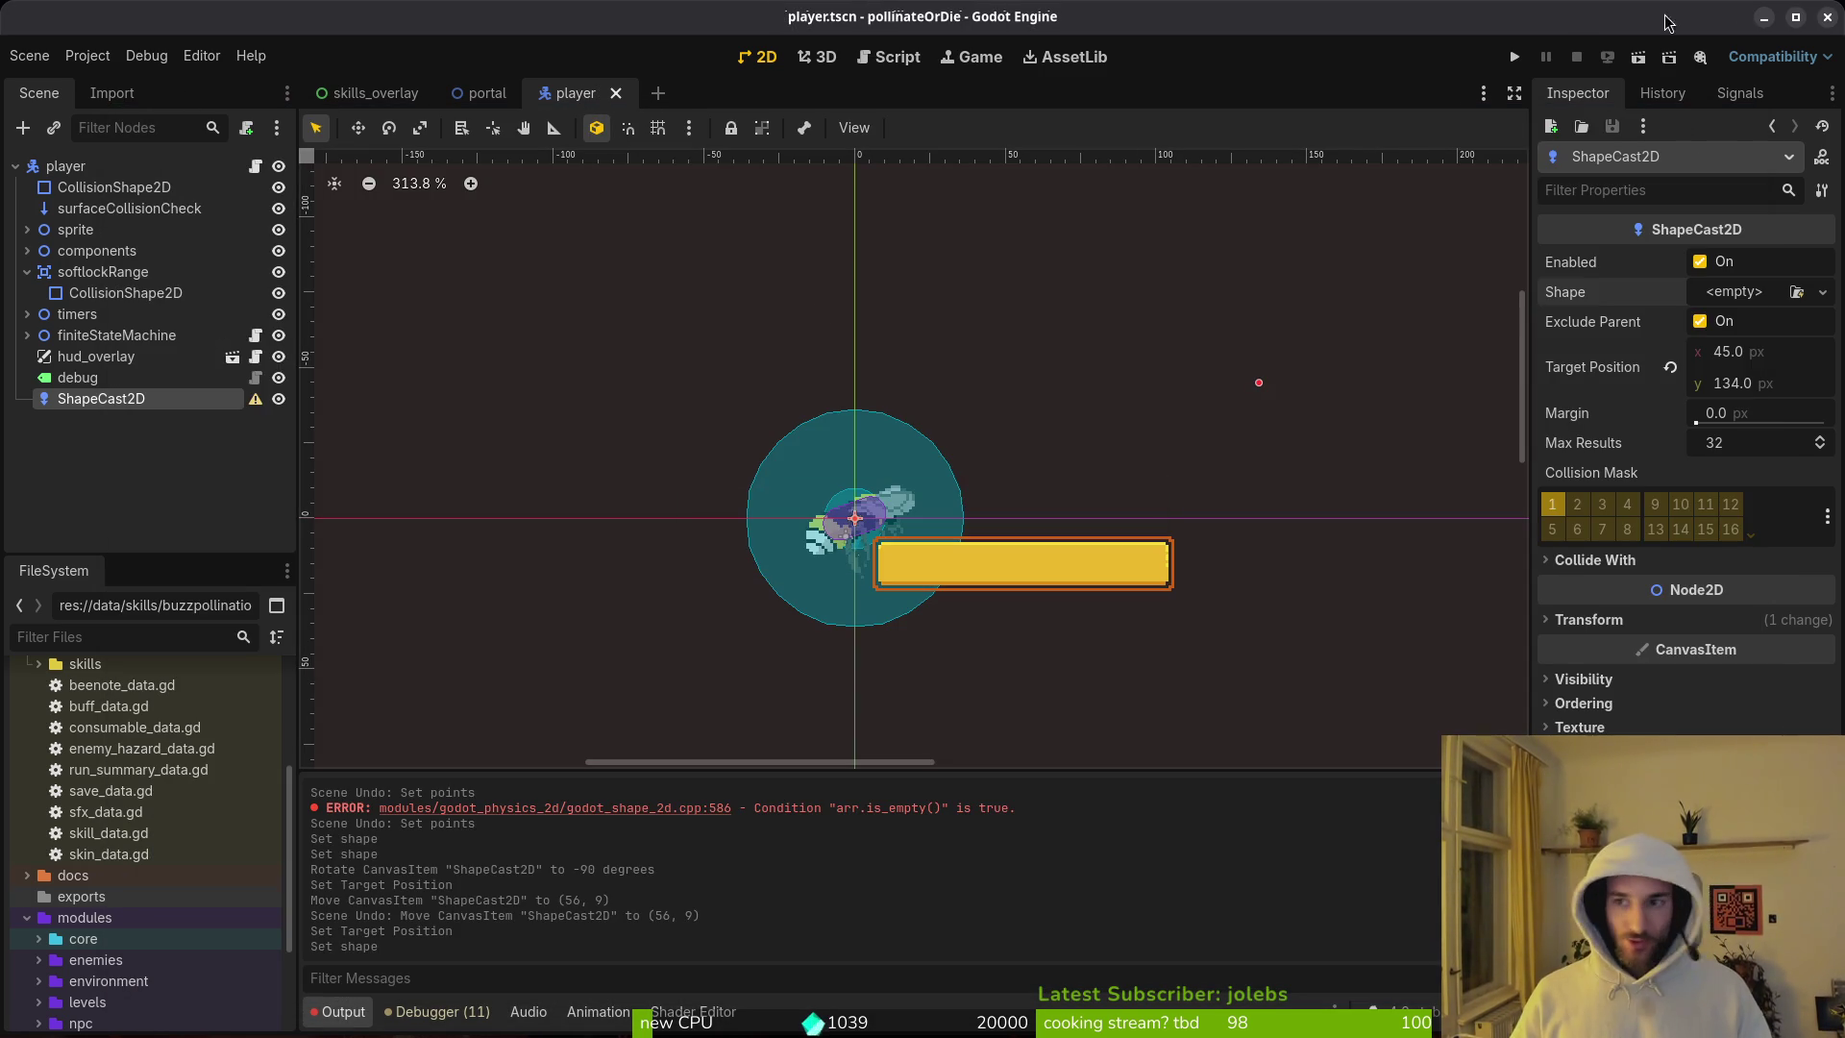
{"action": "left_click", "coordinate": [1828, 17]}
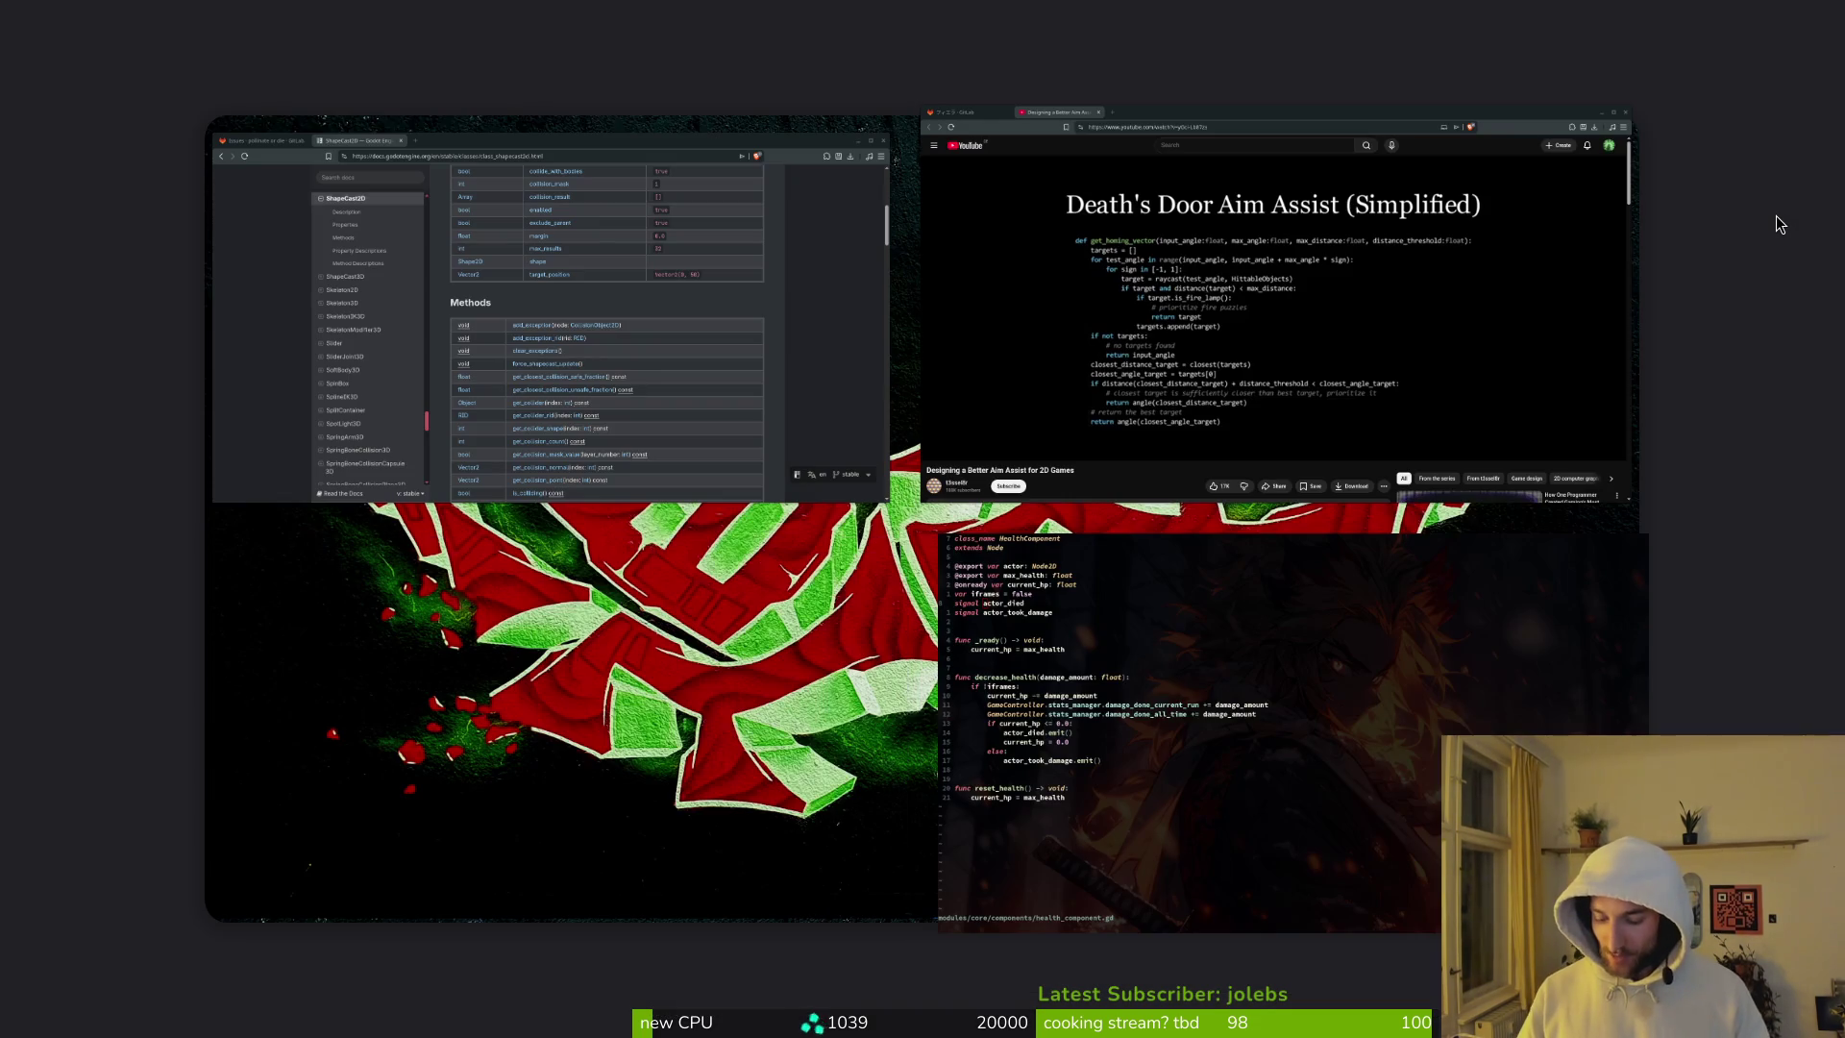
{"action": "mouse_move", "coordinate": [1021, 288]}
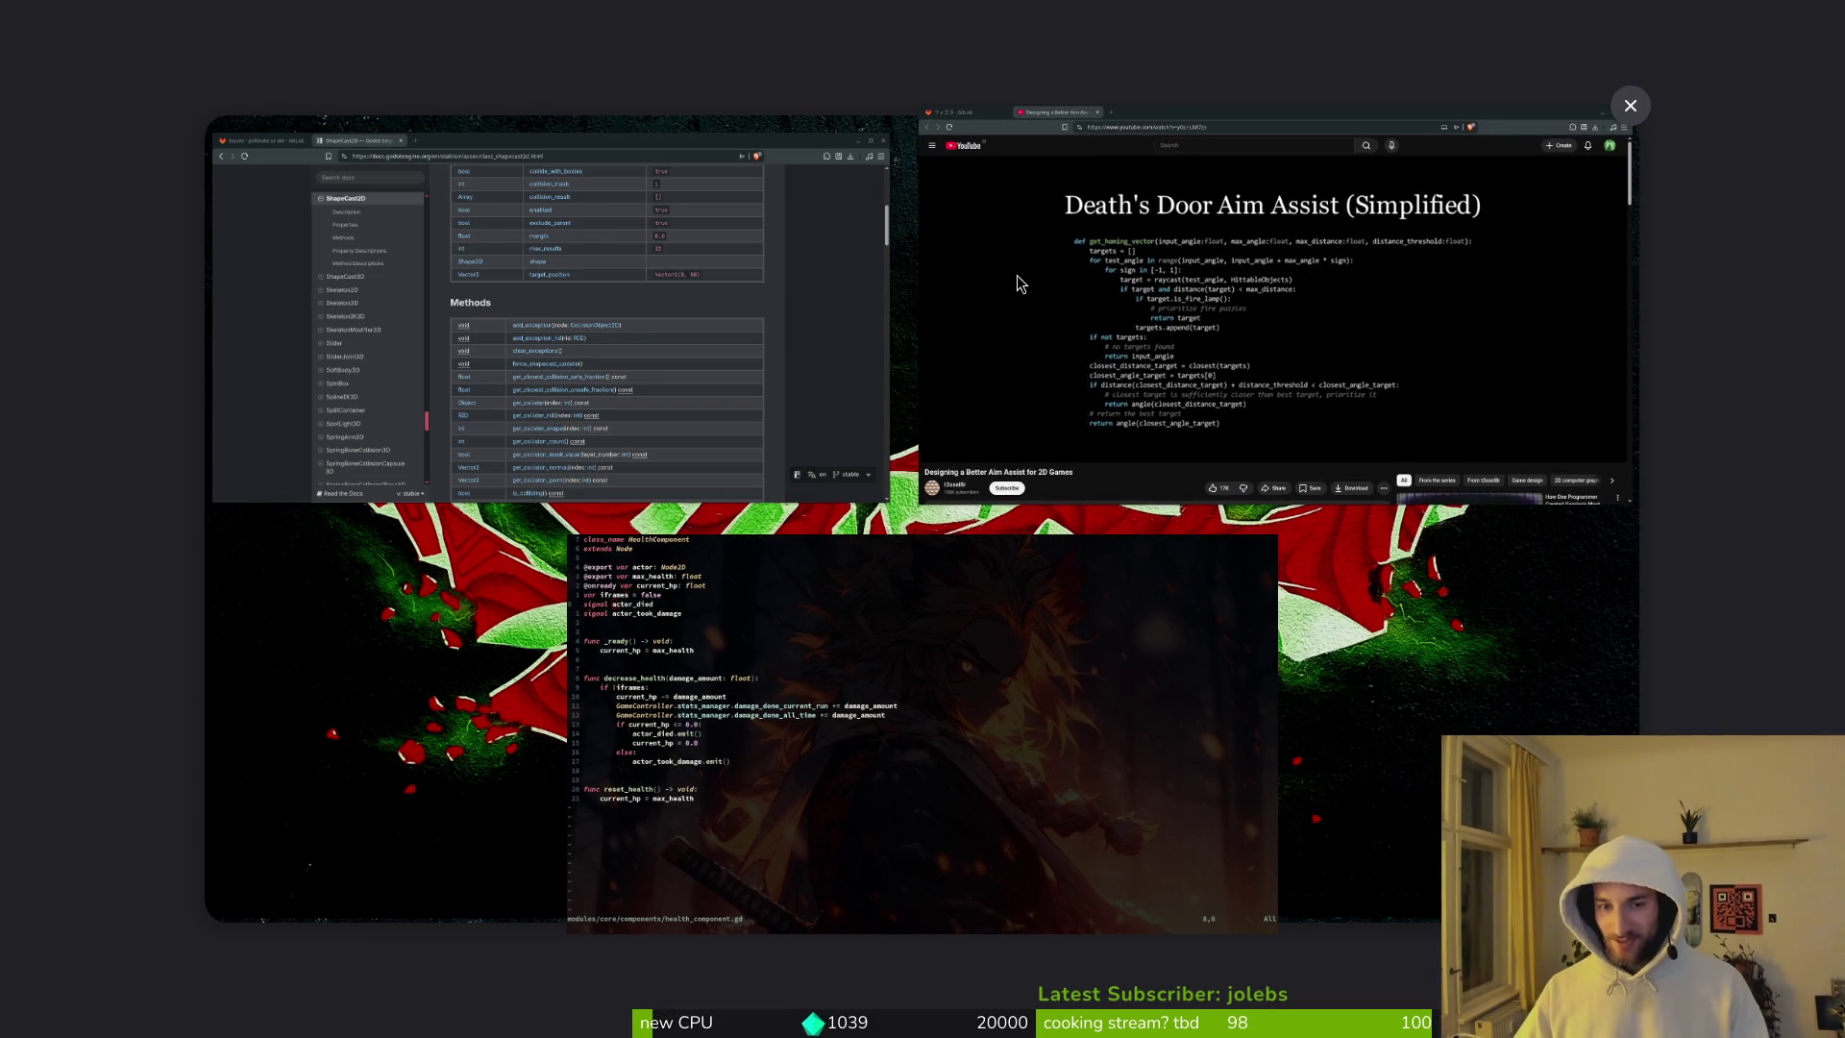
{"action": "key", "text": "Escape"}
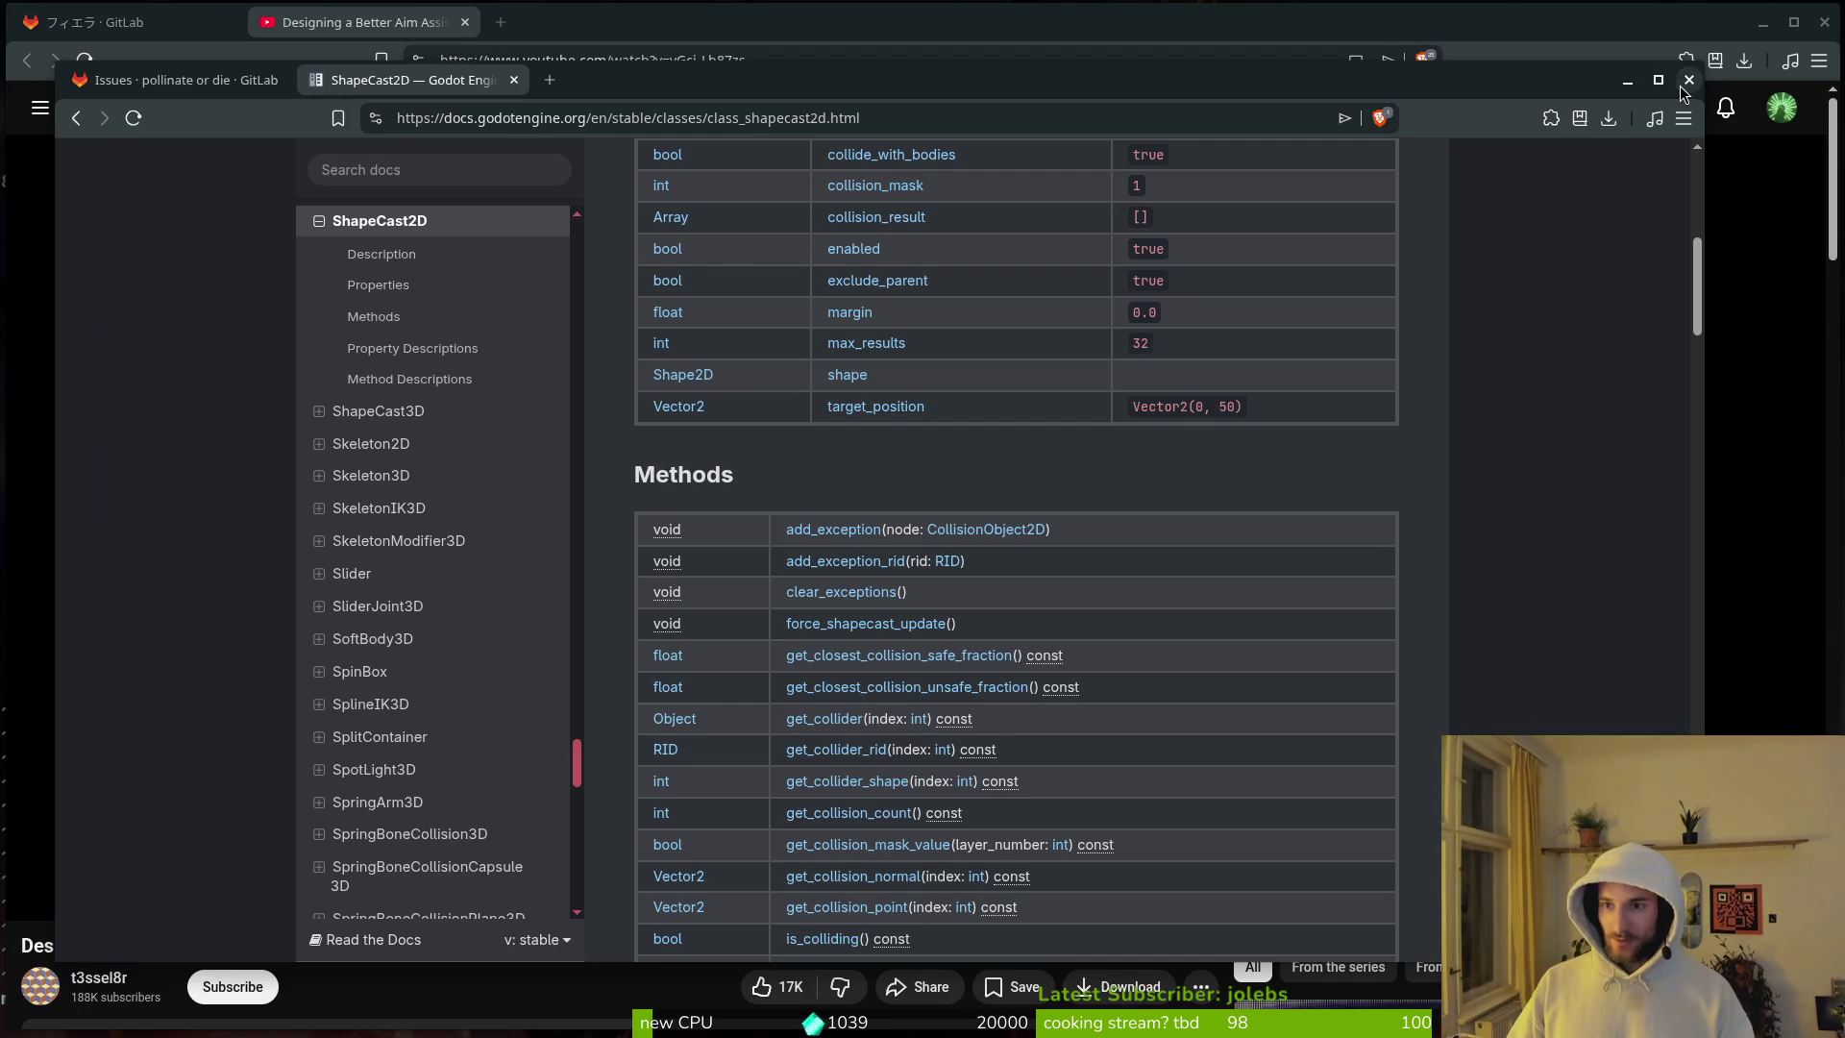
Step: Close the Godot docs window with all its tabs and the GitLab tab, then switch to the terminal
{"action": "left_click", "coordinate": [1687, 83]}
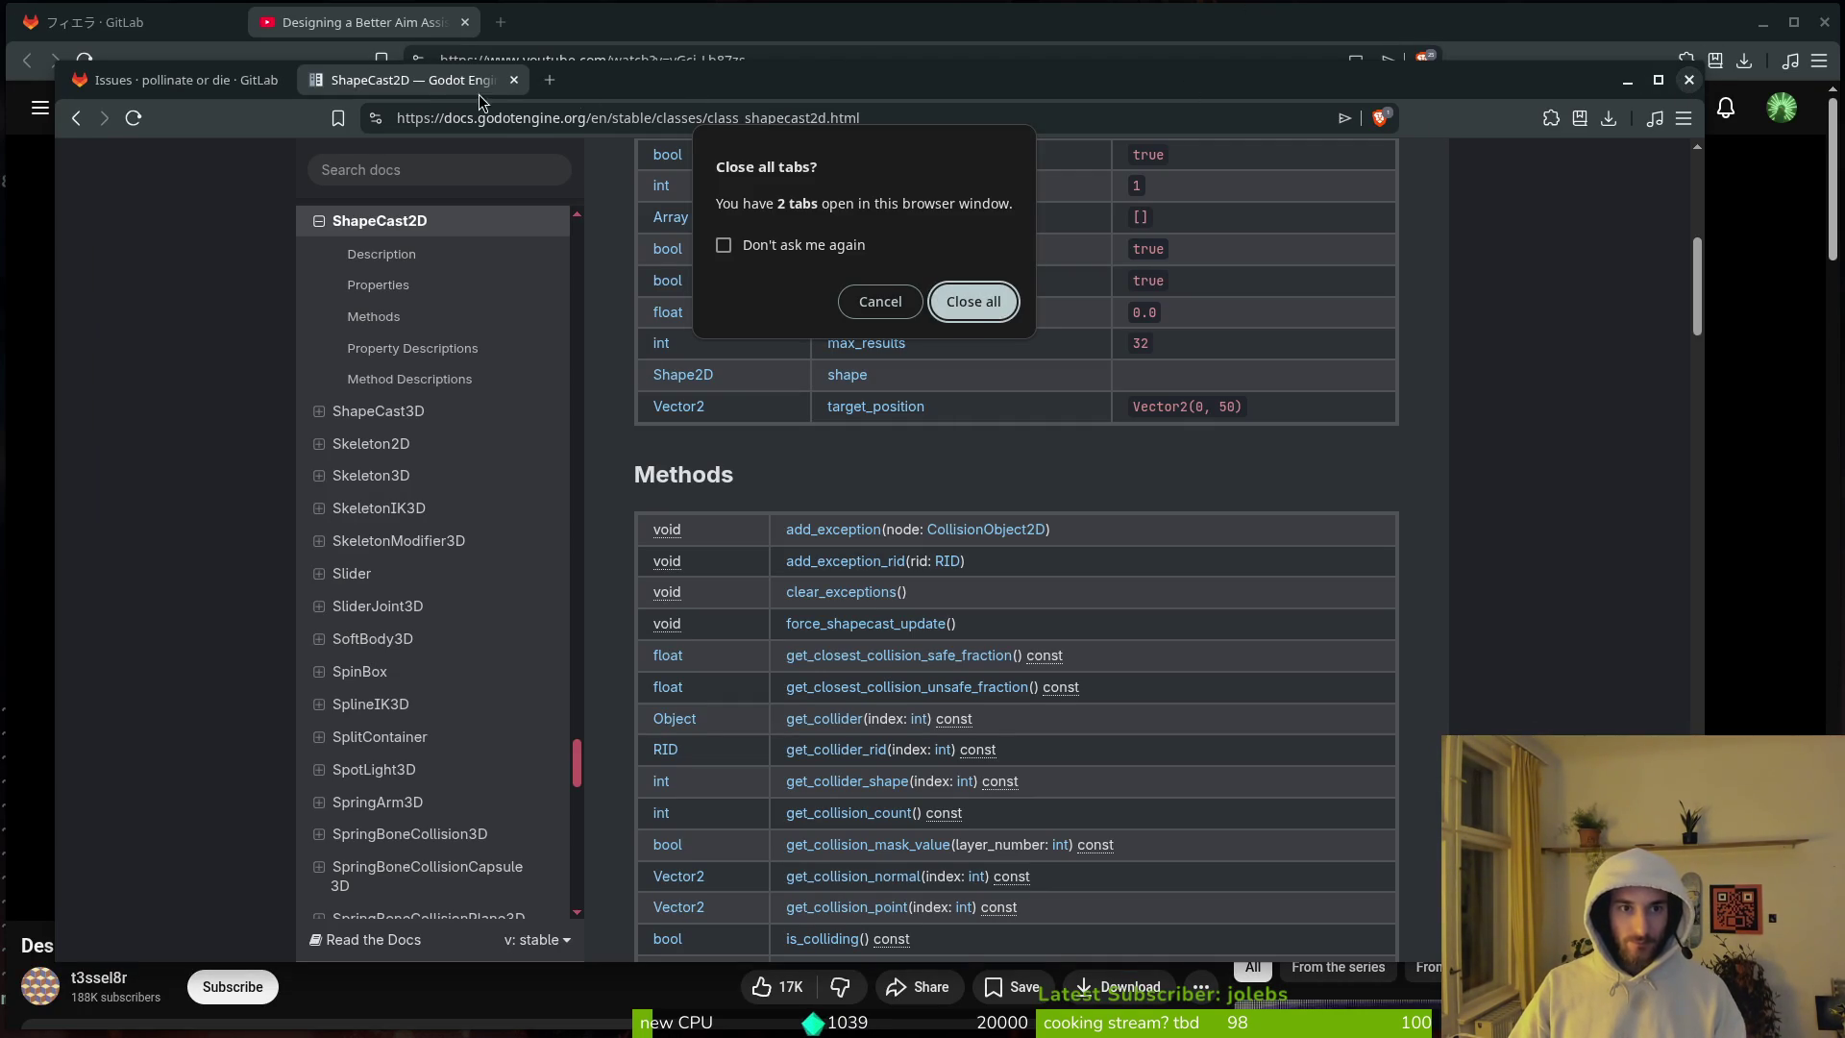
{"action": "left_click", "coordinate": [972, 300]}
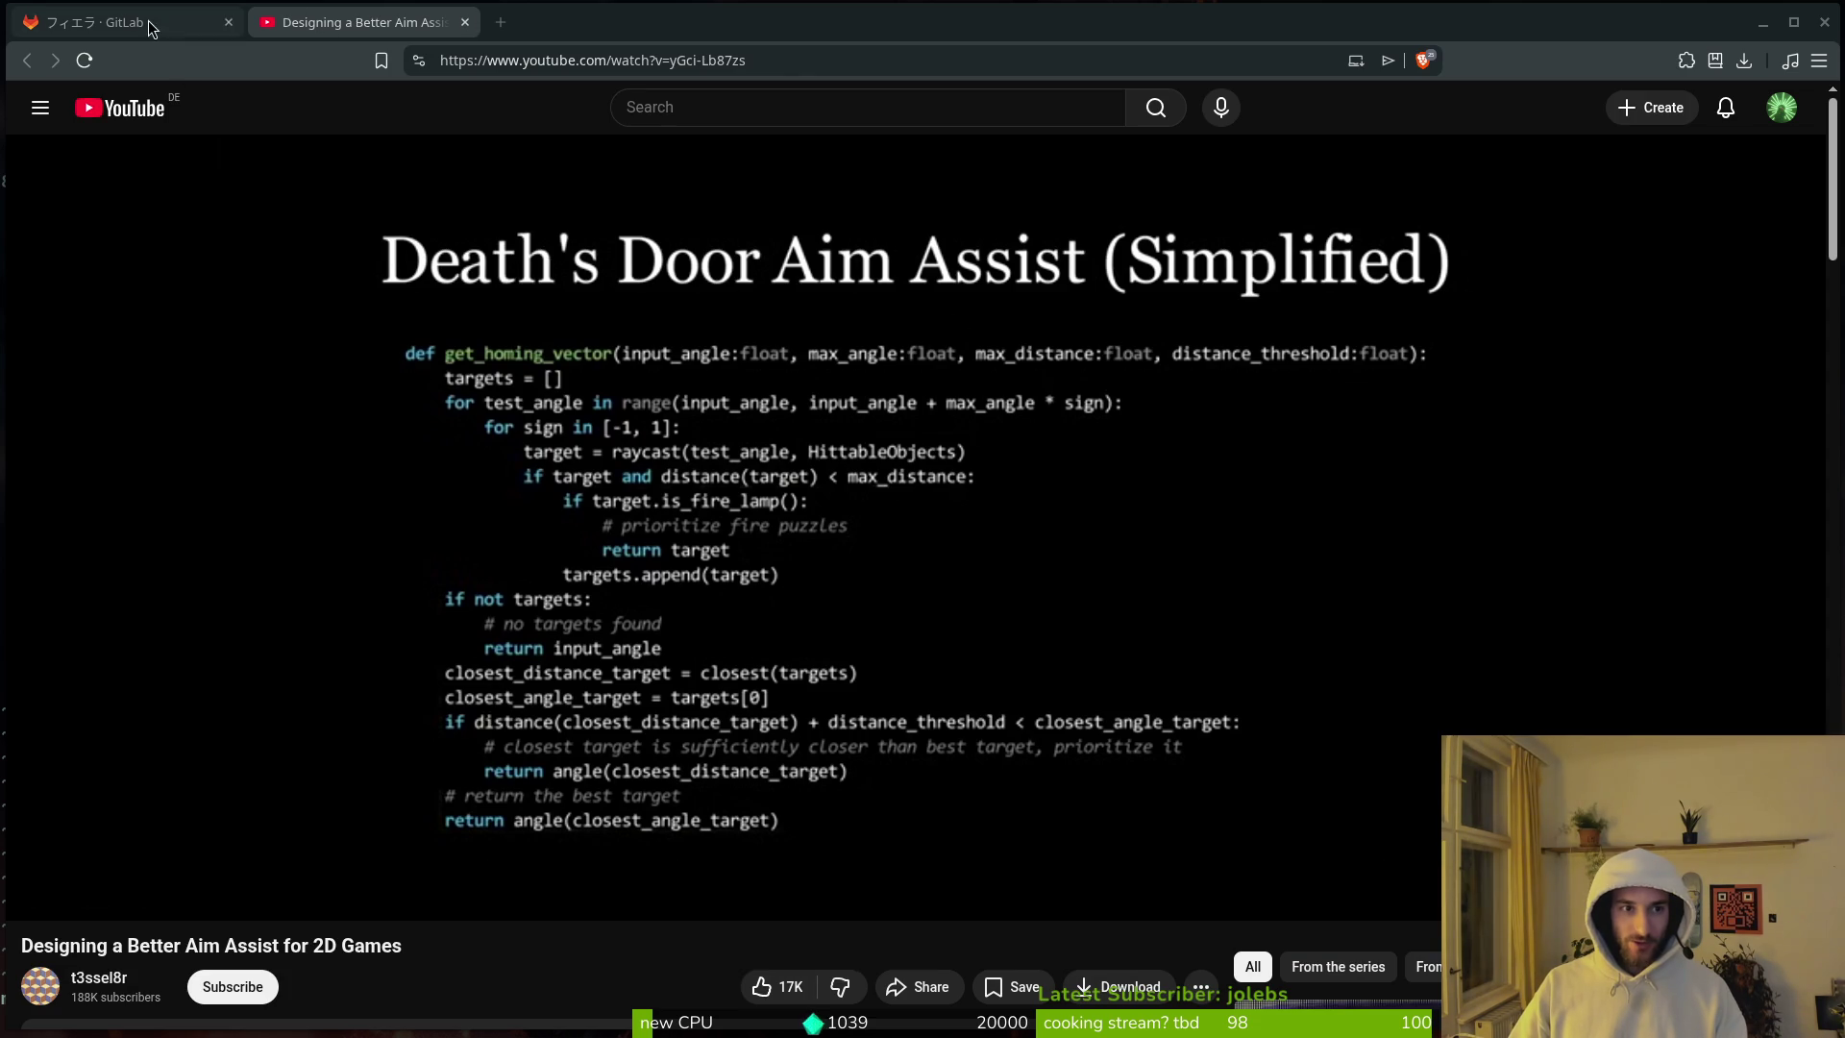
{"action": "left_click", "coordinate": [154, 24]}
{"action": "left_click", "coordinate": [229, 22]}
{"action": "key", "text": "alt+Tab"}
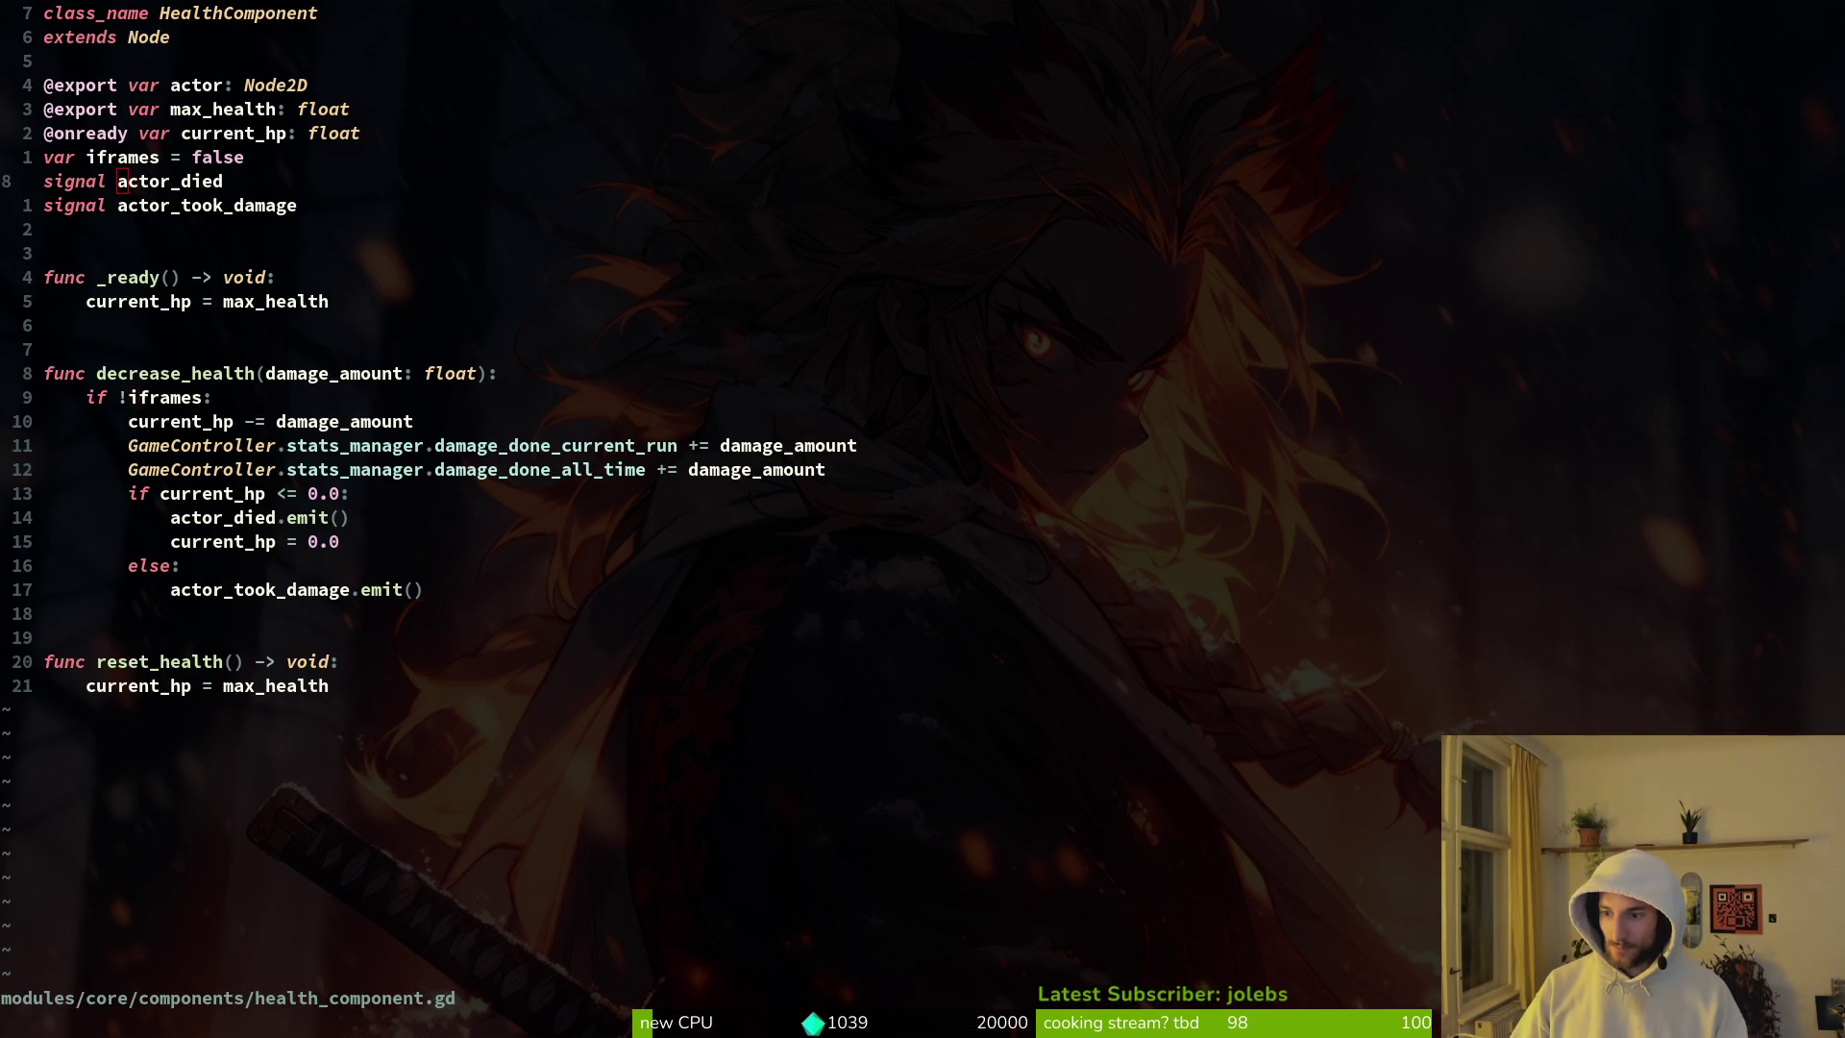
Step: Quit vim from the health_component.gd buffer with :q
{"action": "left_click", "coordinate": [977, 341]}
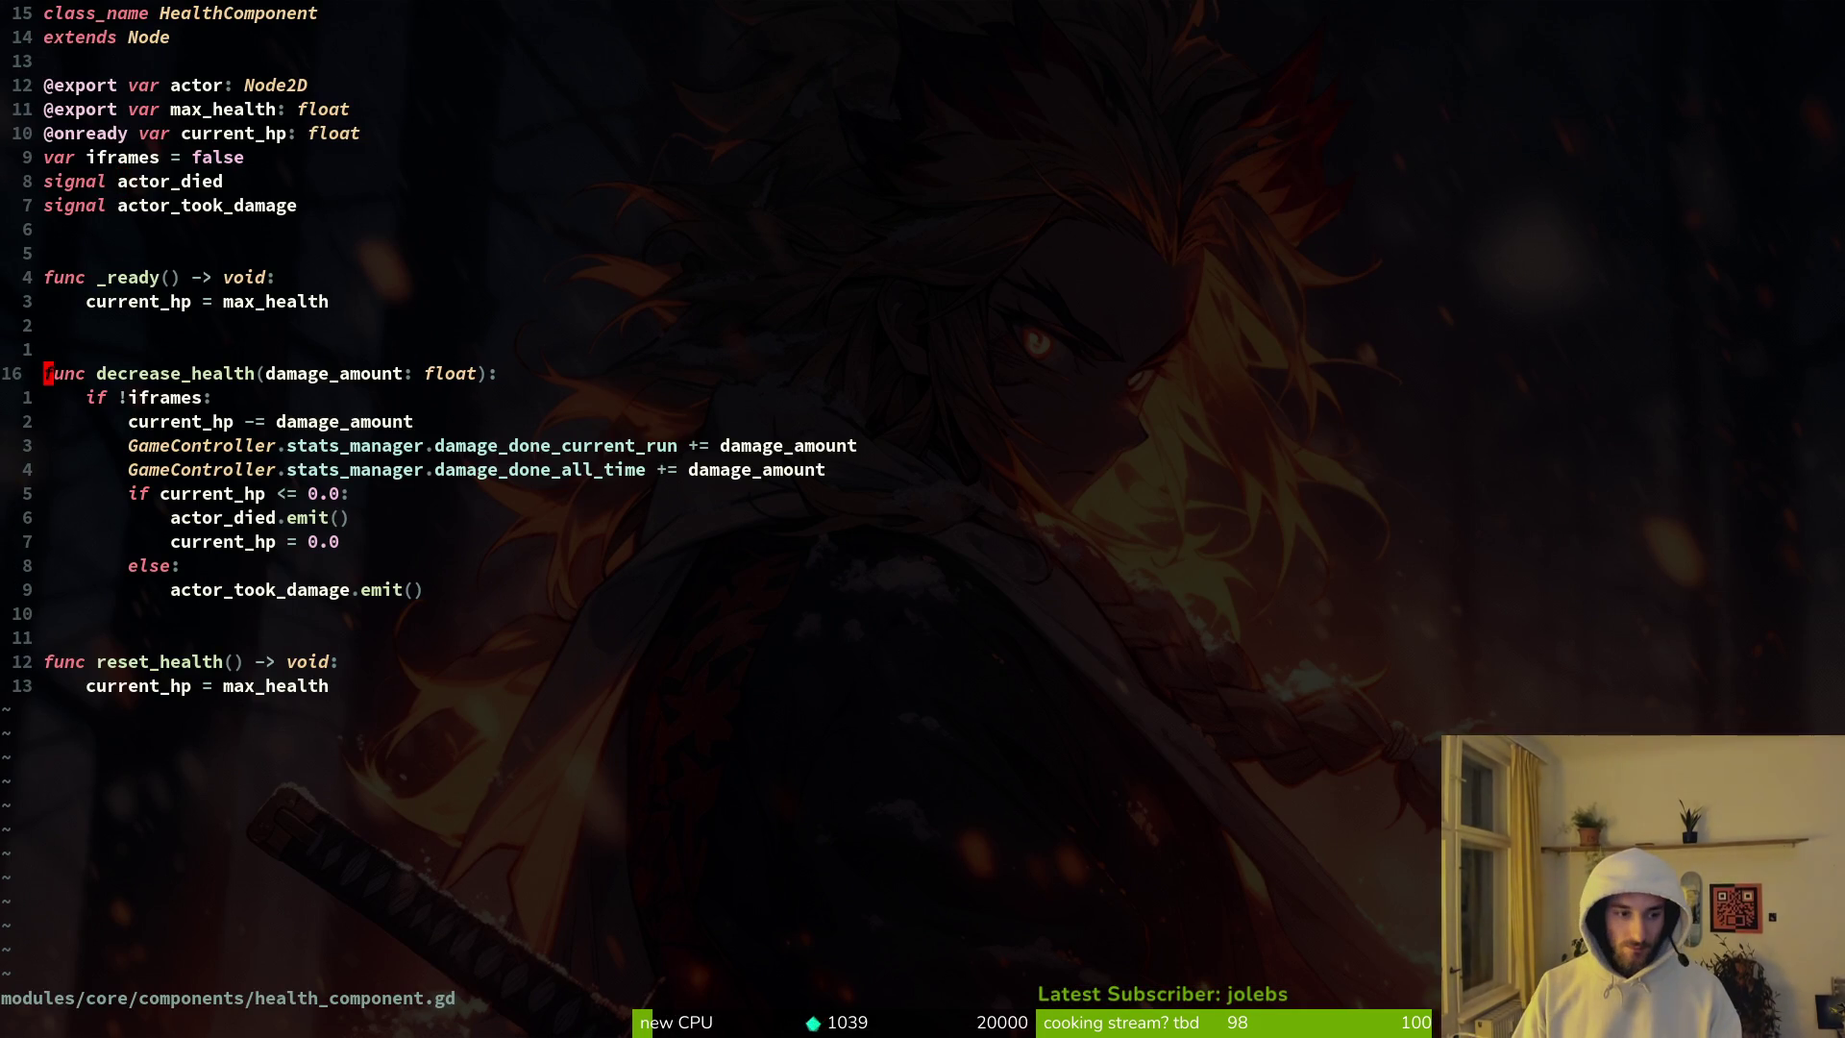
{"action": "type", "text": ":q"}
{"action": "key", "text": "Return"}
Step: Revert the mosquito.tscn changes in tig status, then quit tig and close the terminal
{"action": "type", "text": "tig status"}
{"action": "key", "text": "Return"}
{"action": "key", "text": "Down"}
{"action": "key", "text": "Down"}
{"action": "key", "text": "Down"}
{"action": "key", "text": "Return"}
{"action": "key", "text": "exclam"}
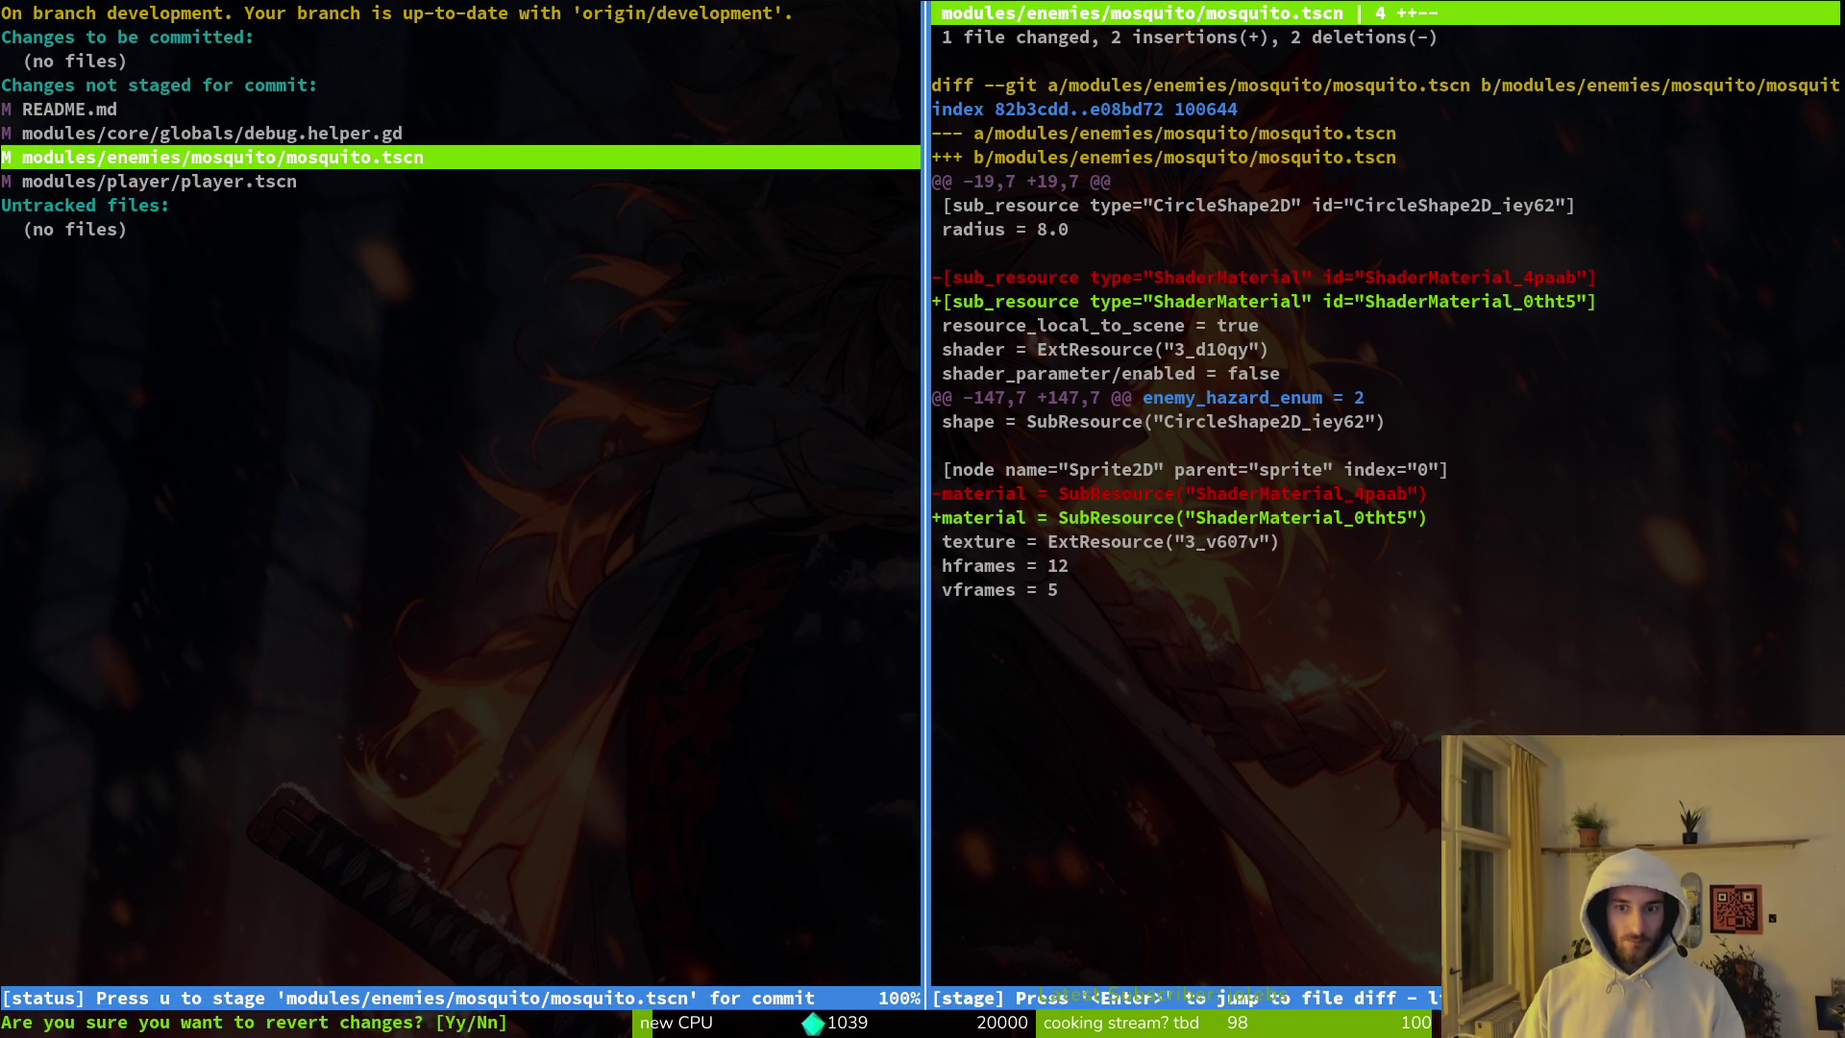
{"action": "key", "text": "y"}
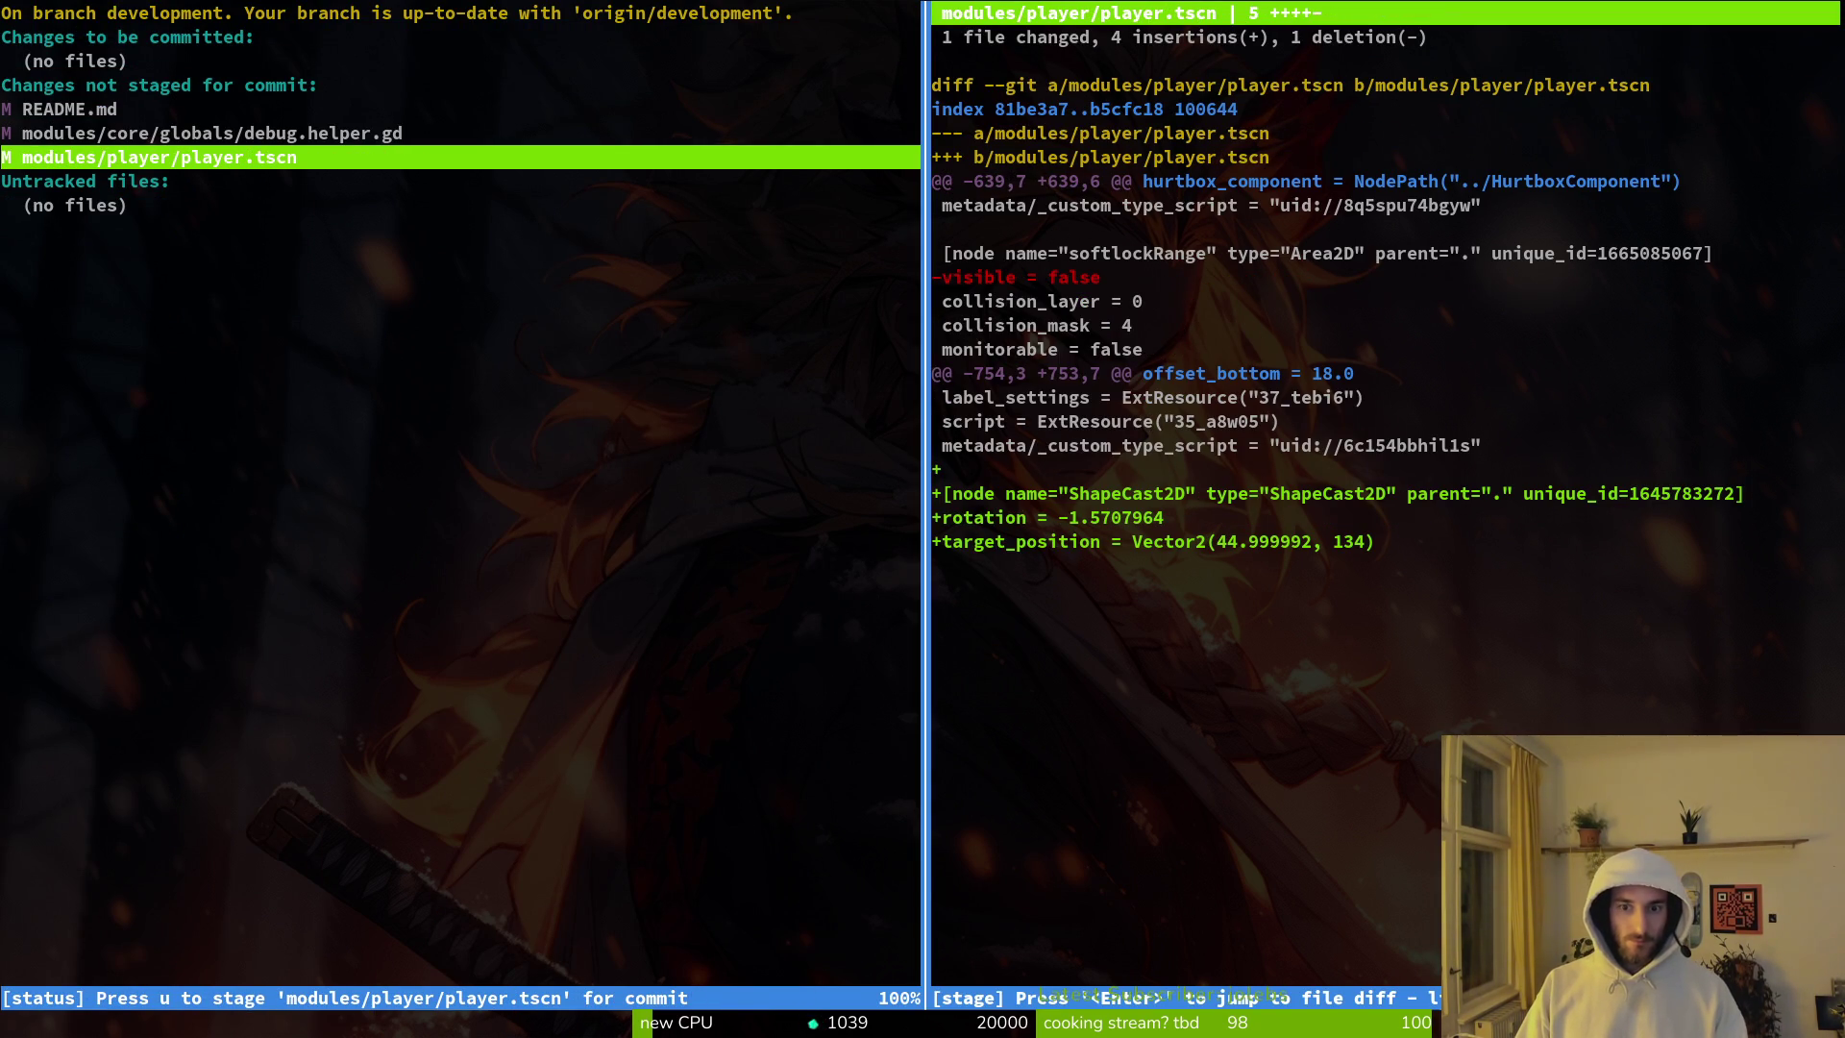
{"action": "key", "text": "q"}
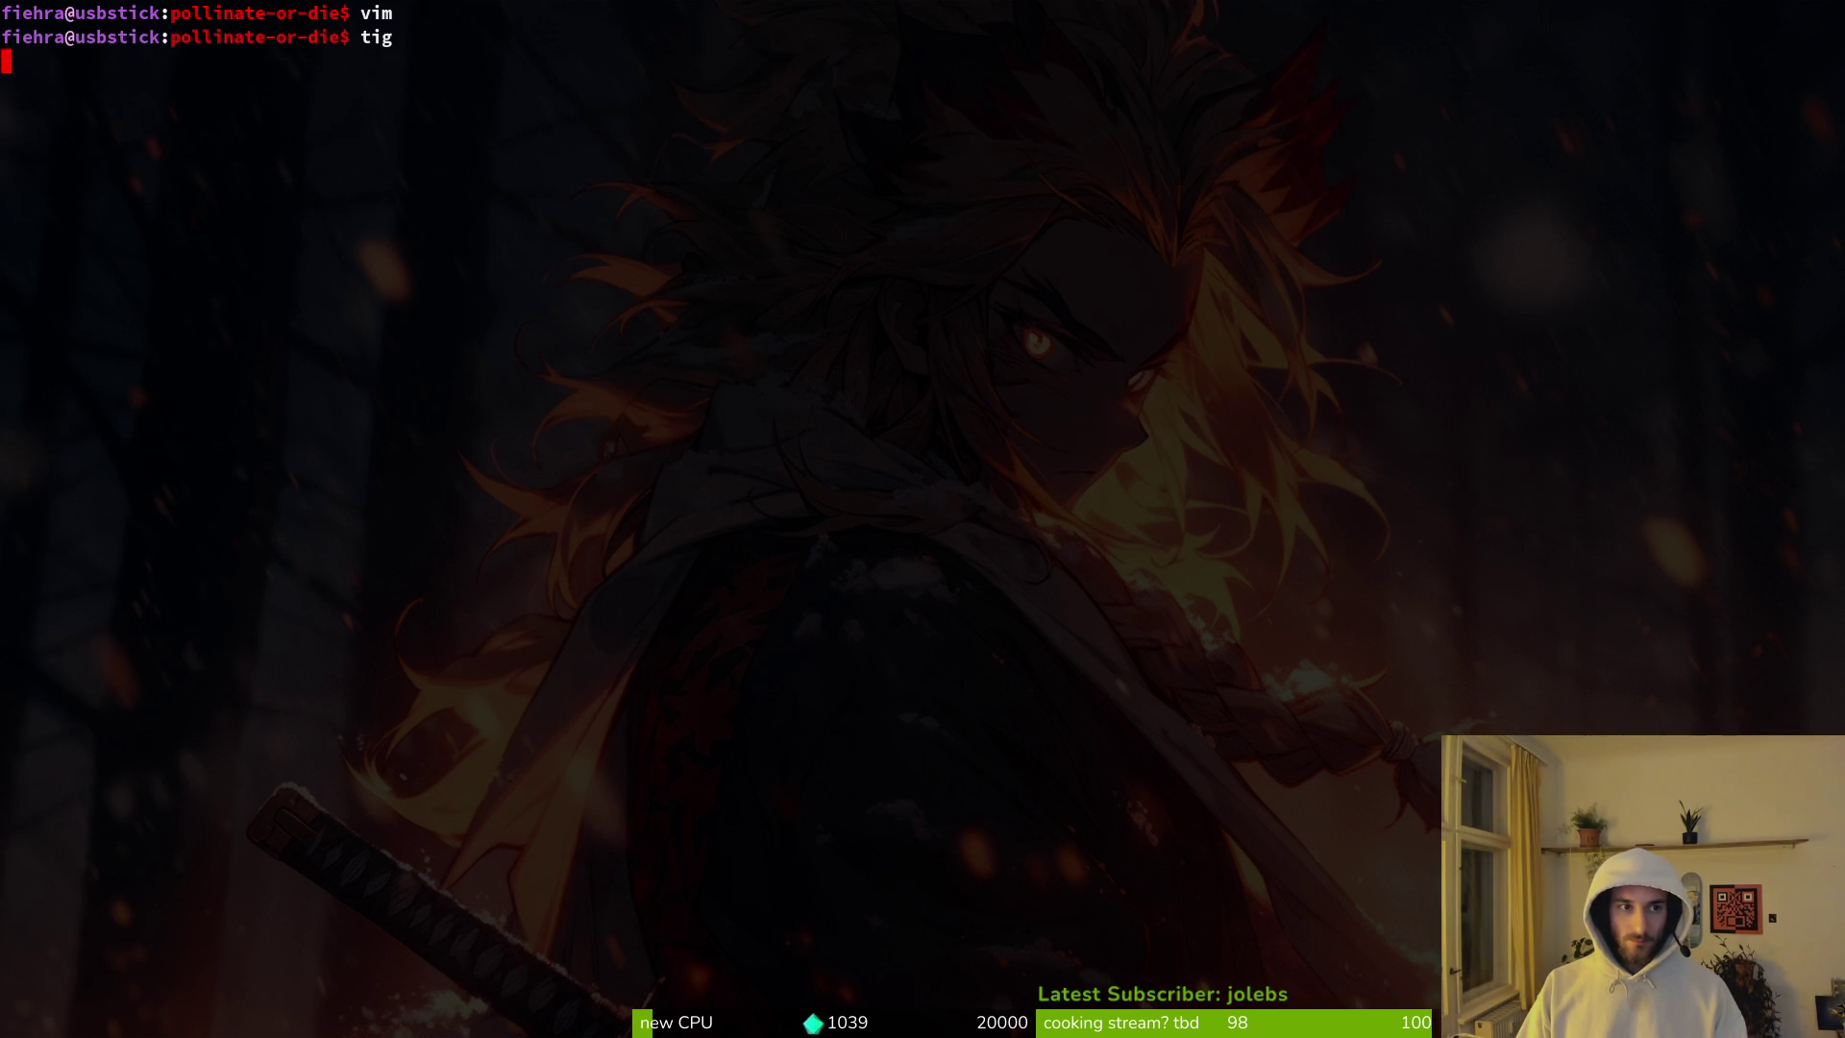
{"action": "key", "text": "ctrl+d"}
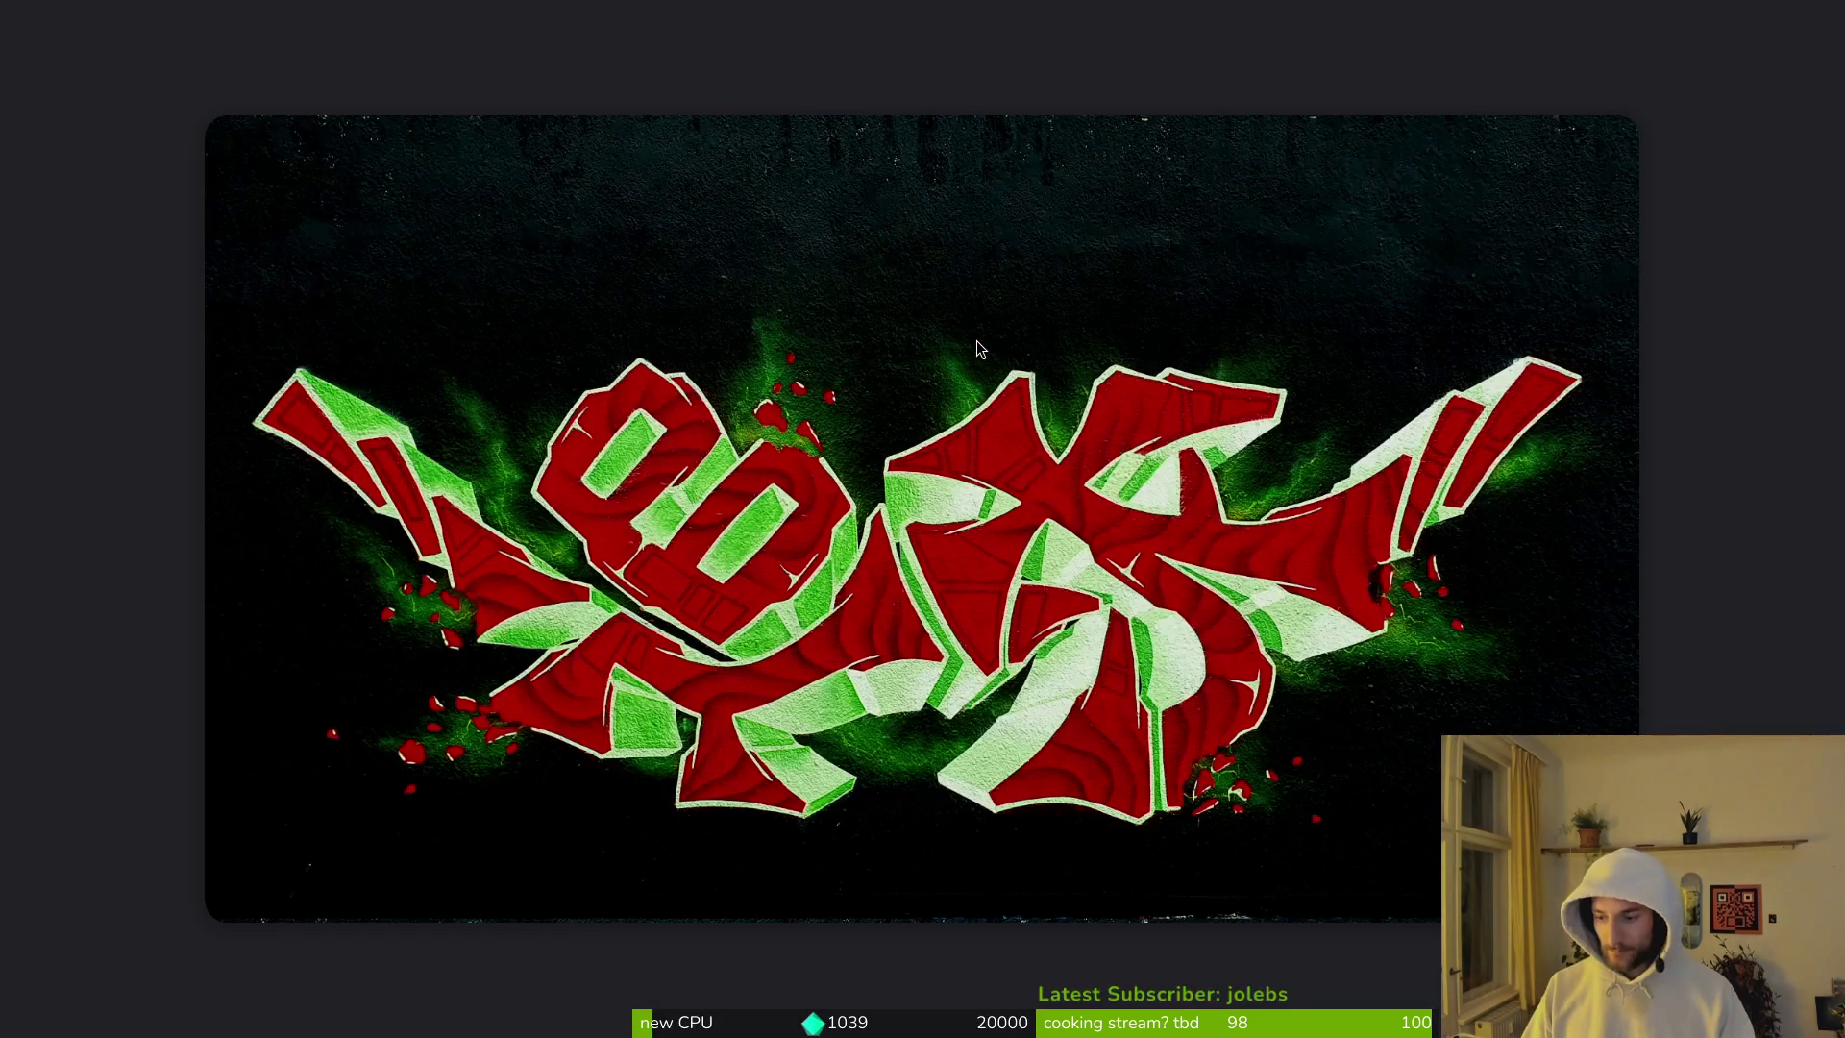
Step: Install Hemomancer Playtest to the local drive and launch Space Scavenger 2 Playtest
{"action": "key", "text": "super+2"}
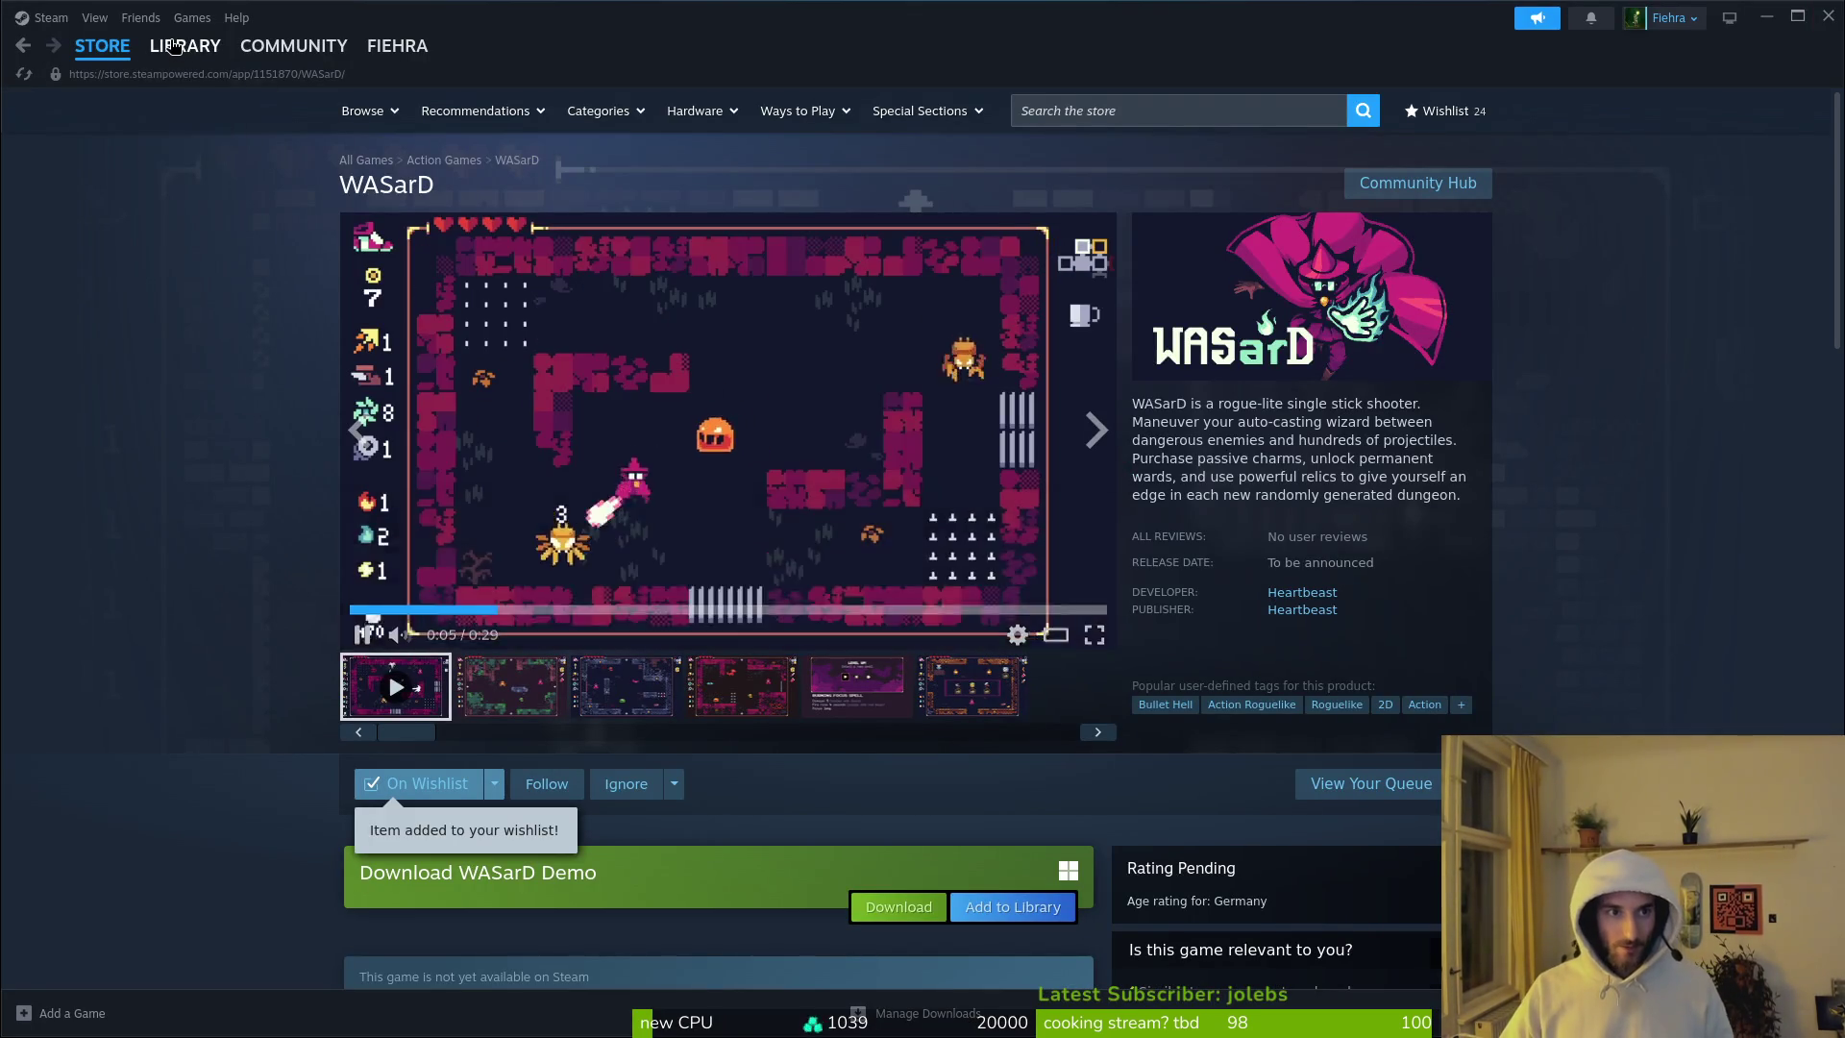
{"action": "left_click", "coordinate": [174, 46]}
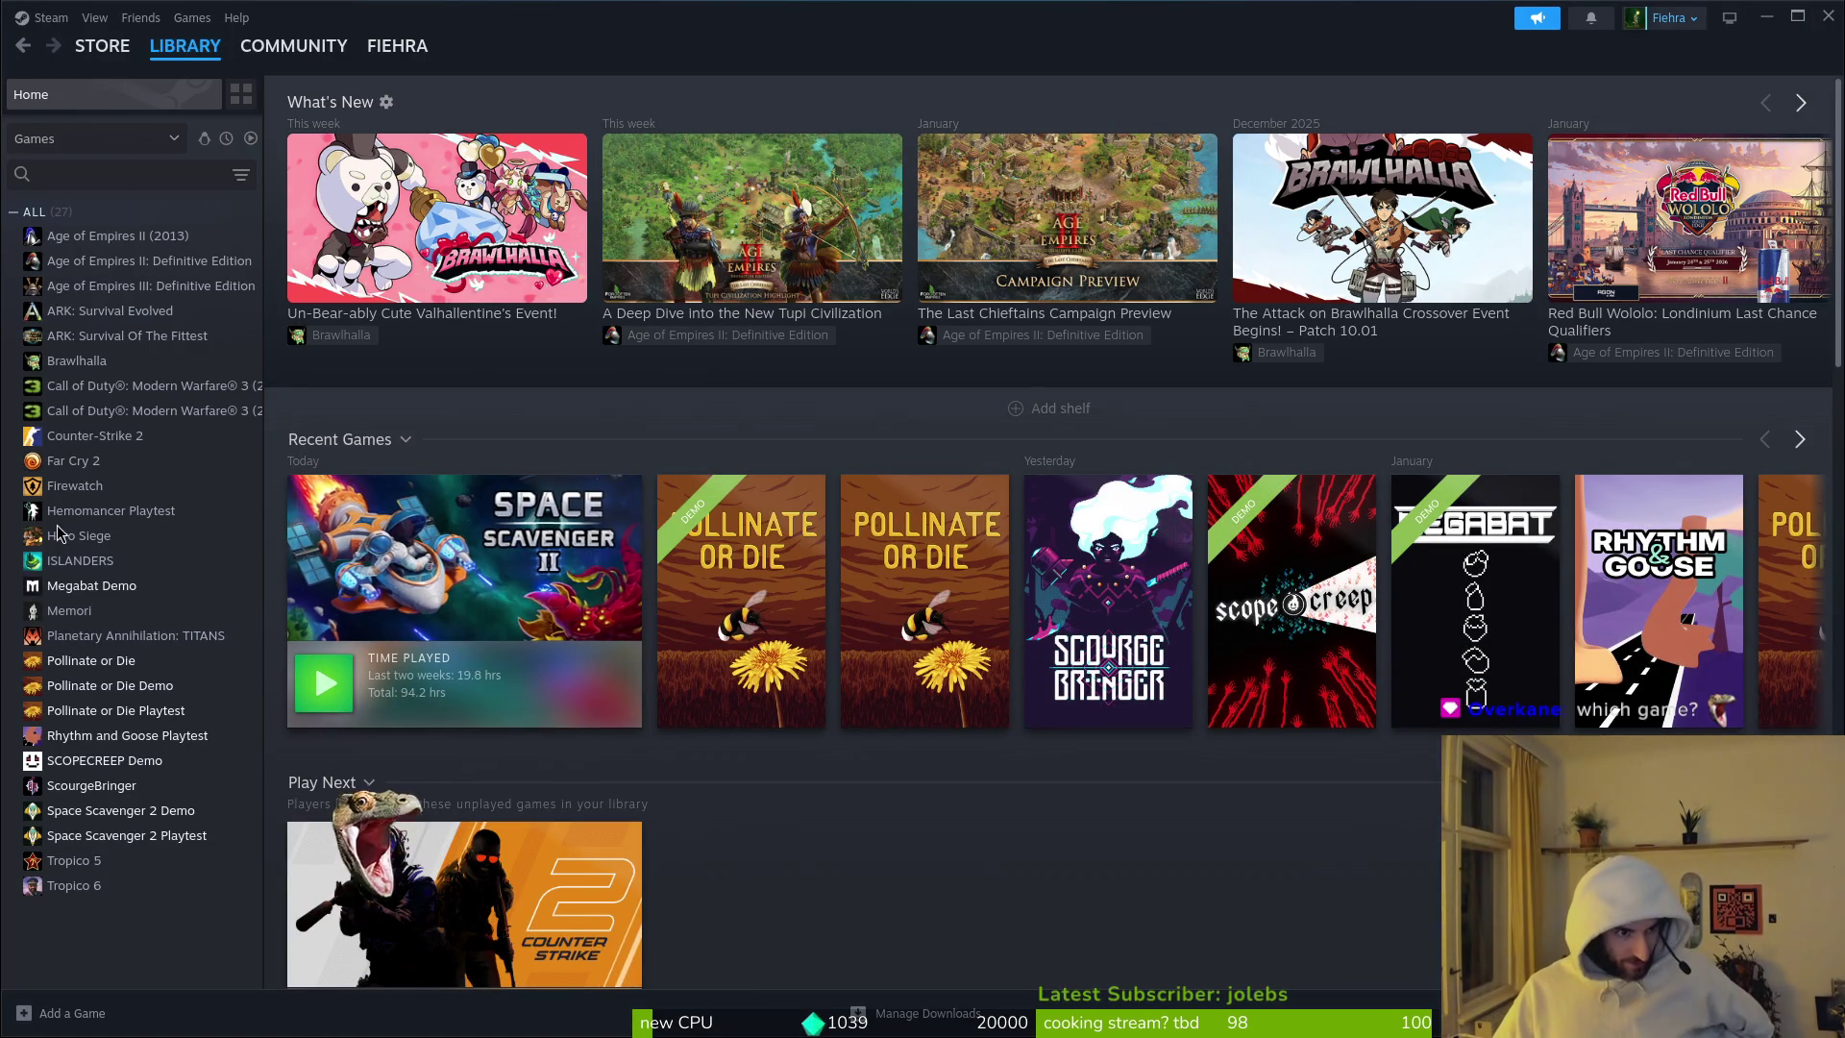
{"action": "left_click", "coordinate": [134, 512]}
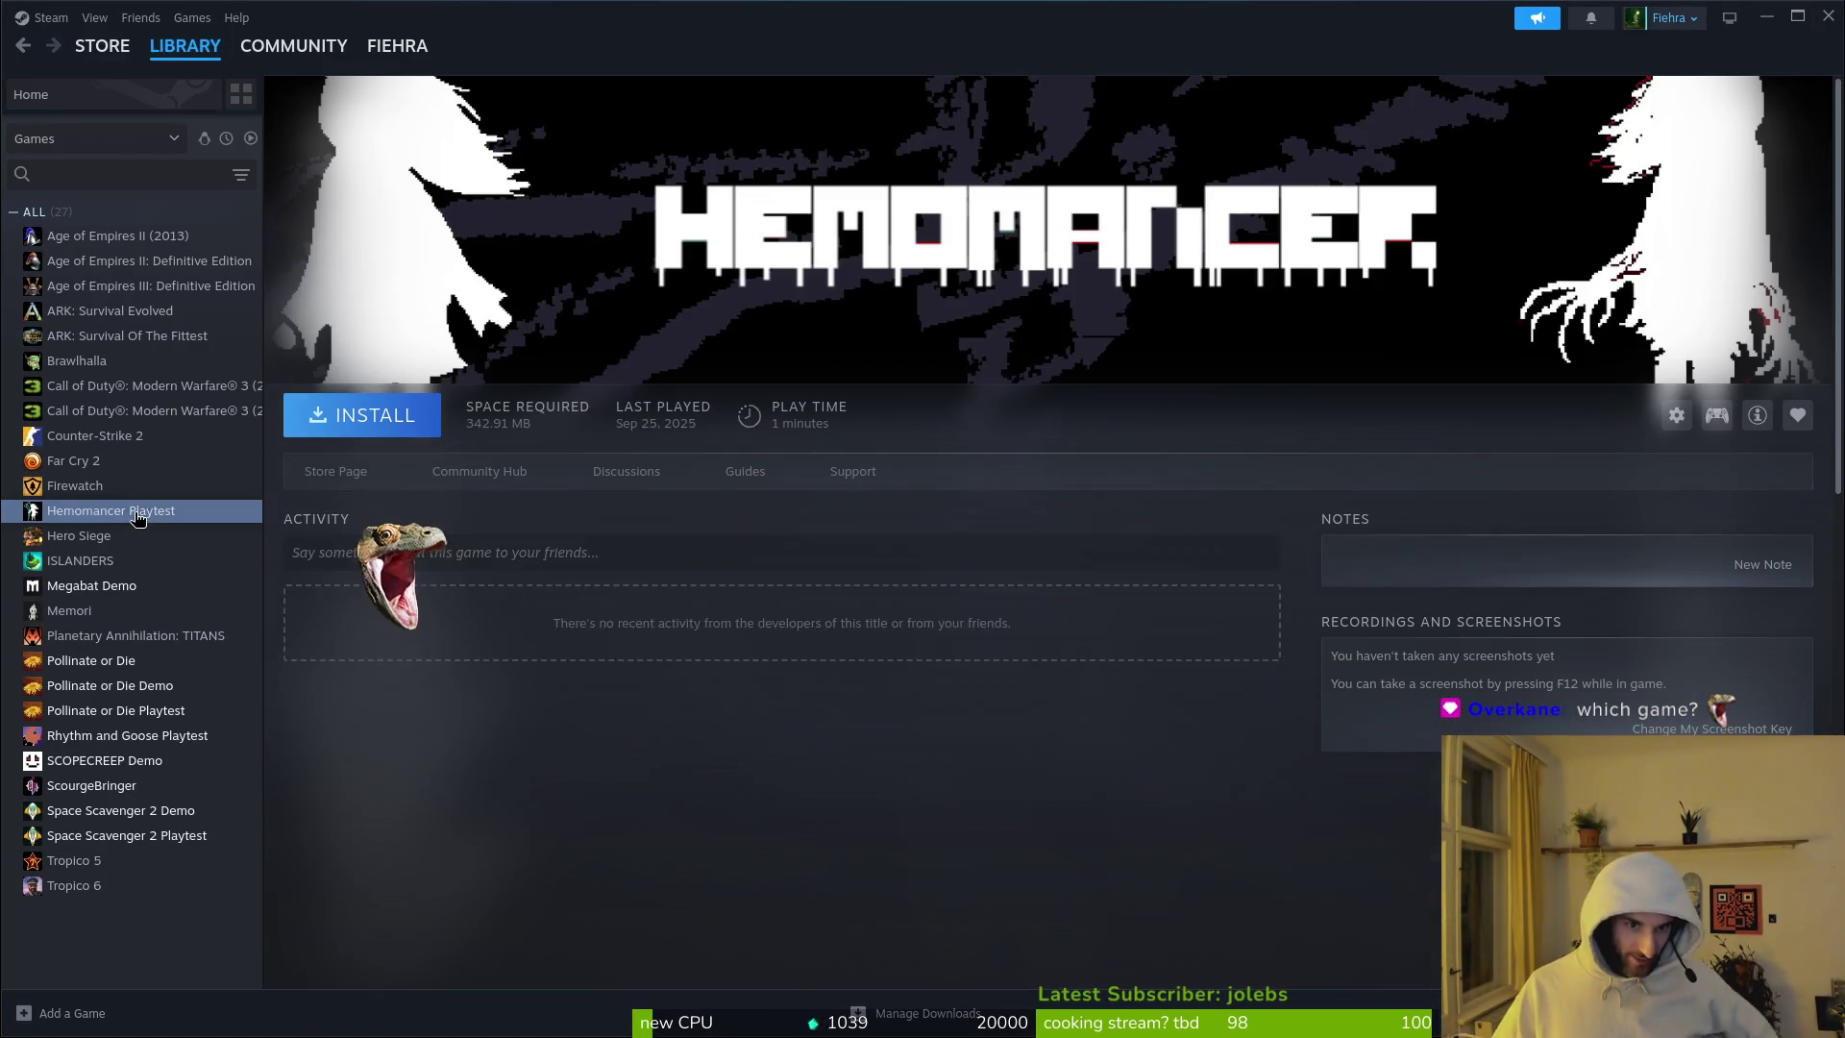
{"action": "left_click", "coordinate": [391, 413]}
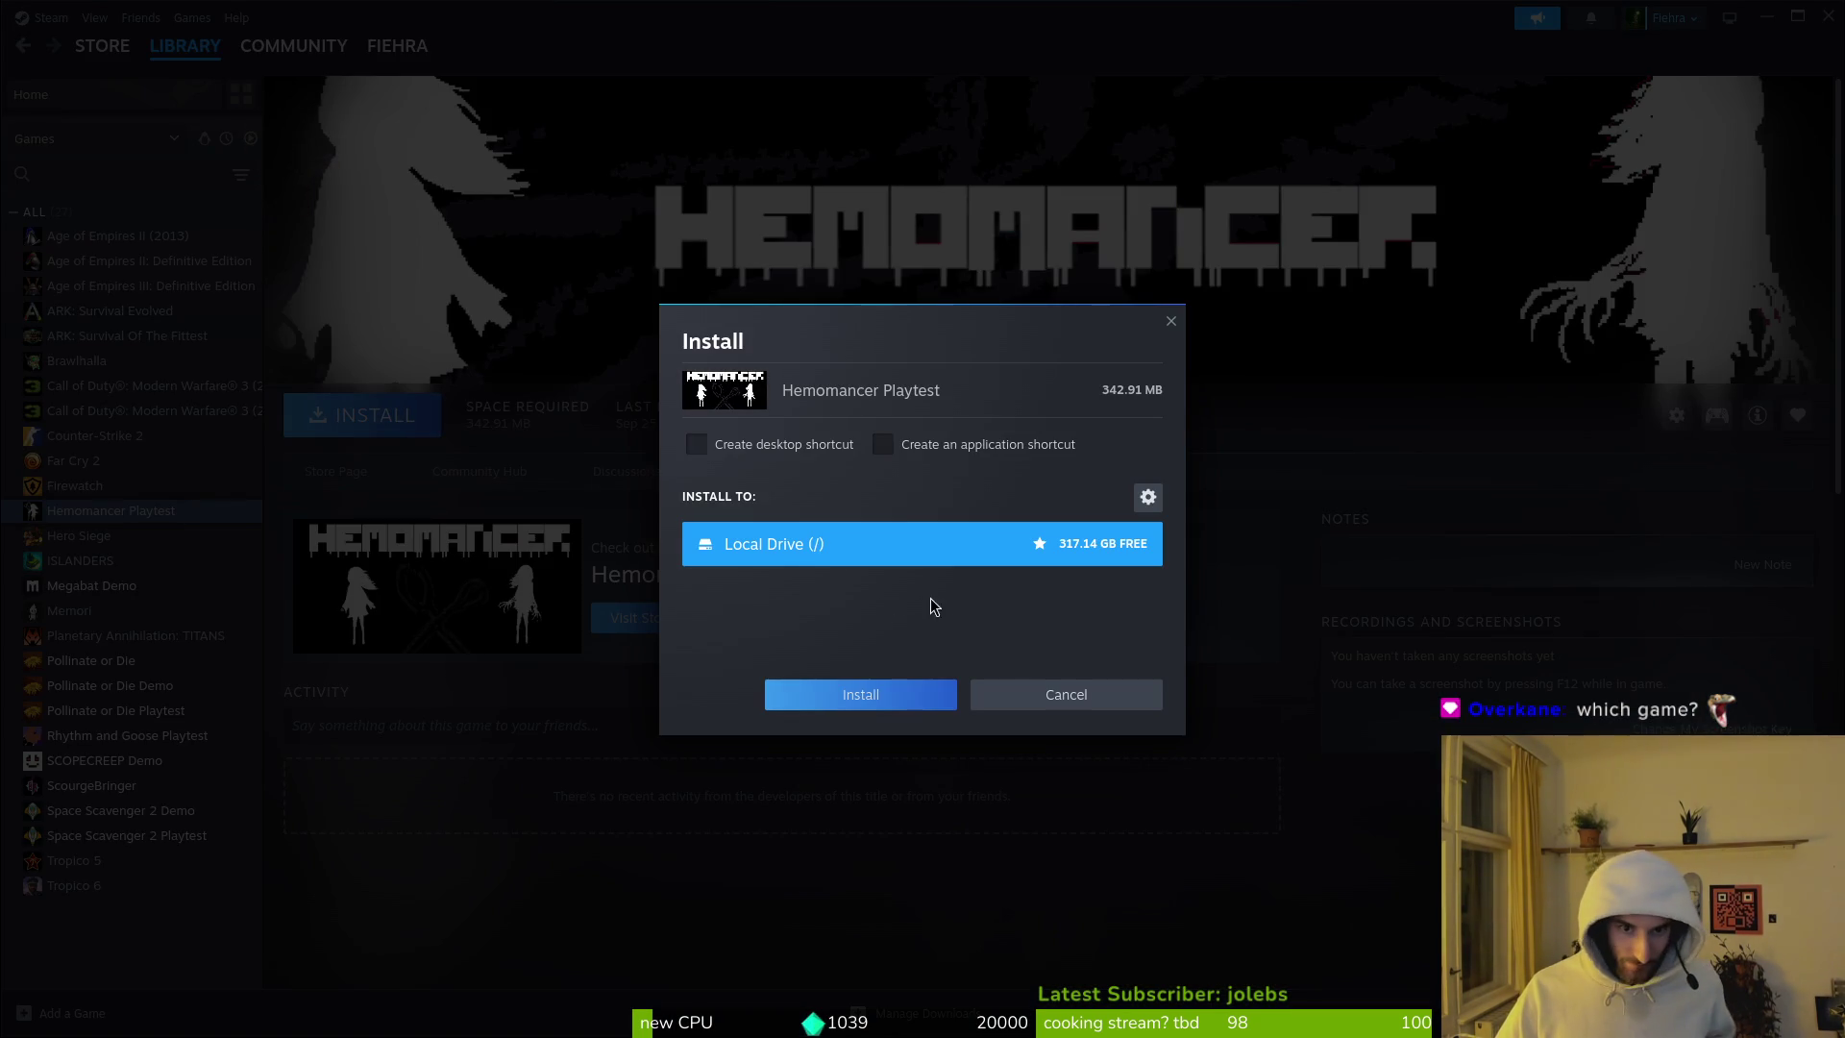
{"action": "left_click", "coordinate": [895, 696]}
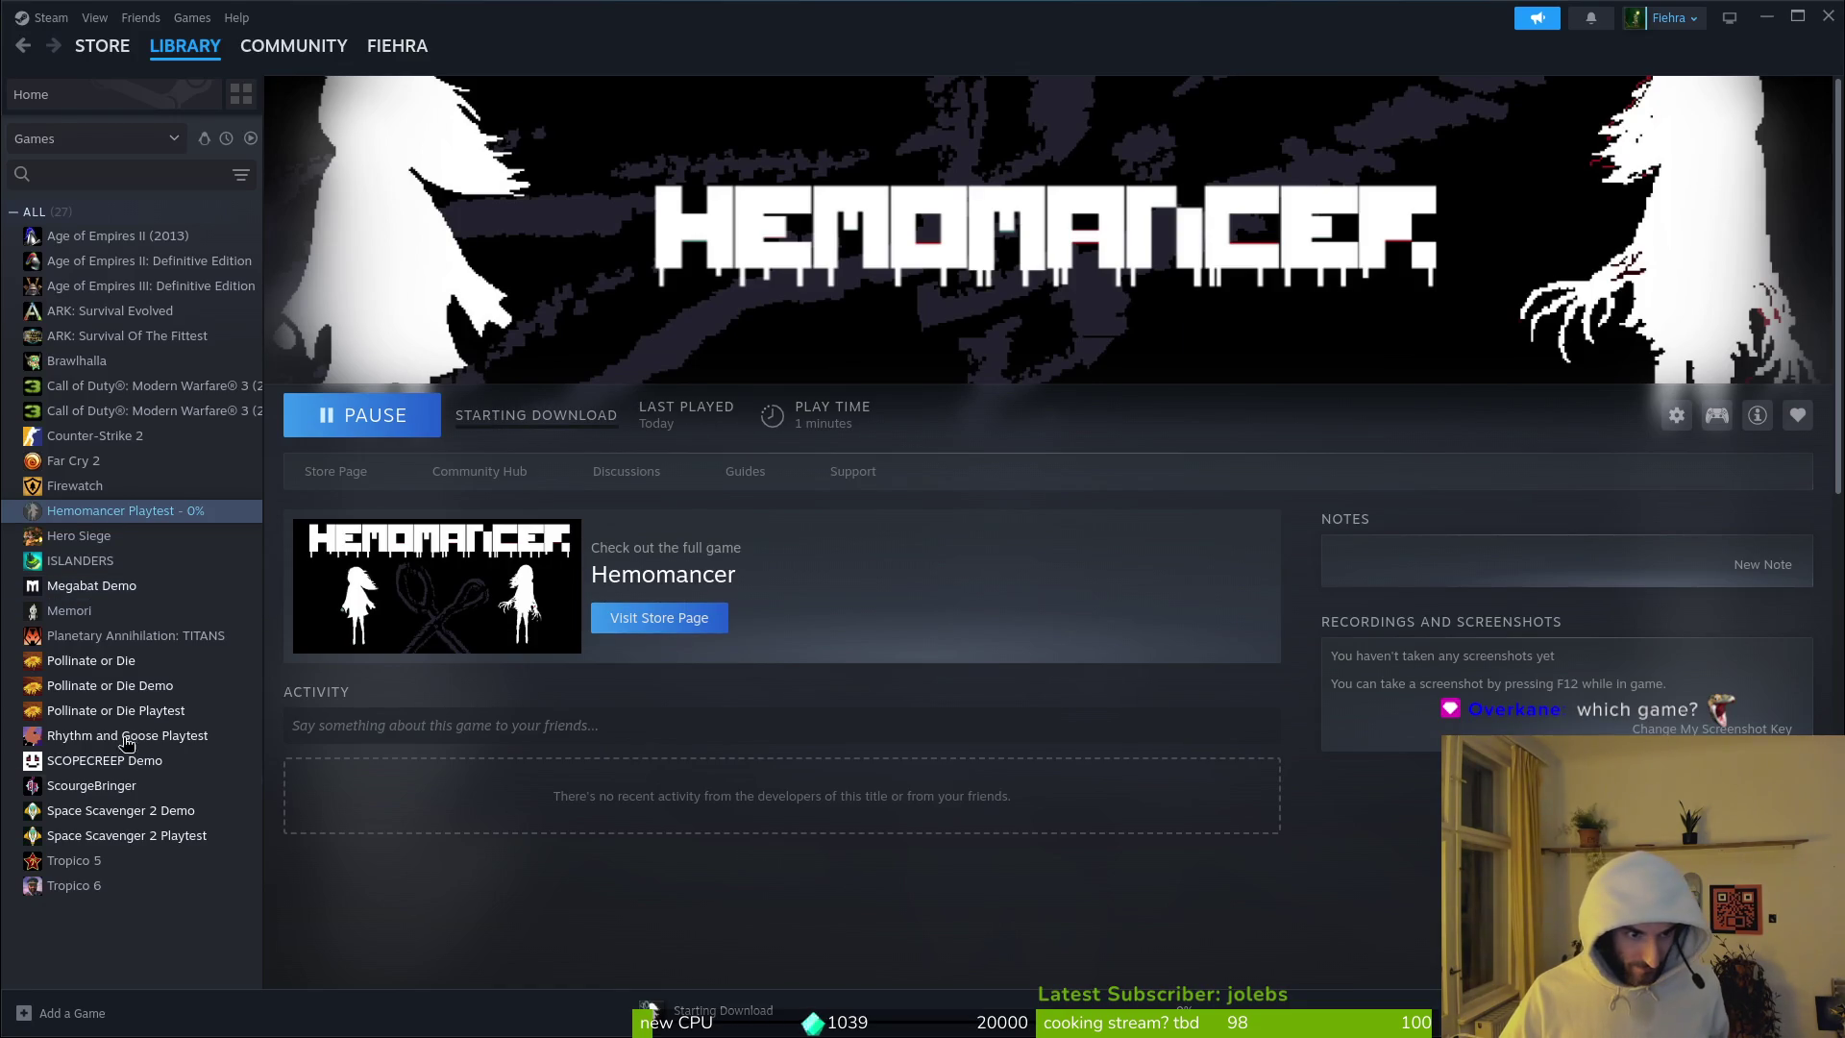
{"action": "double_click", "coordinate": [125, 834]}
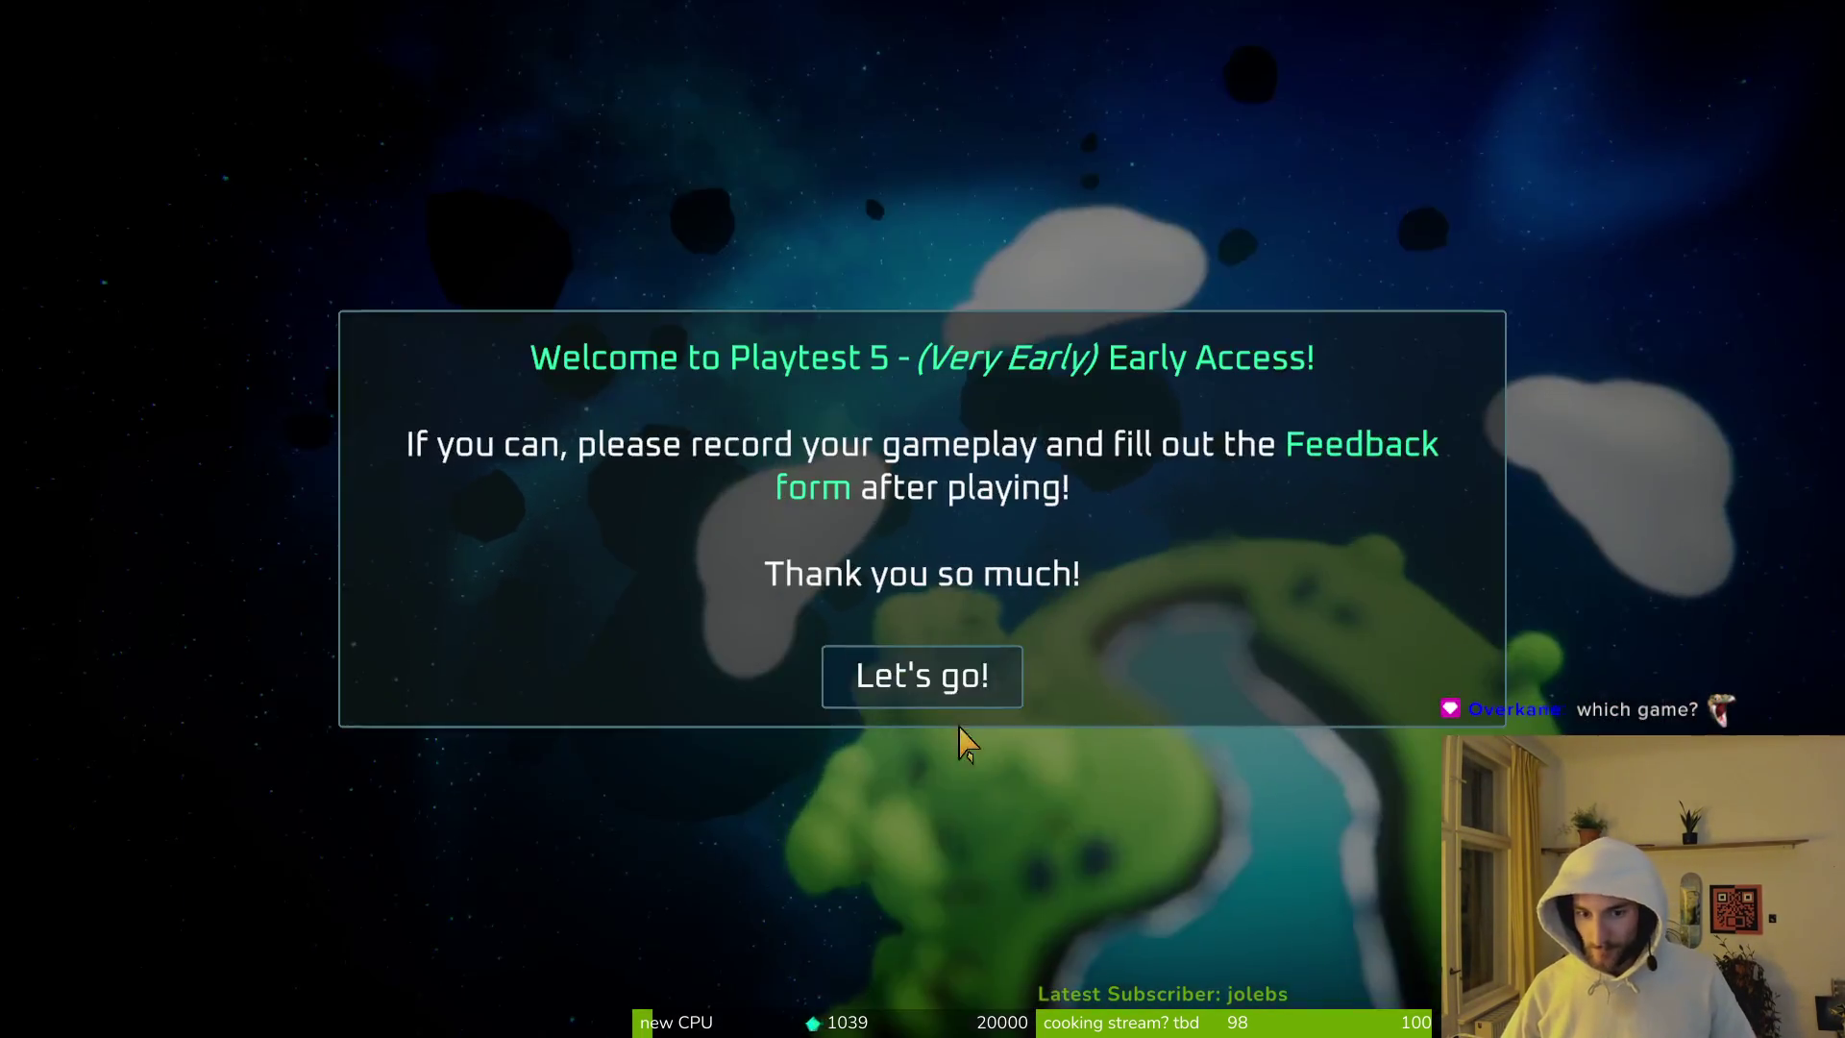
Step: Dismiss the playtest welcome message and resume the game in full screen
{"action": "left_click", "coordinate": [947, 702]}
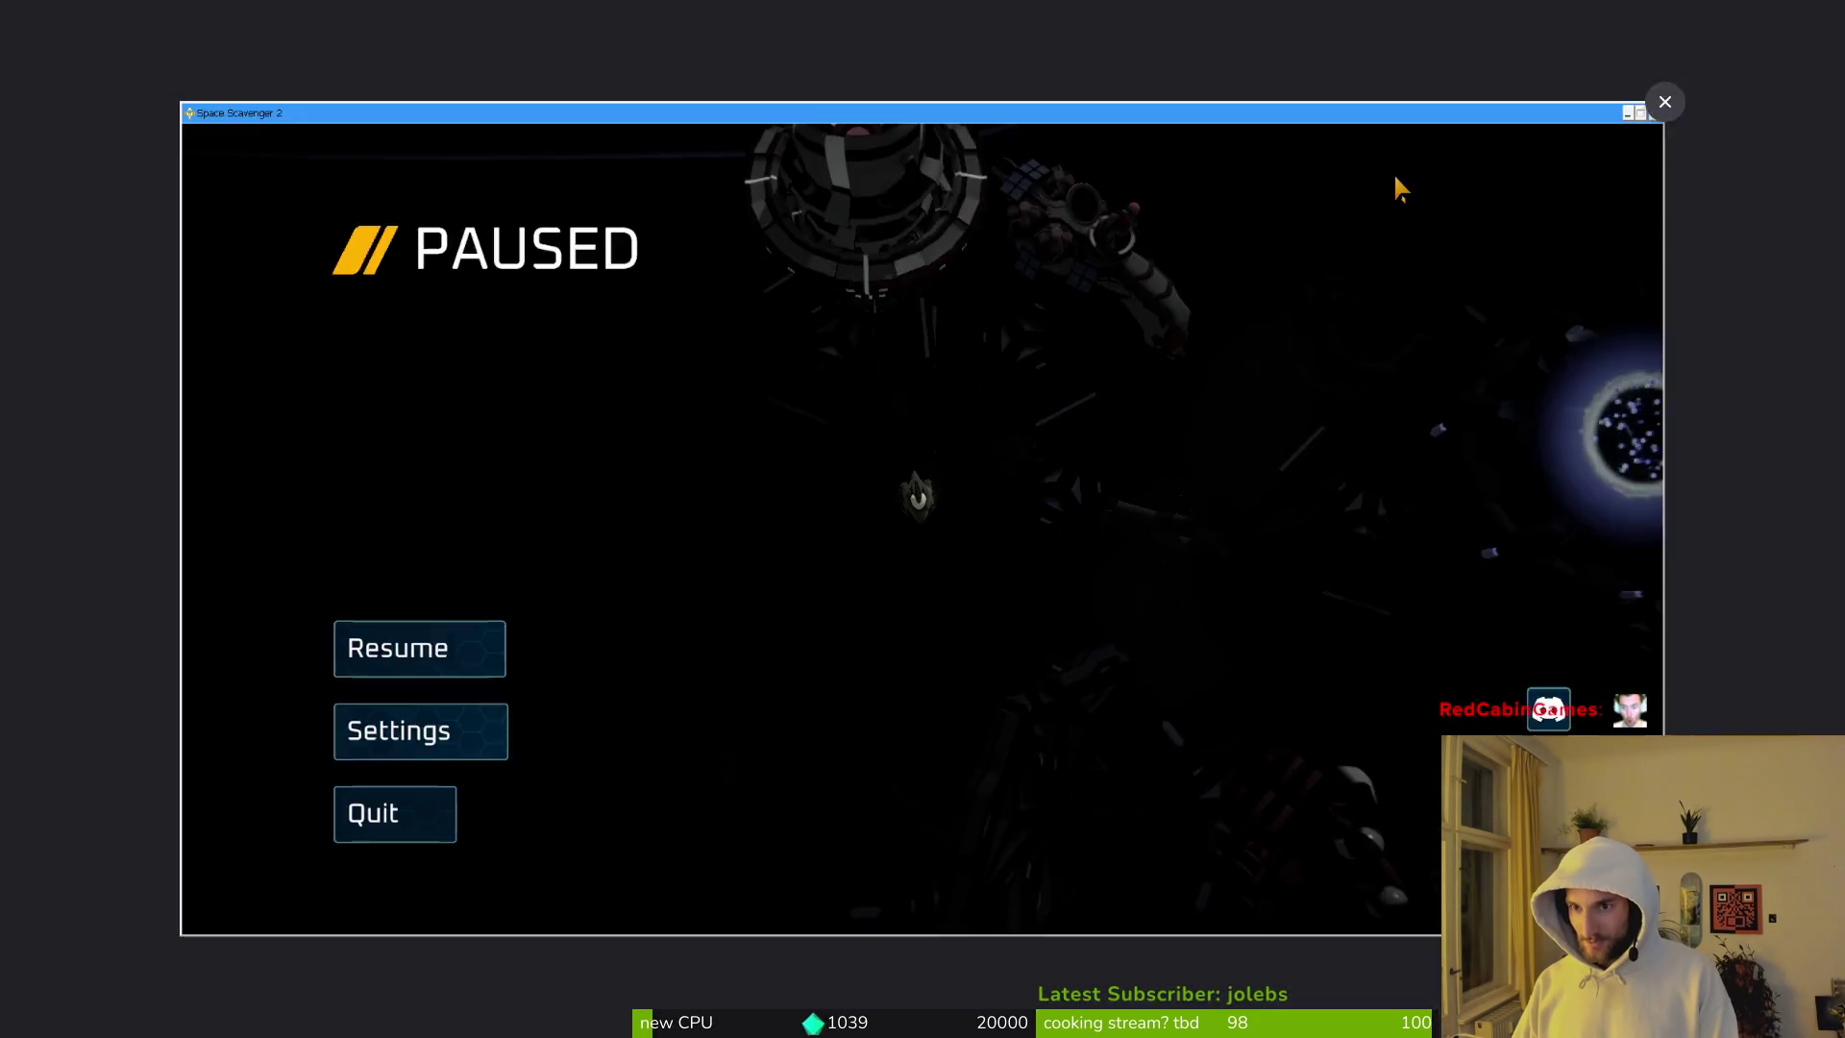
{"action": "left_click", "coordinate": [1395, 177]}
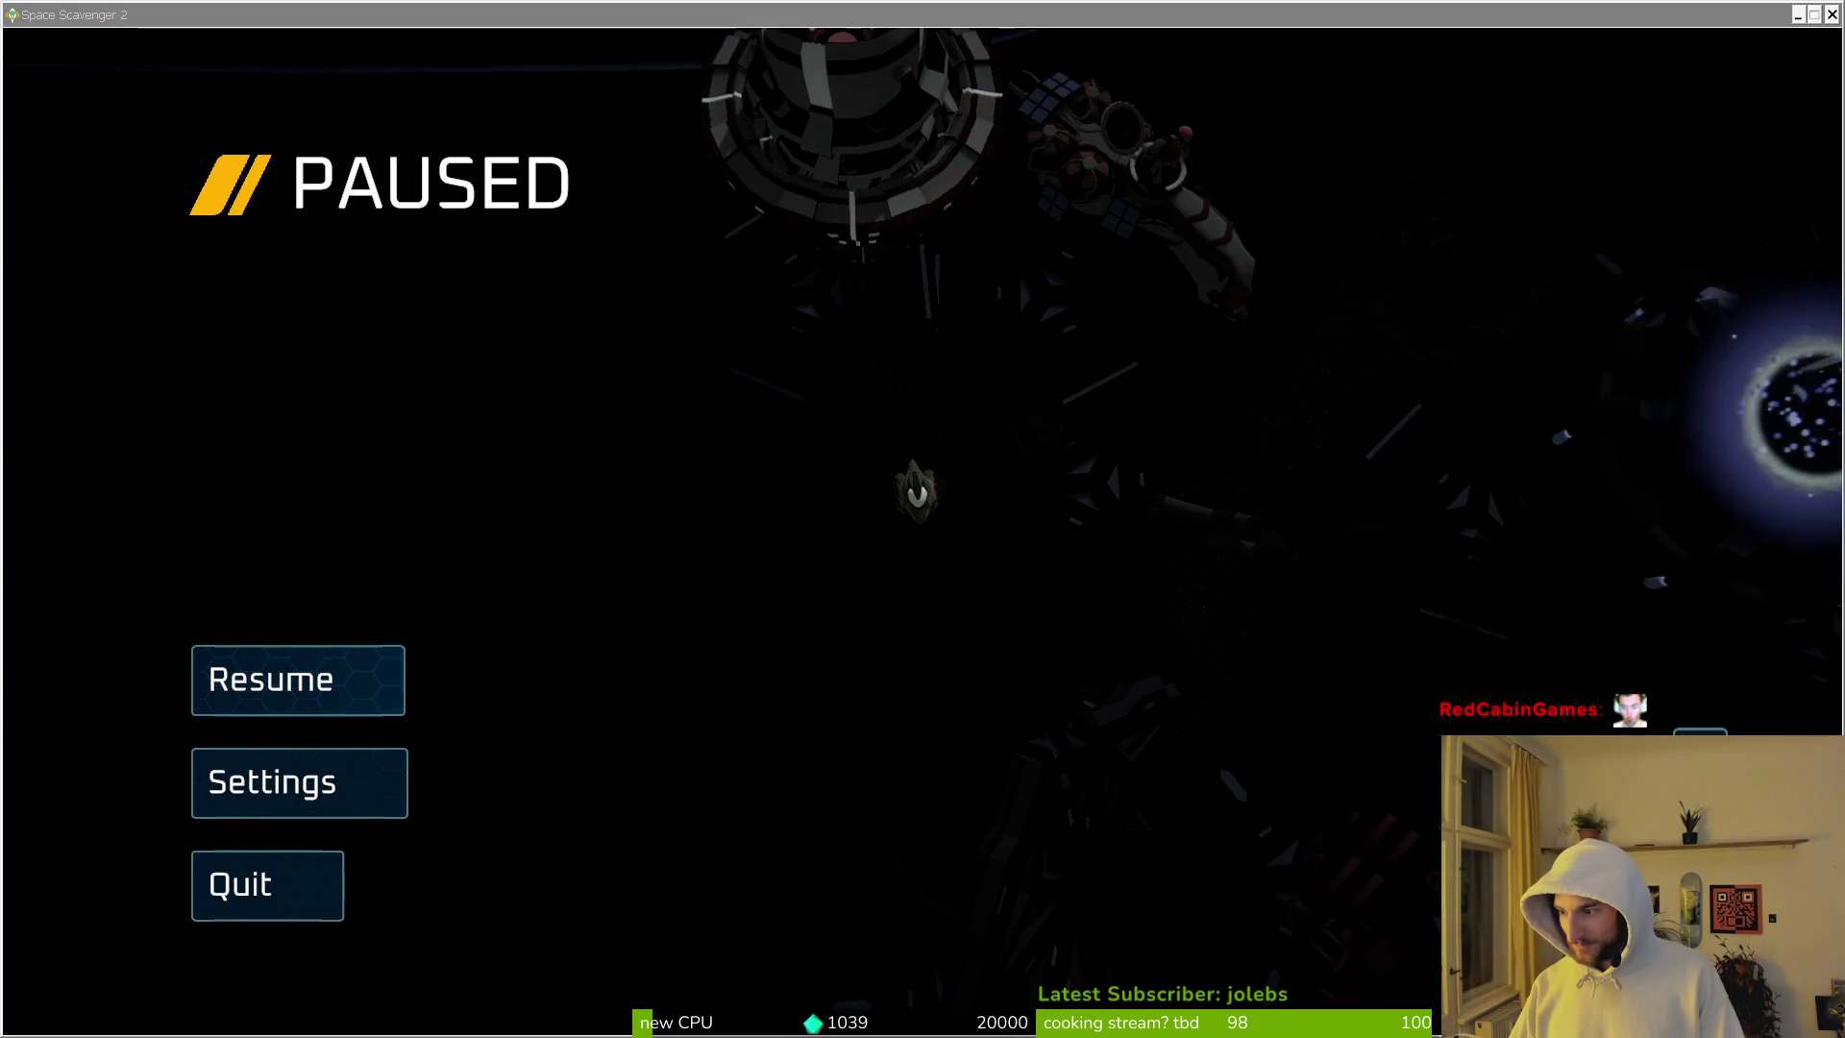
{"action": "left_click", "coordinate": [1288, 374]}
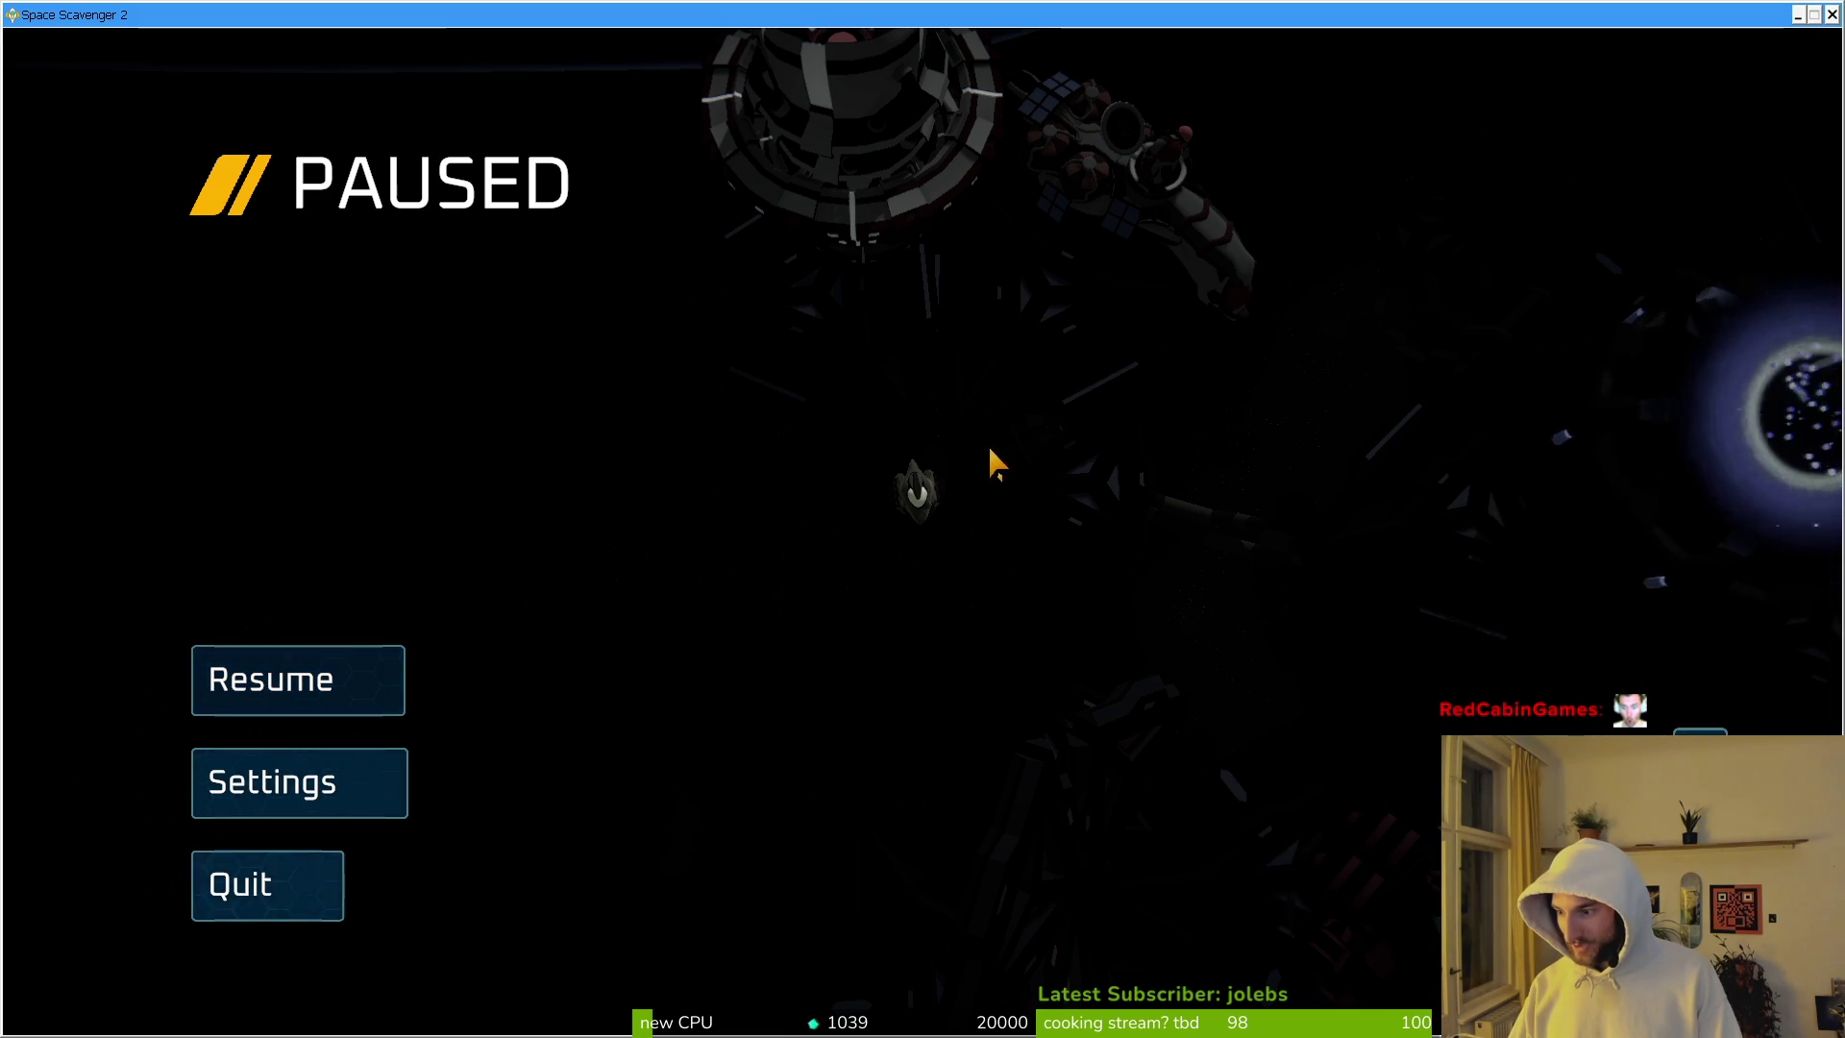
{"action": "key", "text": "Escape"}
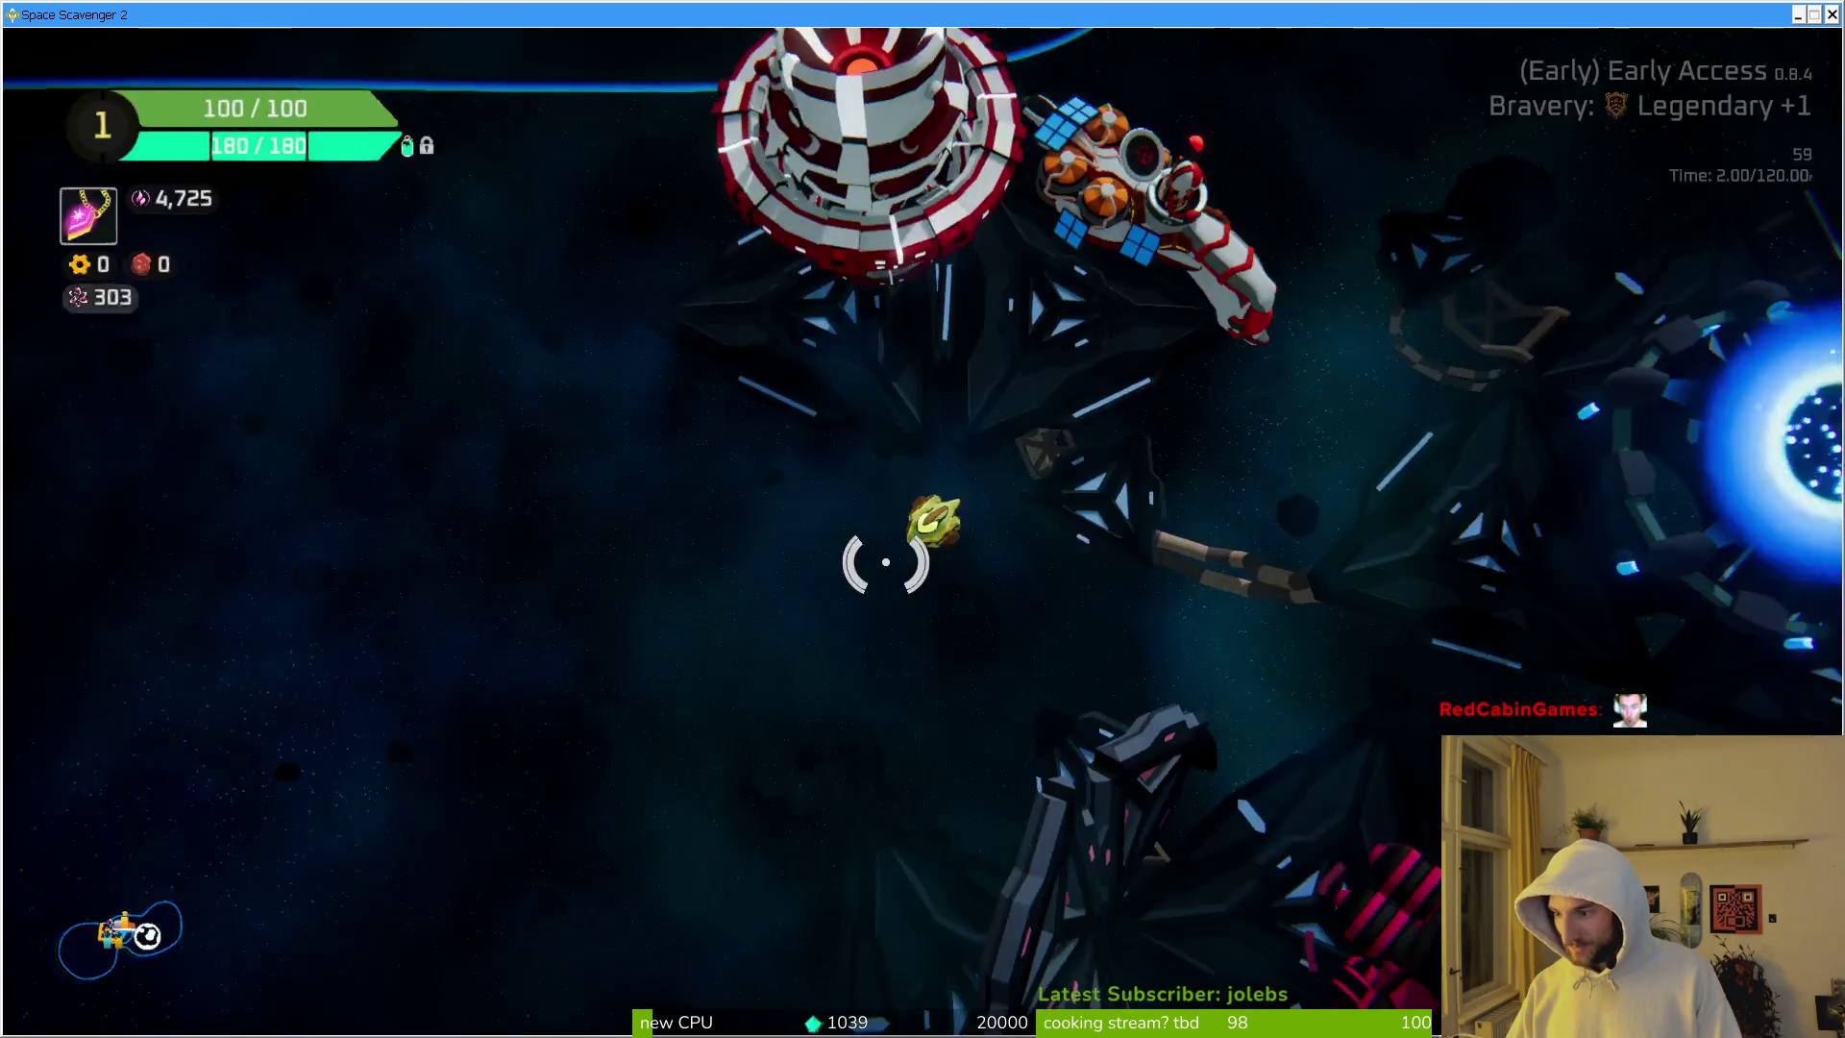
Step: Pause the game and look through the Settings menu from the pause screen
{"action": "key", "text": "Escape"}
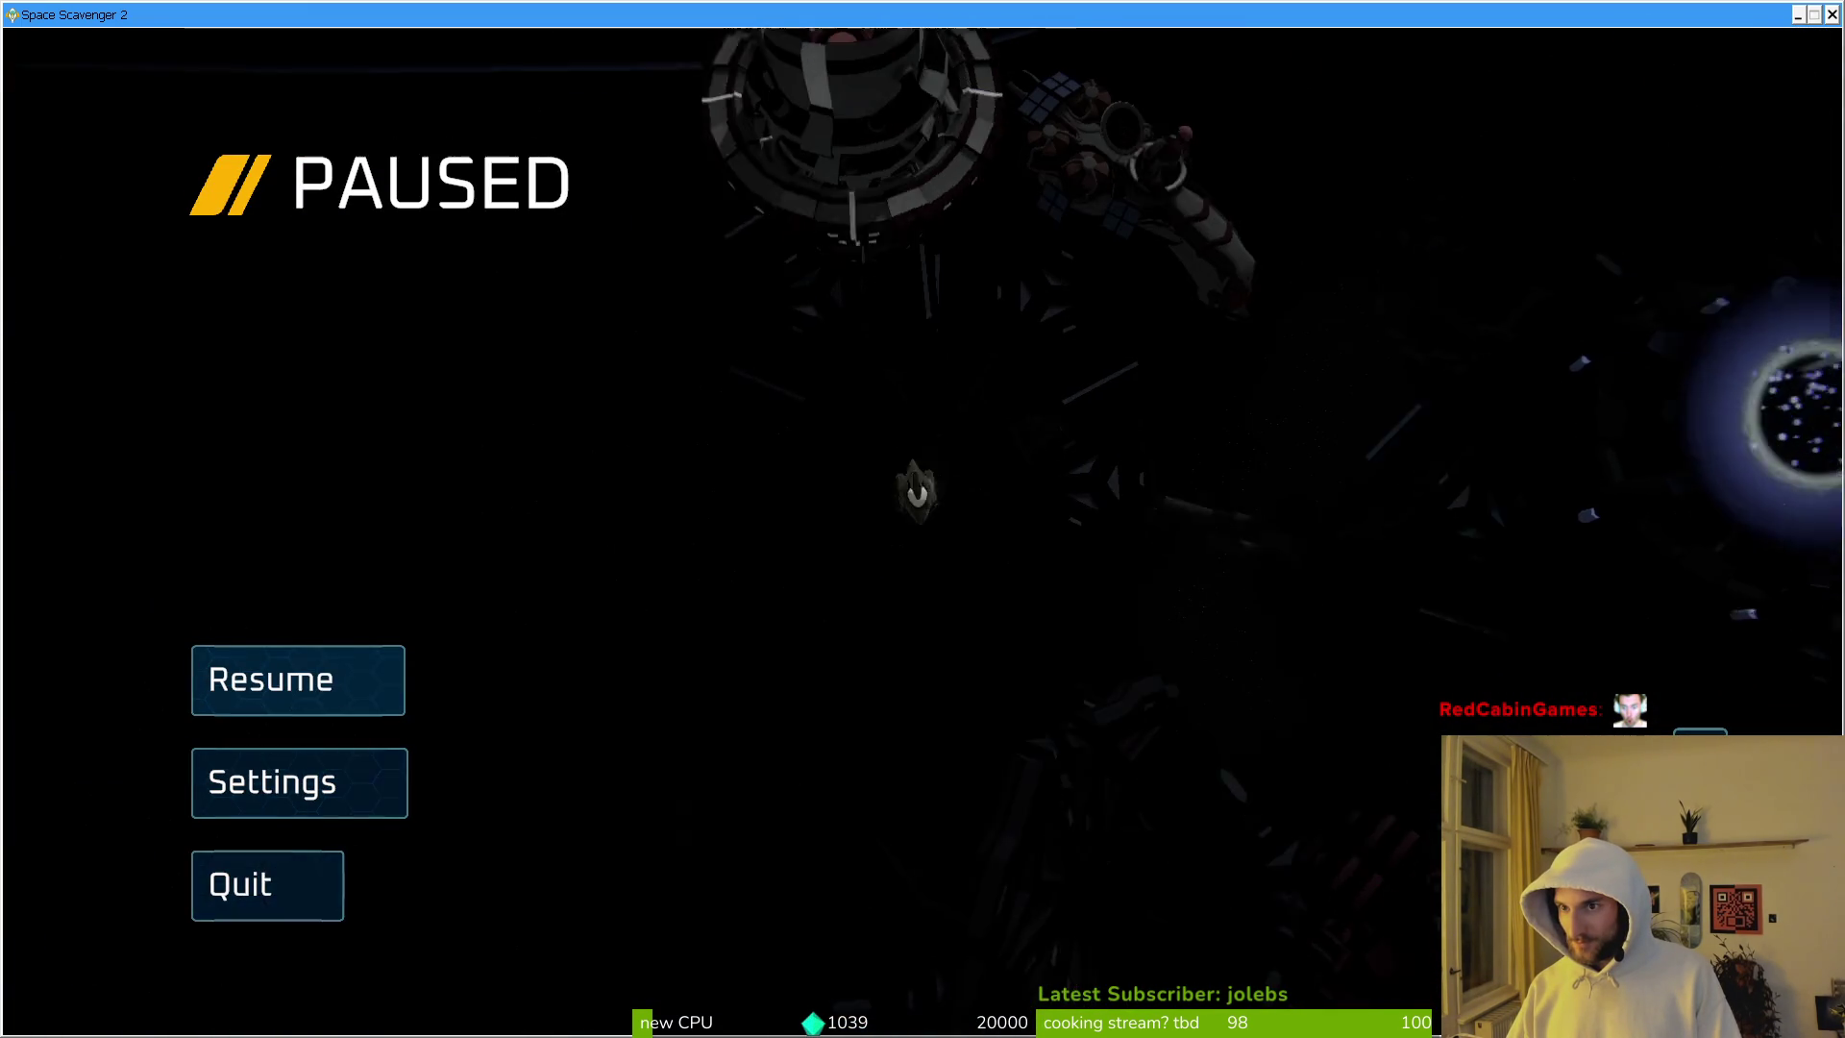
{"action": "left_click", "coordinate": [342, 769]}
{"action": "key", "text": "Escape"}
{"action": "left_click", "coordinate": [342, 770]}
{"action": "key", "text": "Escape"}
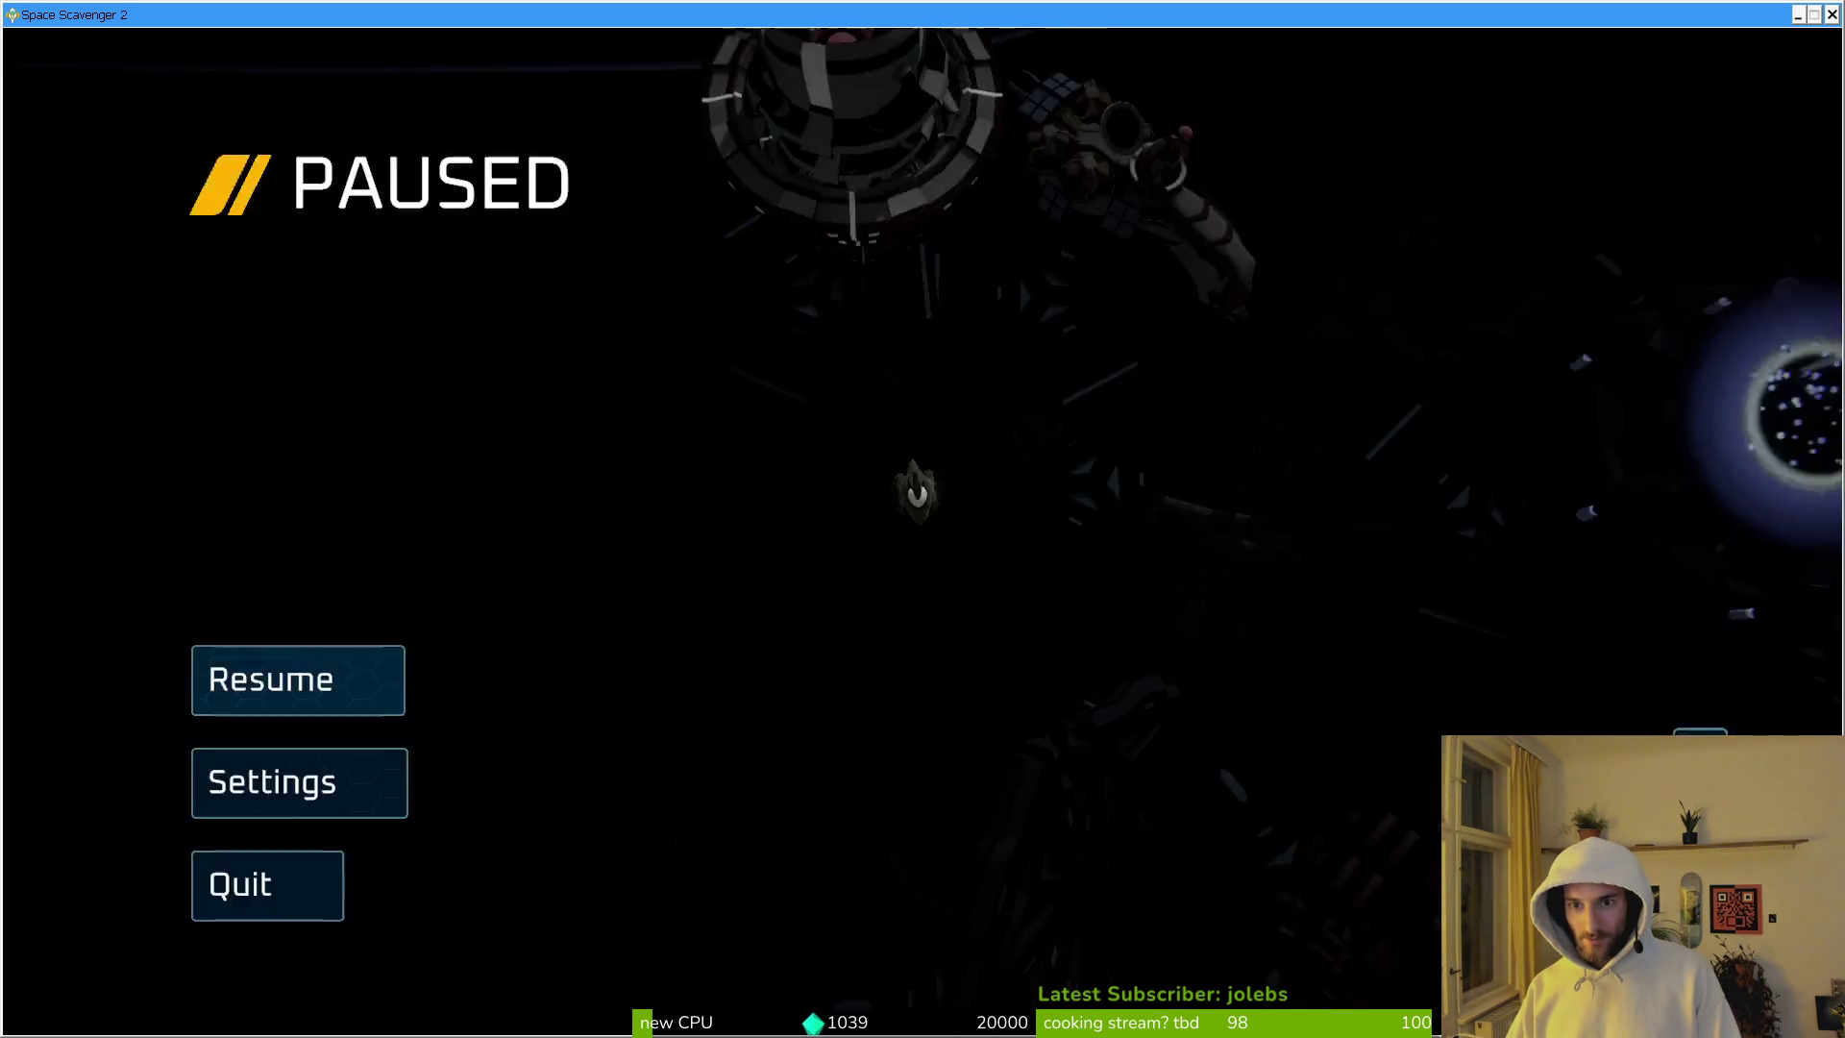
{"action": "left_click", "coordinate": [1467, 231]}
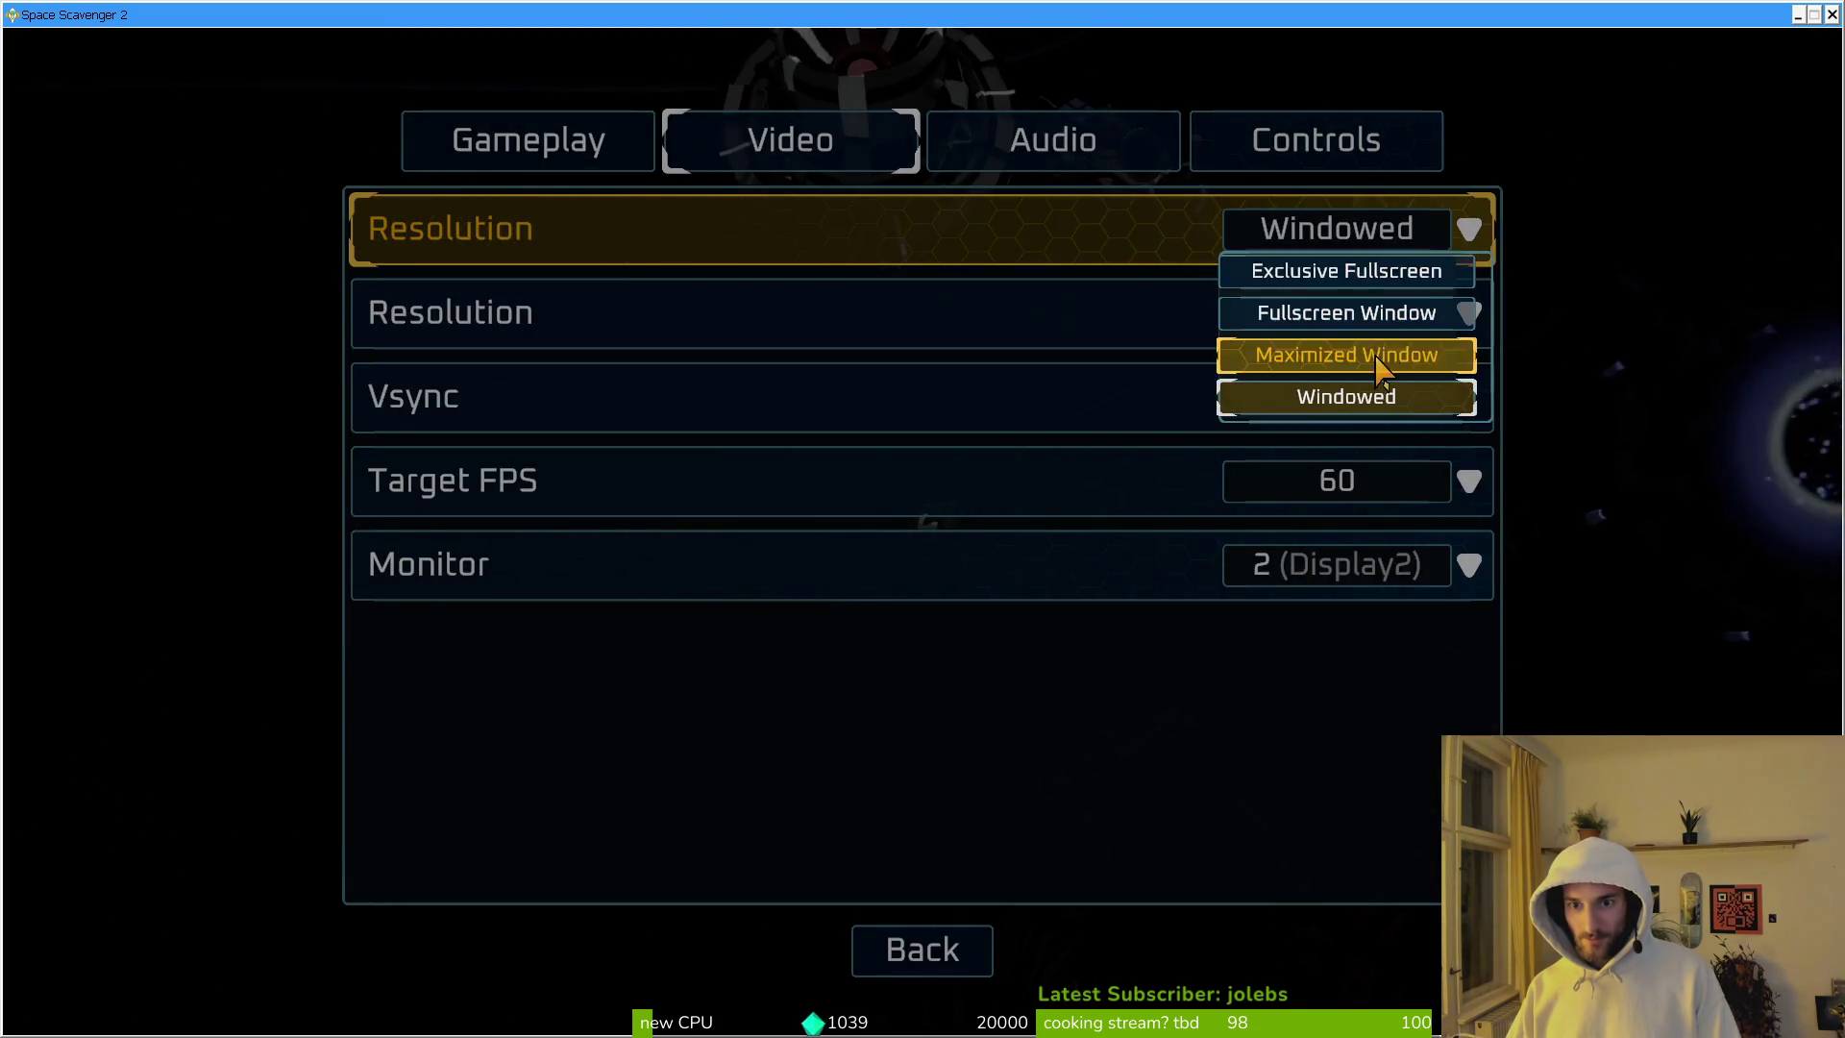
Step: Switch the display mode to Windowed at 1600x900 and relaunch the Space Scavenger 2 Playtest
{"action": "left_click", "coordinate": [1377, 360]}
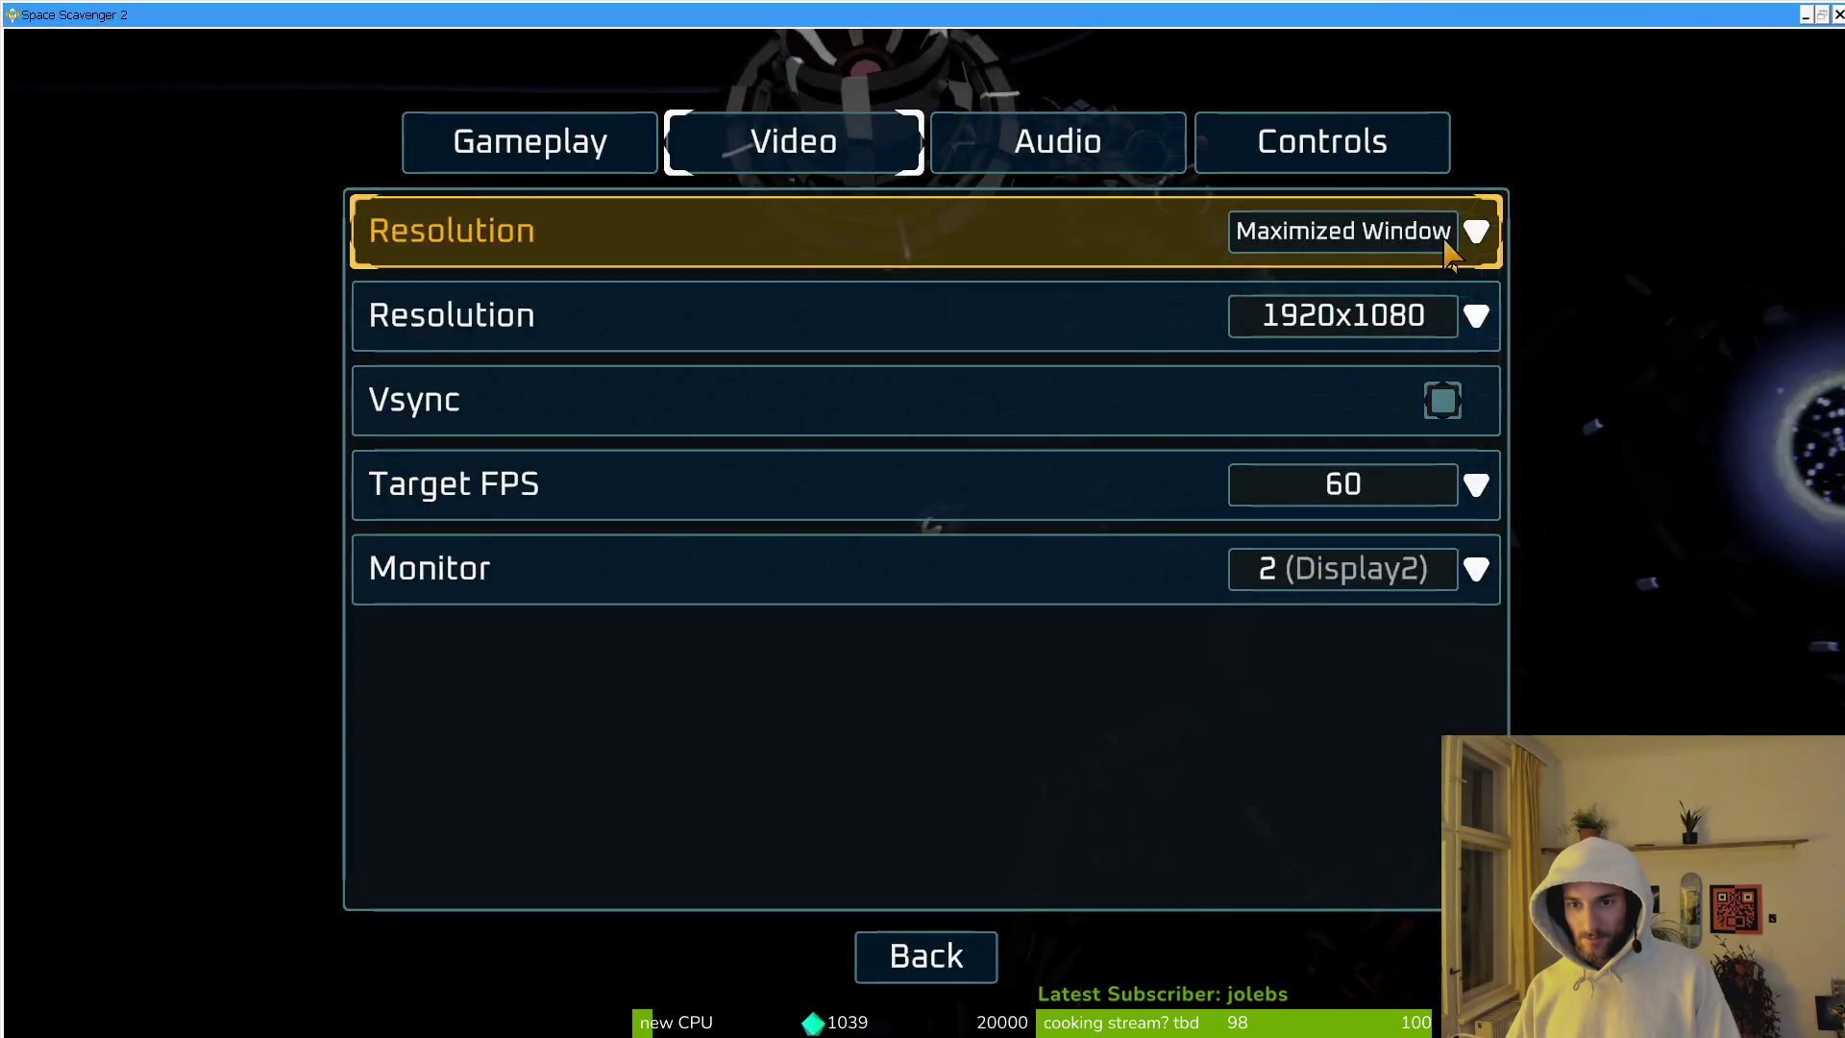
{"action": "left_click", "coordinate": [1466, 236]}
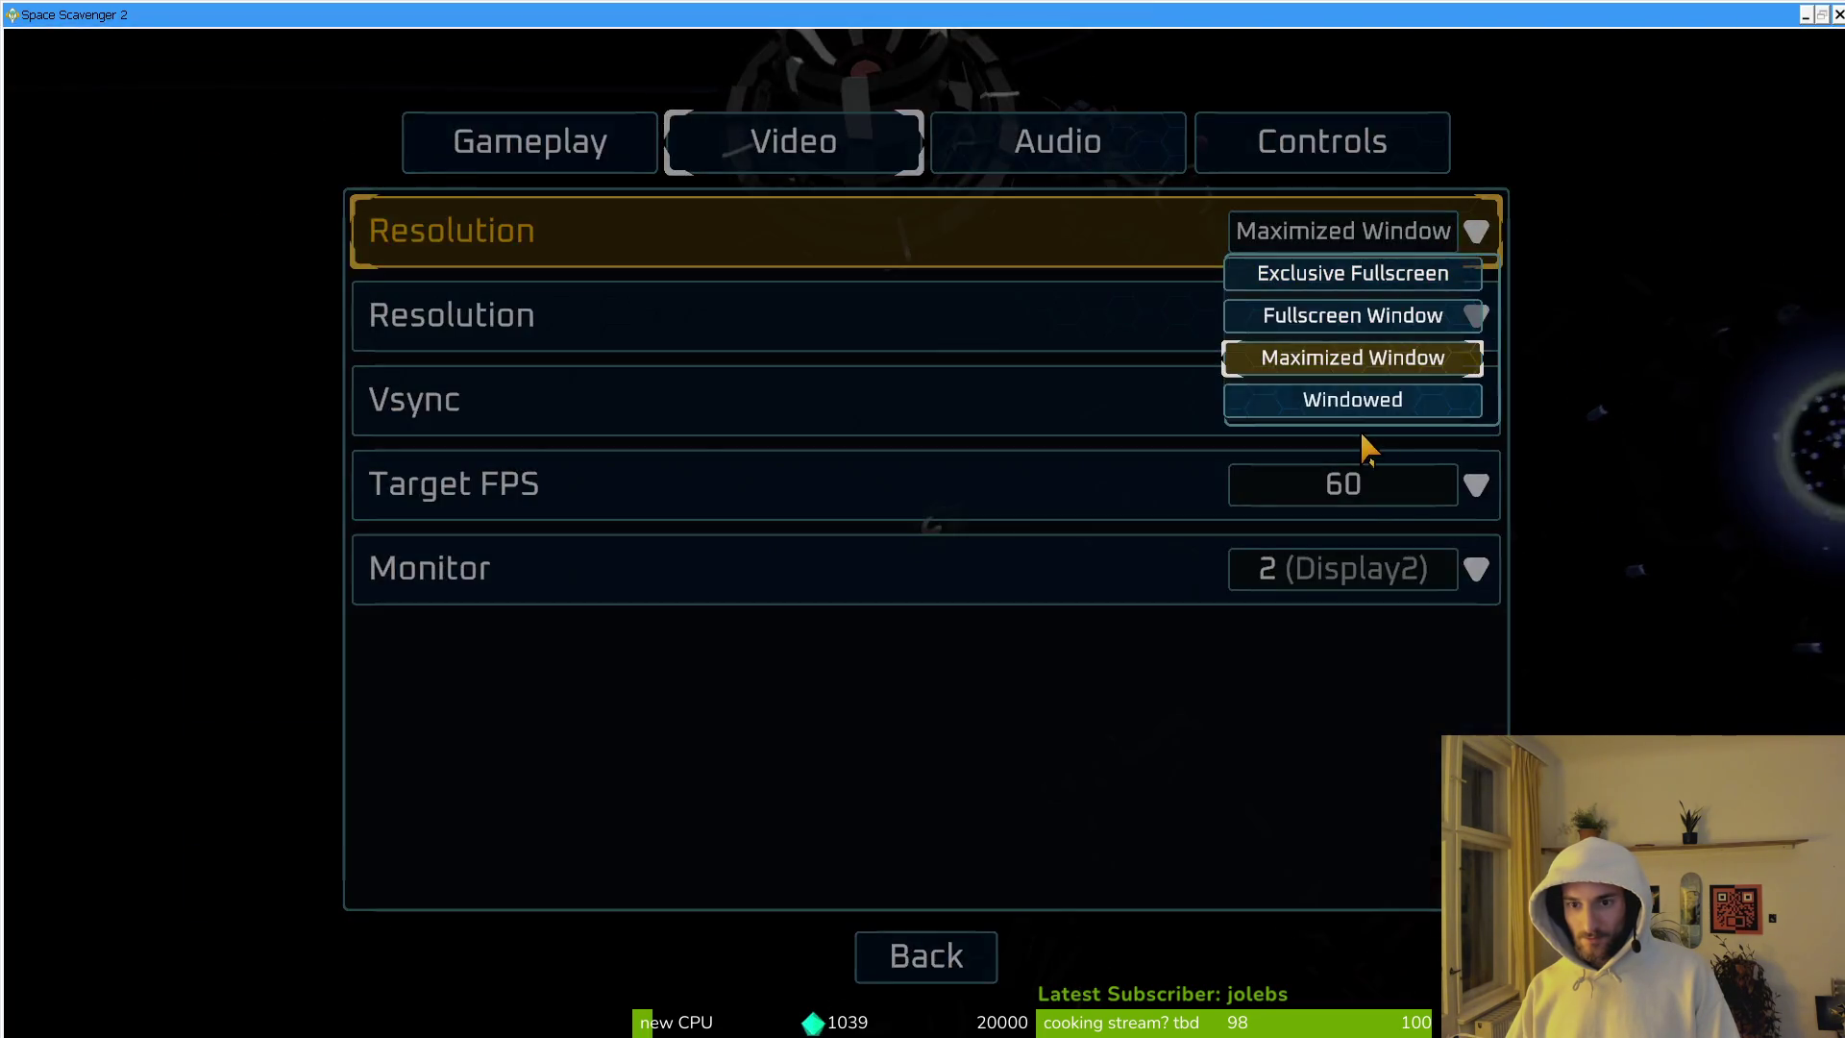
{"action": "left_click", "coordinate": [1359, 412]}
{"action": "left_click", "coordinate": [1355, 321]}
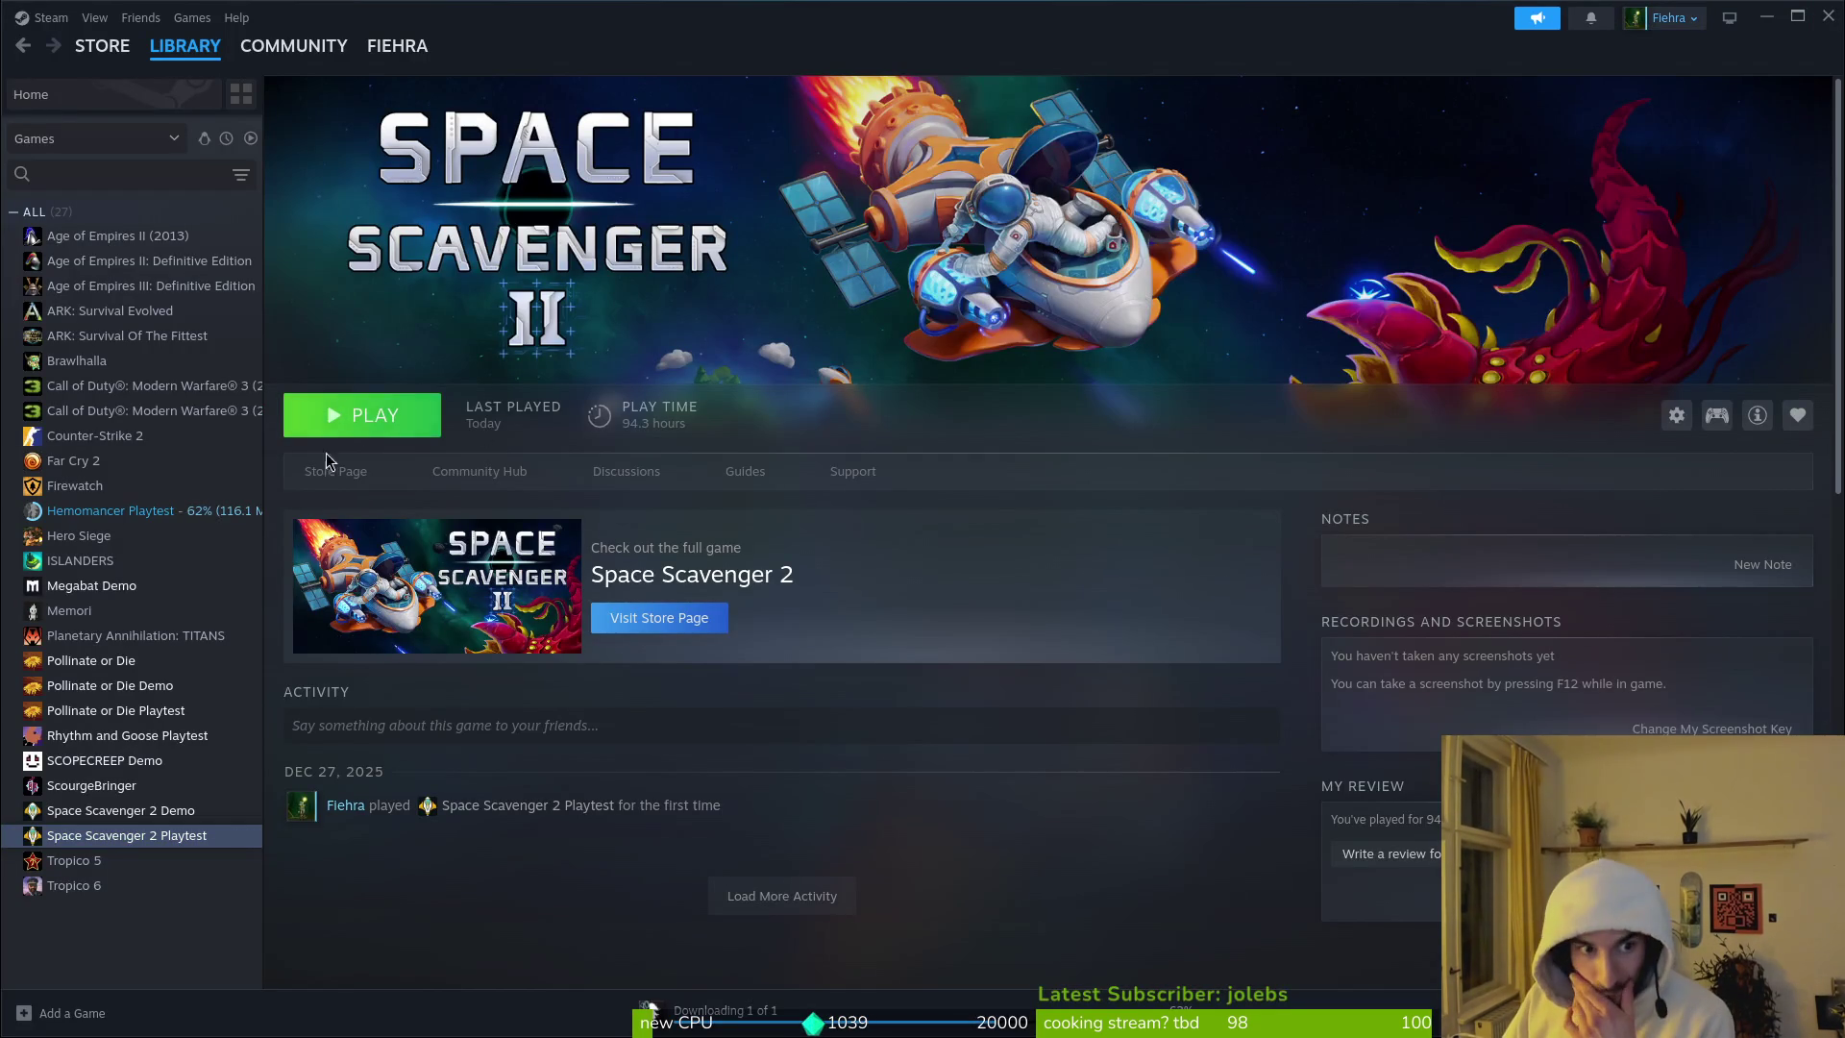
{"action": "left_click", "coordinate": [335, 430]}
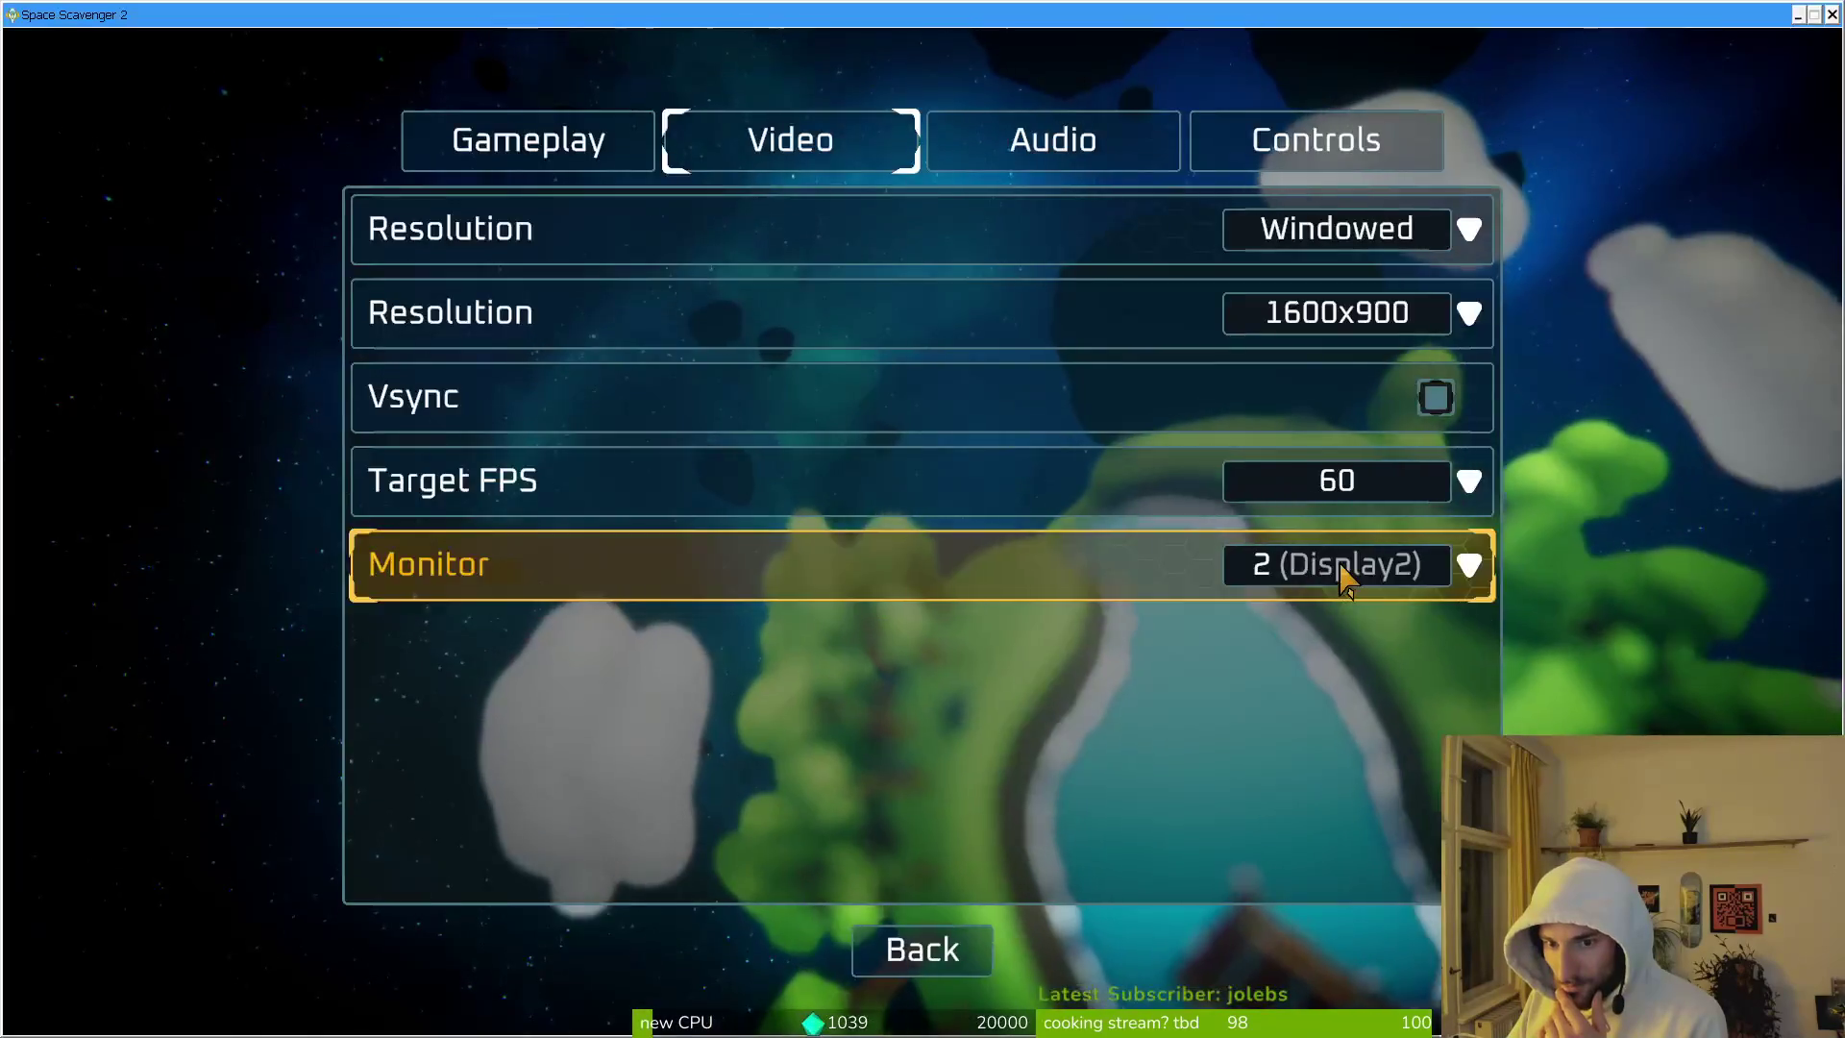
Step: Move the game to monitor 1 (Display1) and return to its Video settings
{"action": "left_click", "coordinate": [1364, 568]}
{"action": "left_click", "coordinate": [1372, 605]}
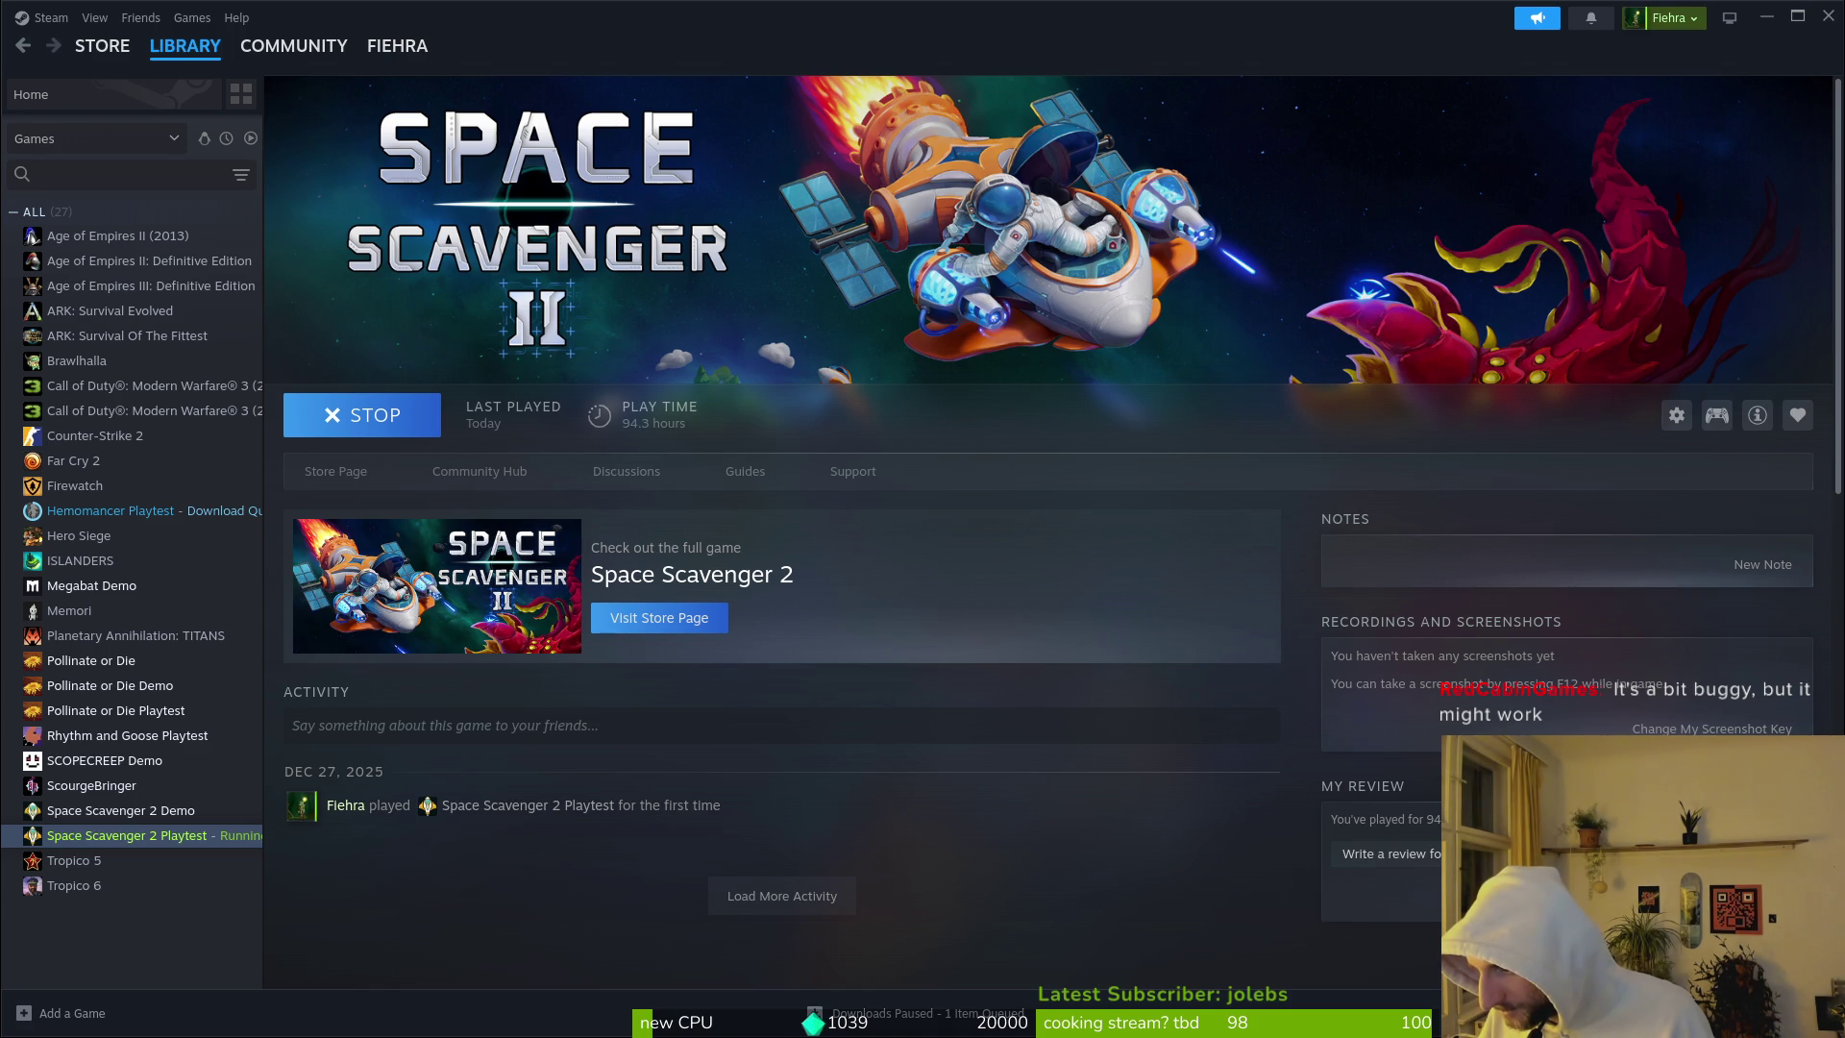
{"action": "key", "text": "alt+Tab"}
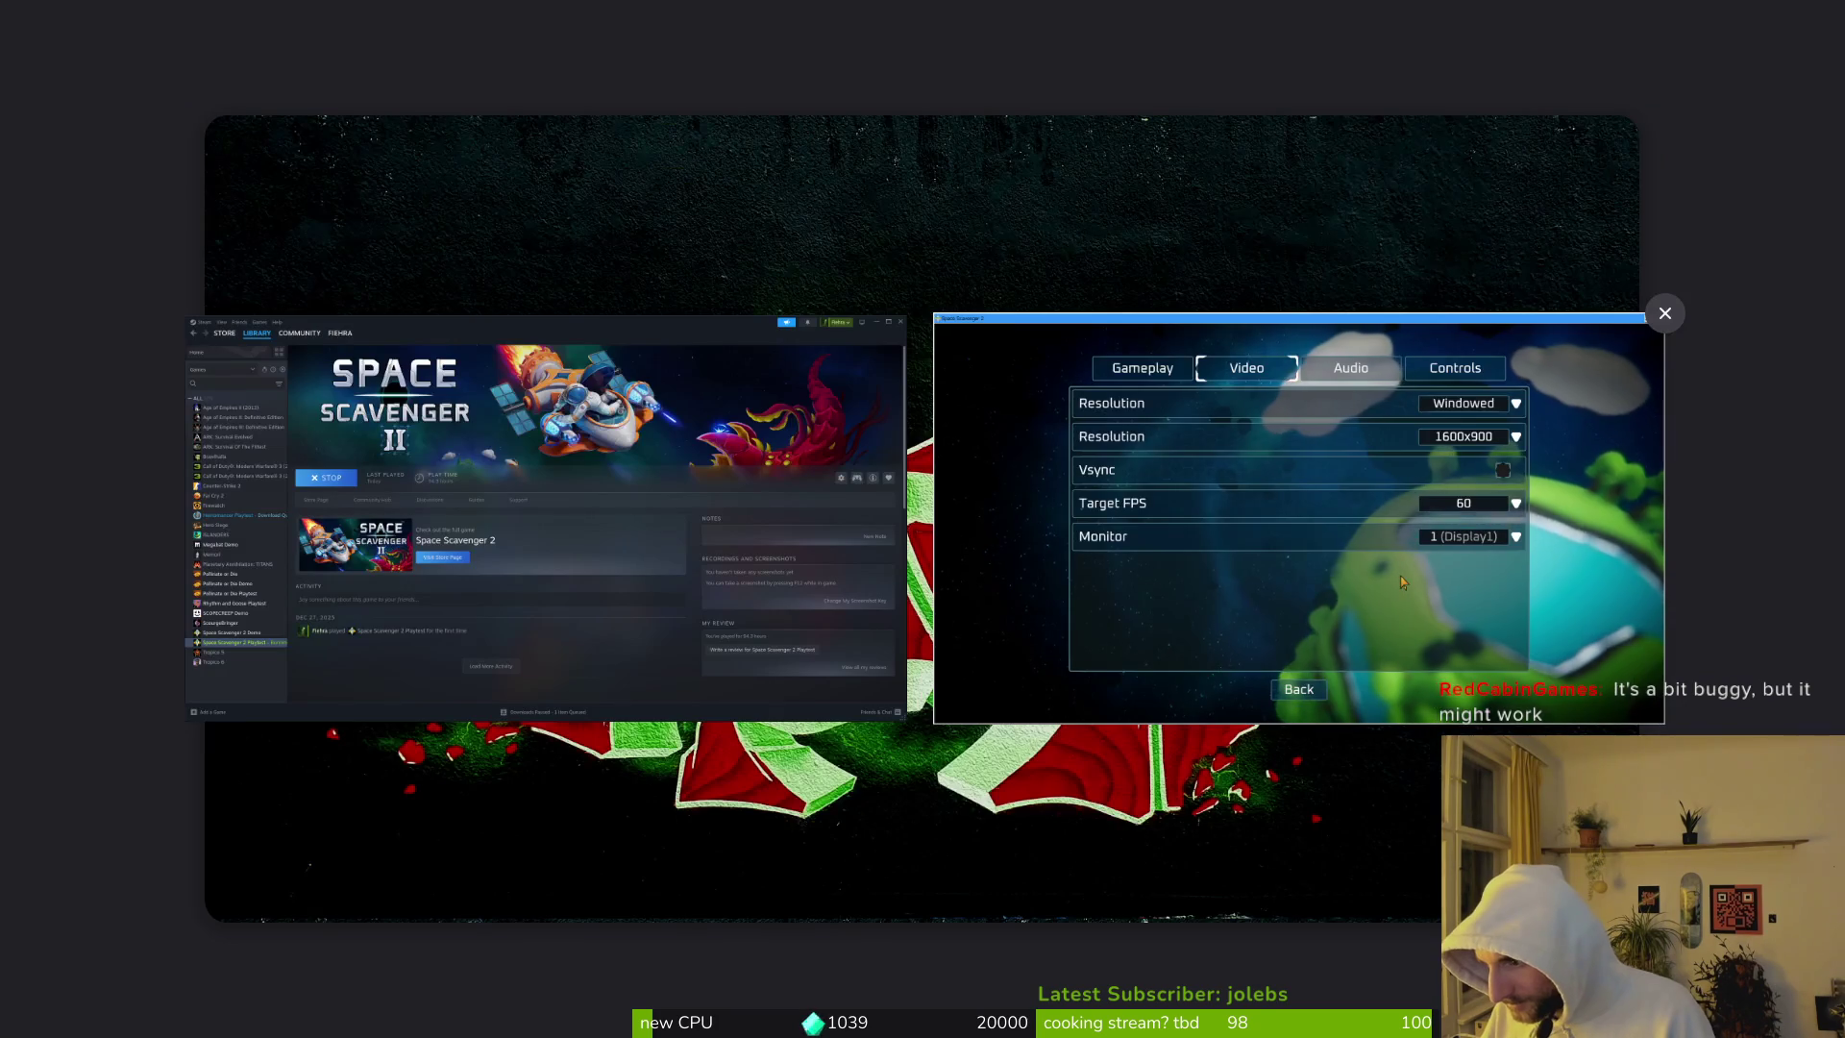